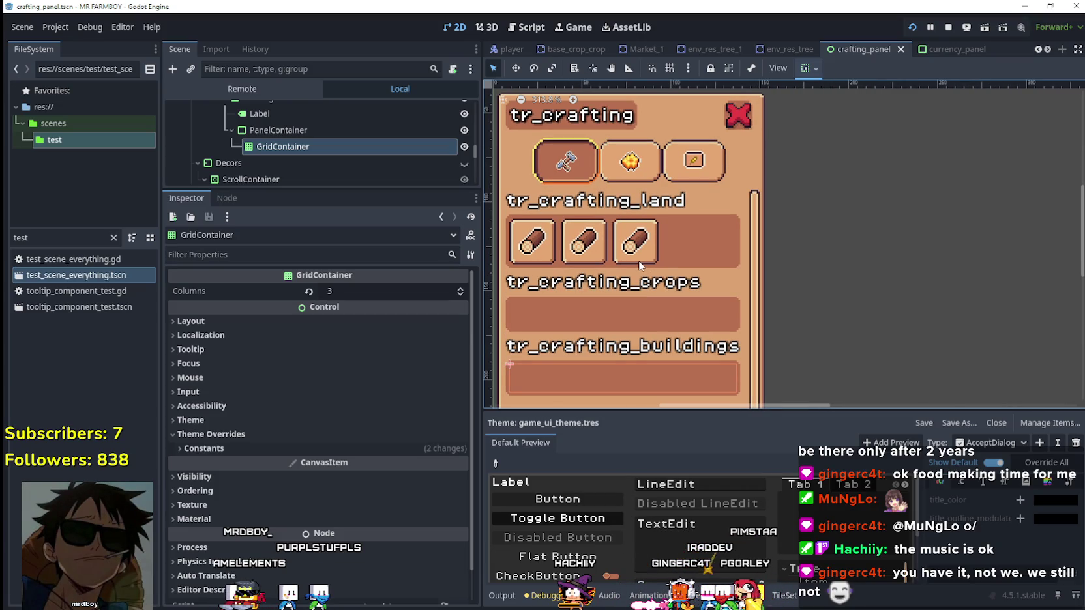
Step: Drag the Scene/Inspector splitter down so much more of the crafting panel's node tree shows
scroll(673, 183, "down", 2)
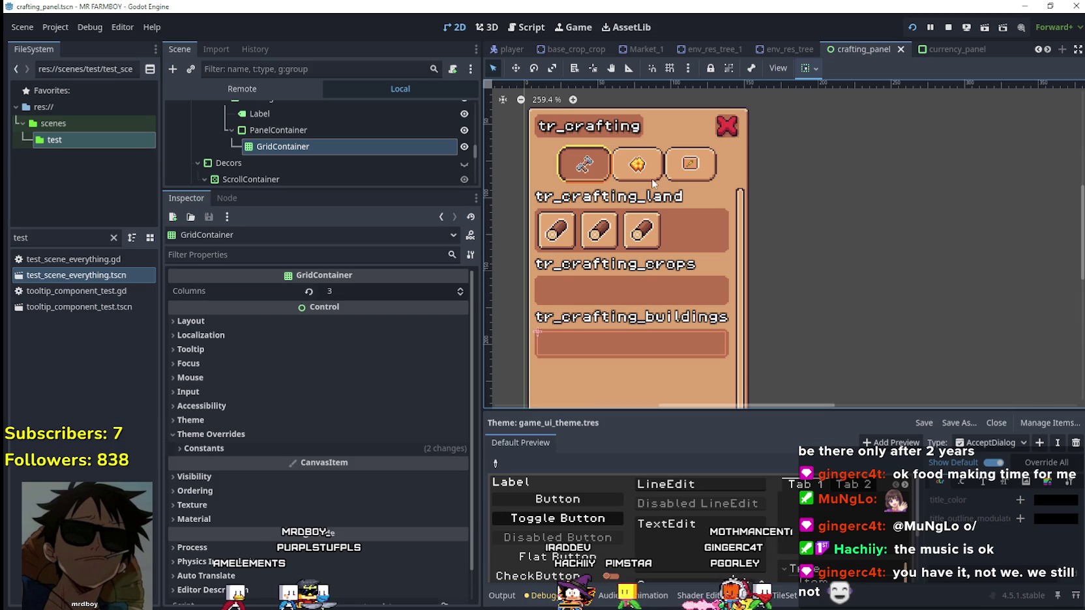
scroll(327, 139, "up", 3)
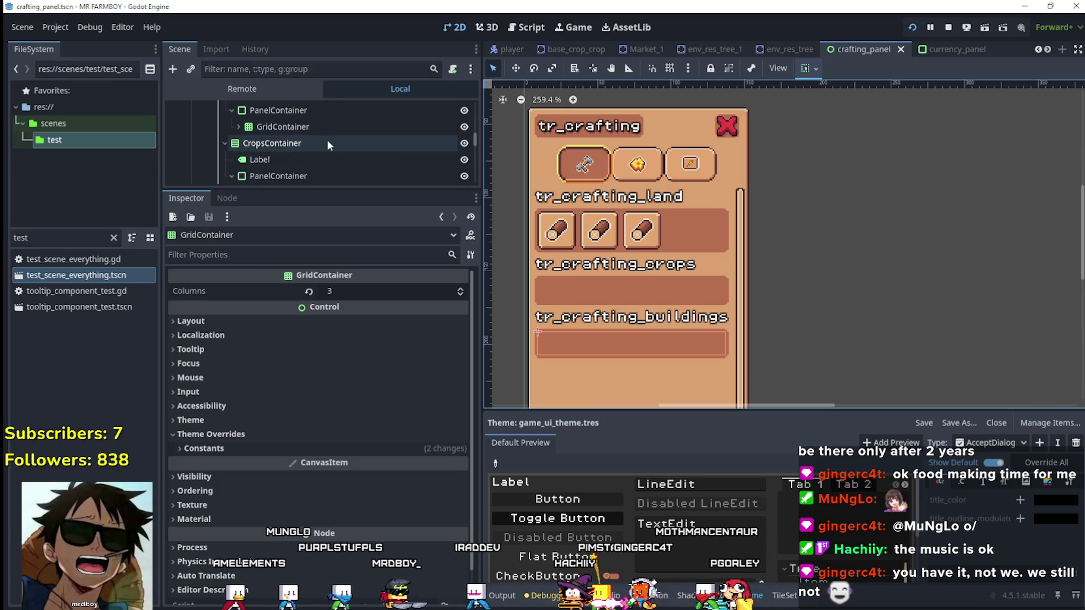
scroll(325, 141, "up", 3)
scroll(313, 149, "down", 2)
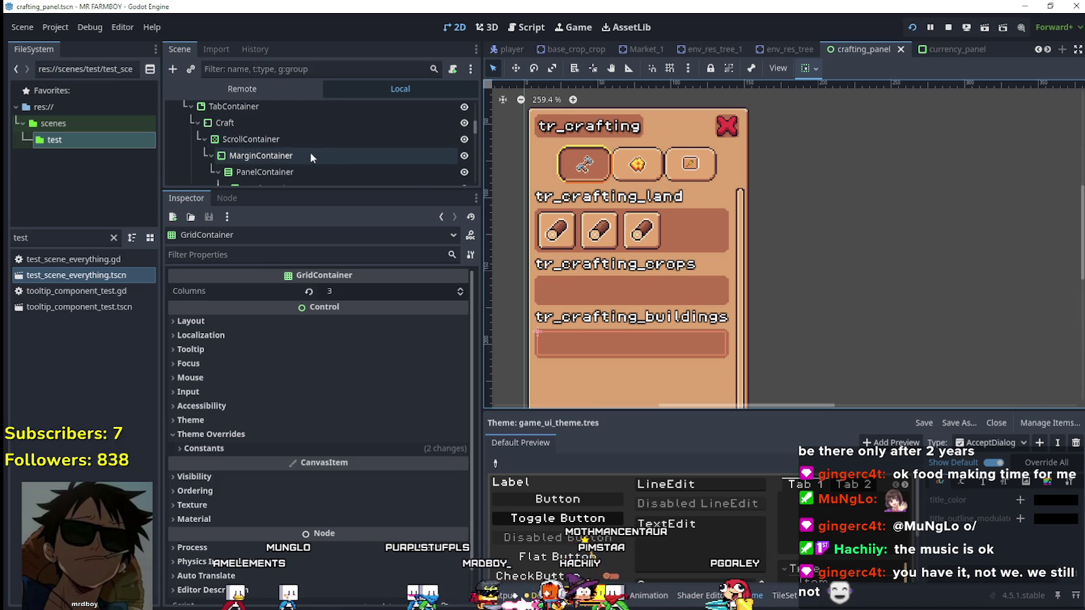
scroll(308, 149, "down", 5)
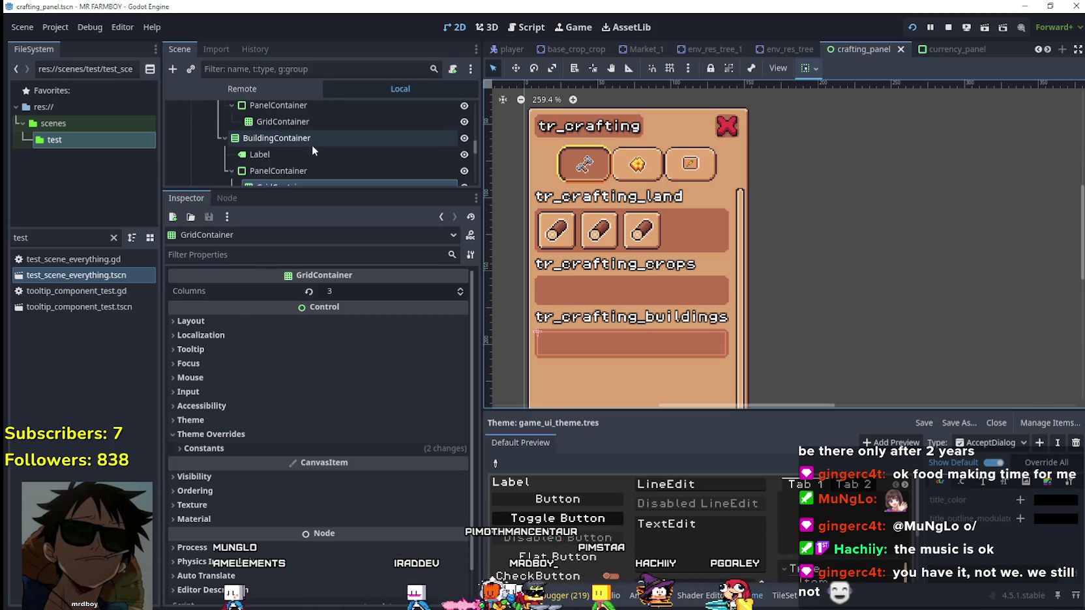
scroll(308, 152, "down", 1)
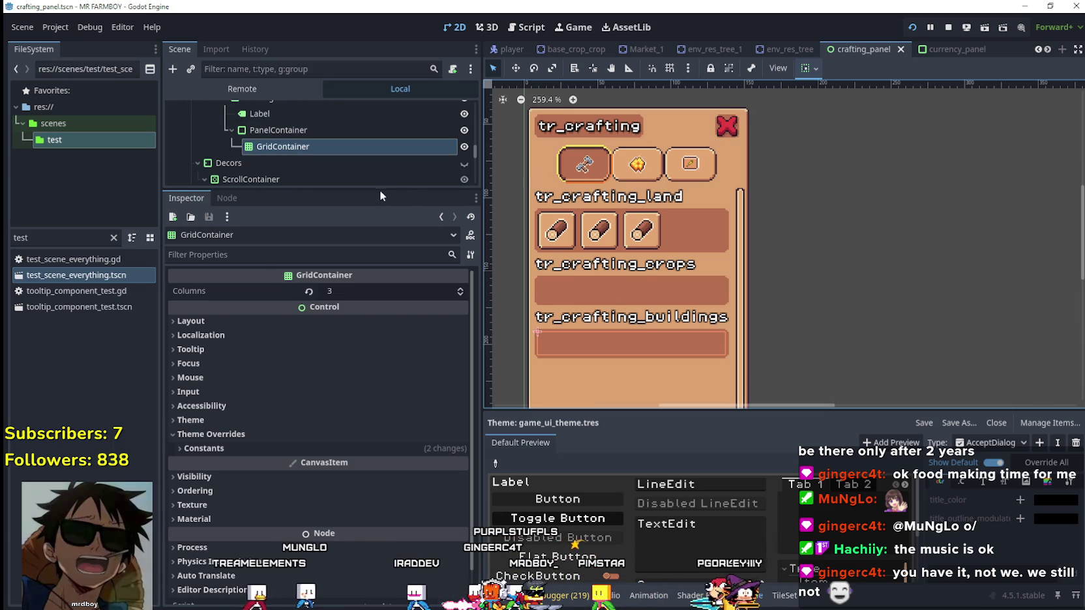
left_click_drag(380, 190, 378, 368)
scroll(353, 258, "up", 4)
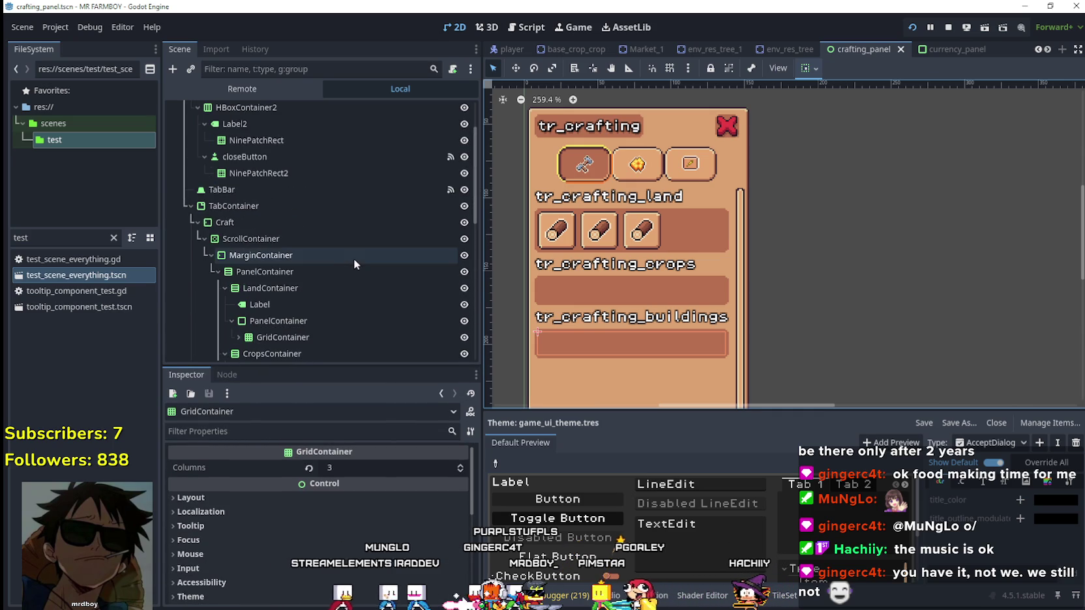
Step: Select the TabBar node and scroll through its properties in the Inspector
left_click(277, 190)
scroll(333, 580, "down", 3)
scroll(336, 541, "down", 10)
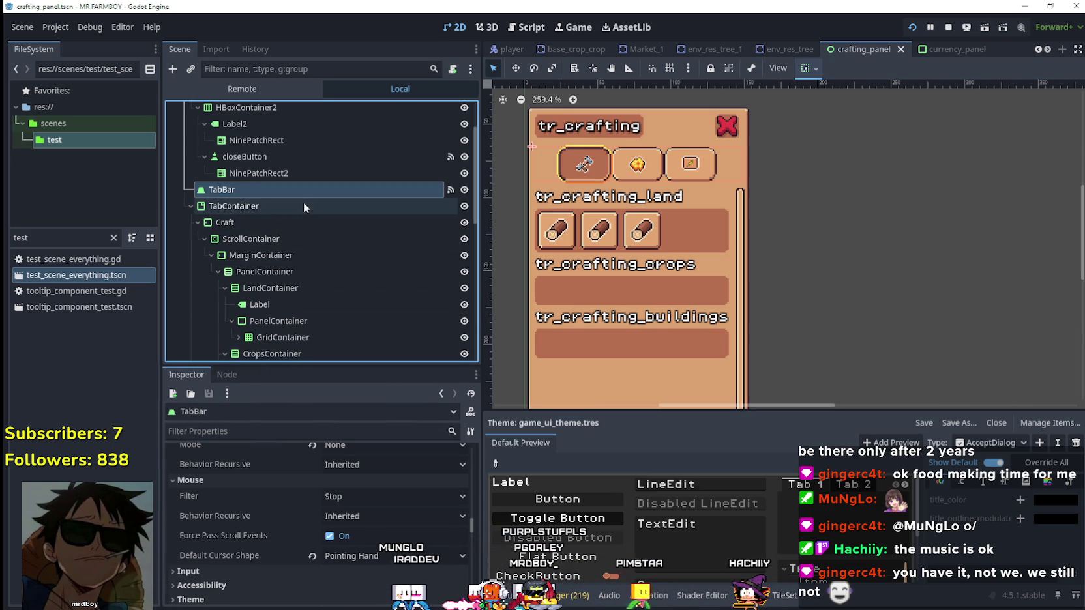
scroll(460, 556, "down", 3)
scroll(469, 515, "up", 15)
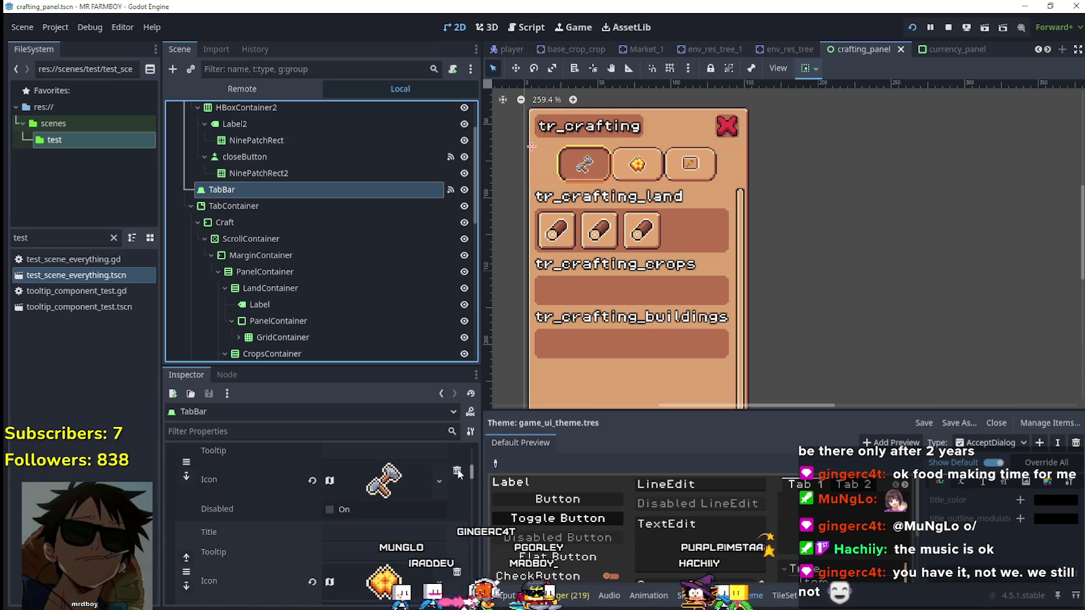
Step: Expand the first tab's Icon texture to inspect it, then collapse it again
left_click(381, 599)
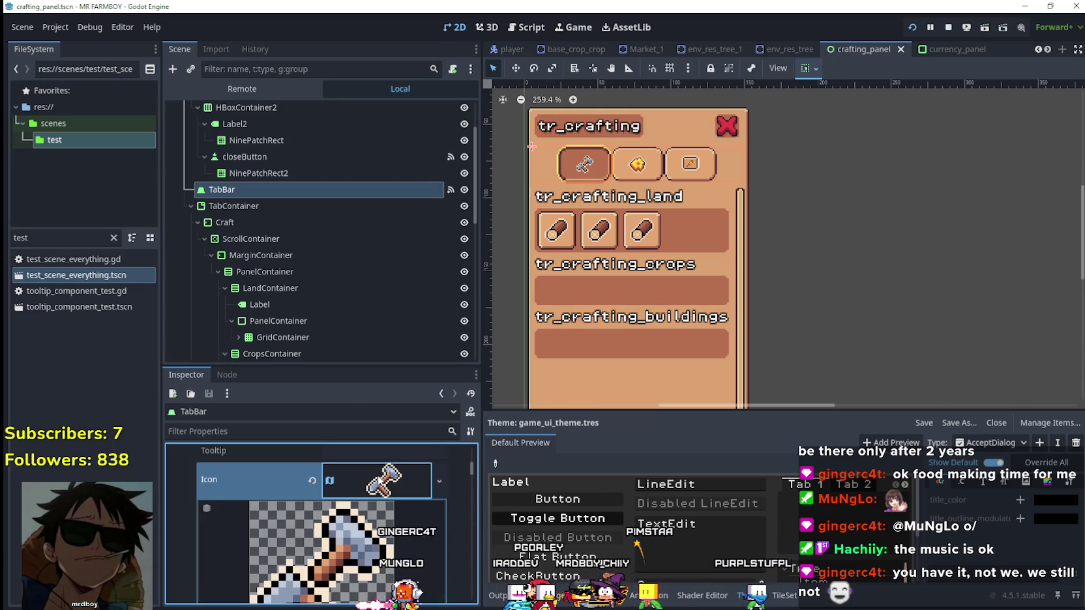
scroll(293, 519, "down", 2)
scroll(293, 518, "down", 6)
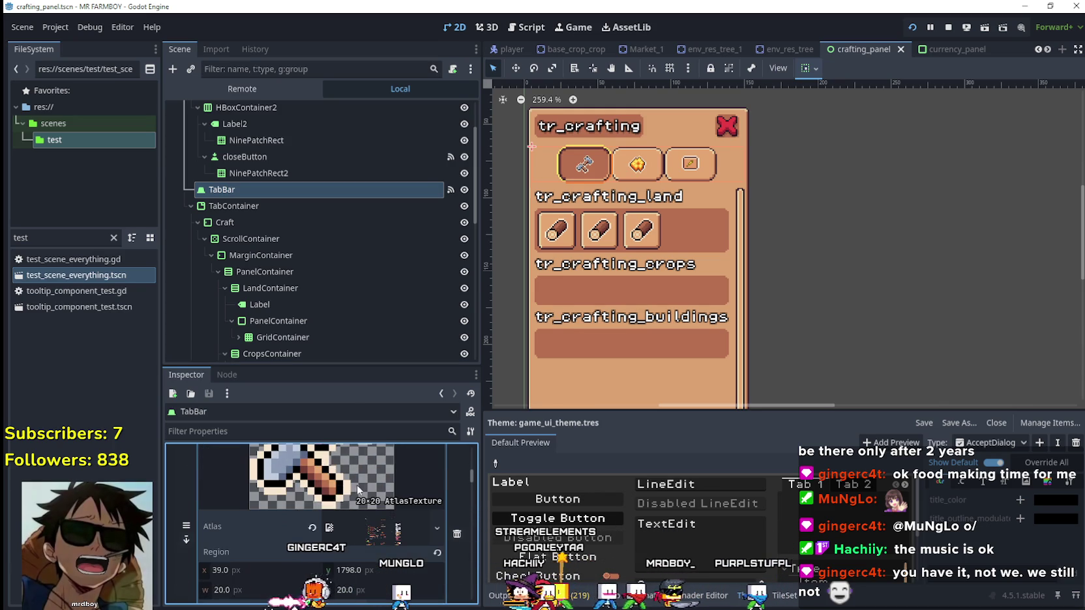
scroll(367, 488, "up", 3)
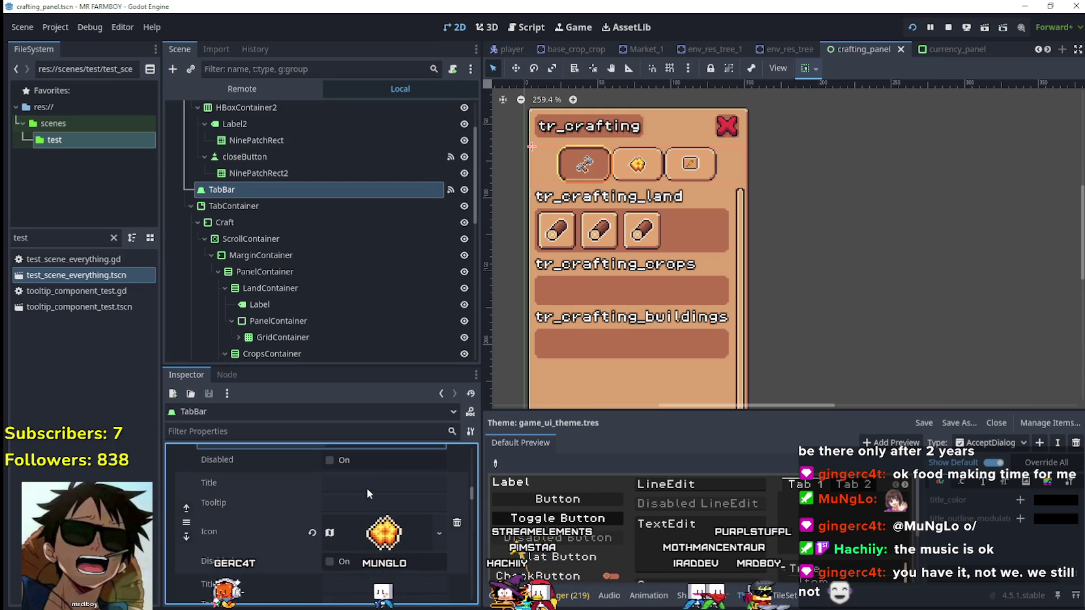
left_click(383, 519)
scroll(400, 510, "down", 2)
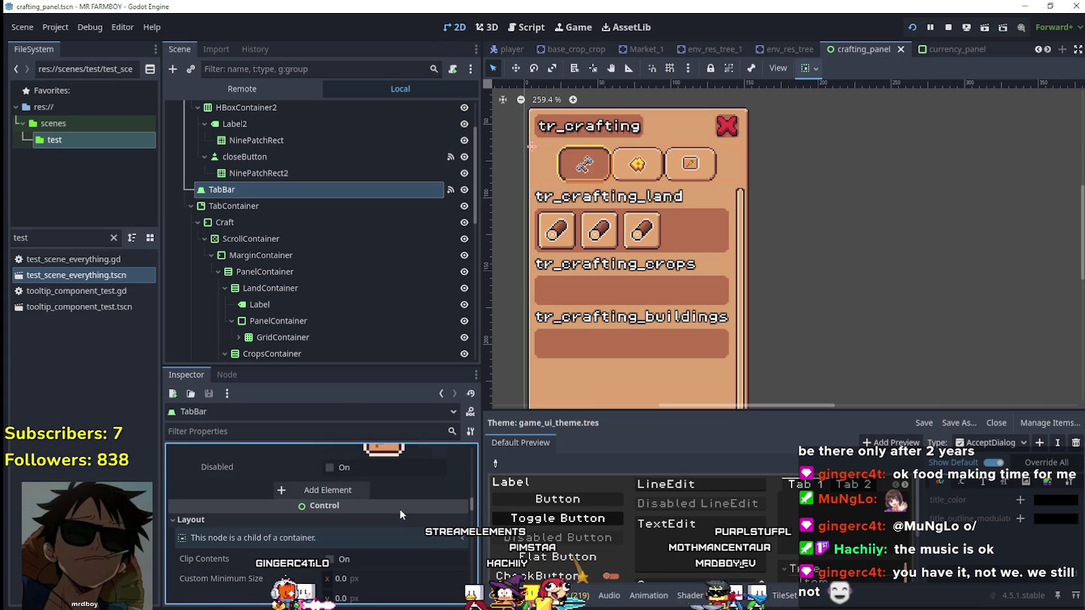
scroll(411, 513, "down", 5)
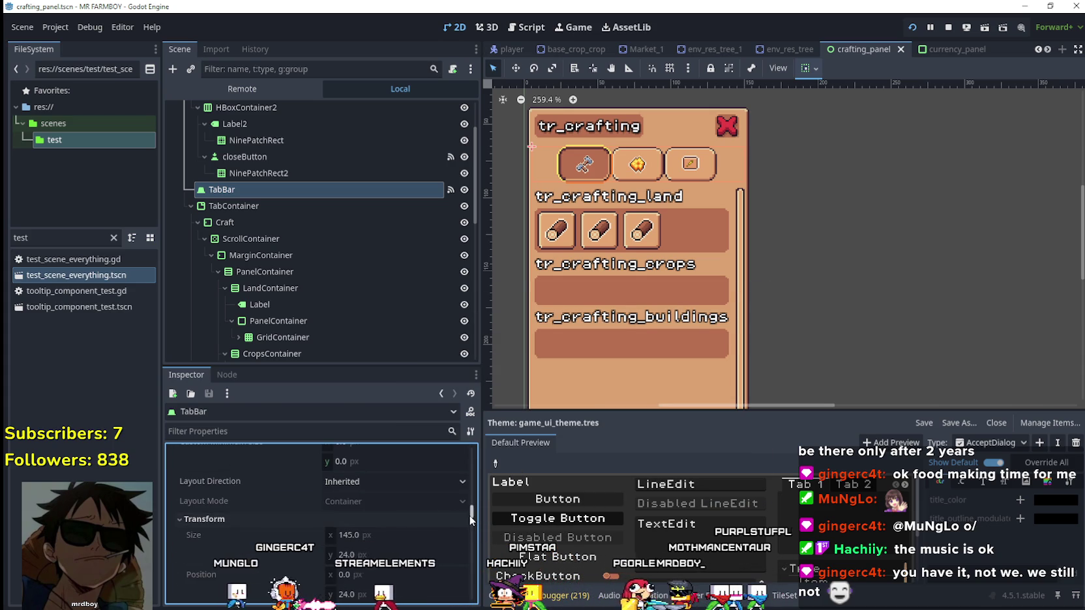
scroll(470, 522, "down", 5)
left_click_drag(468, 530, 470, 560)
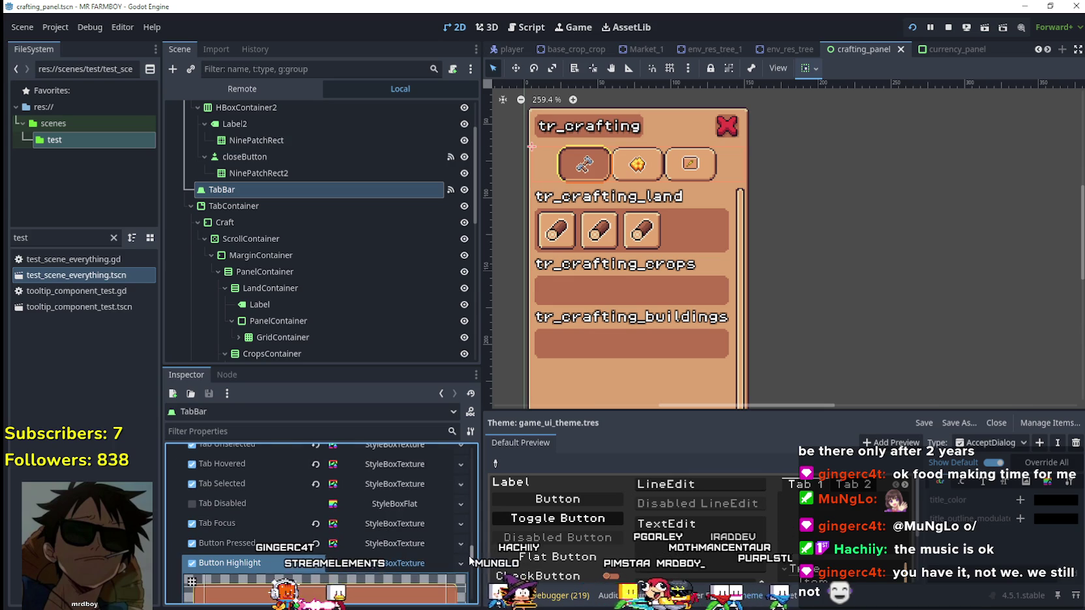
scroll(427, 511, "down", 8)
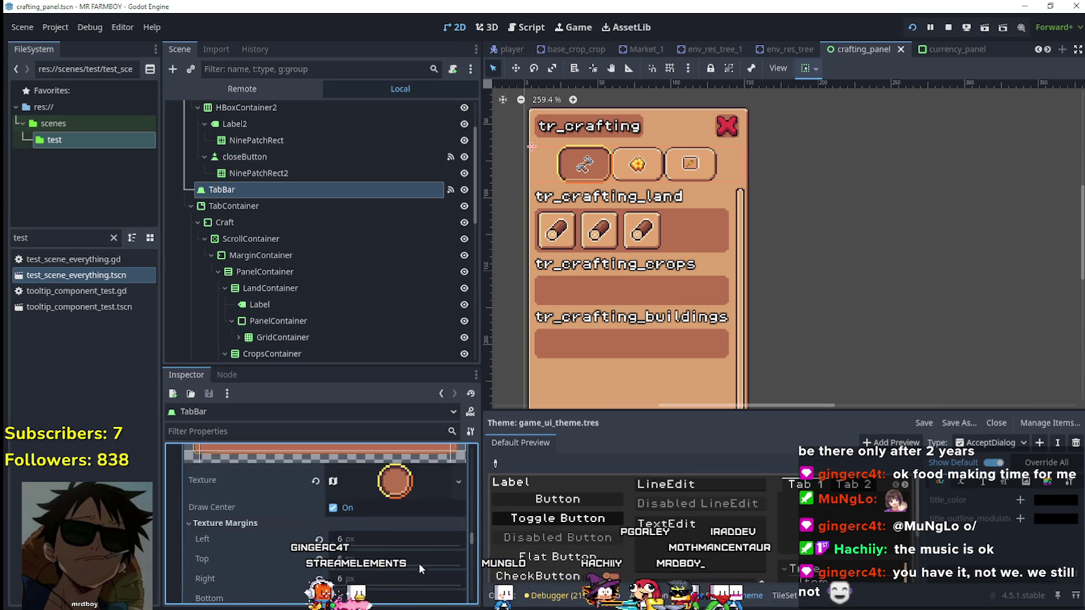
scroll(418, 545, "down", 5)
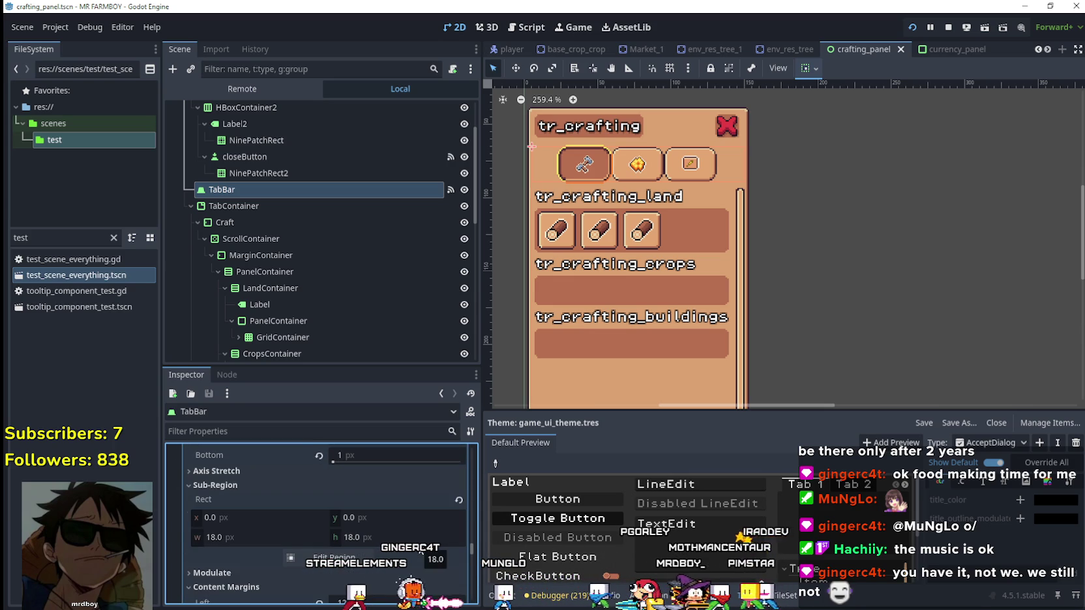
scroll(434, 528, "up", 10)
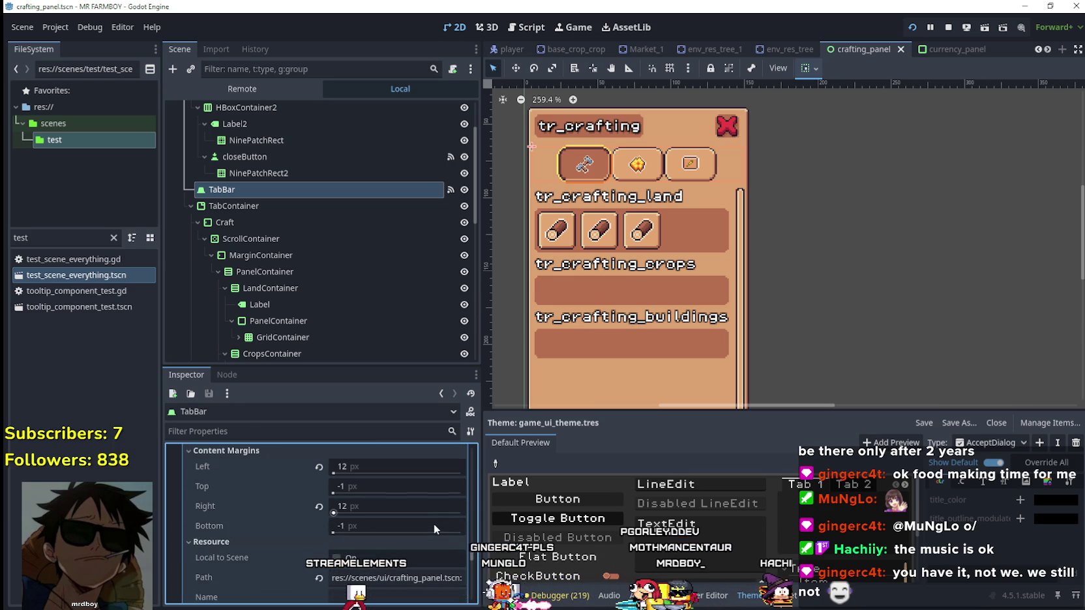
scroll(301, 531, "down", 5)
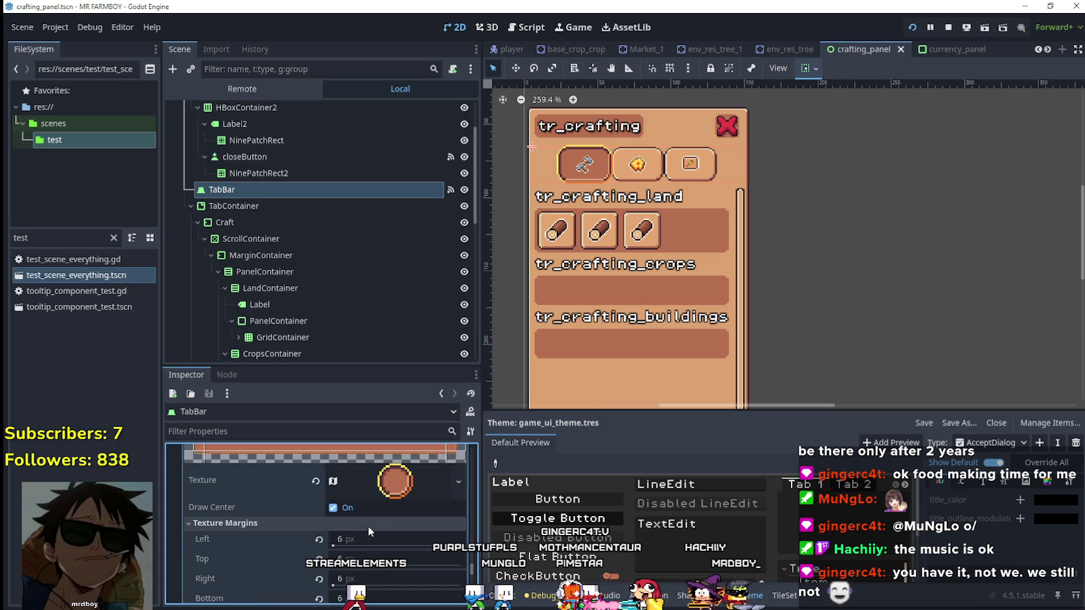
scroll(368, 522, "down", 5)
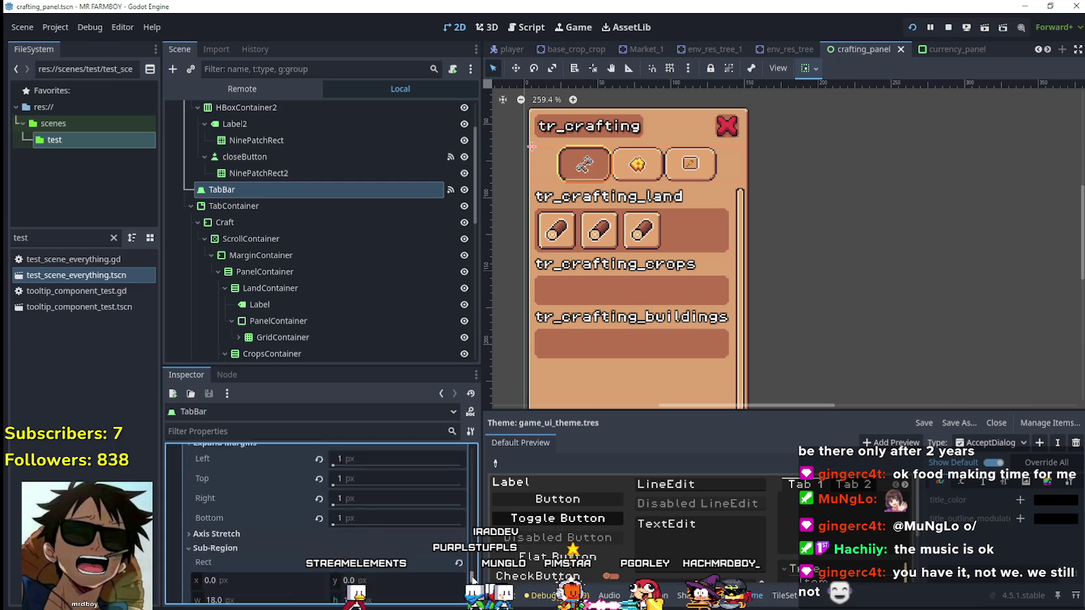
scroll(319, 515, "down", 3)
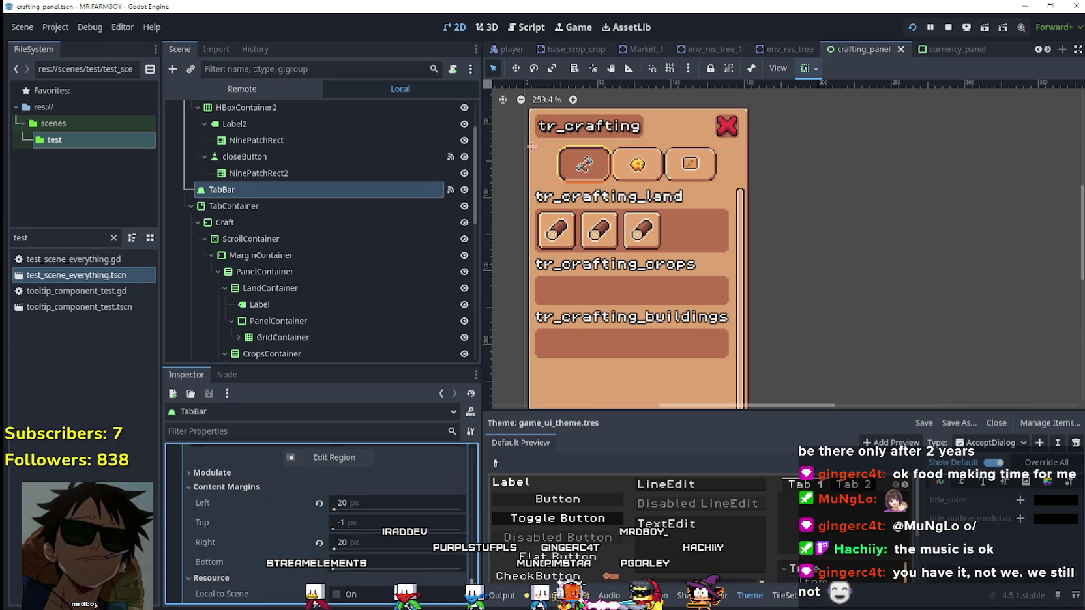
scroll(320, 515, "down", 2)
scroll(320, 515, "up", 4)
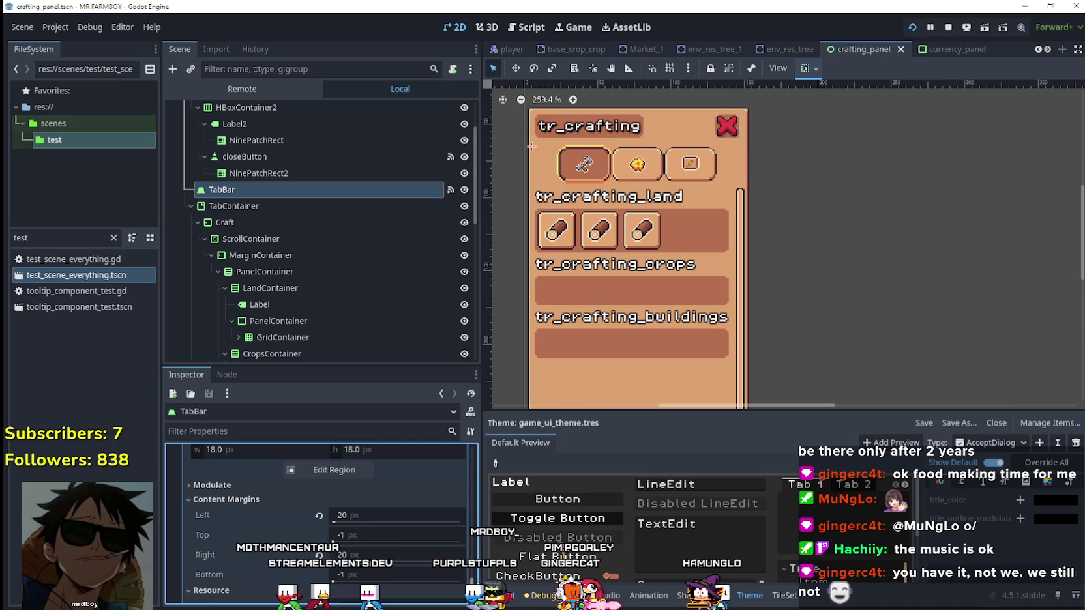
mouse_move(471, 583)
left_mouse_down()
mouse_move(473, 495)
mouse_move(472, 505)
left_mouse_up()
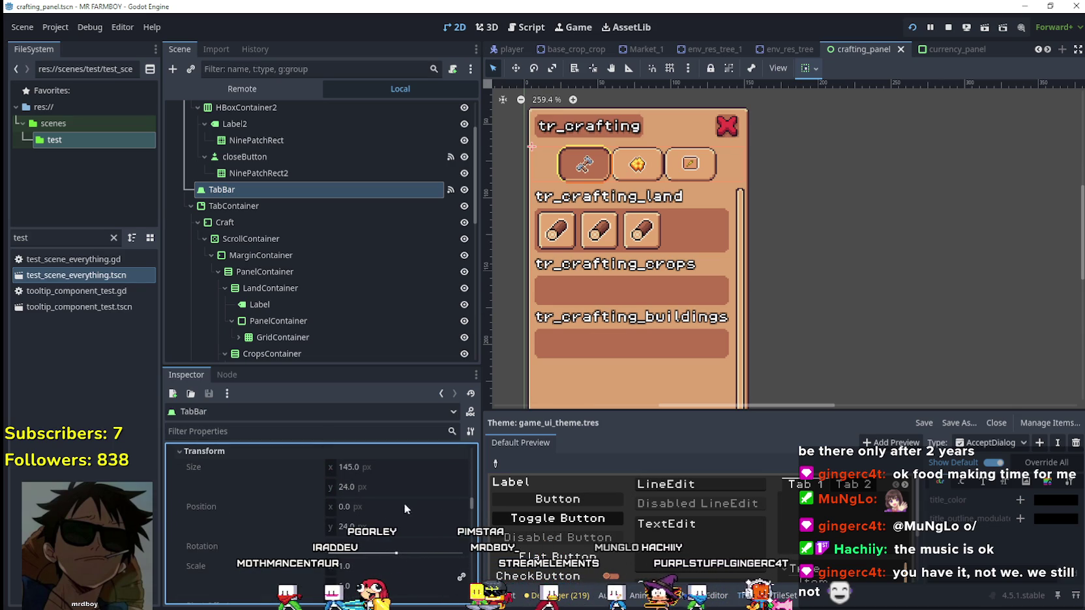
scroll(359, 513, "down", 5)
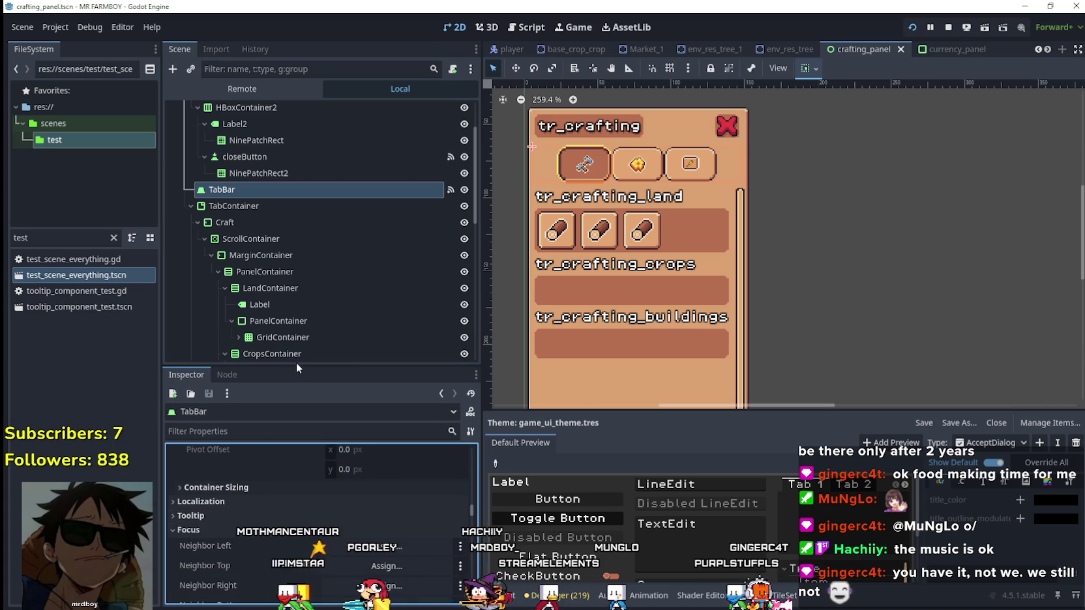
Step: Shrink the scene tree to give the Inspector more room
left_click_drag(296, 364, 352, 130)
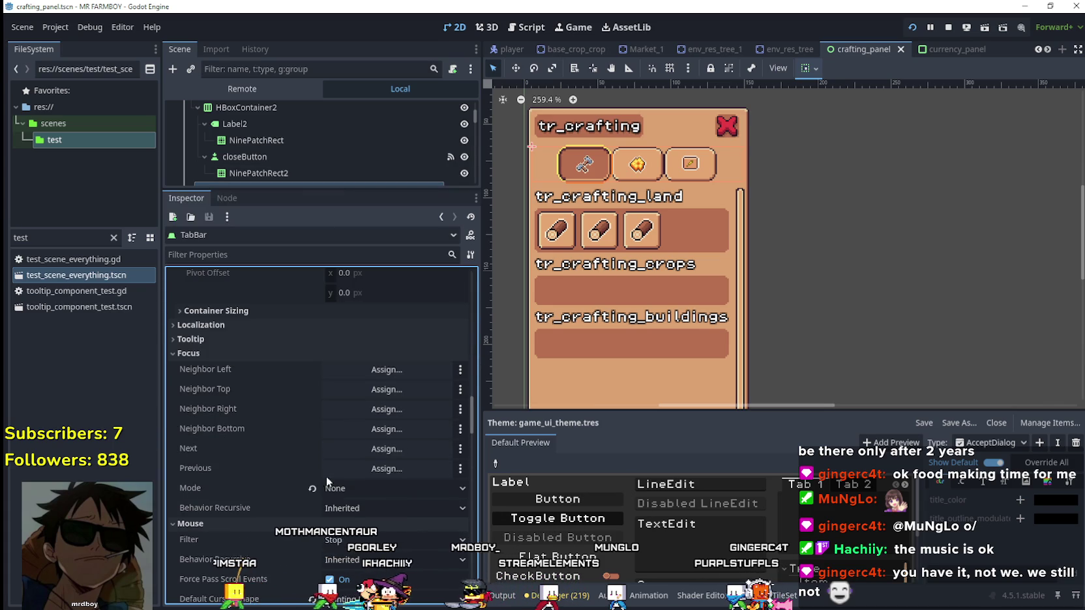
scroll(365, 496, "down", 4)
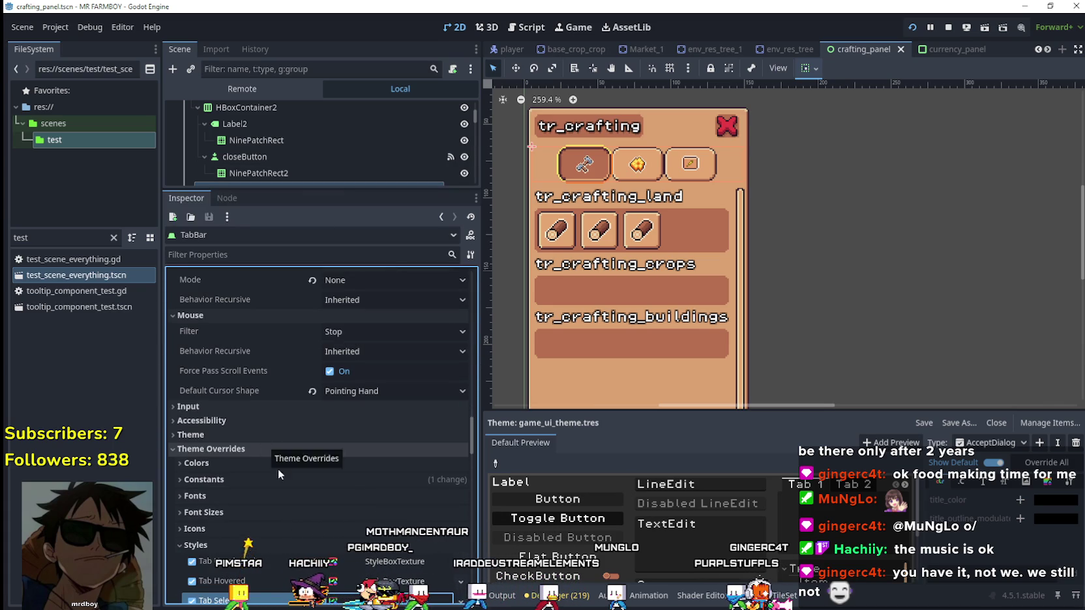
scroll(287, 456, "down", 2)
Step: Collapse and re-expand the TabBar's Theme Overrides Styles to view the tab styleboxes
left_click(178, 460)
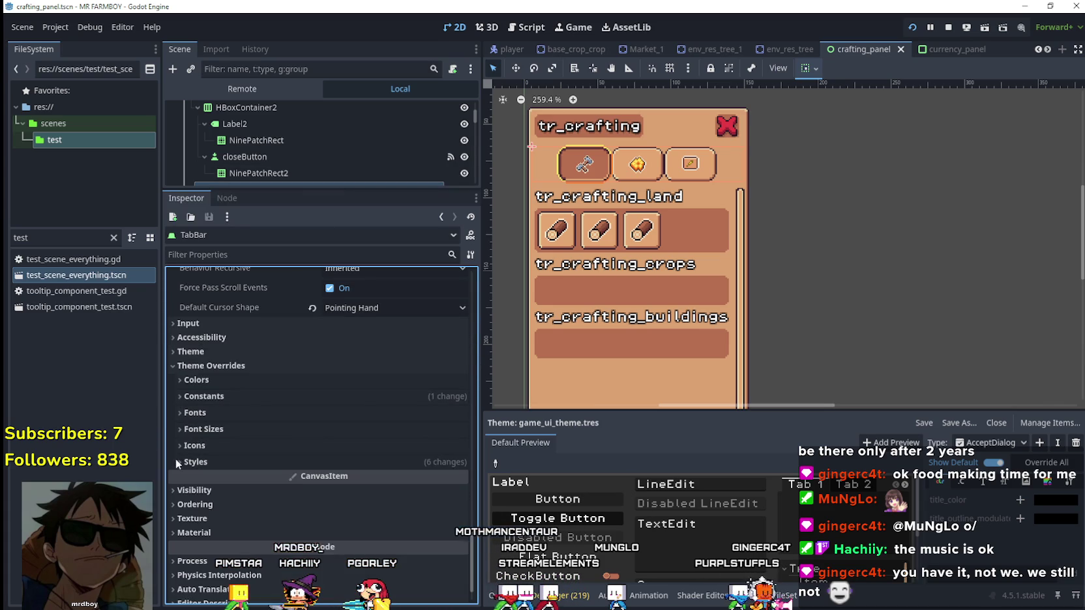
left_click(179, 461)
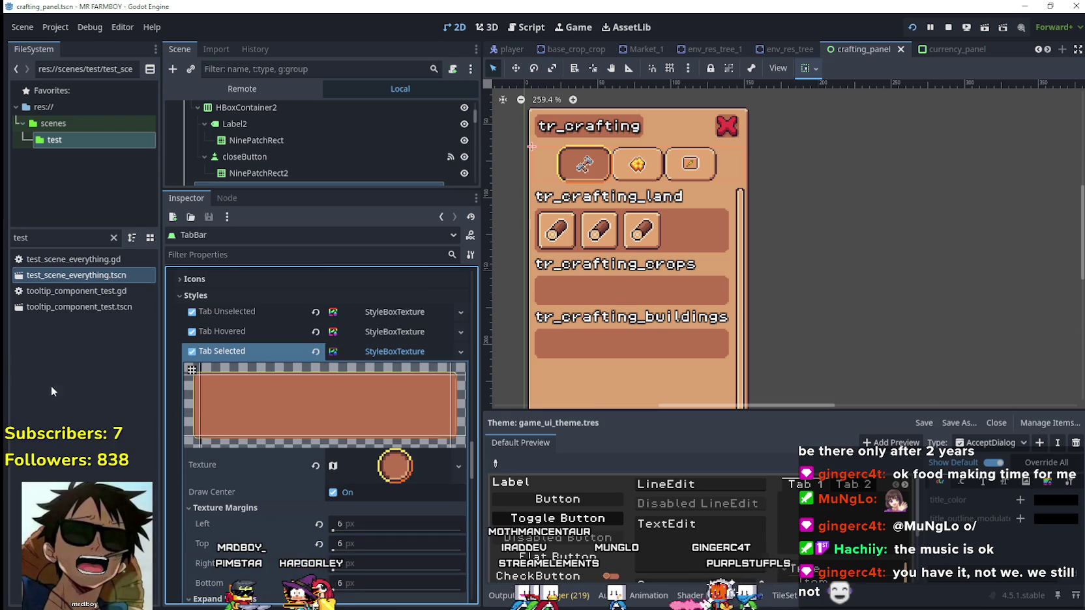
scroll(326, 470, "down", 3)
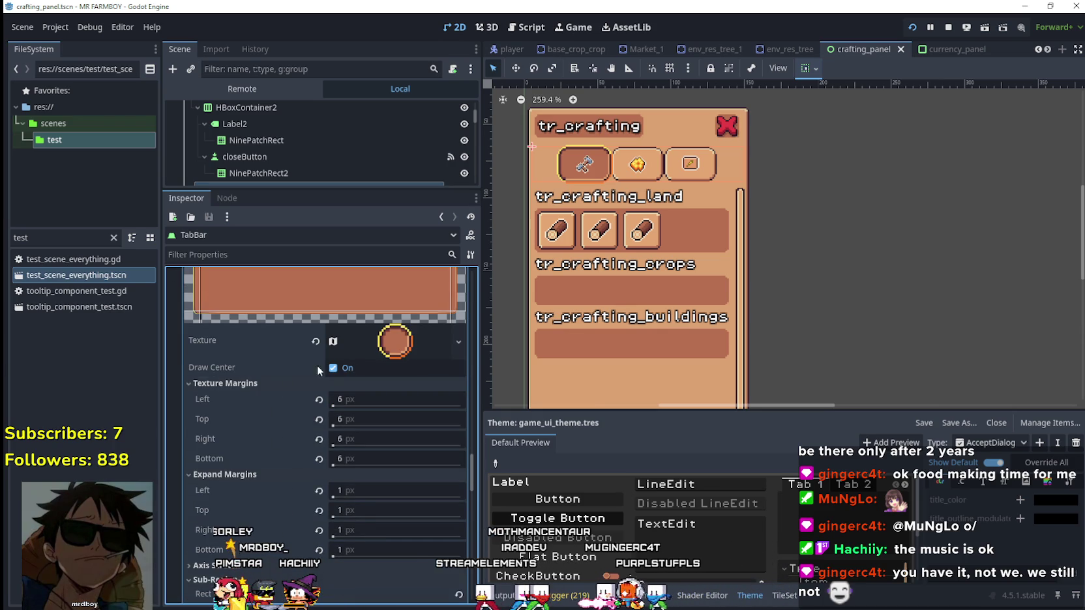
scroll(293, 476, "down", 3)
scroll(352, 489, "up", 2)
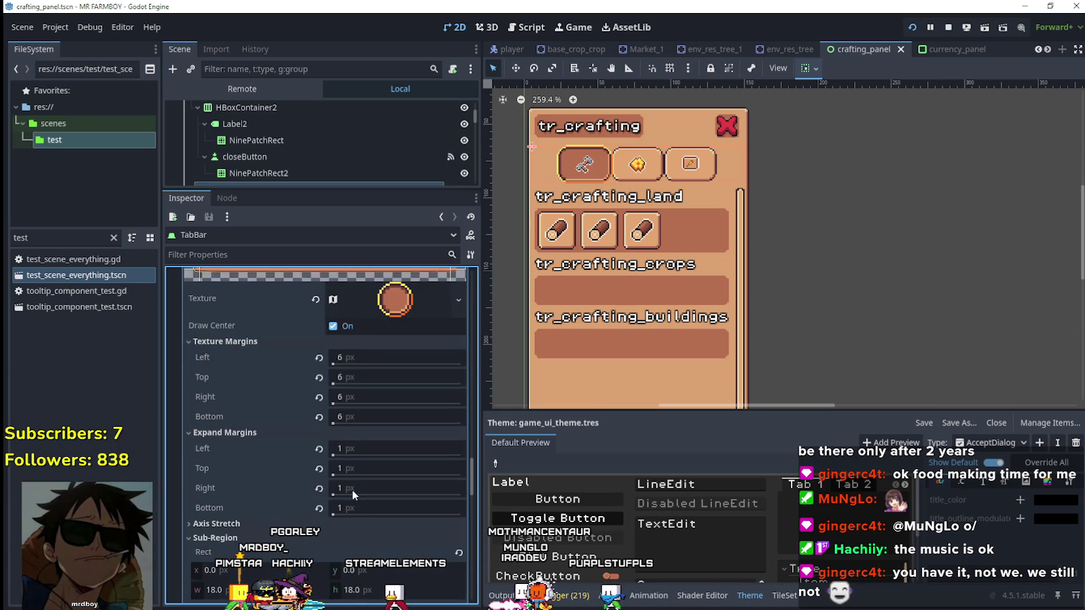
scroll(604, 132, "up", 5)
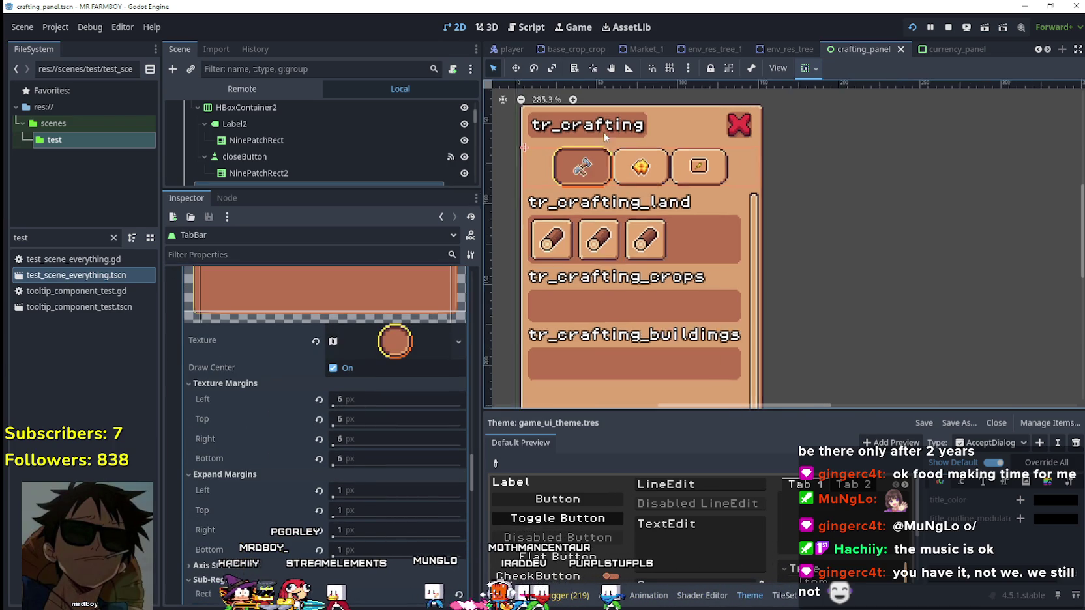
Step: Expand and collapse the tab stylebox's Axis Stretch options
scroll(596, 148, "down", 1)
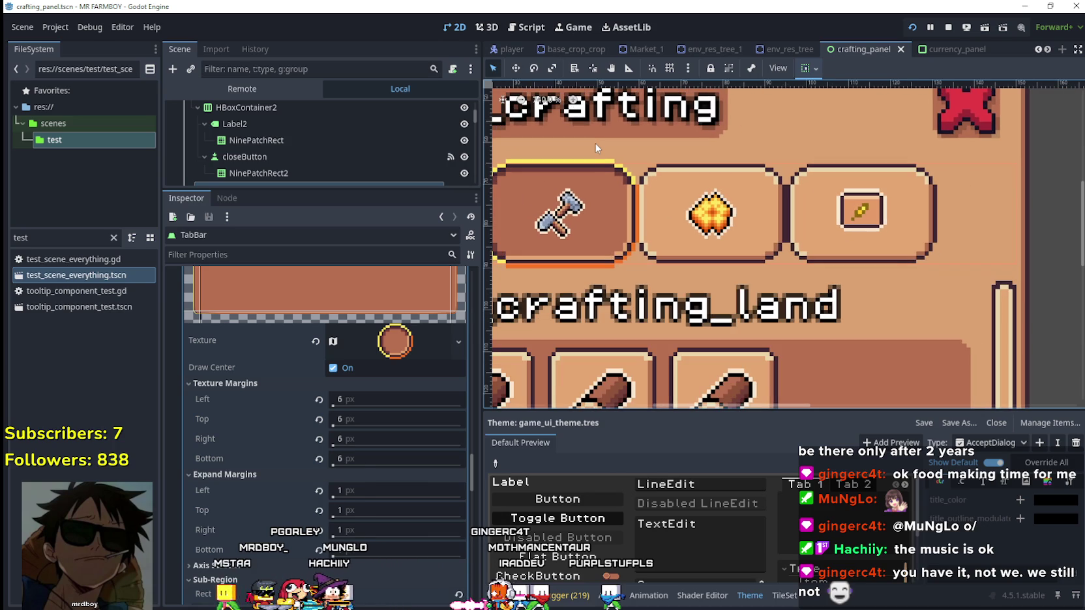
scroll(387, 418, "down", 2)
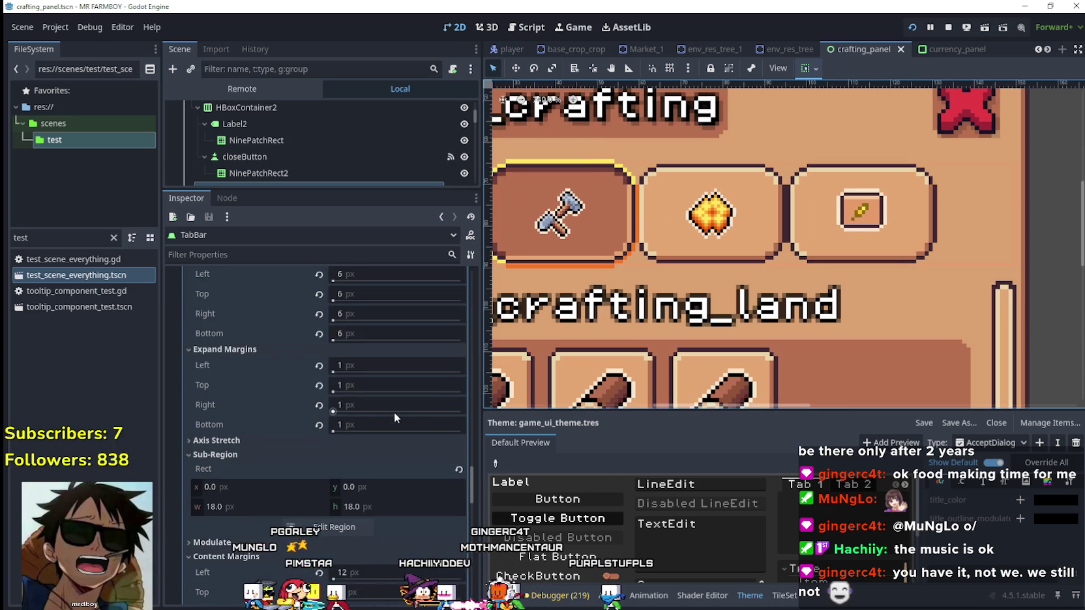
scroll(395, 412, "down", 1)
left_click(236, 391)
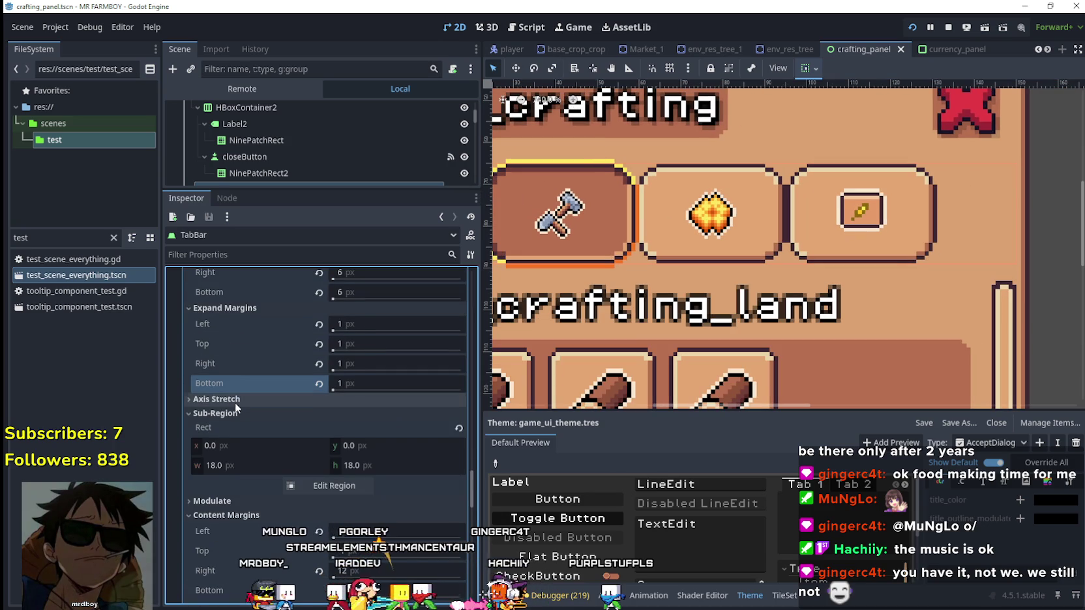
left_click(235, 403)
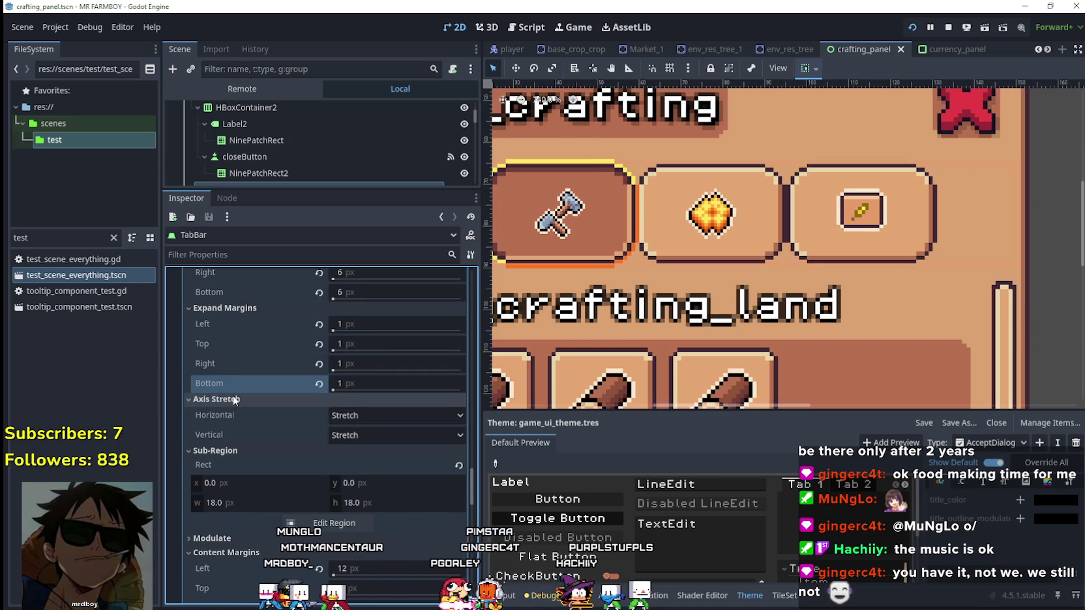
left_click(234, 395)
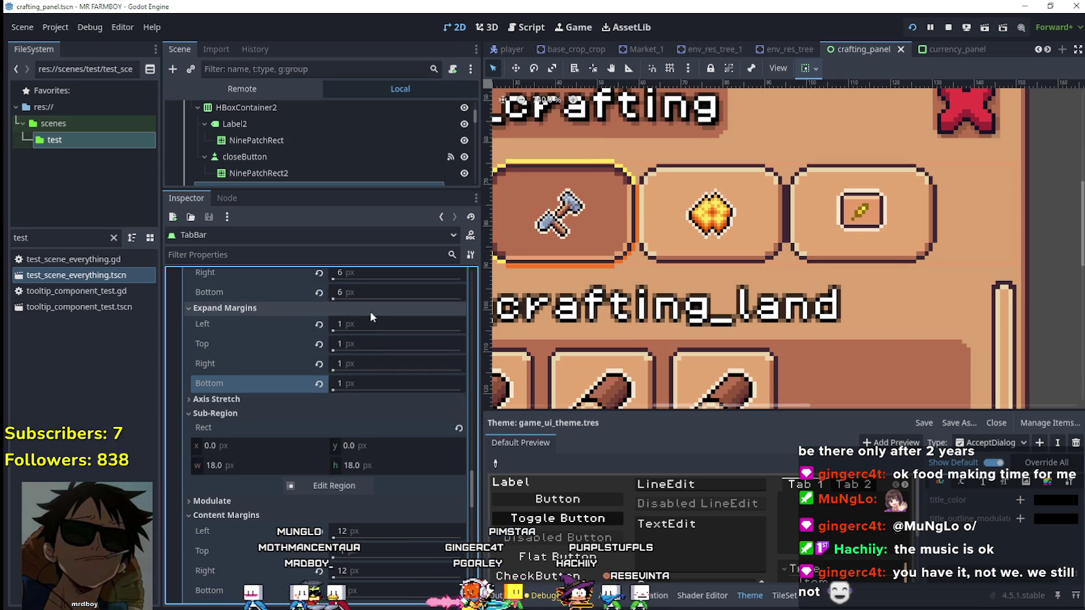
Step: Revert the first tab stylebox's Left, Top, Right and Bottom expand margins to 0 px
left_click(320, 326)
scroll(631, 272, "down", 1)
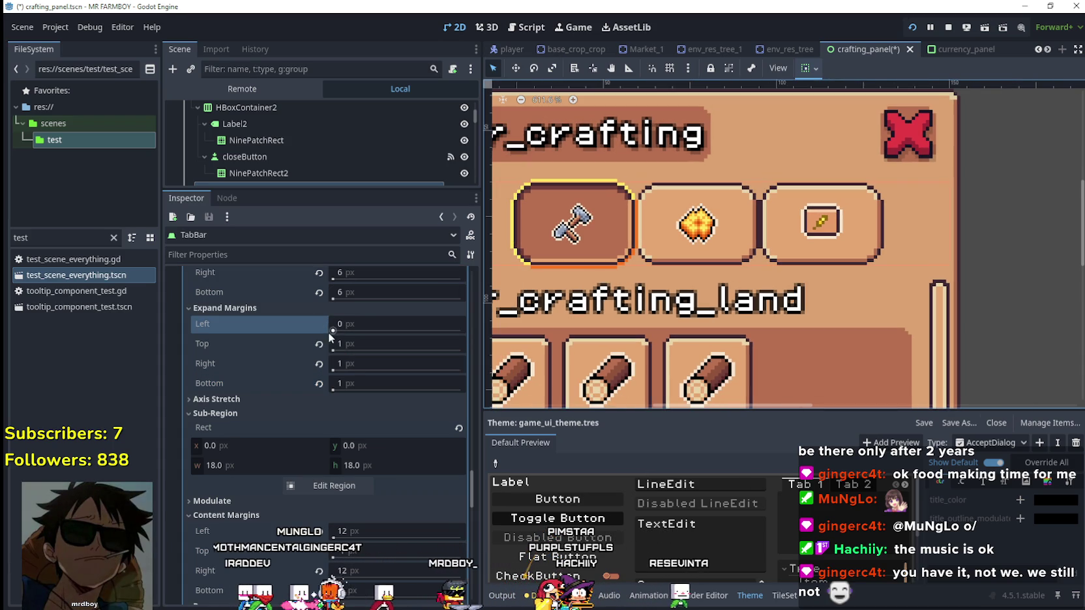
left_click(318, 345)
left_click(319, 363)
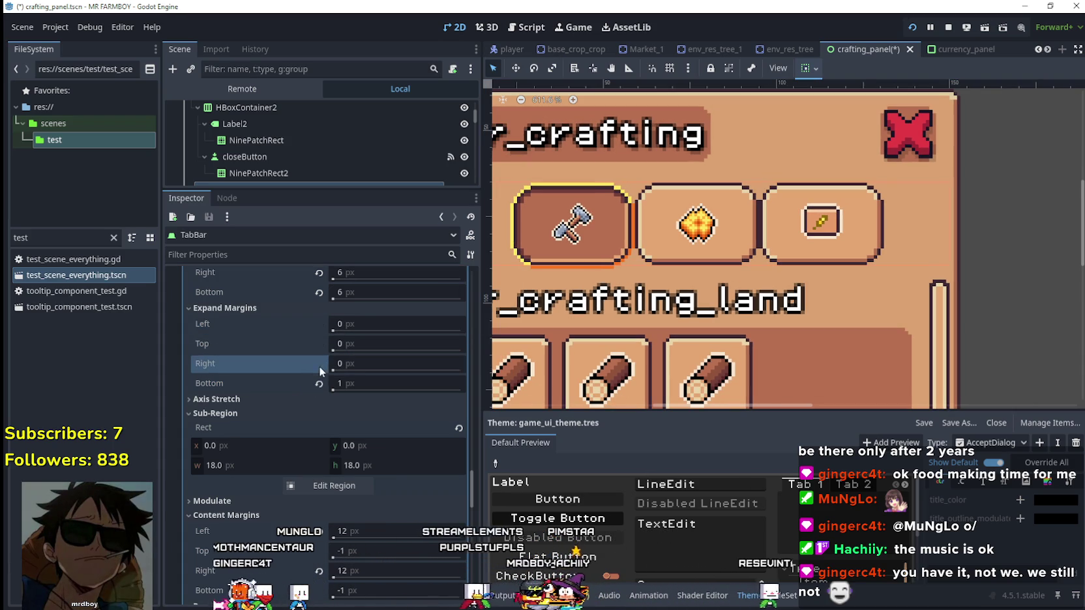
left_click(319, 383)
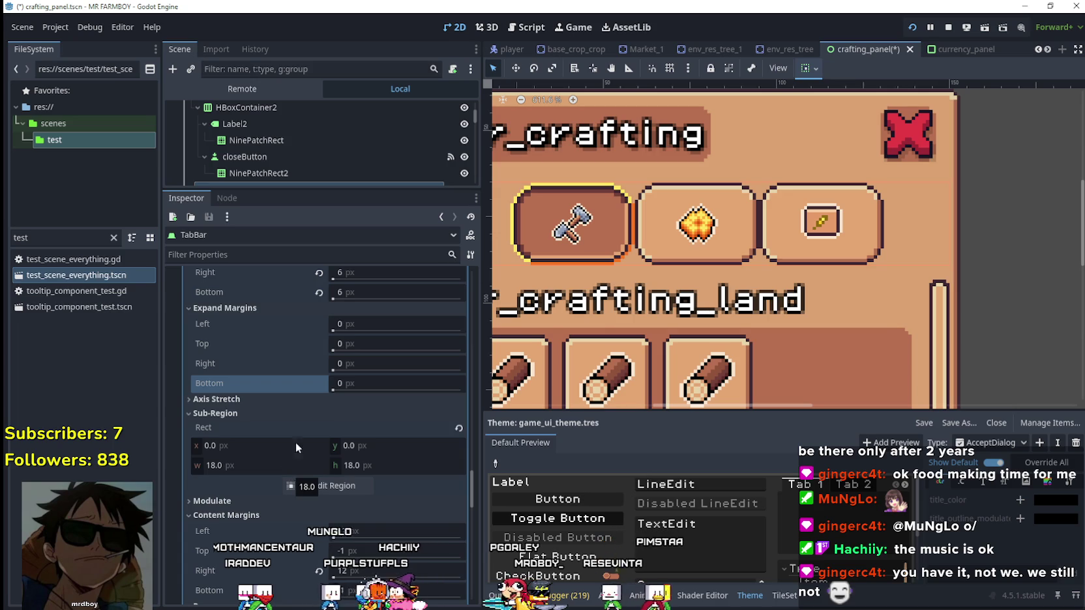
scroll(294, 443, "up", 5)
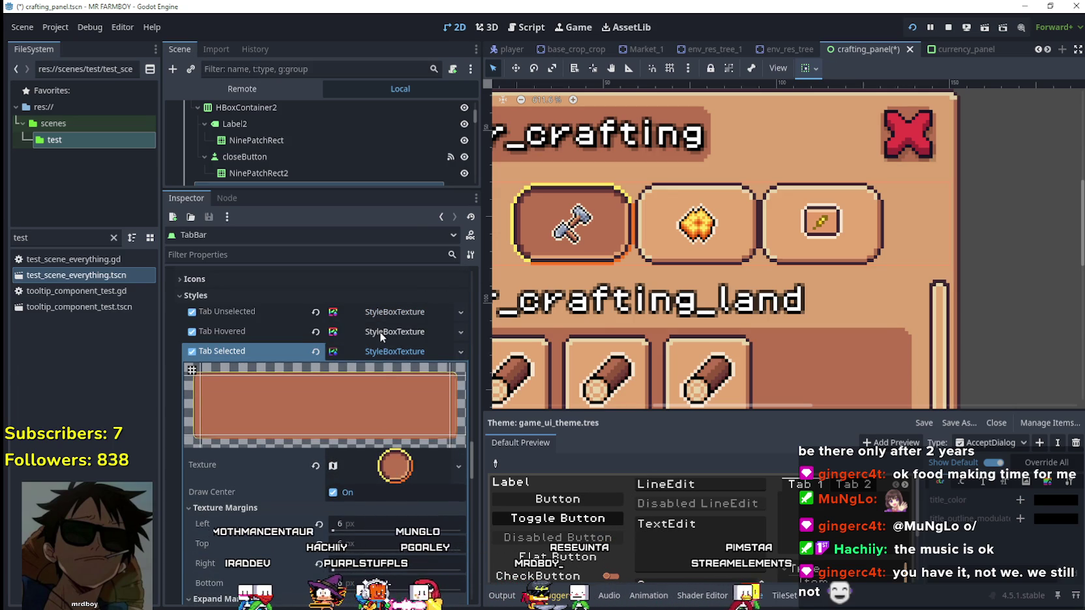
scroll(370, 461, "down", 2)
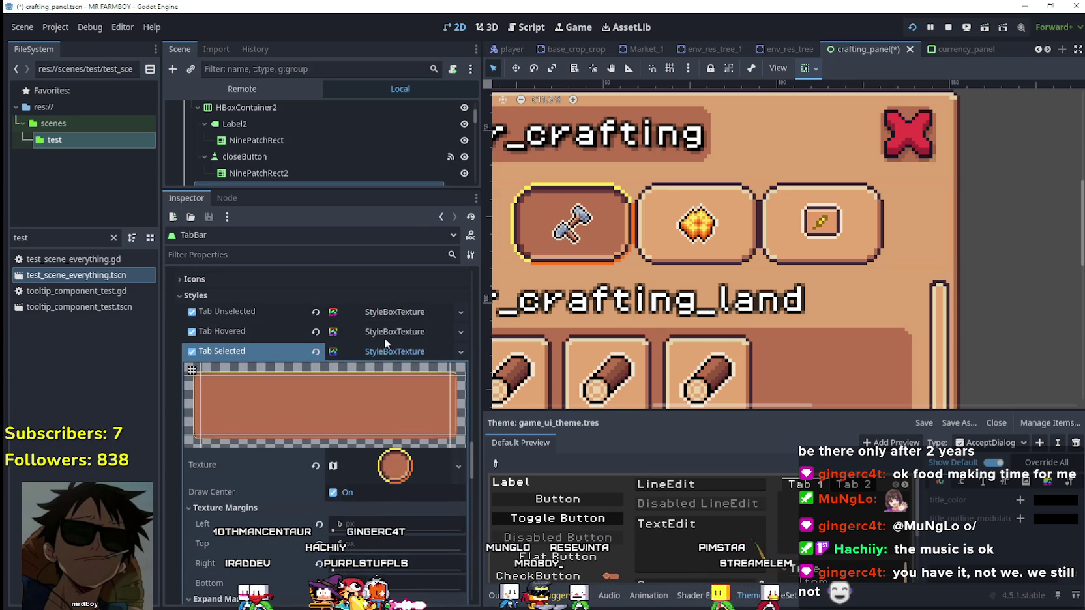
Step: Revert the Tab Selected stylebox's Top, Right and Bottom expand margins to 0 px
left_click(393, 425)
scroll(294, 460, "down", 3)
scroll(296, 456, "down", 3)
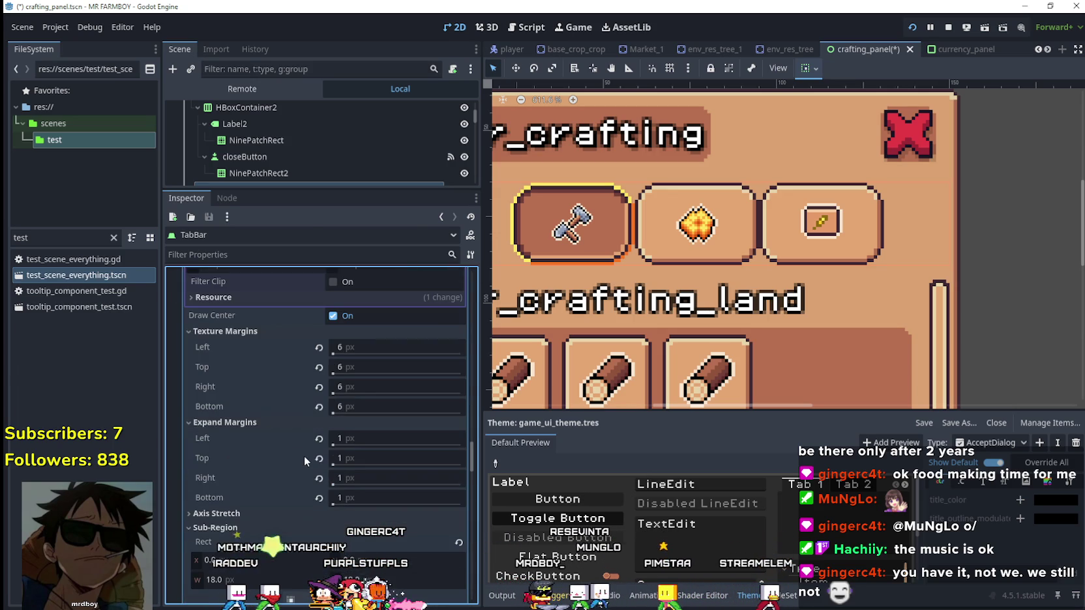
left_click(318, 458)
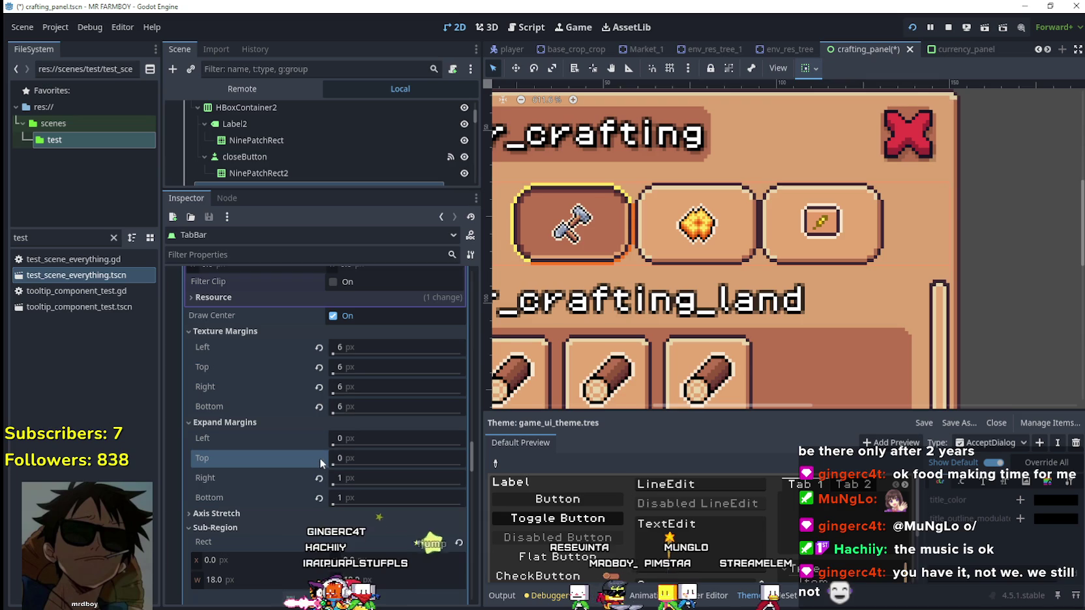
left_click(318, 478)
left_click(318, 498)
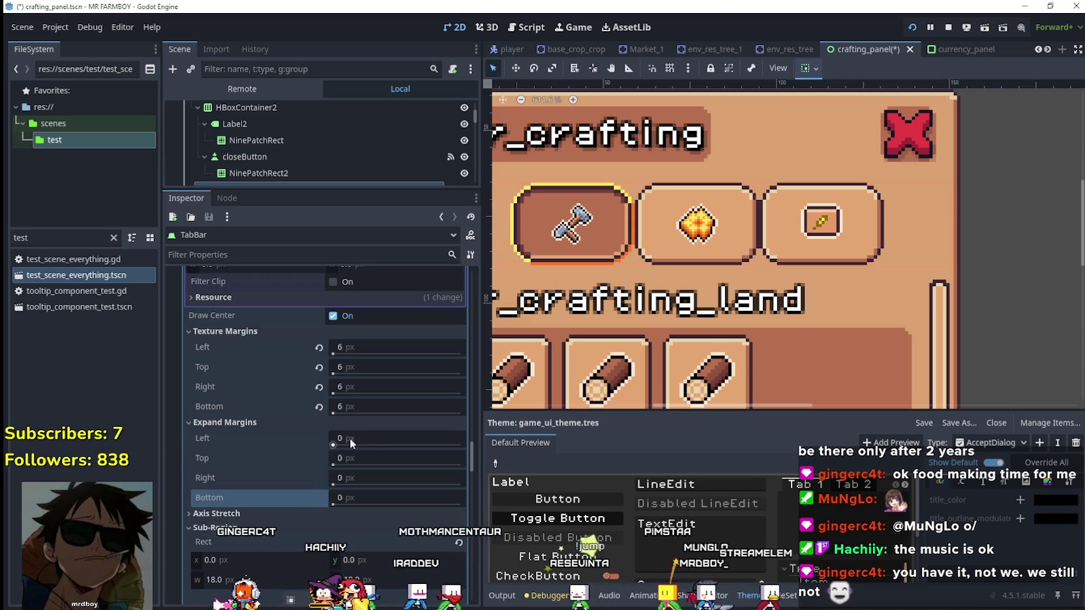
scroll(333, 440, "up", 4)
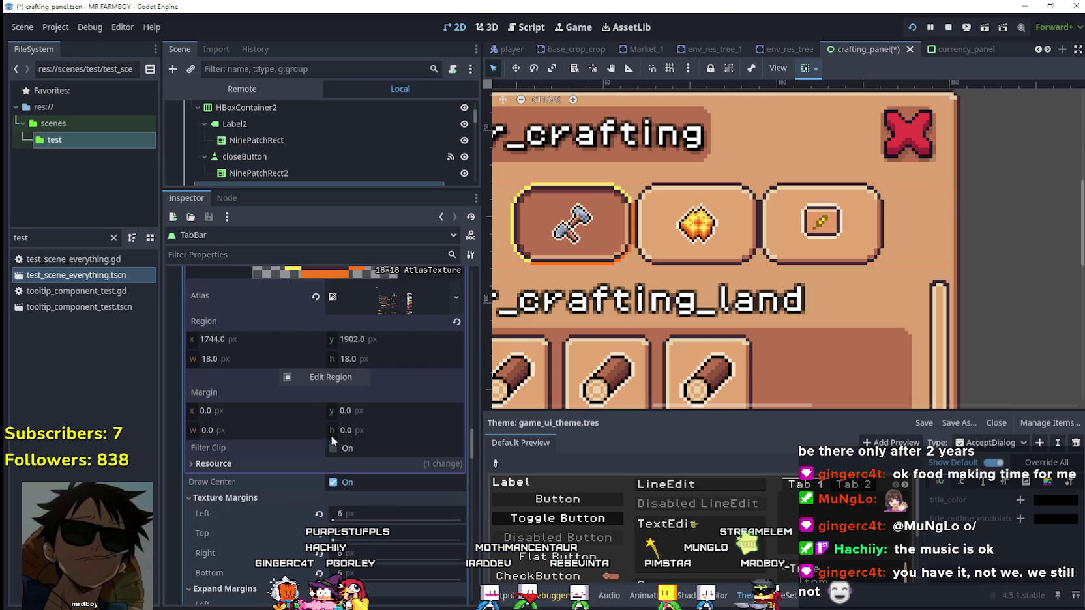
scroll(386, 390, "up", 2)
left_click(384, 287)
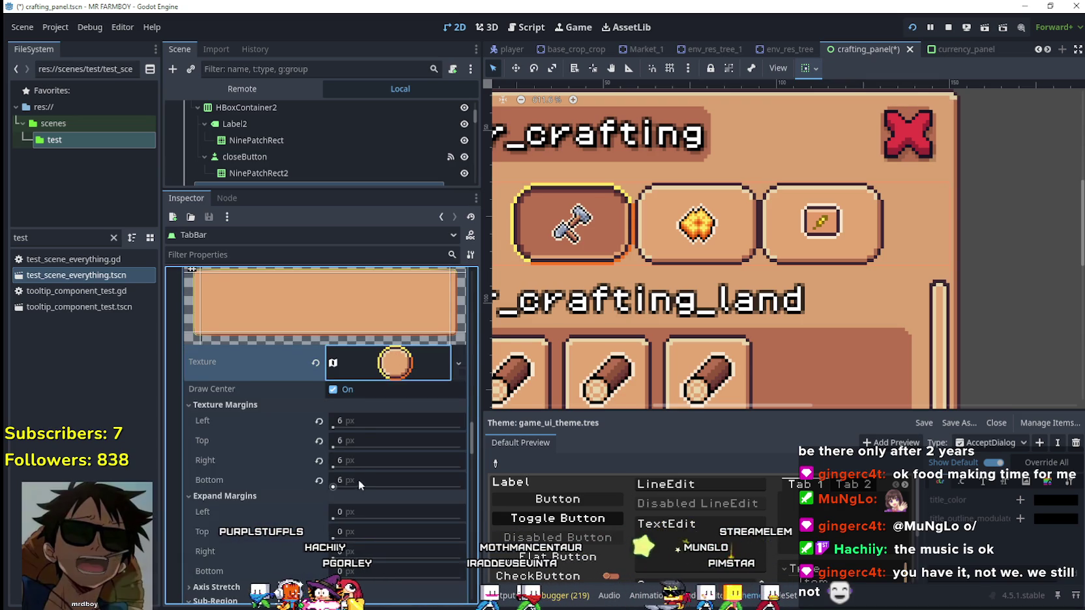
Step: Review the tab styles and edit the left texture margin value
scroll(358, 478, "down", 1)
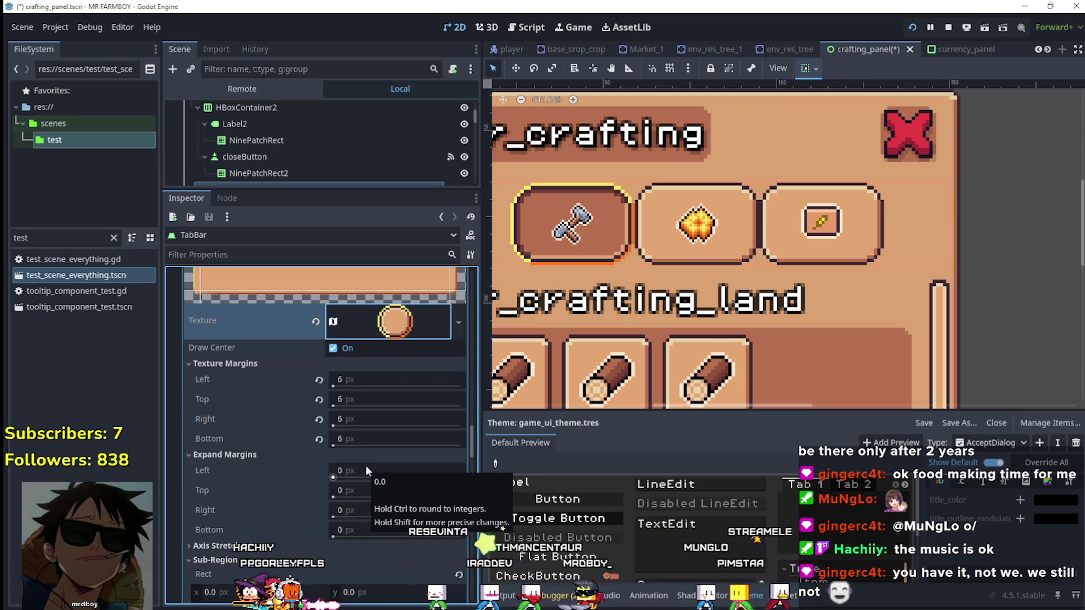
scroll(367, 465, "down", 3)
scroll(367, 460, "up", 4)
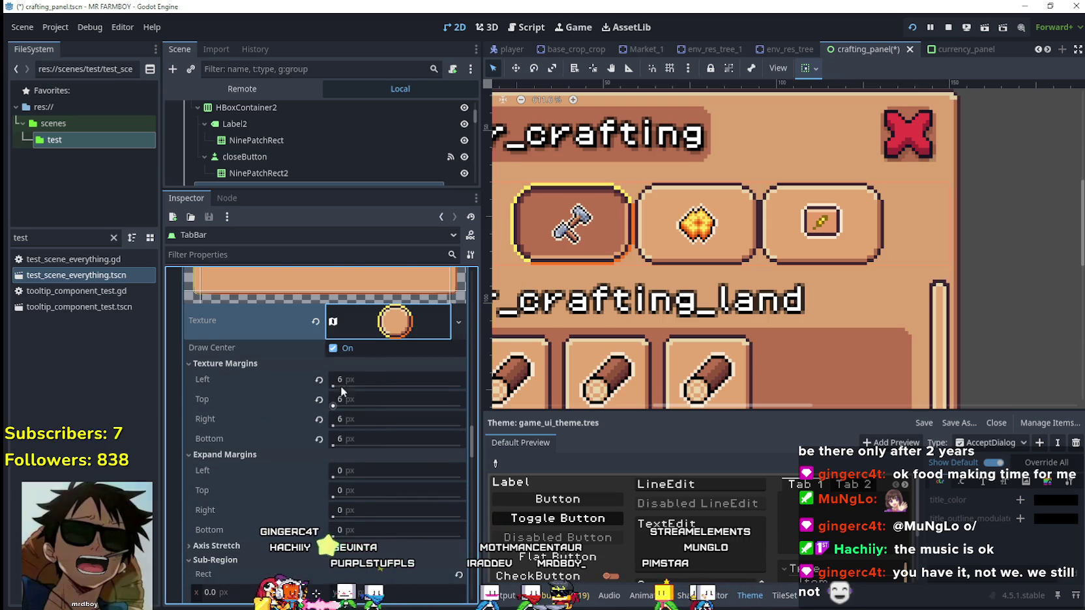
scroll(361, 404, "down", 3)
scroll(370, 432, "up", 4)
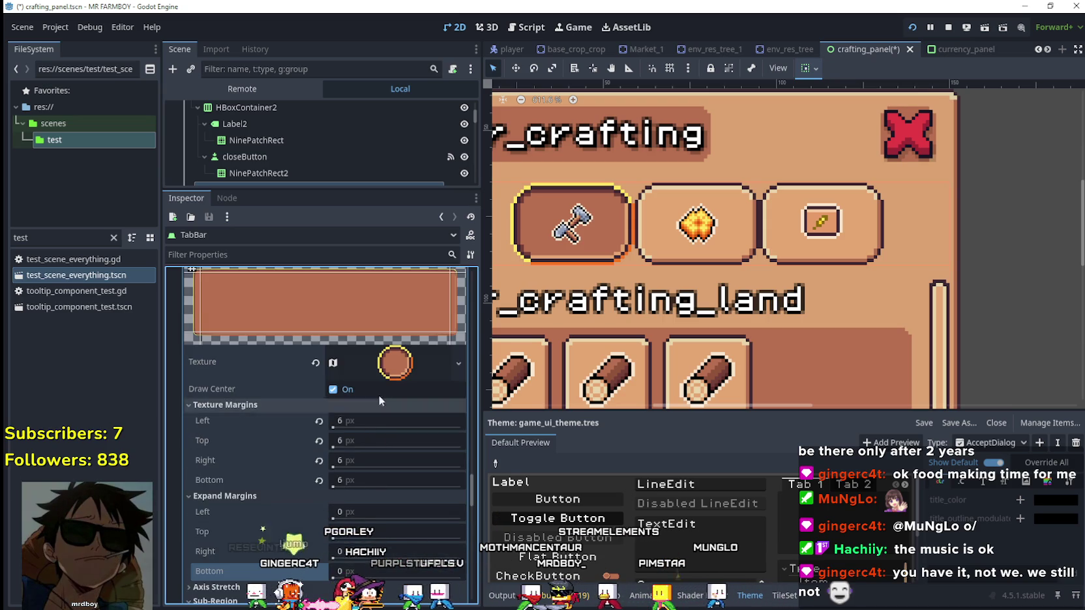
scroll(379, 404, "down", 1)
scroll(343, 356, "up", 1)
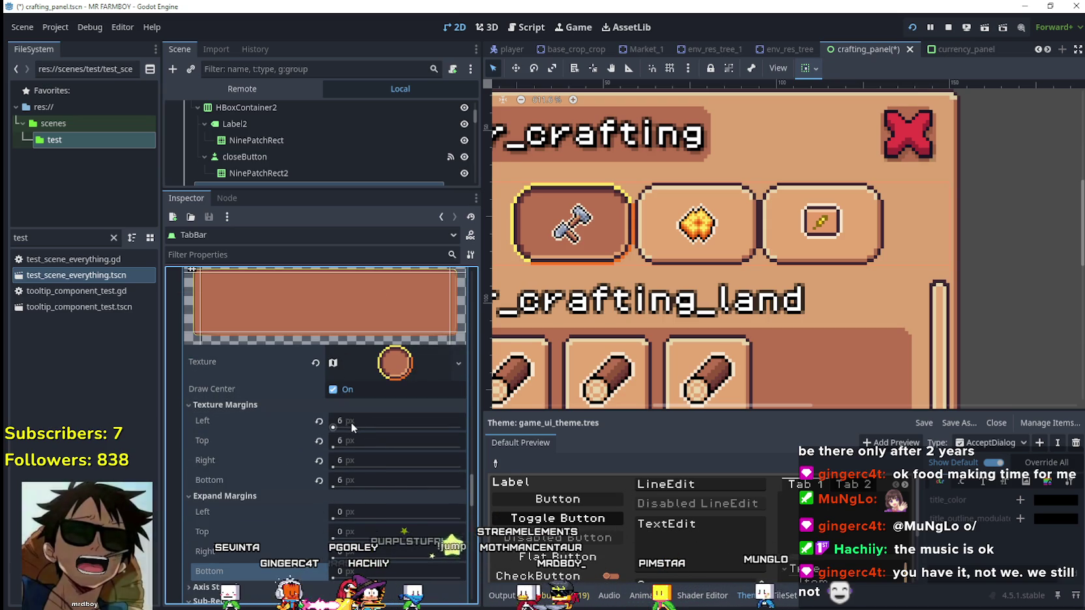
left_click(357, 423)
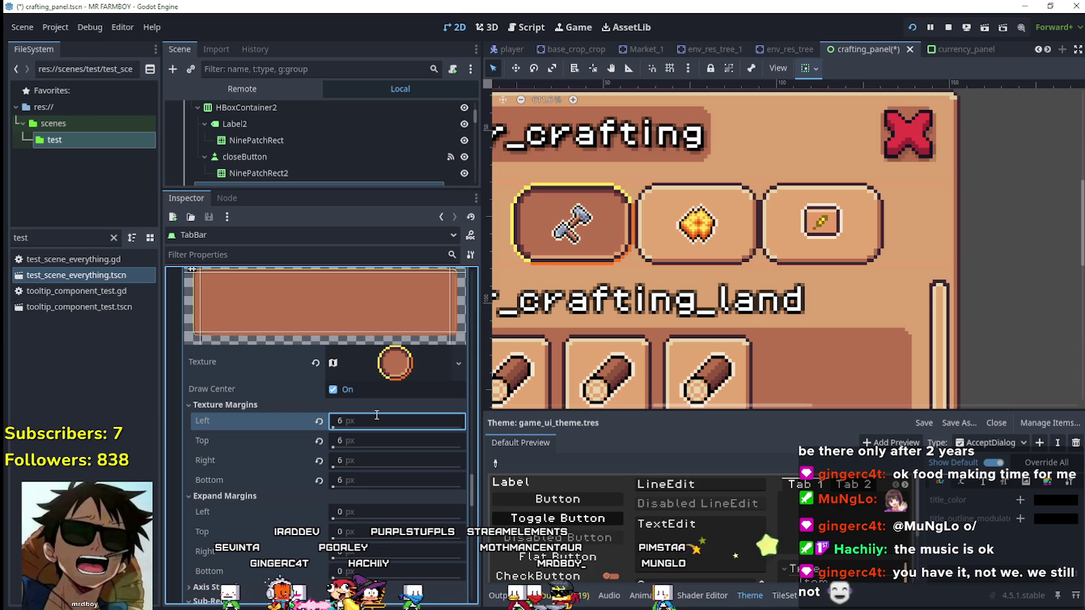
Step: Edit the hammer tab's left expand margin, testing a wider value
scroll(376, 462, "down", 3)
left_click(391, 386)
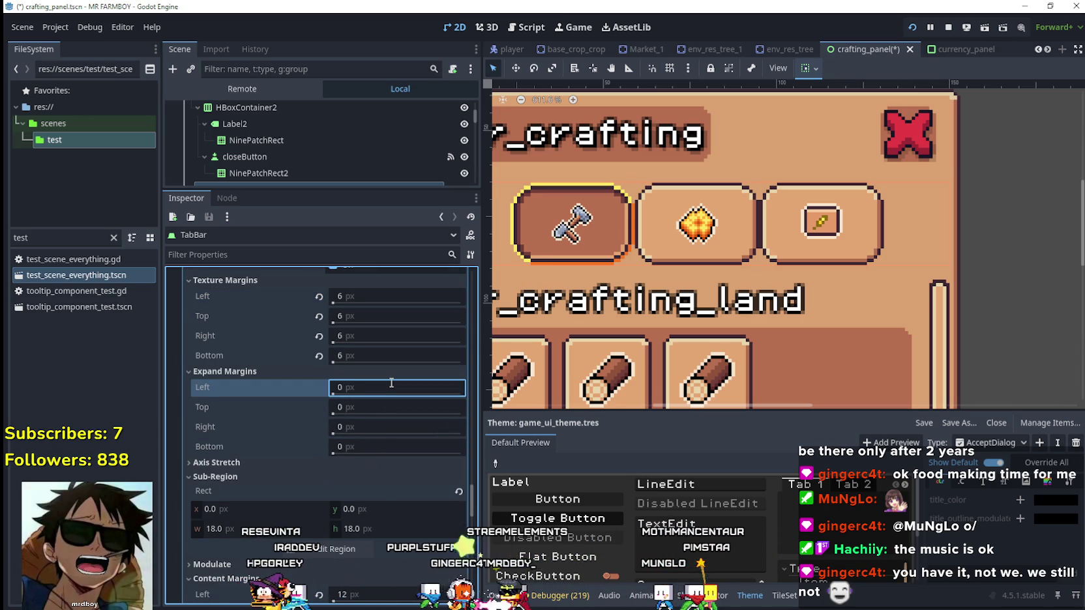
left_click_drag(333, 395, 334, 394)
scroll(358, 425, "down", 1)
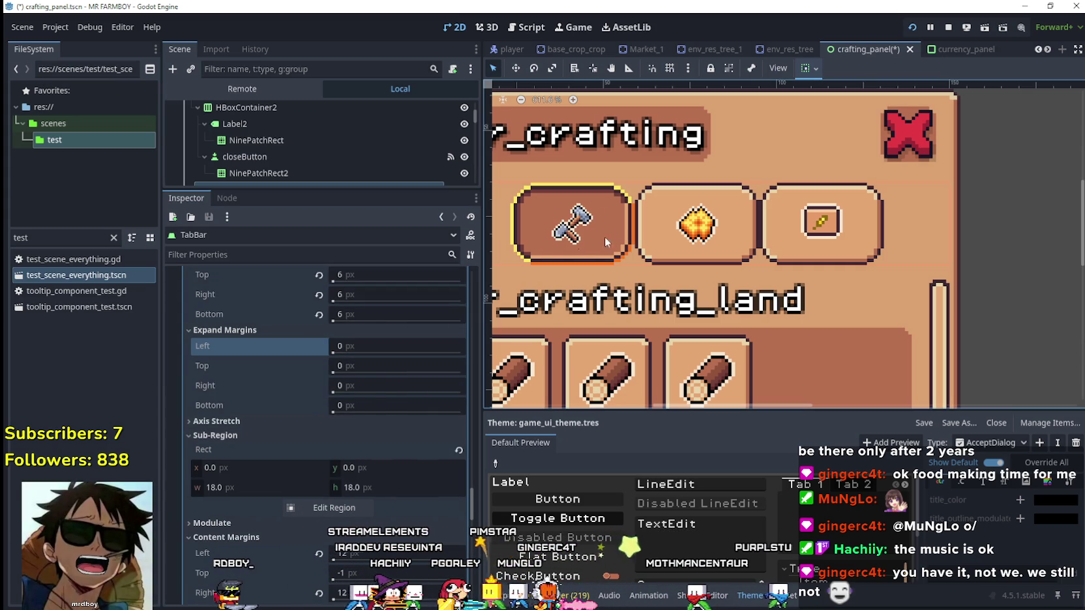
scroll(264, 425, "down", 5)
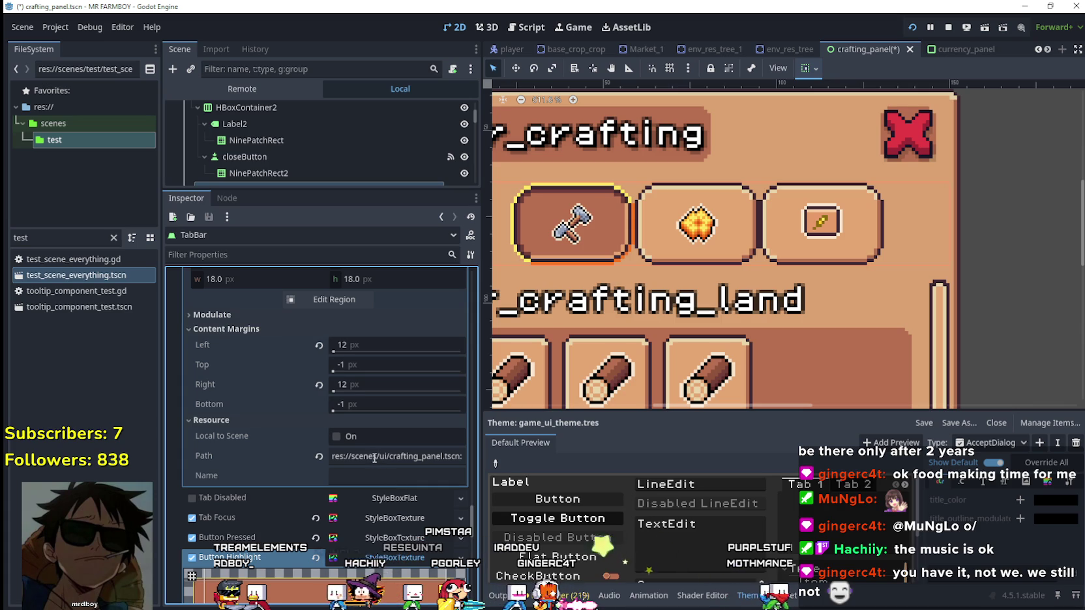
scroll(377, 398, "down", 4)
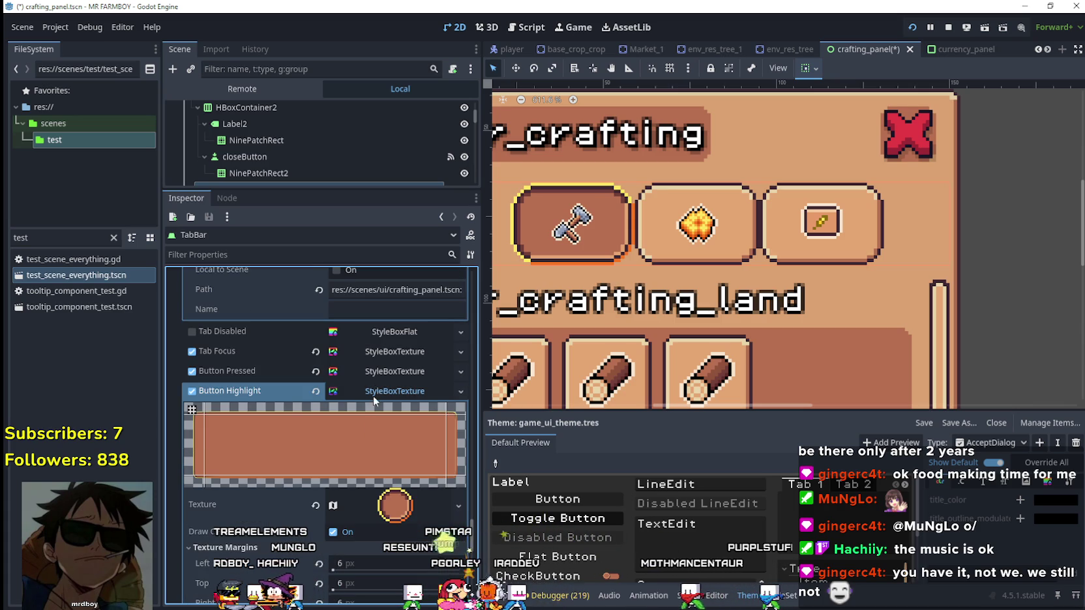
scroll(372, 396, "down", 5)
left_click(365, 447)
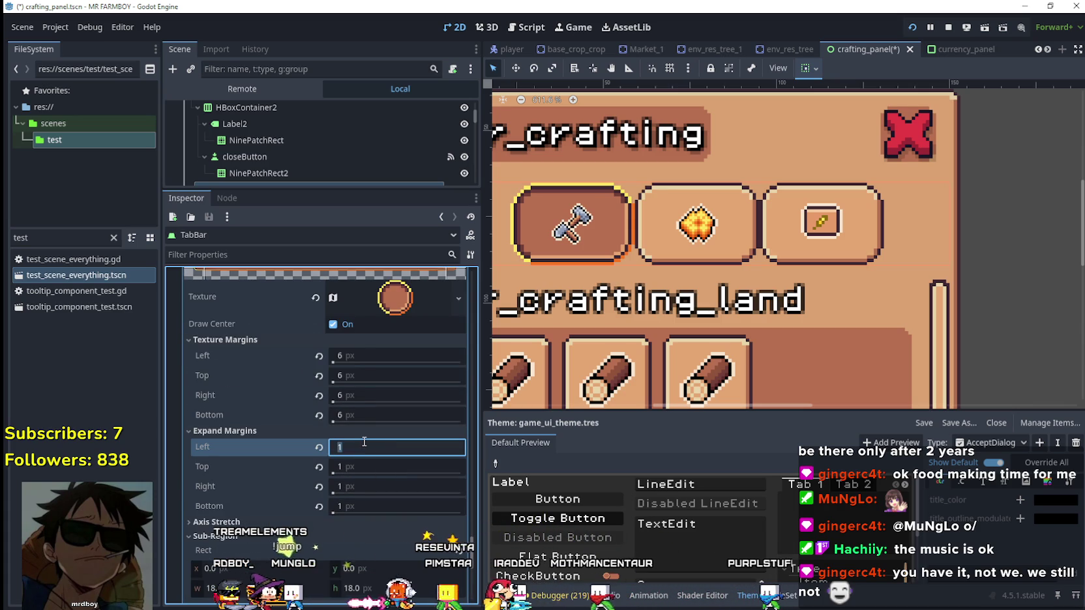
left_click(318, 447)
left_click(319, 467)
left_click(318, 487)
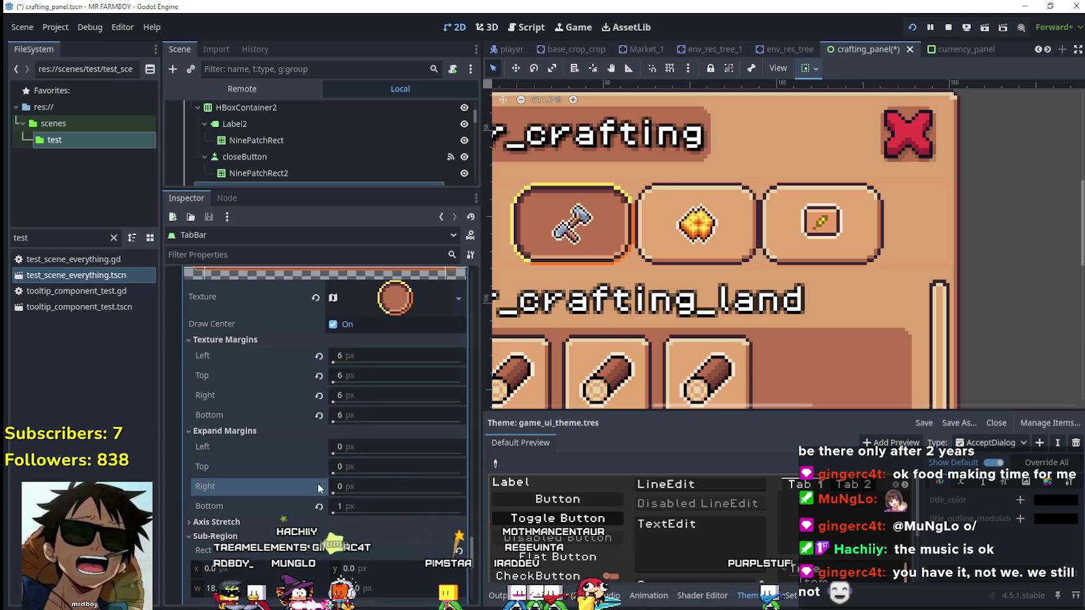
left_click(318, 506)
scroll(386, 405, "up", 7)
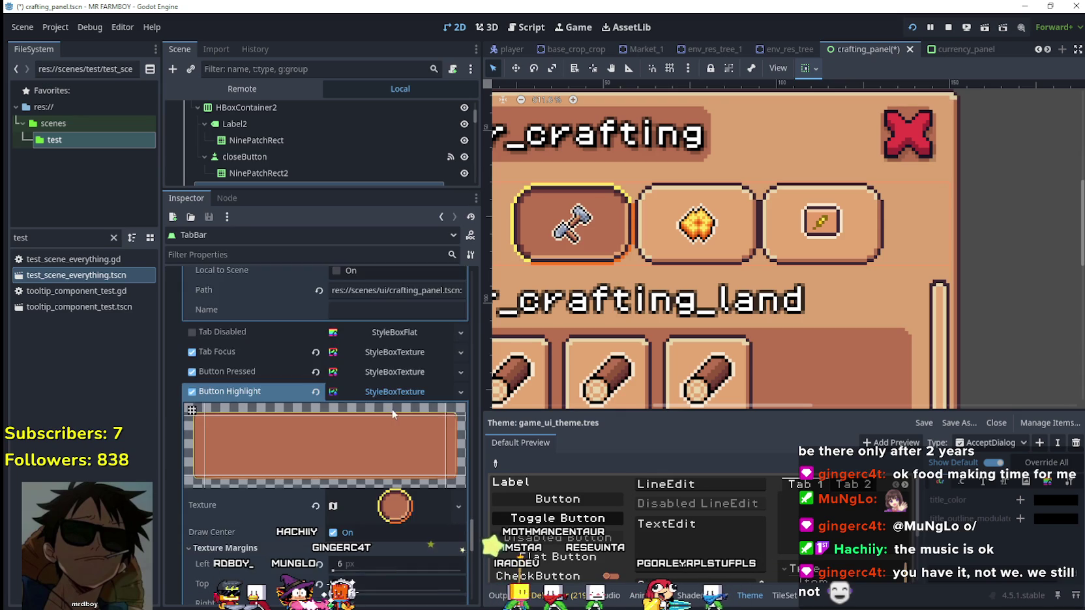
left_click(391, 474)
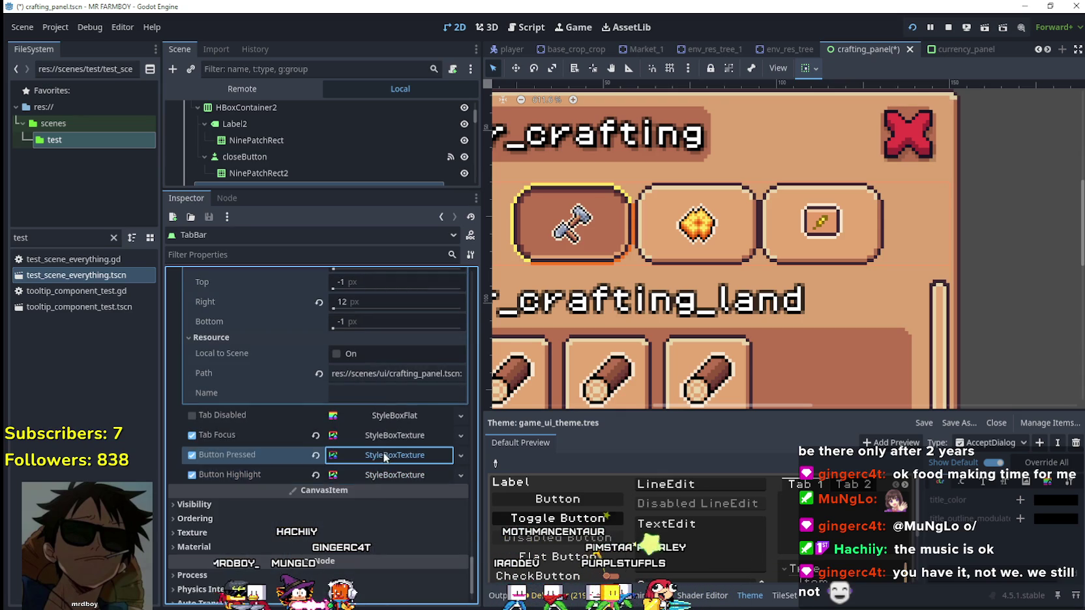
left_click(383, 453)
scroll(285, 506, "down", 3)
scroll(325, 471, "up", 5)
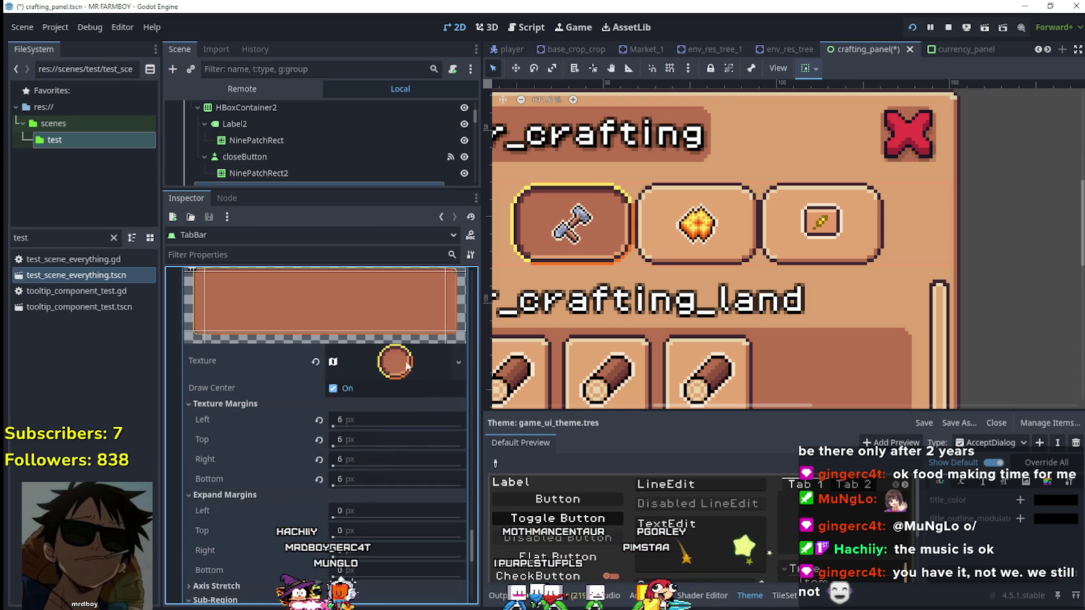
left_click(404, 369)
left_click(399, 376)
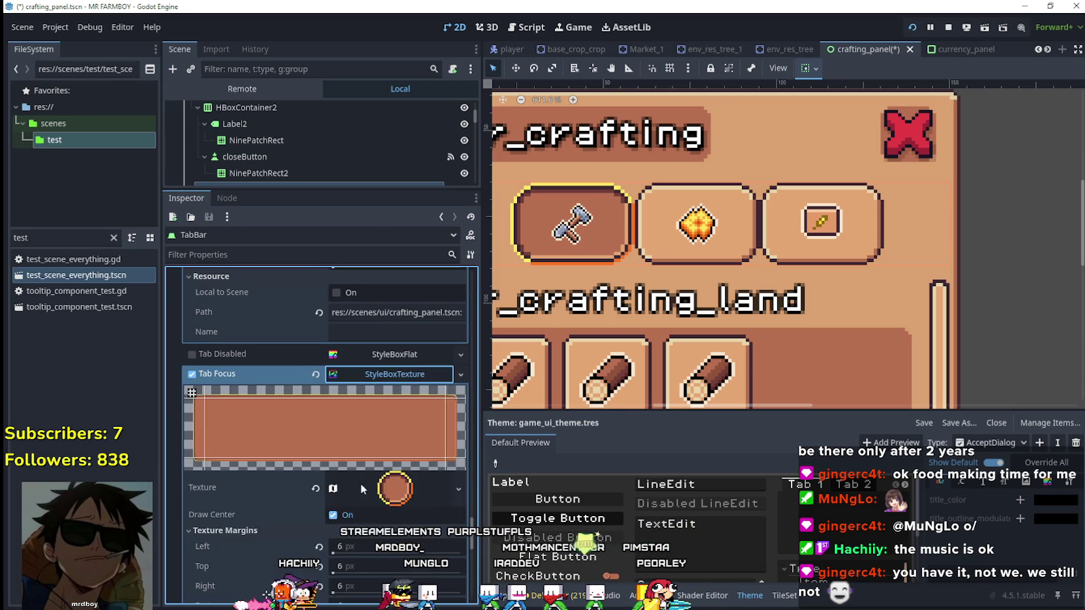
scroll(360, 483, "down", 3)
scroll(357, 430, "up", 4)
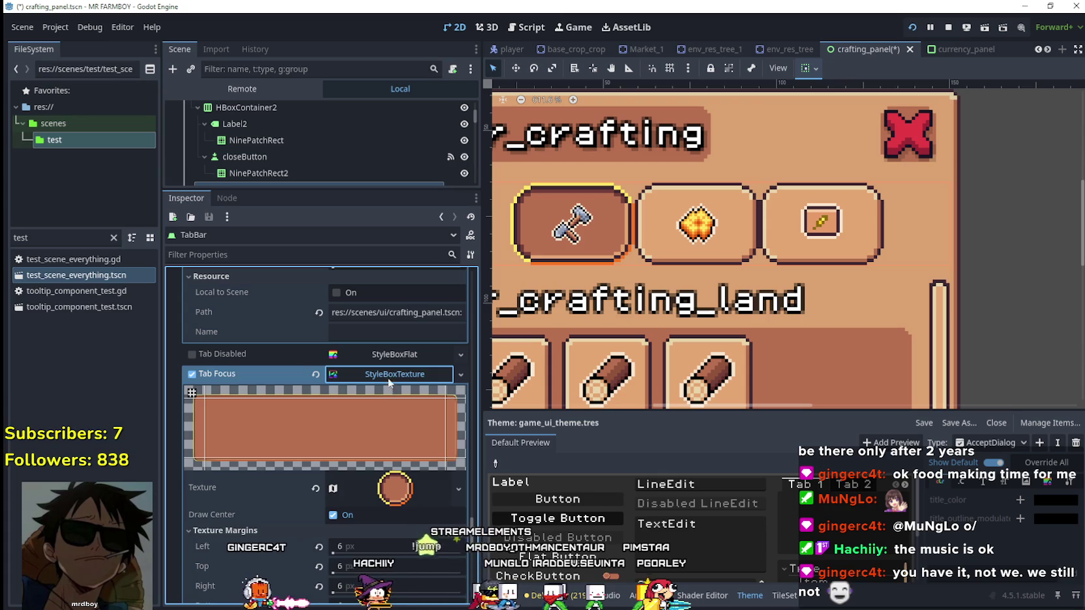
left_click(385, 373)
left_click(391, 413)
scroll(346, 467, "down", 4)
scroll(348, 448, "up", 5)
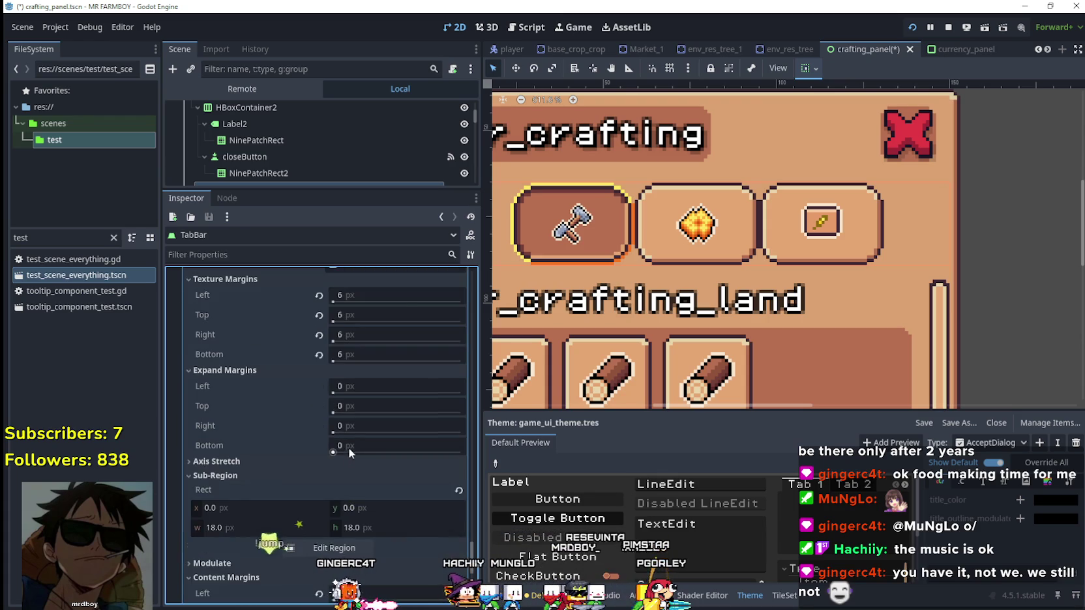
left_click(379, 371)
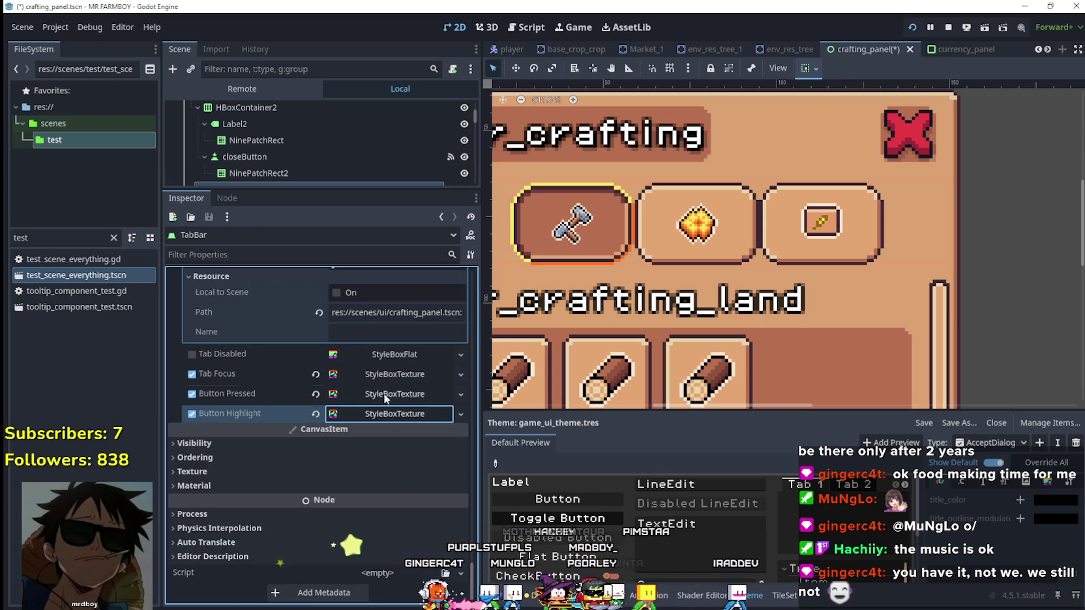
left_click(384, 393)
left_click(384, 393)
left_click(394, 374)
left_click(393, 374)
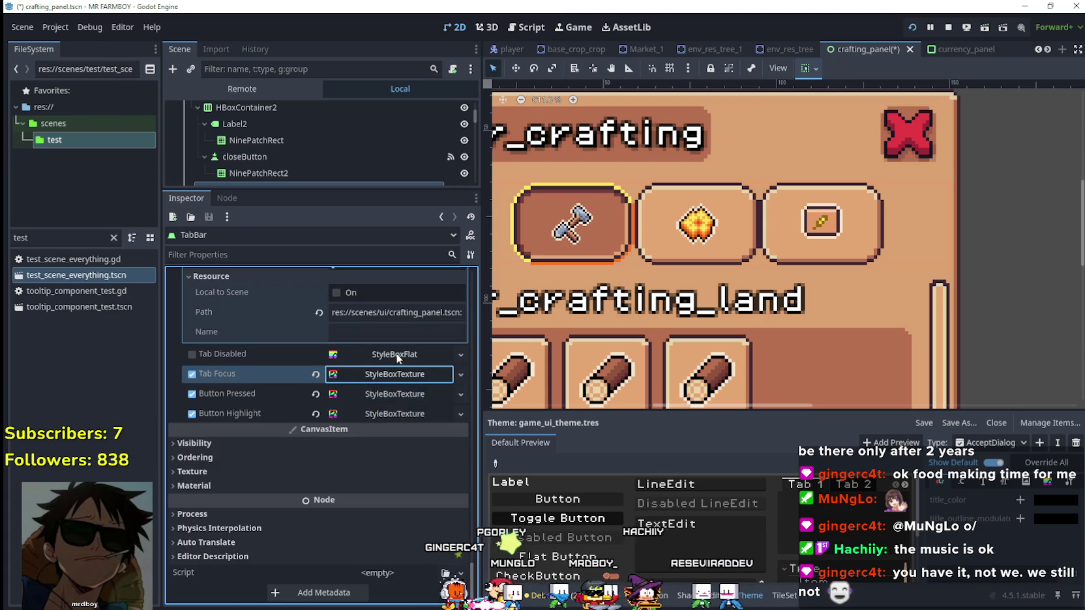
left_click(396, 355)
left_click(397, 356)
left_click(393, 374)
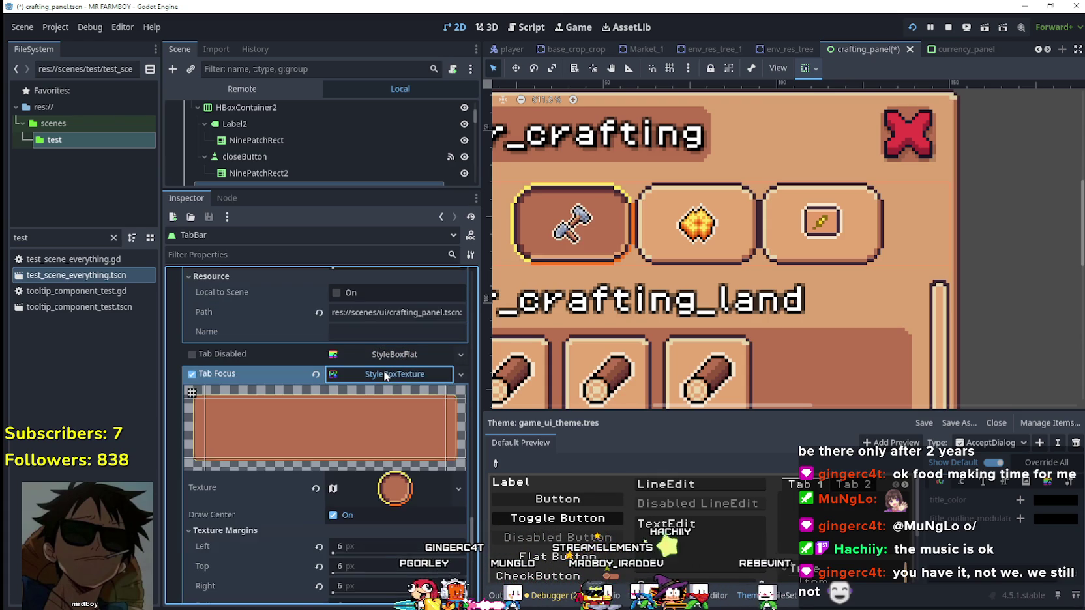
left_click(393, 374)
left_click(384, 394)
scroll(386, 392, "down", 5)
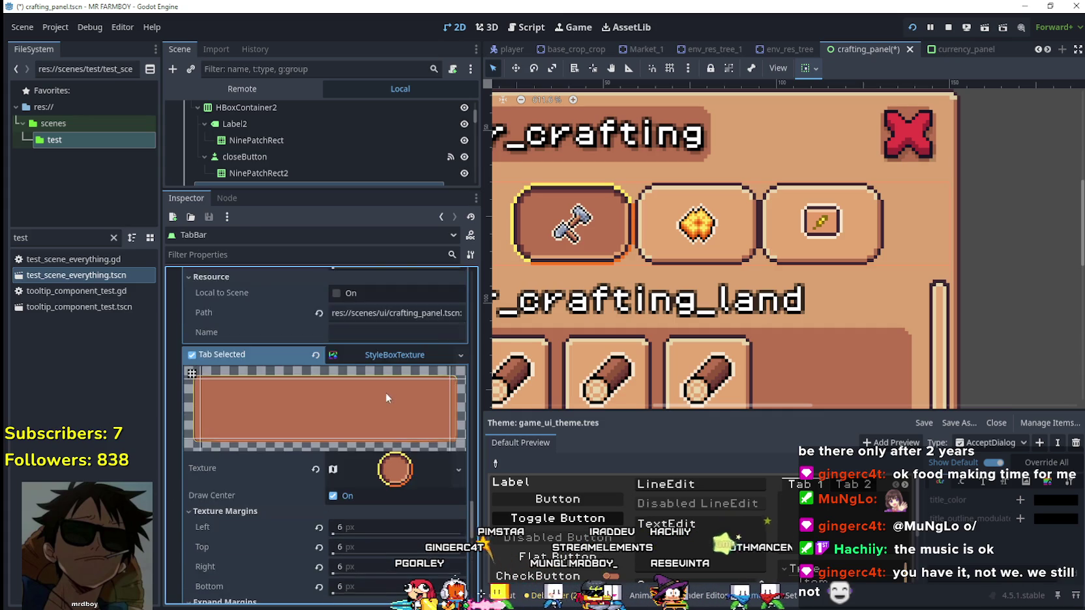
scroll(386, 391, "up", 5)
scroll(386, 392, "down", 4)
scroll(392, 456, "down", 5)
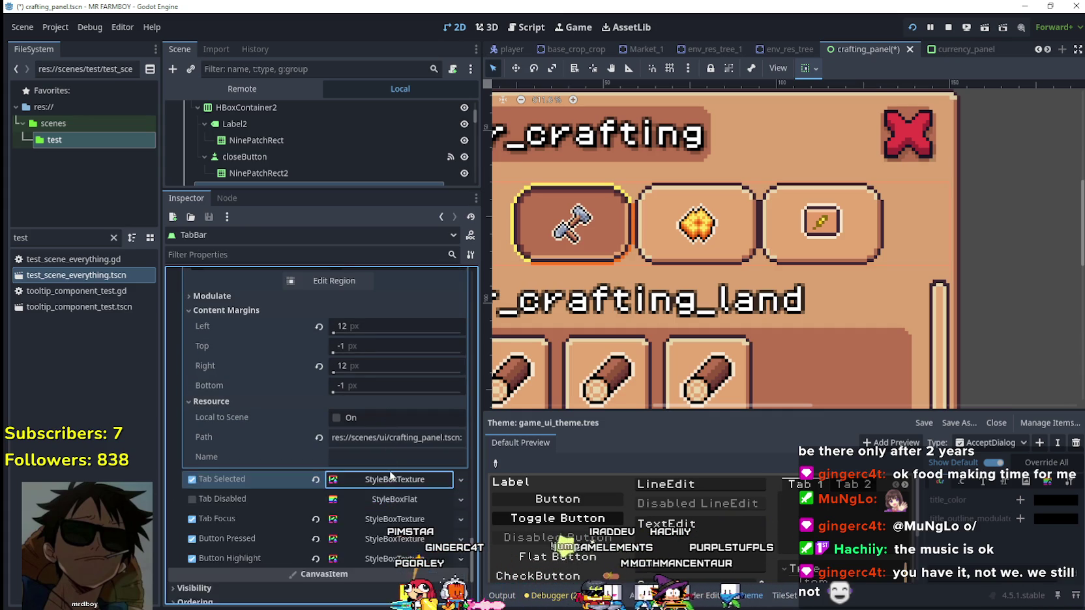
scroll(393, 409, "up", 1)
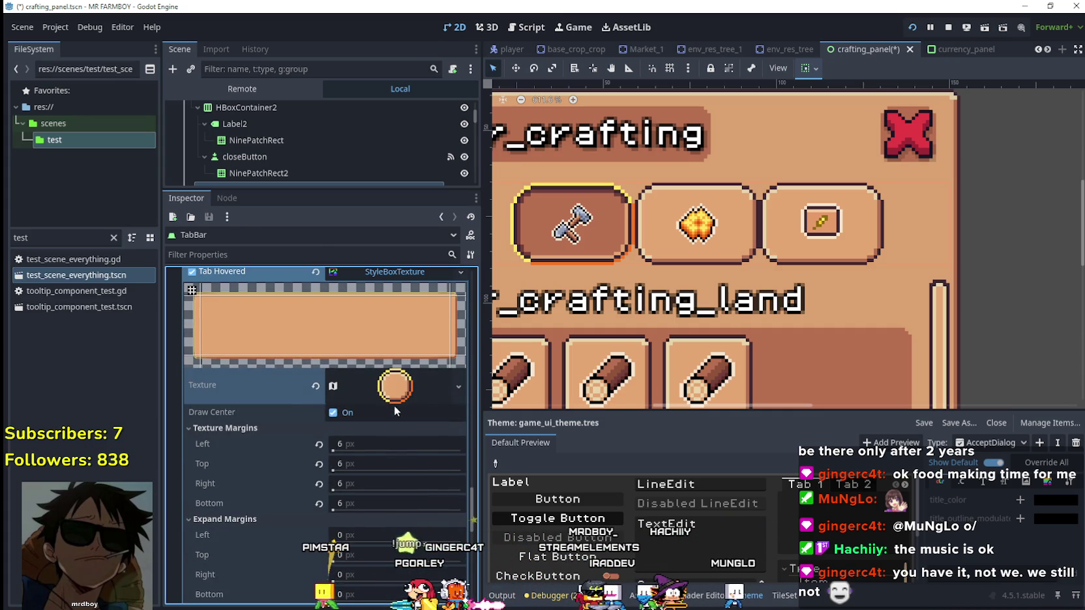
scroll(392, 417, "up", 3)
left_click(393, 399)
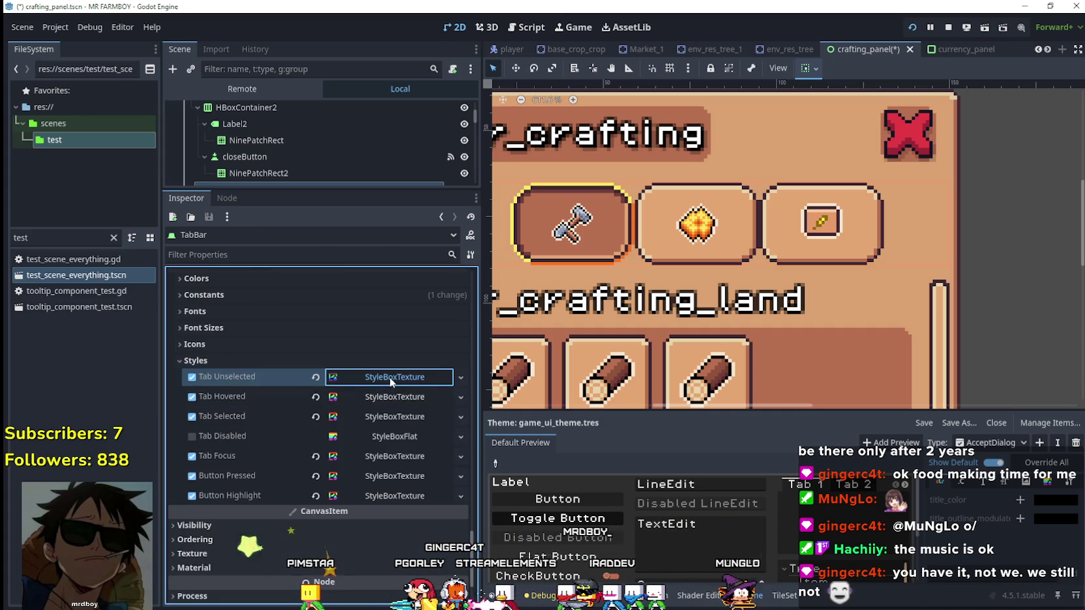
left_click(389, 377)
scroll(356, 464, "down", 4)
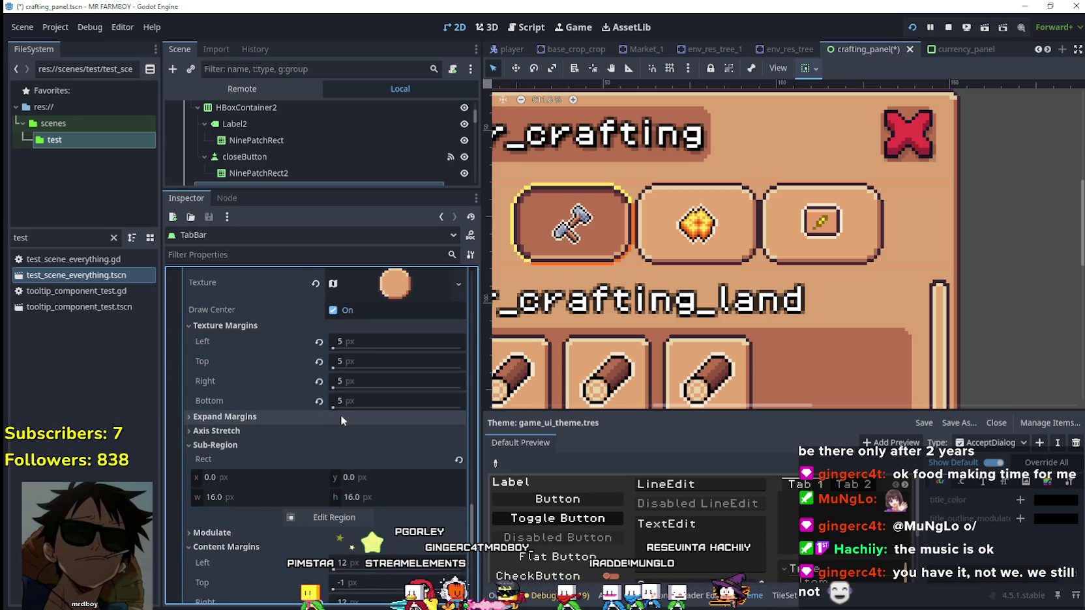
scroll(352, 422, "up", 2)
scroll(371, 417, "up", 4)
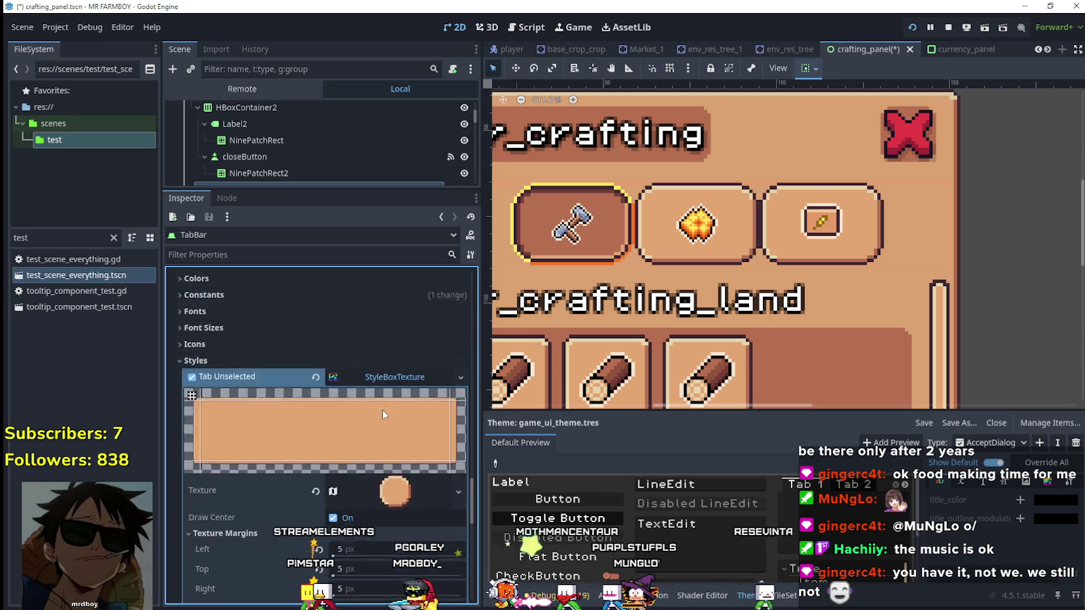
left_click(384, 416)
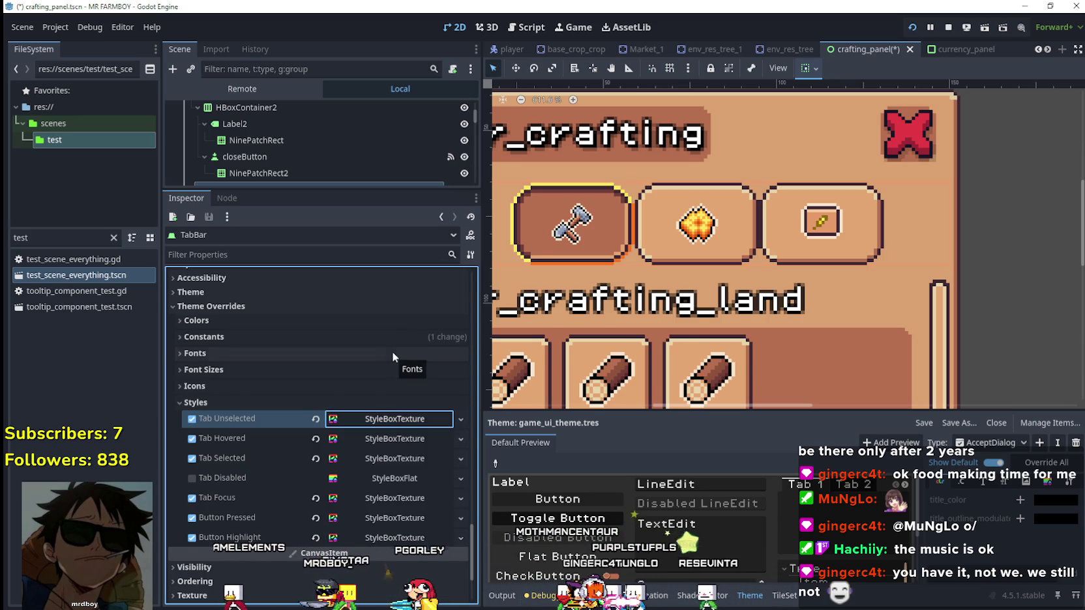
Step: Save the scene, then preview other tabs as Current Tab before returning to the hammer tab
key("ctrl+s")
scroll(451, 341, "up", 10)
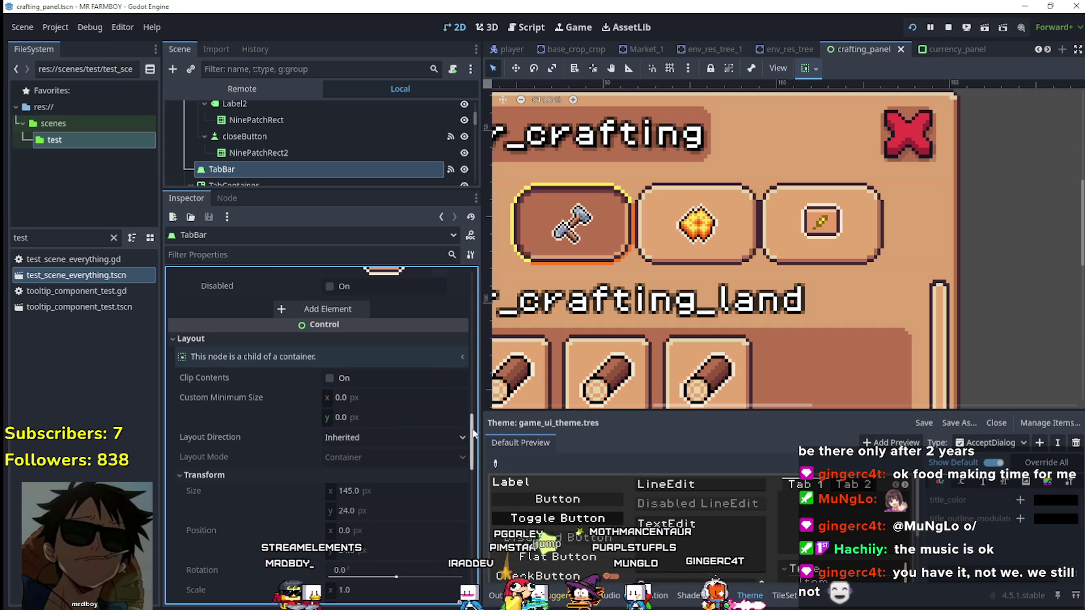
left_click_drag(473, 434, 465, 272)
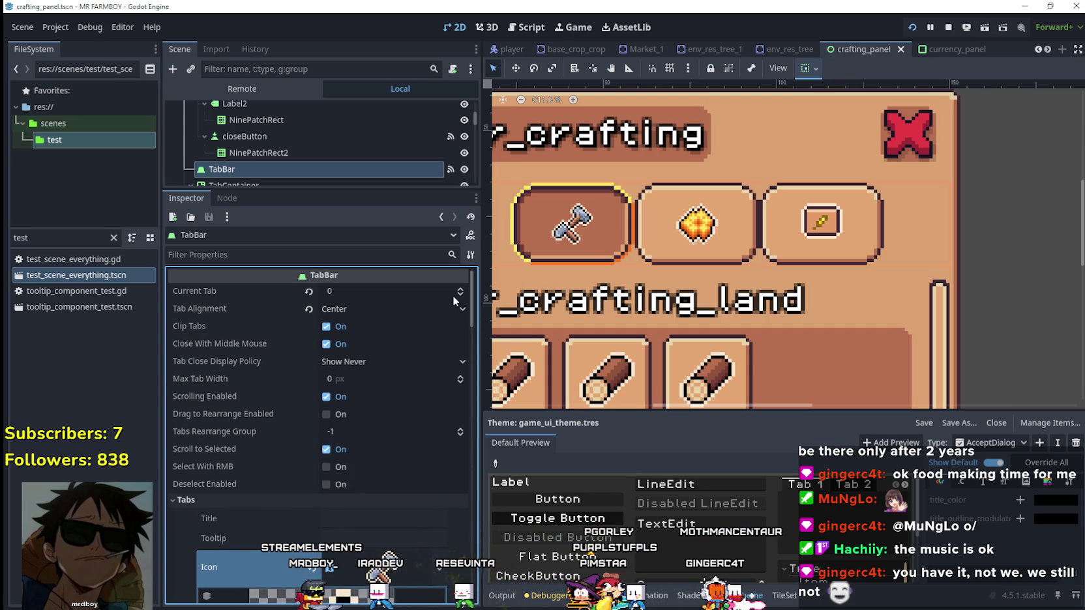
left_click(459, 289)
left_click(459, 289)
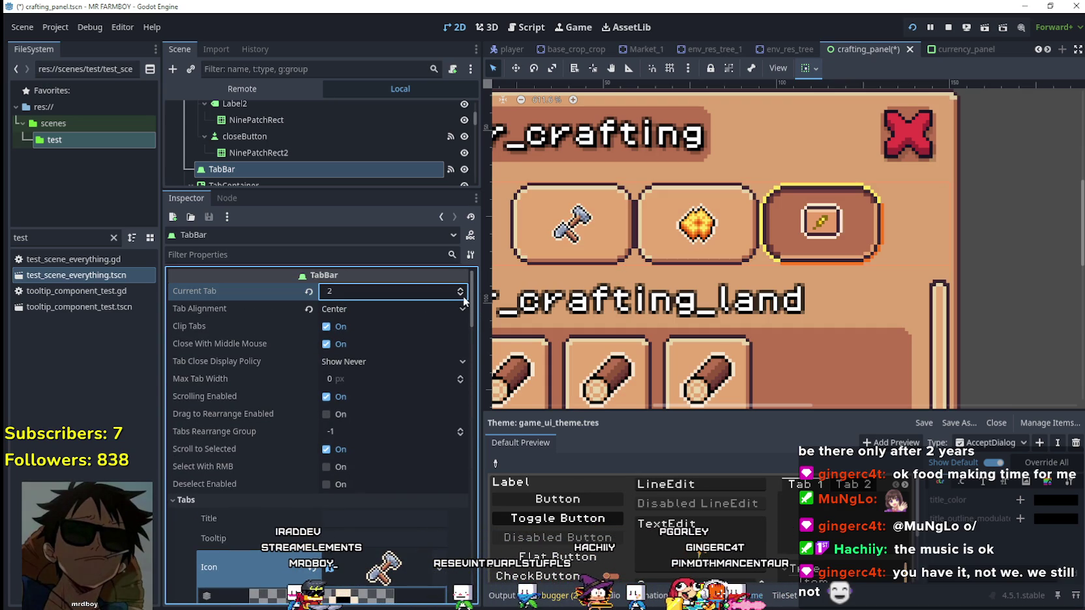
left_click(462, 296)
left_click(462, 296)
Step: Set the TabBar's Tab Alignment to Left and save the crafting panel scene
scroll(661, 234, "down", 3)
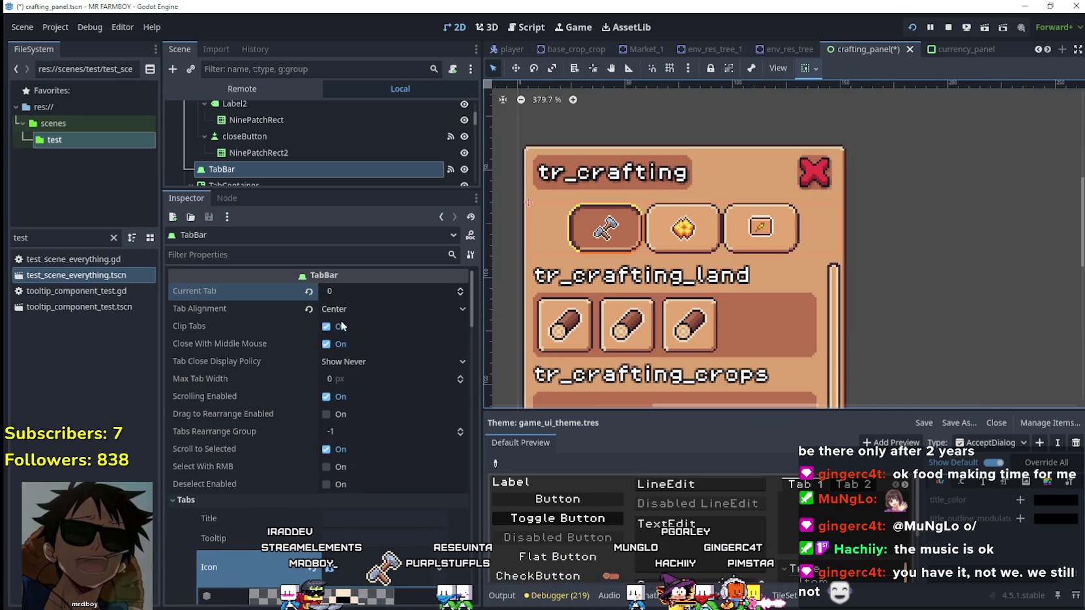
left_click(370, 308)
left_click(355, 332)
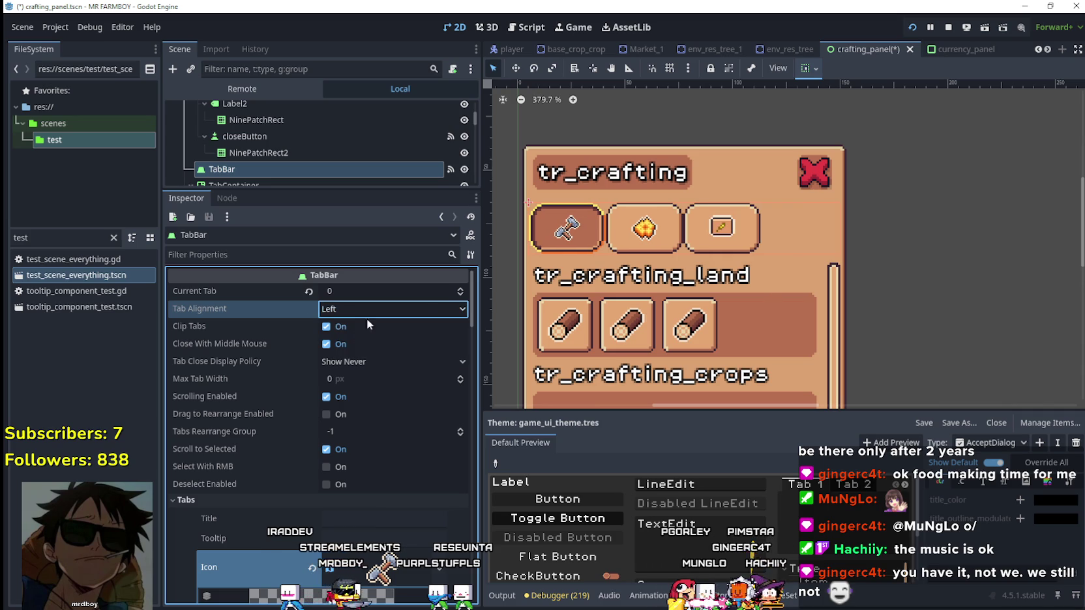
key("ctrl+s")
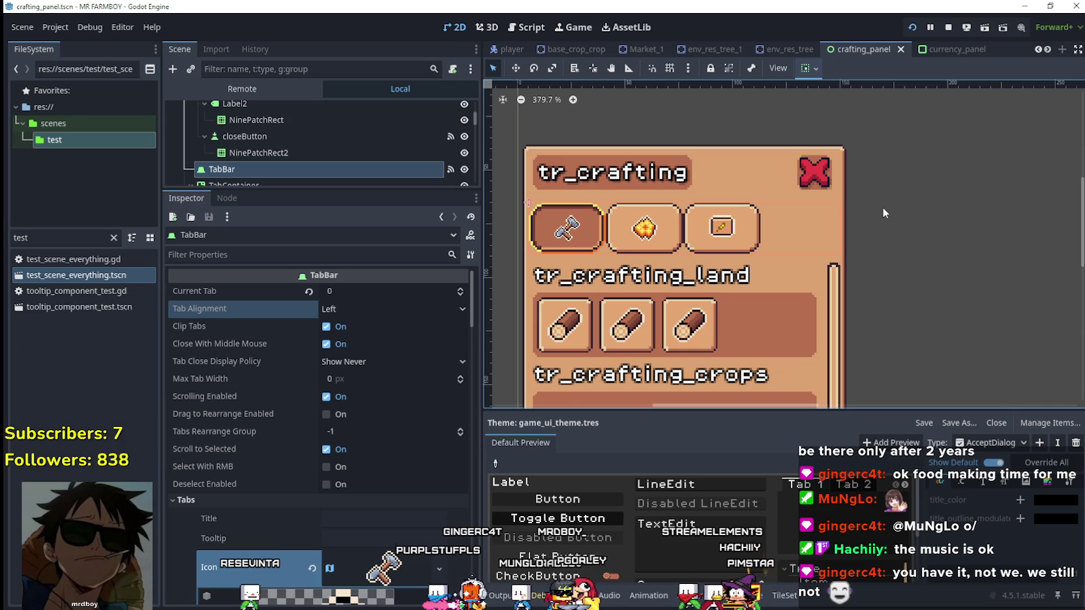
scroll(759, 262, "down", 5)
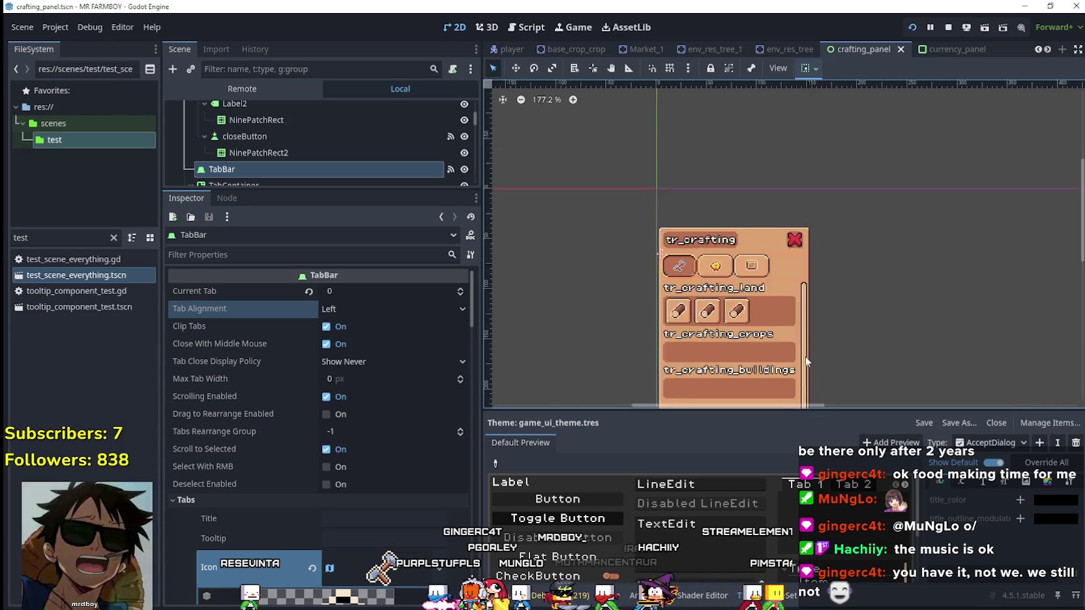
scroll(807, 361, "up", 4)
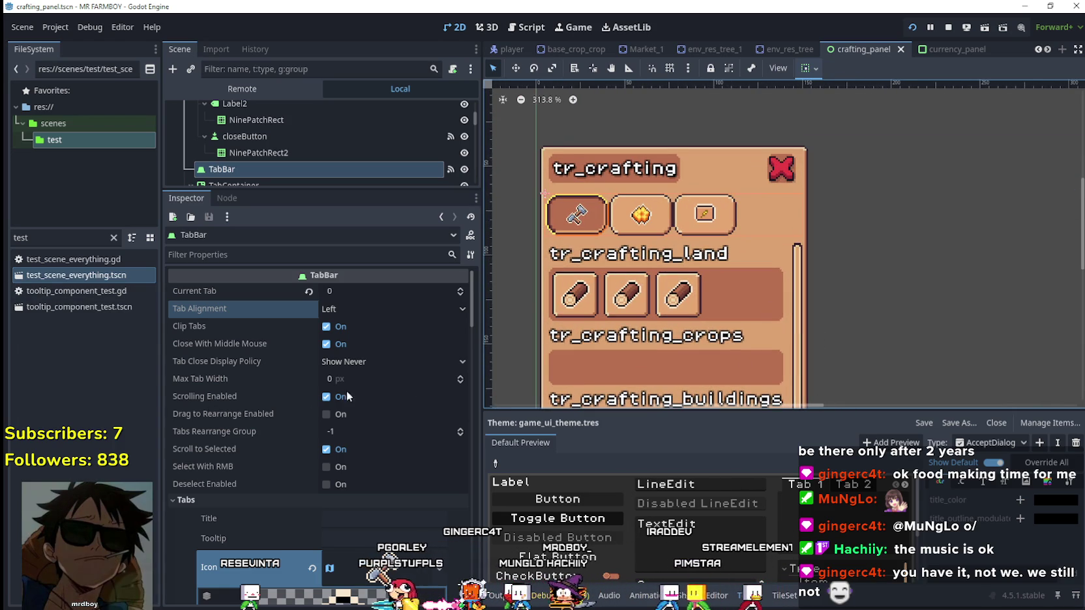
left_click(351, 361)
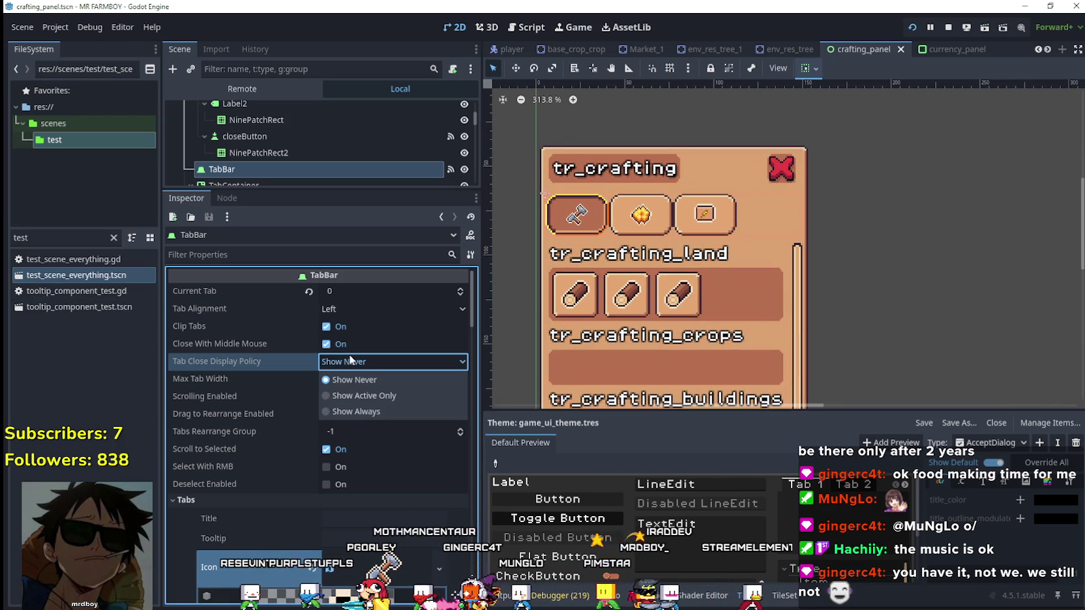
left_click(352, 380)
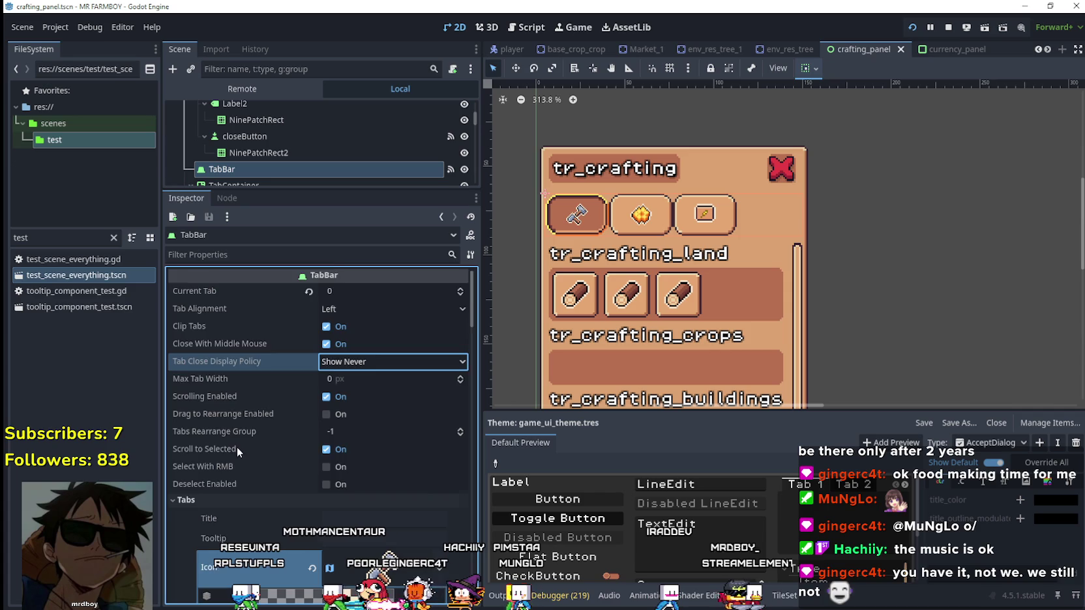
scroll(237, 447, "down", 2)
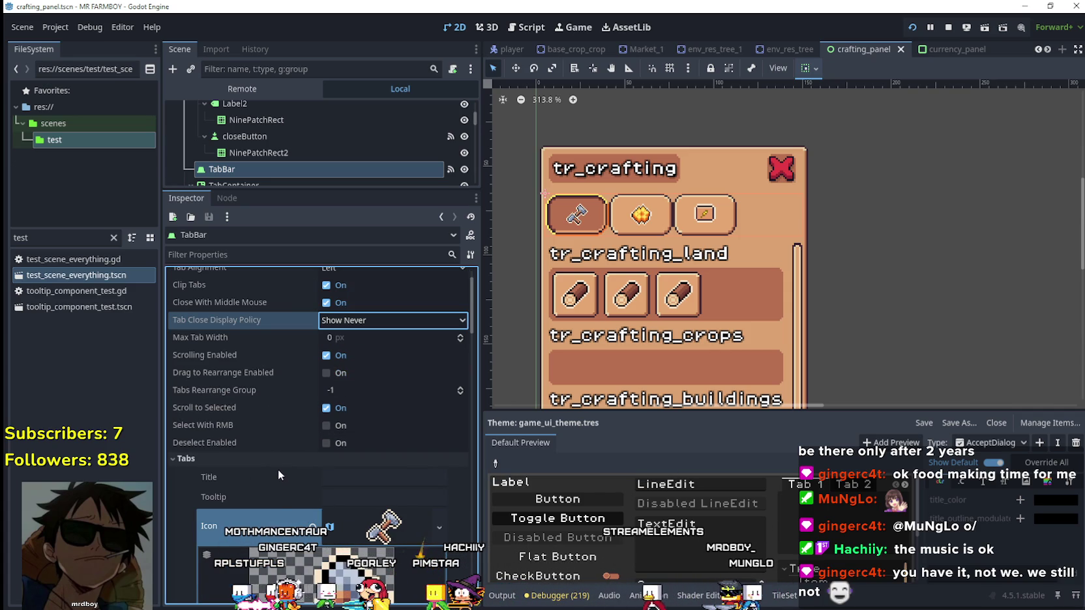
Step: Expand the second tab's icon AtlasTexture in the Inspector to check its region
scroll(280, 466, "down", 5)
scroll(401, 537, "down", 3)
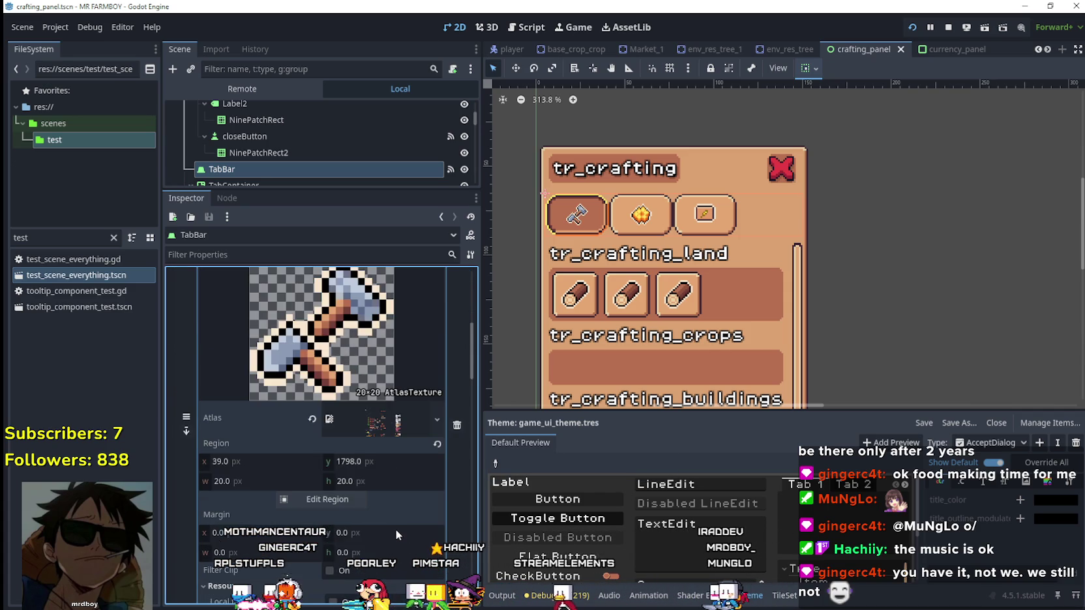
scroll(395, 525, "down", 5)
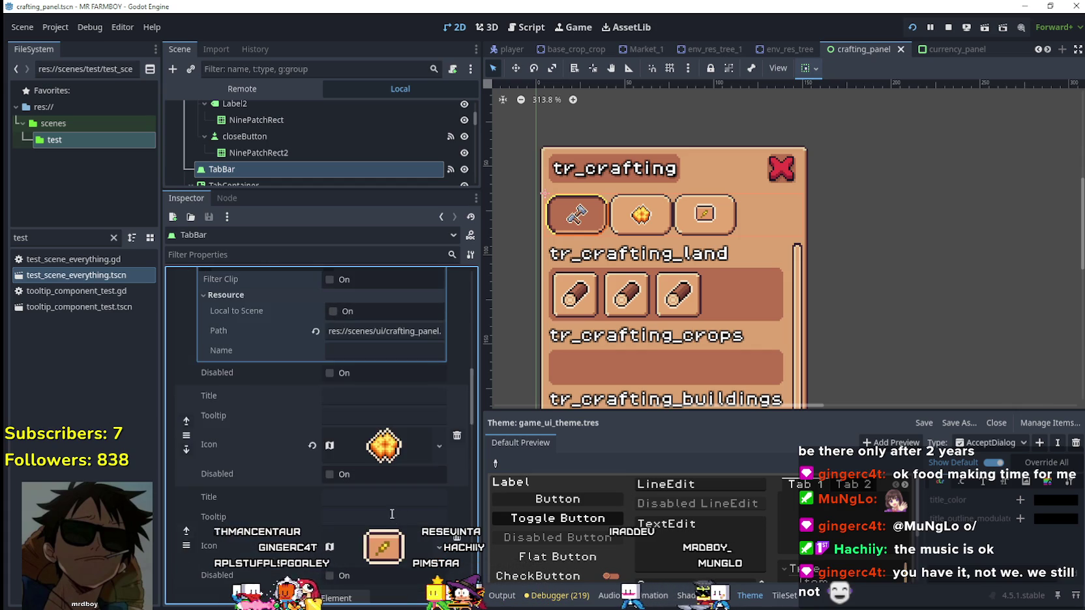
scroll(392, 514, "down", 3)
scroll(382, 501, "down", 5)
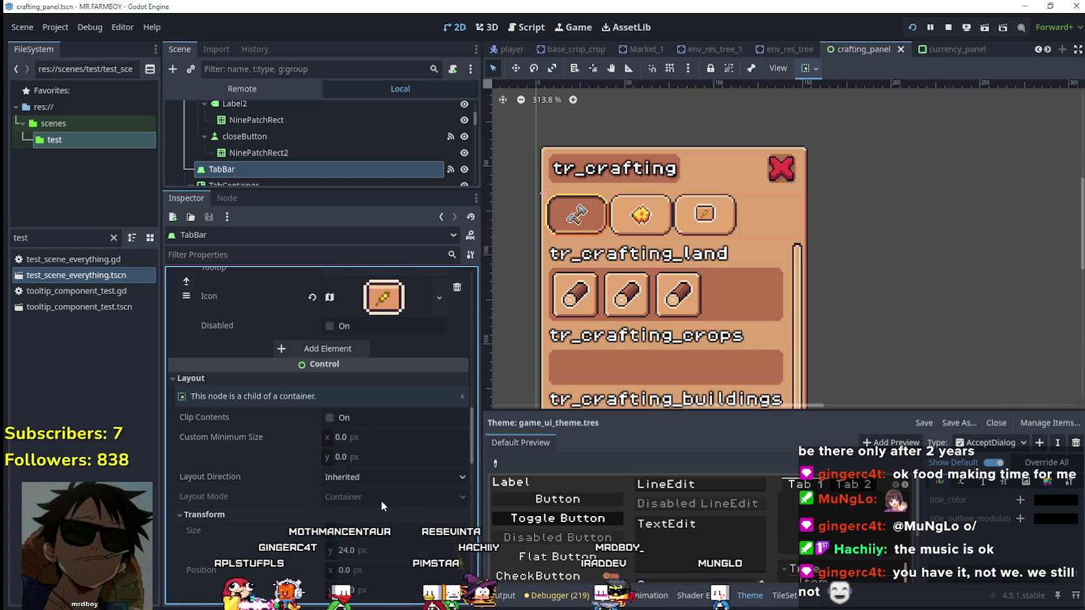
scroll(382, 496, "down", 5)
scroll(381, 500, "up", 15)
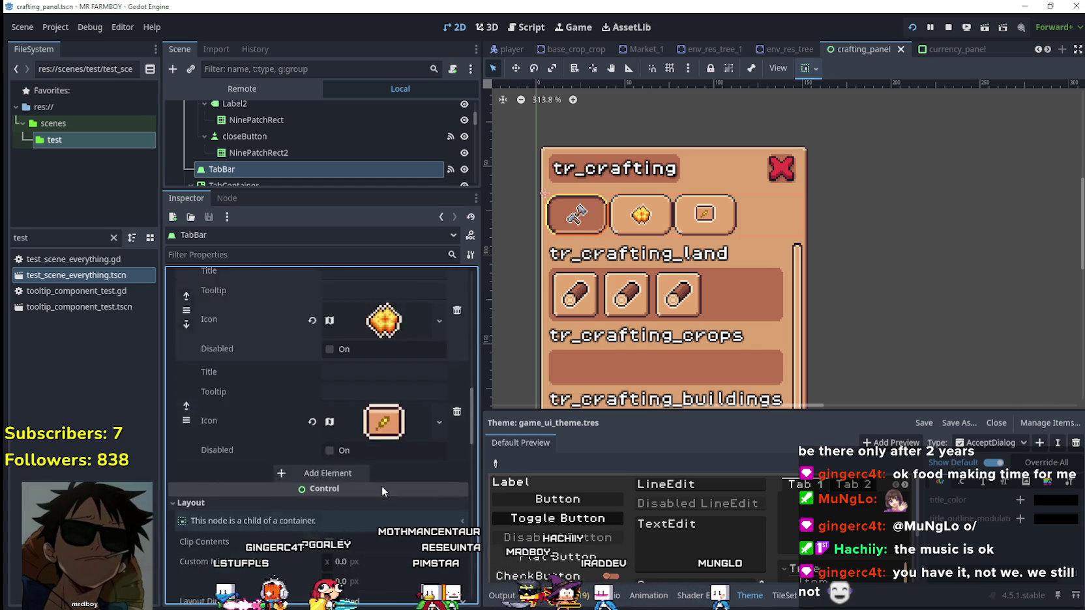
scroll(354, 446, "up", 2)
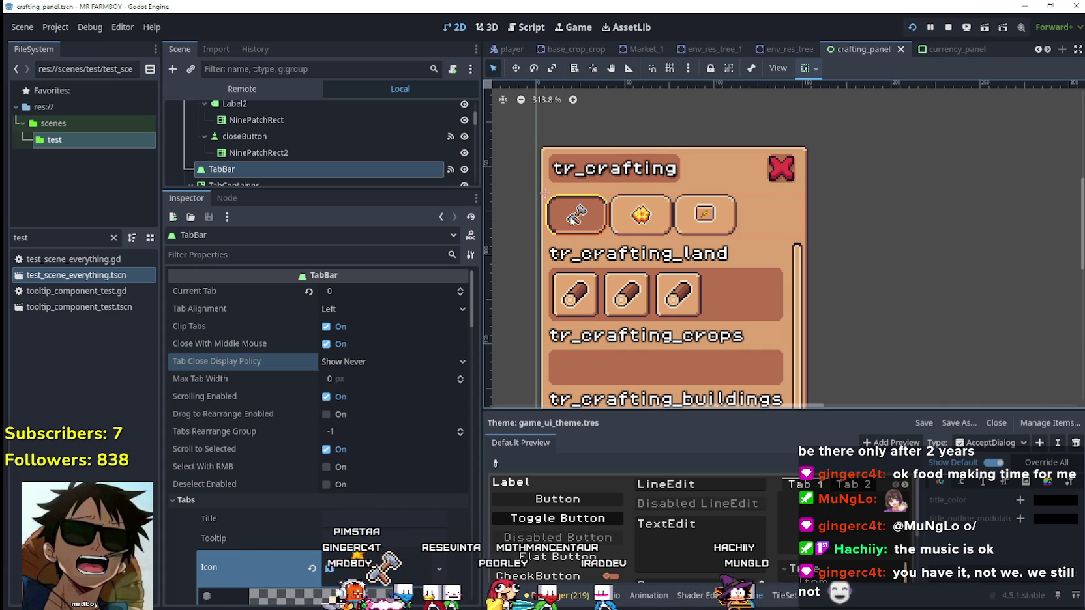
scroll(619, 208, "up", 2)
scroll(614, 199, "up", 1)
scroll(584, 221, "up", 8)
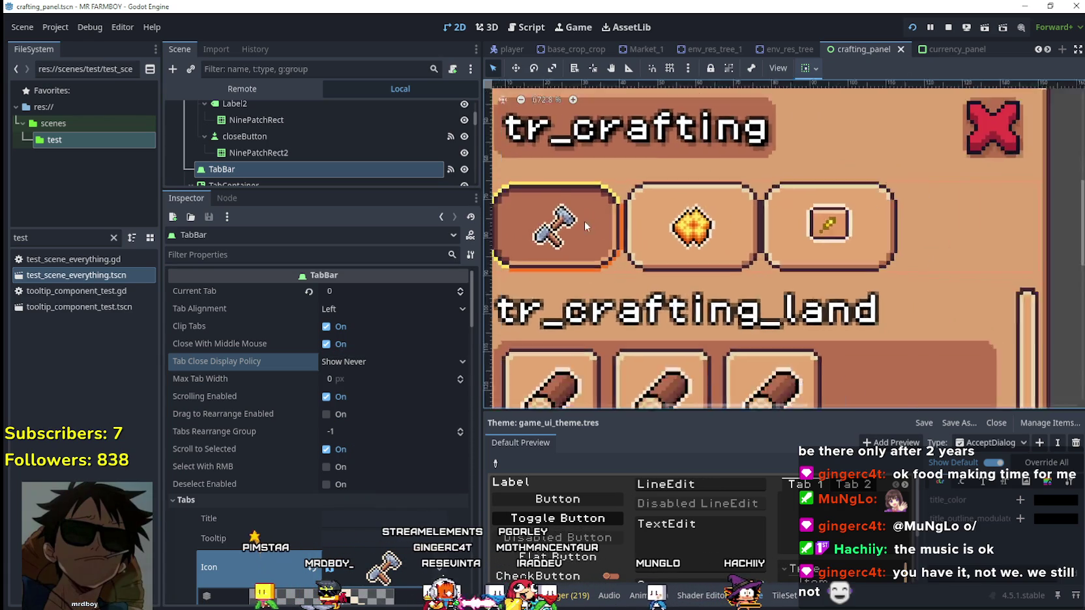
scroll(578, 234, "down", 3)
scroll(572, 234, "down", 1)
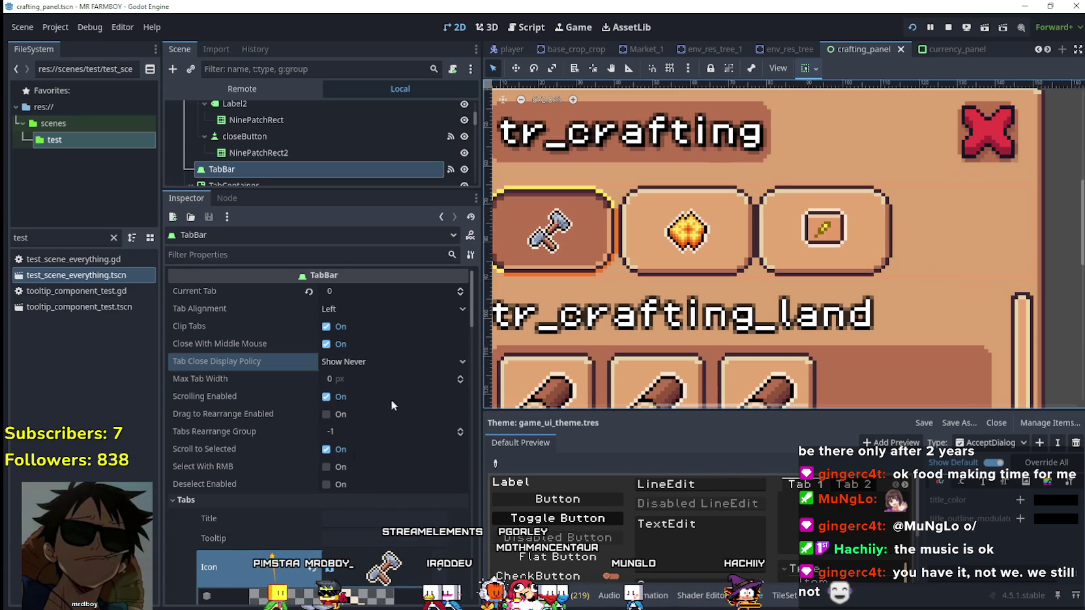
scroll(392, 401, "down", 3)
scroll(381, 455, "down", 6)
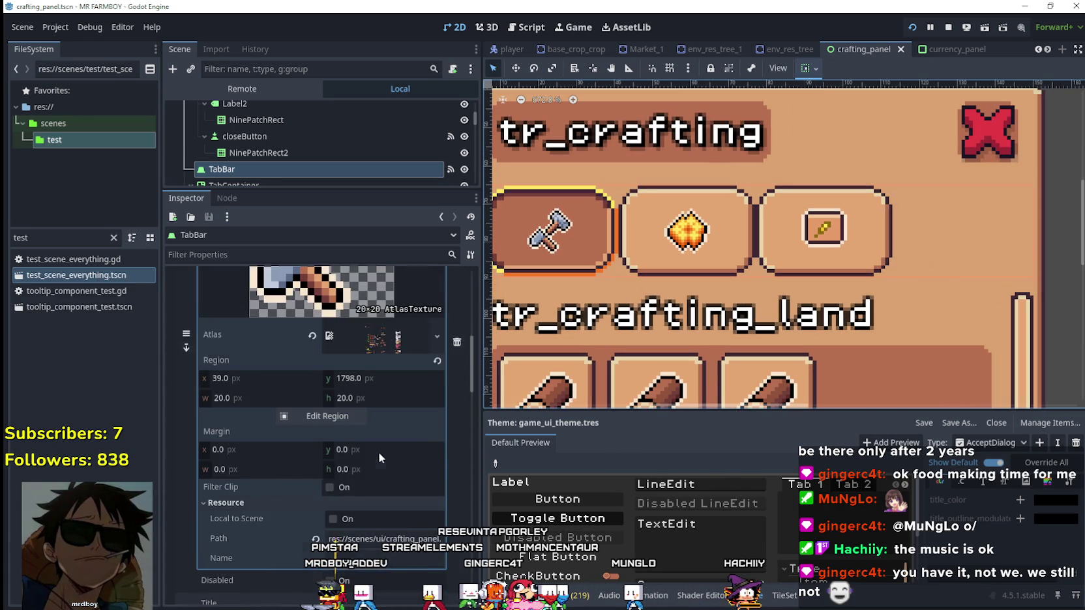
left_click(383, 486)
scroll(388, 473, "down", 5)
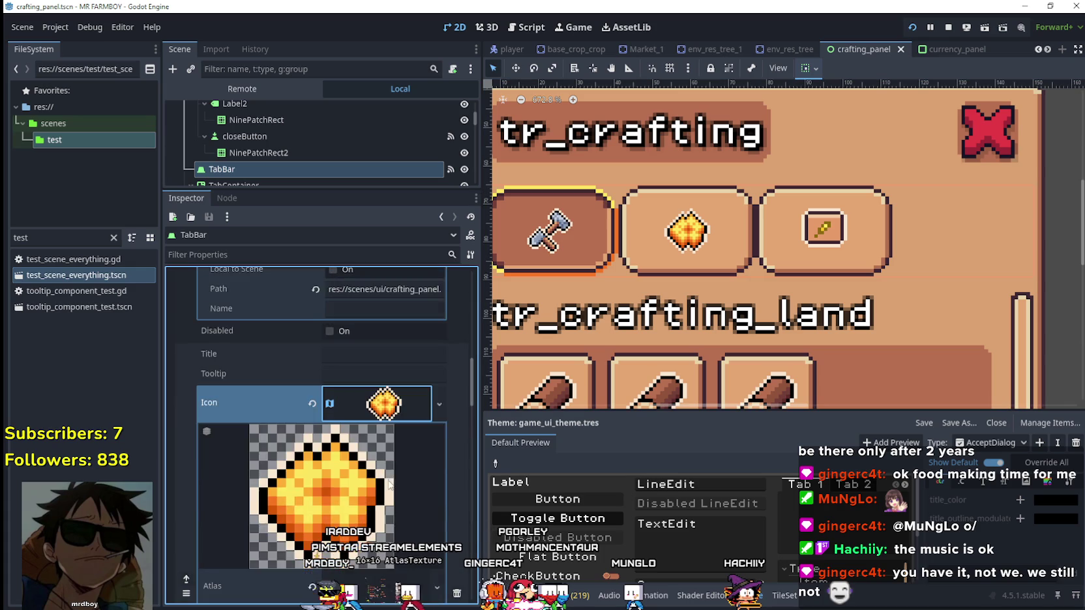
scroll(385, 463, "down", 3)
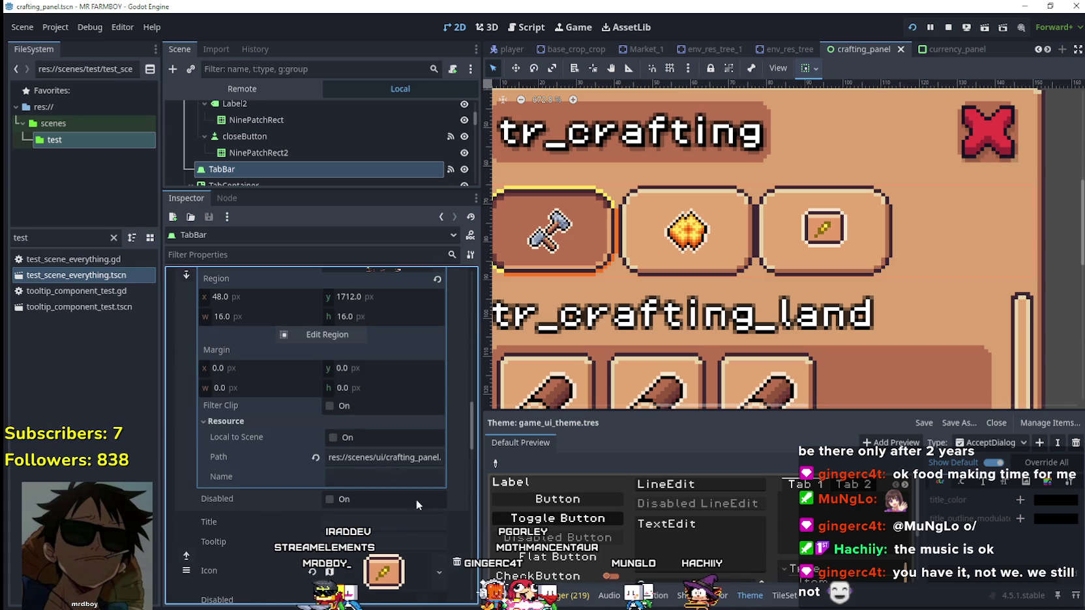
scroll(367, 468, "down", 3)
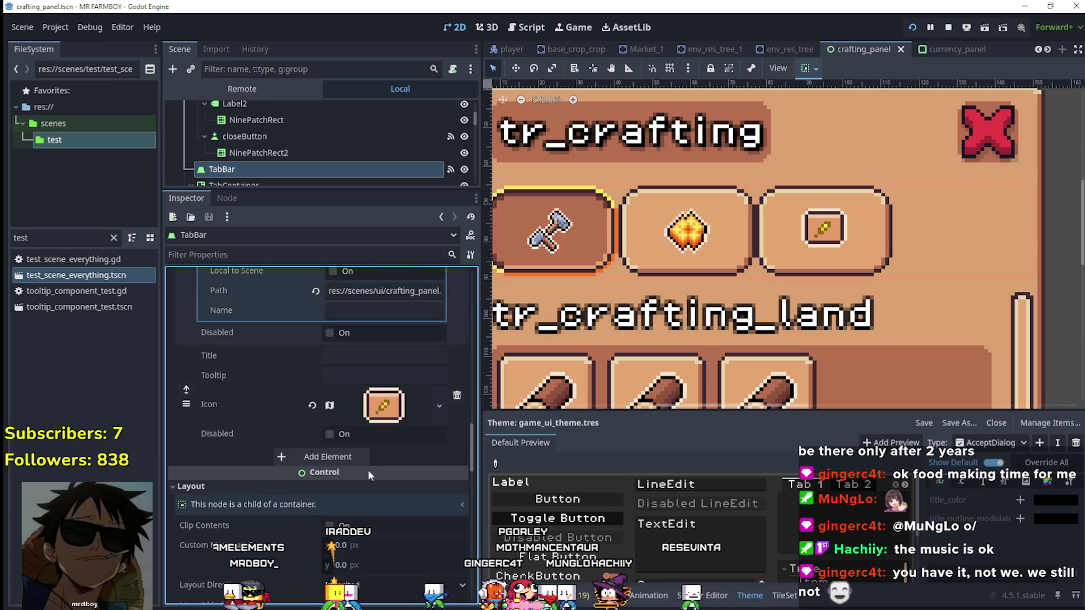
scroll(370, 468, "up", 3)
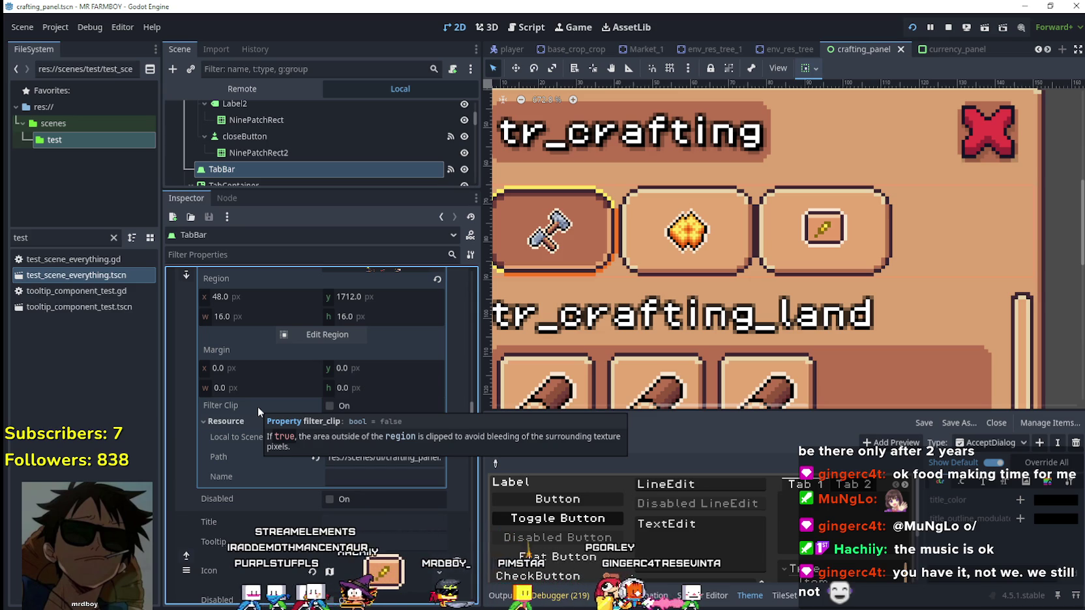
Step: Undo the last change and fold the first and second tabs' icon textures
key("ctrl+z")
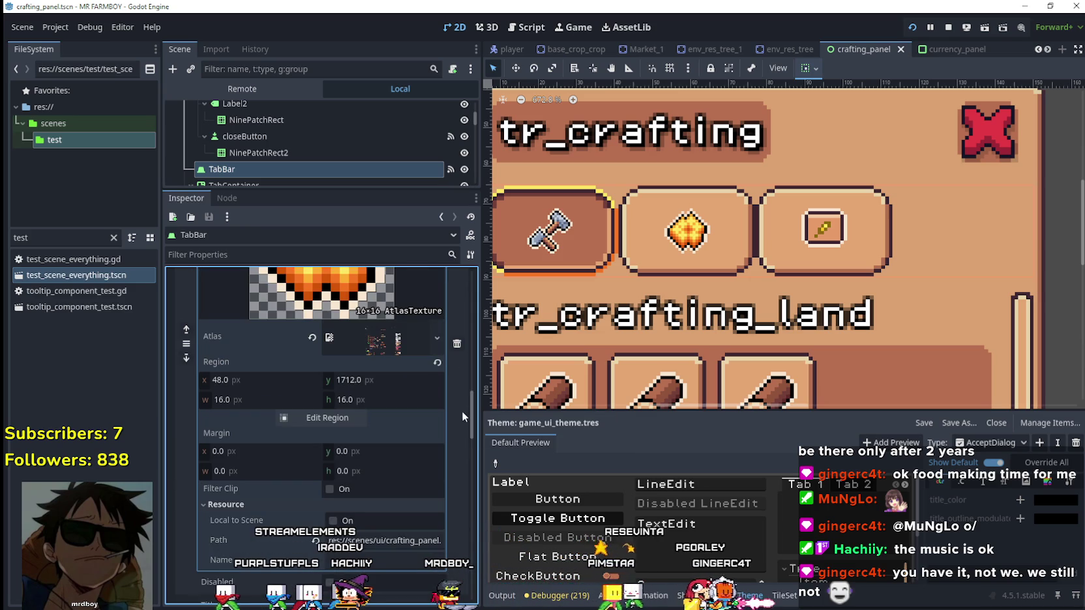
left_click_drag(474, 355, 474, 311)
scroll(356, 445, "up", 2)
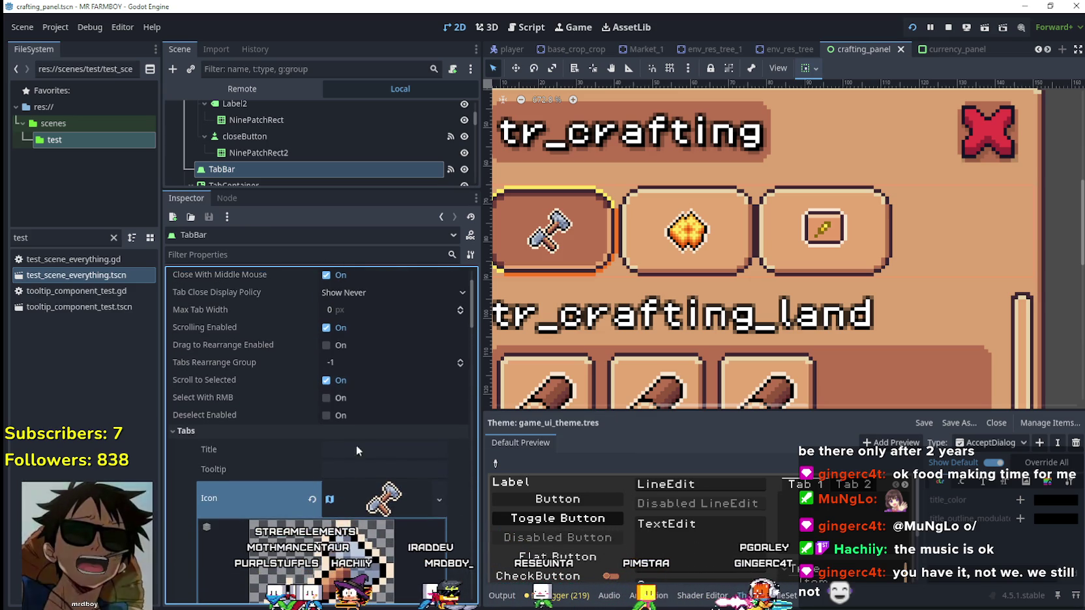
left_click(360, 488)
left_click(369, 471)
scroll(366, 468, "down", 3)
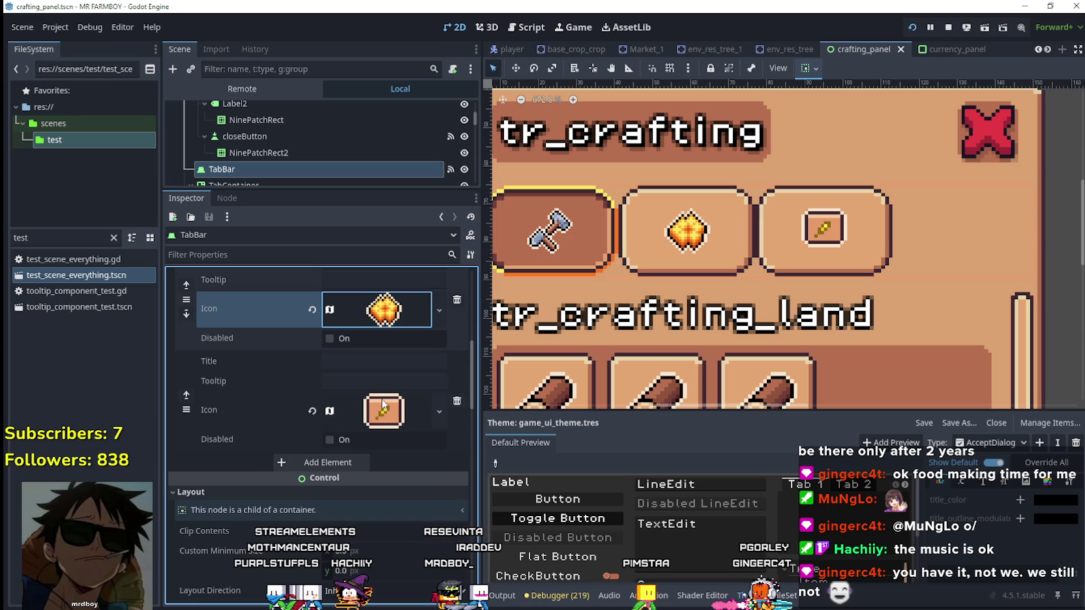
scroll(381, 460, "up", 5)
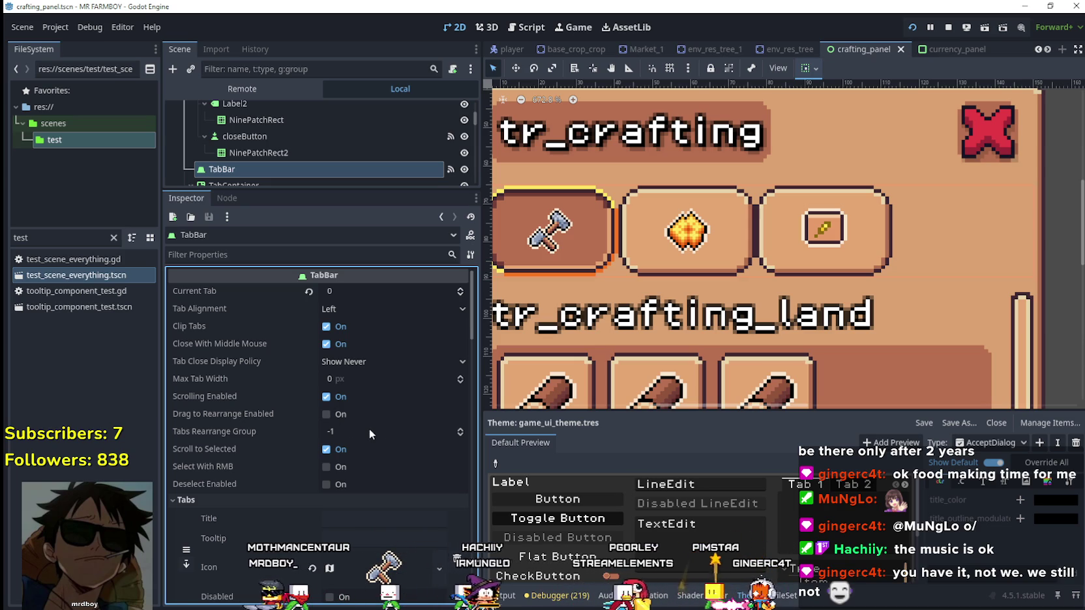
mouse_move(251, 416)
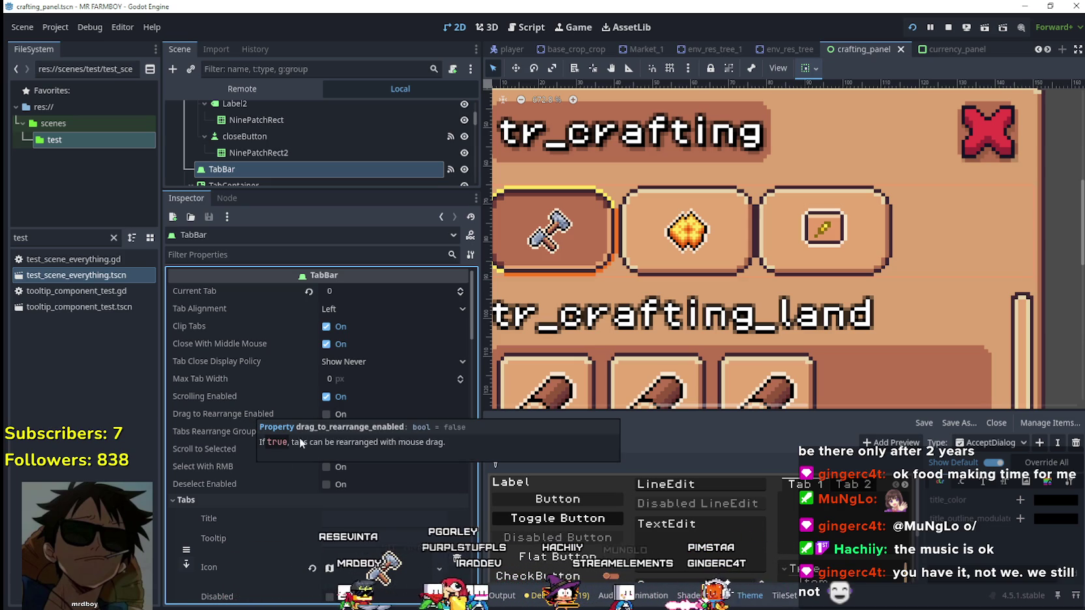
mouse_move(231, 451)
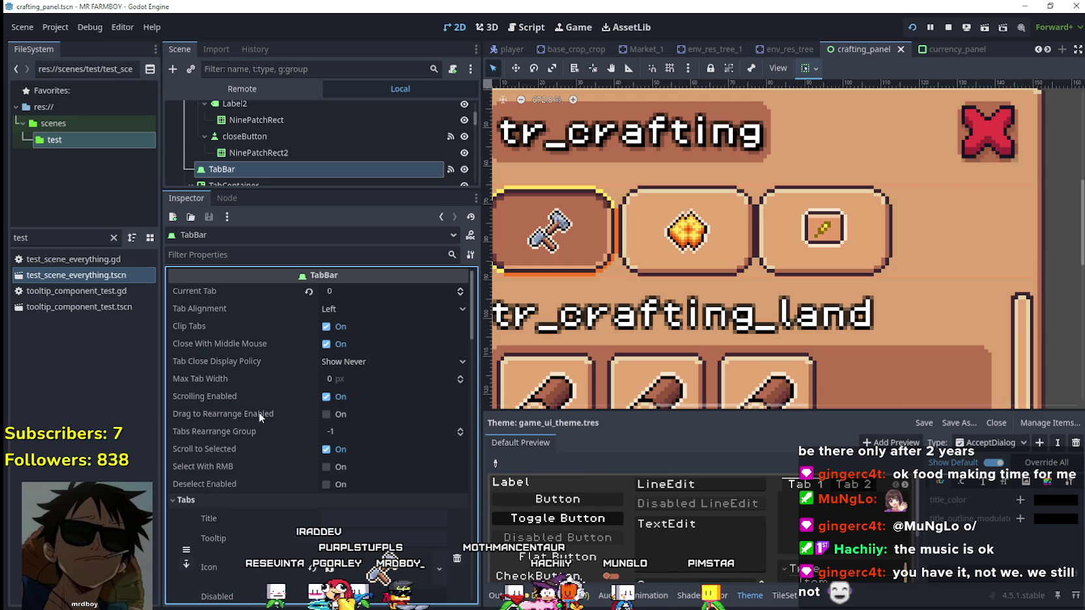
Step: Restart the game and load Save 5 from the main menu's save list
left_click(950, 28)
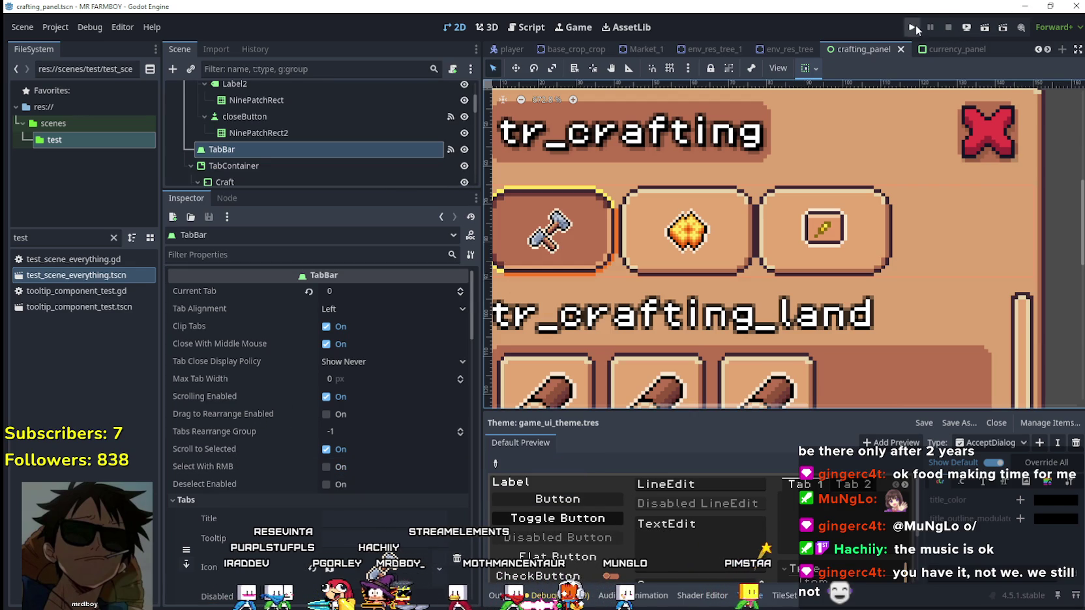
left_click(914, 27)
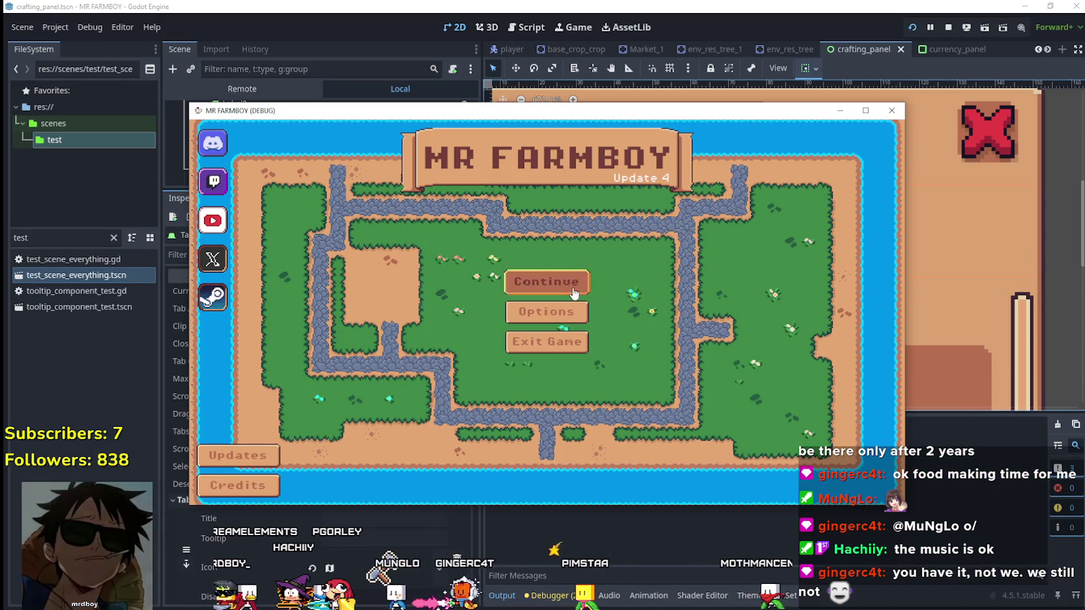
left_click(532, 285)
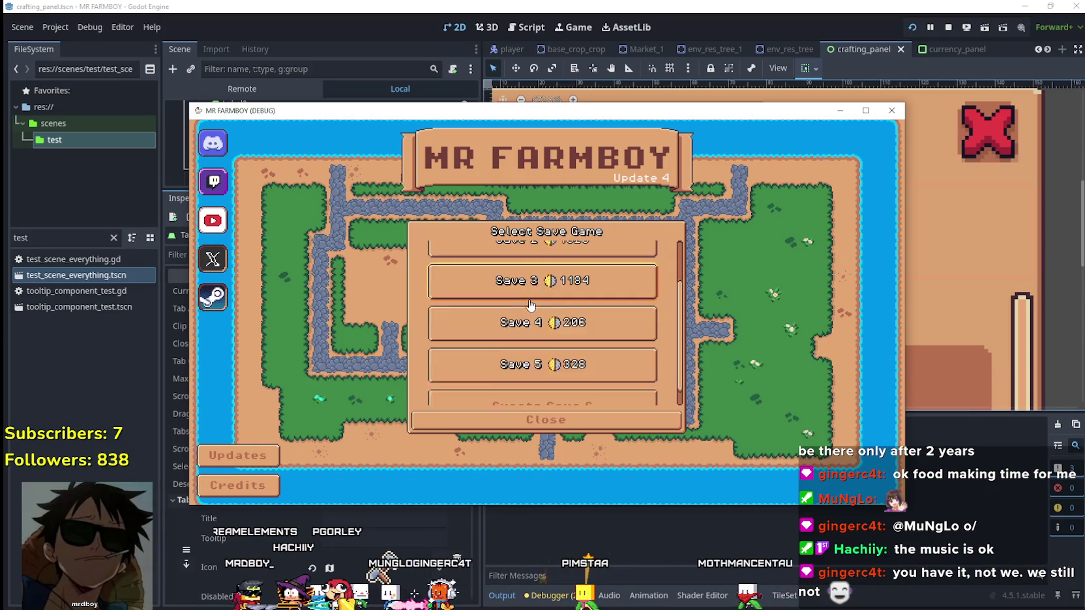
scroll(531, 305, "down", 1)
left_click(528, 348)
left_click(528, 355)
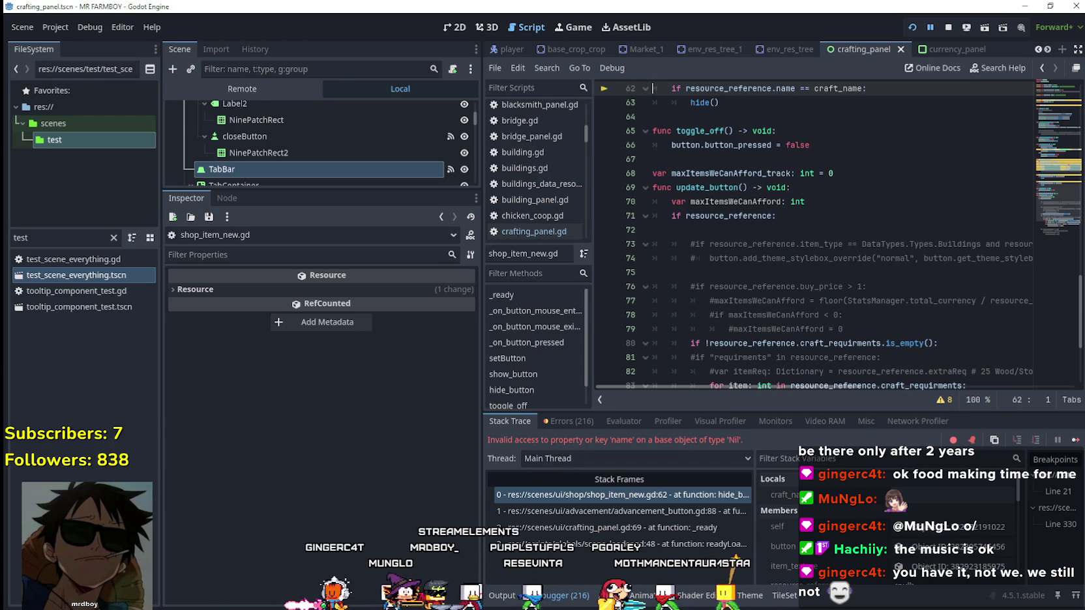
Step: Select hide_button on line 61 of the script and stop the running game
scroll(824, 126, "up", 4)
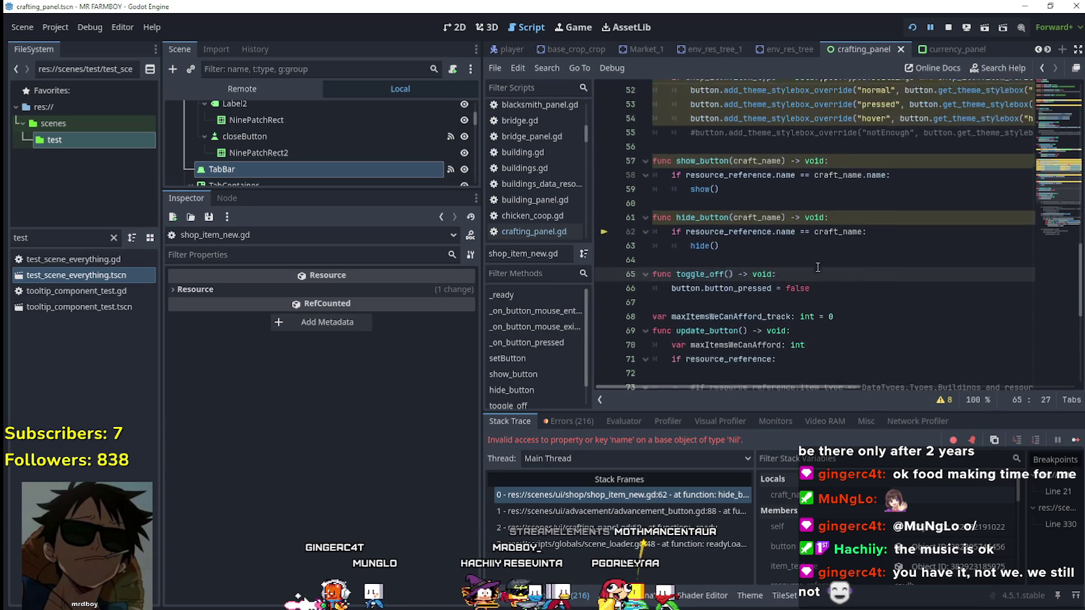
left_click(766, 284)
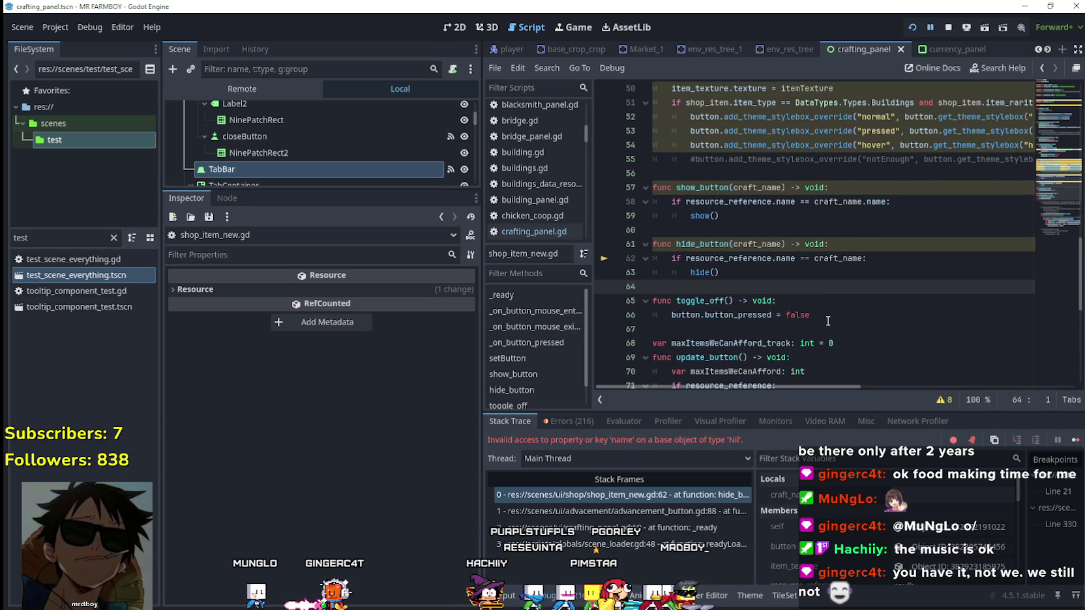
double_click(718, 245)
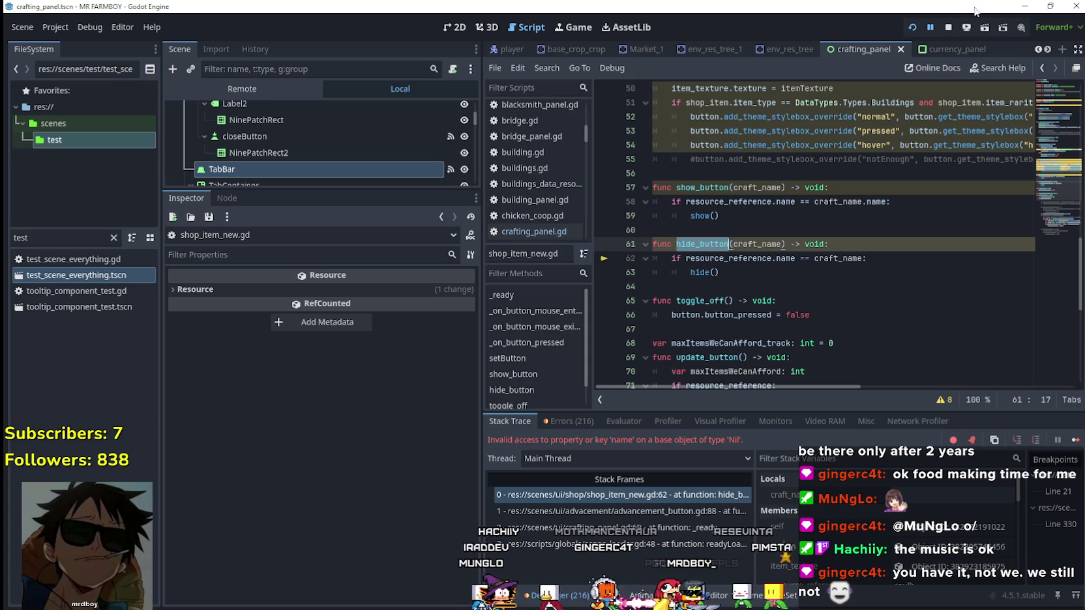
left_click(948, 26)
Step: Delete PanelContainer through PanelContainer3 from the Land GridContainer
scroll(337, 155, "down", 3)
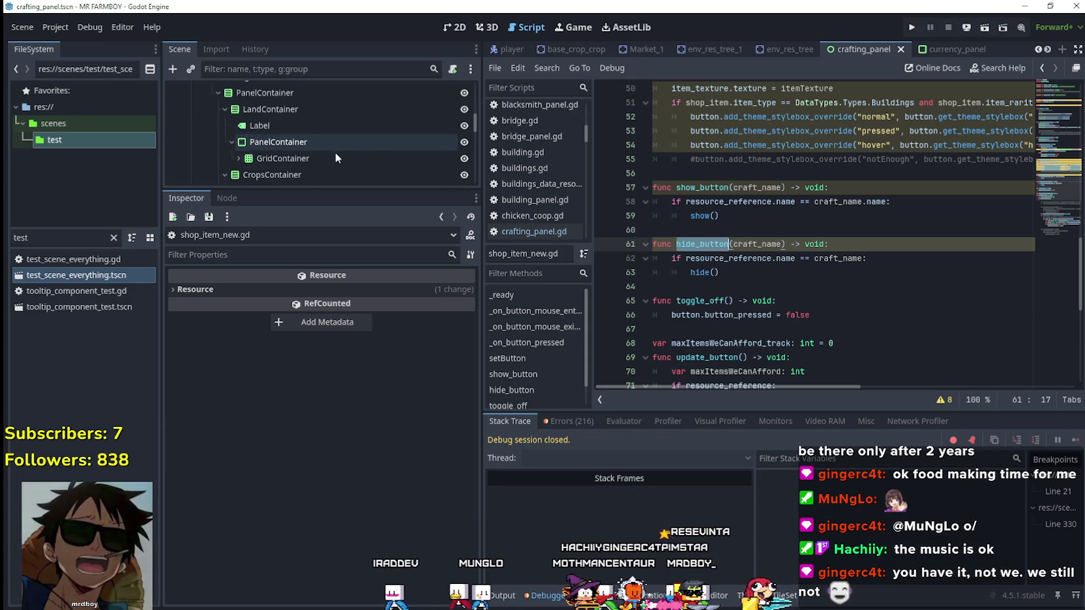
scroll(330, 150, "down", 2)
left_click(233, 120)
scroll(260, 123, "down", 2)
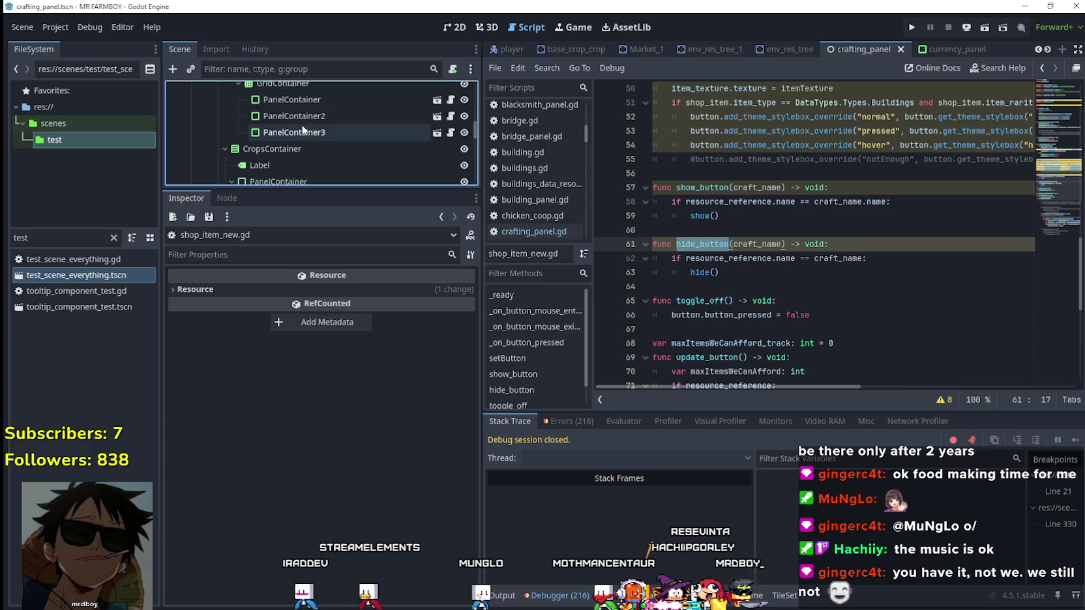
left_click(309, 99)
left_click(311, 135, "shift")
key("Delete")
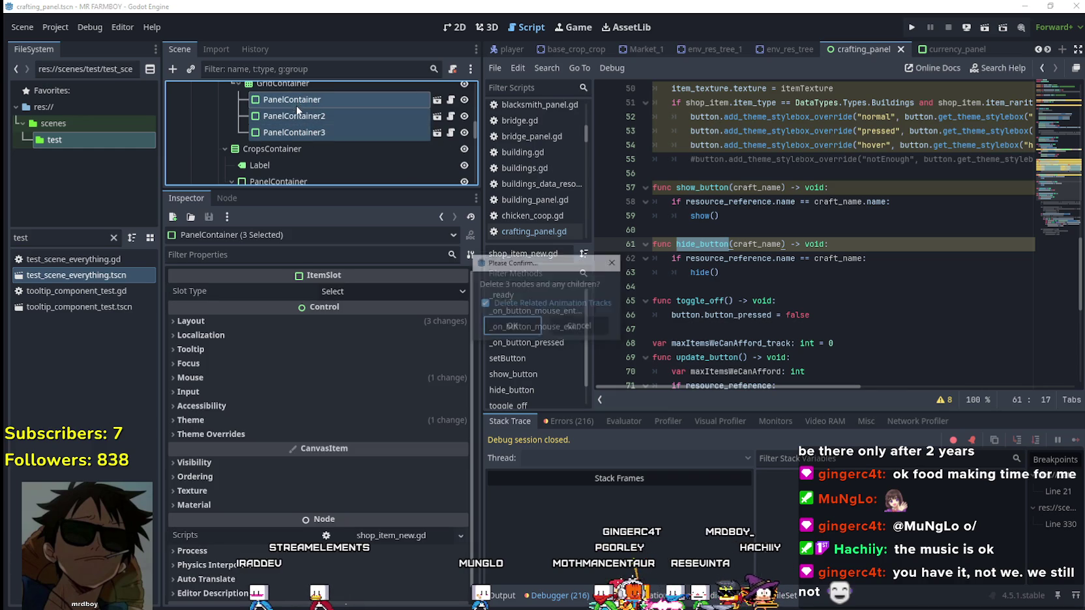
key("Return")
Step: Save the crafting panel scene and run the project again
left_click(919, 205)
key("ctrl+s")
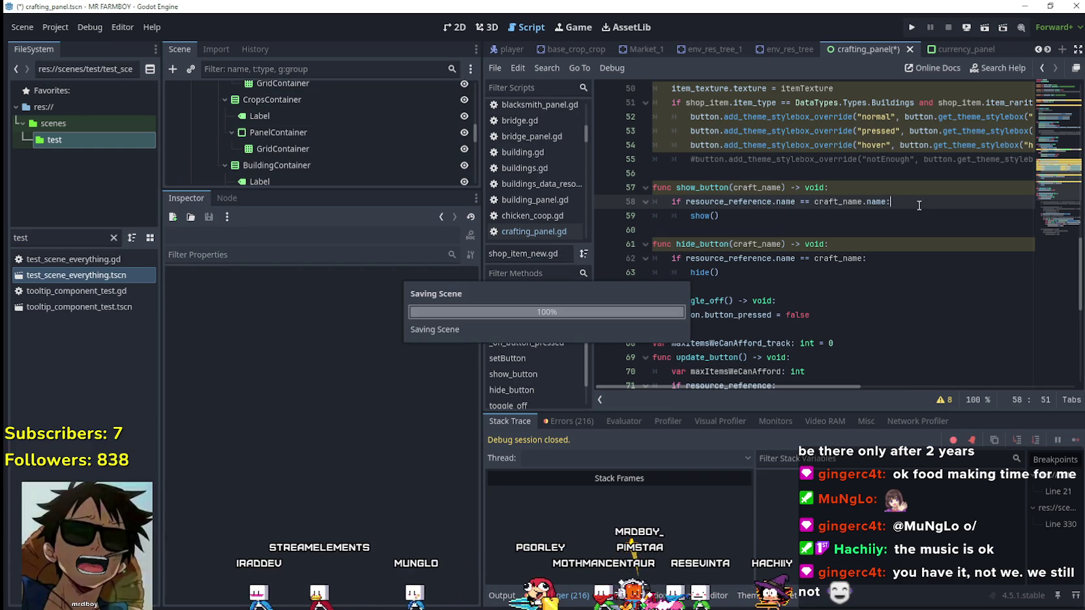
left_click(910, 27)
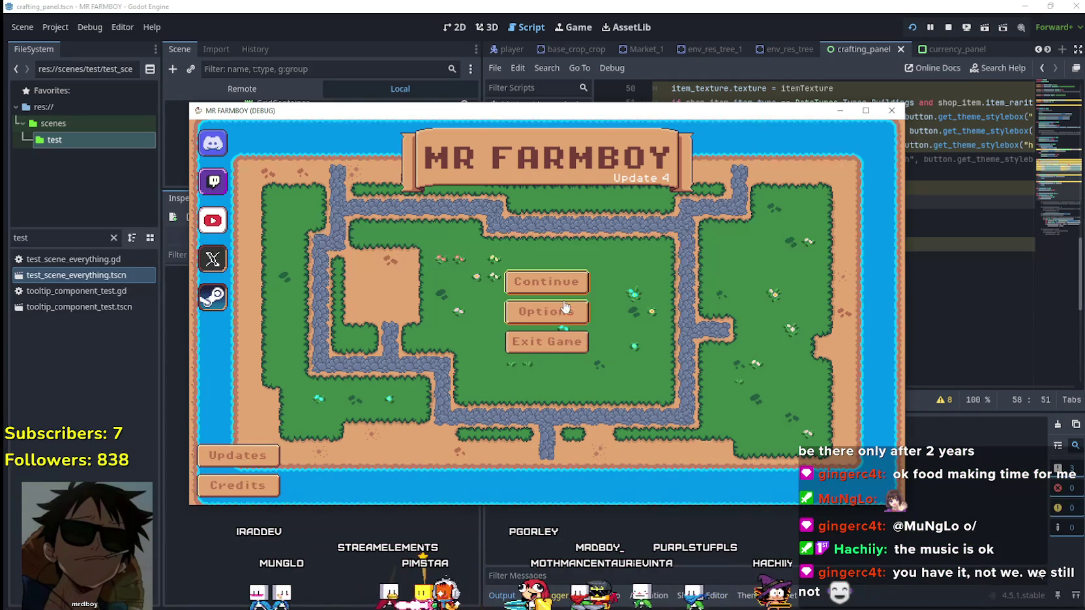
Step: Load Save 4 from the save game selection
left_click(553, 311)
left_click(544, 384)
left_click(522, 391)
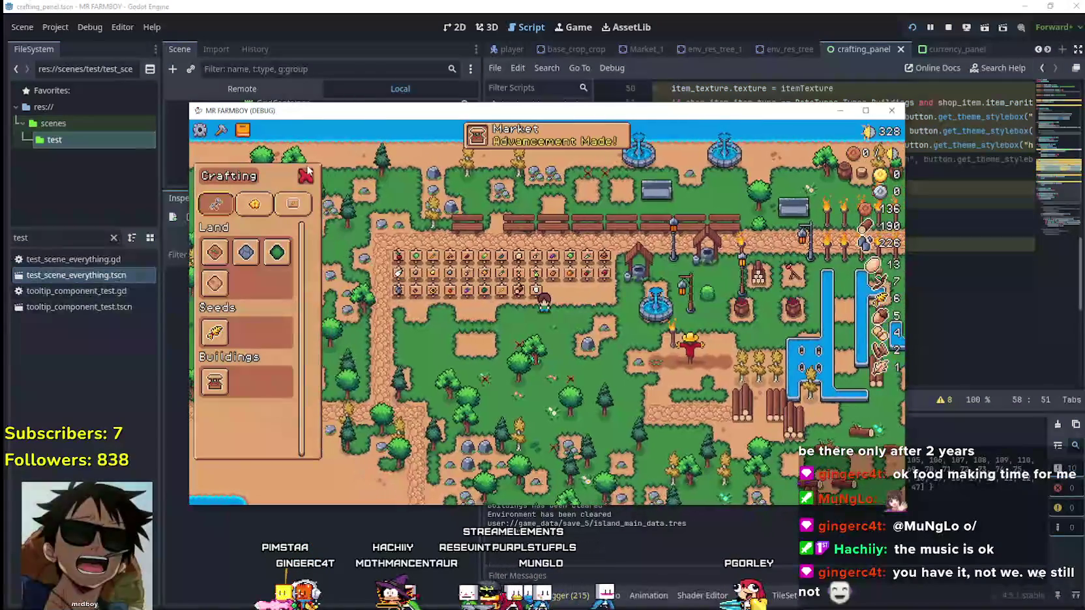
Step: Reopen the Crafting panel on its Signs list and maximize the game window
left_click(308, 176)
left_click(218, 137)
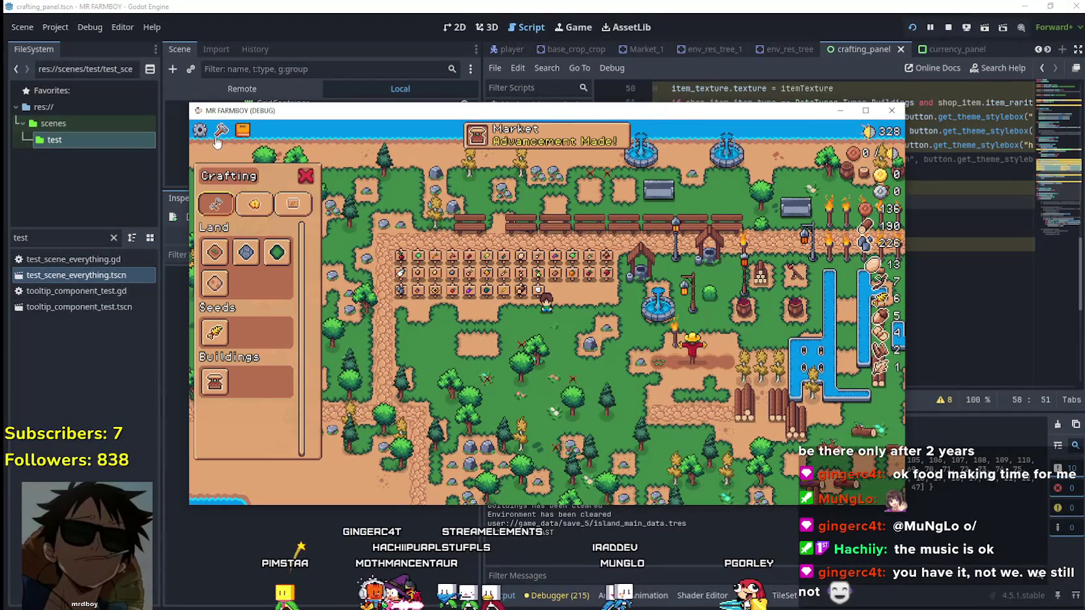
left_click(293, 204)
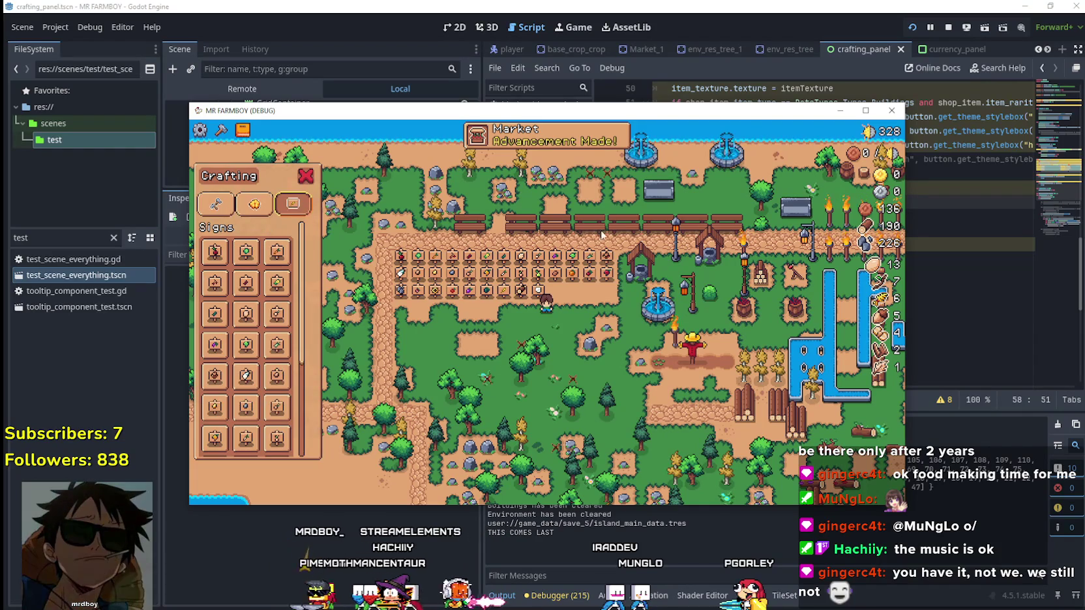
left_click(865, 111)
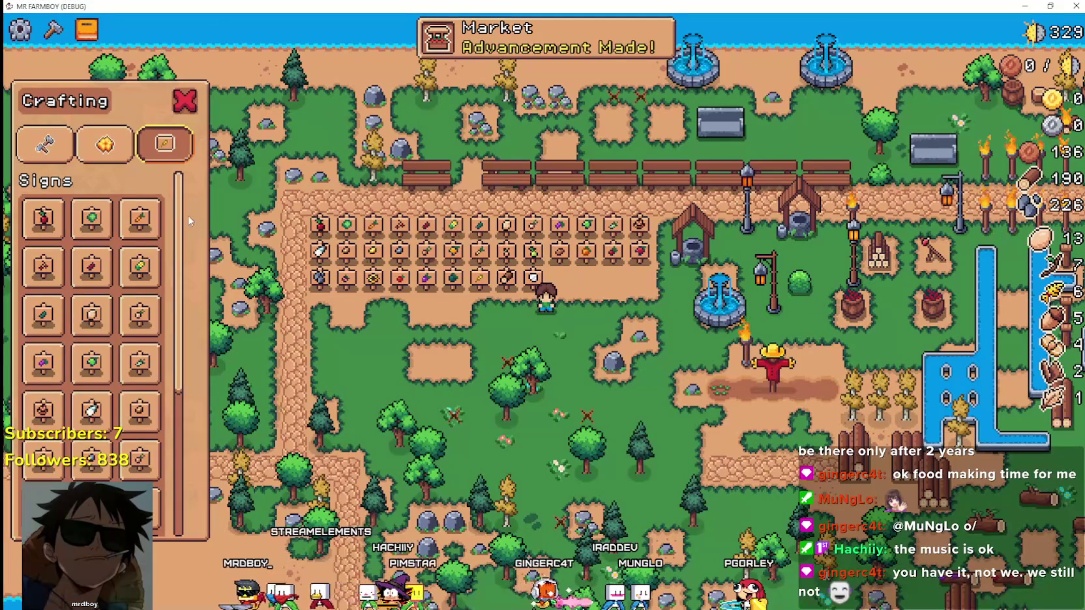
scroll(173, 292, "down", 2)
scroll(173, 292, "up", 2)
Step: Cycle the crafting panel through the Land, Decorations and Signs lists
left_click(42, 145)
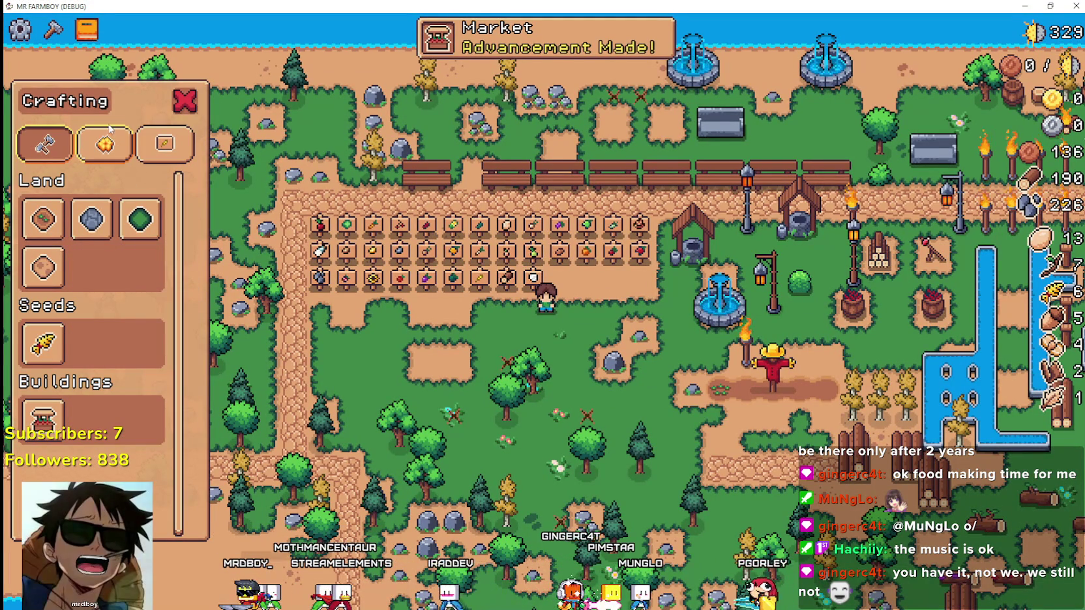
left_click(115, 144)
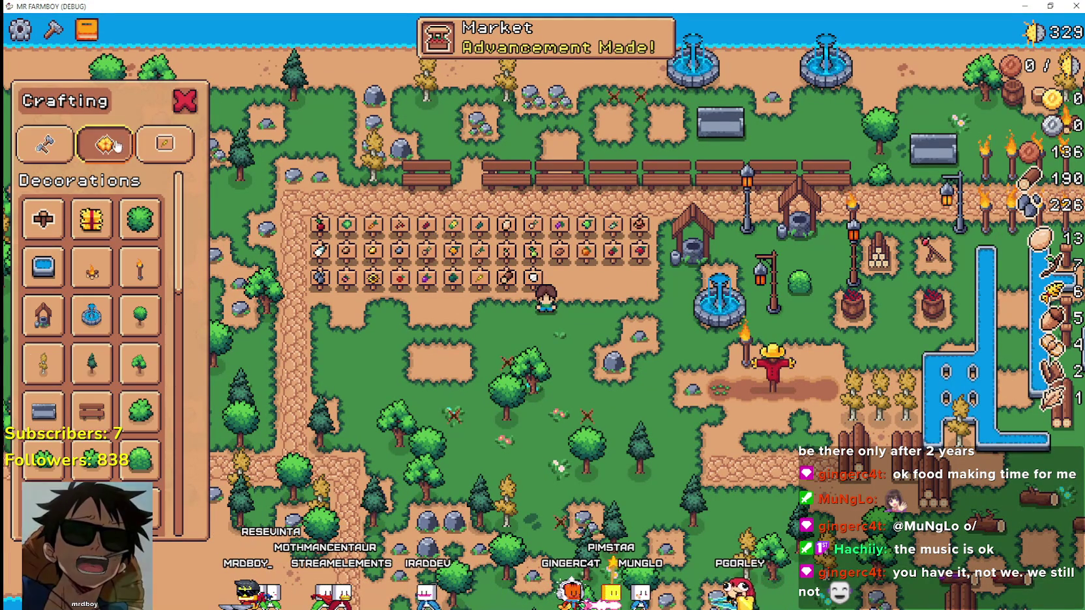
left_click(161, 155)
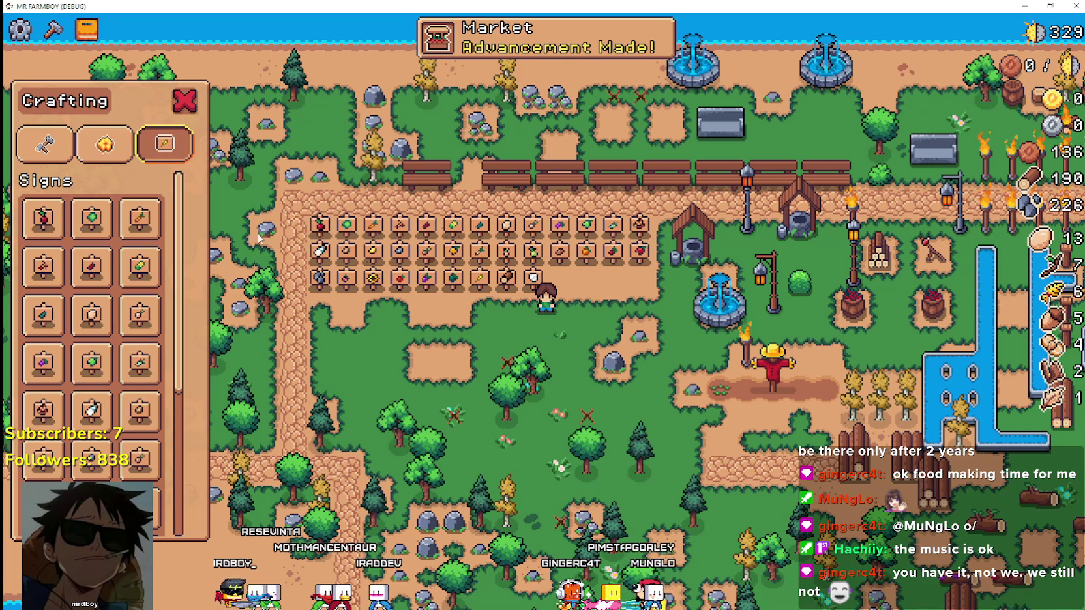
left_click(46, 145)
left_click(122, 137)
left_click(165, 143)
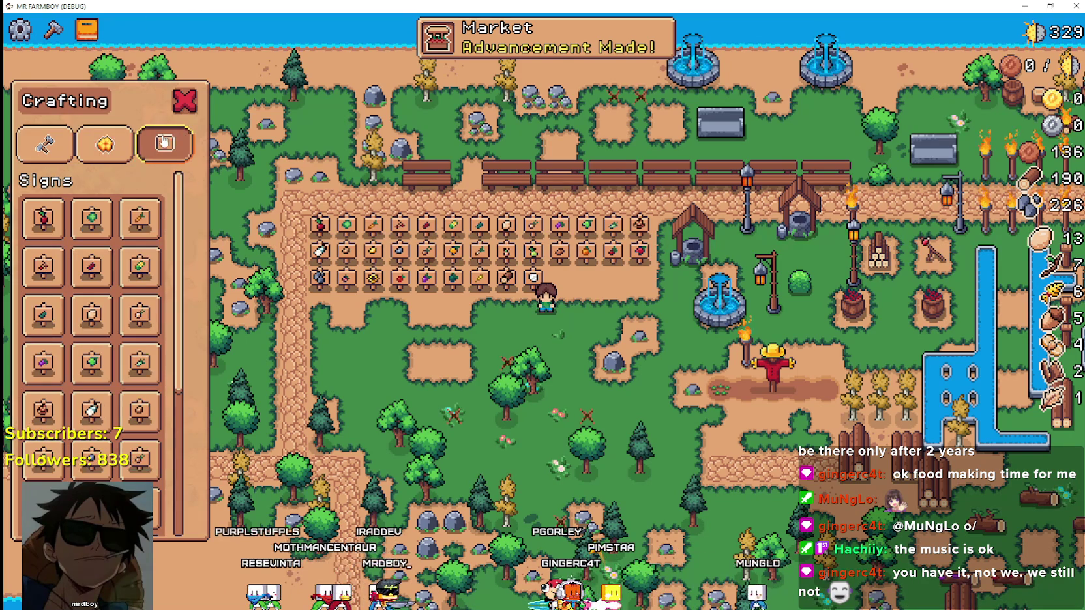
scroll(587, 392, "down", 2)
scroll(561, 365, "up", 5)
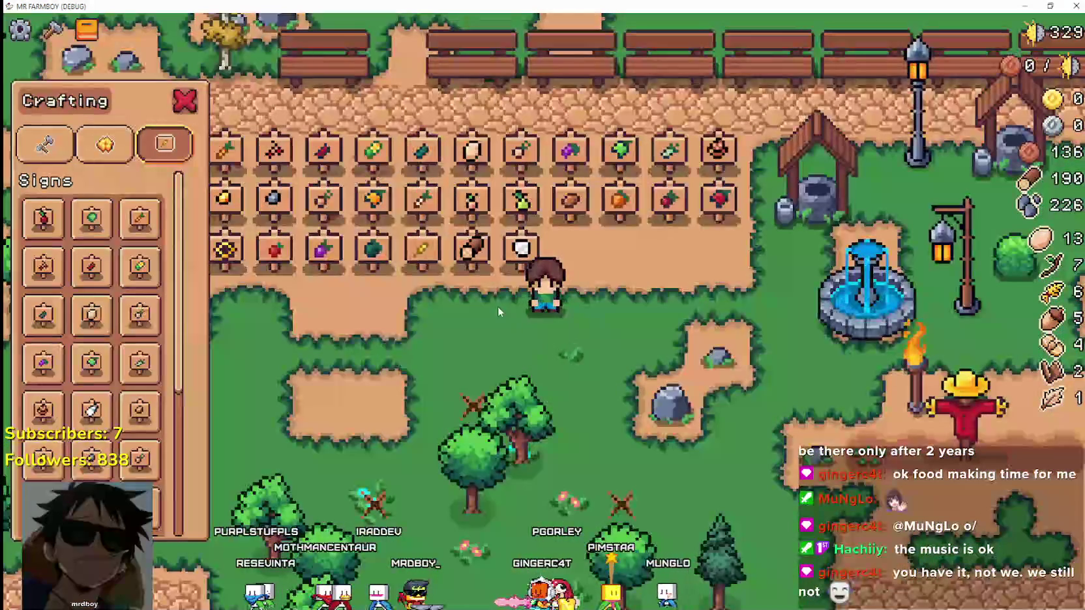
left_click(123, 159)
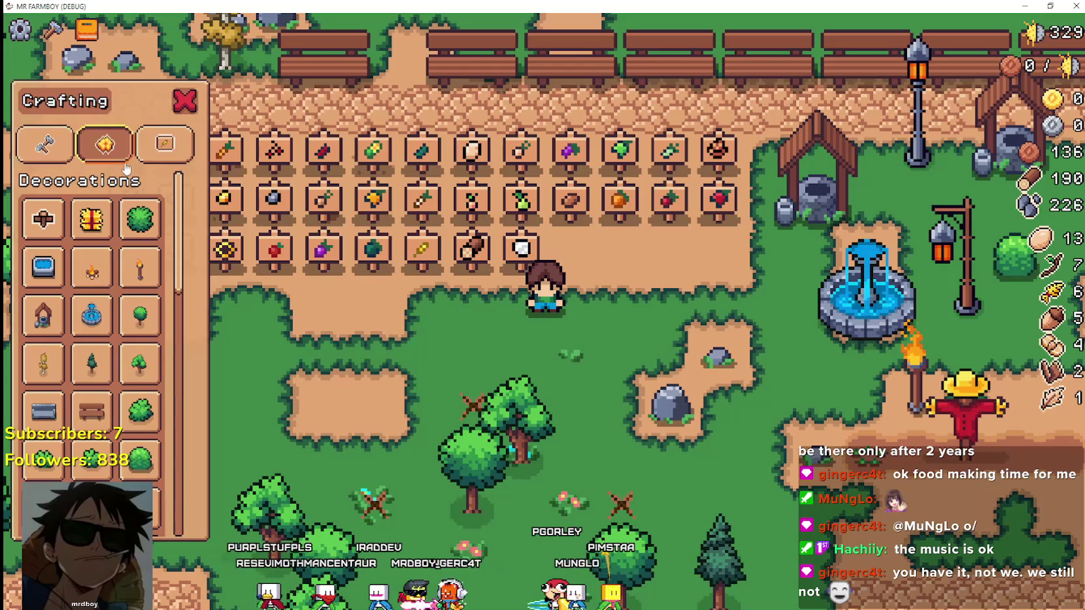
left_click(148, 160)
left_click(44, 143)
Step: Walk the player character around, then show the Decorations crafting list
key("s")
key("d")
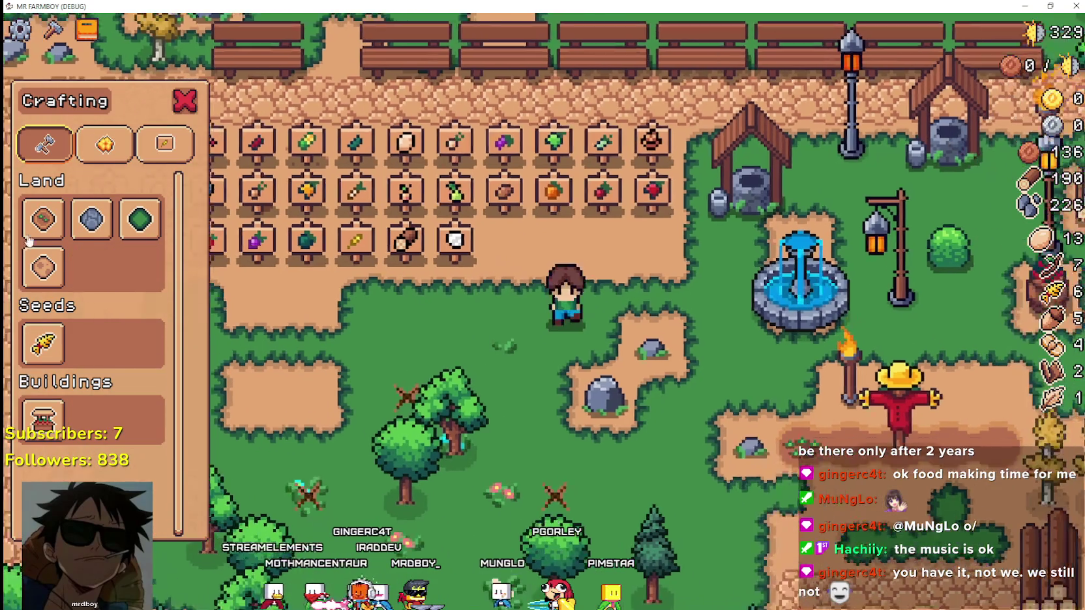
key("a")
key("a")
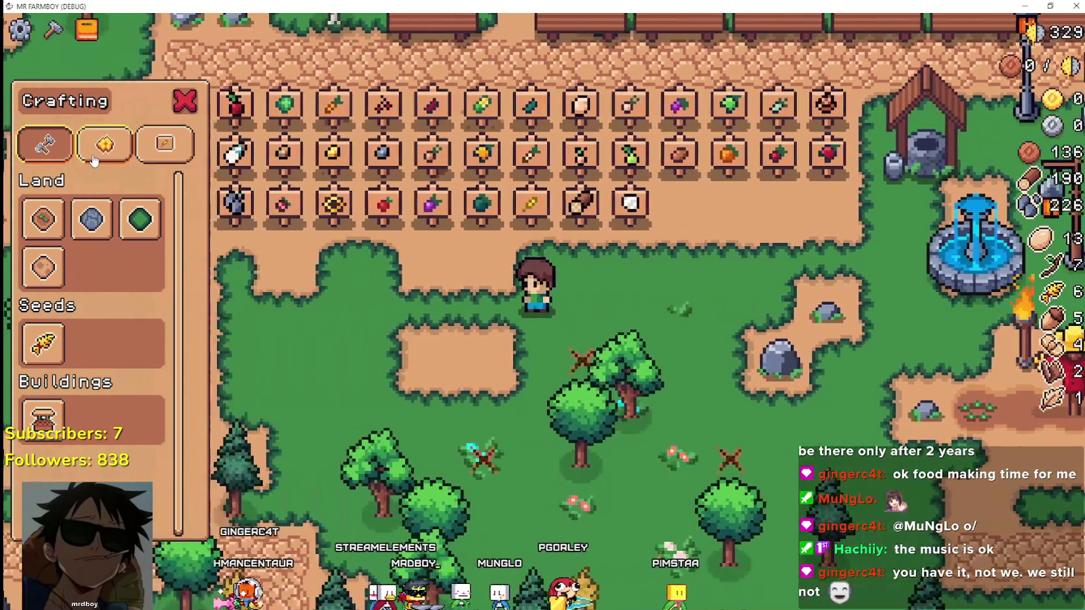
key("d")
left_click(96, 158)
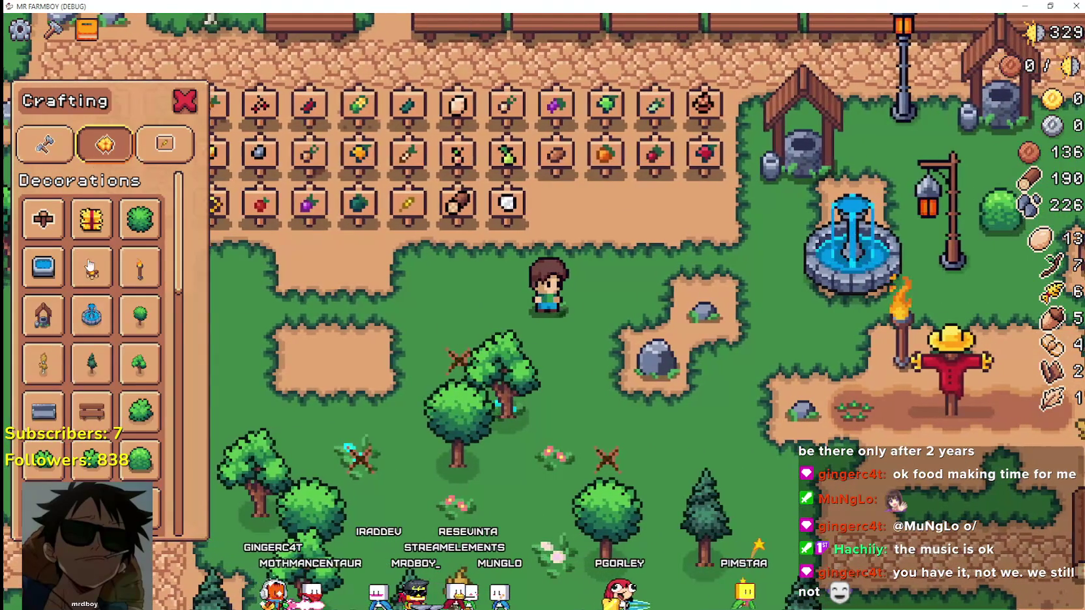
scroll(105, 285, "up", 3)
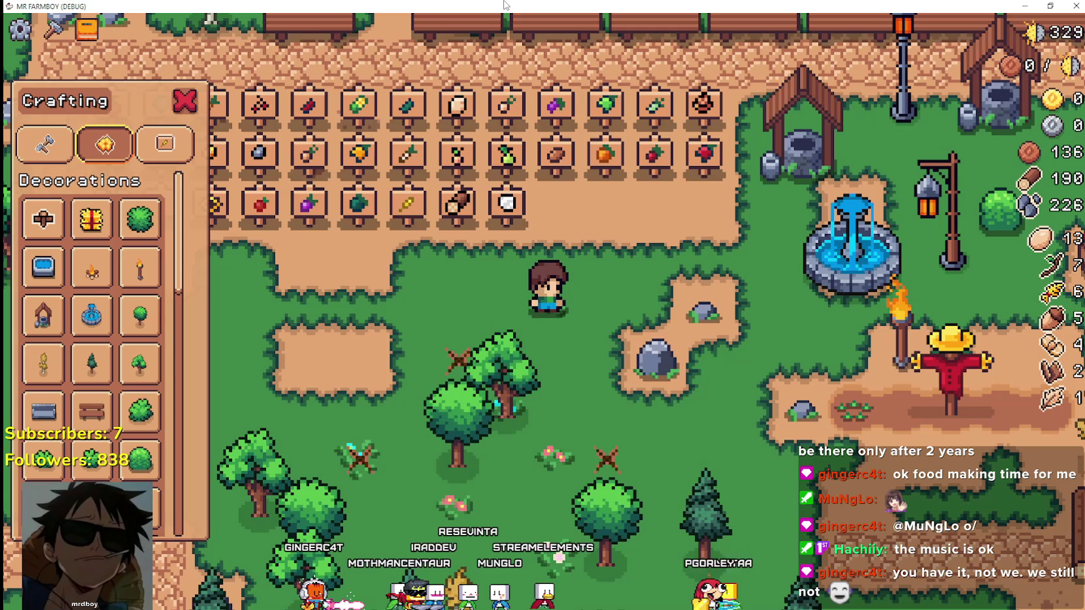
Step: Resize the game window while toggling crafting between Signs and Decorations, then leave full screen
double_click(391, 6)
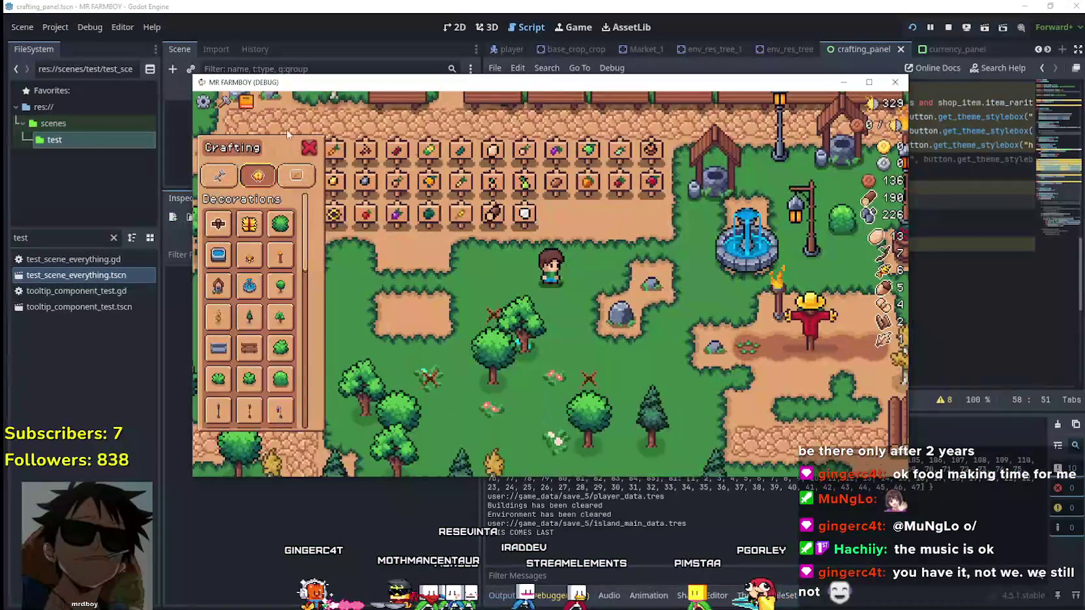
left_click(296, 175)
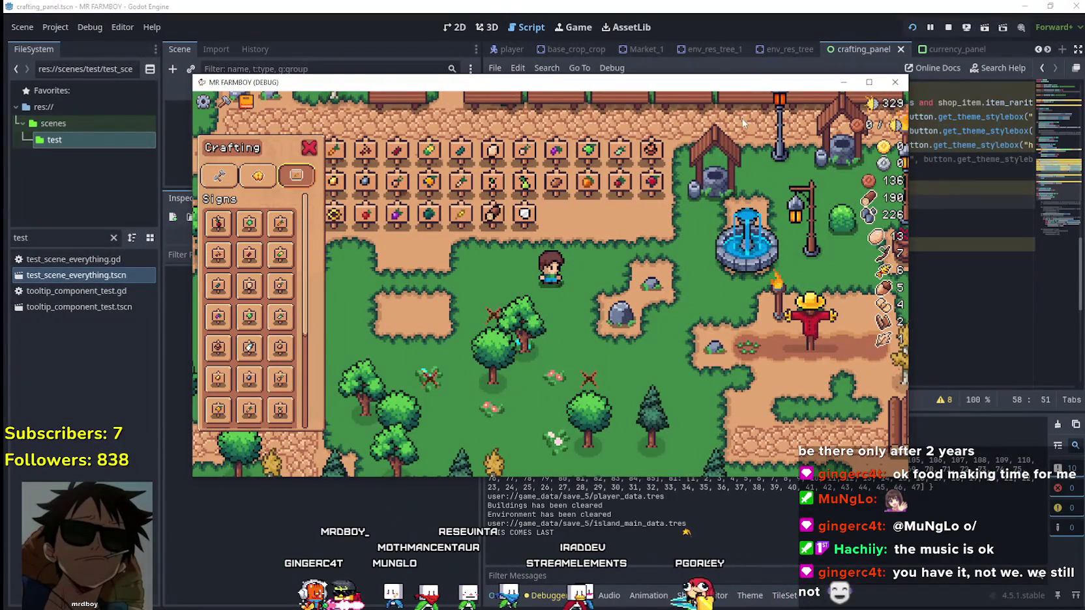
double_click(841, 86)
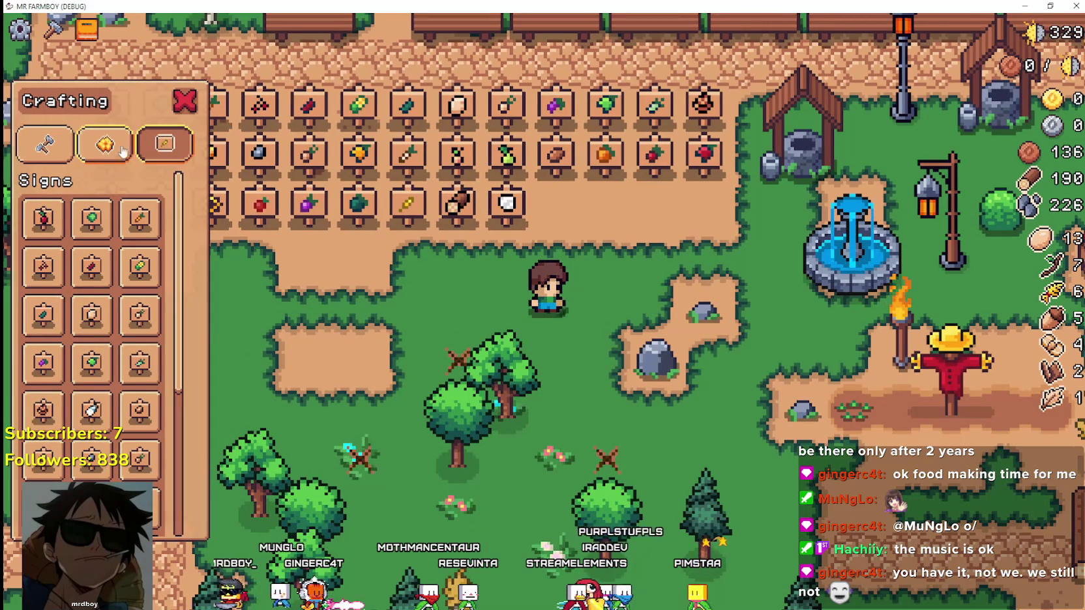
left_click(123, 151)
left_click(176, 156)
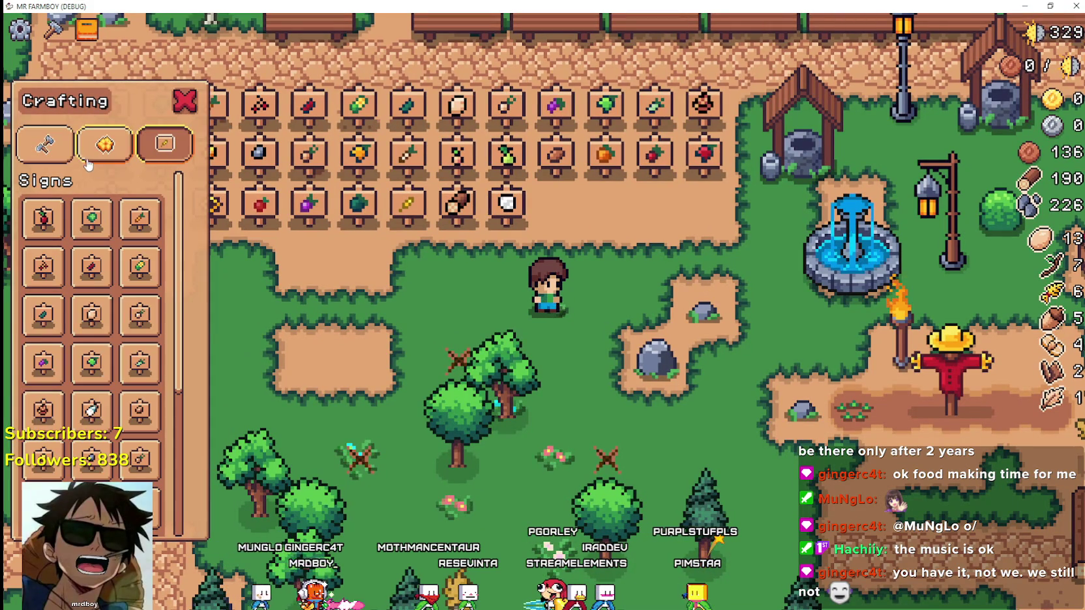
left_click(94, 154)
left_click(164, 144)
left_click_drag(568, 6, 567, 116)
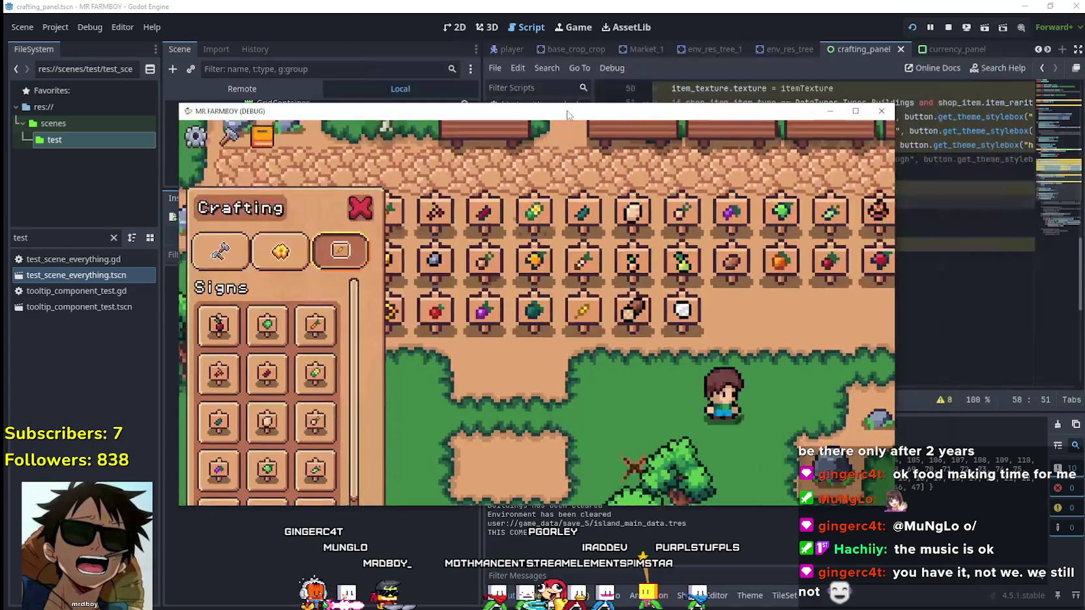
Step: Stop the debug game and view the crafting panel scene in 2D with TabBar selected
key("F8")
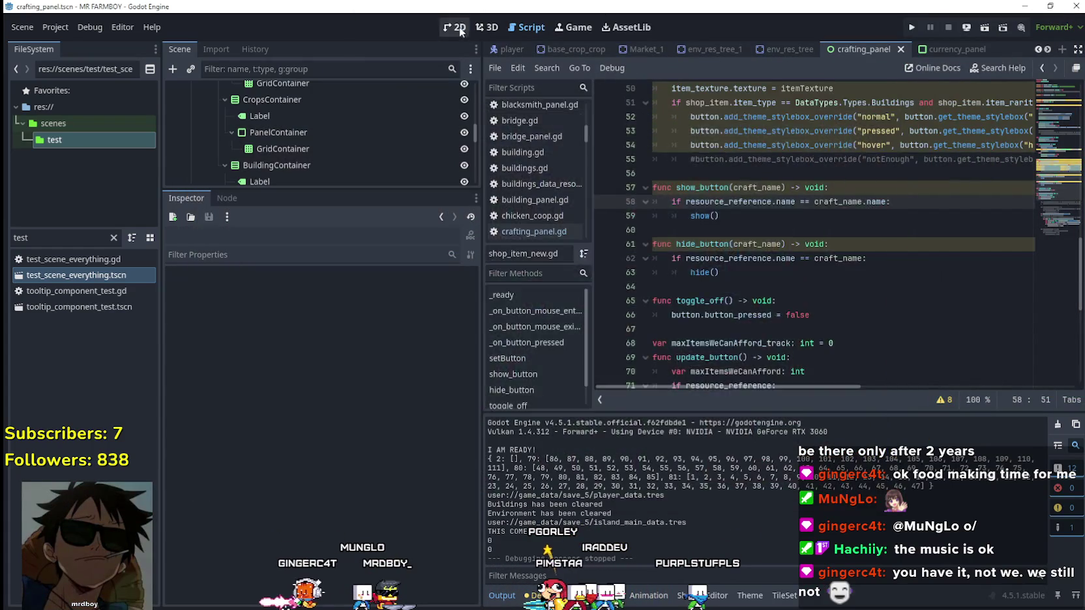
left_click(455, 27)
scroll(326, 167, "down", 1)
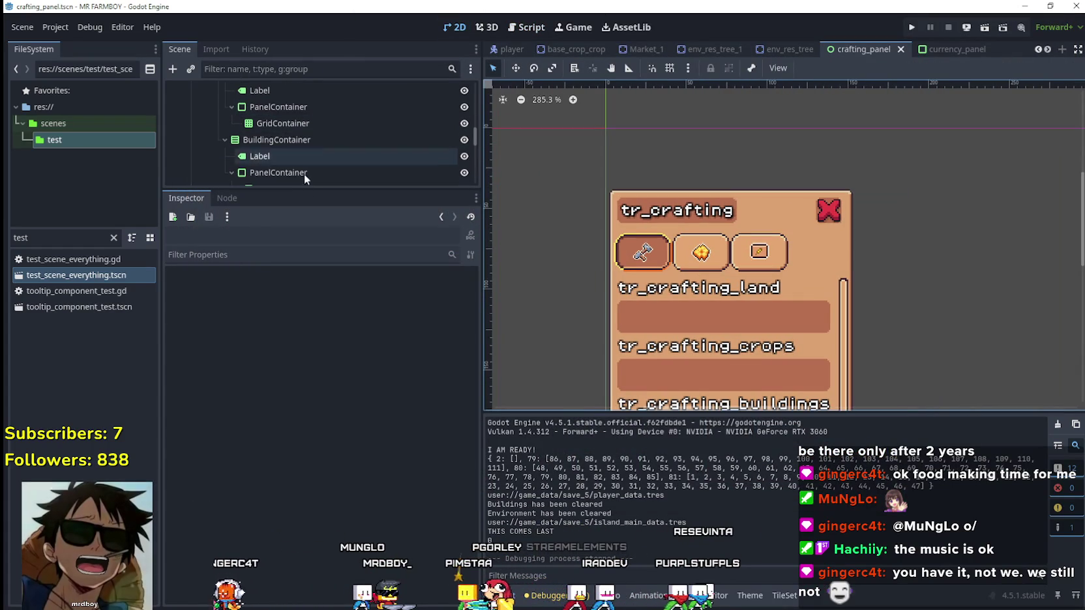
left_click_drag(314, 190, 314, 398)
scroll(614, 239, "up", 3)
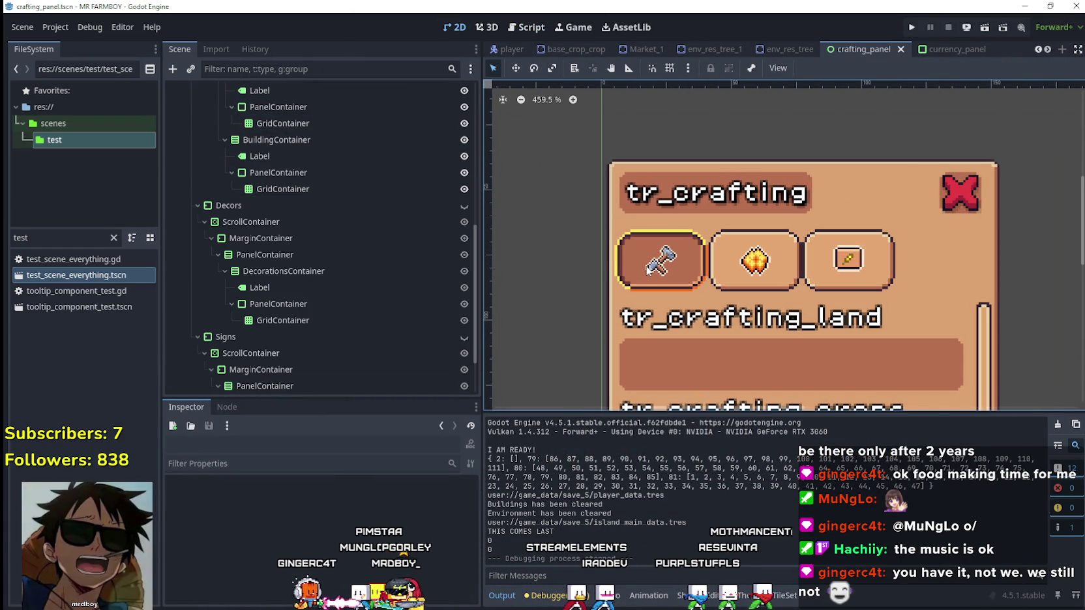
left_click(614, 239)
scroll(316, 181, "up", 2)
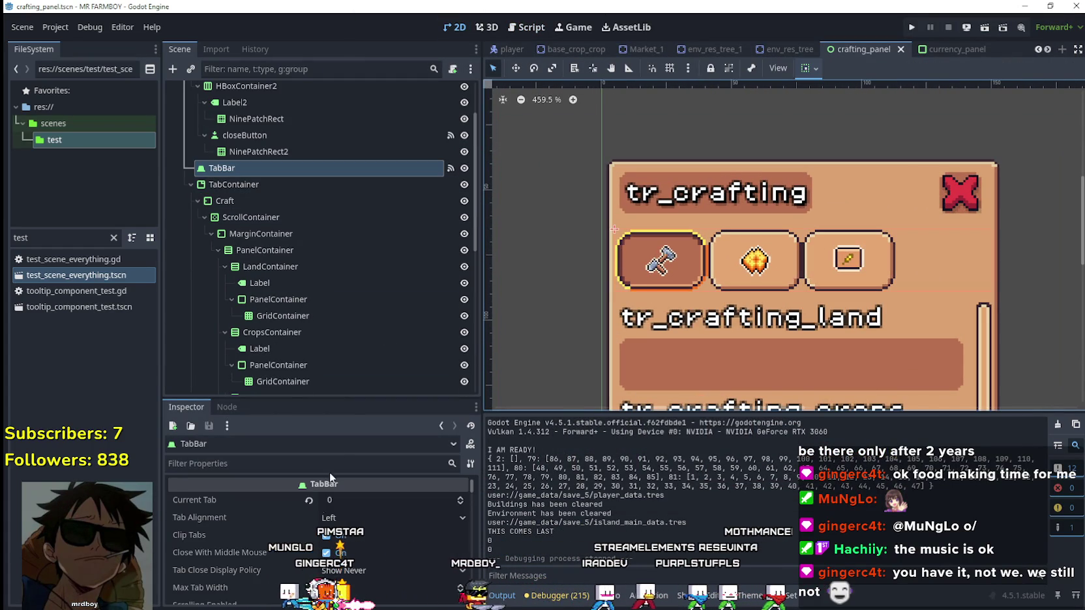
scroll(613, 239, "up", 4)
scroll(613, 239, "down", 2)
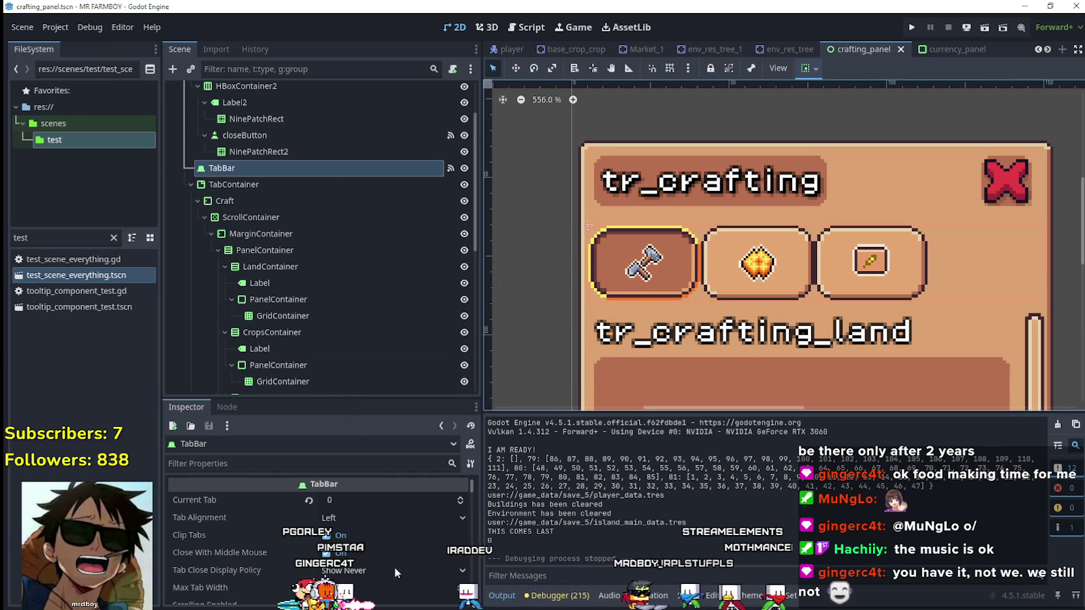
scroll(410, 550, "down", 2)
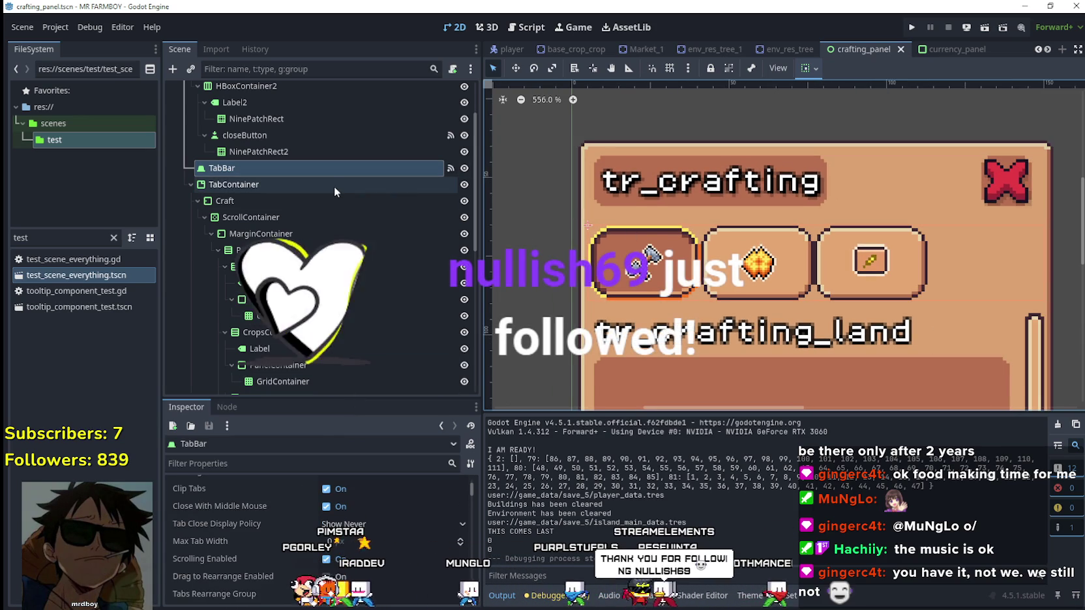
scroll(332, 216, "down", 5)
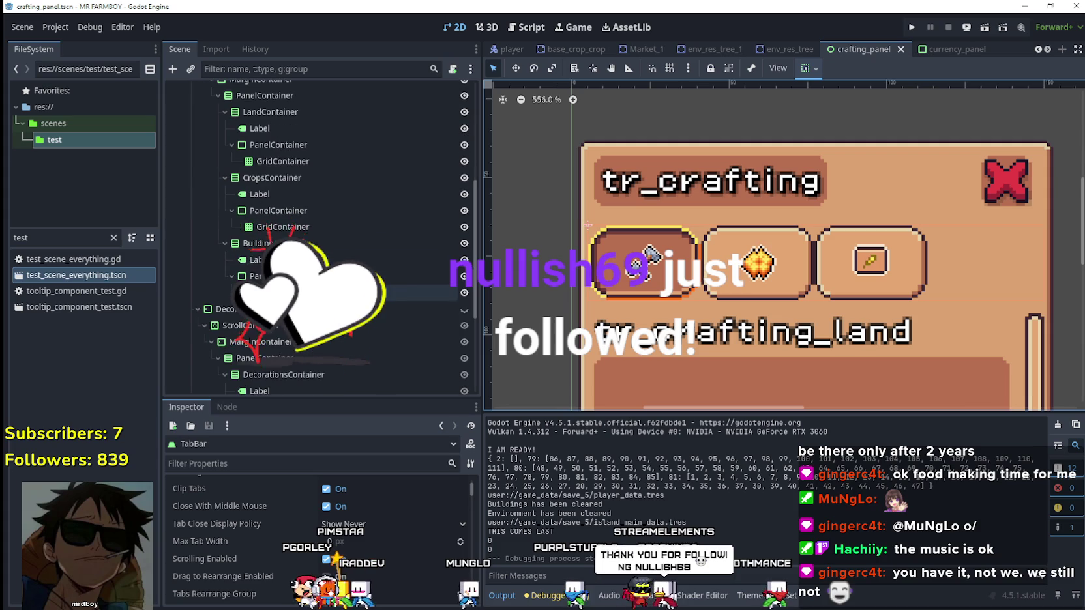
Step: Cut the BuildingContainer Label's text from tr_crafting_buildings to tr_crafting
left_click(321, 246)
left_click(257, 260)
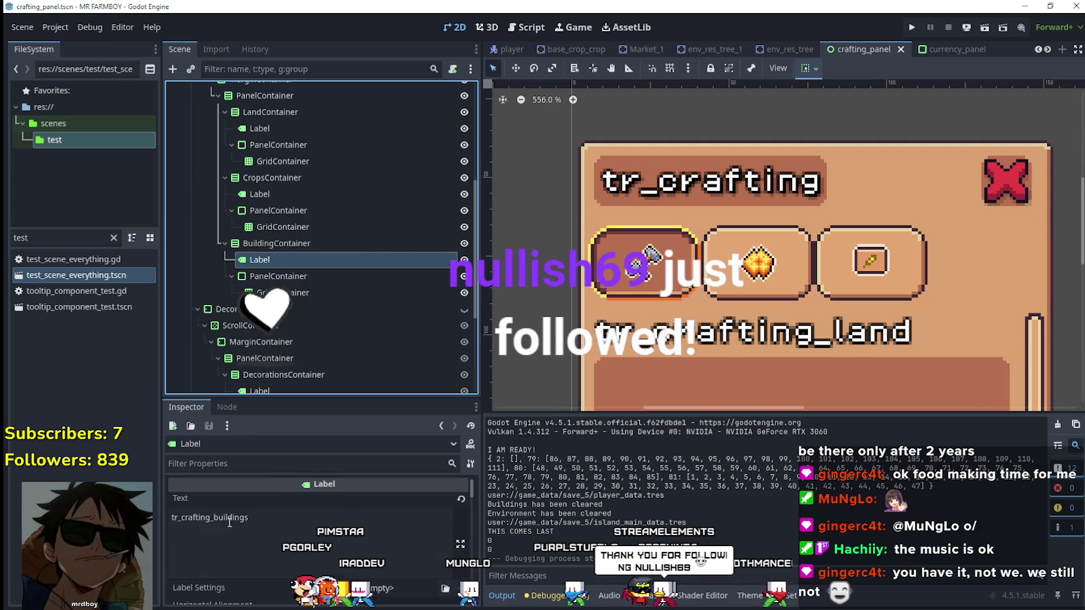
key("BackSpace")
key("BackSpace")
key("BackSpace")
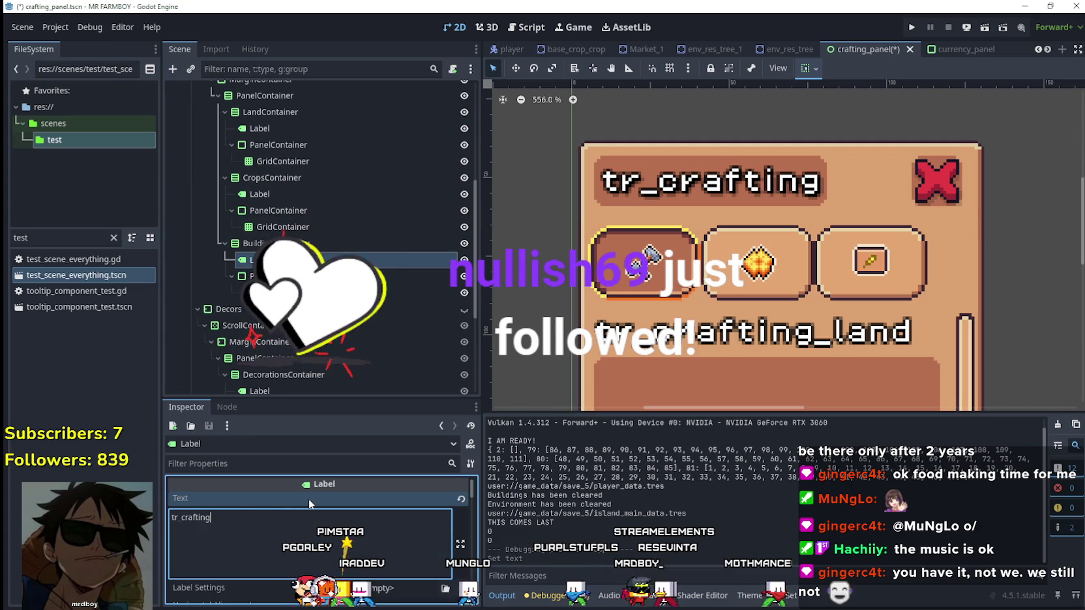
type("g")
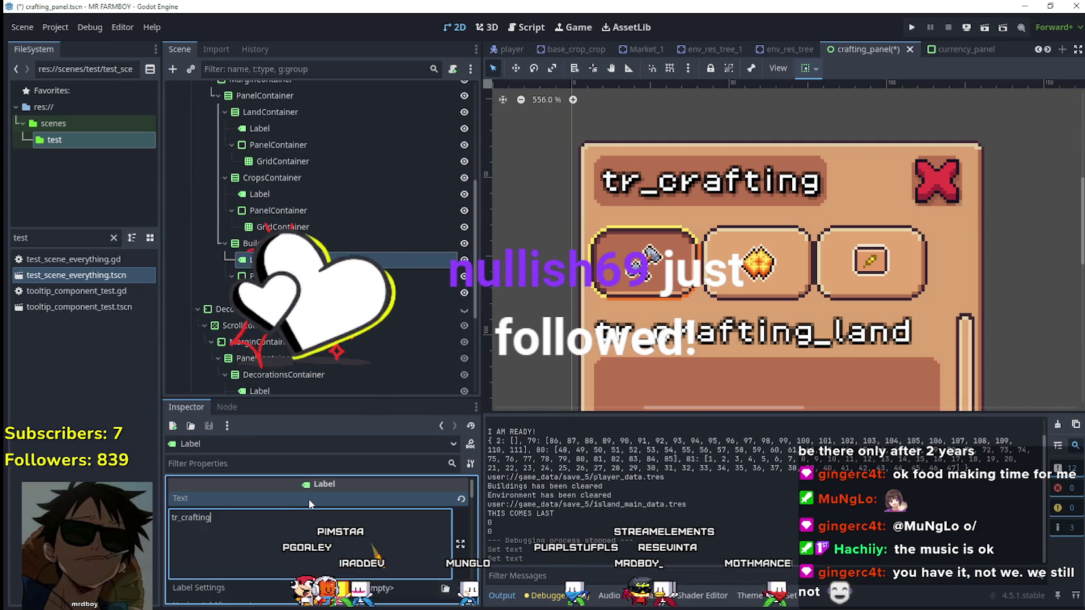
scroll(893, 273, "down", 5)
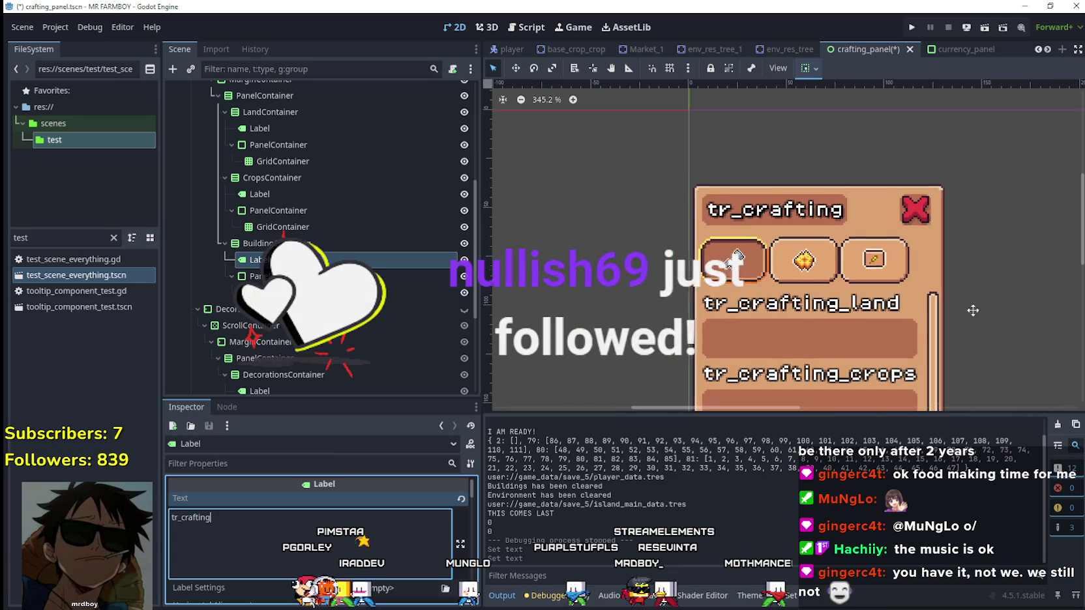
scroll(298, 201, "up", 3)
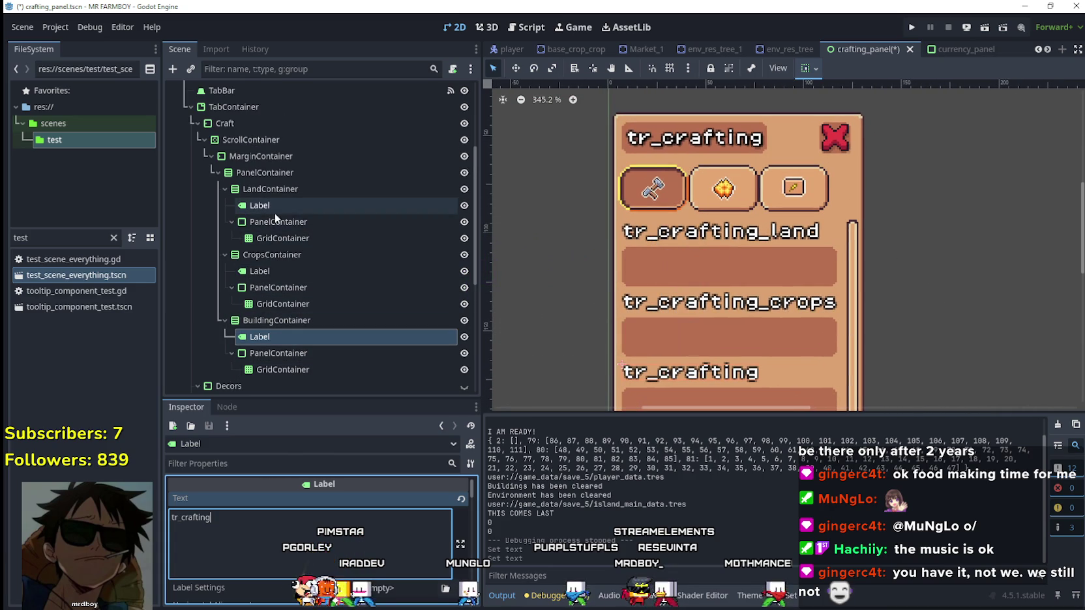
Step: Instance an ItemSlot scene under the Land GridContainer and duplicate it
right_click(269, 238)
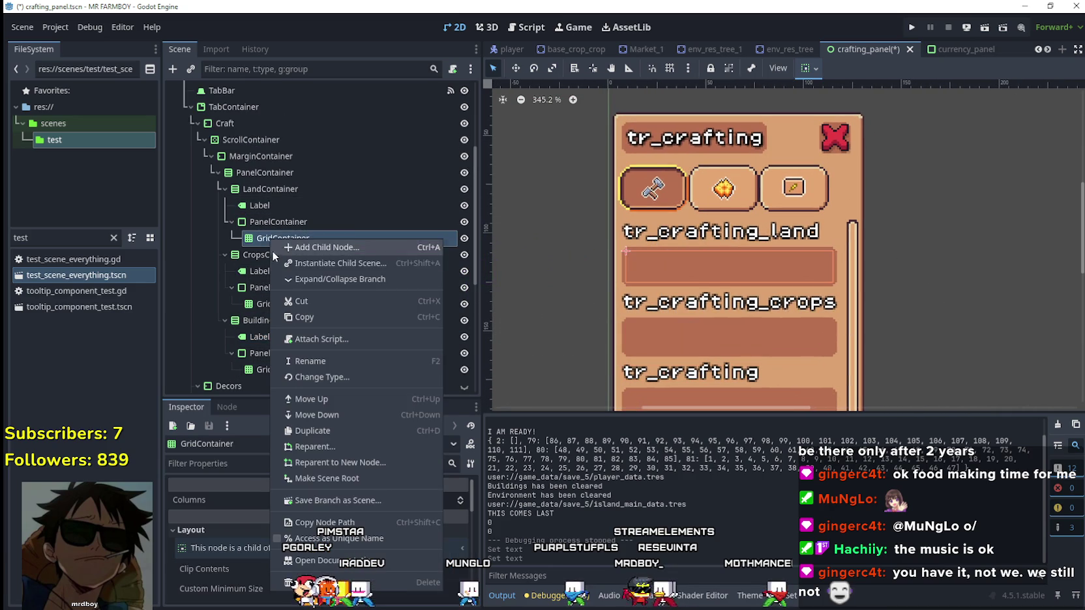
left_click(334, 267)
key("Return")
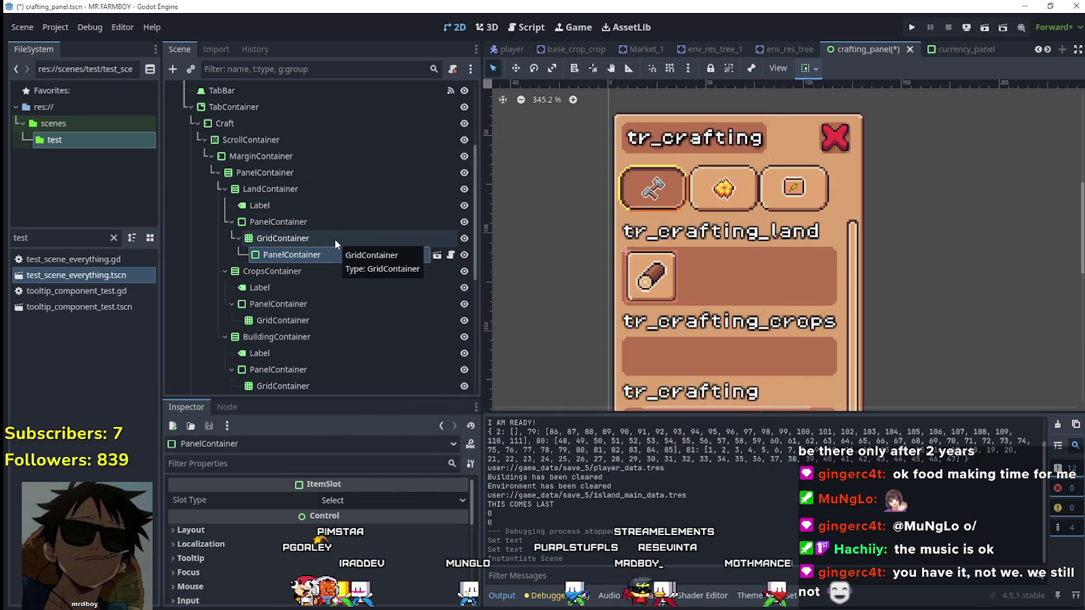
key("ctrl+d")
key("ctrl+d")
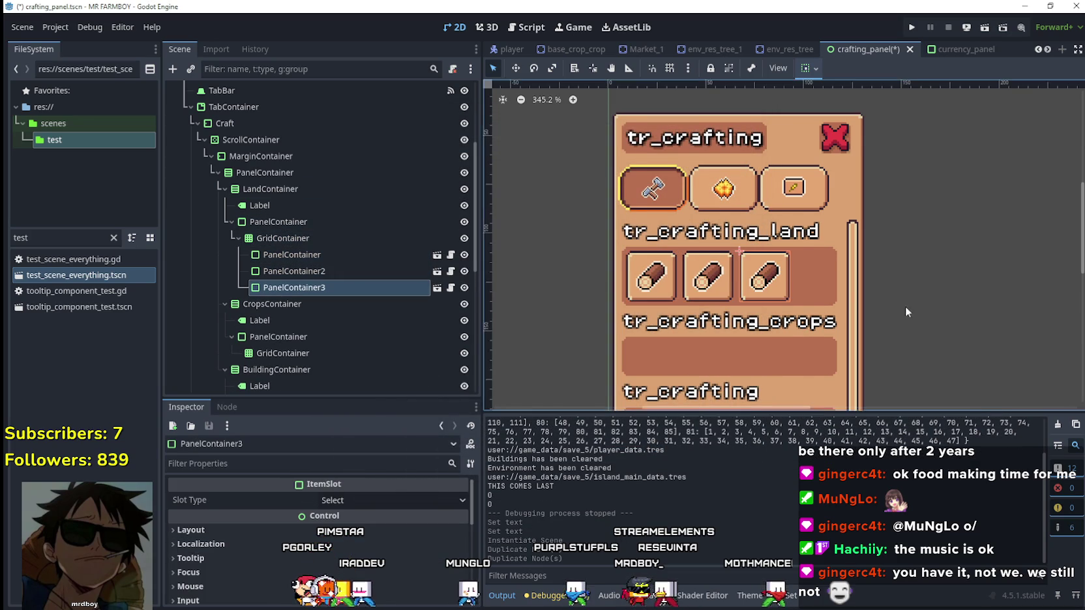
left_click_drag(906, 308, 892, 265)
Step: Trim the Land section Label's text back to tr_crafting
left_click(307, 227)
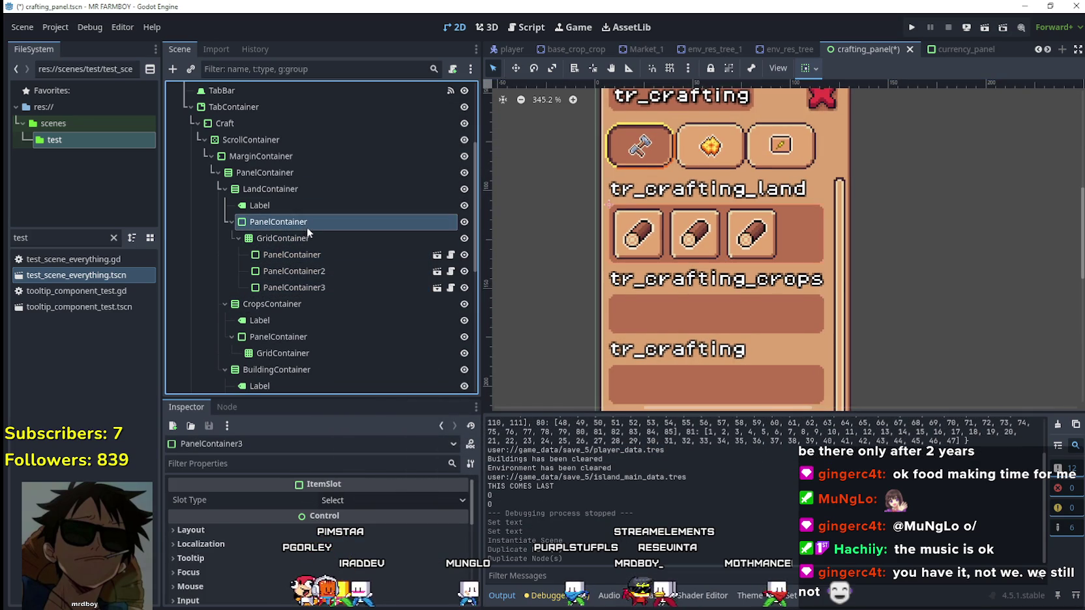
left_click(288, 210)
left_click(240, 522)
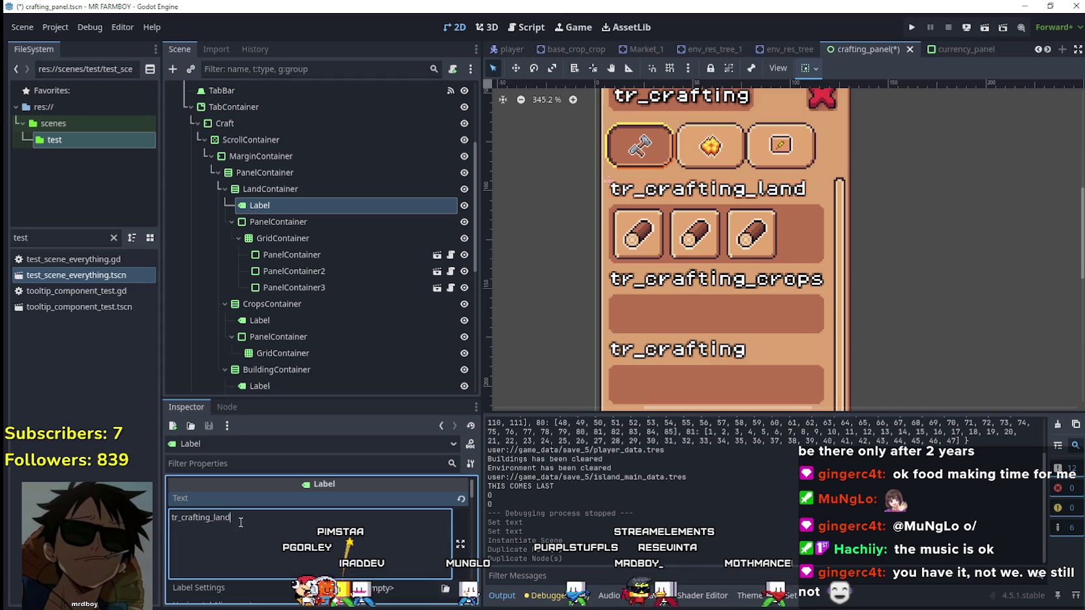
key("BackSpace")
key("BackSpace")
key("BackSpace")
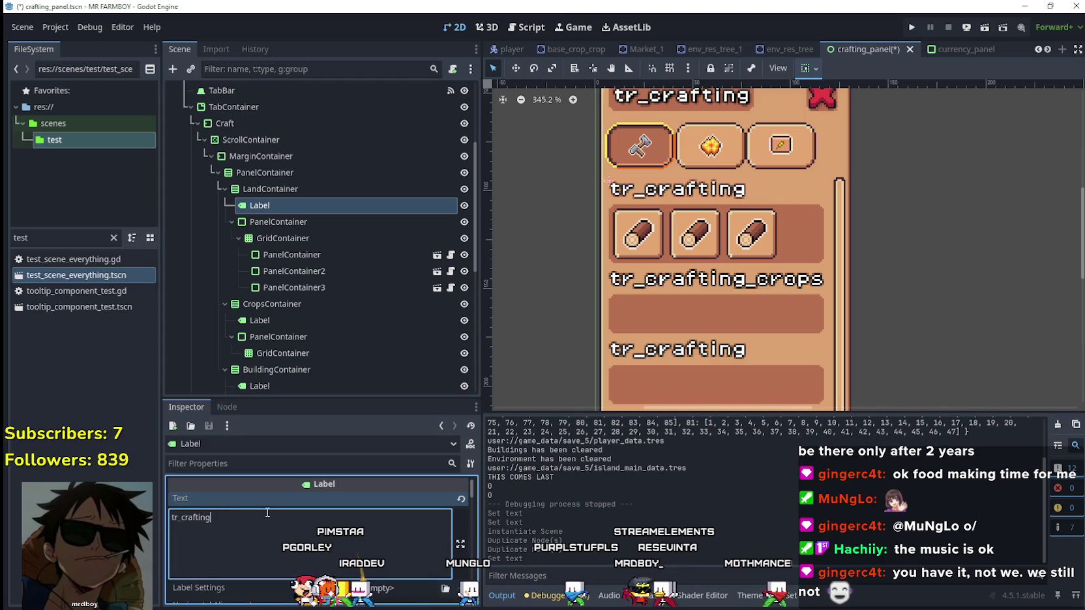
scroll(314, 339, "down", 3)
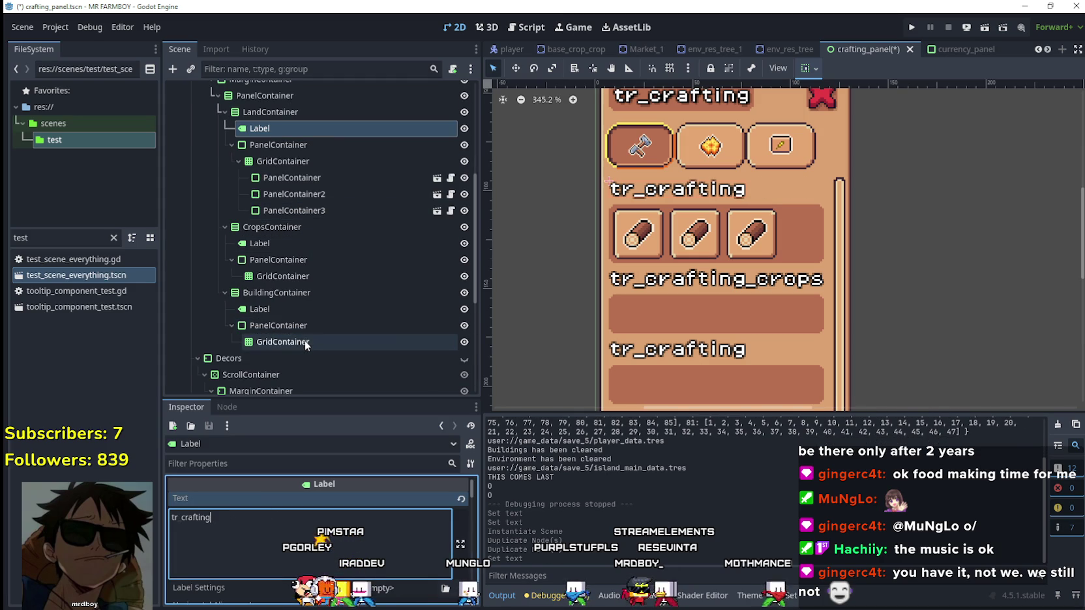
Step: Trim the crops section Label's text back to tr_crafting
left_click(293, 245)
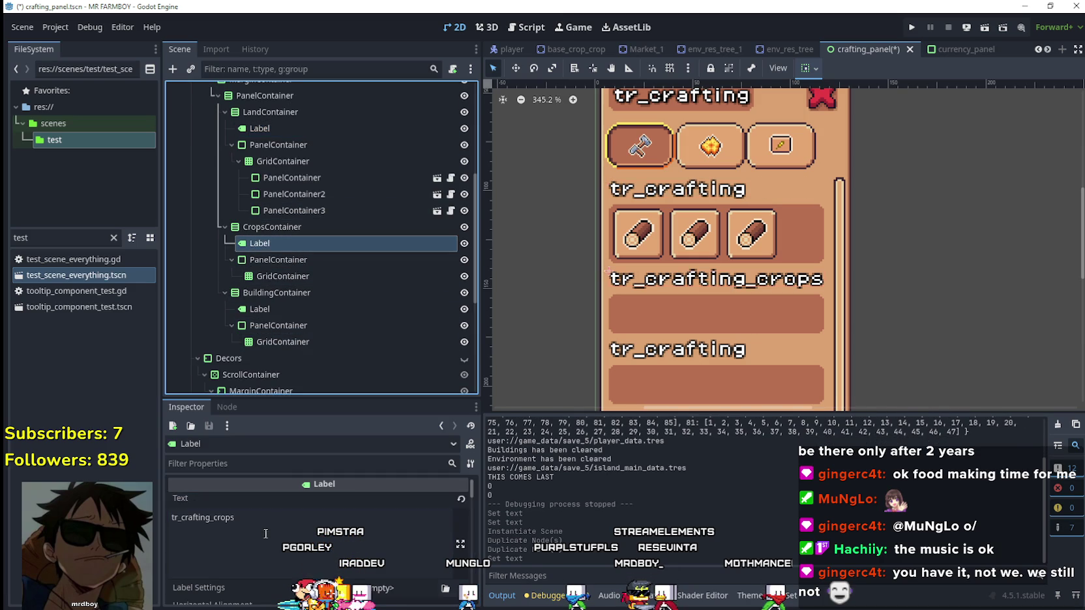
left_click(269, 525)
key("BackSpace")
key("BackSpace")
key("BackSpace")
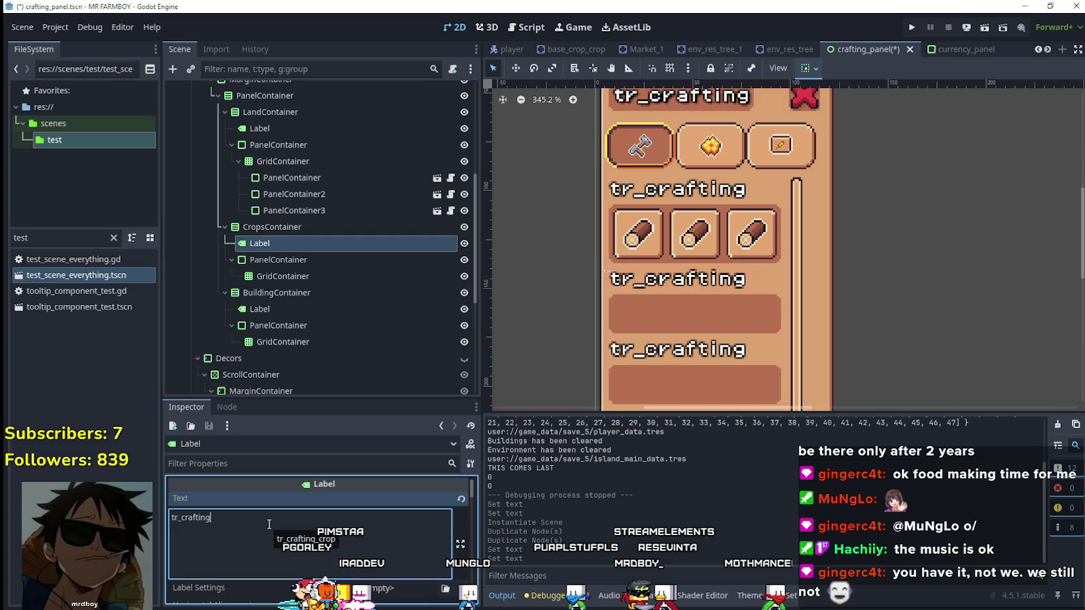
scroll(790, 236, "down", 2)
left_click(813, 229)
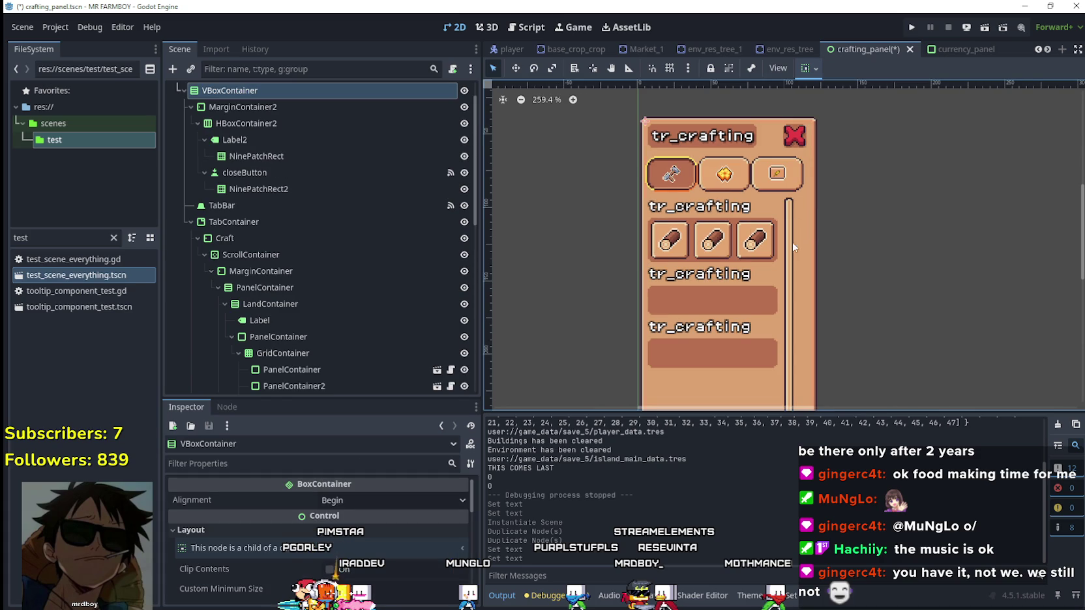
Step: Drag CraftingContainer's right edge in to 107×278 and save crafting_panel
left_click(815, 155)
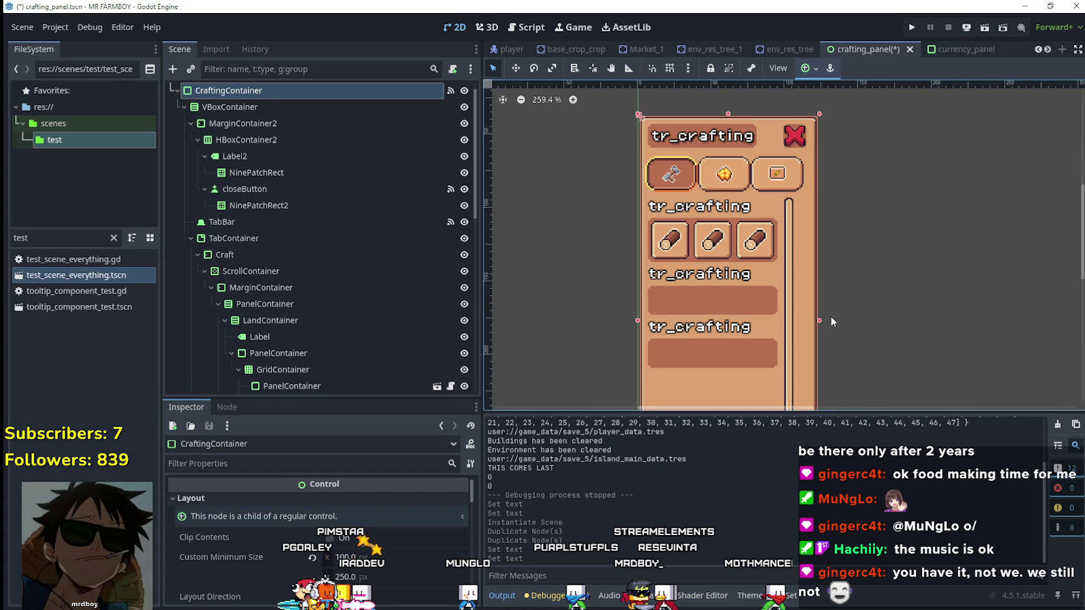
left_click_drag(826, 321, 696, 312)
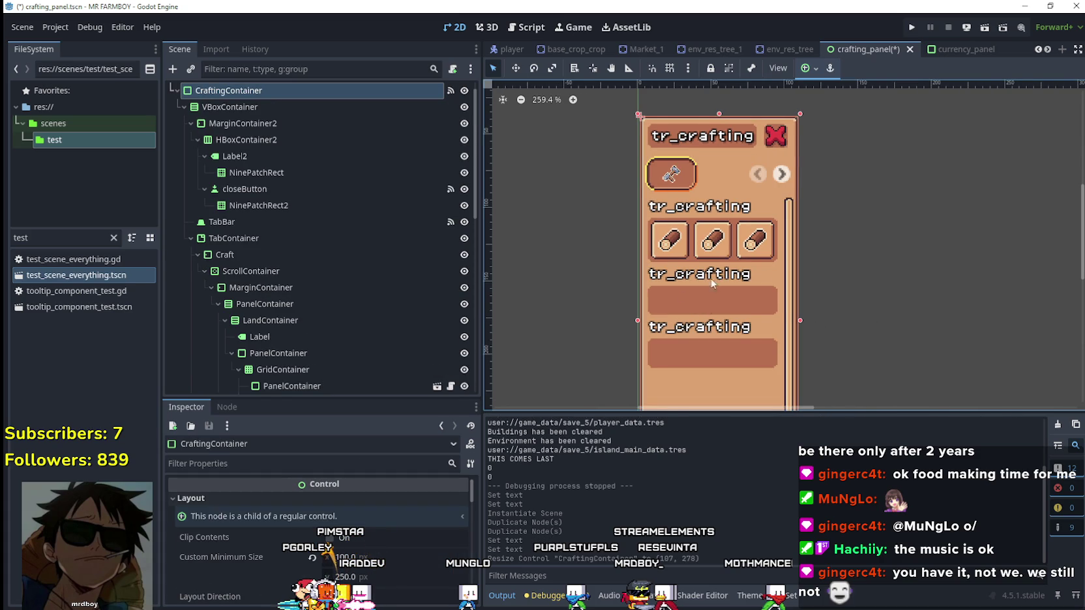
scroll(878, 295, "down", 2)
mouse_move(879, 295)
left_mouse_down()
mouse_move(811, 232)
mouse_move(794, 168)
mouse_move(783, 286)
left_mouse_up()
scroll(752, 218, "up", 3)
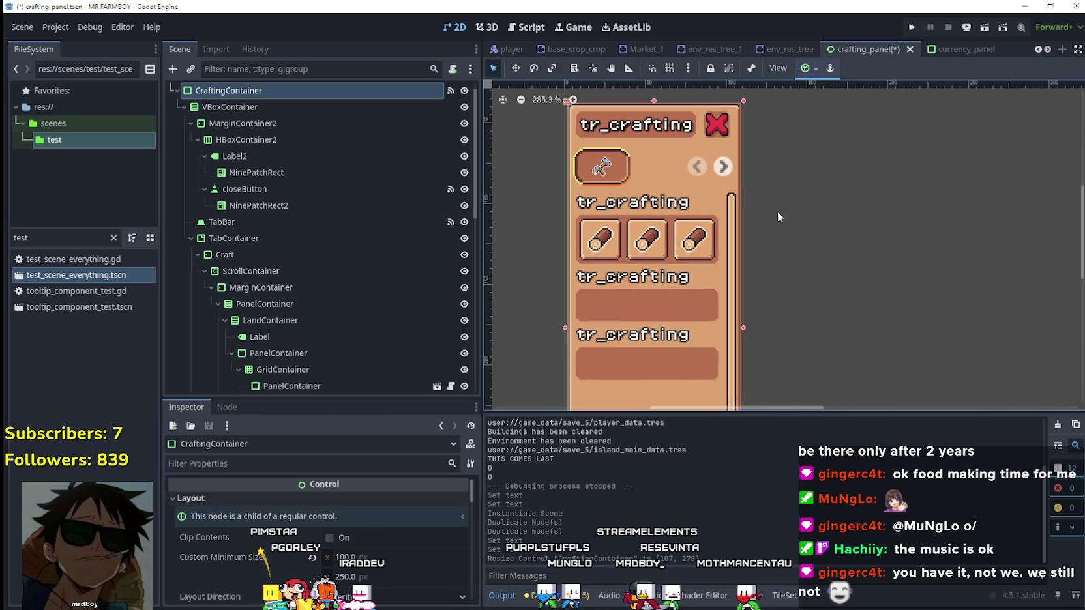
key("ctrl+s")
scroll(652, 182, "up", 1)
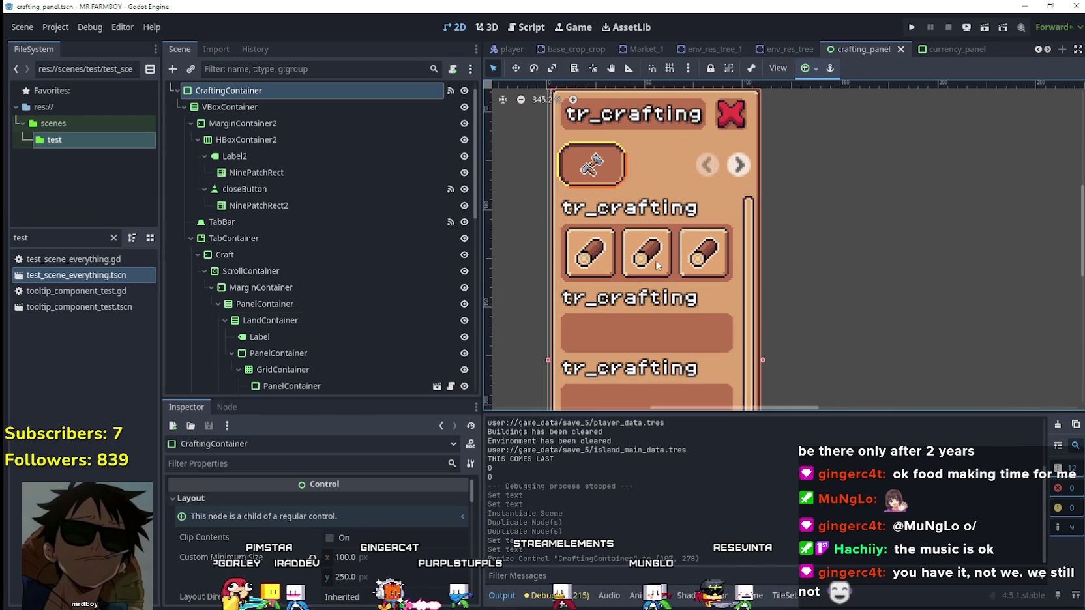
scroll(291, 209, "up", 1)
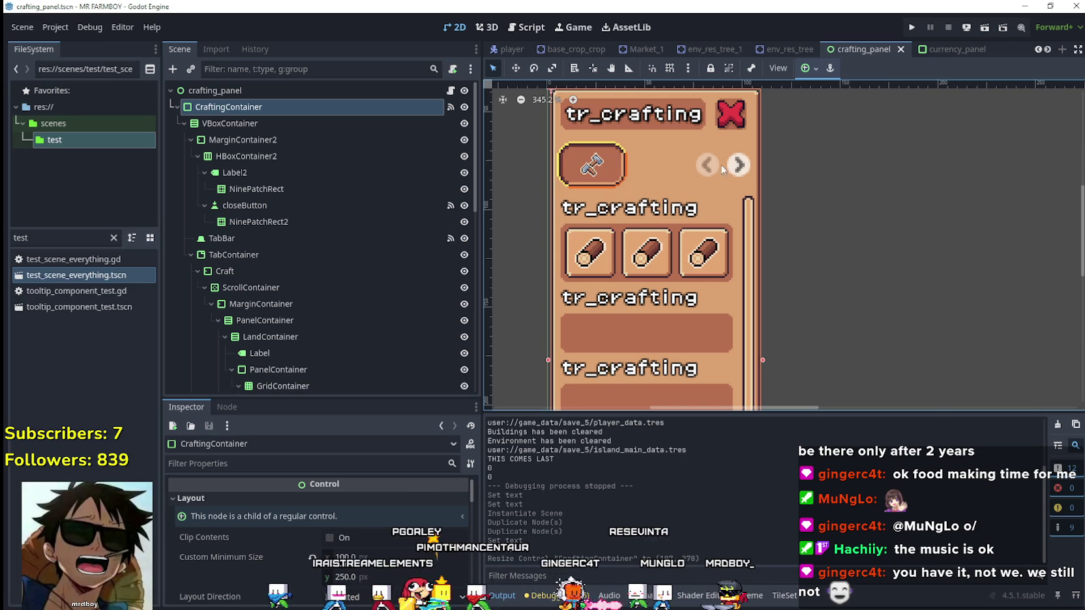
Step: Enable Filter Clip on the TabBar's hammer tab icon texture
left_click(248, 238)
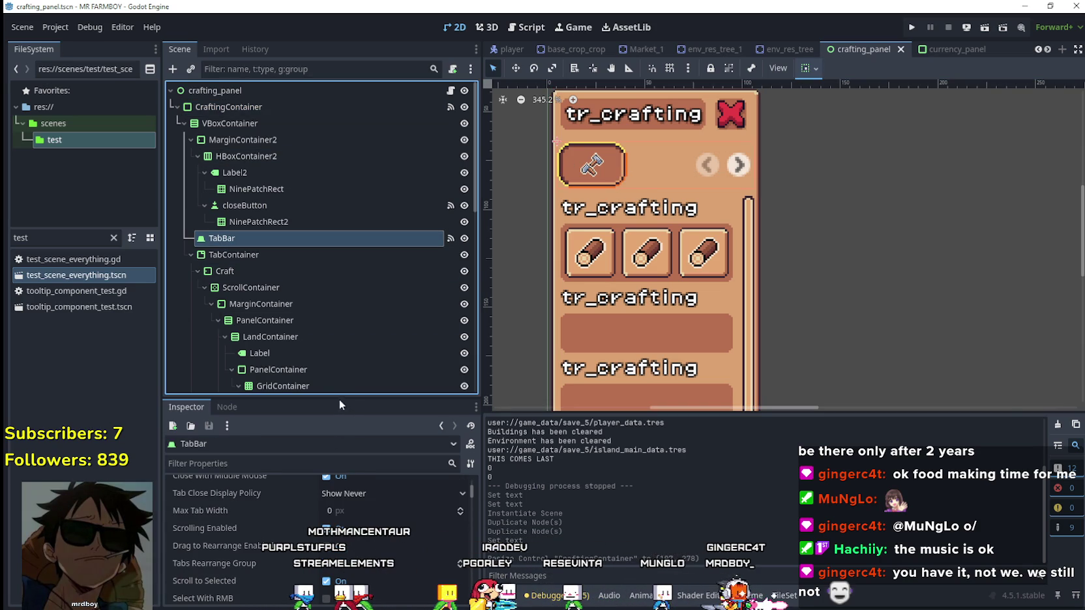
left_click_drag(339, 399, 345, 259)
scroll(361, 435, "up", 3)
scroll(361, 435, "down", 4)
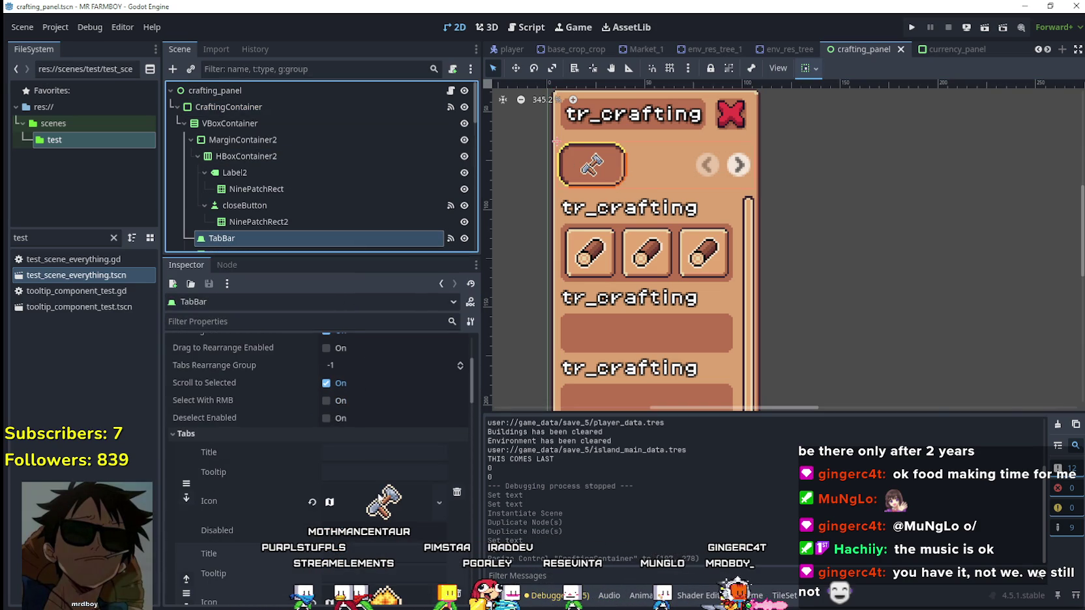
left_click(391, 507)
scroll(388, 505, "down", 3)
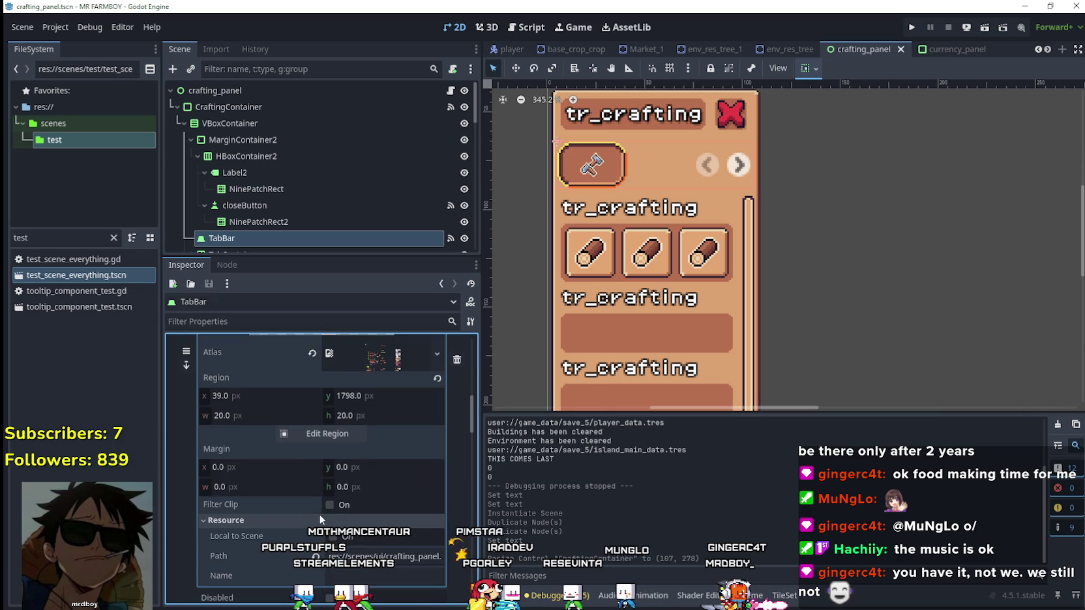
left_click(347, 503)
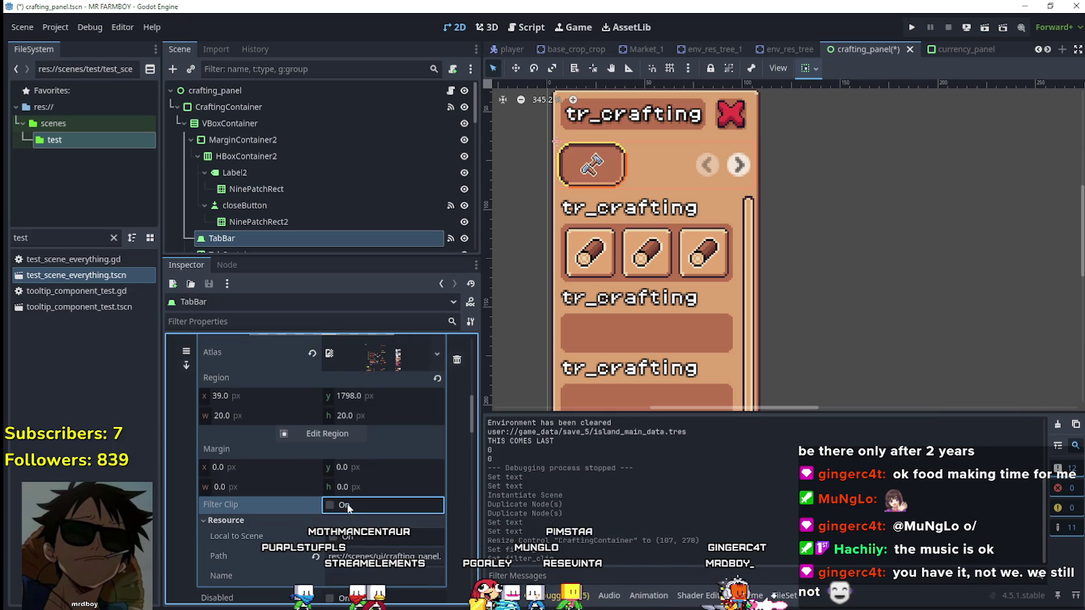
scroll(373, 497, "up", 4)
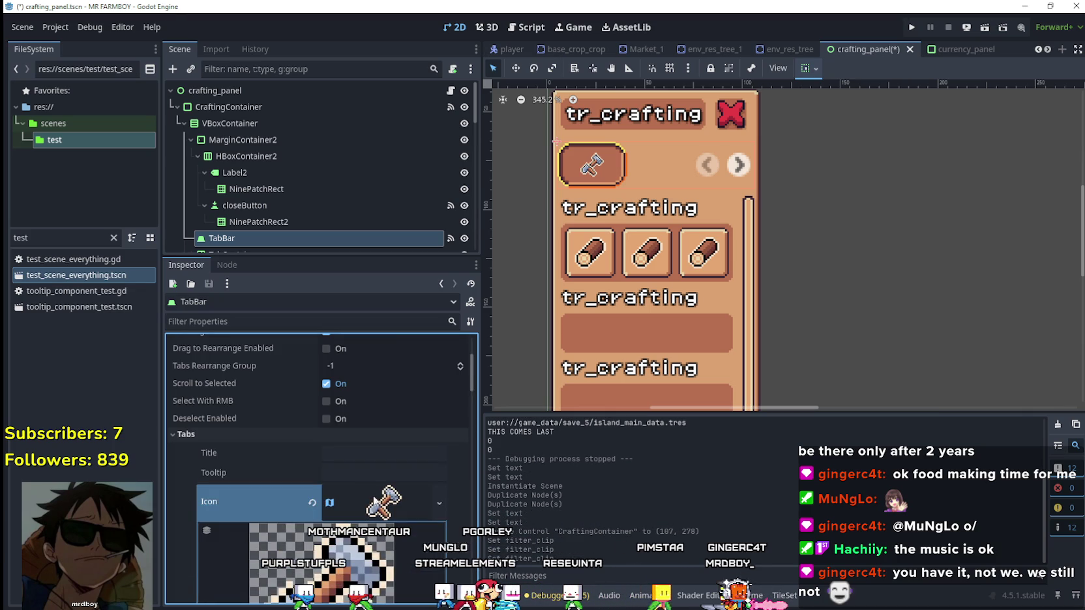
left_click(373, 497)
Step: Set the TabBar's Icon Max Width theme constant override to 9
scroll(373, 497, "down", 2)
scroll(372, 505, "down", 10)
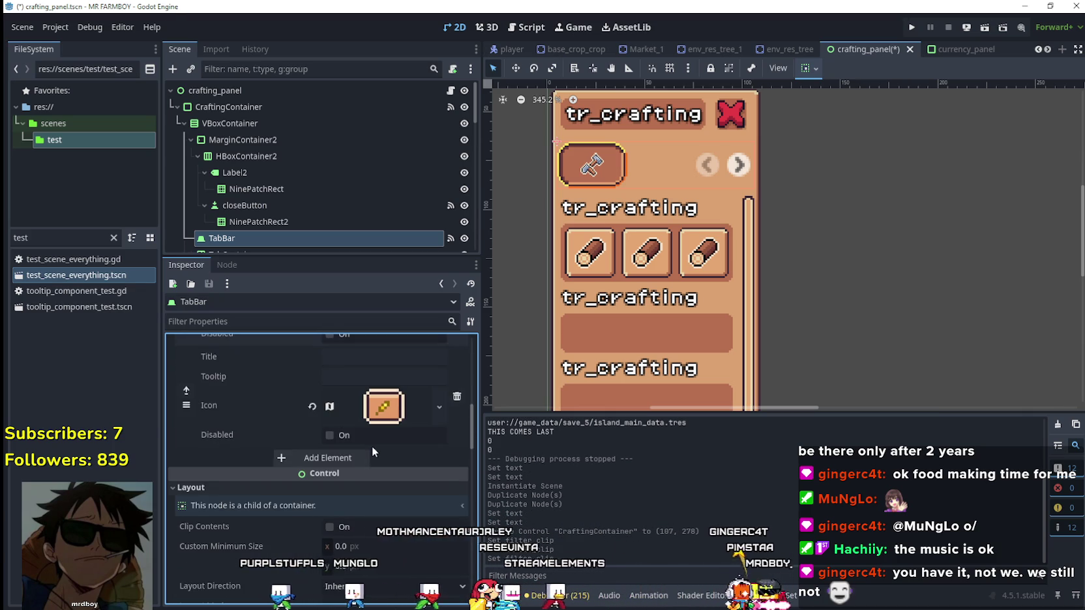
scroll(352, 449, "down", 8)
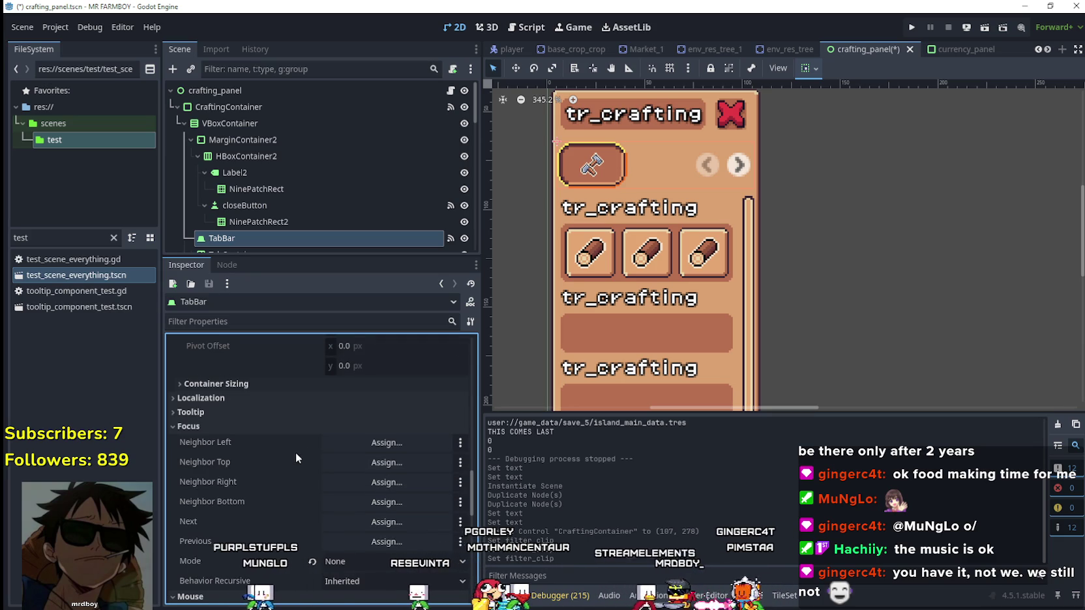
scroll(263, 454, "down", 5)
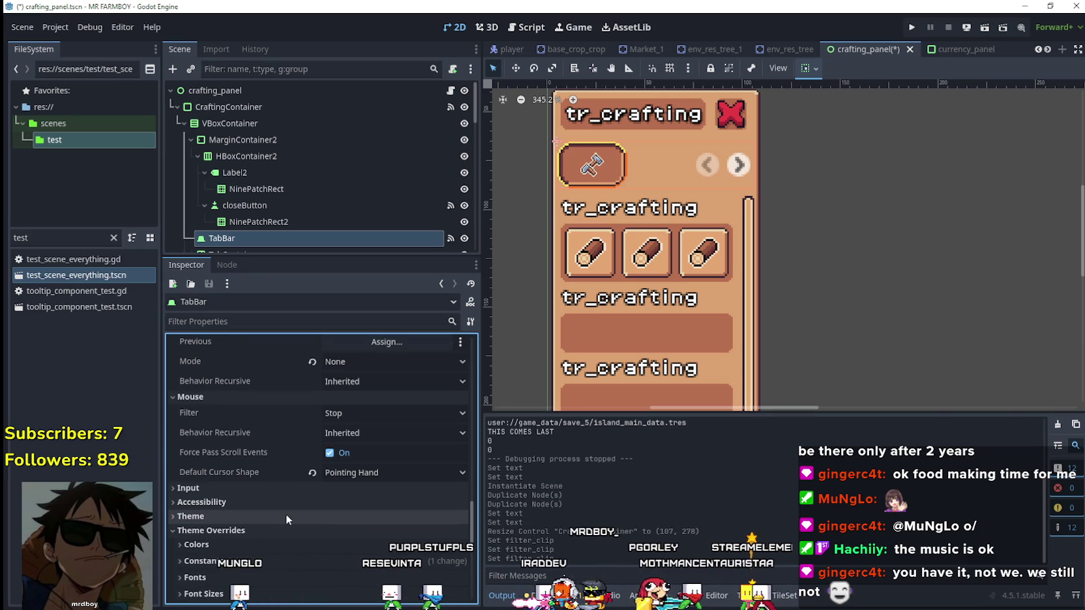
scroll(281, 509, "down", 2)
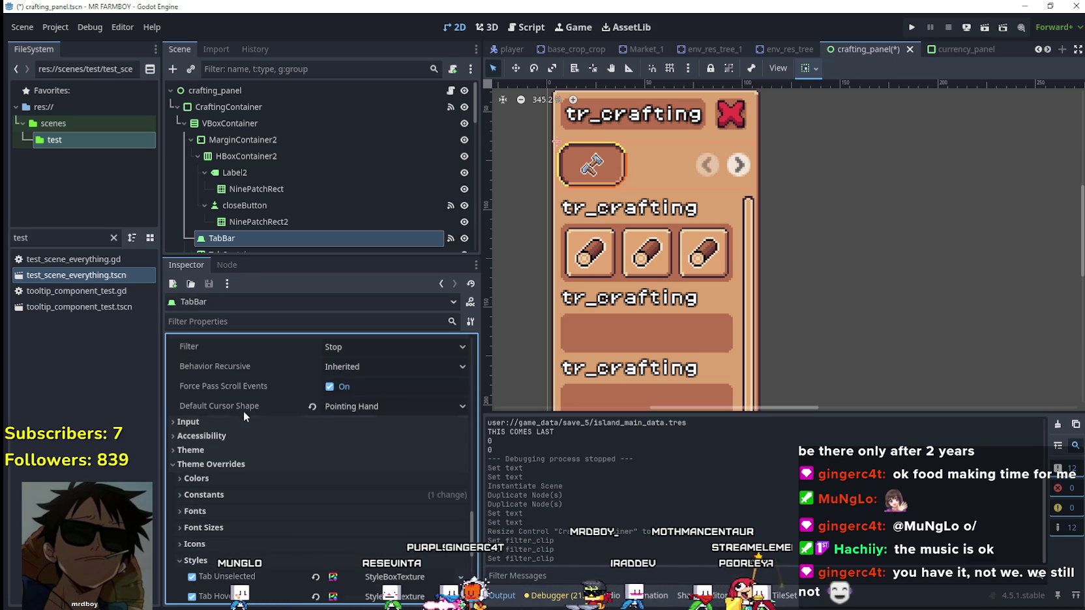
left_click(234, 435)
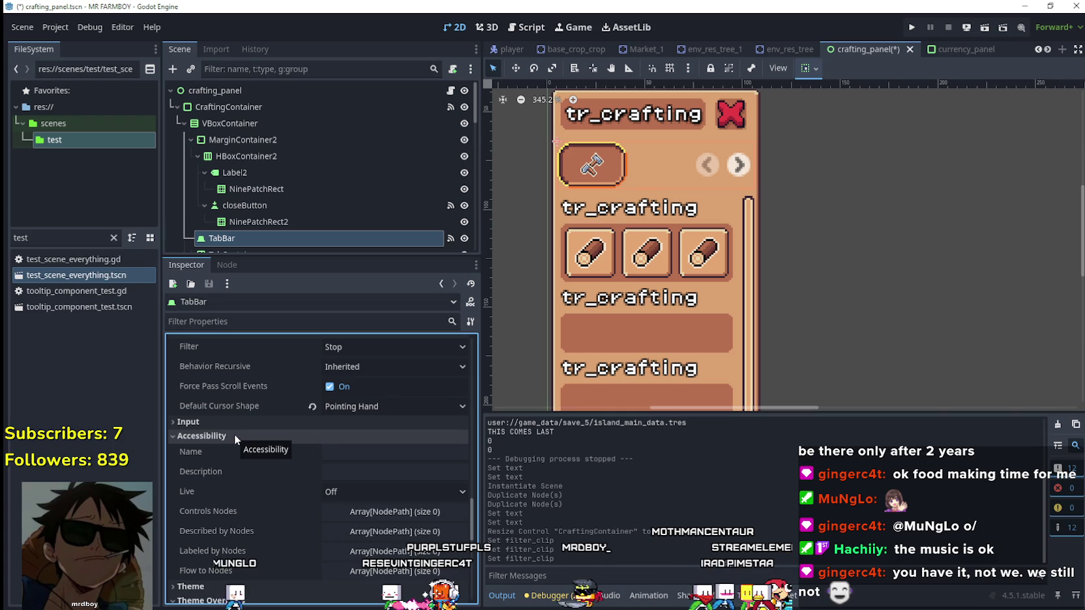
left_click(234, 434)
scroll(248, 456, "down", 5)
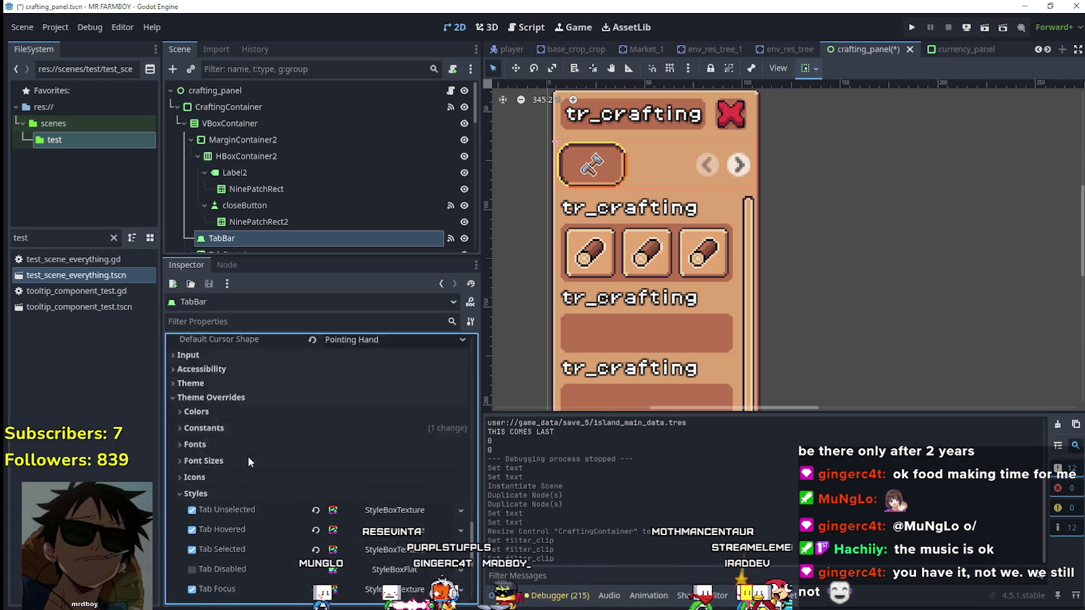
left_click(254, 361)
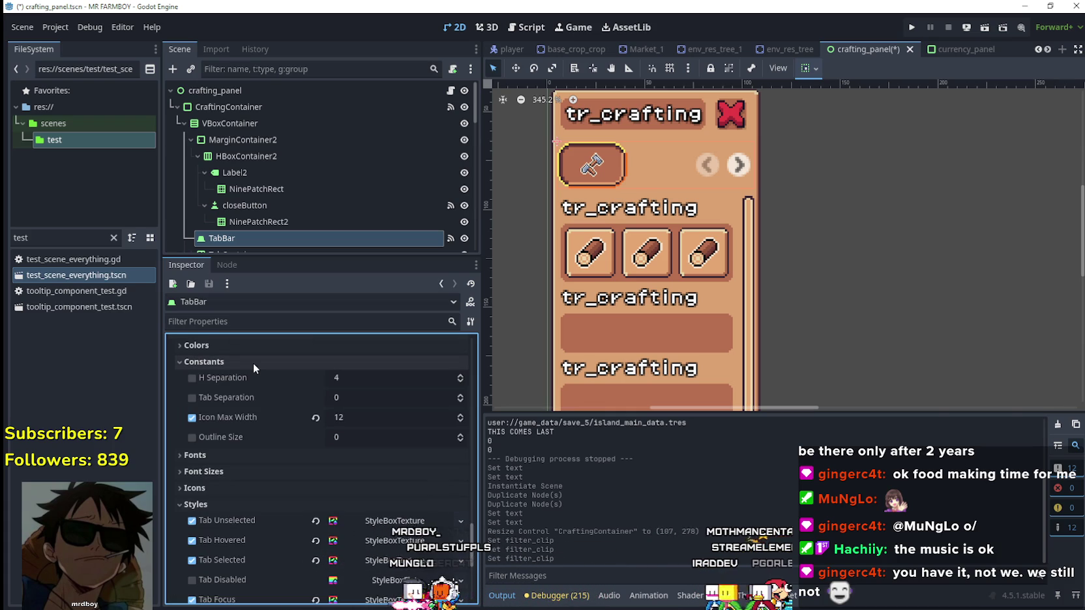
left_click(461, 421)
left_click(461, 423)
left_click(461, 424)
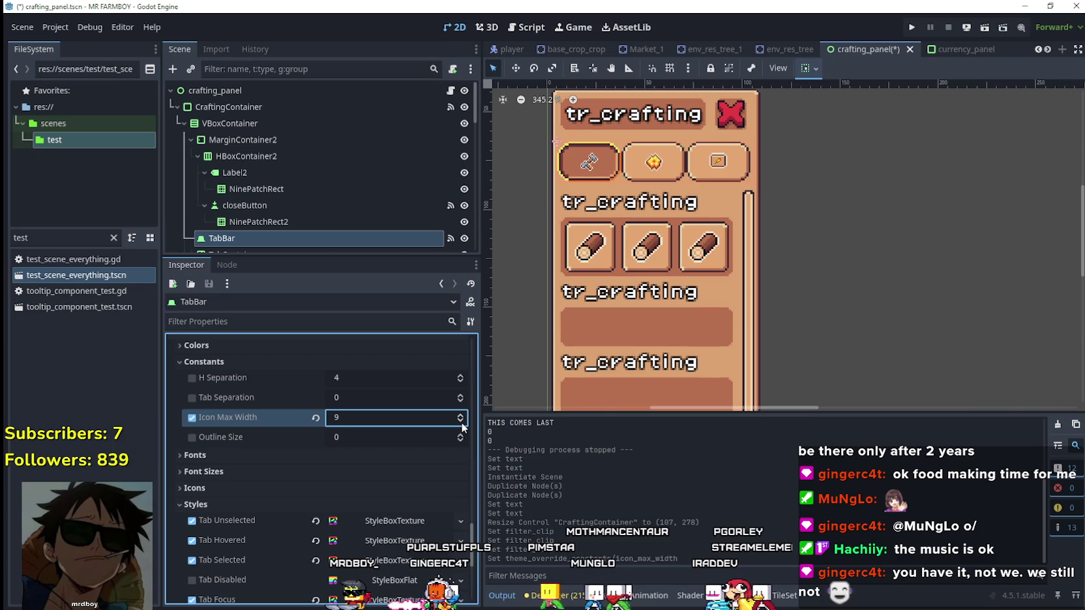
scroll(660, 130, "up", 4)
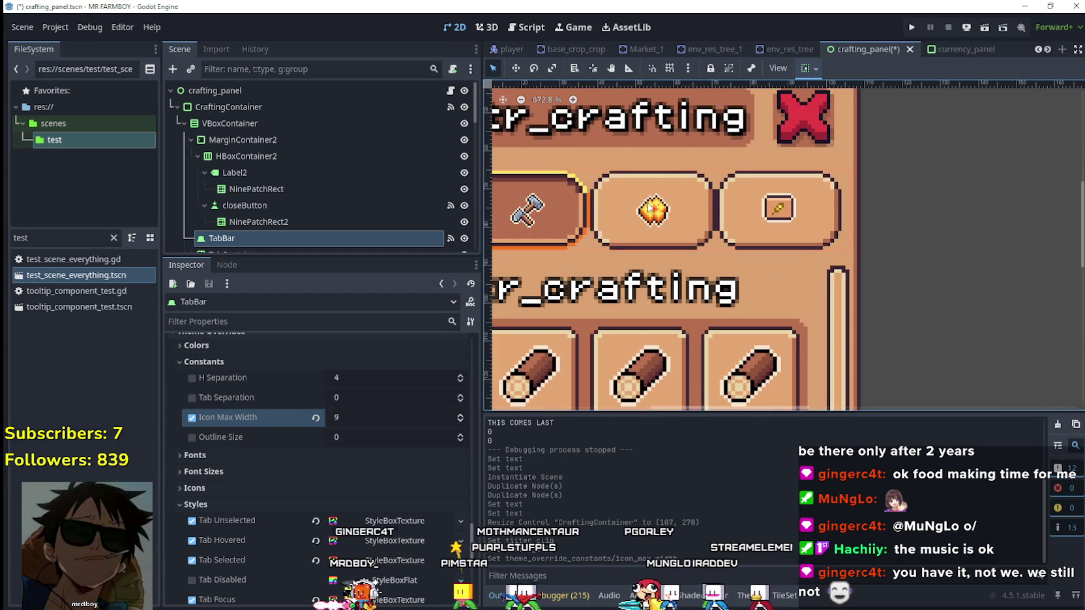
scroll(654, 210, "up", 2)
scroll(653, 210, "down", 4)
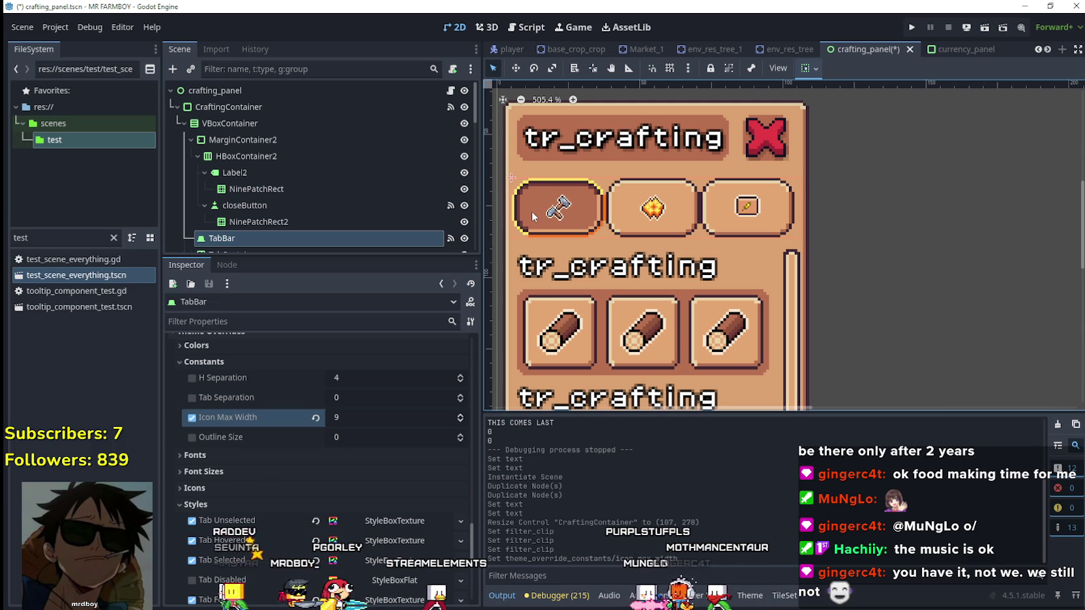
Step: Delete the three item slots from the land grid
mouse_move(760, 367)
left_mouse_down()
mouse_move(760, 404)
mouse_move(767, 375)
left_mouse_up()
scroll(293, 157, "down", 5)
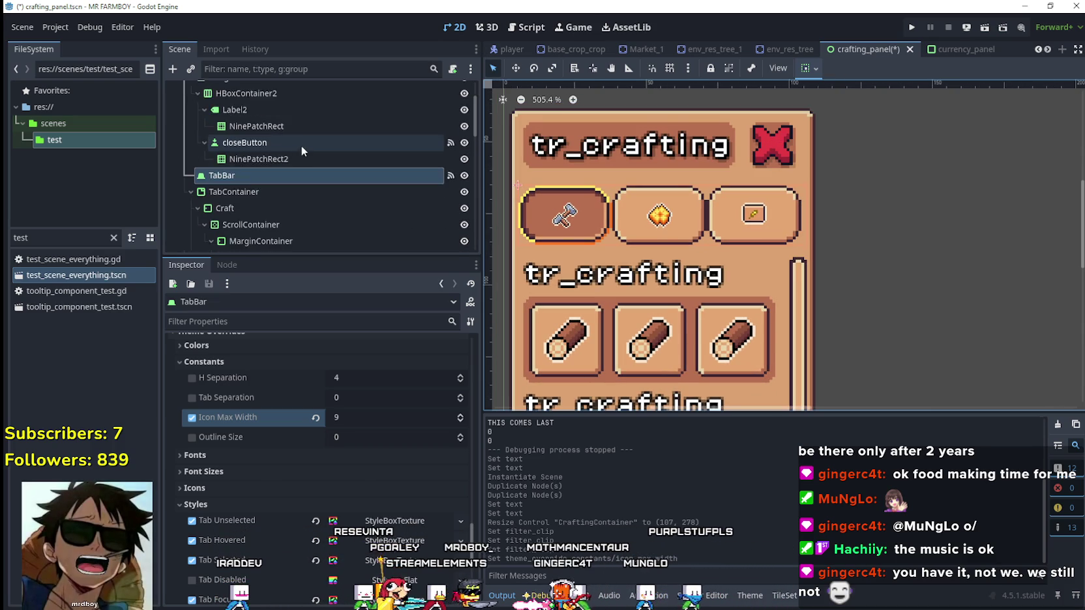
scroll(320, 164, "down", 6)
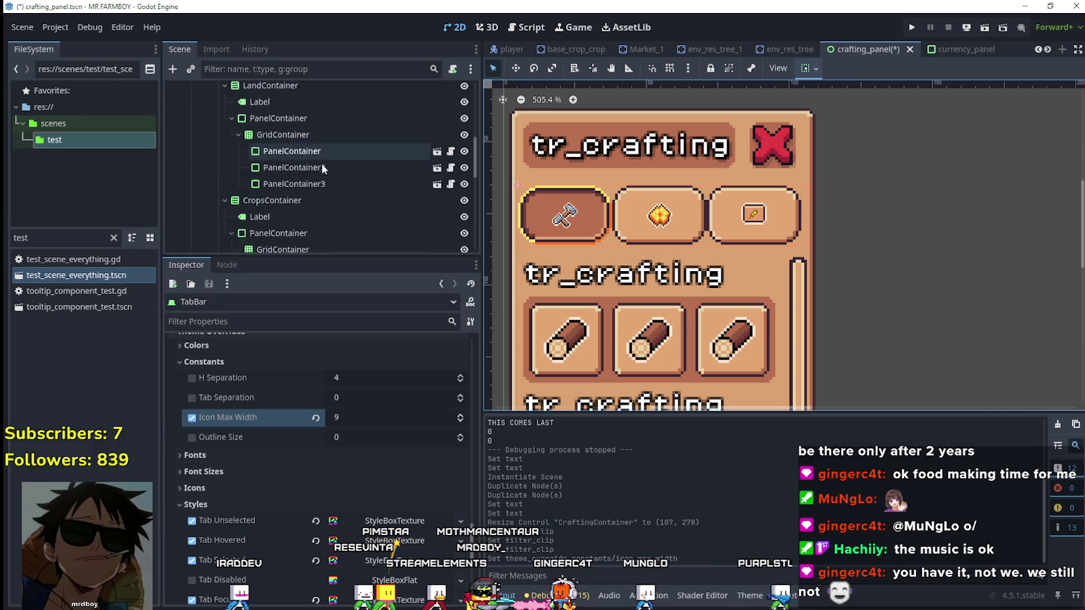
left_click(327, 163)
left_click(324, 131, "shift")
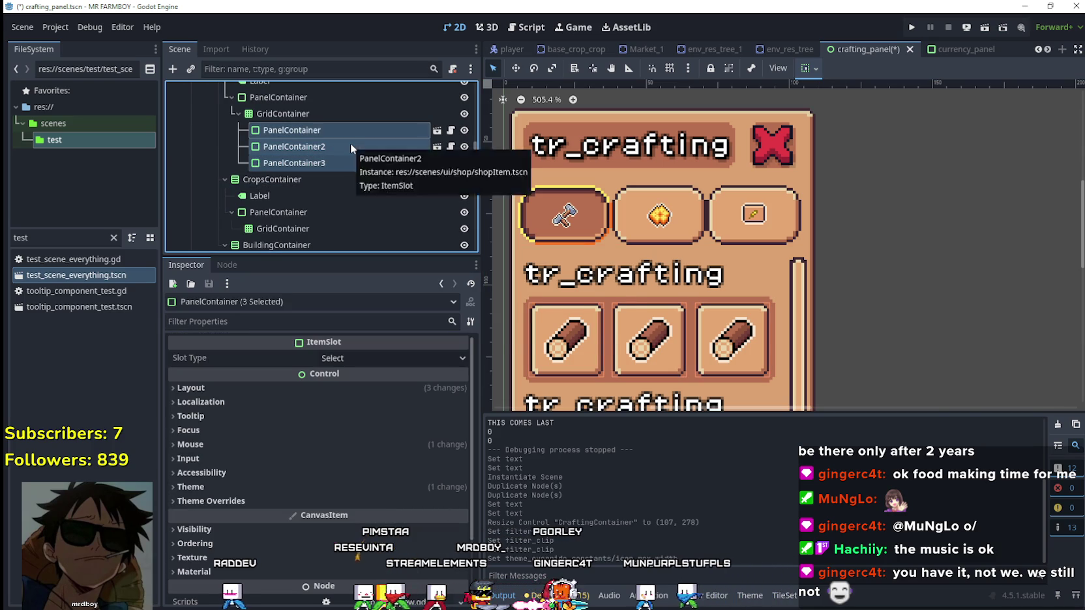
key("Delete")
key("Return")
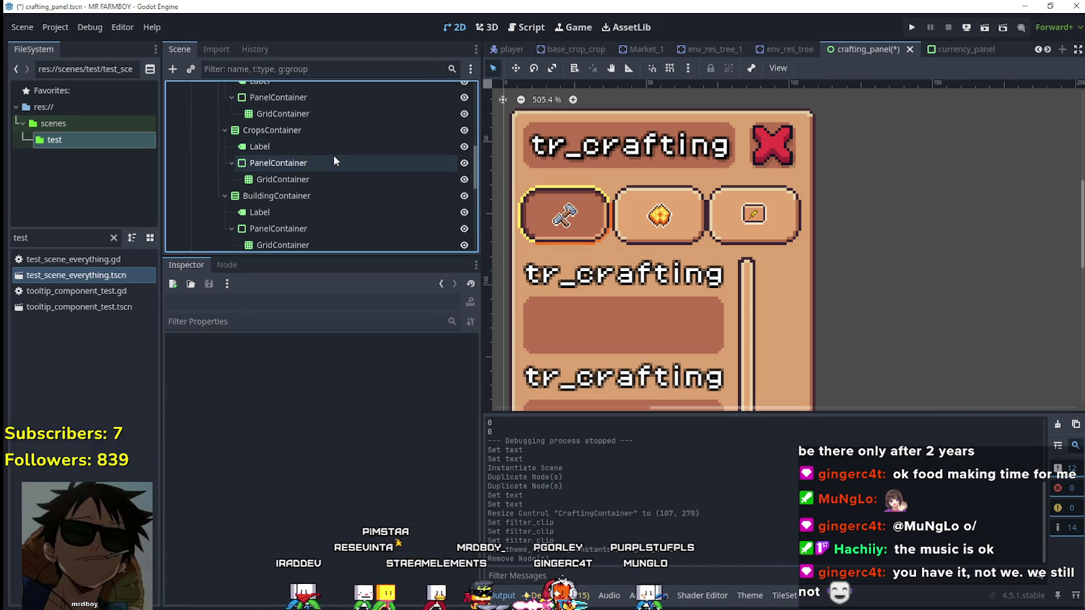
Step: Rename the crops and land section labels to tr_crafting_crops and tr_crafting_land
left_click(334, 130)
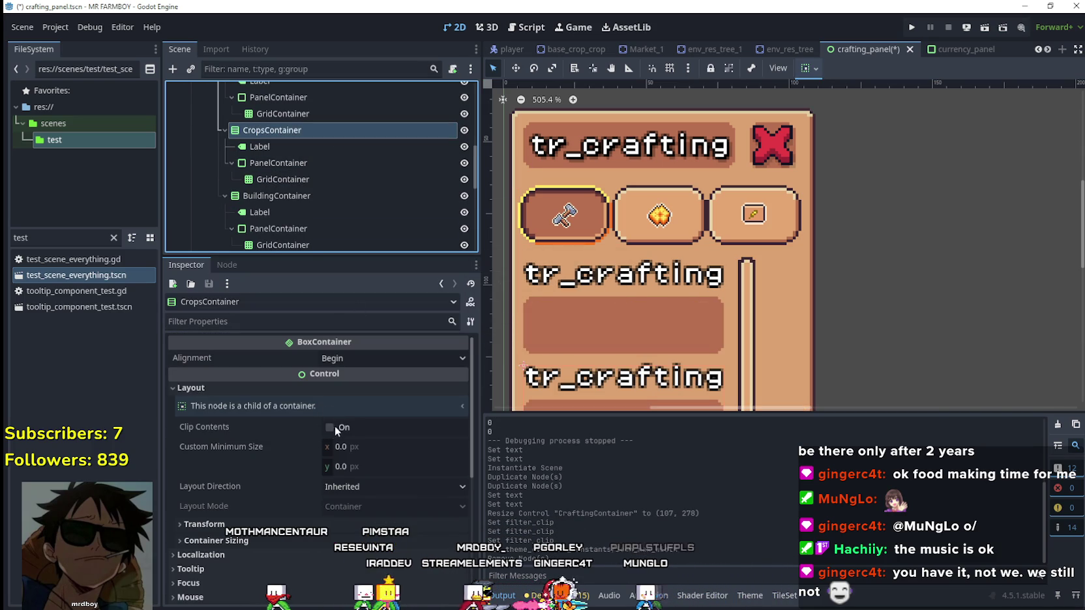
left_click(295, 146)
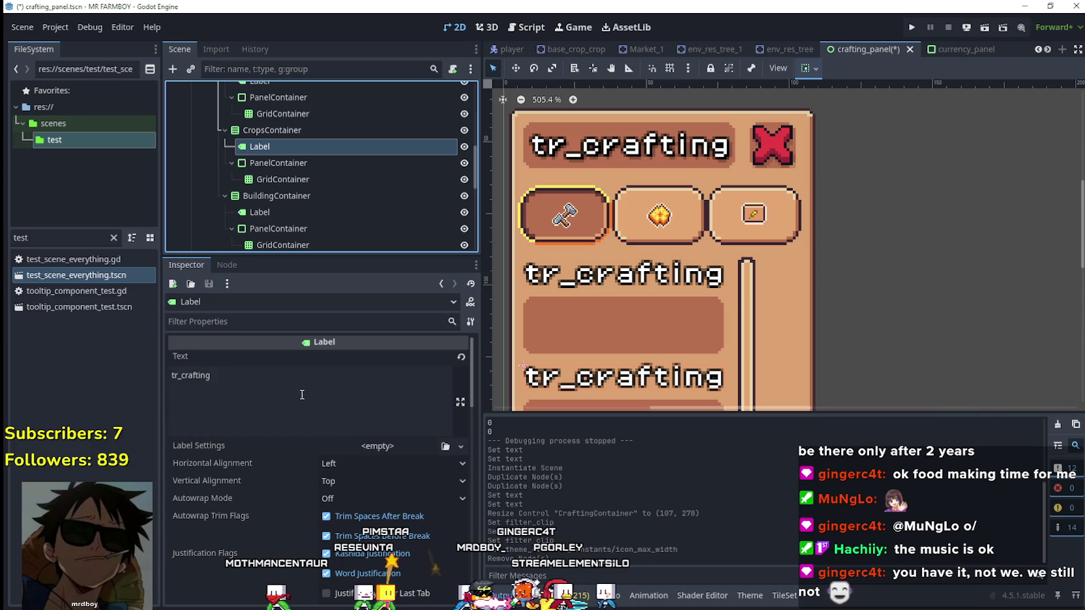
left_click(314, 386)
type("_crops")
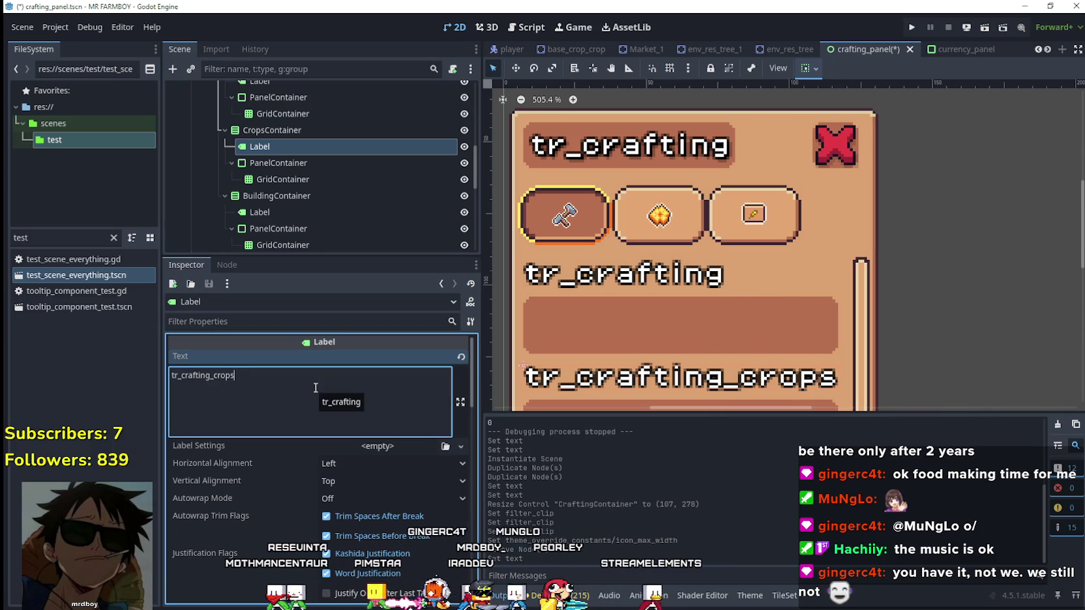
scroll(383, 210, "up", 2)
left_click(291, 122)
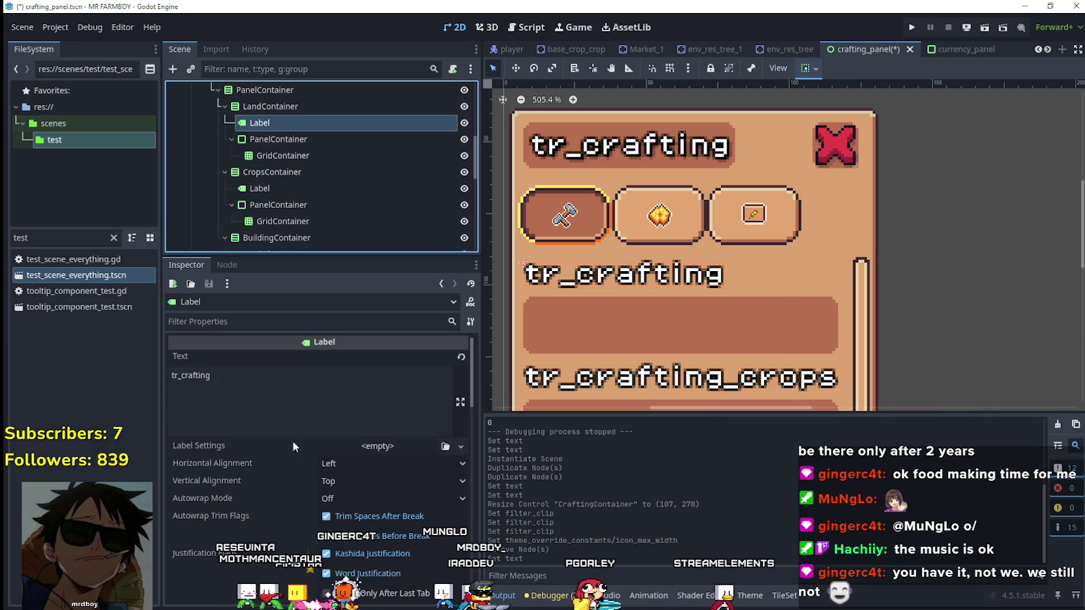
left_click(272, 403)
type("_")
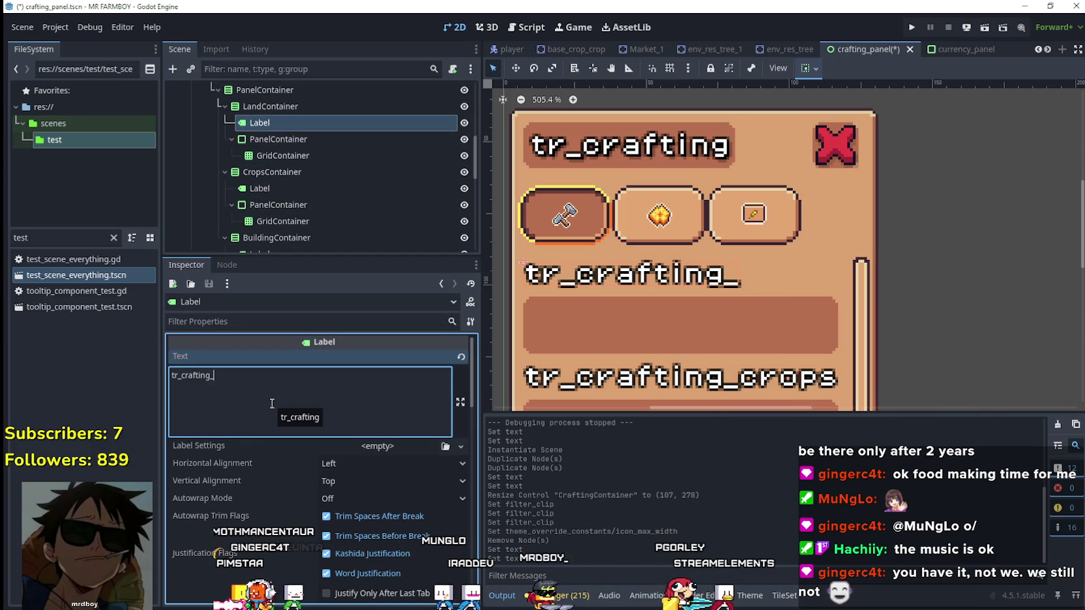
type("land")
scroll(299, 203, "down", 3)
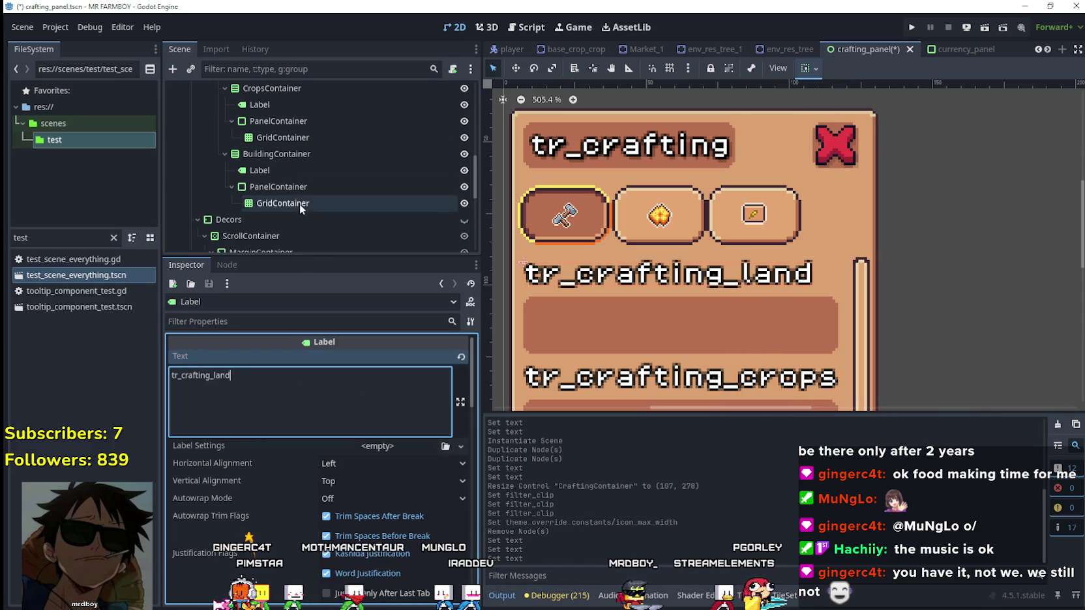
Step: Rename the buildings label to tr_crafting_buildings, save, and hide CraftingContainer
left_click(288, 169)
left_click(293, 388)
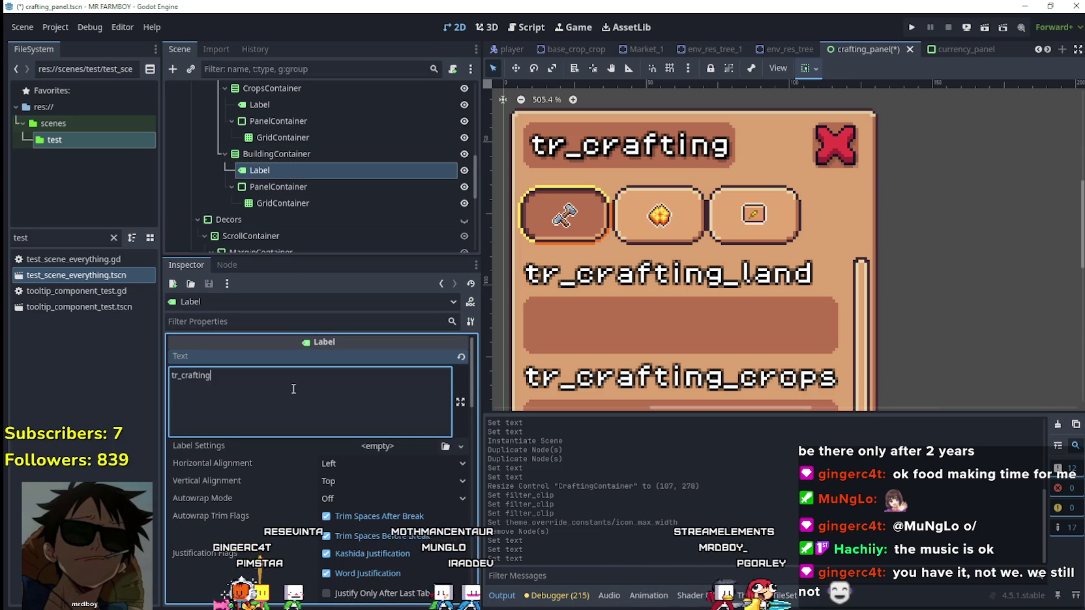
type("_building")
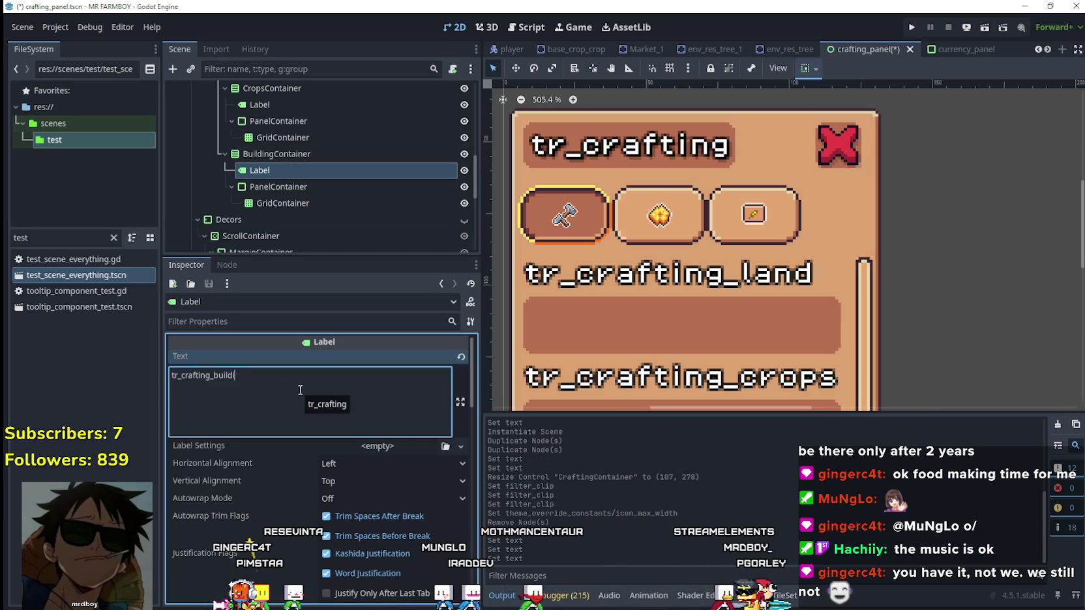
scroll(671, 263, "down", 5)
type("s")
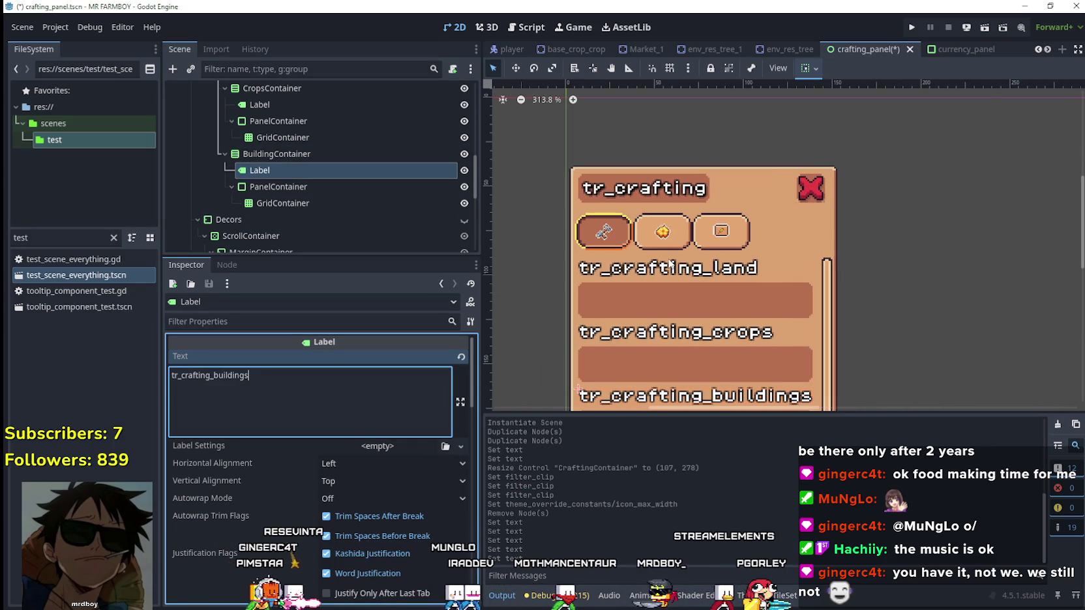
key("ctrl+s")
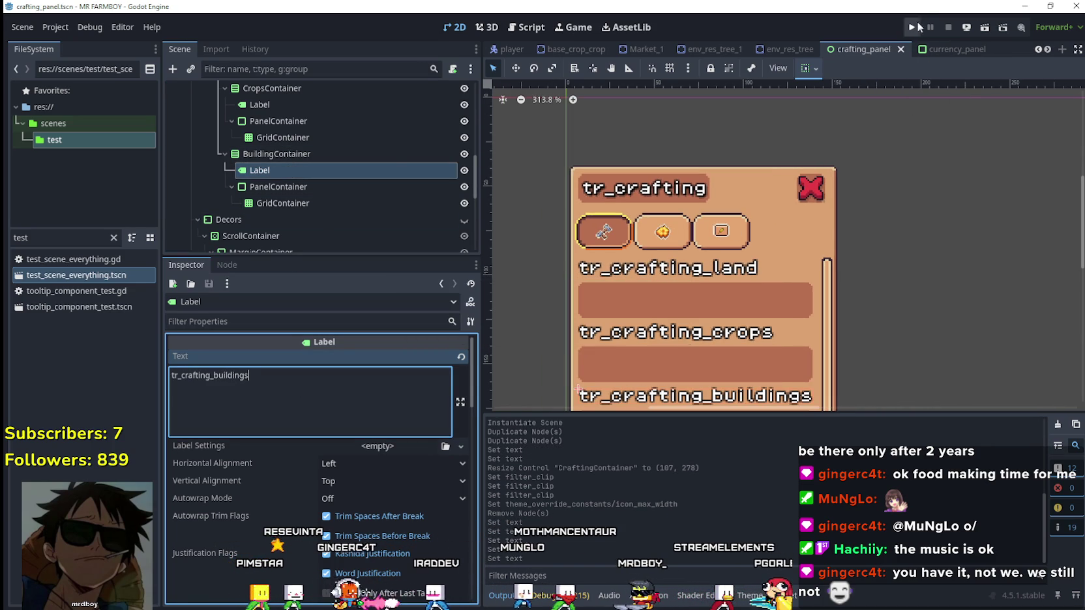
scroll(434, 166, "up", 10)
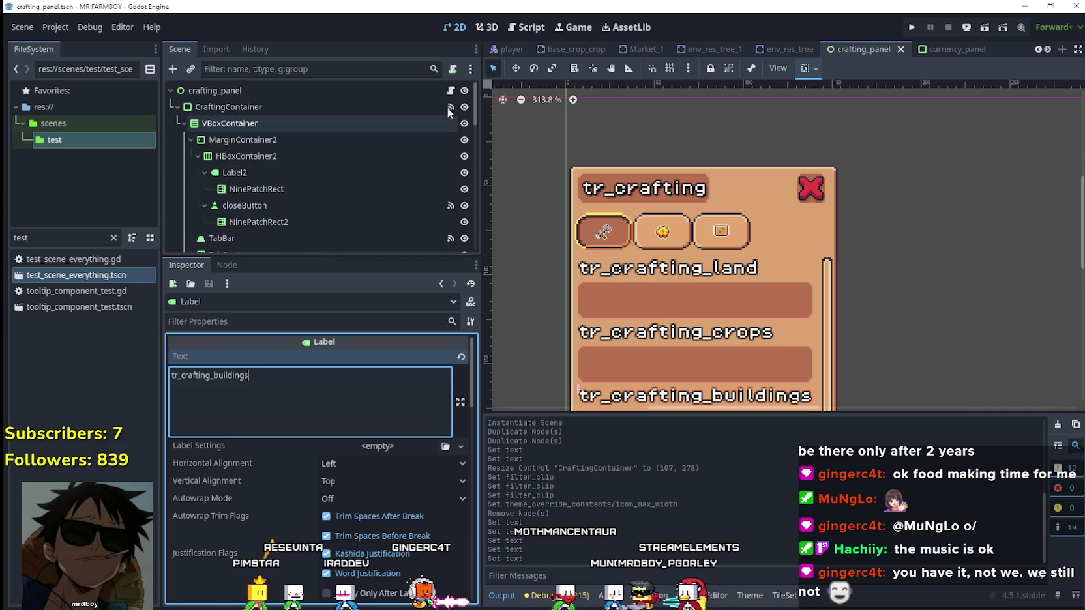
left_click(464, 107)
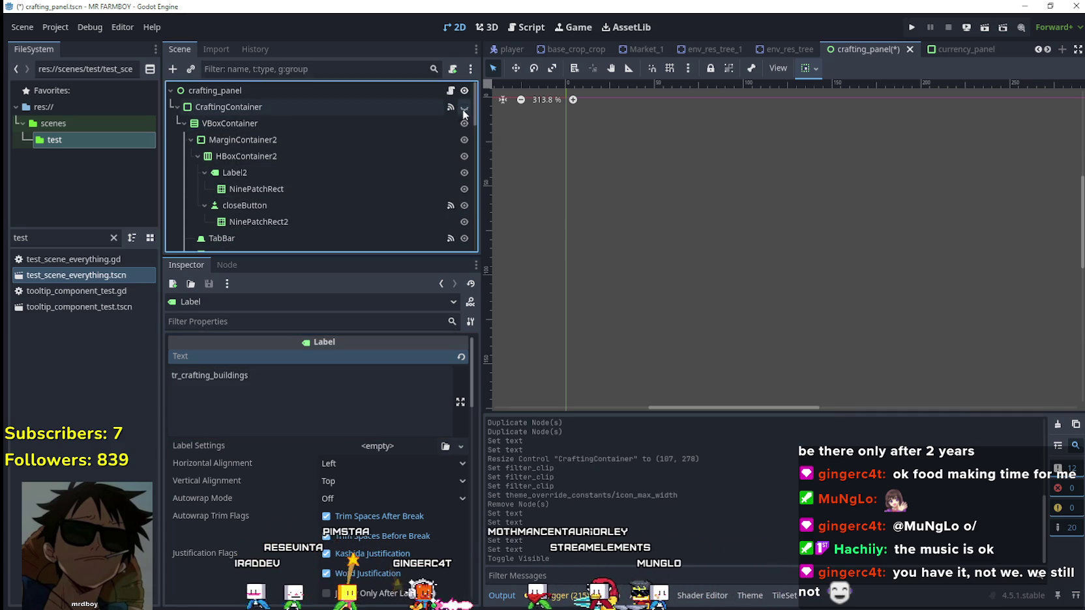
Step: Run the game, load Save 5 via Continue, and maximize the game window
left_click(913, 28)
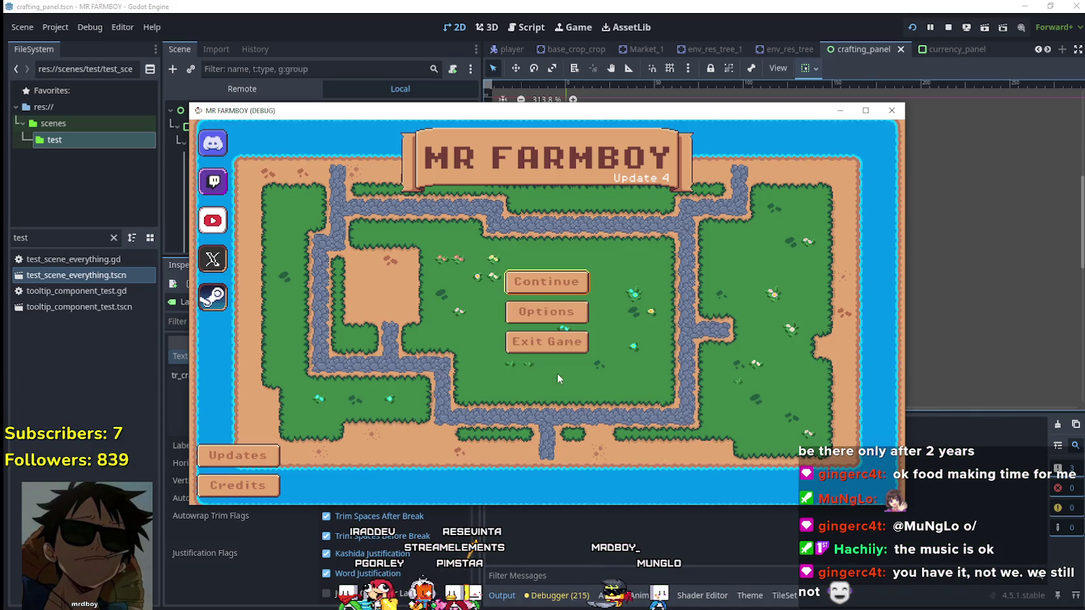
left_click(545, 281)
left_click(522, 340)
left_click(518, 352)
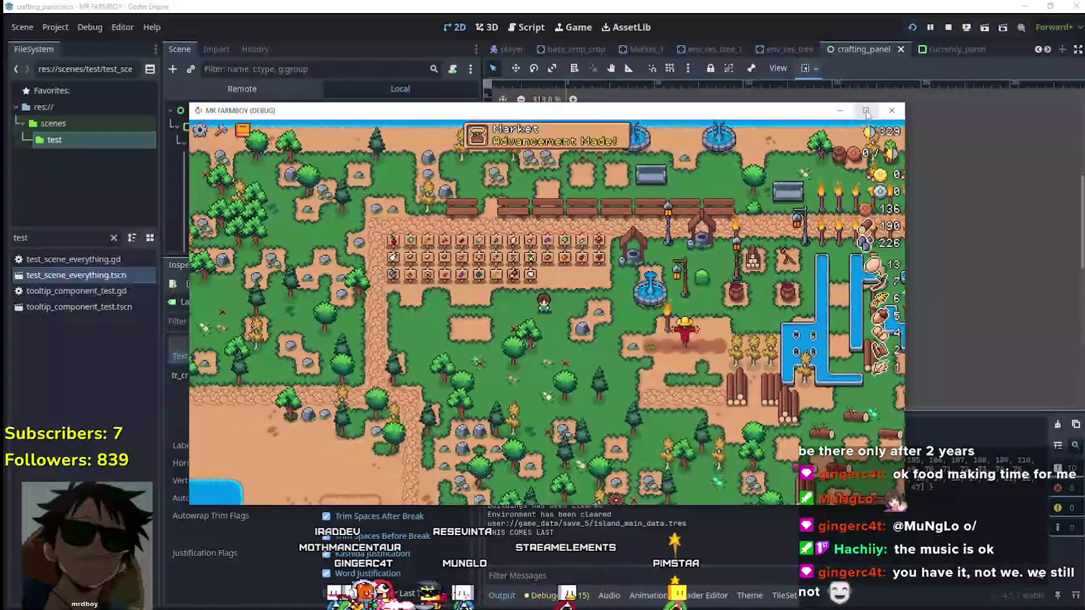
left_click(865, 111)
Step: Open the Crafting panel and browse its tabs through to Decorations
scroll(663, 393, "up", 3)
key("c")
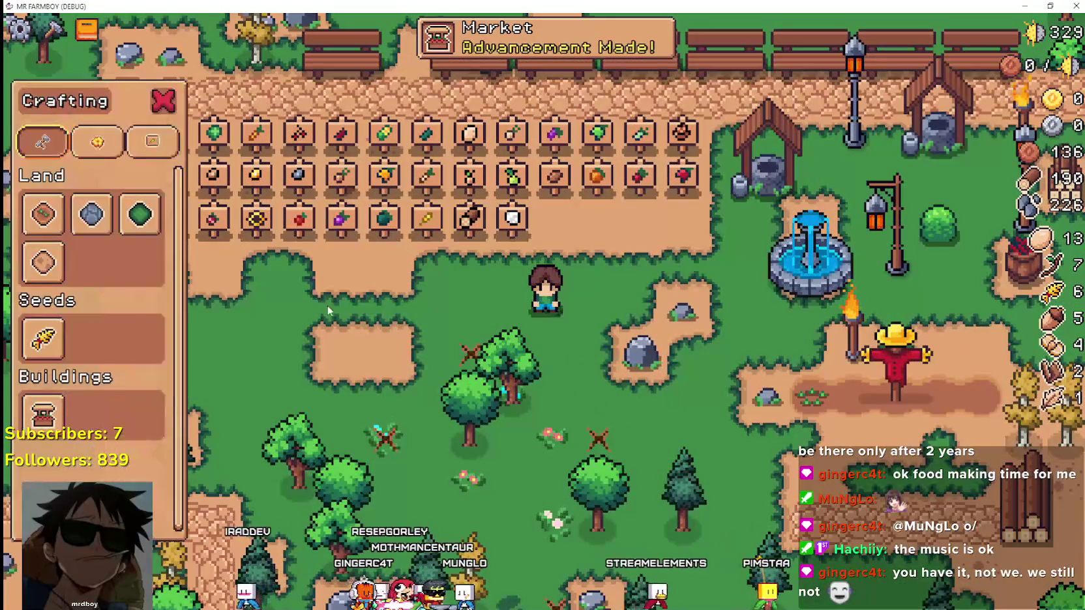
left_click(104, 140)
left_click(152, 141)
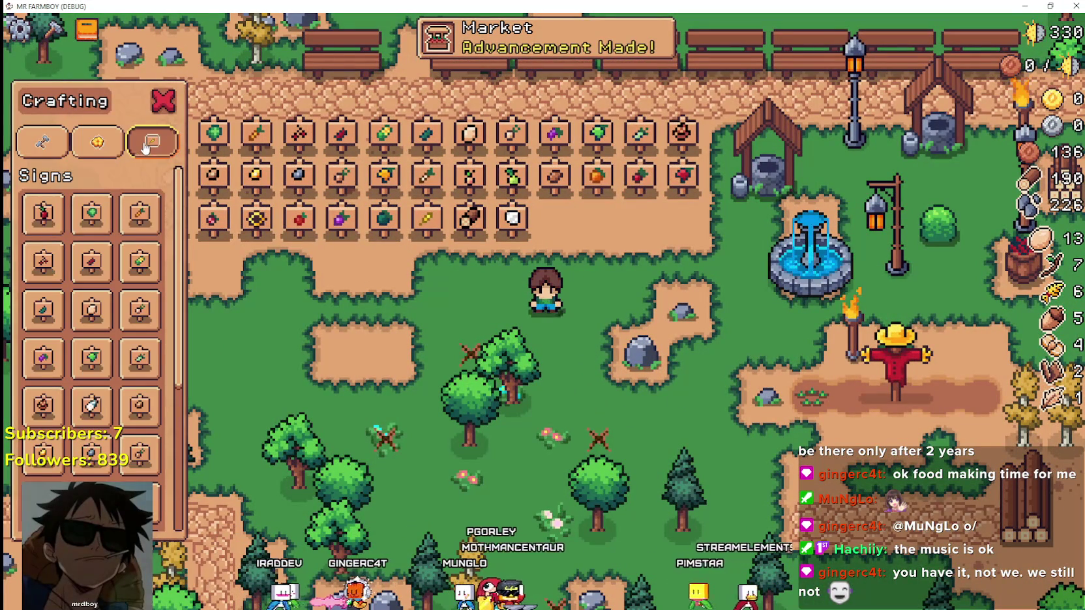
scroll(105, 326, "down", 3)
scroll(108, 356, "up", 3)
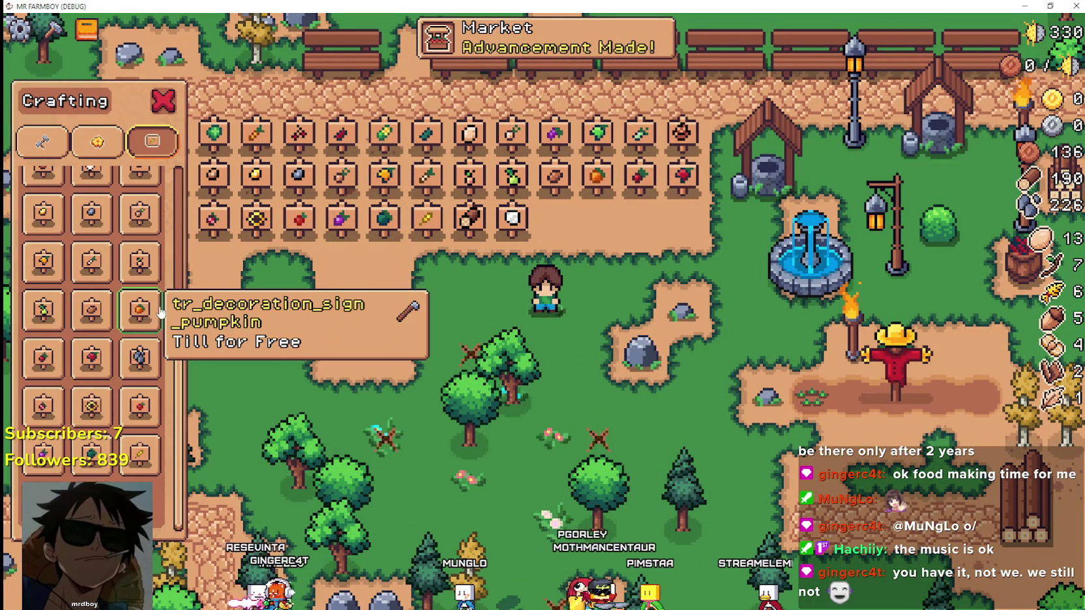
scroll(130, 236, "up", 2)
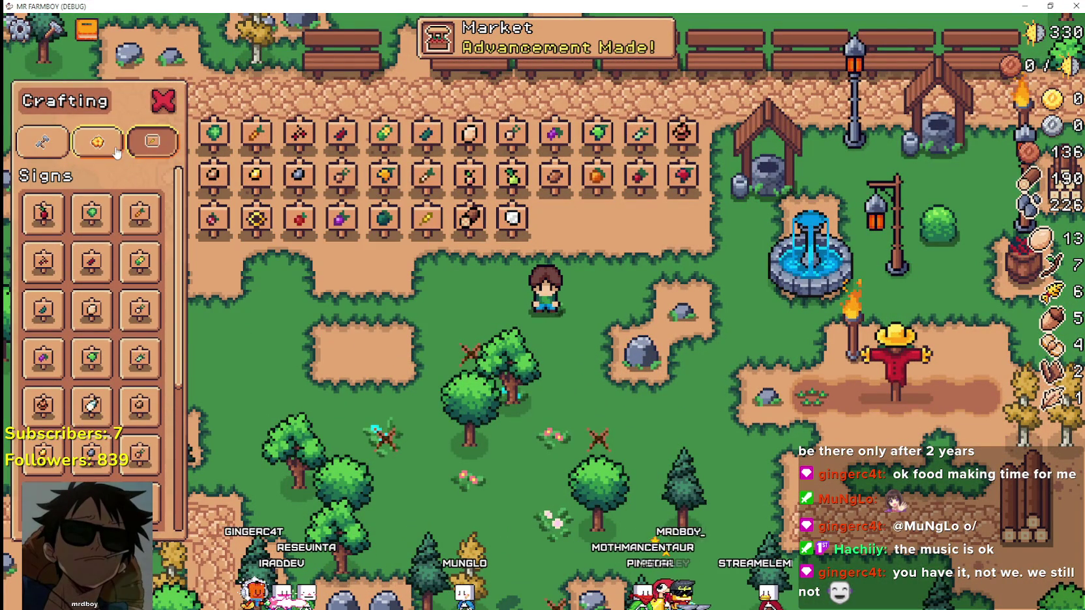
left_click(98, 141)
Step: Switch to the Signs tab and walk to chop a nearby tree, raising wood to 191
key("s")
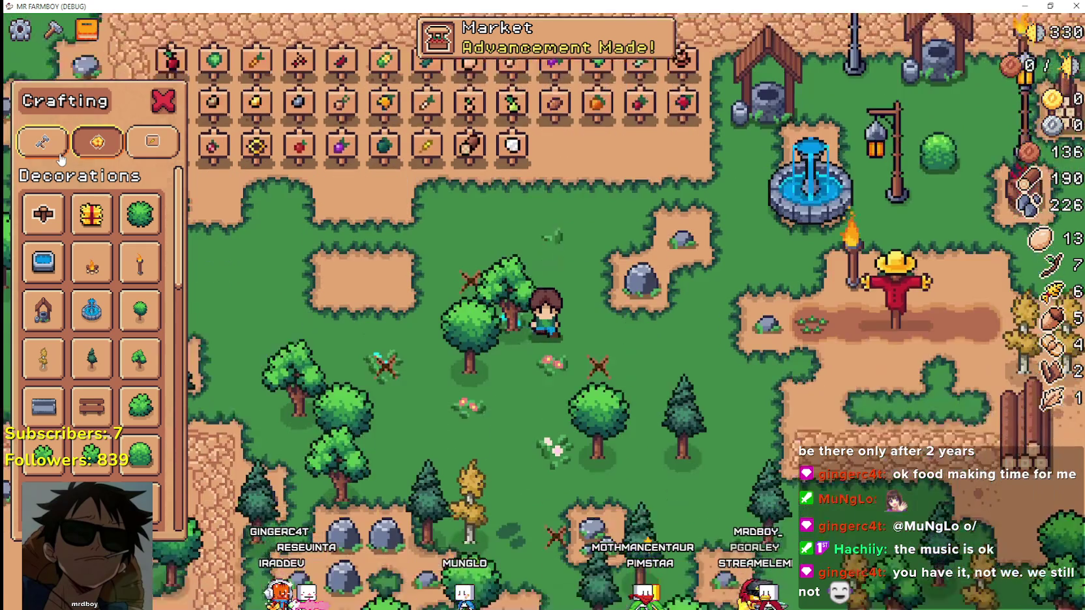
key("d")
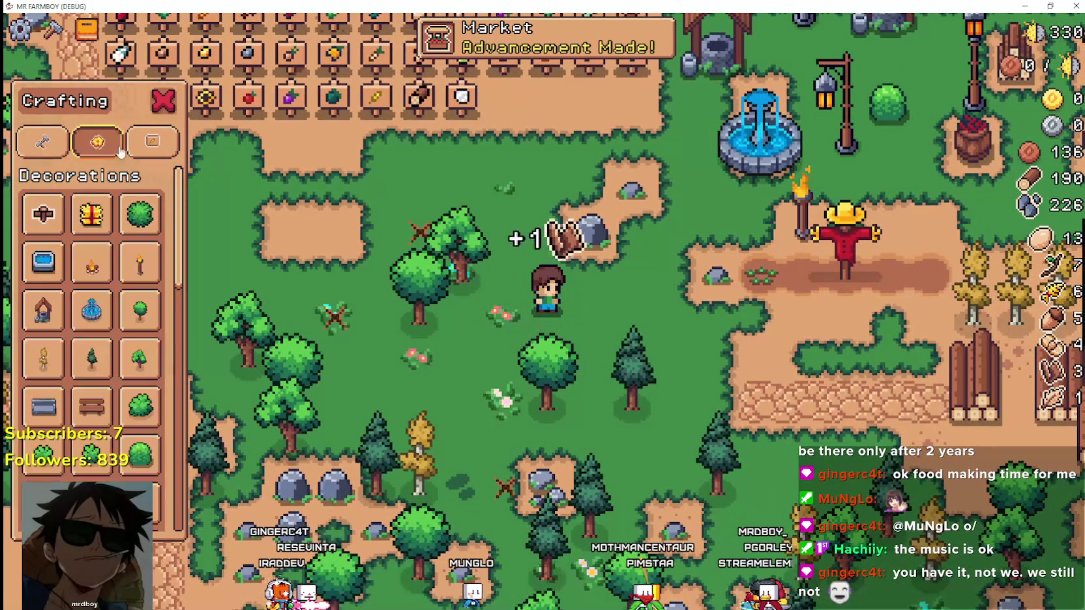
left_click(150, 144)
key("w")
key("a")
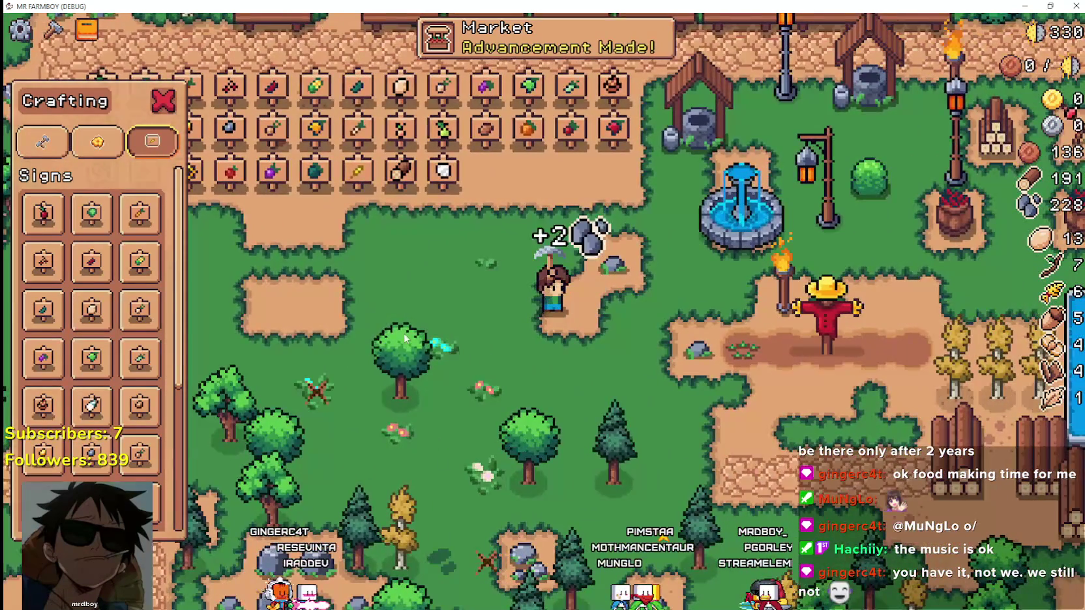
Step: Pick the first sign to place, then cancel its placement
key("a")
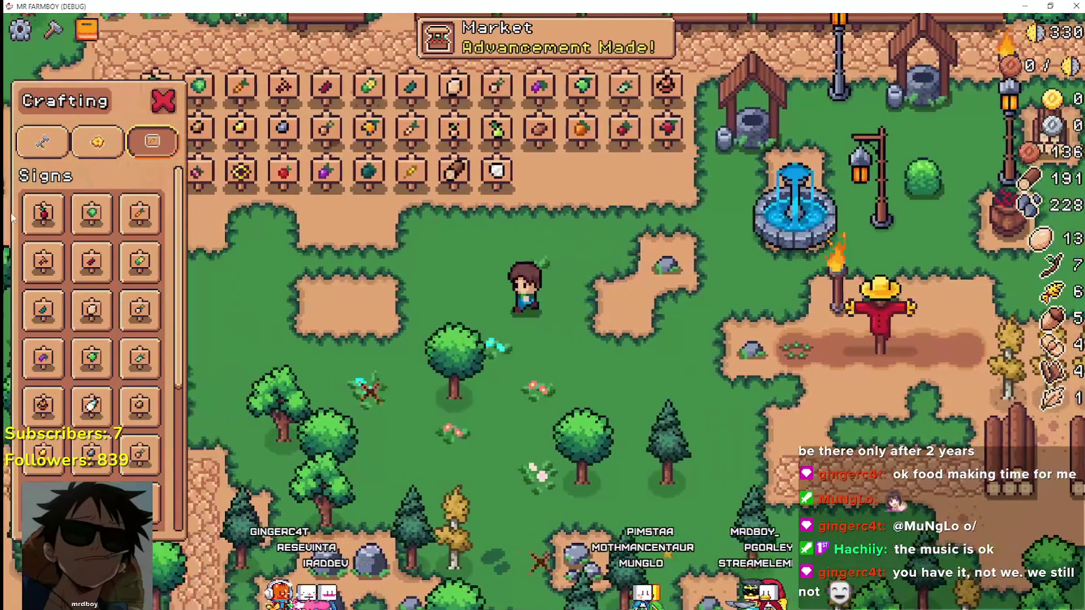
left_click(43, 213)
key("a")
key("s")
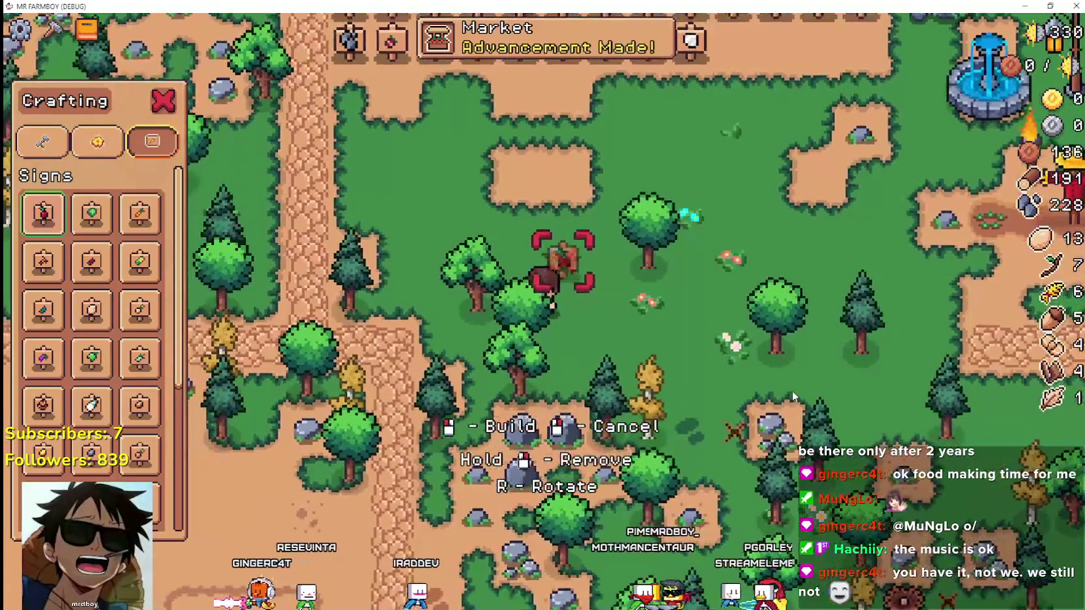
right_click(793, 390)
Step: From the Land tab, lay a short dirt path on the grass
left_click(55, 154)
left_click(43, 213)
key("d")
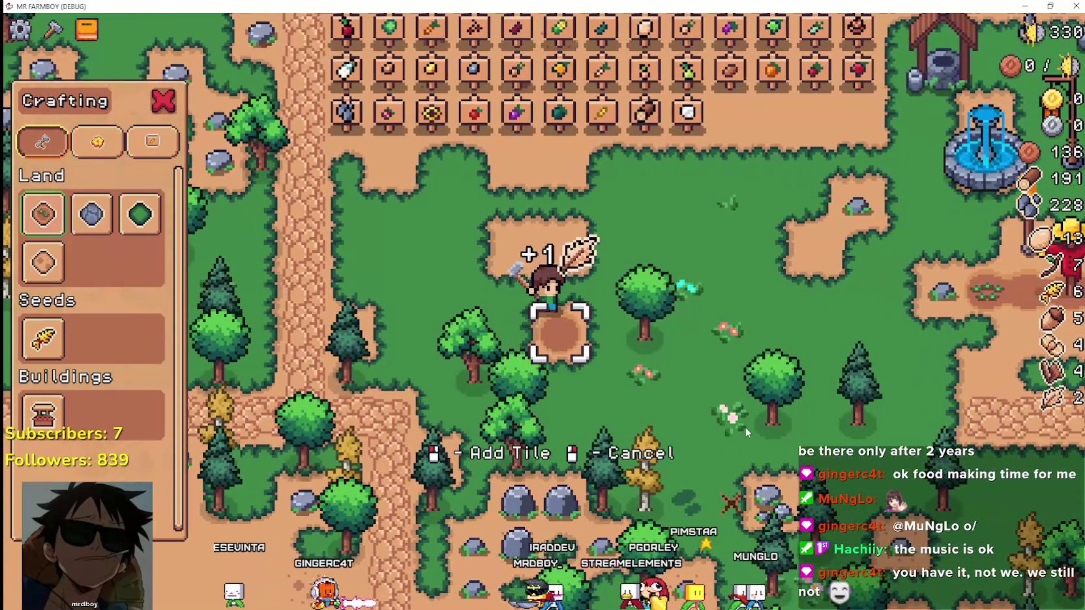
left_click(745, 427)
key("d")
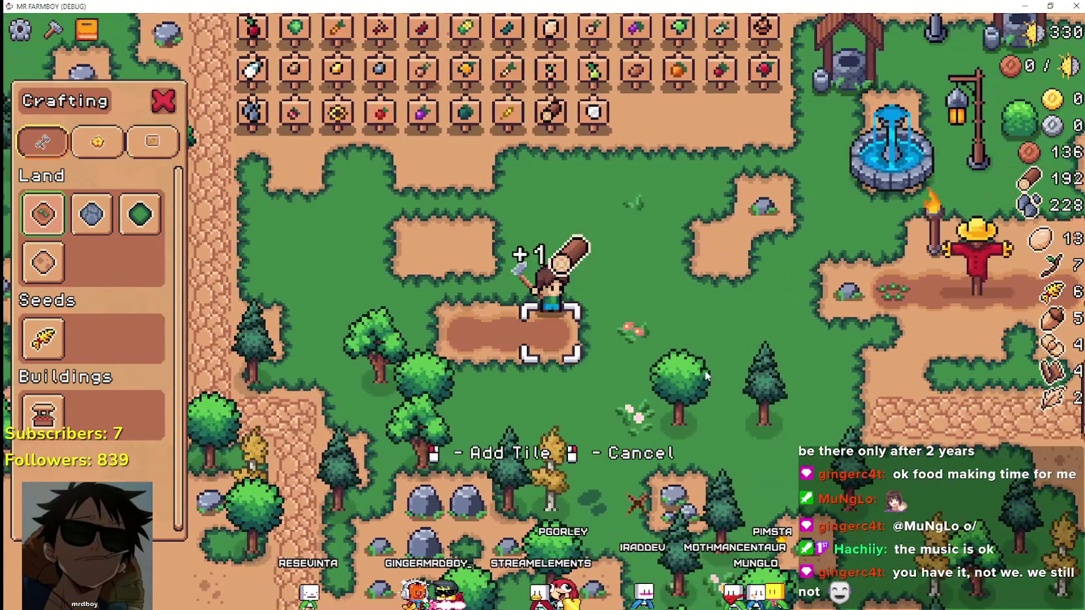
key("d")
left_click(705, 370)
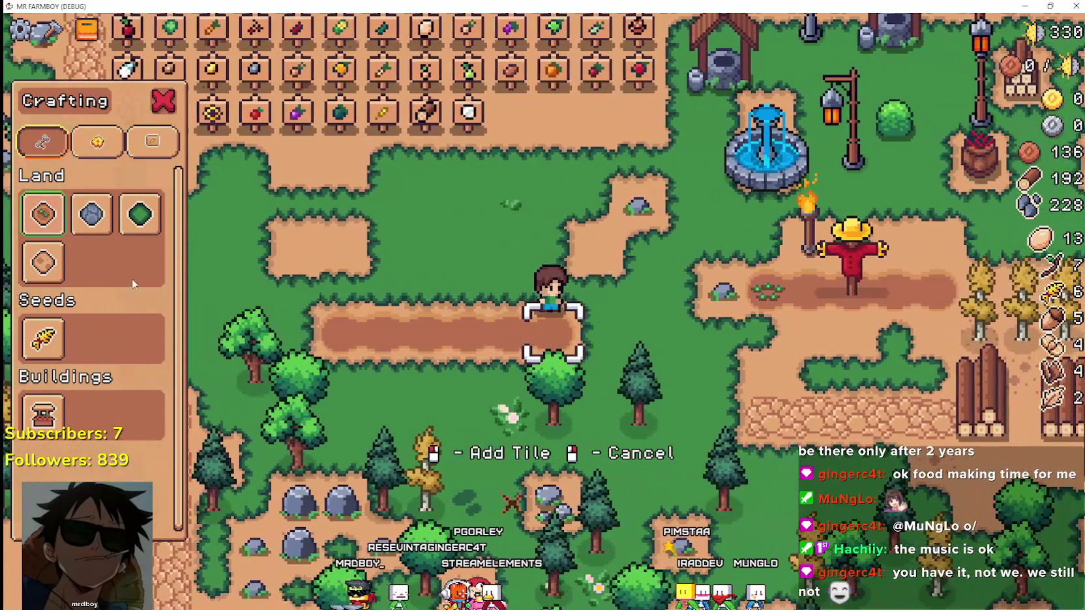
Step: Pave a cobblestone road beside and over the dirt path
left_click(91, 214)
key("d")
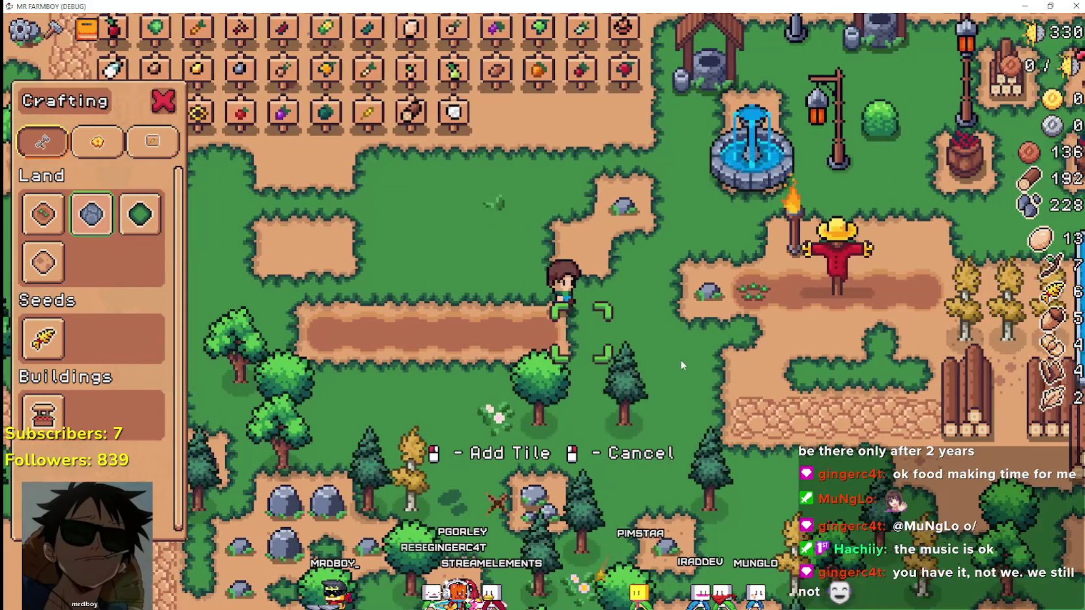
left_click(678, 358)
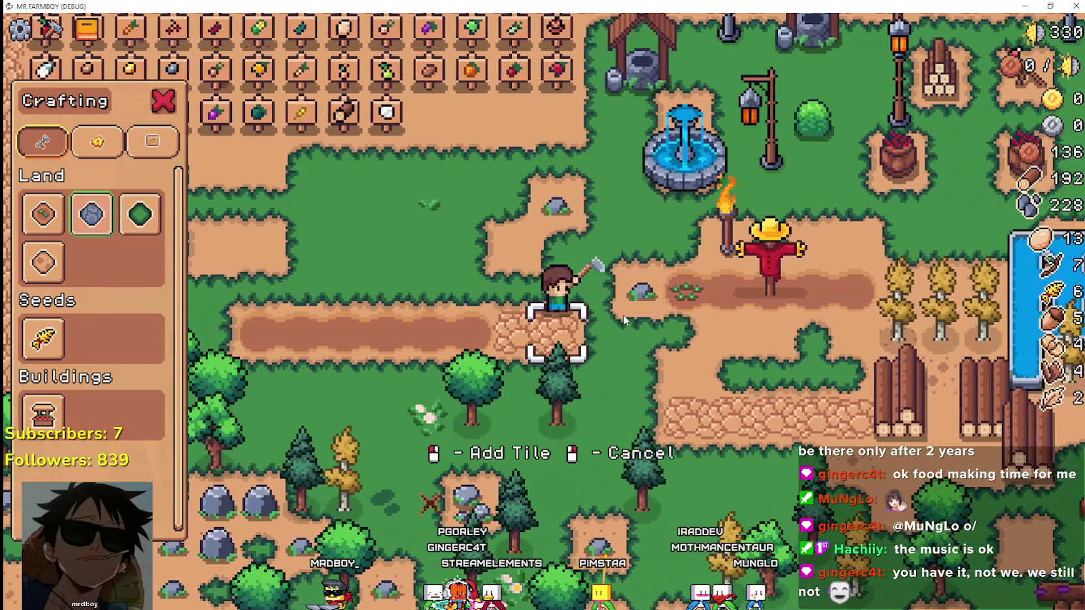
key("d")
left_click(623, 316)
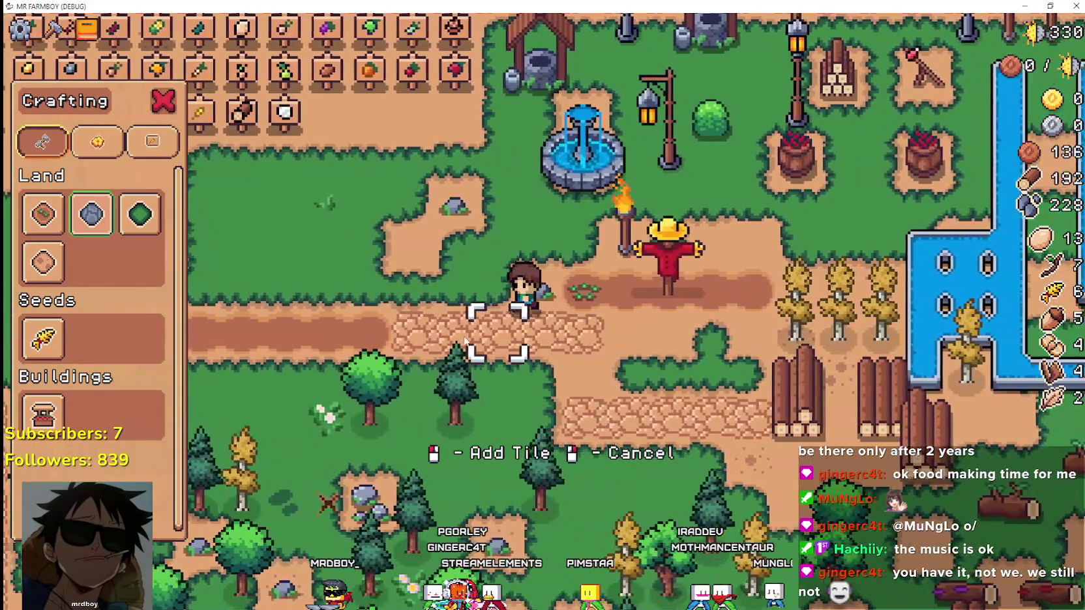
key("a")
left_click(495, 326)
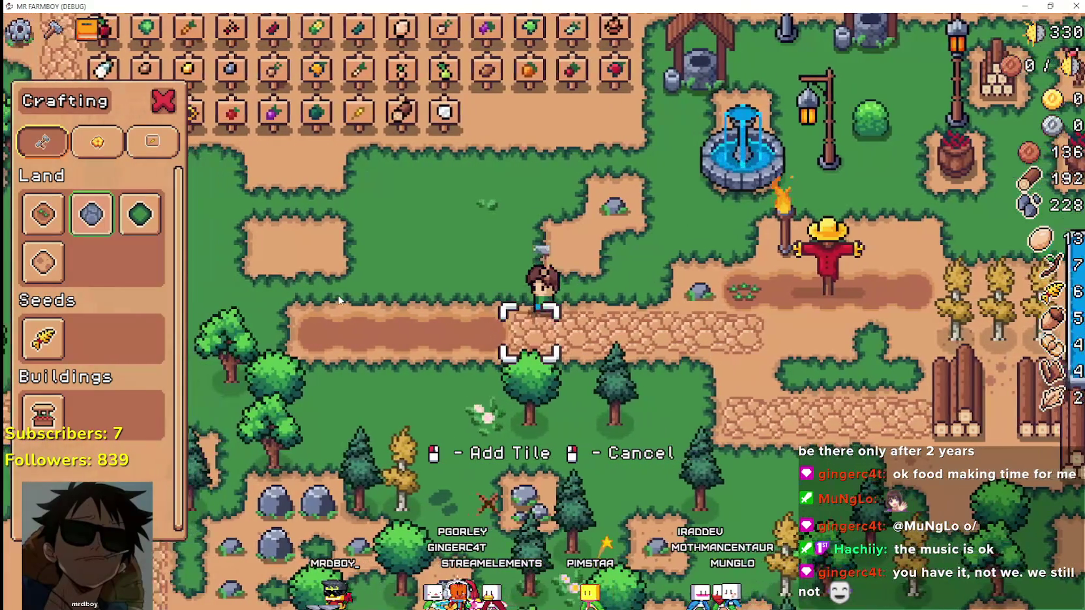
left_click(548, 307)
left_click(567, 294)
key("a")
left_click(567, 295)
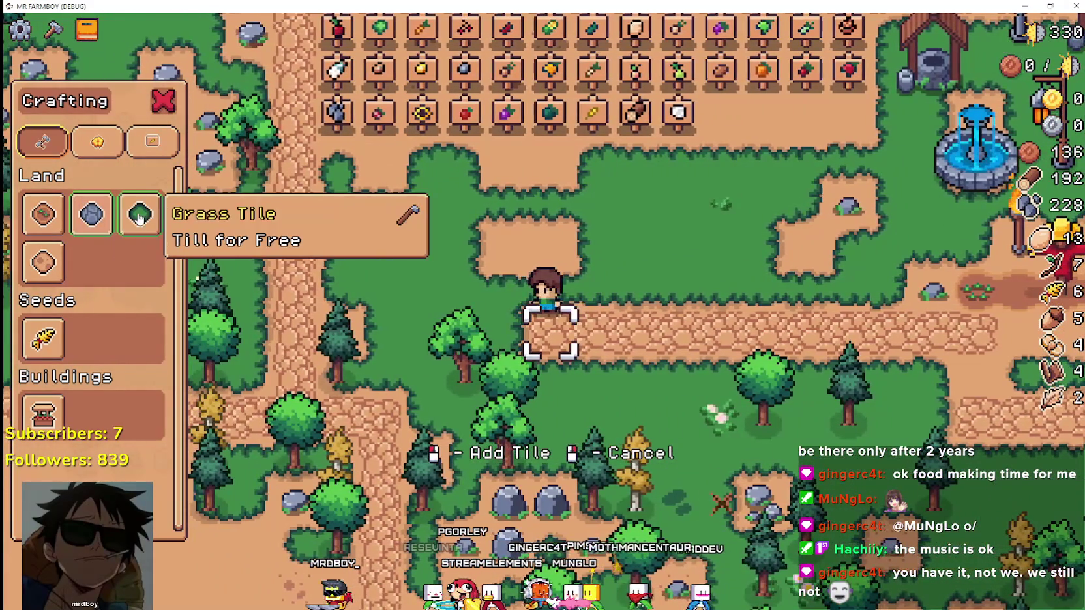
Step: Turn one cobblestone tile back into grass and chop the adjacent tree
left_click(139, 214)
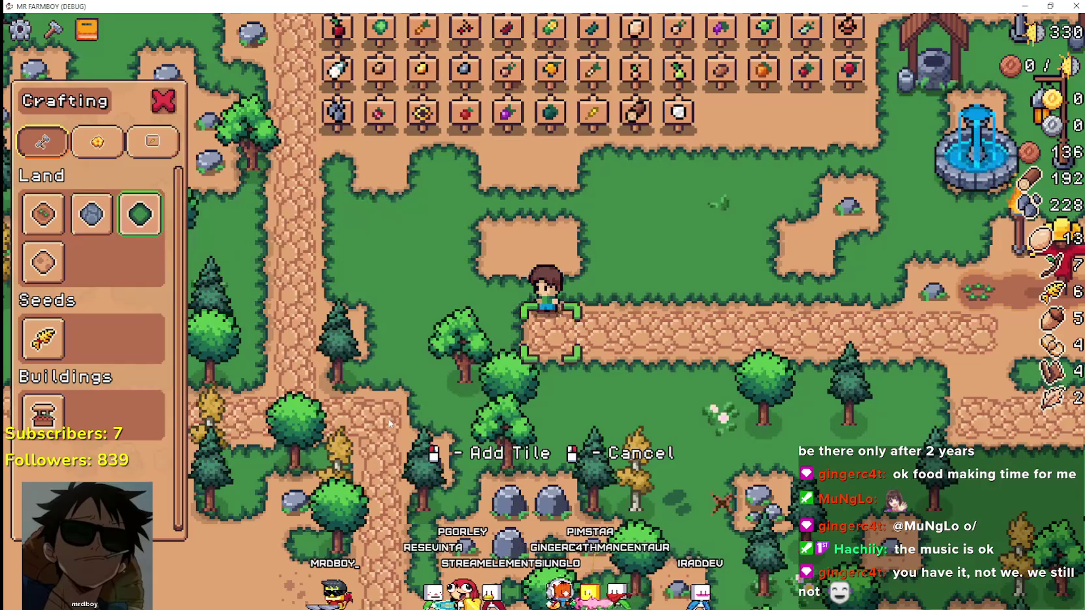
left_click(385, 416)
key("a")
key("s")
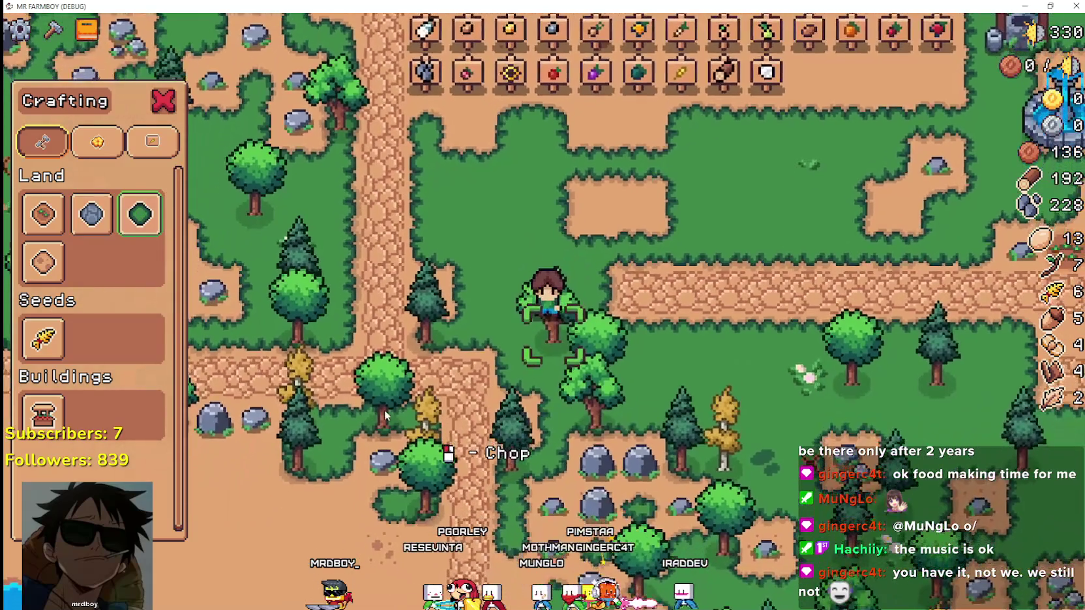
left_click(384, 416)
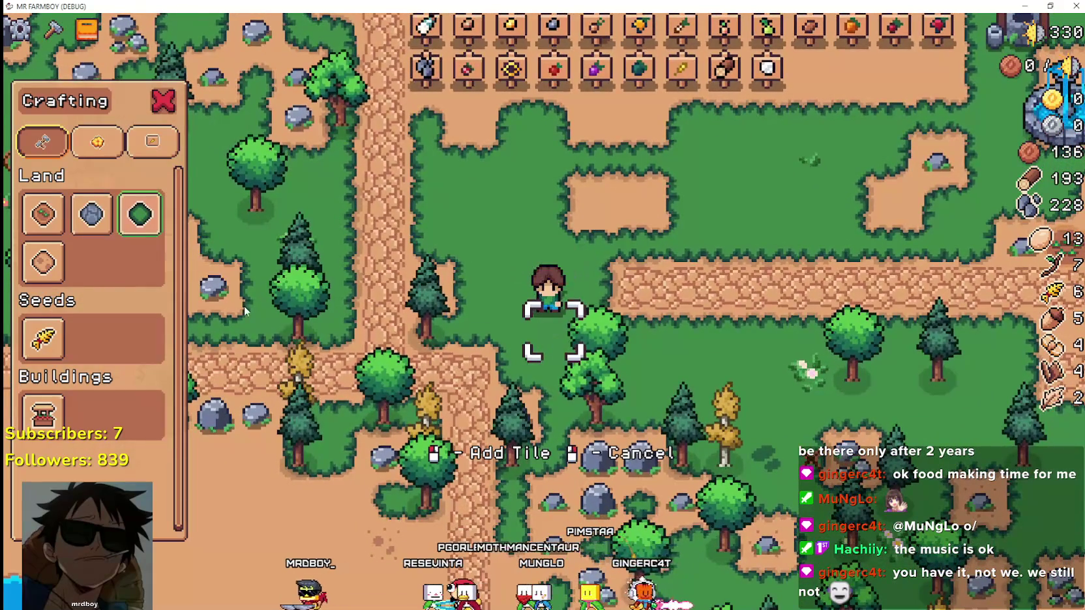
Step: Build a row of hay bale decorations below the scarecrow
left_click(97, 141)
left_click(91, 215)
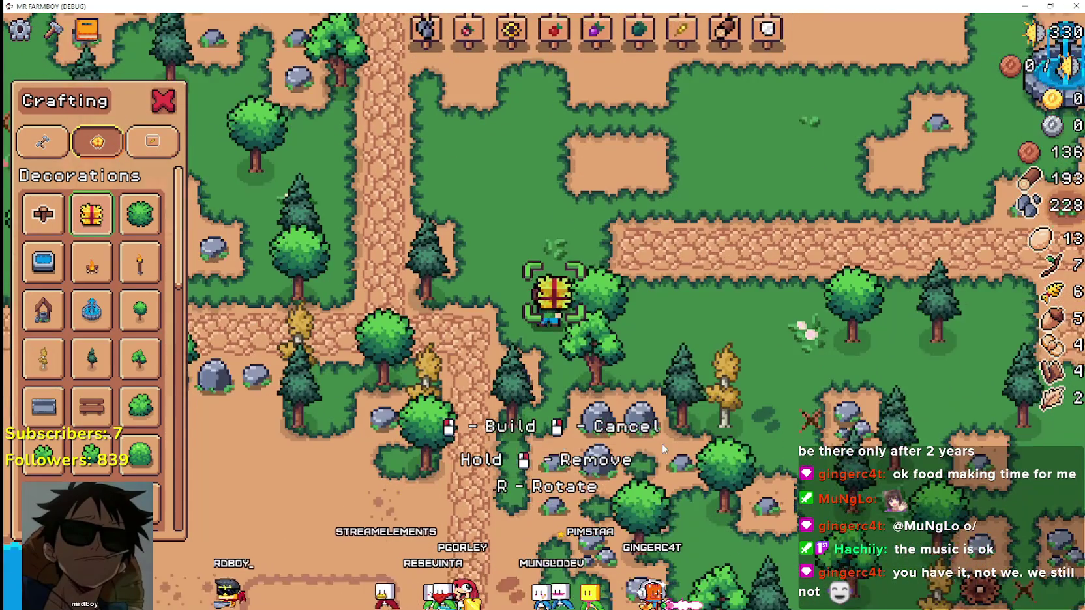
key("d")
key("s")
key("s")
key("d")
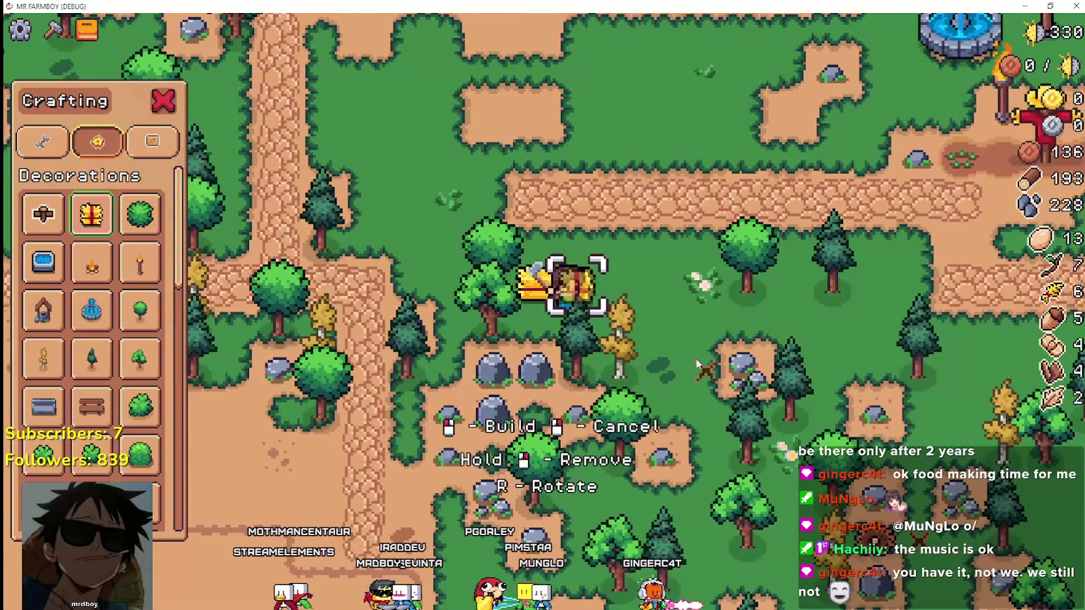
key("d")
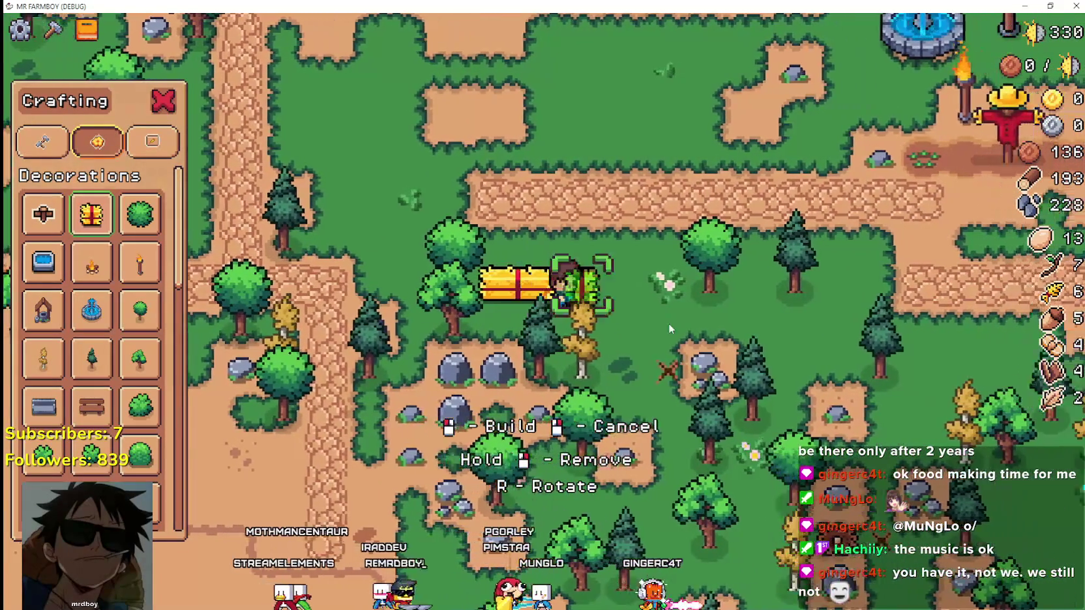
key("d")
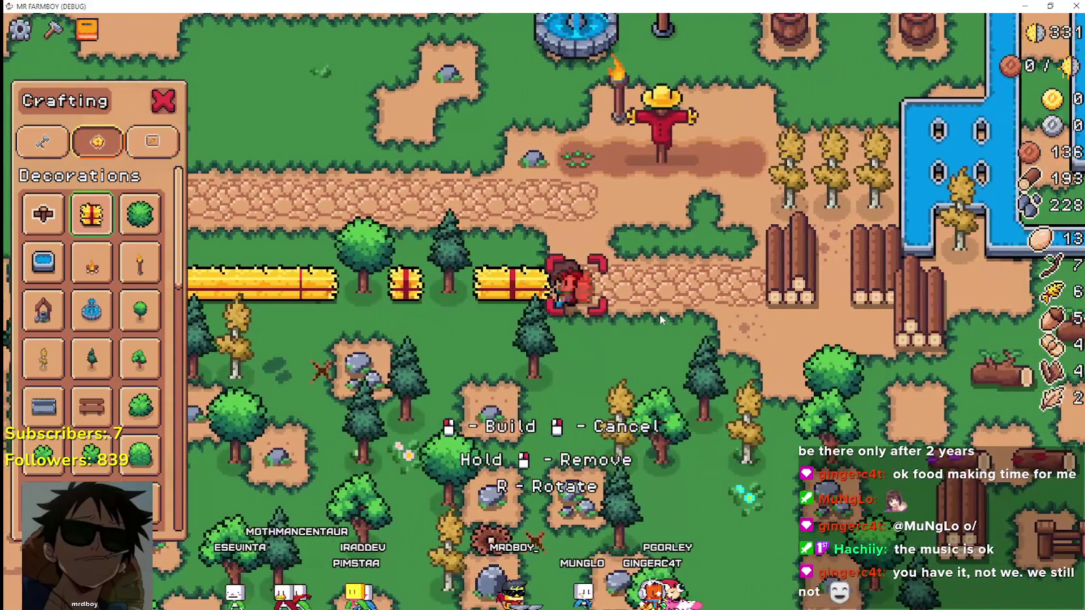
left_click(659, 313)
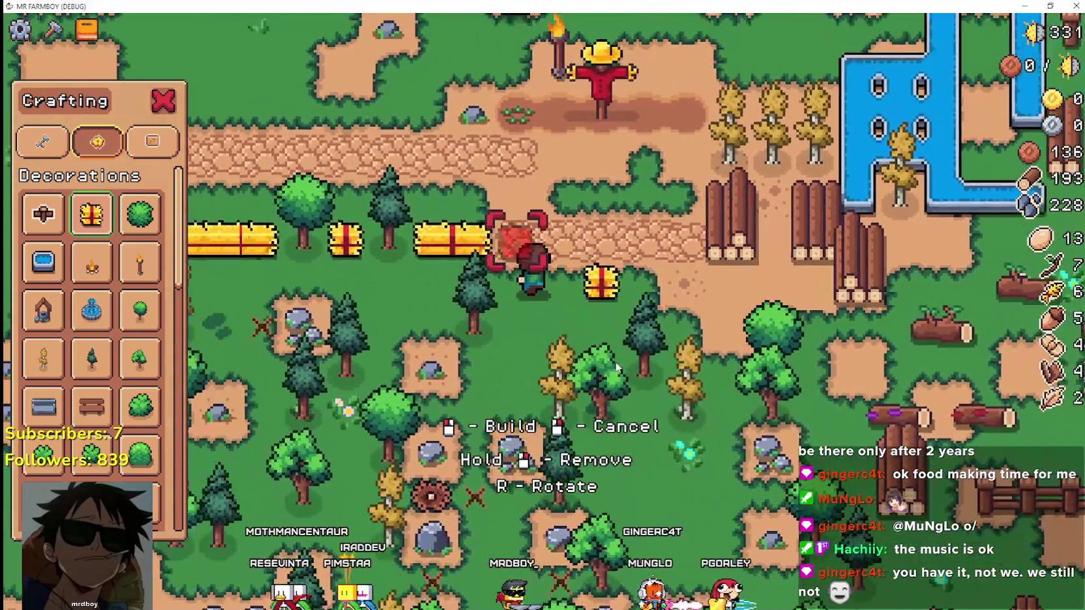
key("Escape")
Step: Reopen the Crafting panel, browse the decorations and land lists, then close it
scroll(618, 365, "down", 2)
key("w")
key("a")
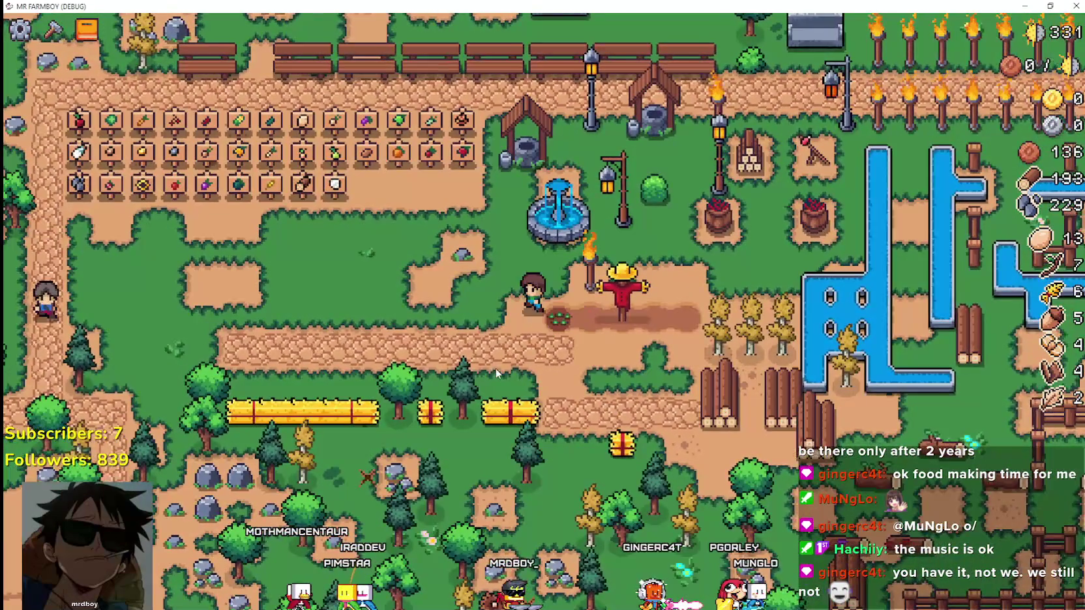
scroll(496, 373, "up", 2)
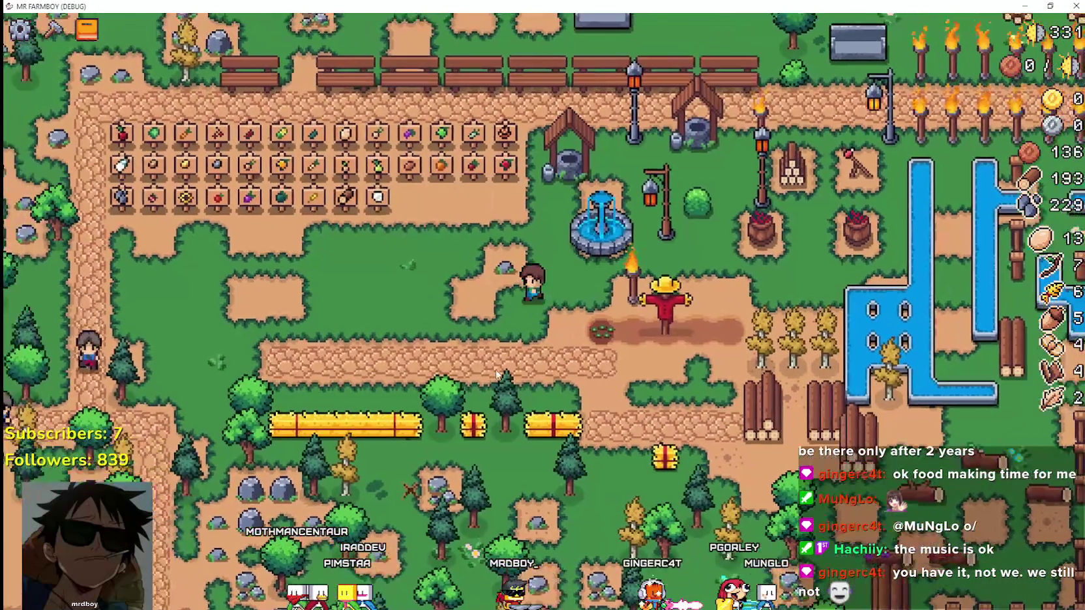
left_click(87, 30)
left_click(52, 30)
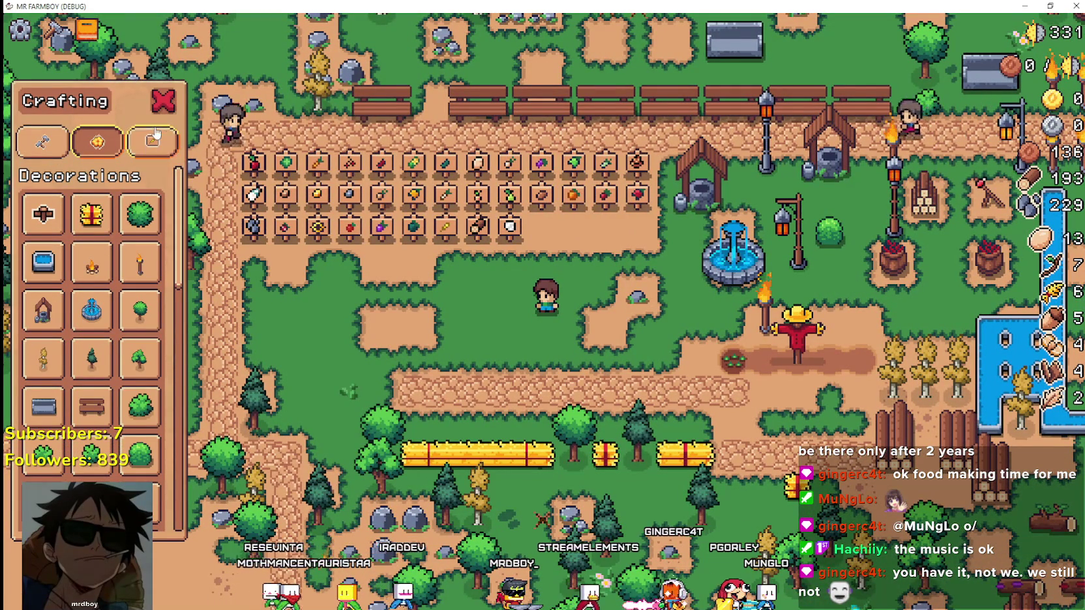
scroll(112, 378, "down", 5)
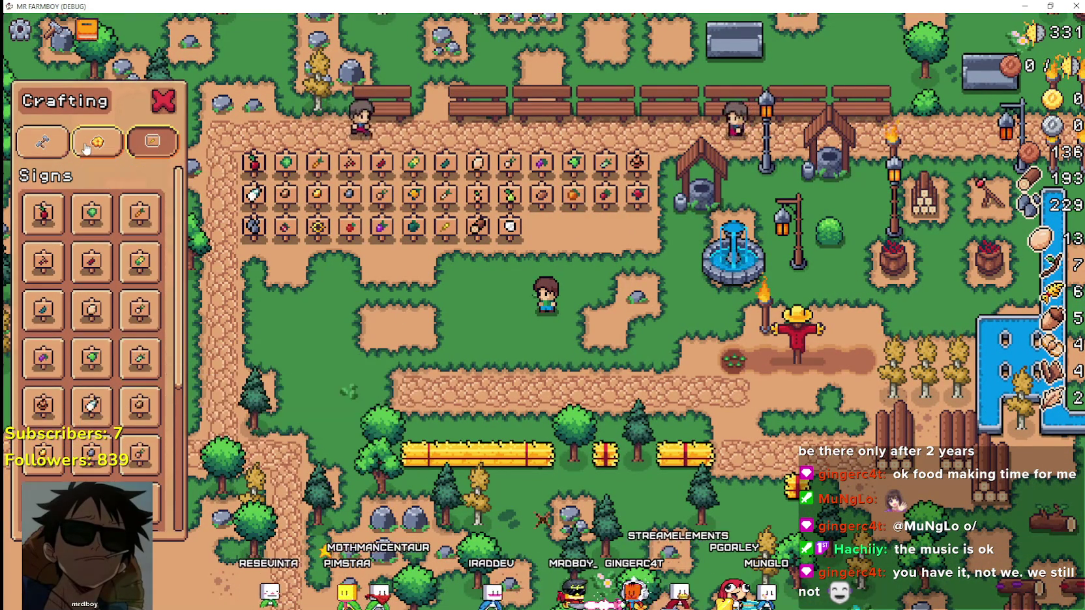
key("q")
scroll(111, 362, "down", 4)
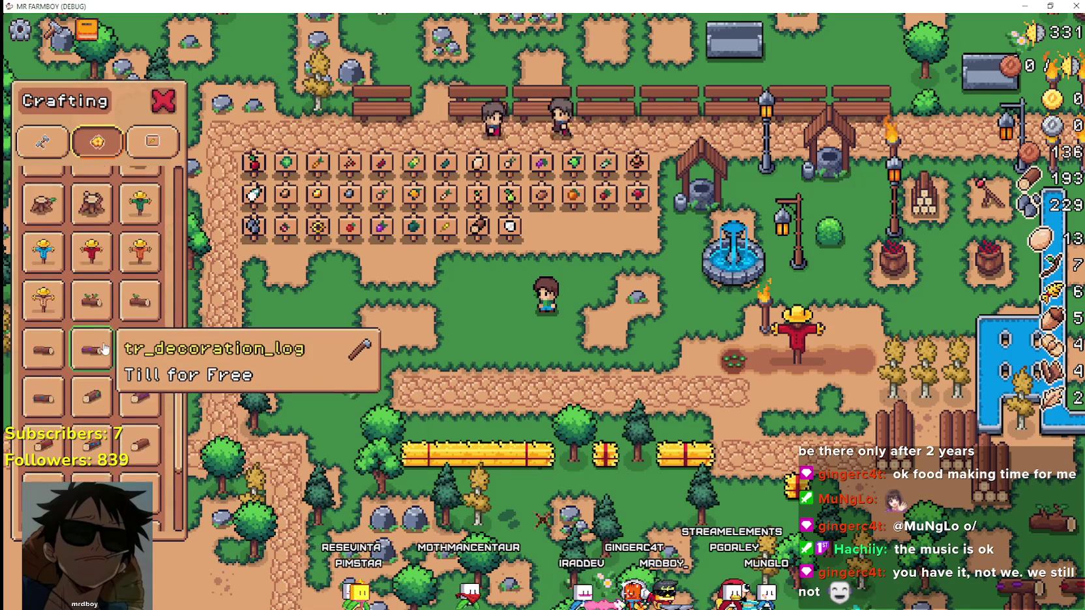
scroll(107, 351, "up", 5)
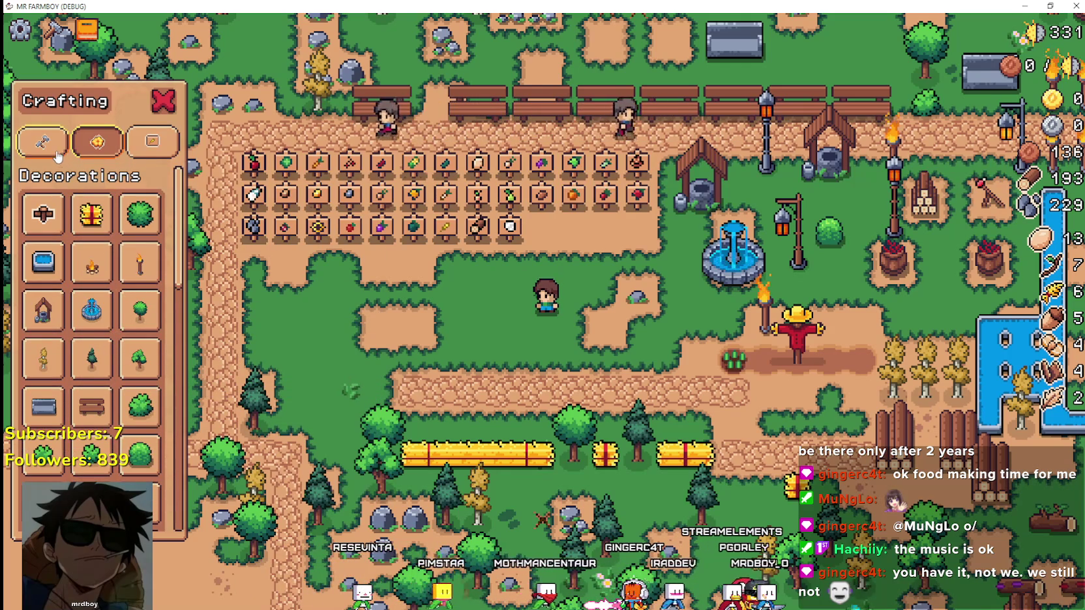
scroll(95, 301, "down", 8)
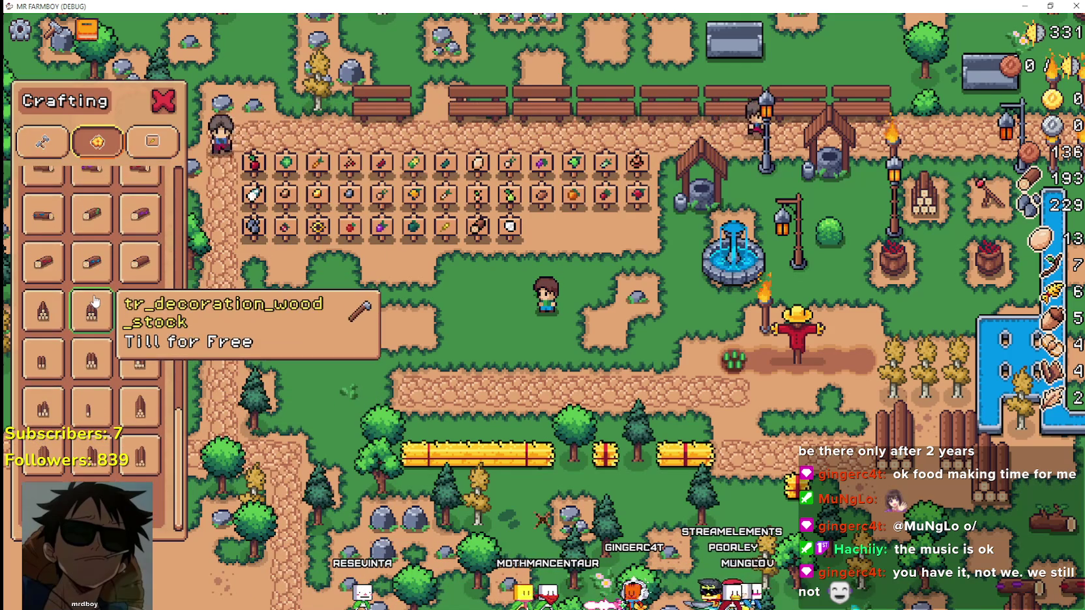
left_click(40, 139)
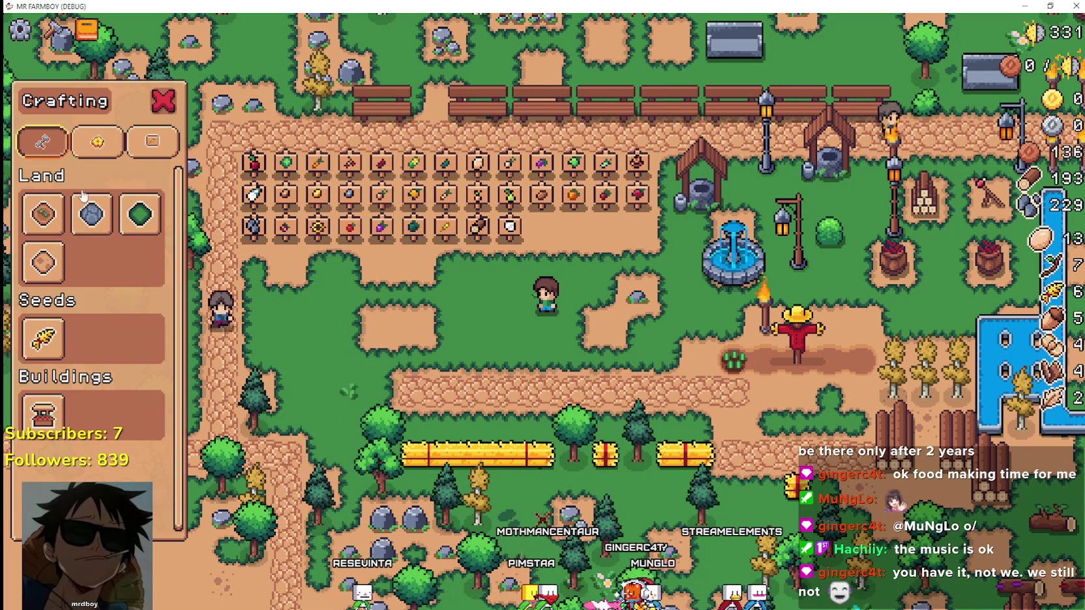
left_click(163, 102)
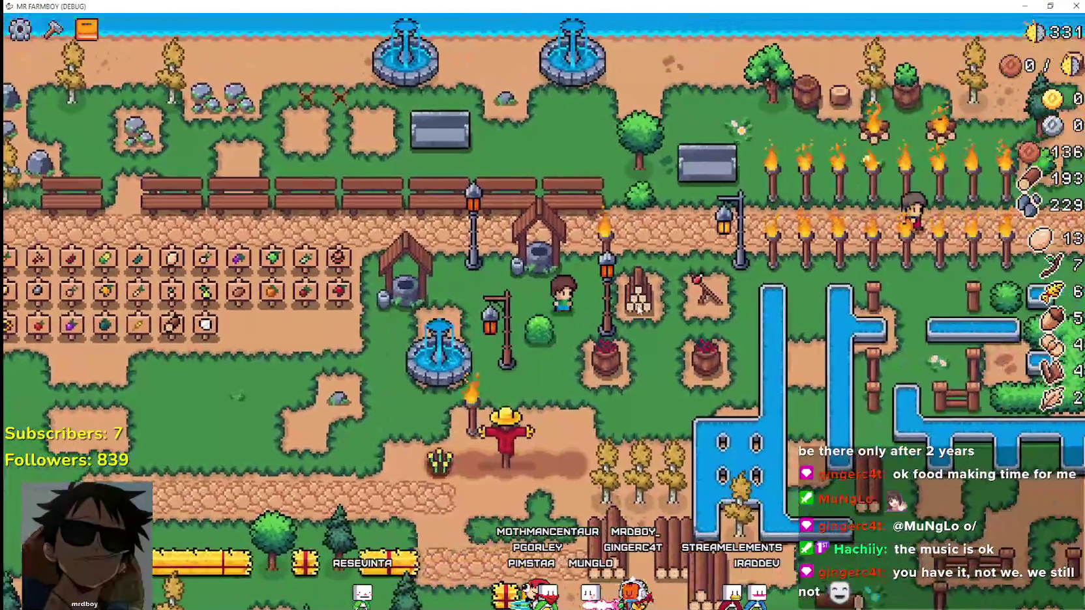
Step: Restore the game window to a smaller size and toggle the advancements panel
double_click(630, 6)
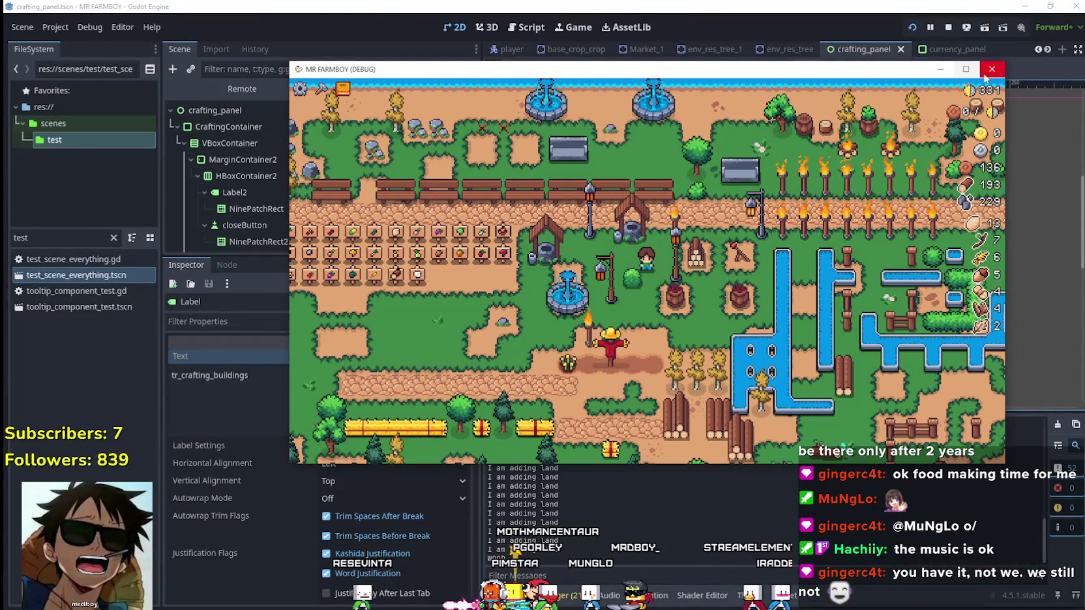
key("Tab")
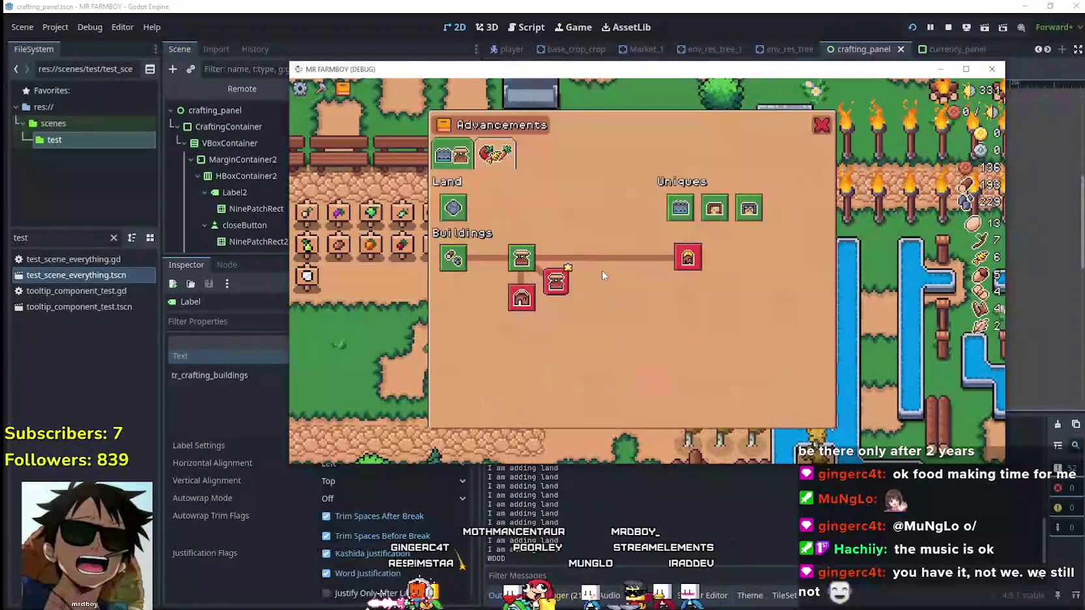
key("Tab")
key("Tab")
key("Tab")
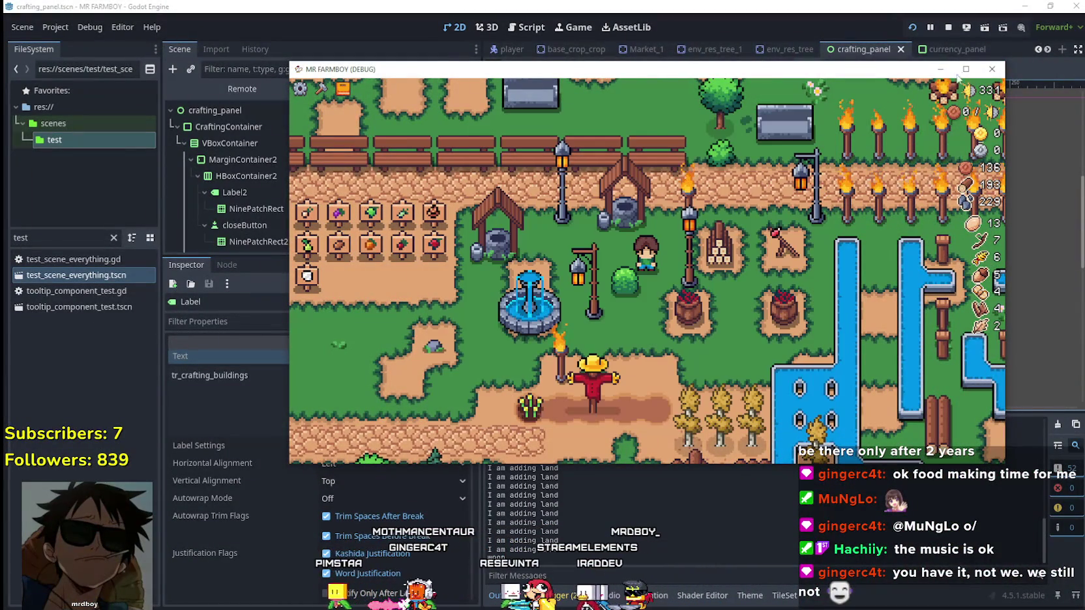
Step: Stop the game and open the AdvancementSystem scene via the 'adva' file filter
left_click(990, 72)
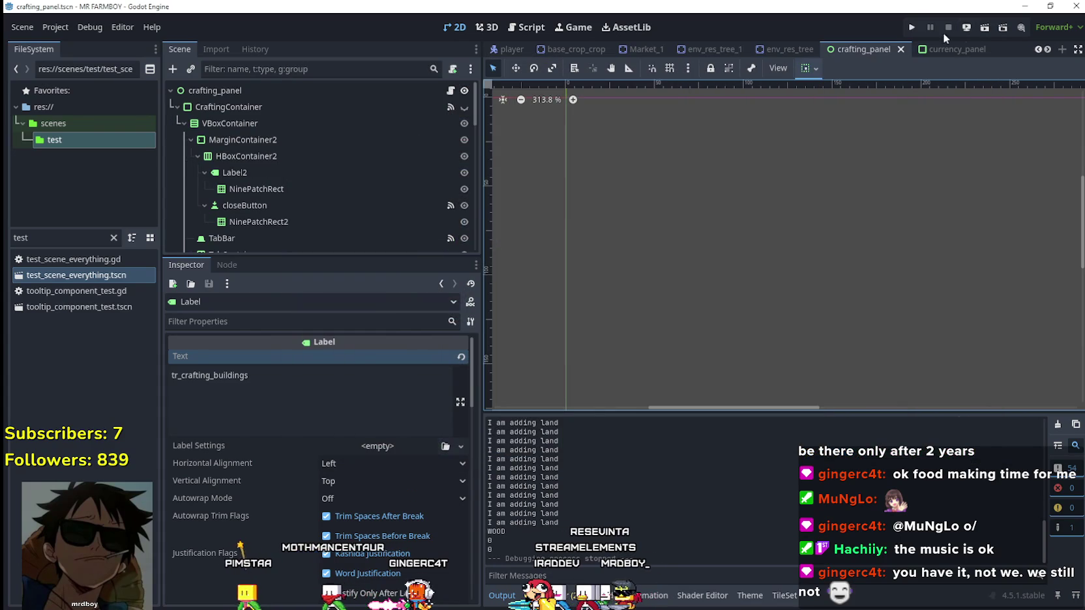
left_click(116, 241)
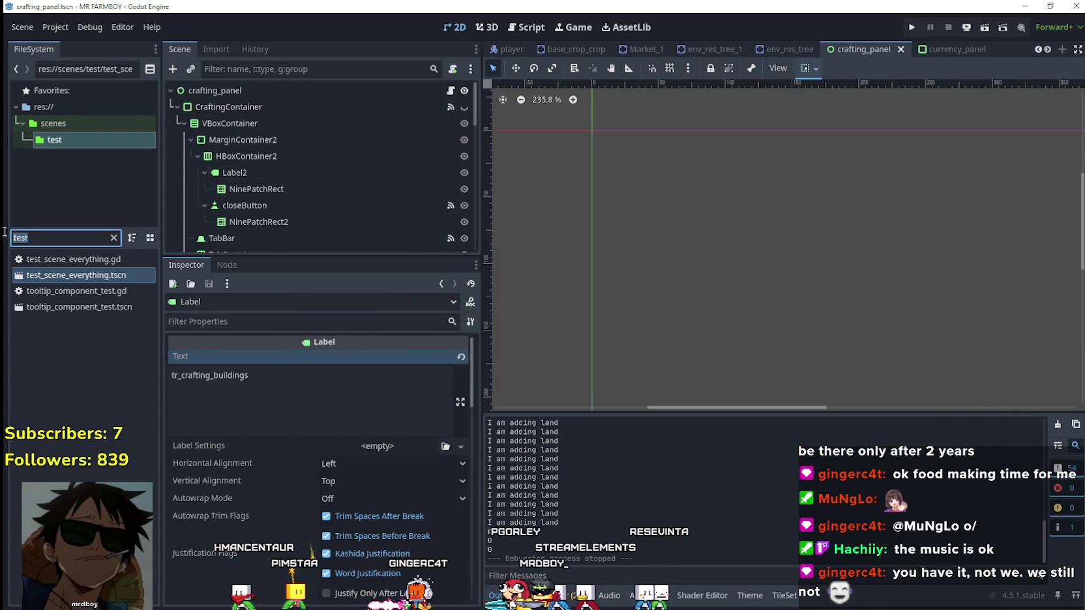
type("adva")
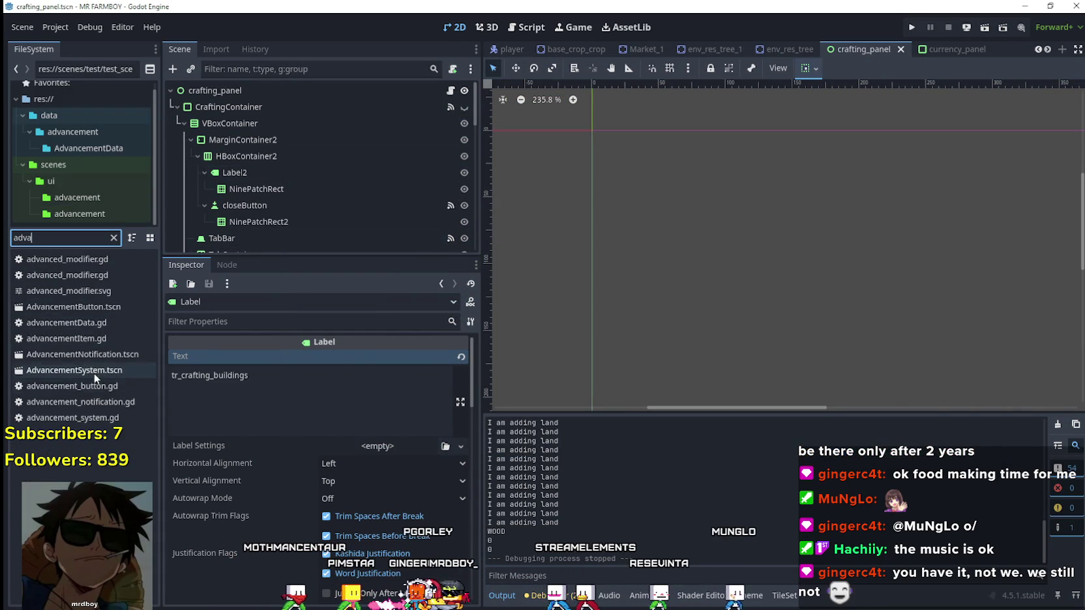
double_click(92, 368)
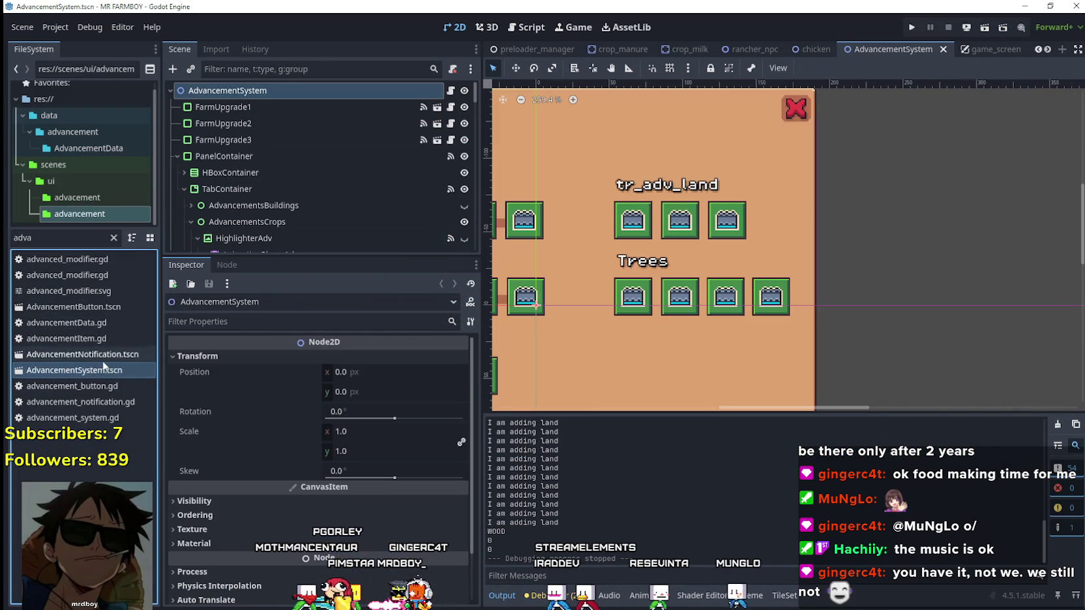
Step: Enlarge the Scene dock so more tree rows are visible
scroll(597, 302, "down", 5)
scroll(297, 244, "down", 5)
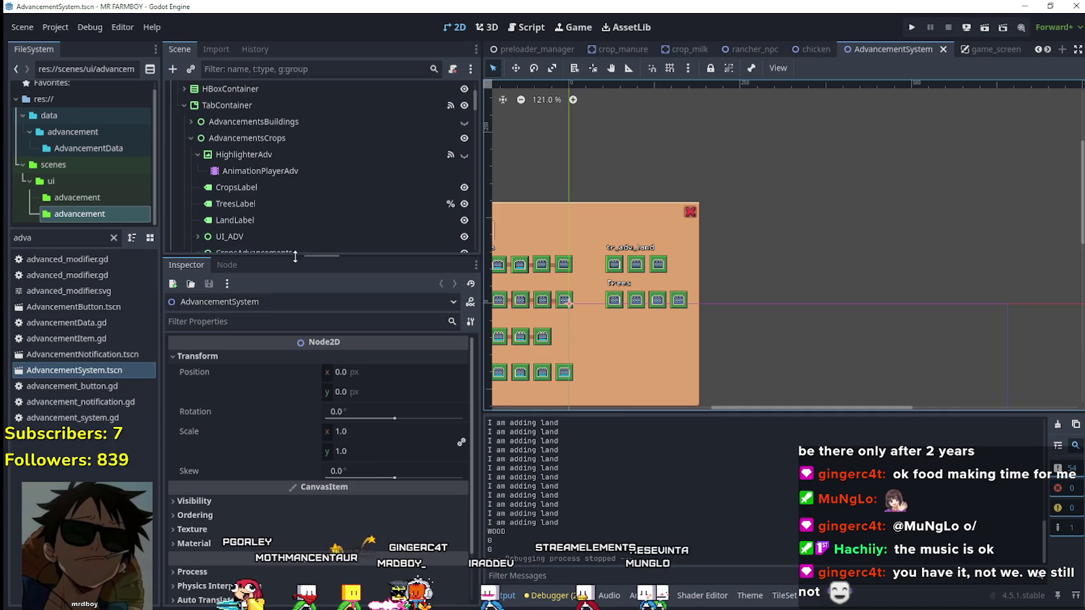
left_click_drag(294, 260, 294, 343)
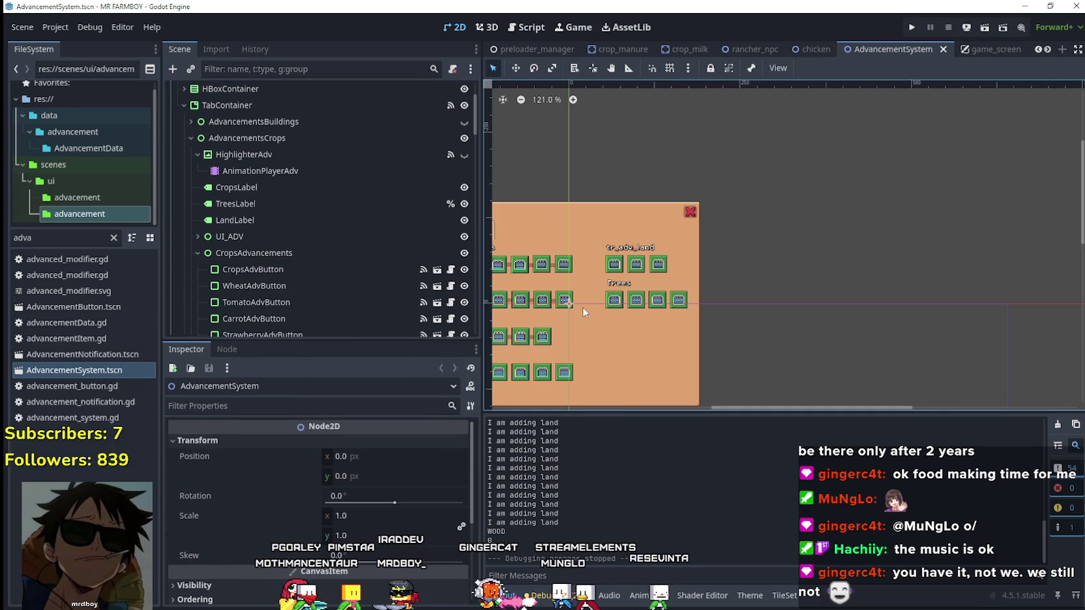
scroll(583, 307, "down", 4)
left_click_drag(790, 404, 673, 406)
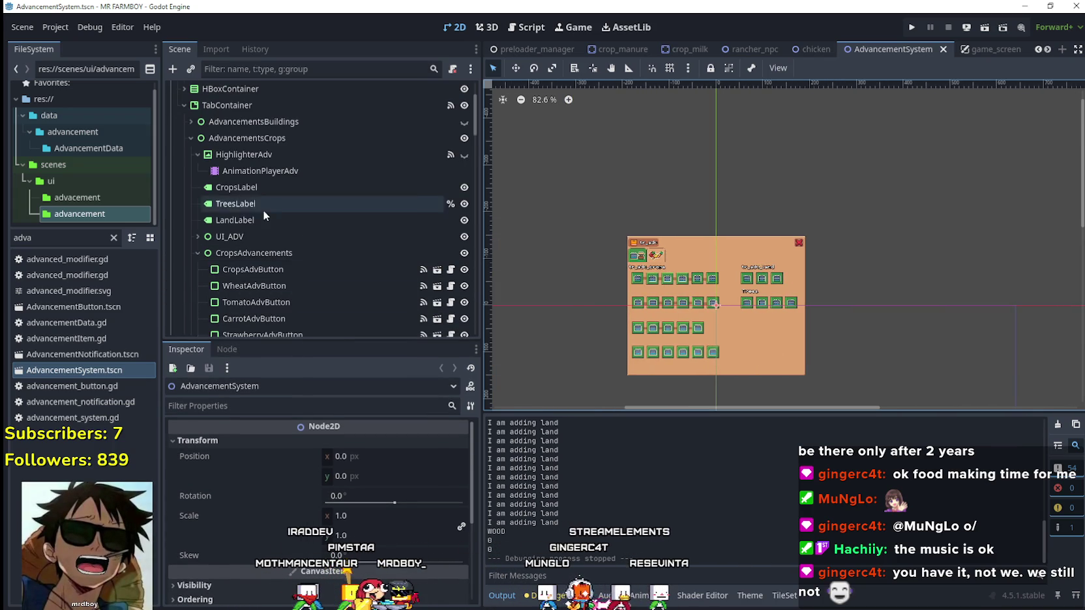
scroll(262, 210, "down", 5)
scroll(345, 261, "up", 7)
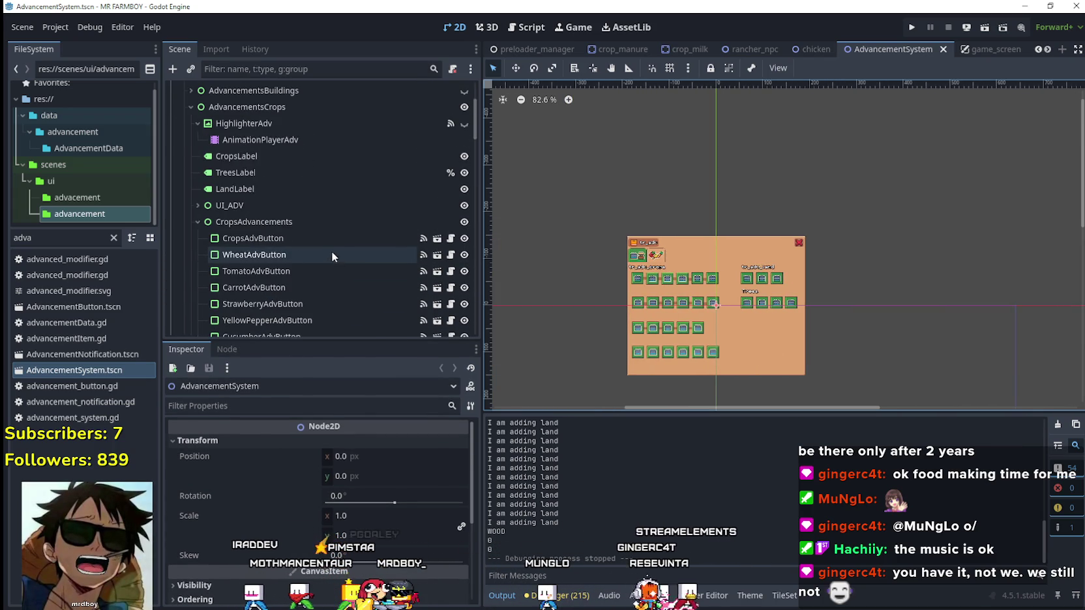
Step: Collapse the Crops, Land, Workers and Animals advancement nodes
left_click(195, 222)
left_click(198, 238)
scroll(313, 293, "up", 4)
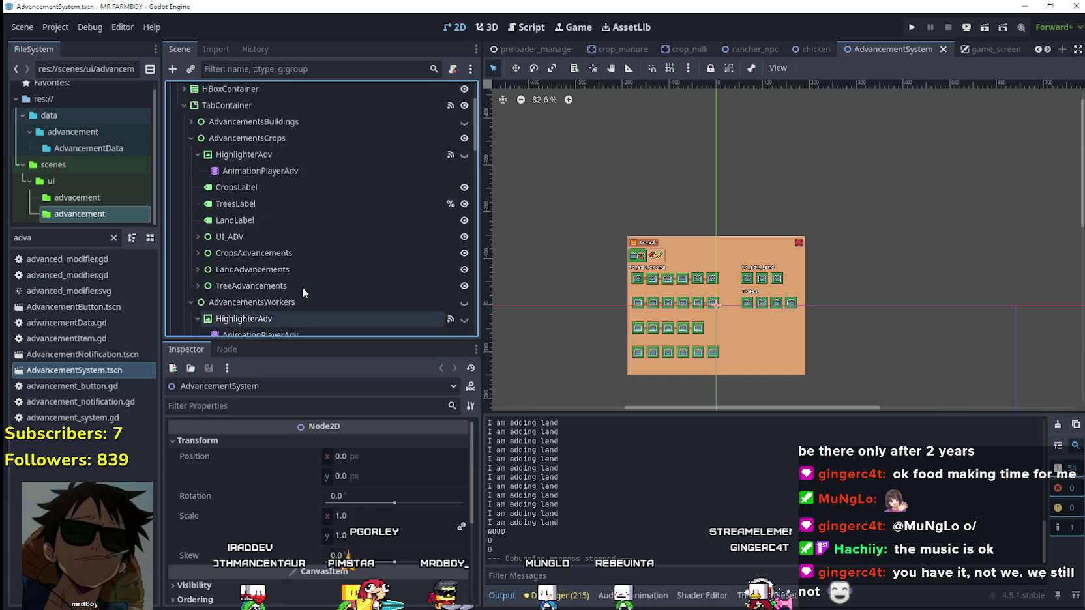
left_click(191, 170)
left_click(191, 185)
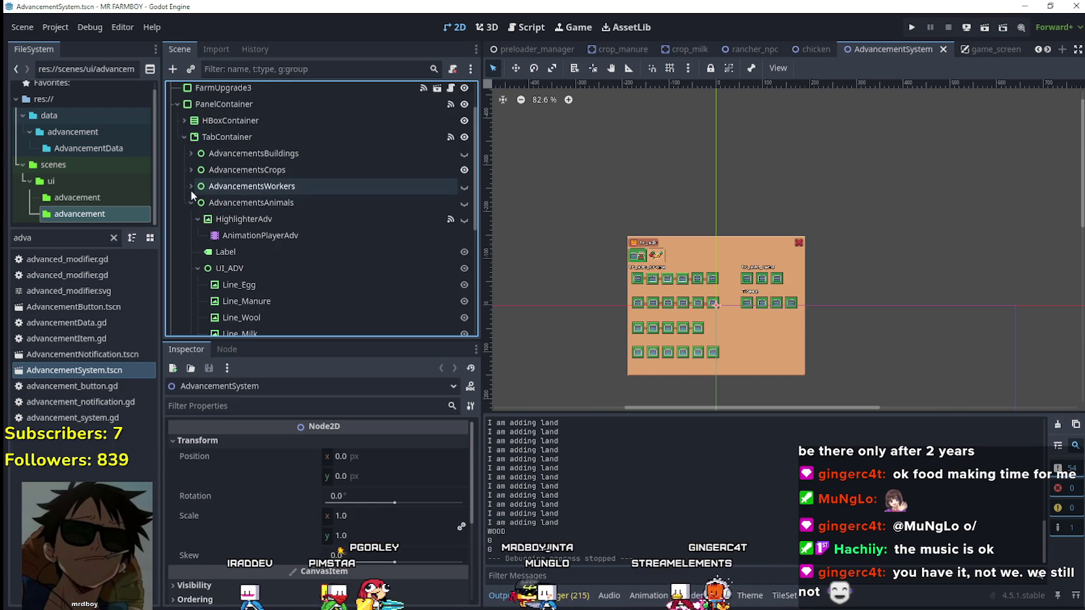
left_click(192, 202)
scroll(221, 261, "up", 3)
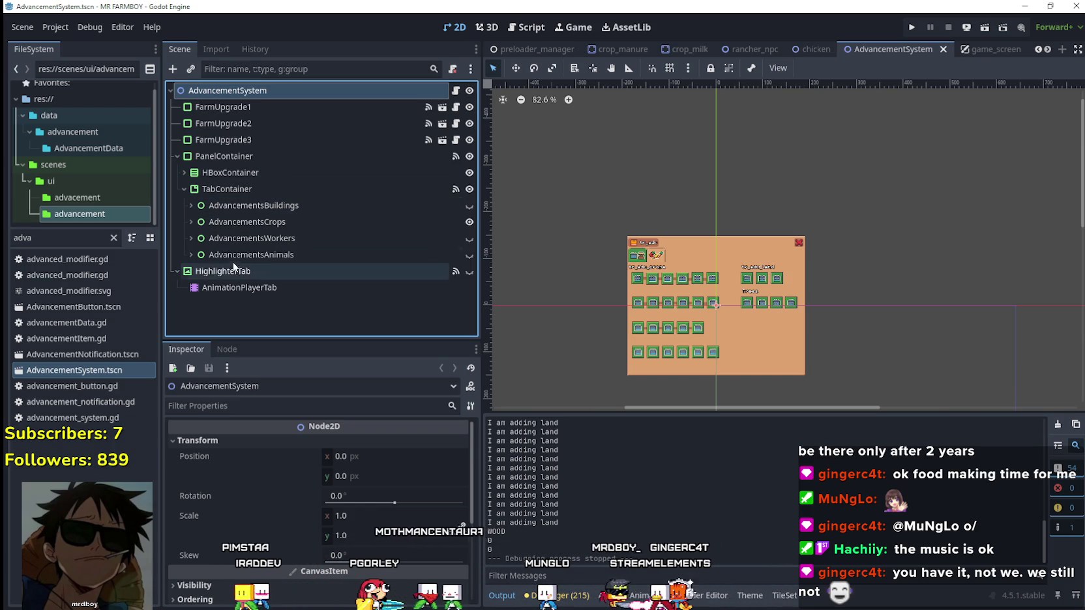
Step: Expand AdvancementsAnimals and collapse its UI_ADV and AnimalAdvancements children
left_click(188, 254)
scroll(193, 252, "down", 2)
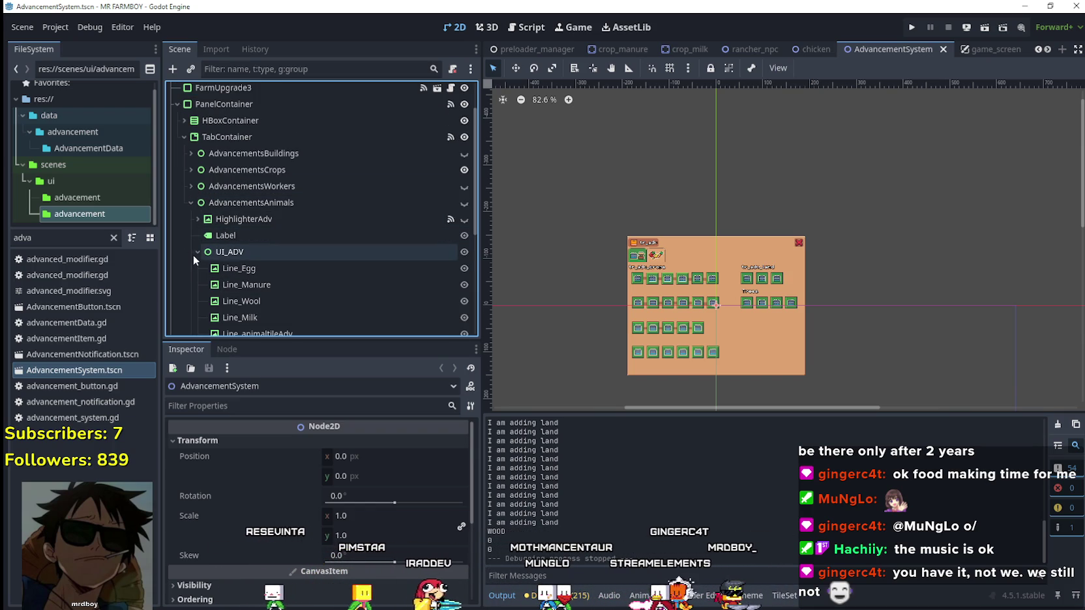
left_click(196, 253)
left_click(189, 202)
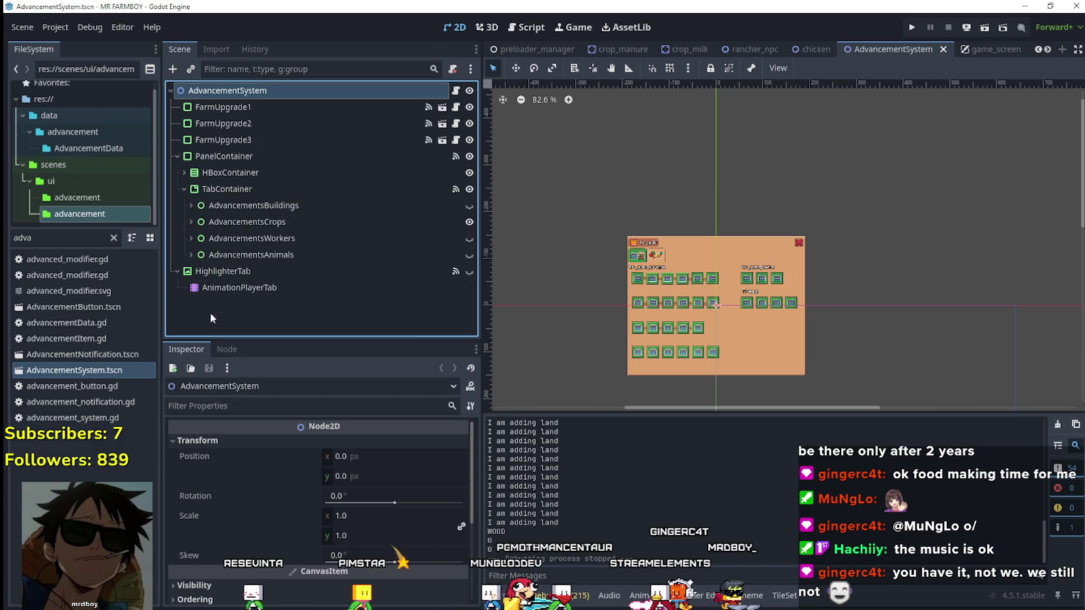
left_click(191, 254)
scroll(193, 252, "down", 2)
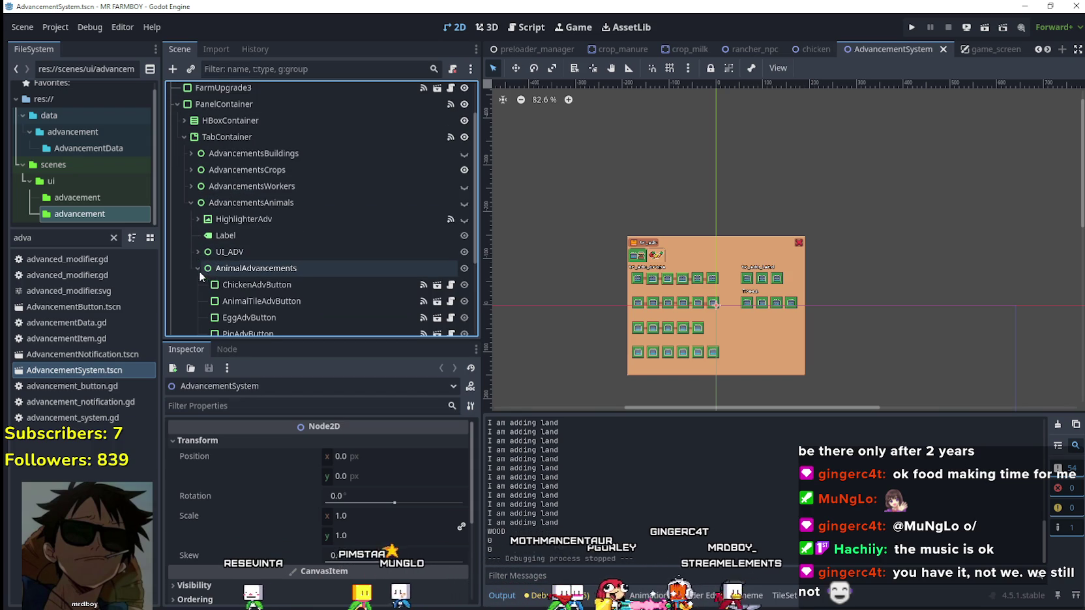
left_click(197, 269)
Step: Duplicate the AdvancementsAnimals node and name the copy AdvancementsDecorations
right_click(238, 228)
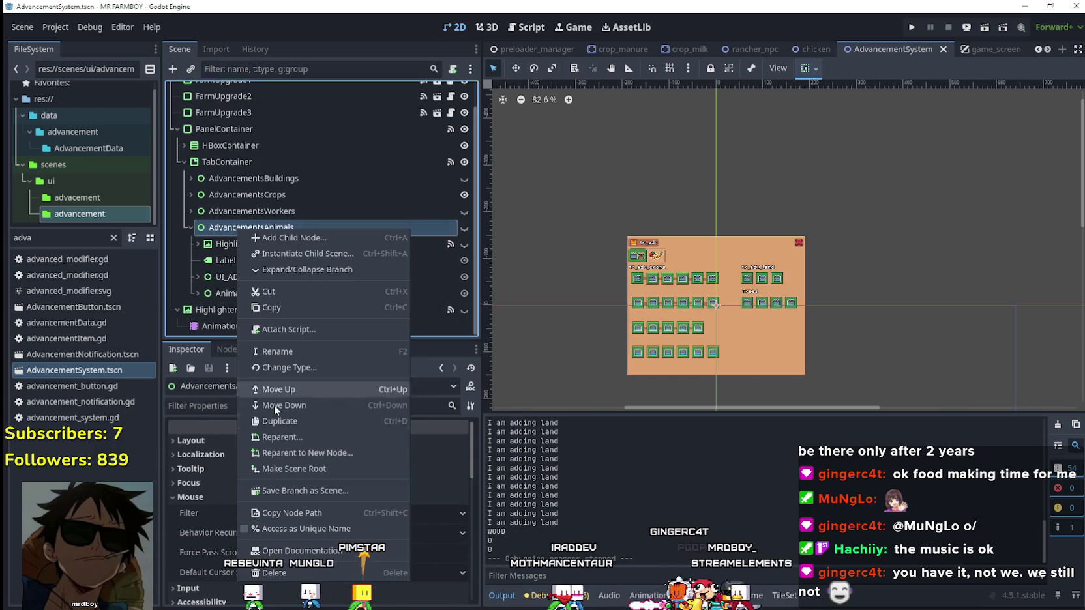
left_click(312, 425)
scroll(248, 290, "down", 2)
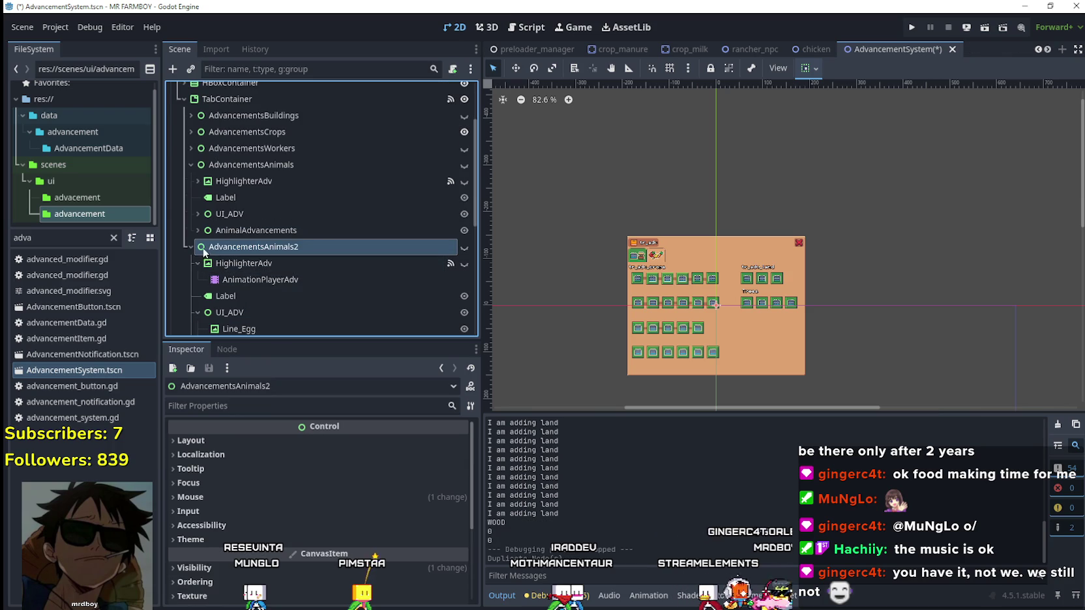
type("Decorat")
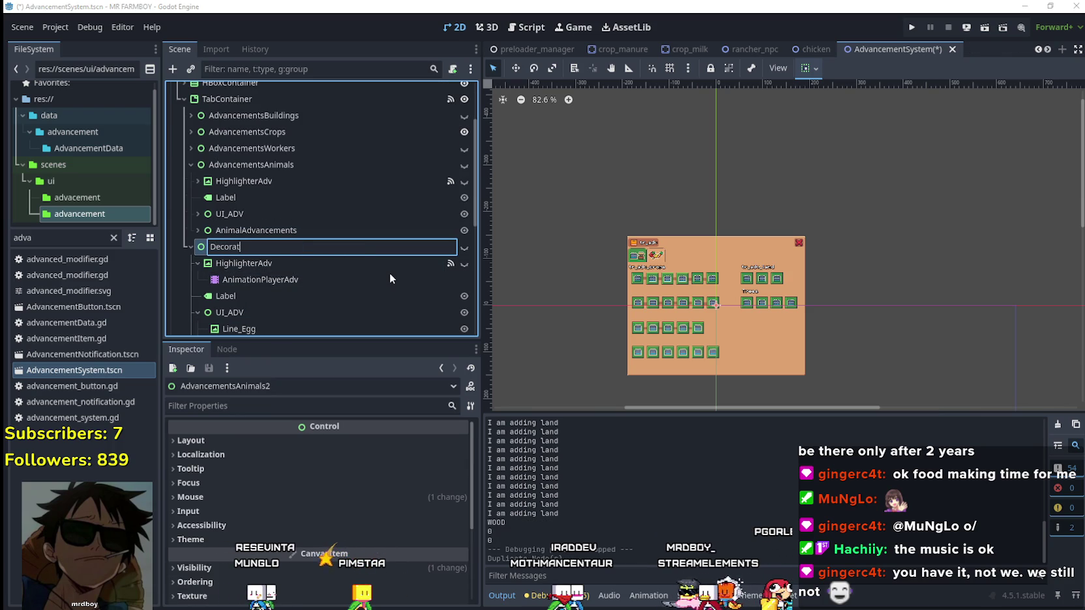
type("ions")
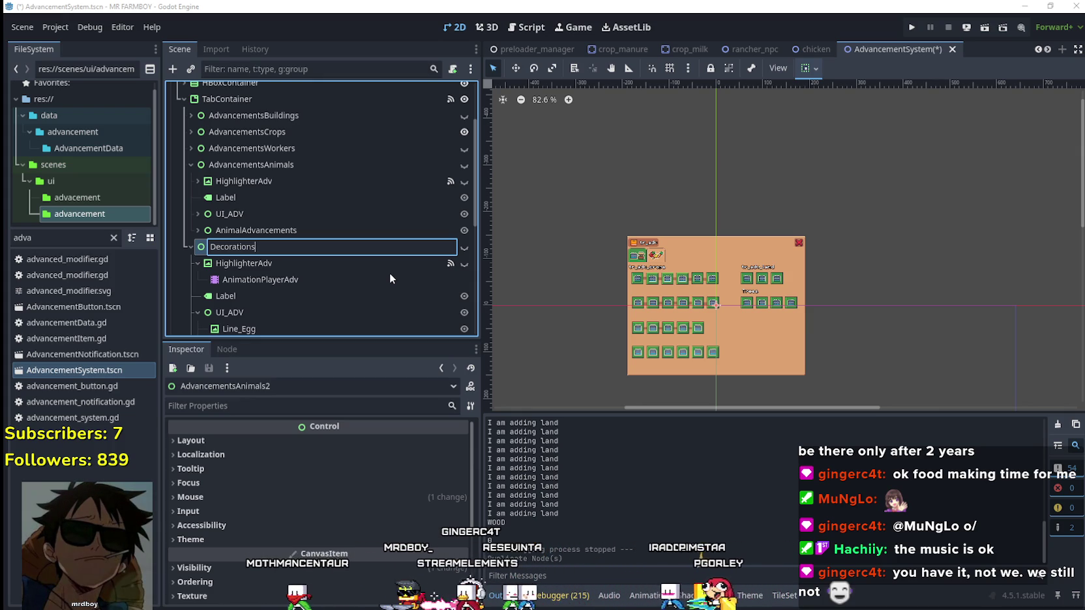
key("Return")
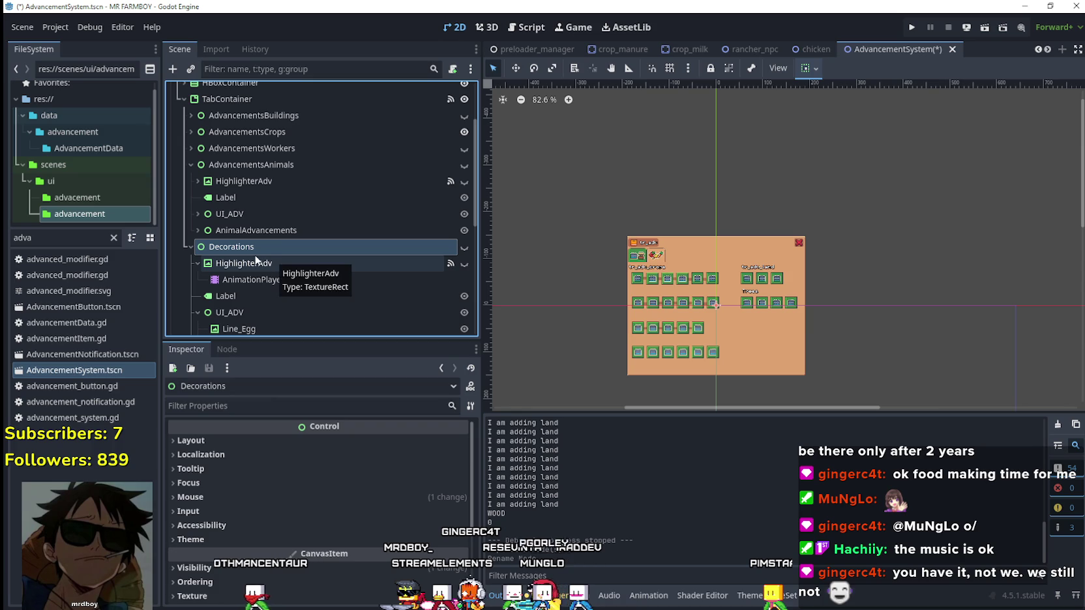
left_click(275, 252)
type("AdvancementsDeco")
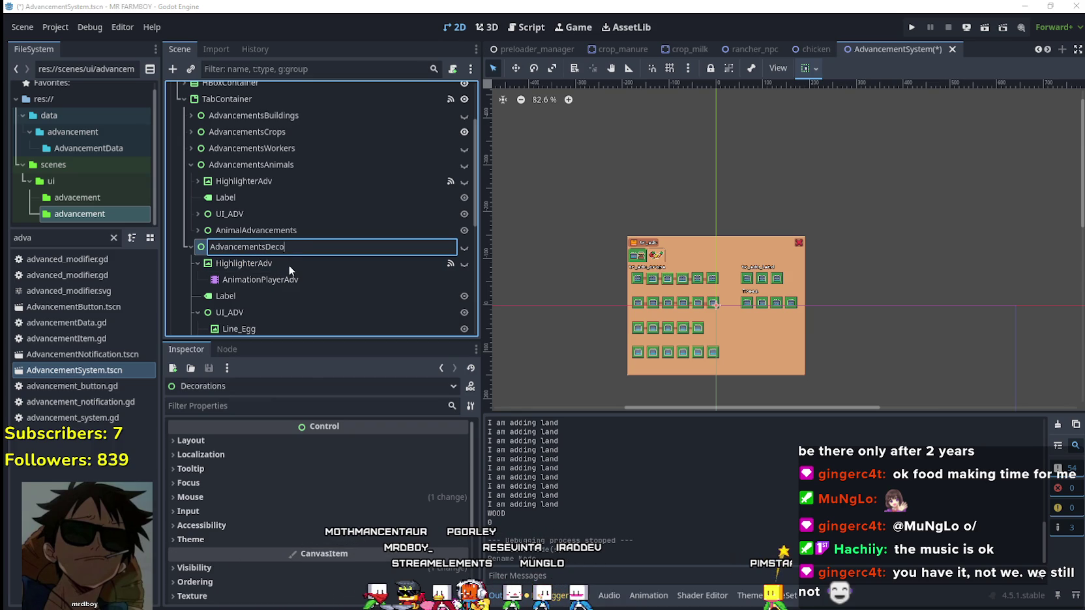
type("rations")
key("Return")
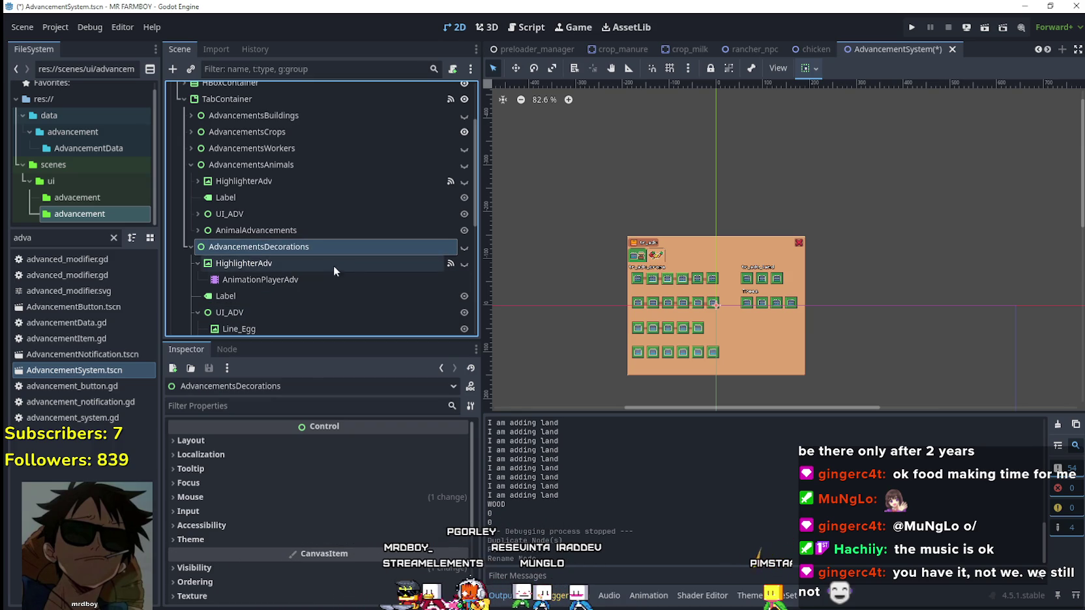
Step: Make the AdvancementsDecorations tab visible, frame it in the canvas, and select its Label
left_click(465, 247)
key("f")
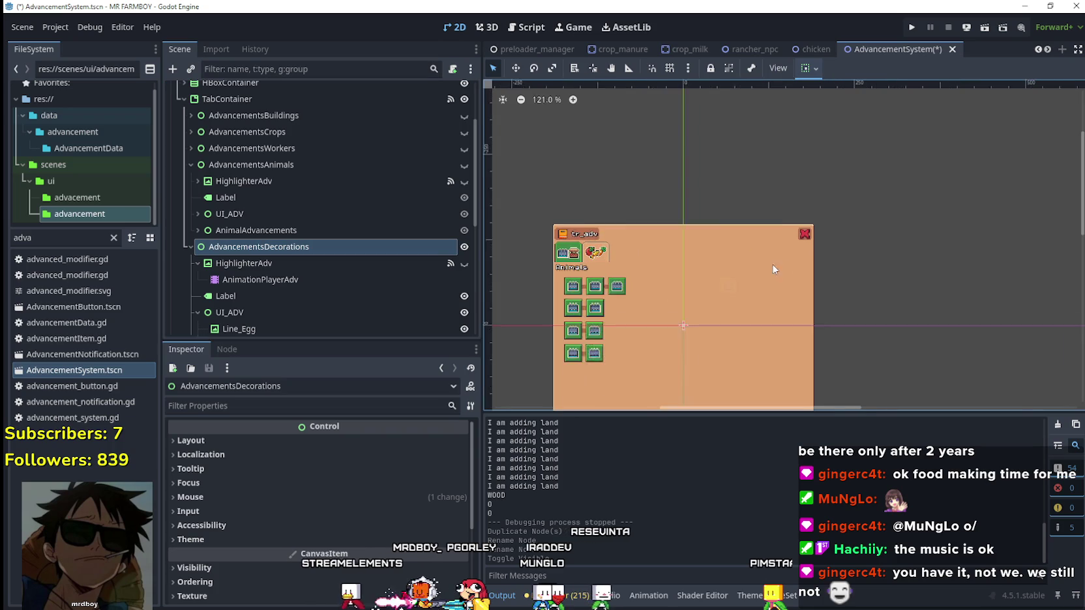
scroll(244, 221, "down", 4)
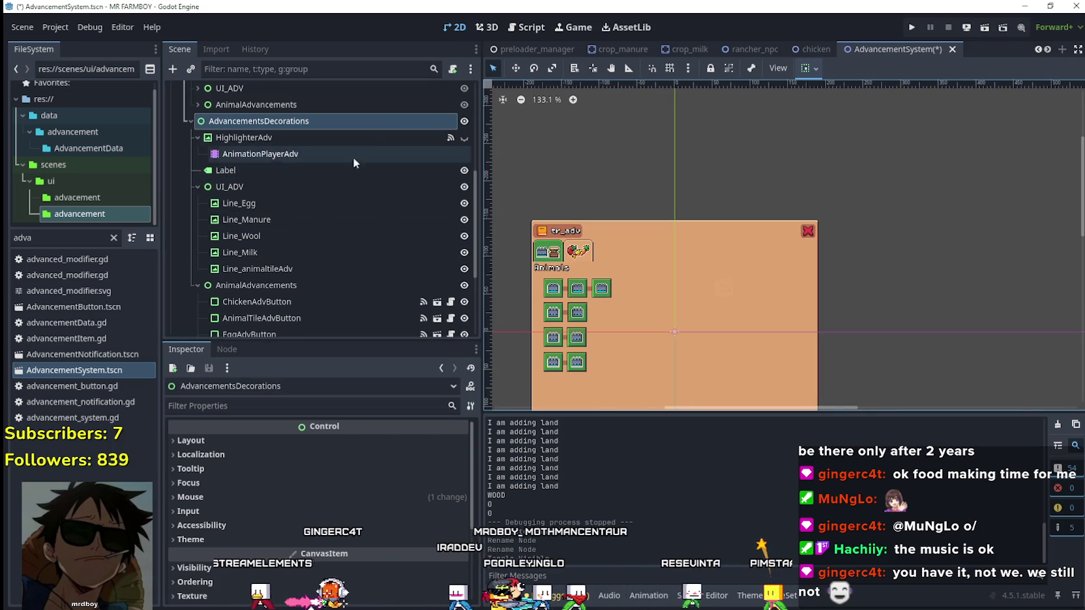
left_click(261, 170)
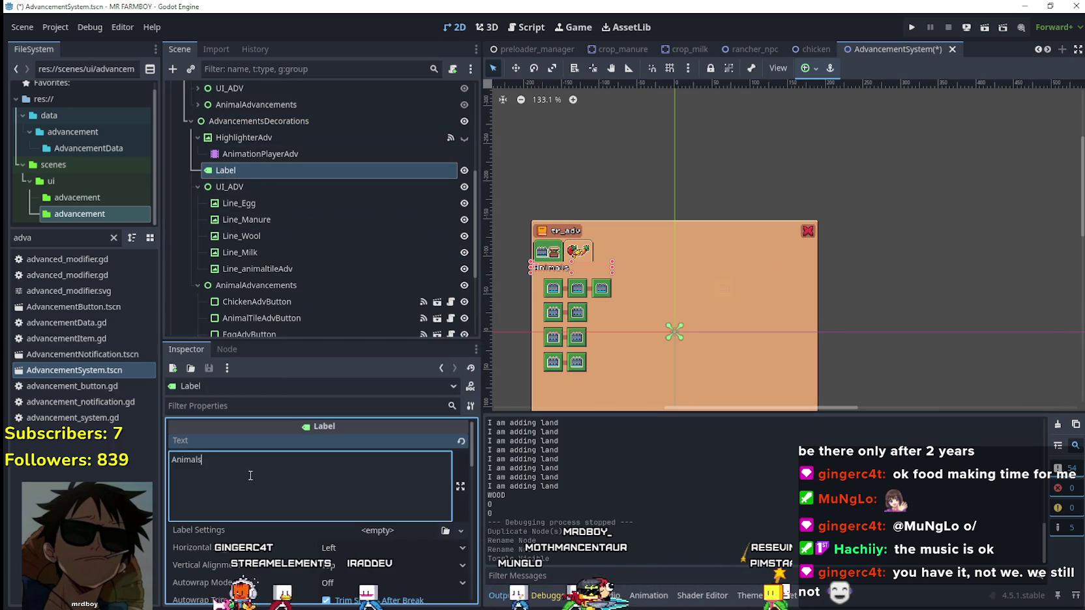
Step: Replace the Label text 'Animals' with 'Decorations'
left_click_drag(249, 473, 47, 461)
type("Decorations")
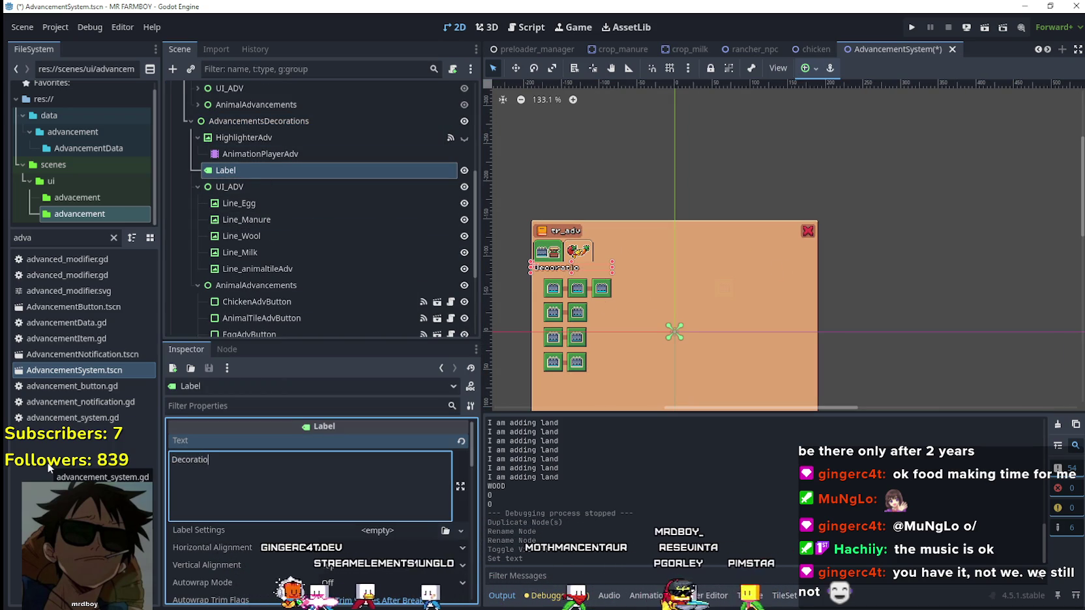
key("Return")
Step: Delete the UI_ADV node along with its line graphics
left_click(256, 202)
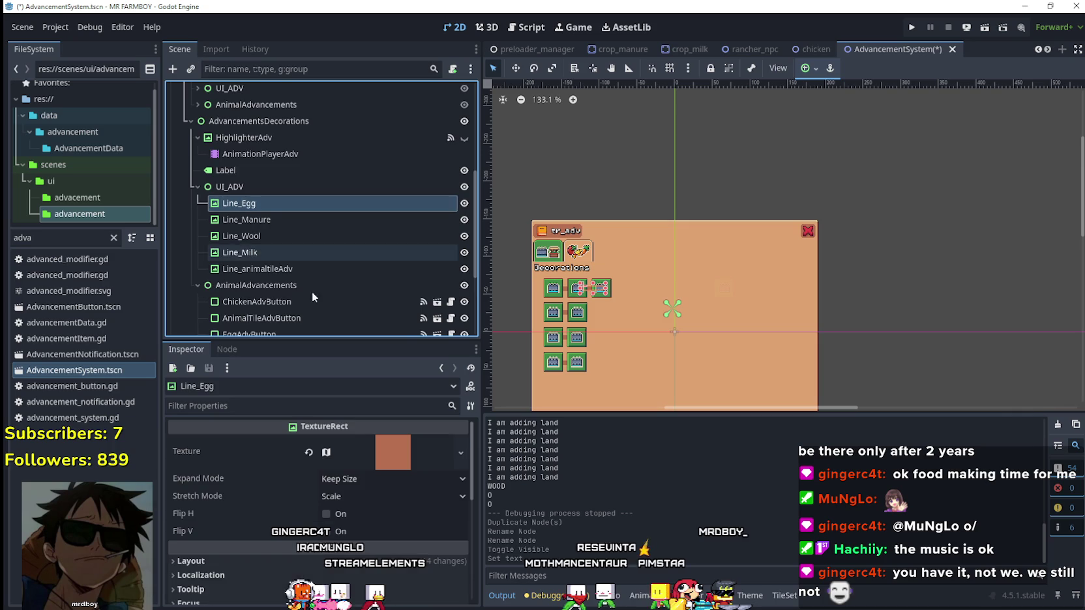
scroll(313, 280, "down", 3)
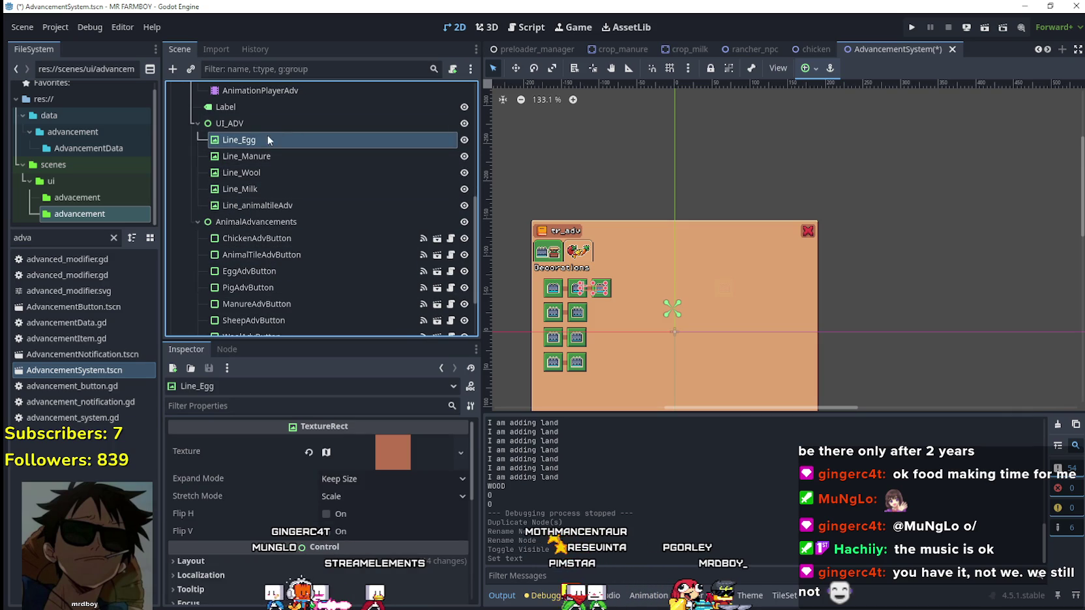
left_click(251, 123)
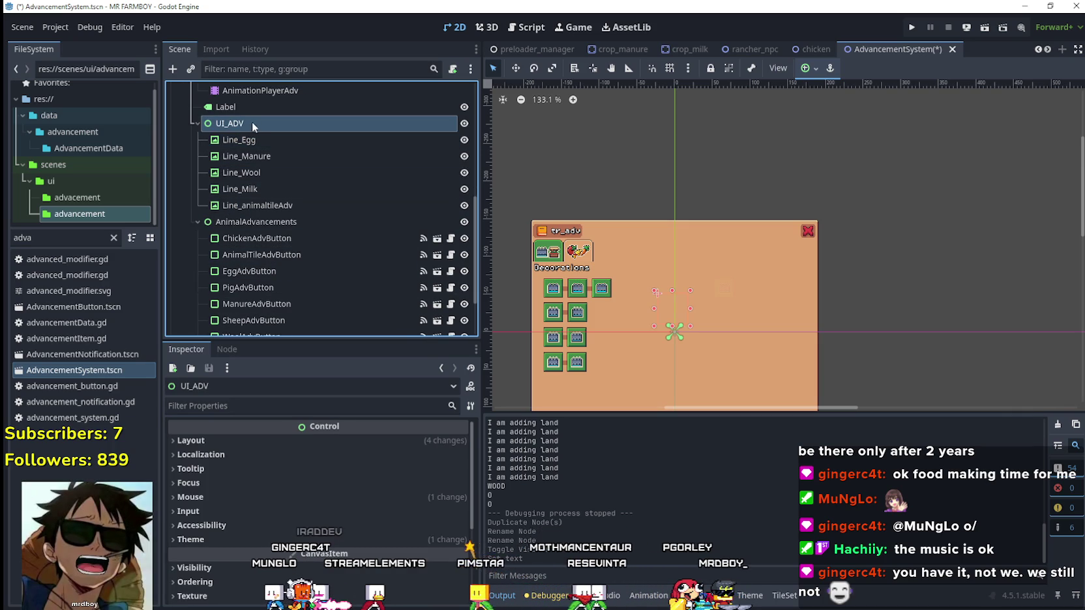
right_click(251, 121)
left_click(343, 488)
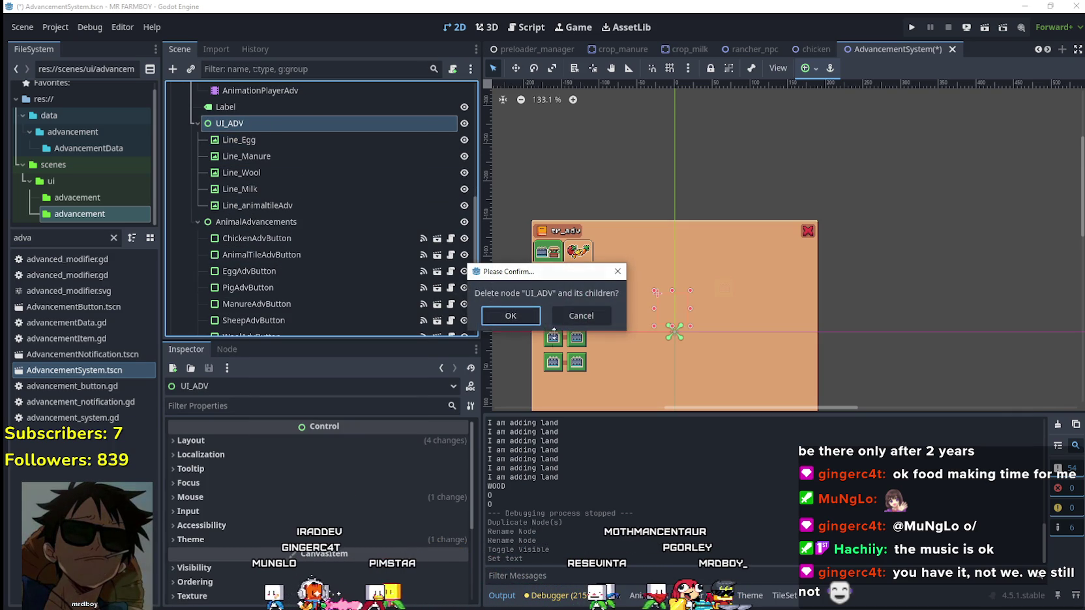
left_click(511, 313)
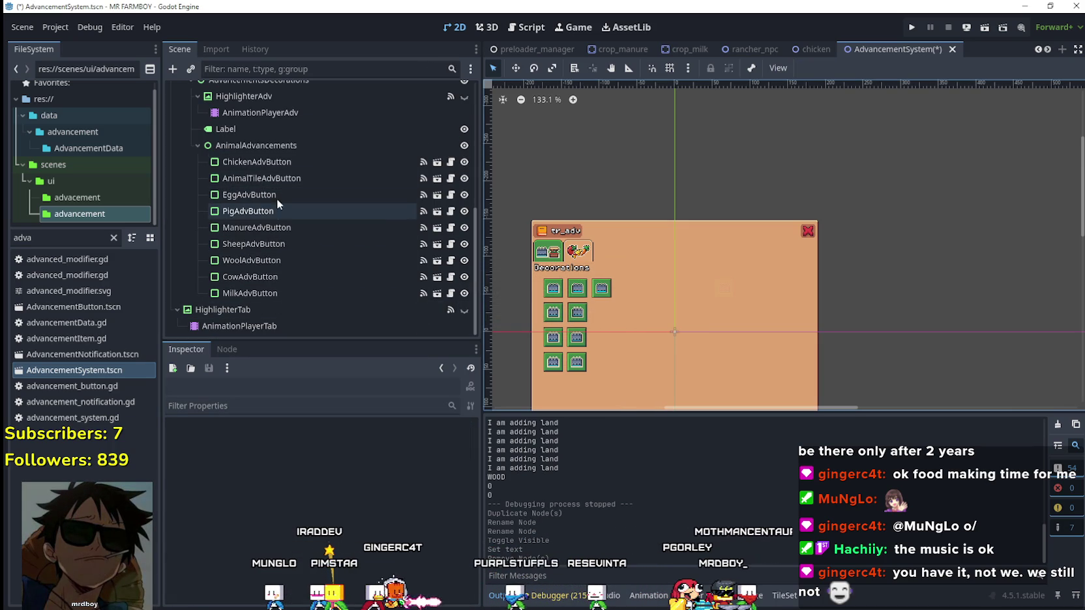
left_click(288, 157)
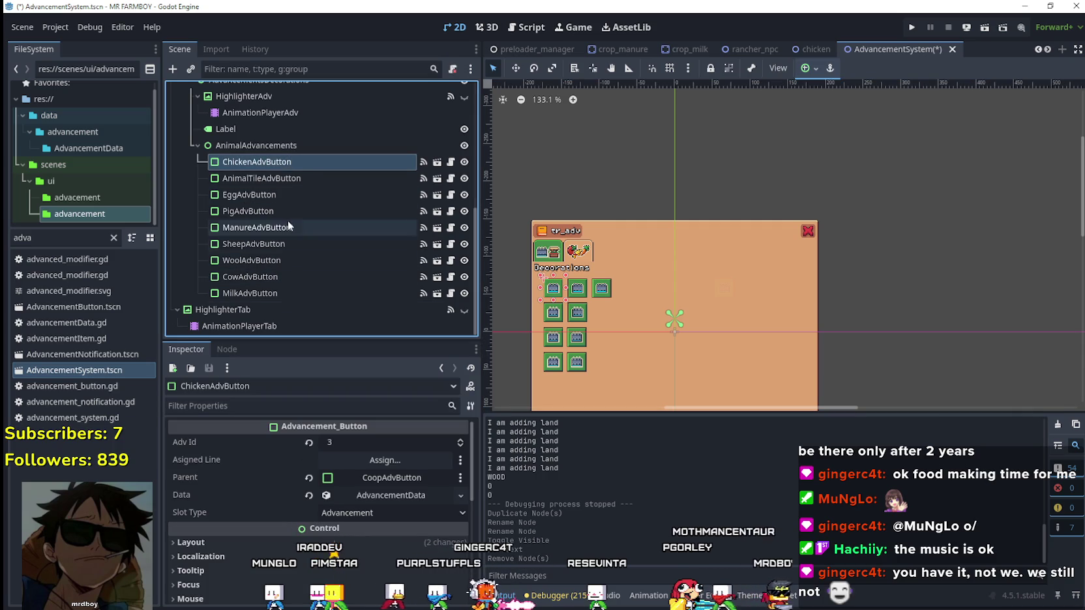
Step: Delete the eight buttons from AnimalTileAdvButton through MilkAdvButton
left_click(268, 293)
left_click(271, 179, "shift")
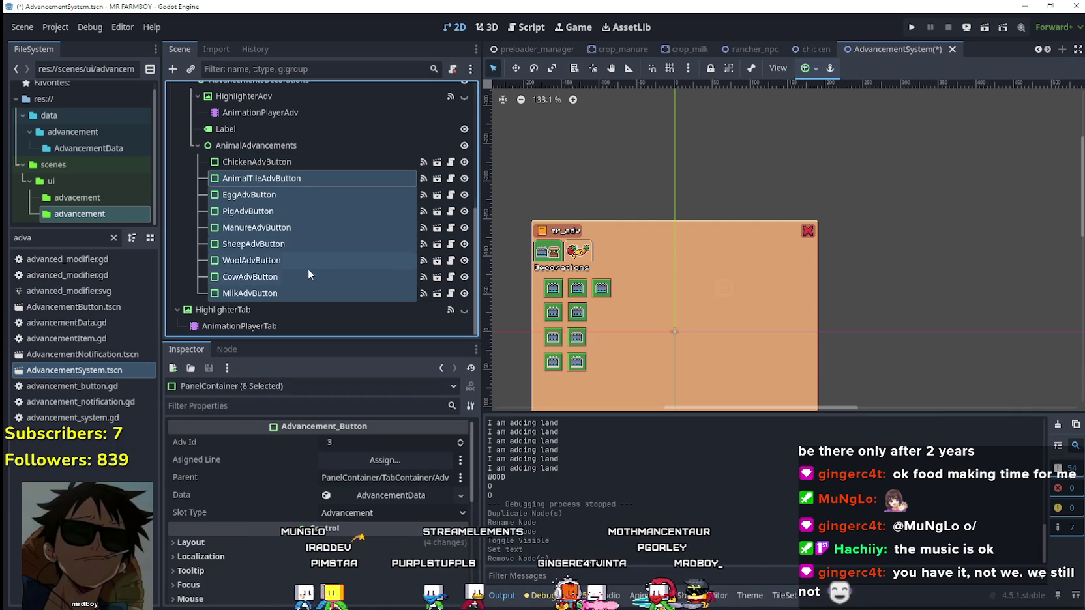
key("Delete")
key("Return")
scroll(552, 292, "up", 4)
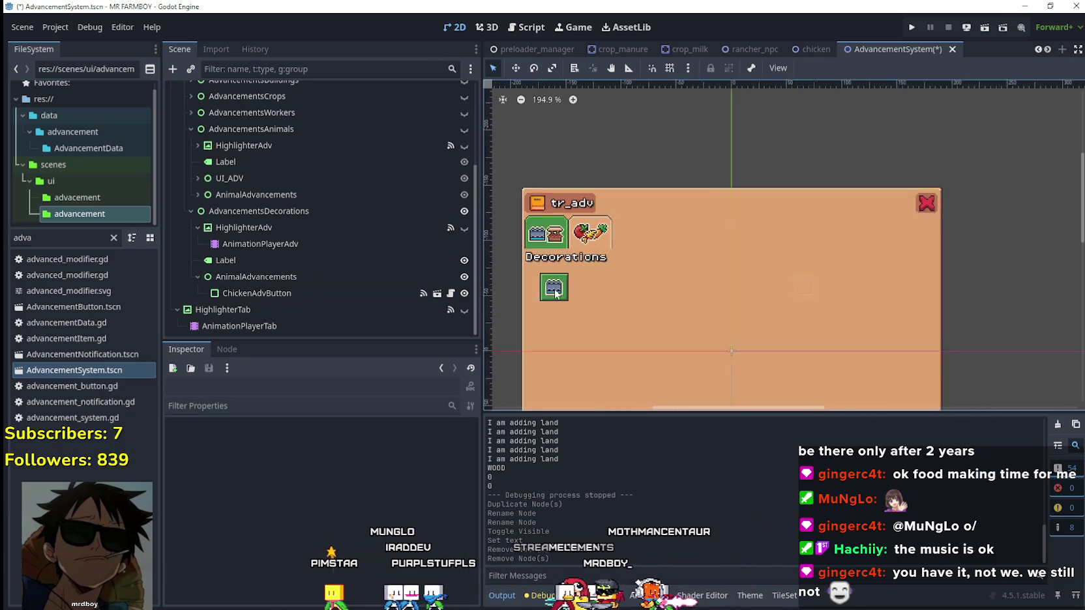
scroll(555, 293, "up", 4)
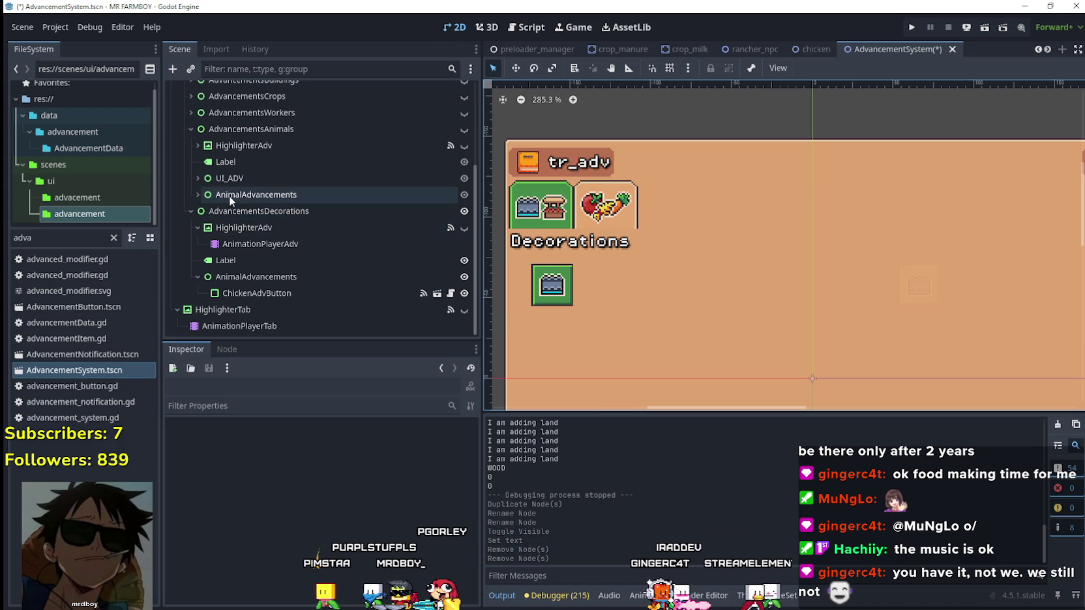
Step: Select the remaining ChickenAdvButton and open its name for renaming
left_click(269, 297)
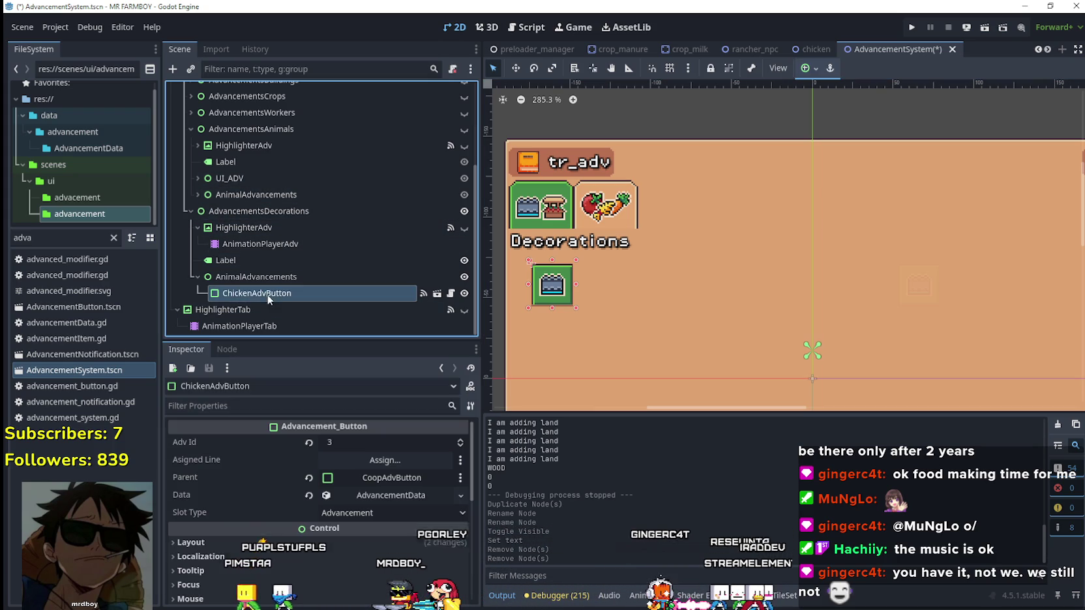
double_click(266, 295)
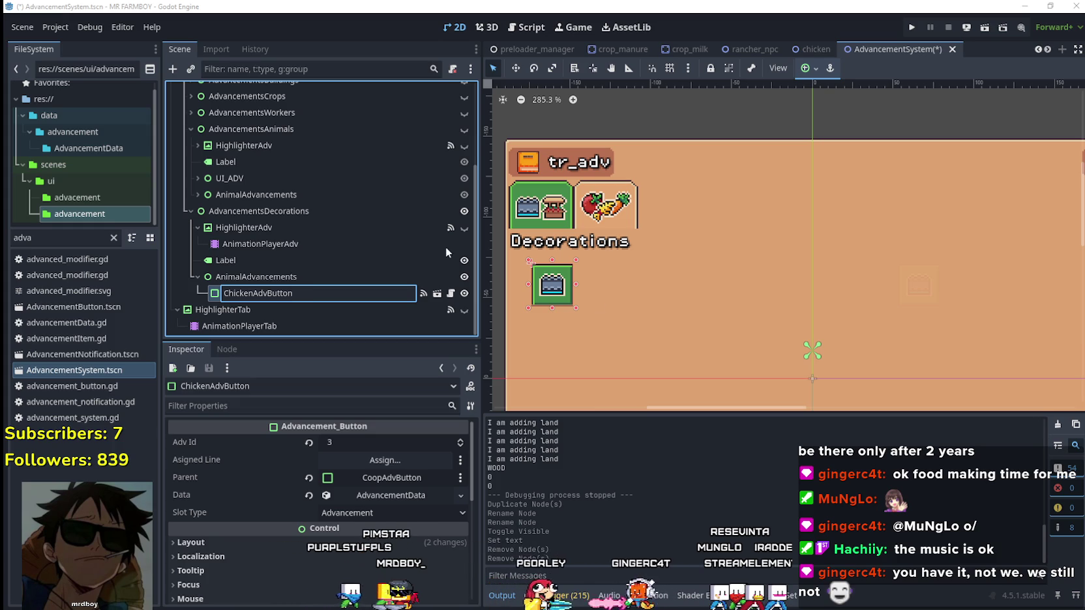
key("Return")
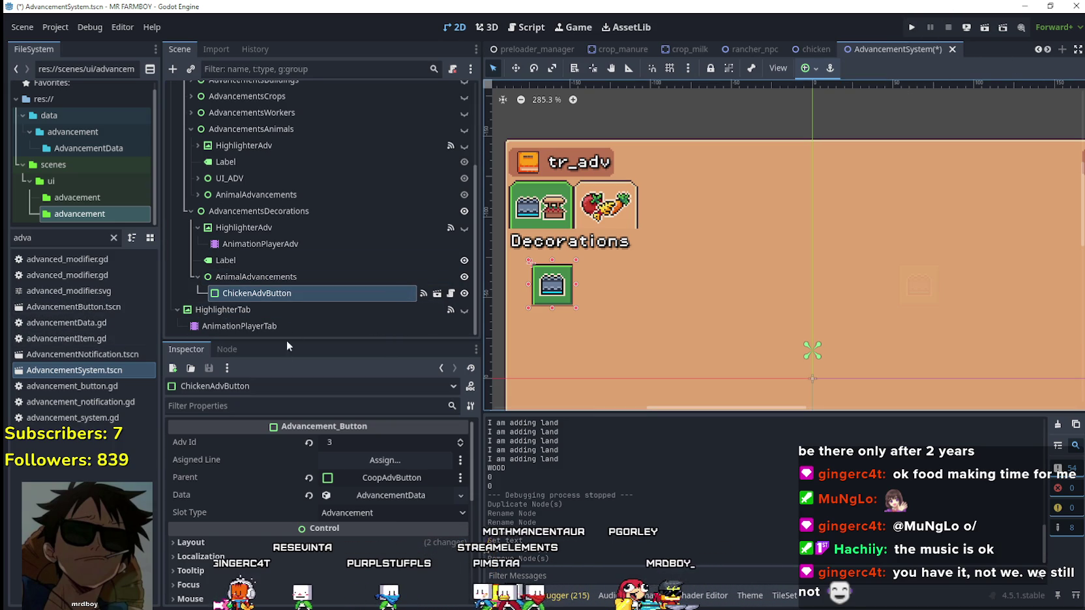
Step: Raise Adv Id to 4, clear the Parent, and make the Data resource unique
left_click(461, 441)
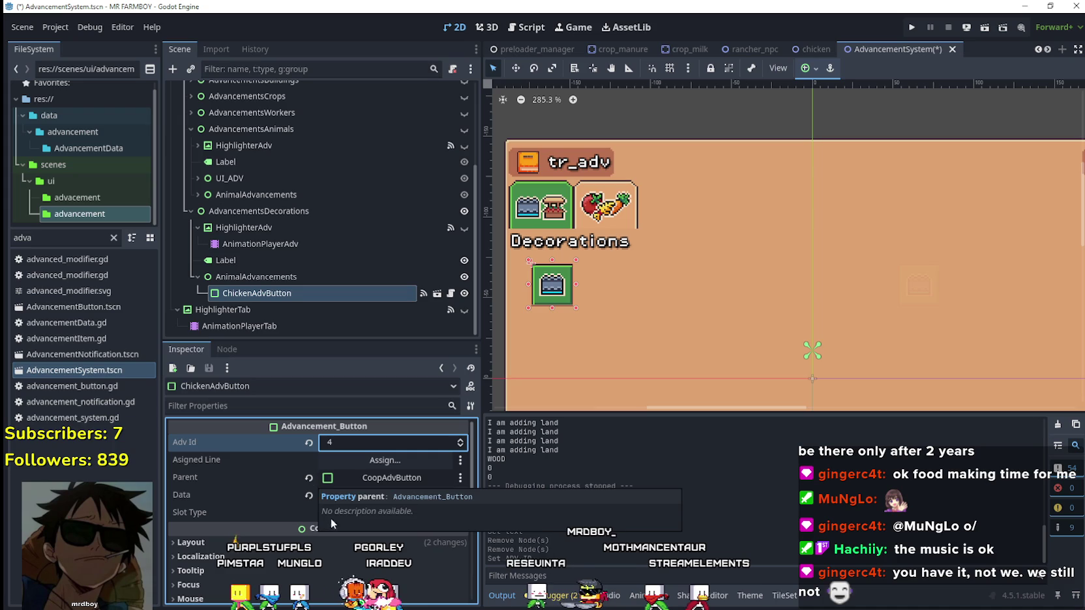
left_click(309, 479)
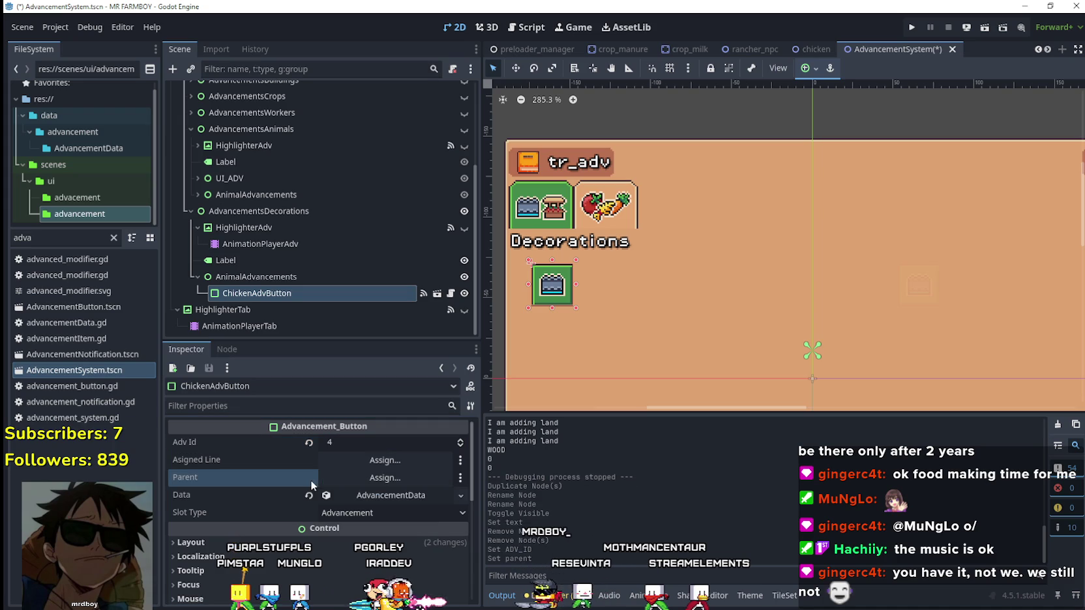
left_click(373, 495)
right_click(375, 496)
left_click(412, 533)
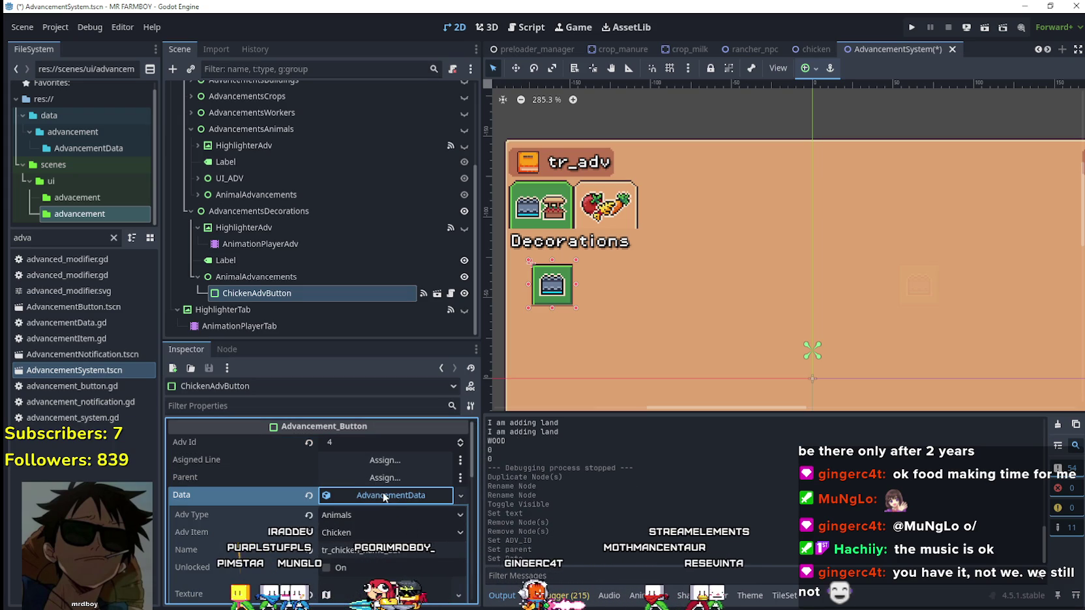
Step: Set Adv Type to Decorations and Adv Item to Small Tree 1 Decoration
scroll(383, 498, "down", 1)
left_click(366, 472)
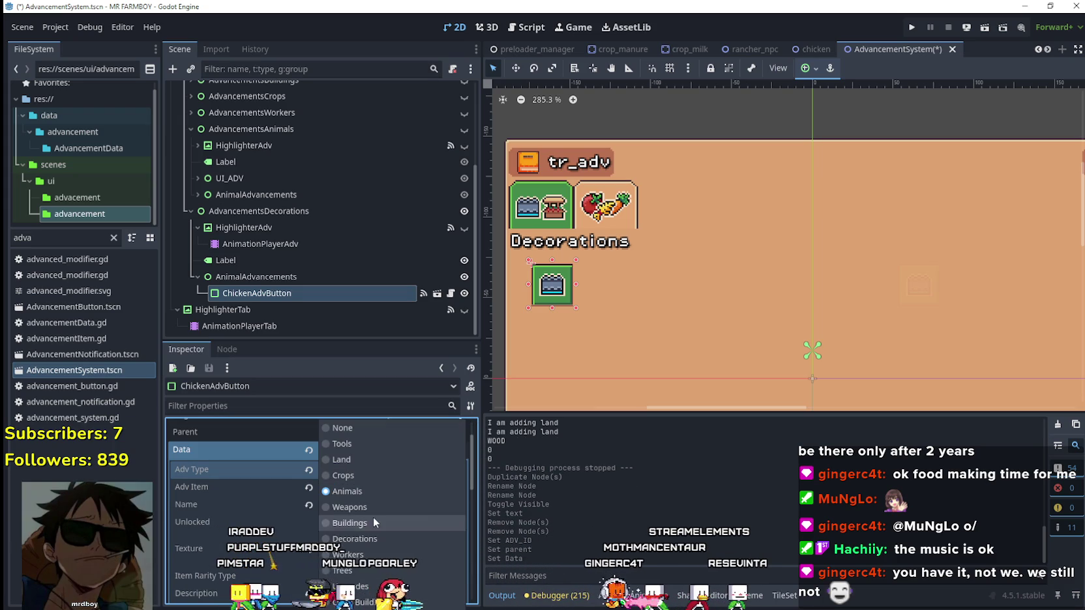
left_click(375, 539)
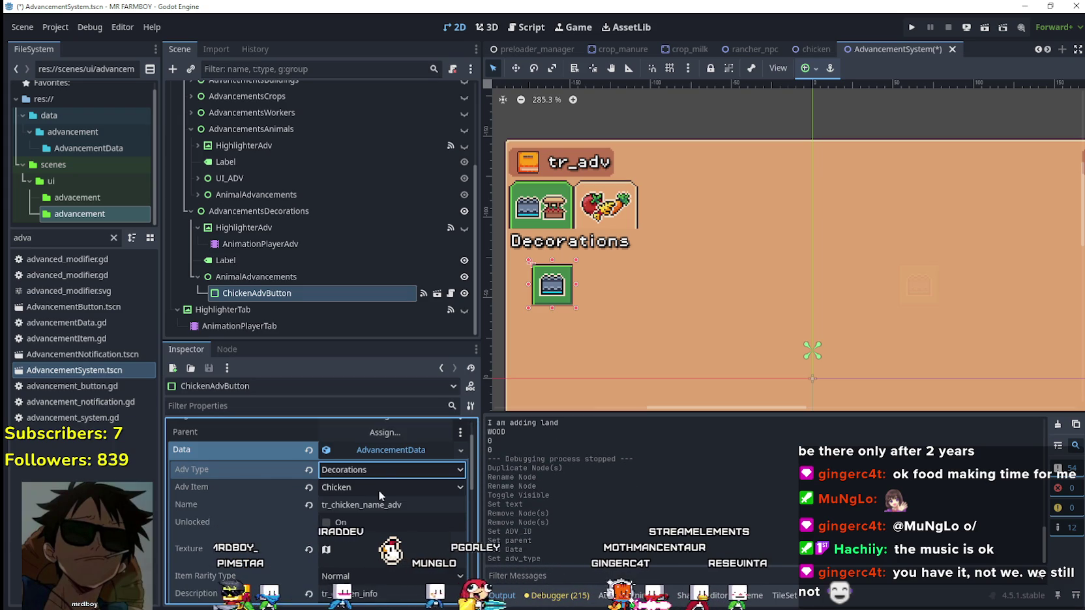
scroll(443, 483, "down", 1)
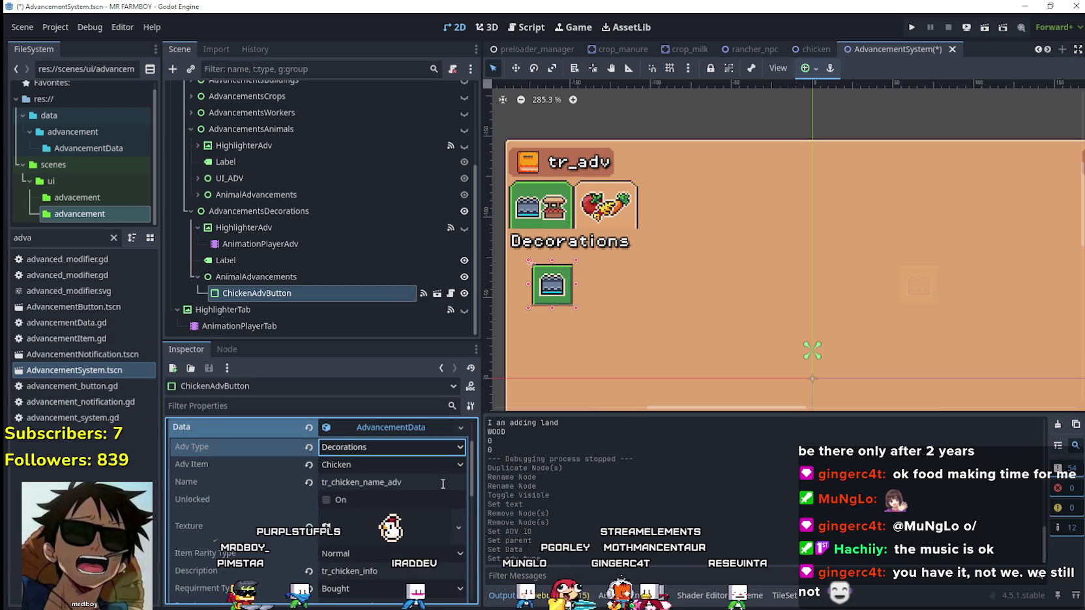
left_click_drag(358, 342, 358, 293)
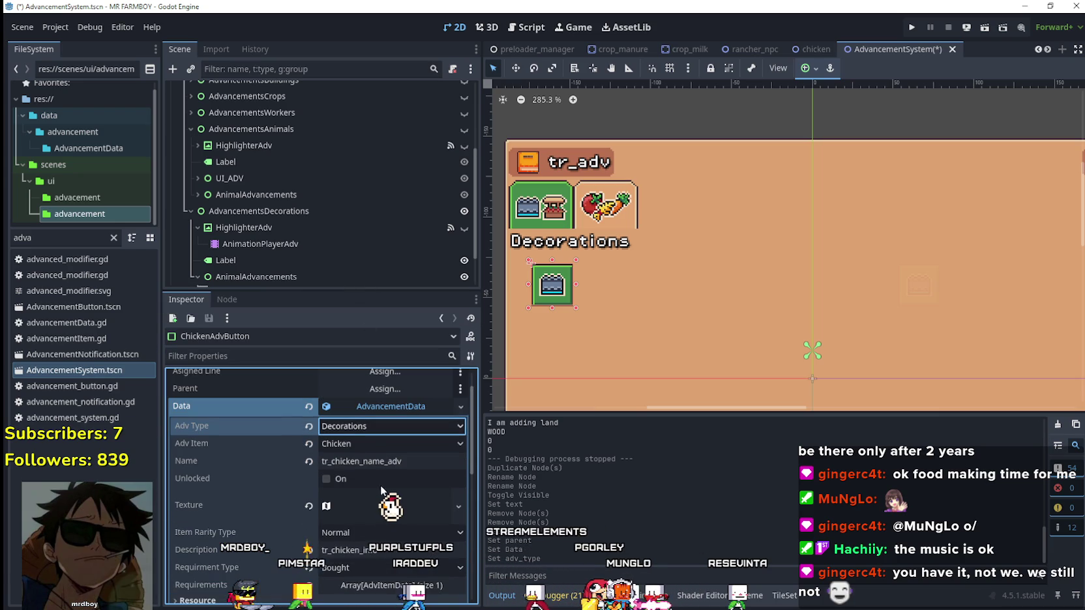
left_click(369, 443)
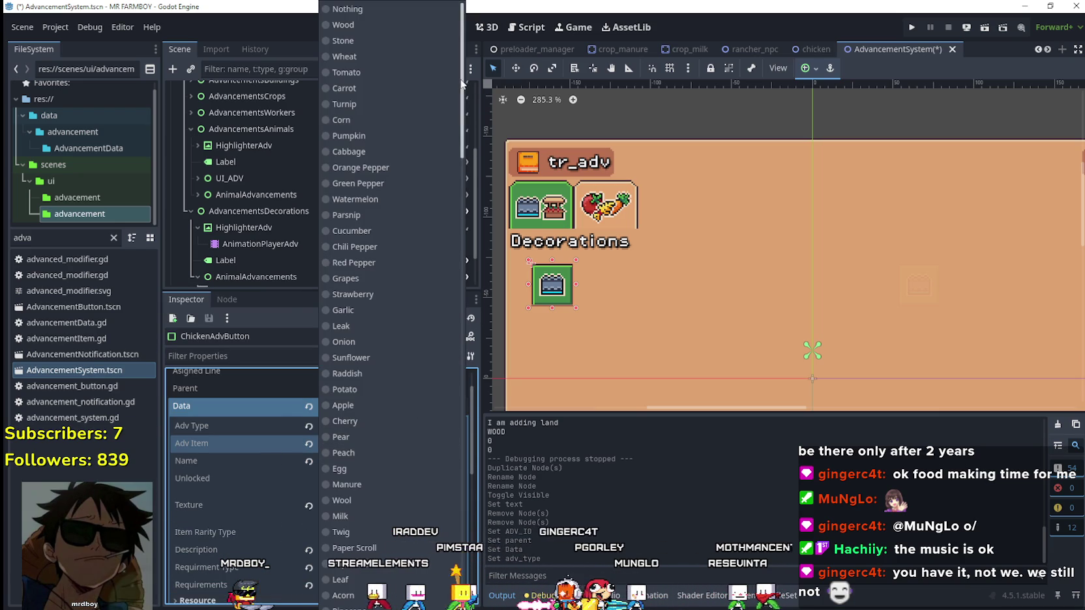
scroll(493, 407, "down", 10)
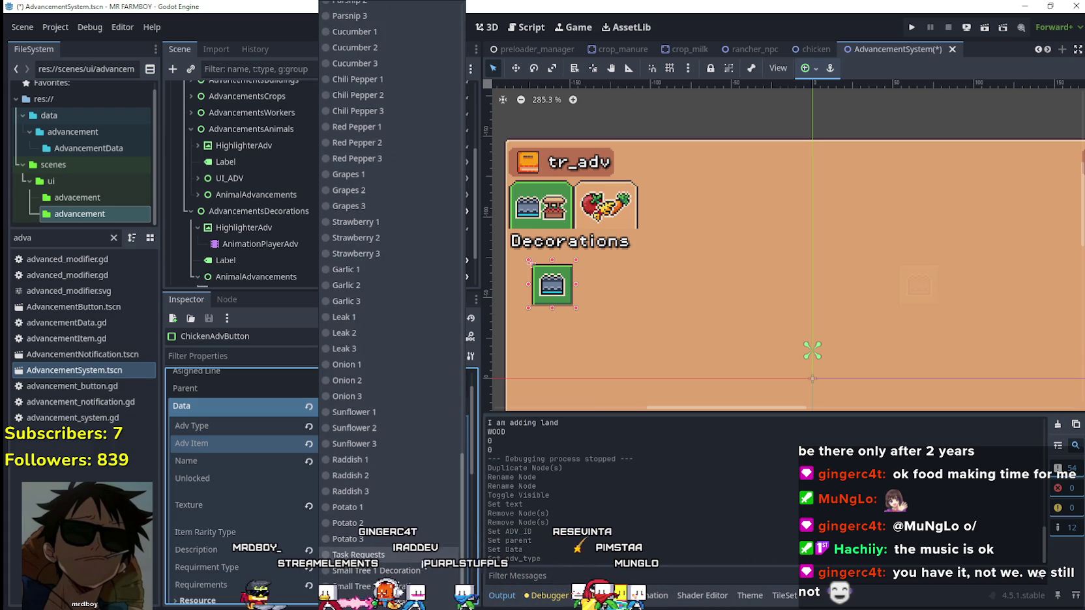
left_click(418, 571)
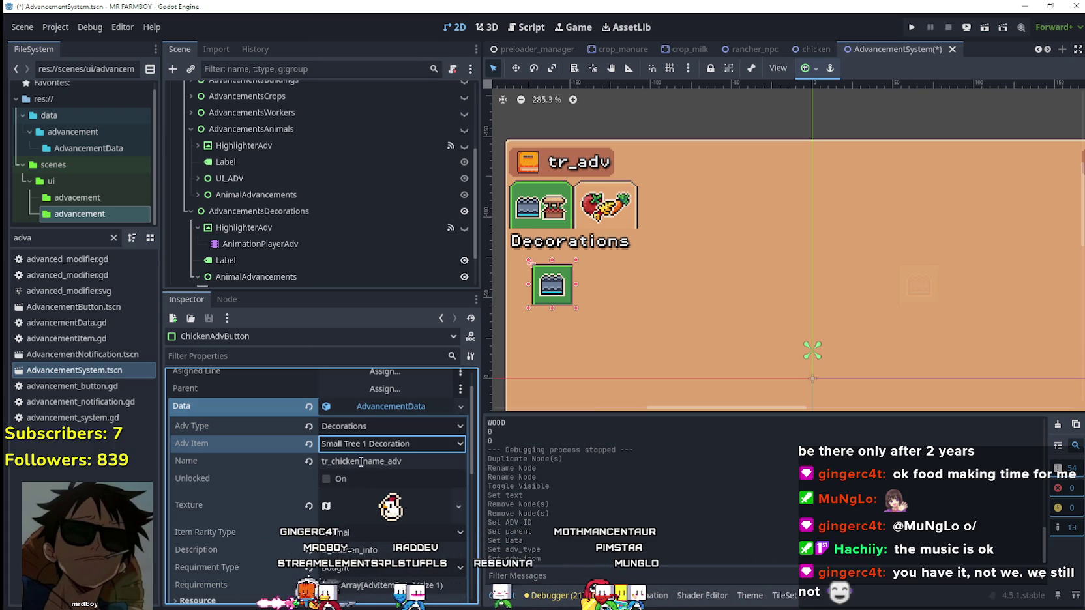
Step: Change the name key from chicken to tr_small_tree_name_adv
left_click_drag(360, 461, 419, 463)
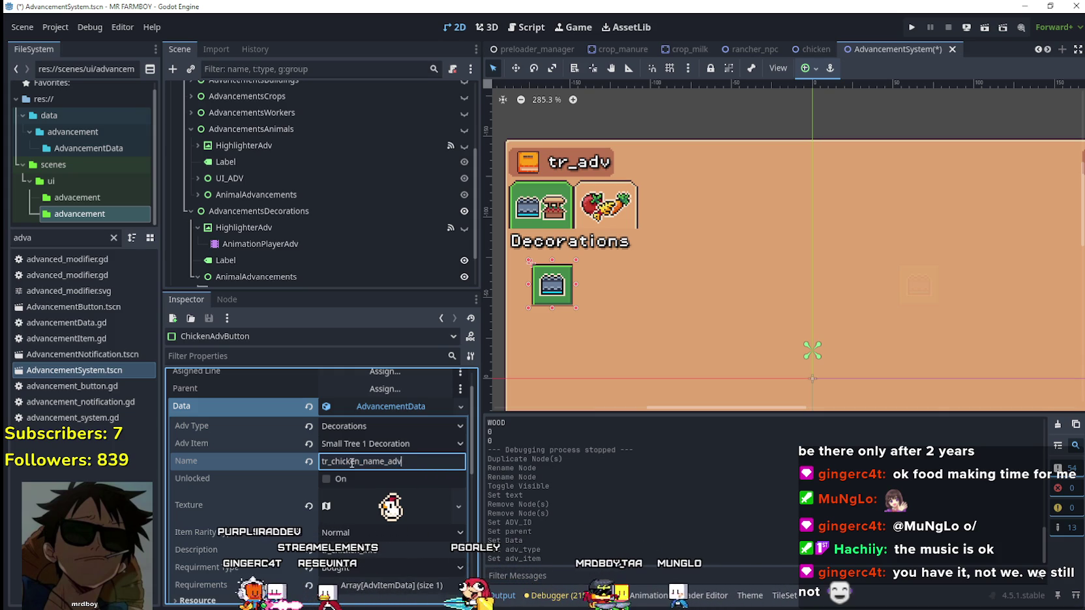
left_click_drag(339, 464, 330, 464)
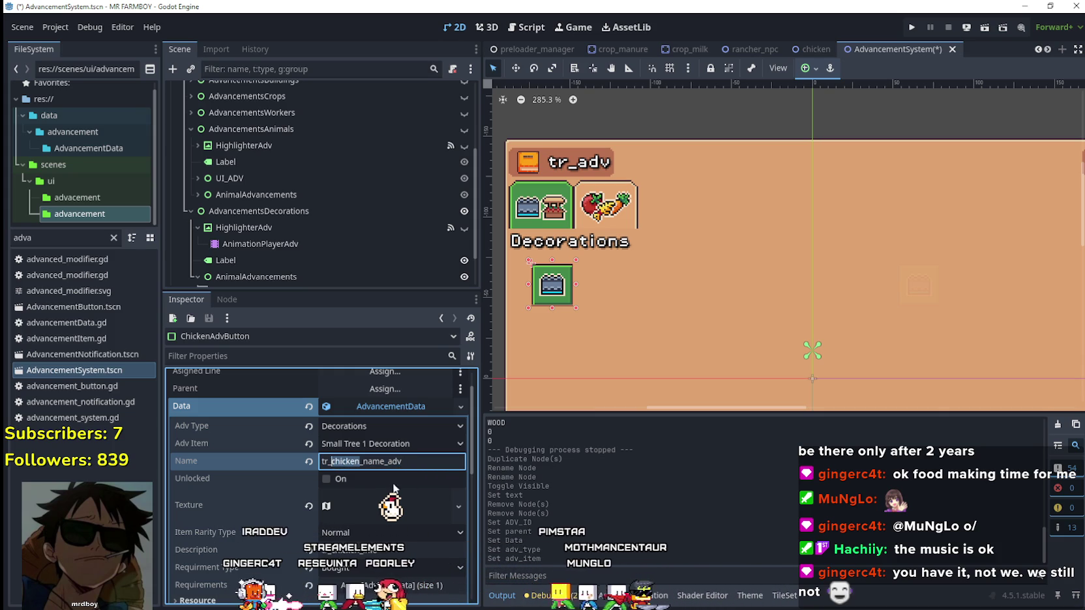
type("small_tree")
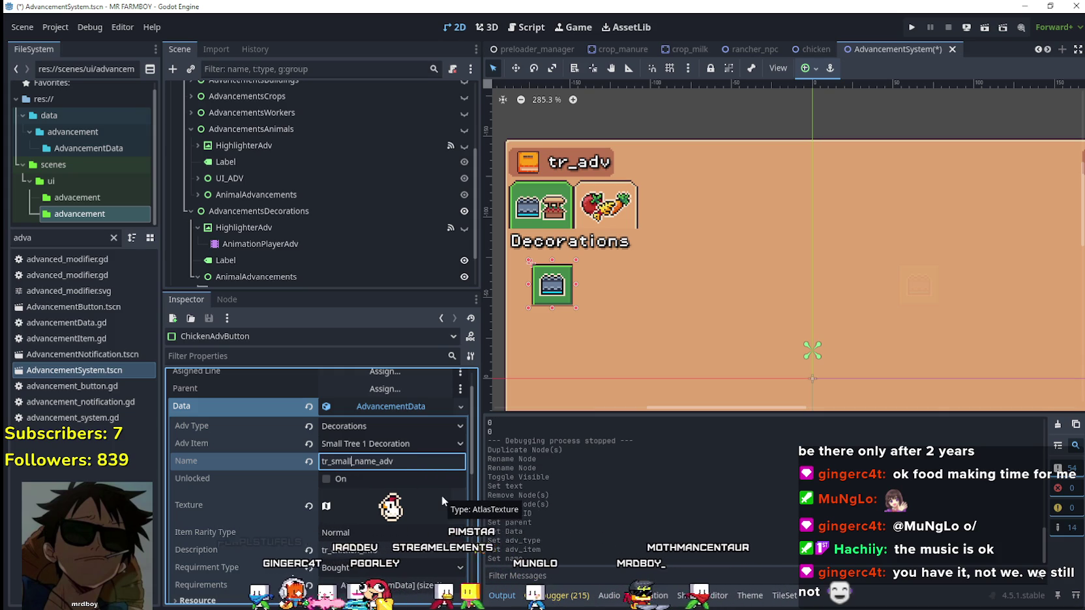
scroll(360, 486, "down", 3)
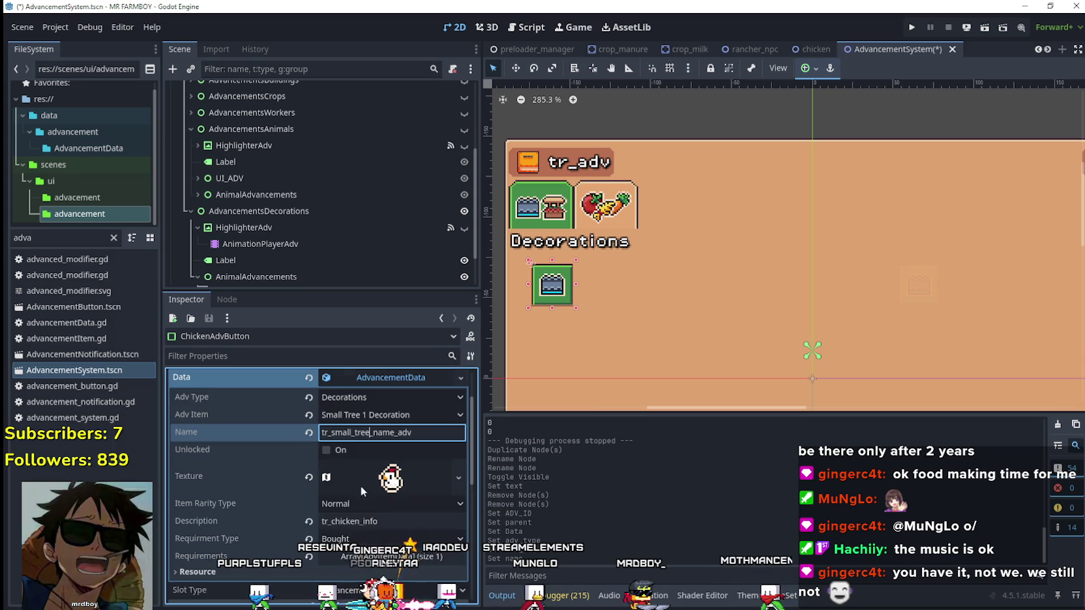
left_click(389, 464)
Step: Clear the chicken icon texture and create a new AtlasTexture in its place
right_click(388, 431)
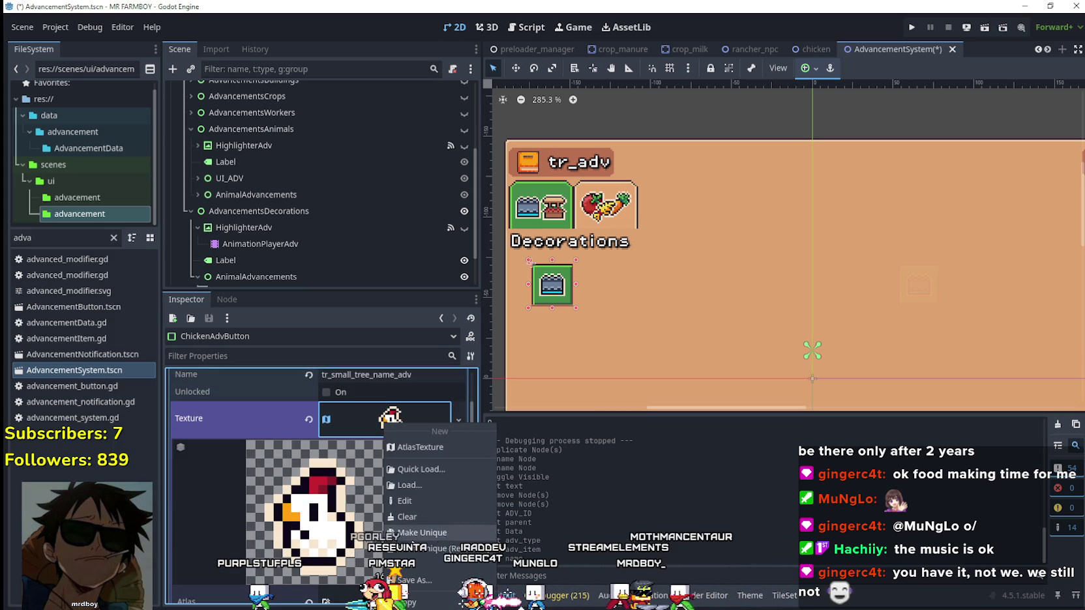
left_click(357, 411)
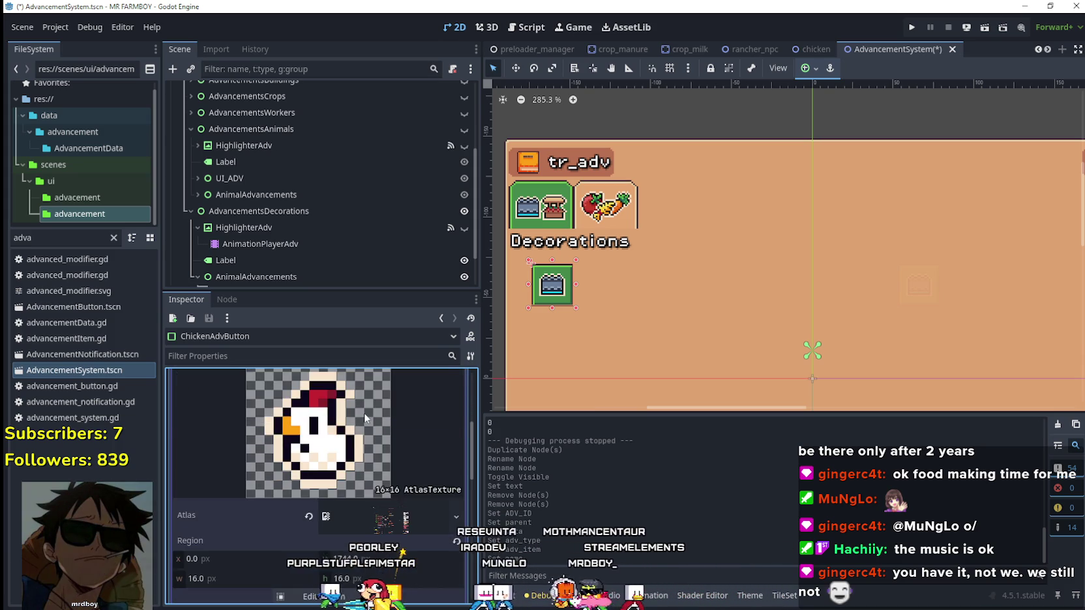
left_click(308, 418)
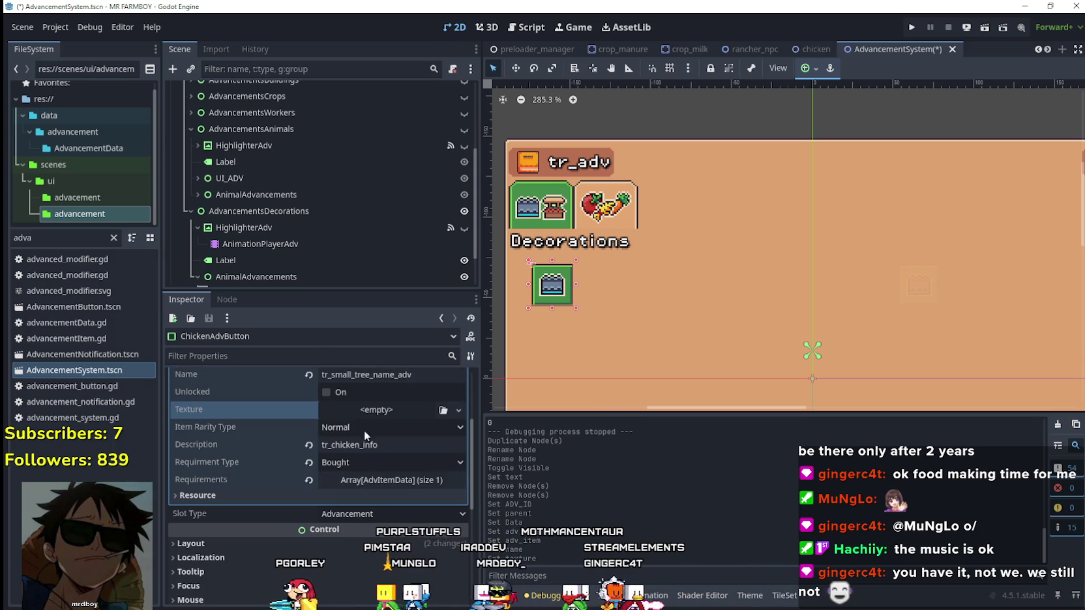
left_click(361, 410)
left_click(431, 444)
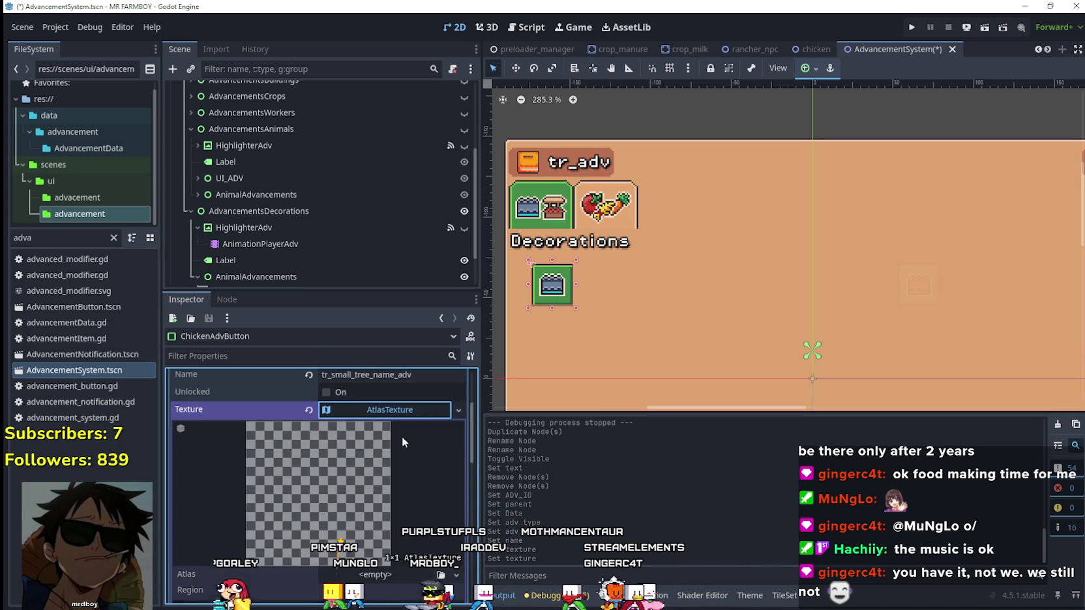
Step: Quick-load terrainSet.png as the atlas image and open the Region Editor
left_click(374, 417)
left_click(366, 515)
left_click(368, 499)
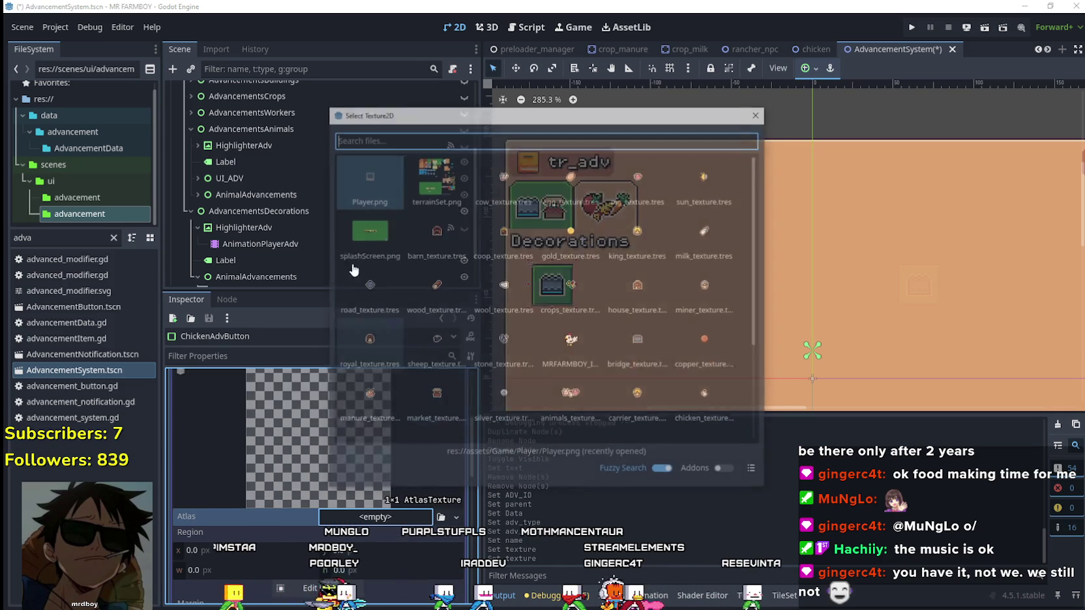
key("Return")
left_click(309, 529)
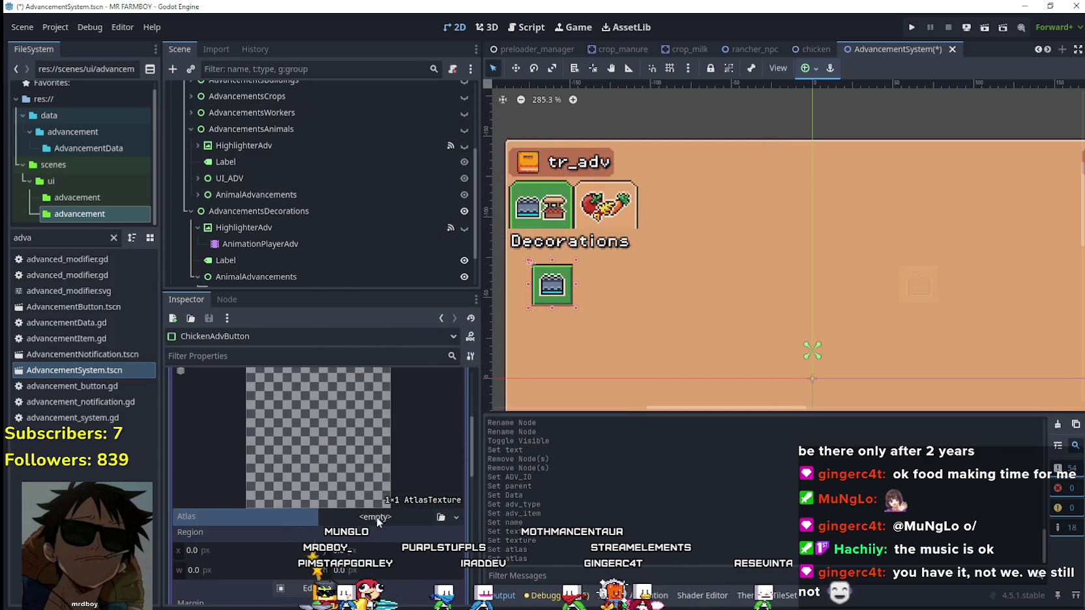
left_click(456, 521)
left_click(391, 506)
left_click(446, 175)
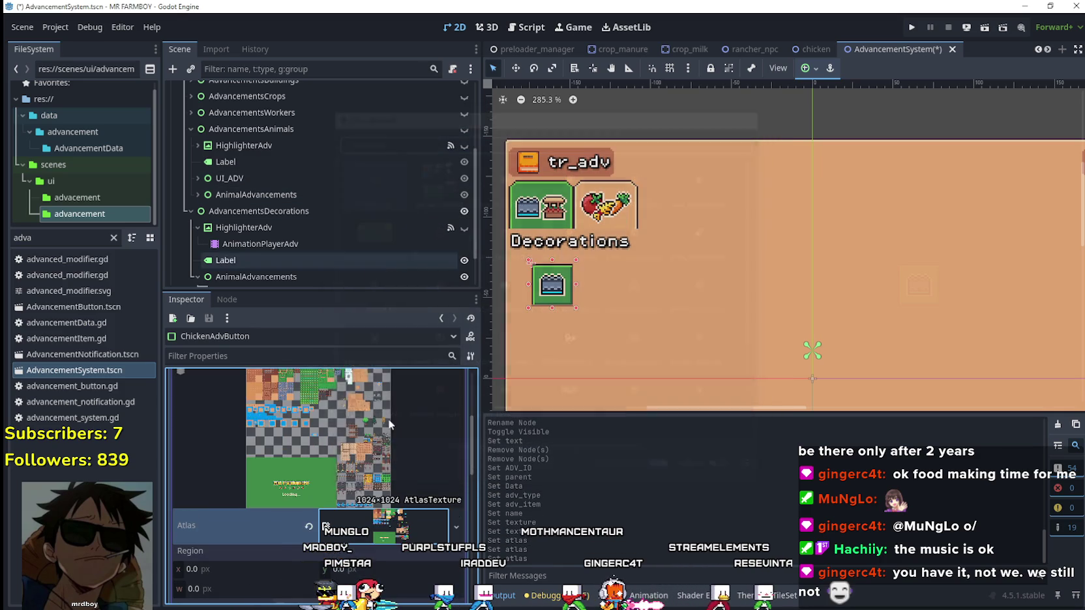
left_click(339, 419)
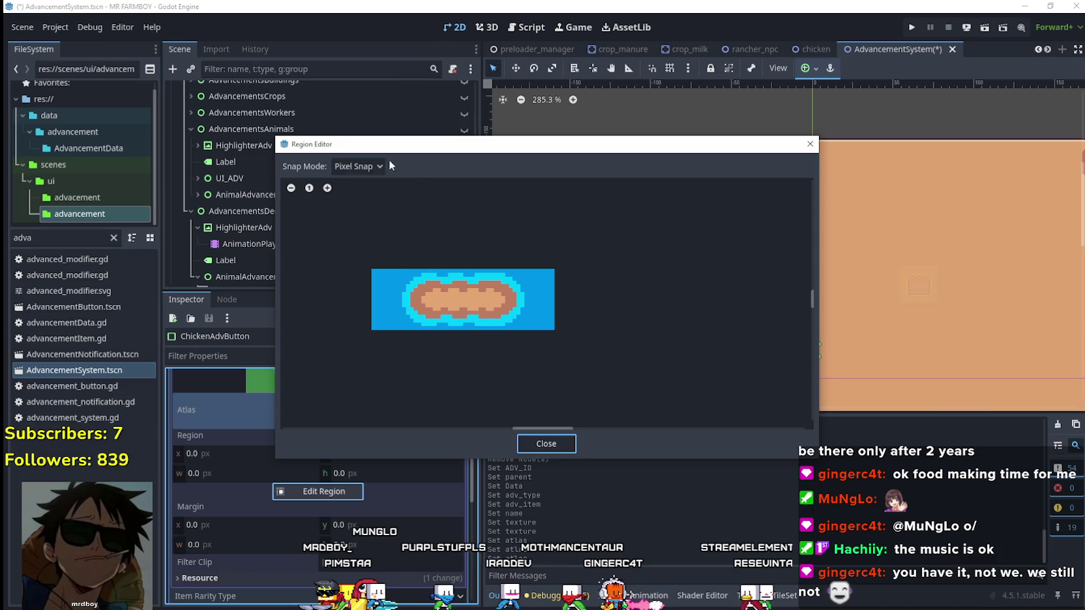
Step: With Grid Snap on, box a 32×40 region around the round green tree at x 832
left_click(375, 167)
left_click(363, 215)
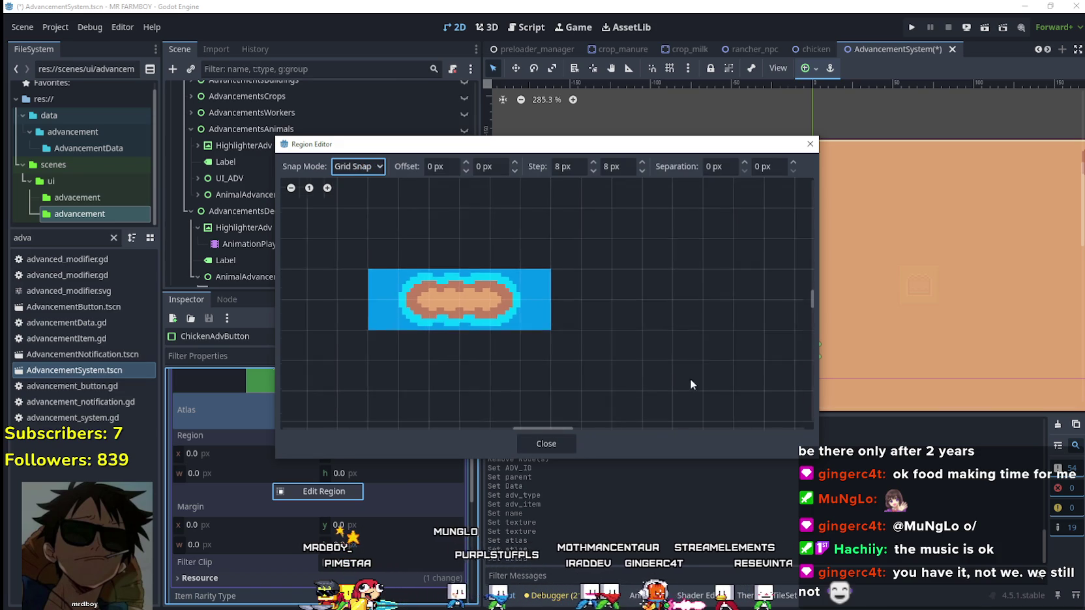
scroll(689, 378, "down", 5)
scroll(464, 186, "right", 10)
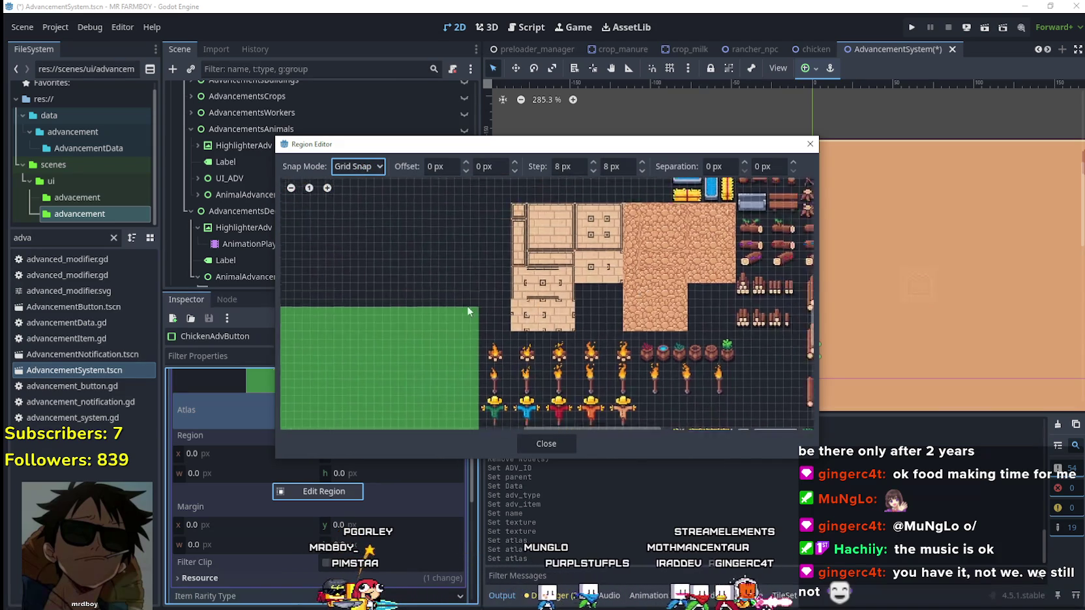
scroll(352, 310, "up", 5)
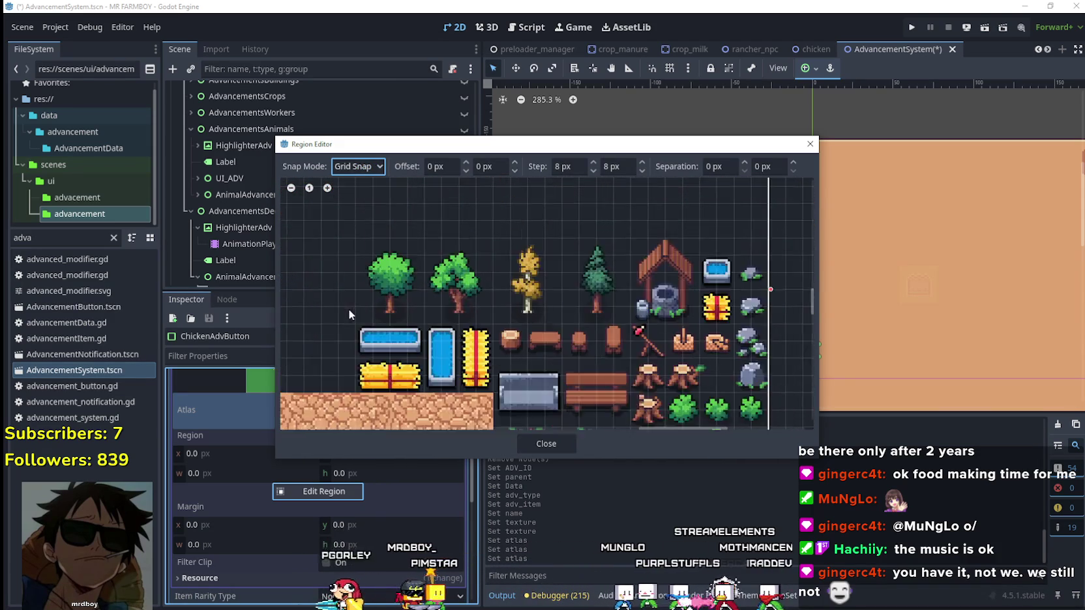
left_click_drag(369, 321, 363, 369)
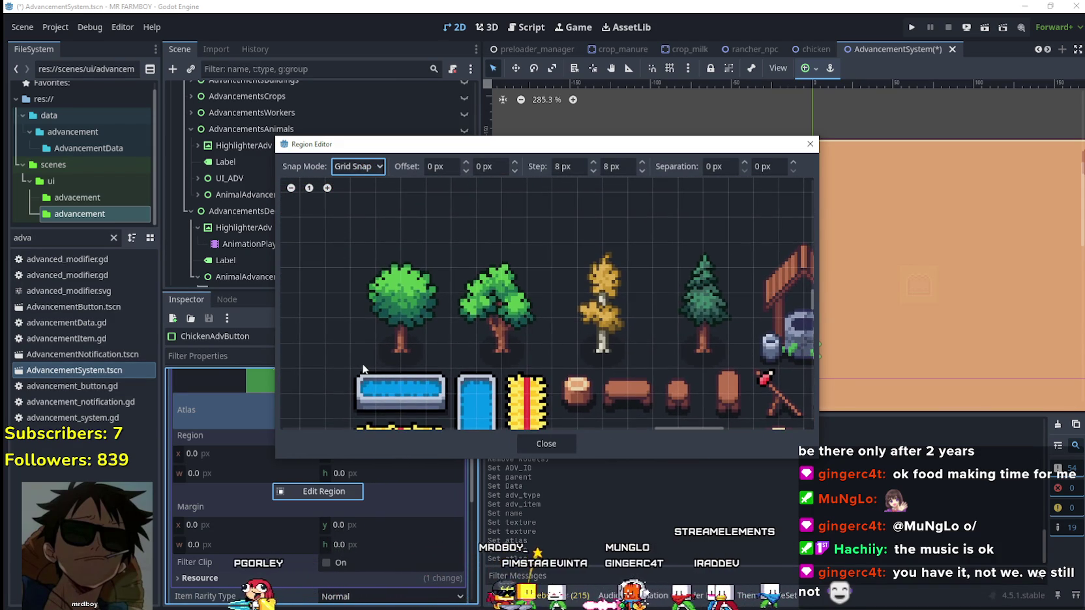
left_click_drag(449, 247, 451, 245)
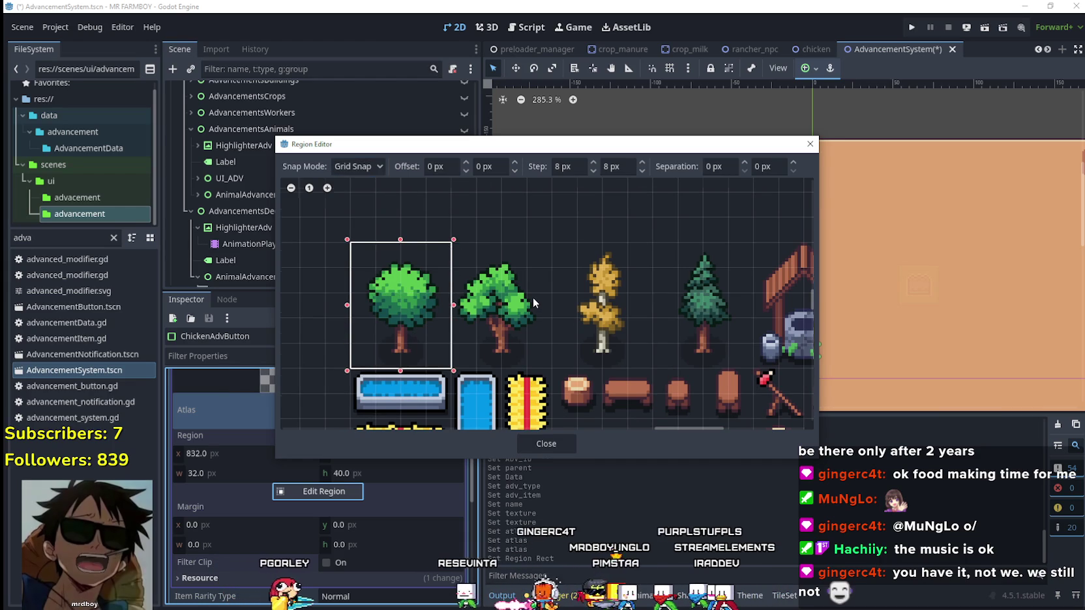
scroll(532, 298, "down", 1)
Step: Close the region editor, collapse the atlas texture details, and keep rarity at Normal
left_click(547, 444)
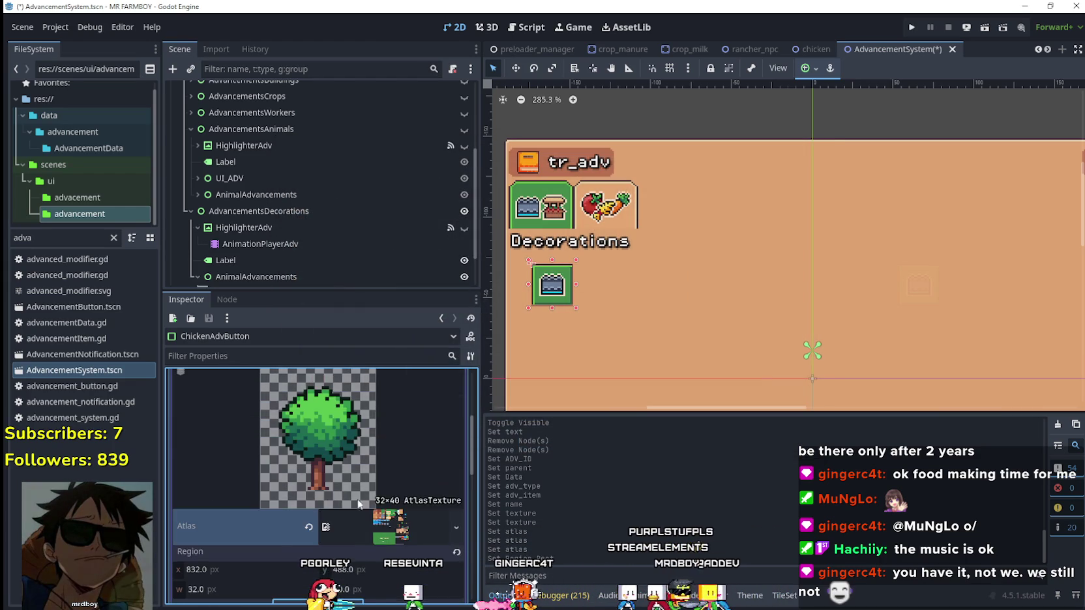
scroll(393, 503, "up", 3)
left_click(395, 479)
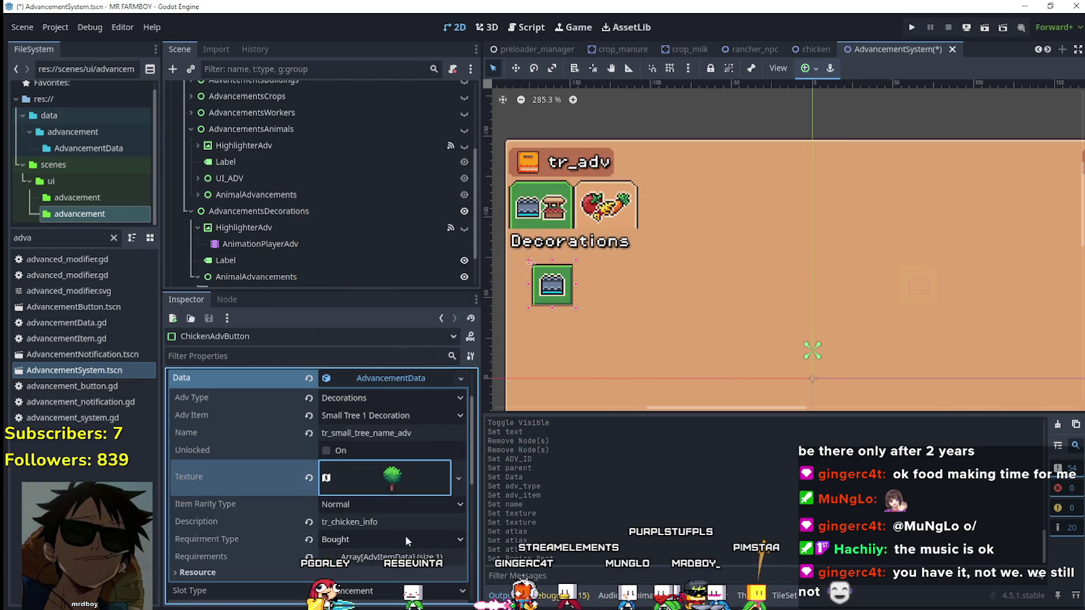
scroll(397, 524, "down", 1)
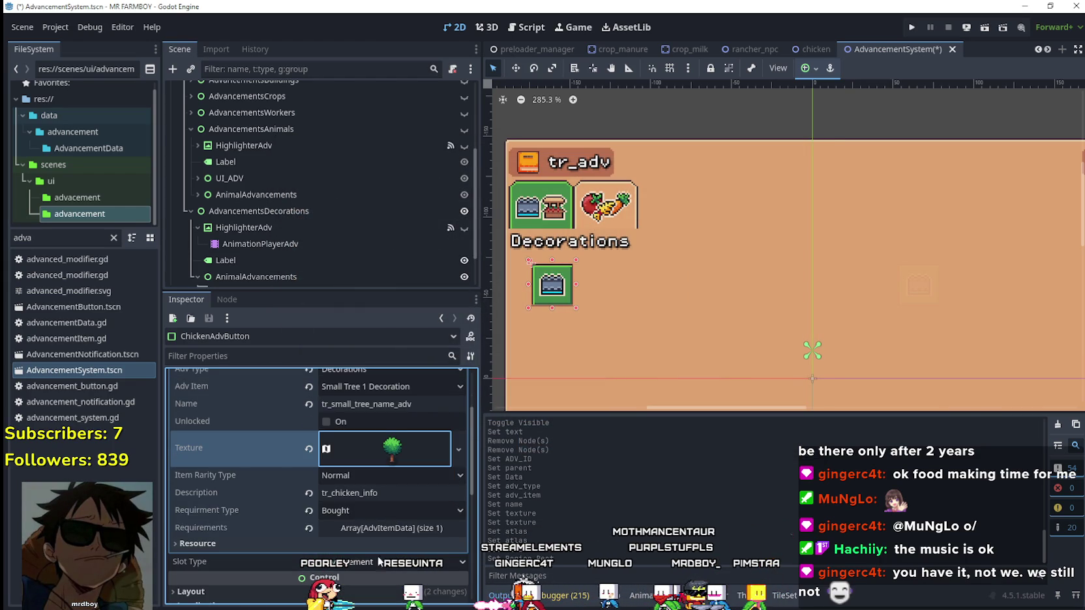
left_click(367, 474)
left_click(367, 474)
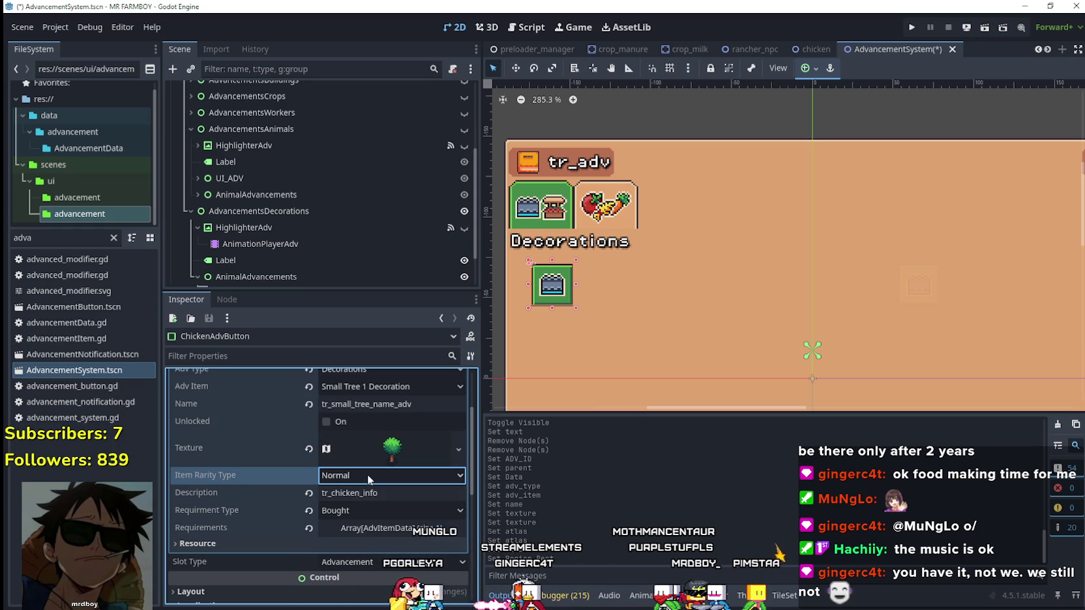
Step: Change the description key from tr_chicken_info to tr_decoration_info
double_click(419, 488)
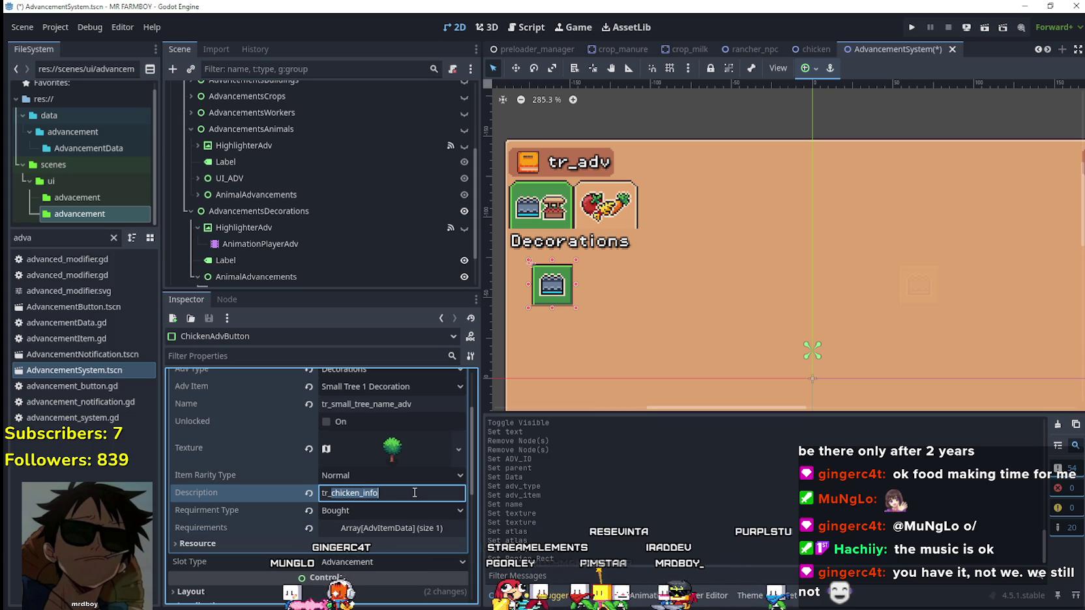
type("decoration_info")
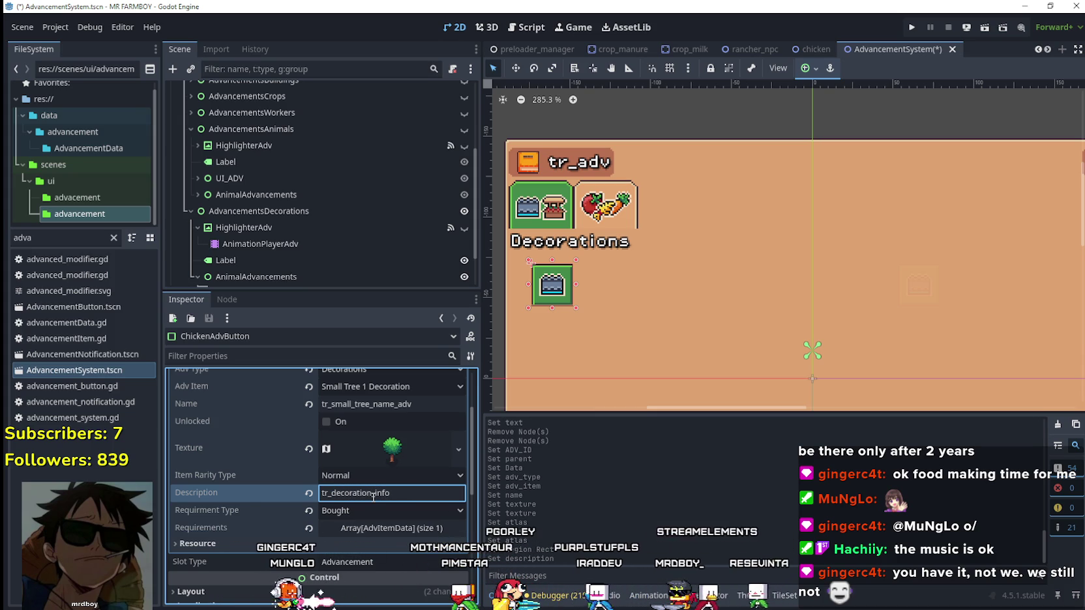
scroll(374, 495, "down", 1)
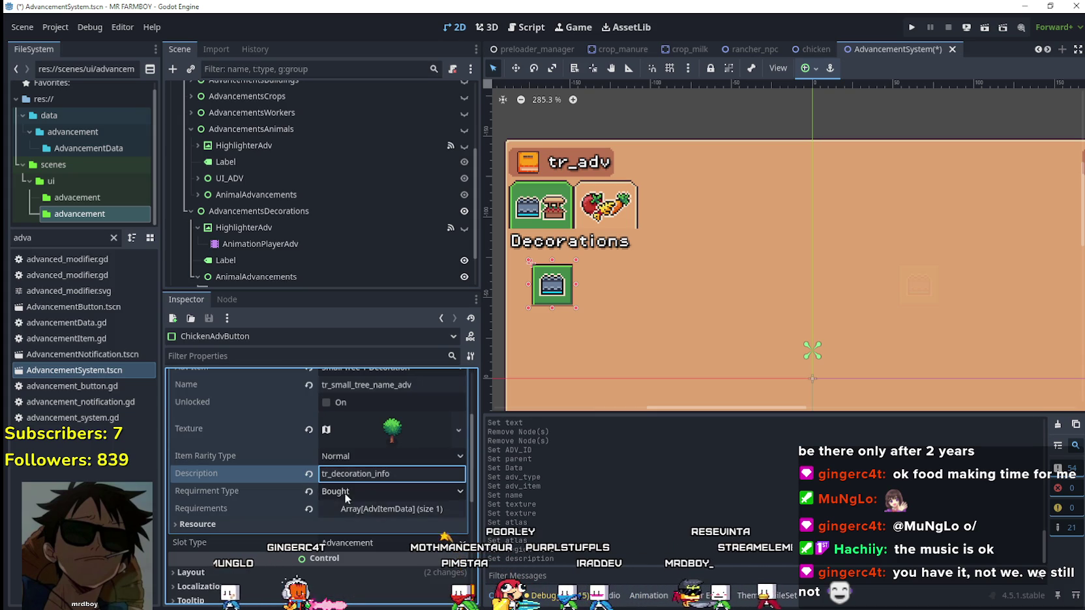
left_click(344, 493)
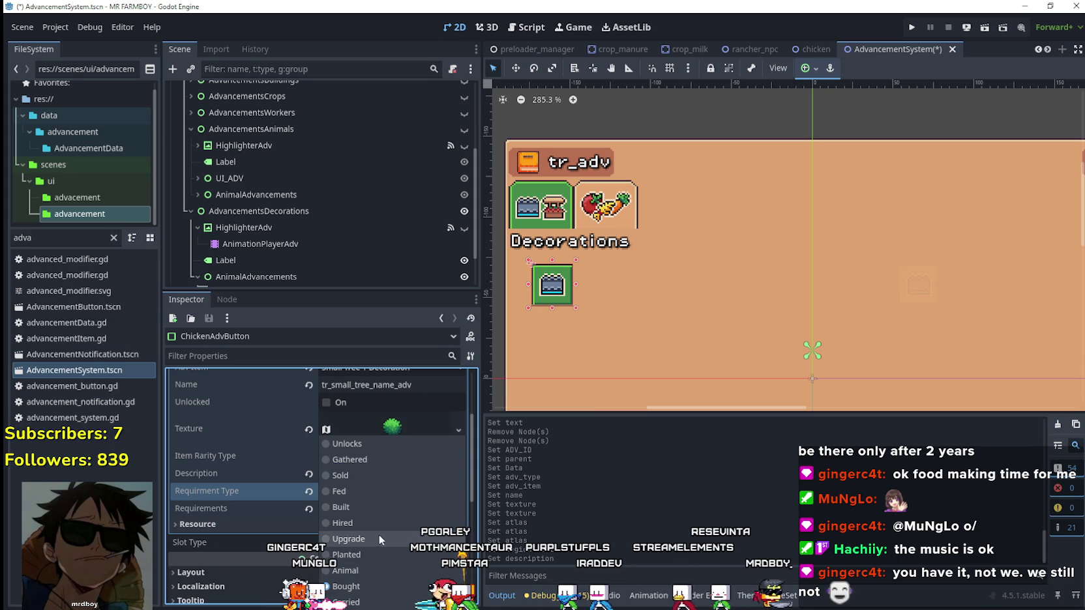
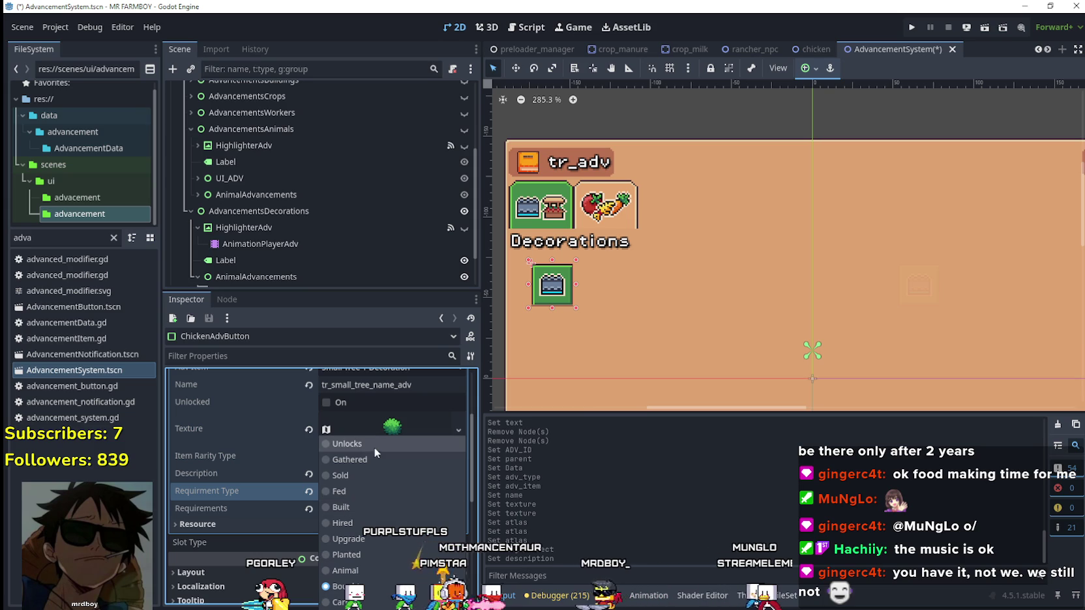
Step: Switch the requirement type to Unlocks and expand the Requirements entry (Bought, Chicken, amount 1)
left_click(375, 448)
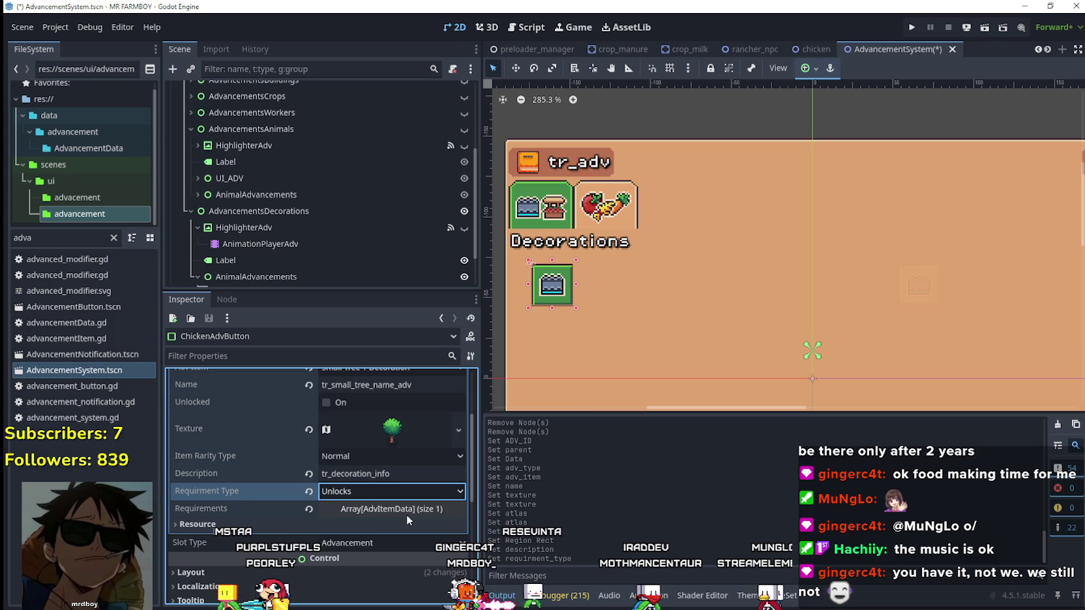
left_click(406, 515)
left_click(377, 495)
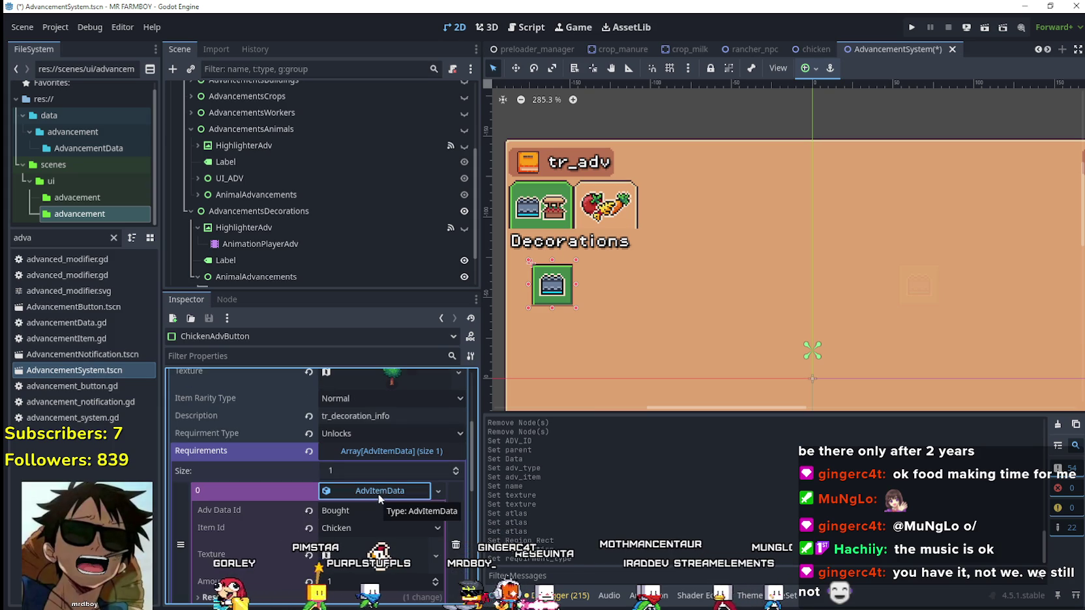
scroll(378, 482, "down", 1)
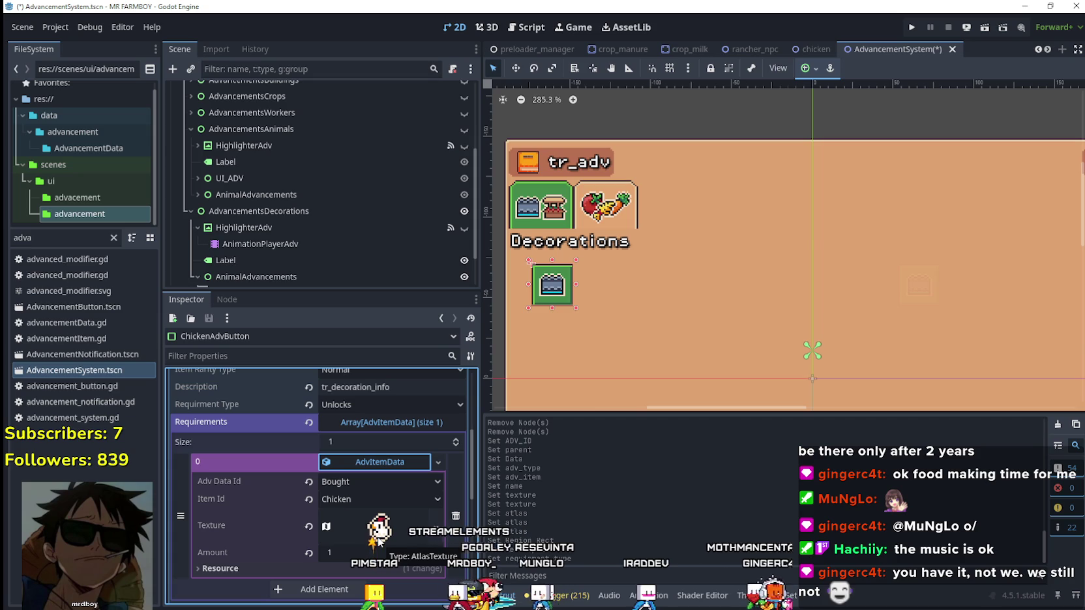
scroll(386, 515, "up", 4)
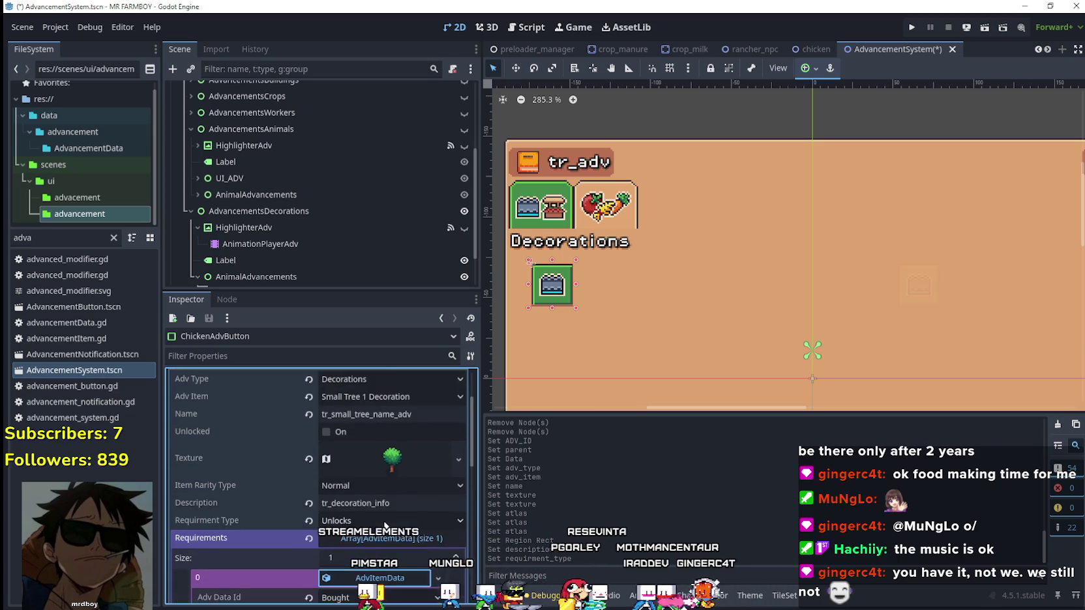
scroll(384, 524, "down", 4)
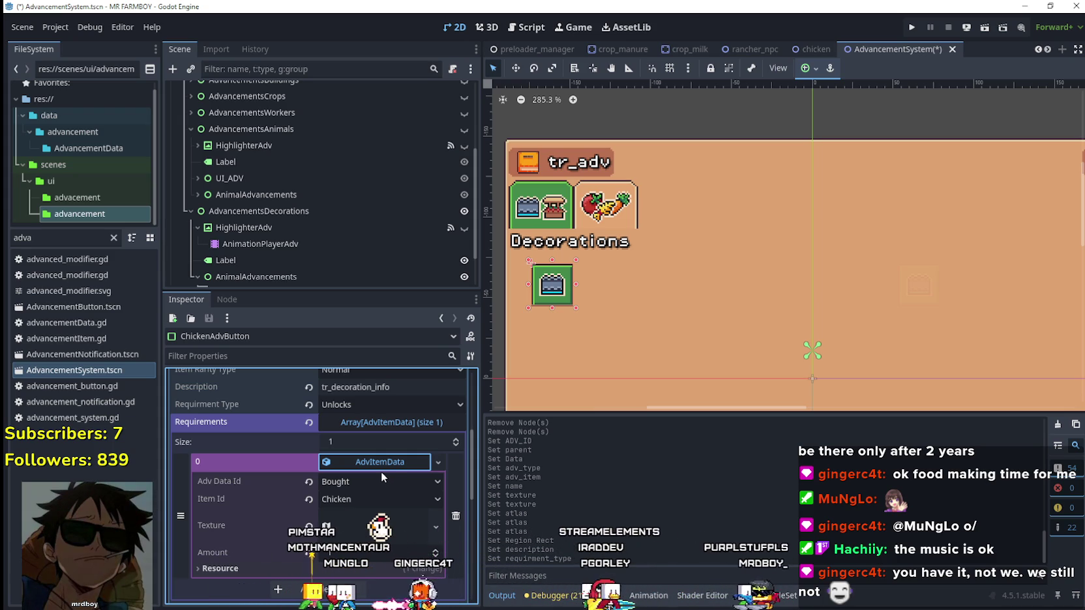
Step: Set requirement type and data kind to Gathered, with Small Tree 1 Decoration as Item Id
right_click(378, 464)
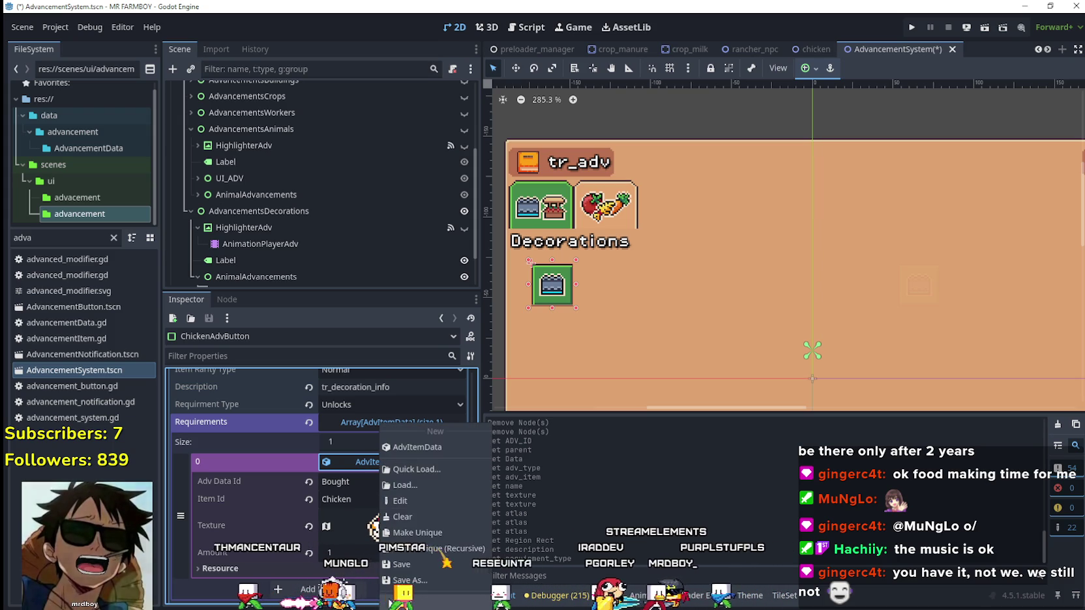
left_click(417, 532)
left_click(365, 481)
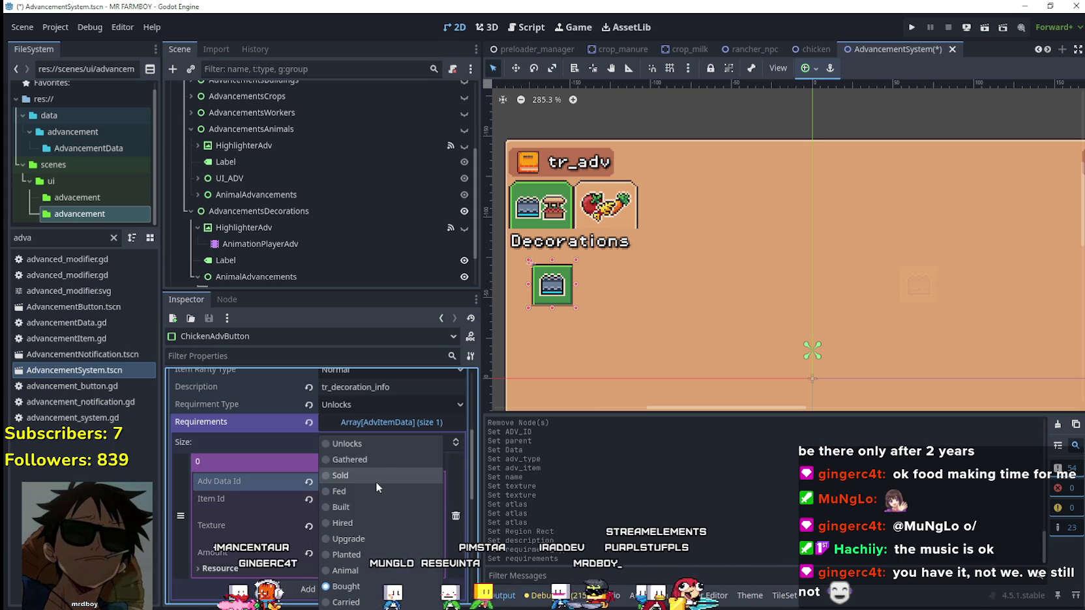
left_click(369, 459)
left_click(370, 404)
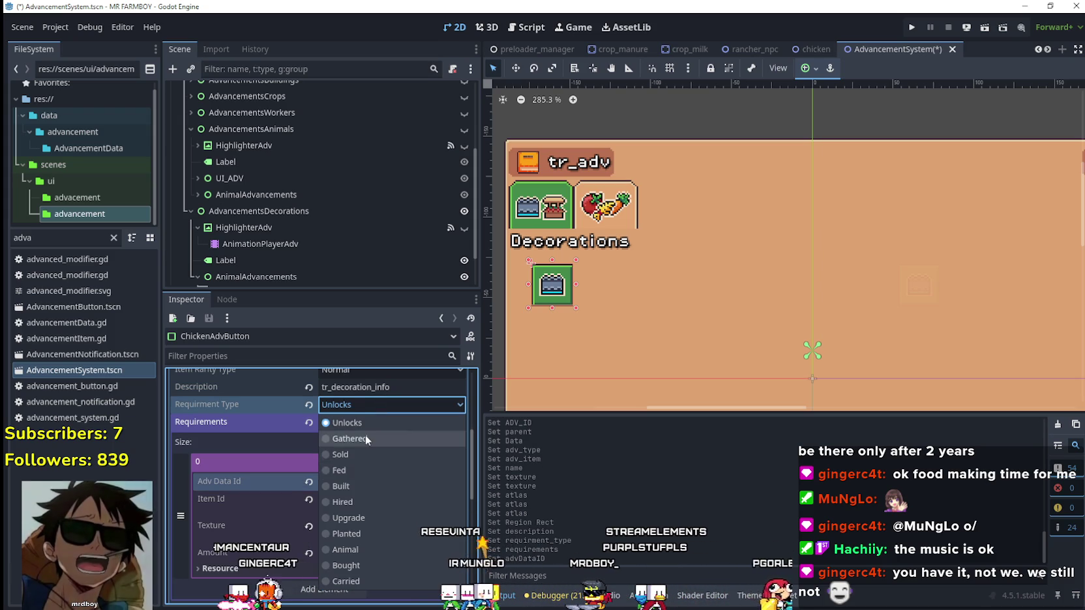
left_click(365, 439)
left_click(374, 483)
left_click(273, 482)
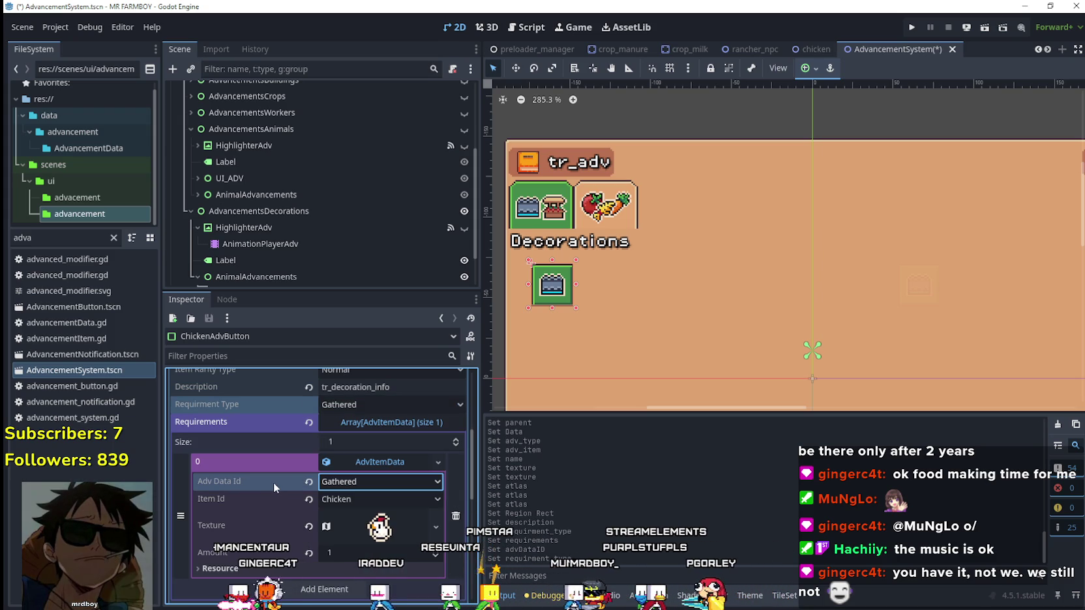
left_click(356, 498)
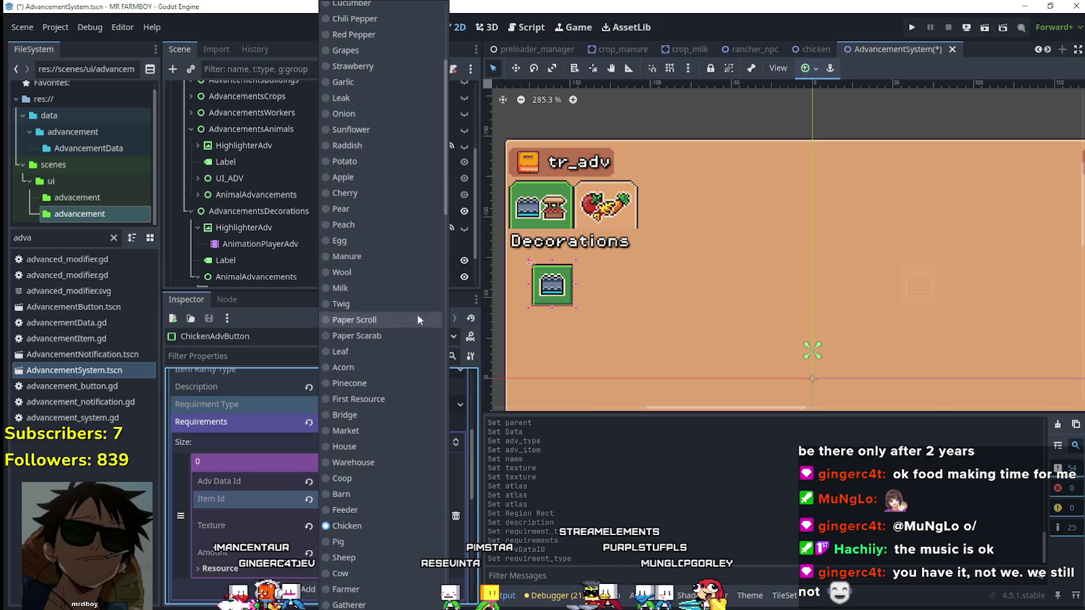
left_click_drag(451, 189, 445, 573)
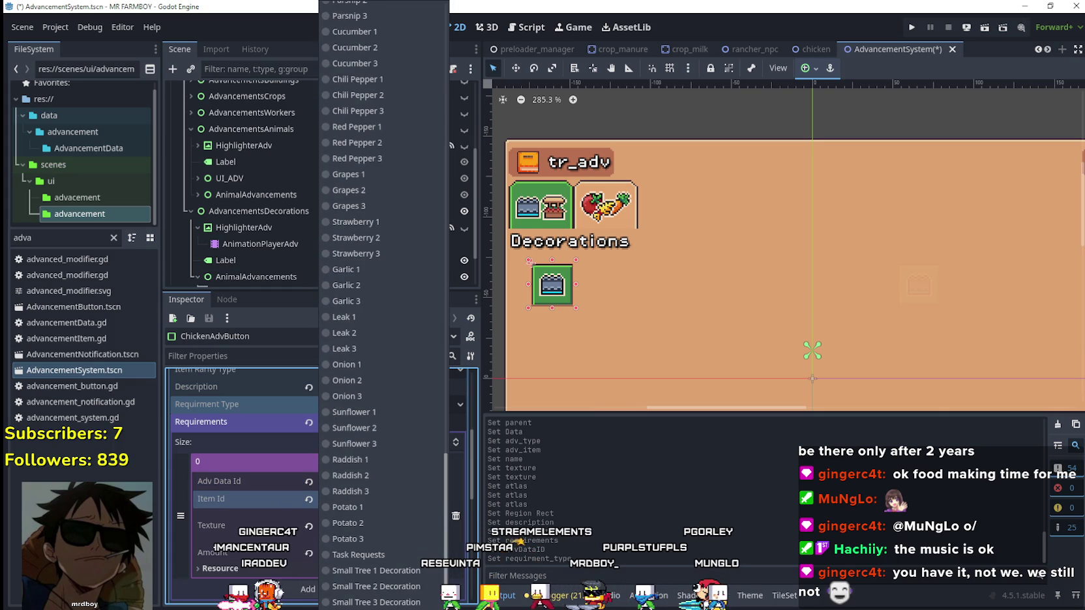
left_click(415, 570)
Step: Leave the requirement's texture empty and save AdvancementSystem.tscn
scroll(352, 496, "down", 2)
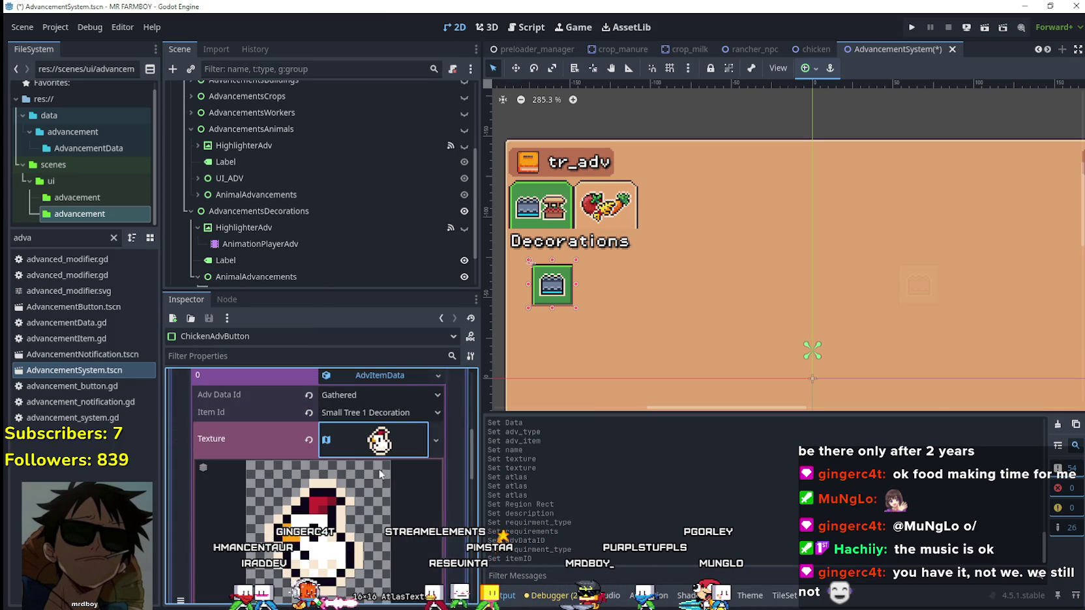
left_click(365, 430)
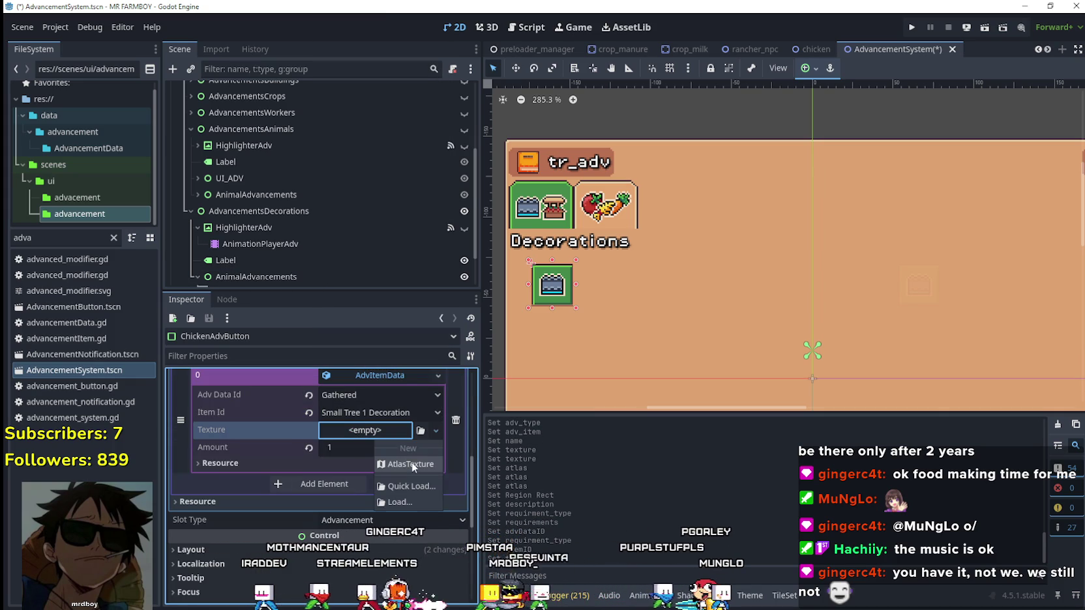
left_click(341, 456)
left_click(353, 508)
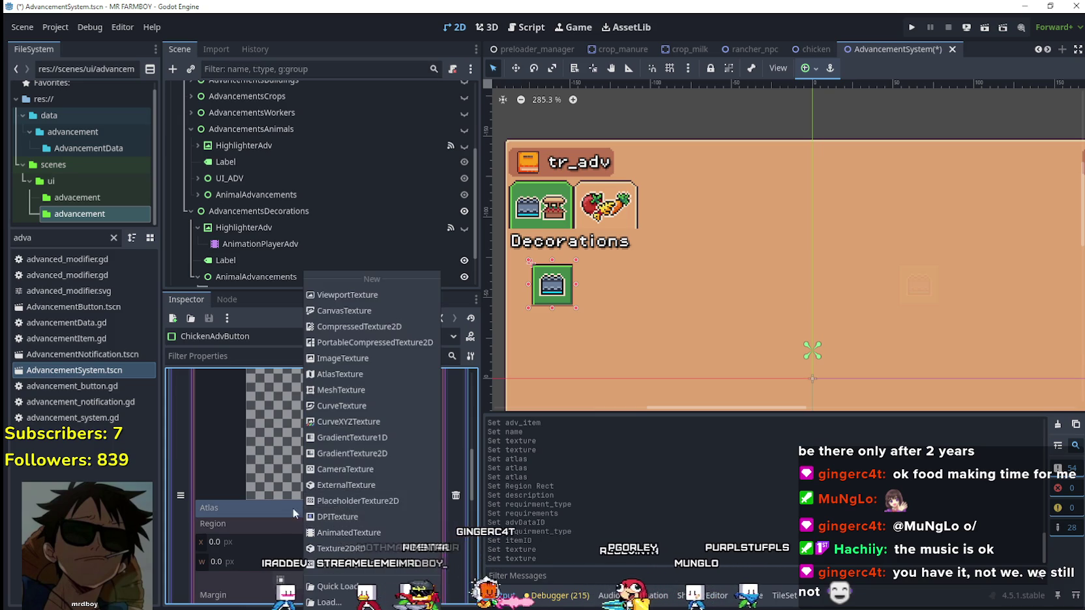
key("Escape")
scroll(356, 494, "up", 2)
left_click(366, 431)
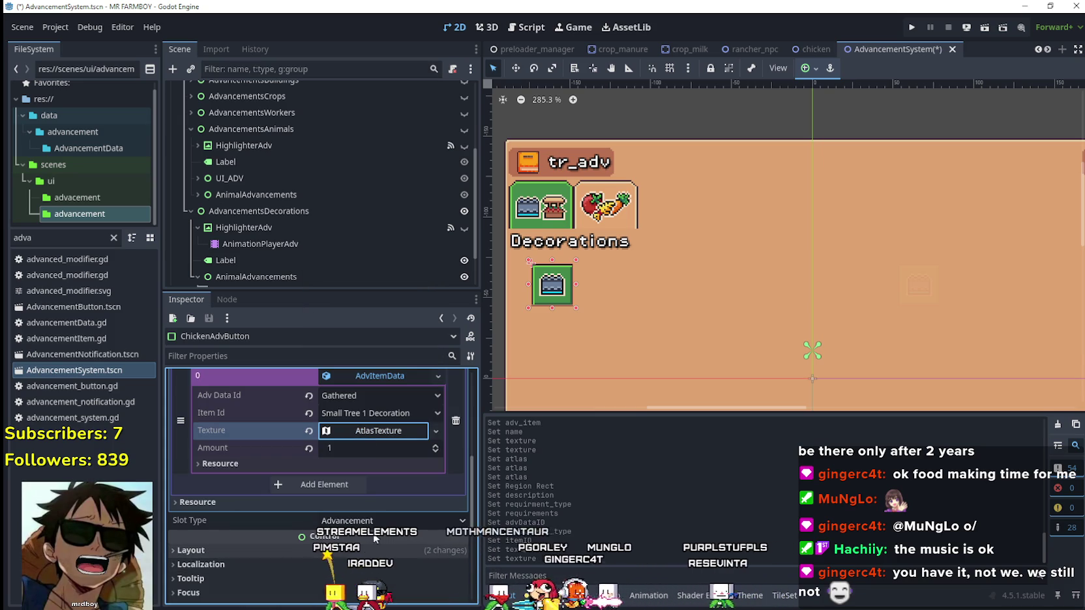
key("ctrl+z")
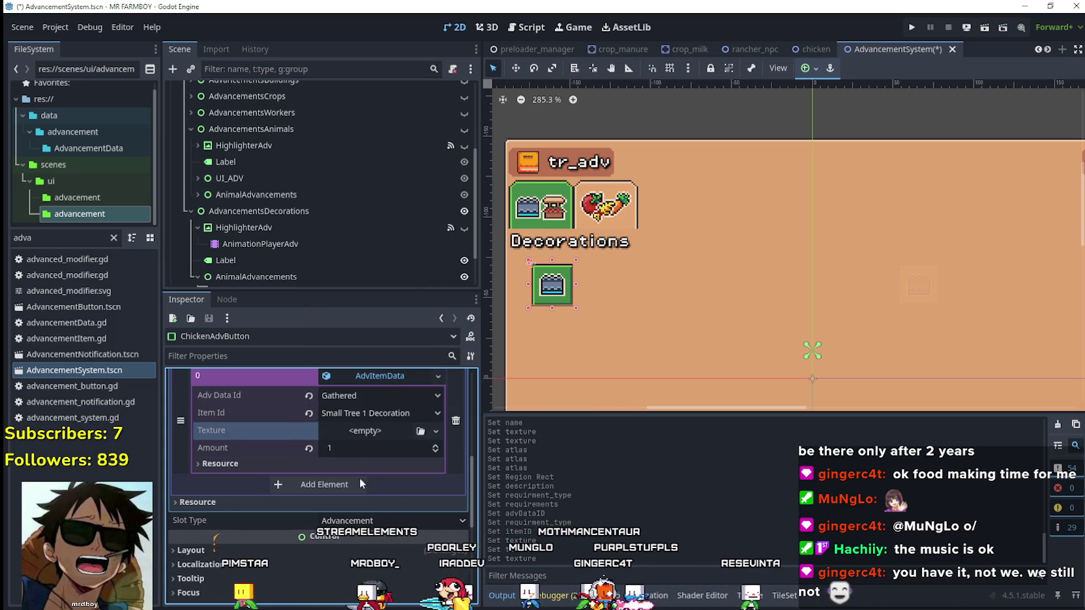
scroll(388, 478, "up", 1)
scroll(387, 477, "up", 1)
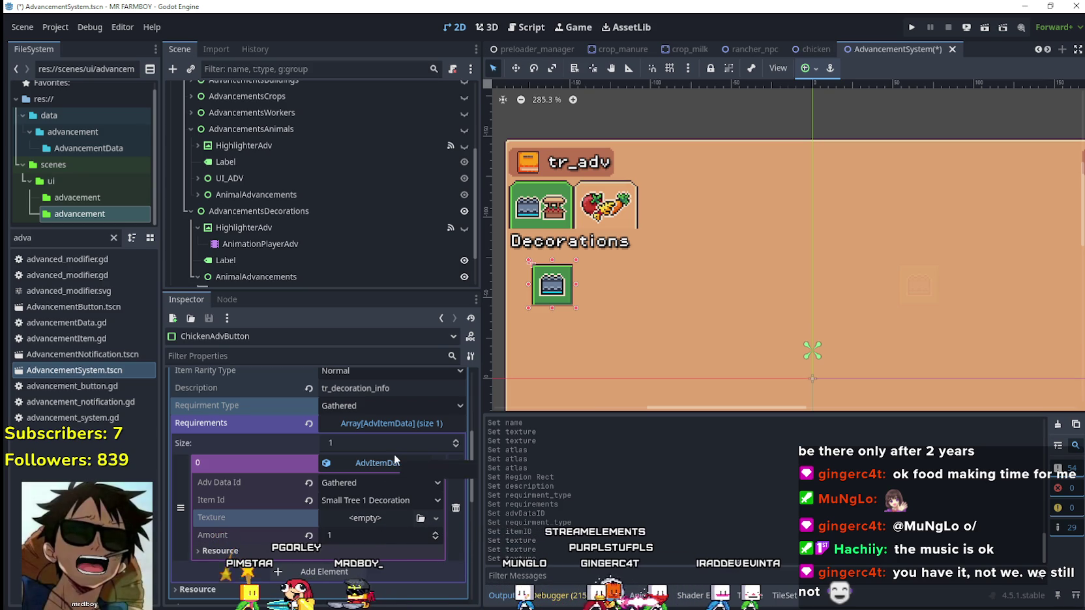
key("ctrl+s")
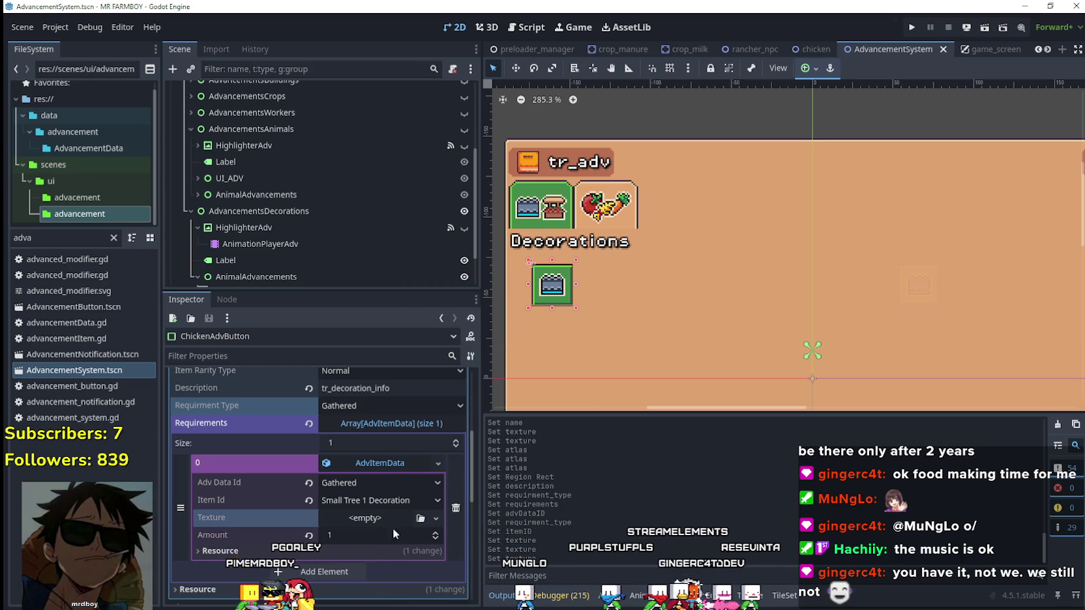
Step: Review the button's AdvancementData: tr_small_tree_name_adv, small-tree texture, Normal rarity, tr_decoration_info
left_click(371, 485)
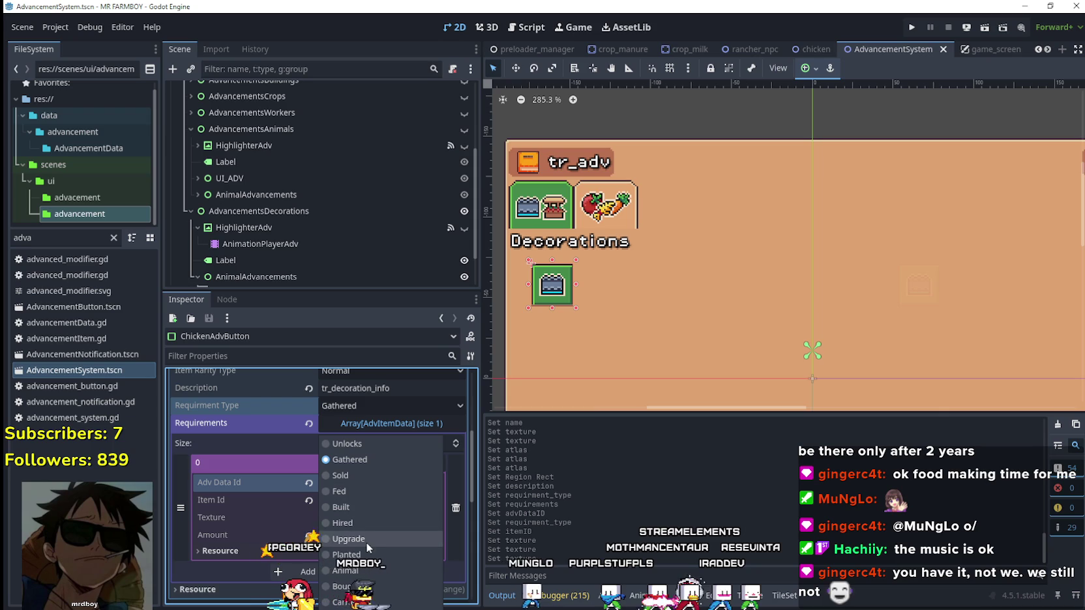
left_click(218, 564)
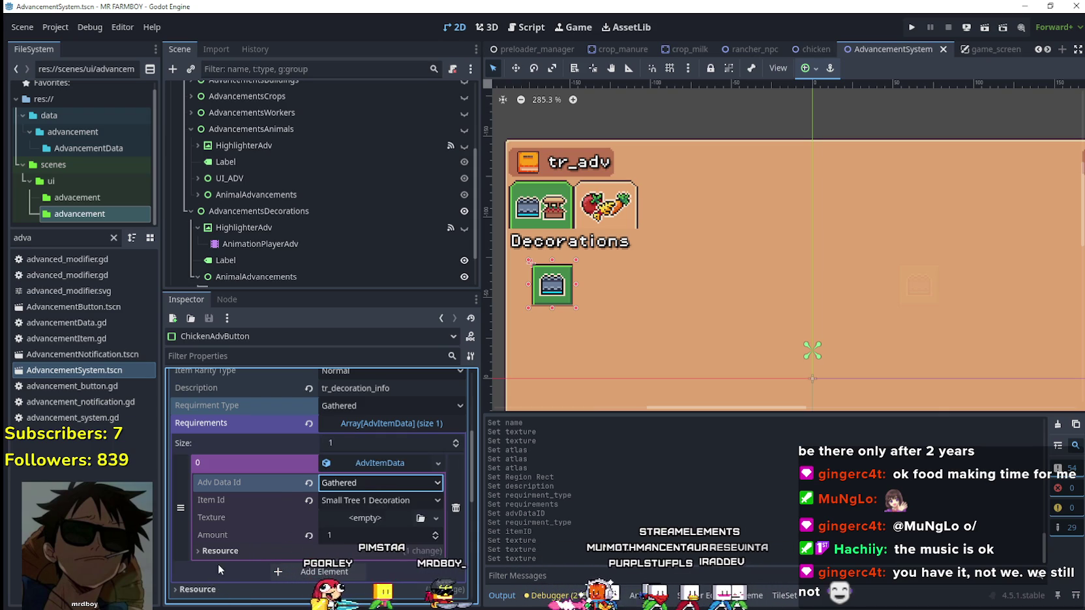
scroll(390, 485, "up", 10)
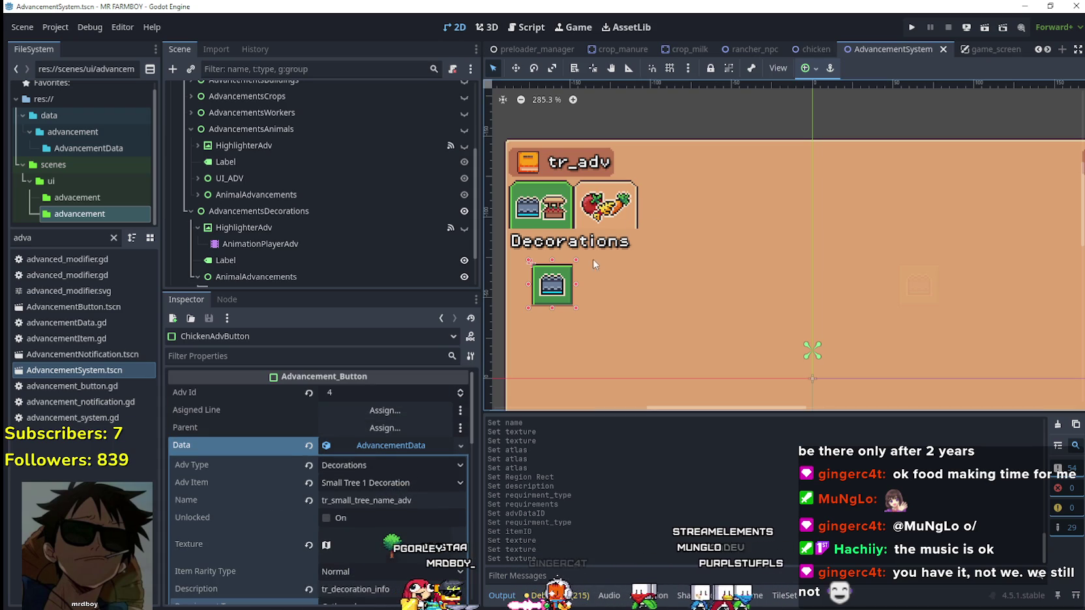
left_click(396, 445)
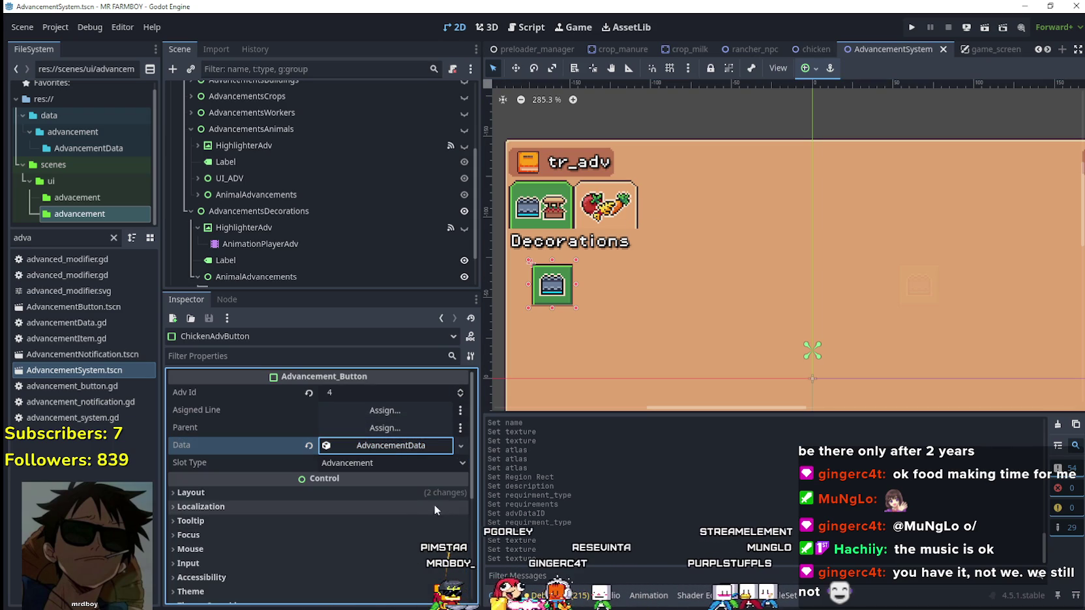
left_click(399, 446)
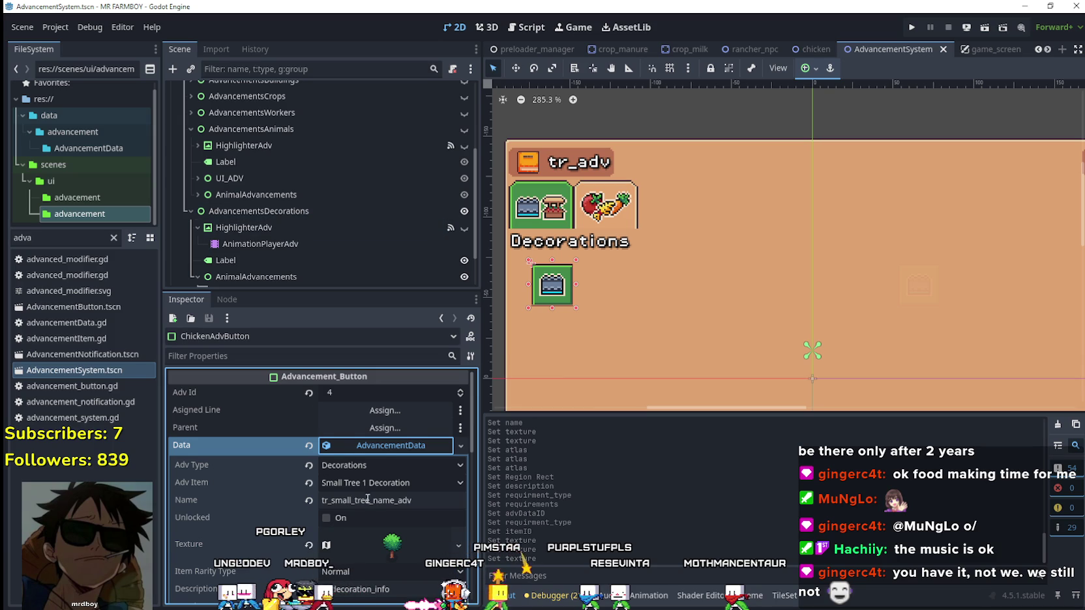
scroll(365, 488, "down", 1)
scroll(633, 238, "down", 2)
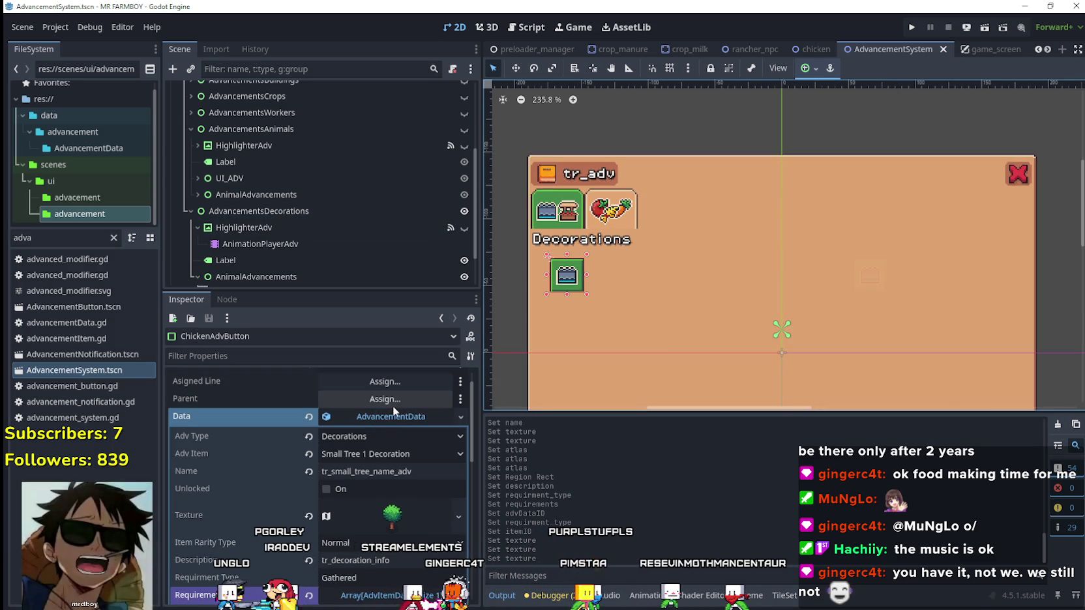
left_click(396, 415)
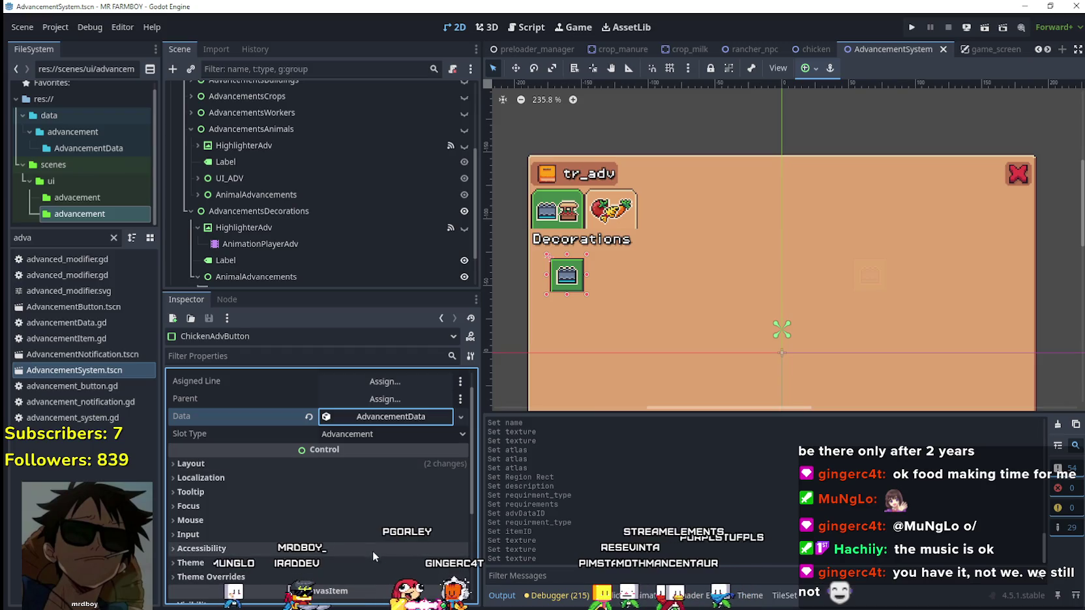
left_click(391, 420)
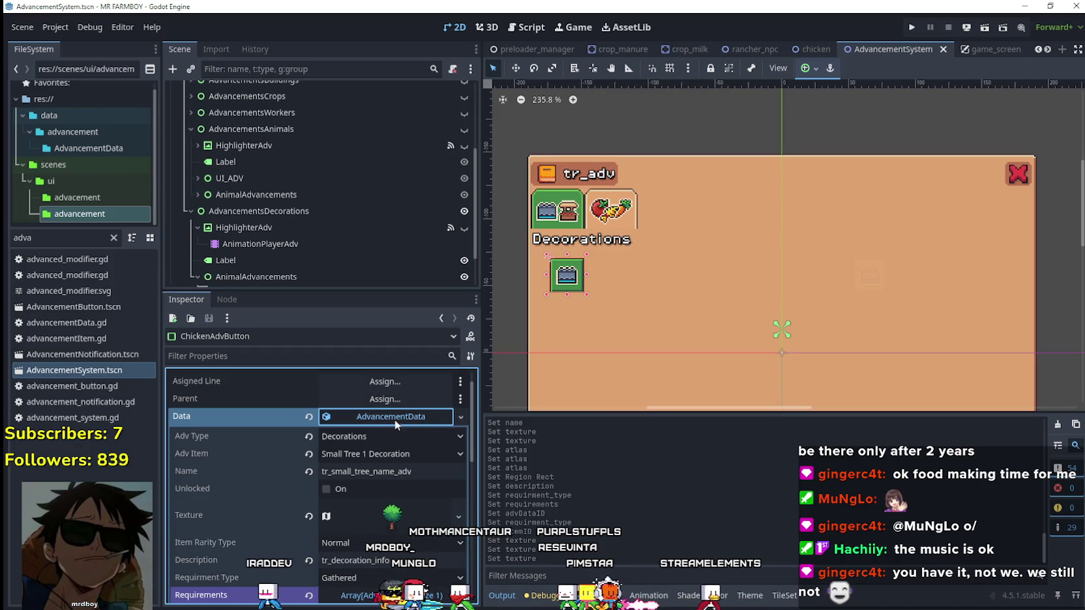
scroll(387, 439, "down", 3)
scroll(377, 499, "up", 4)
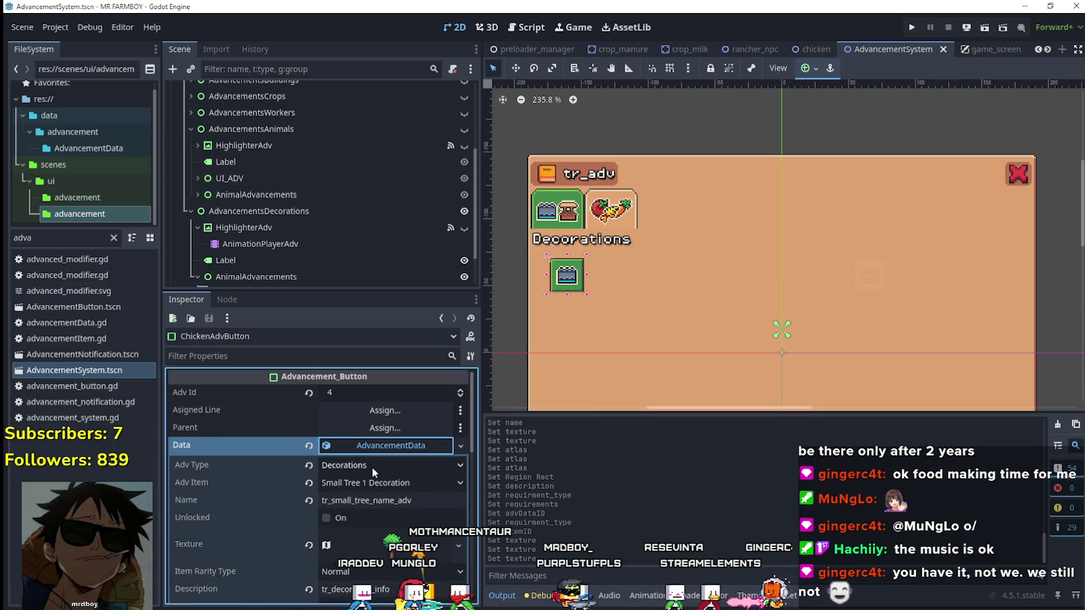
Step: Assign ChickenAdvButton under AdvancementsDecorations as the button's Parent
left_click(373, 430)
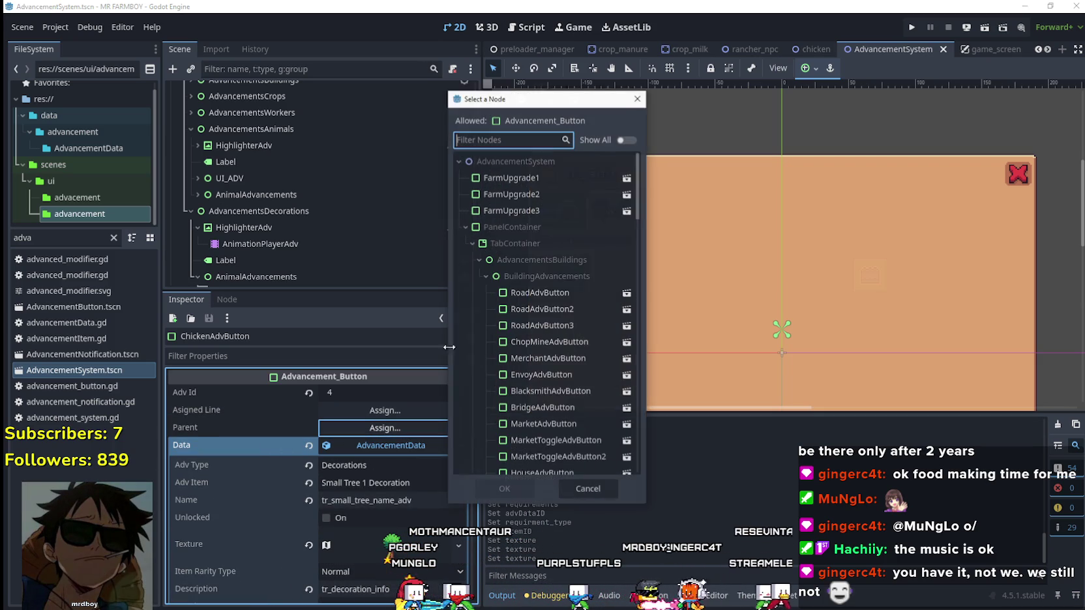
scroll(633, 259, "down", 3)
scroll(634, 264, "down", 10)
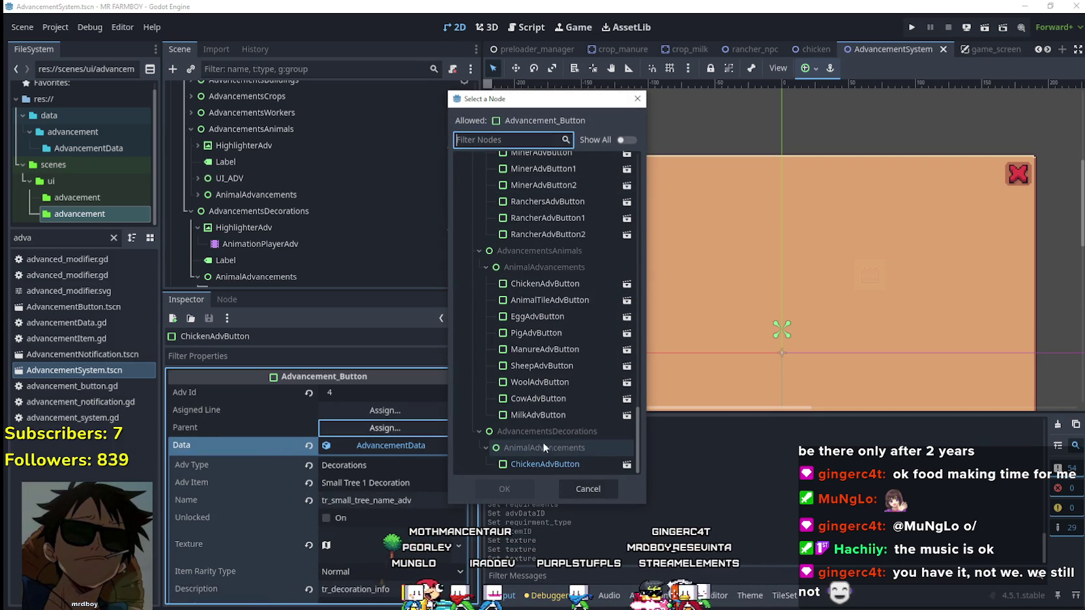
left_click(537, 458)
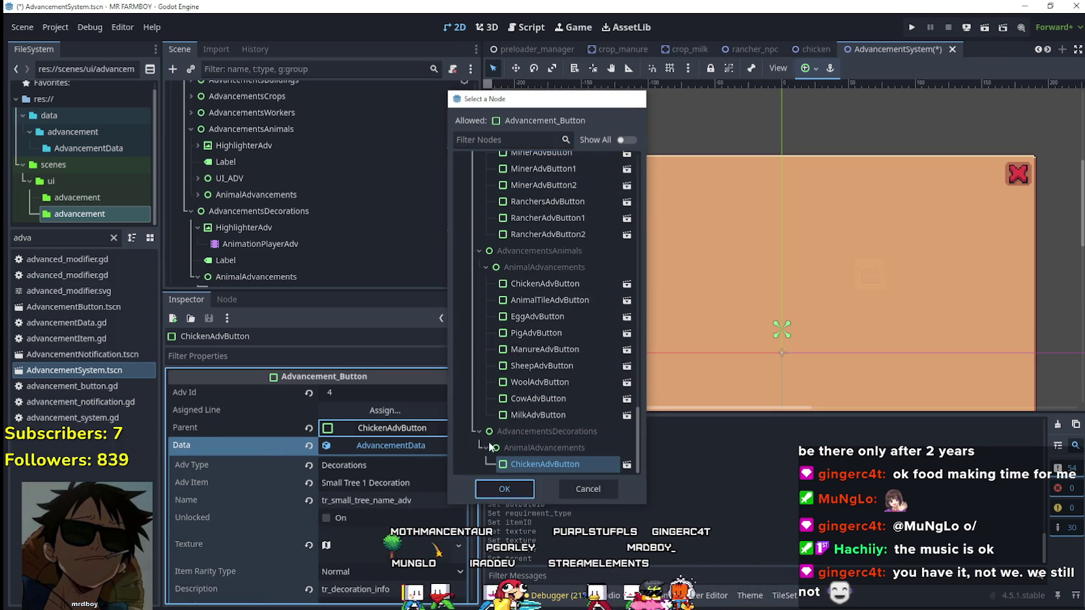
left_click(504, 489)
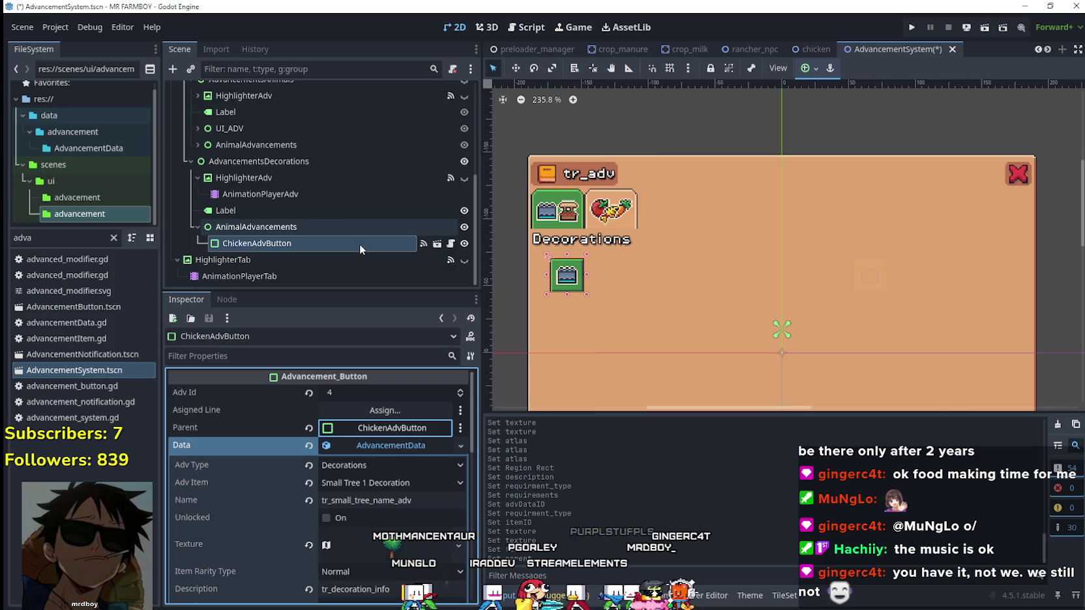
Step: Rename ChickenAdvButton to SmallTreeAdvButton and save the scene
double_click(253, 244)
type("SmallTree")
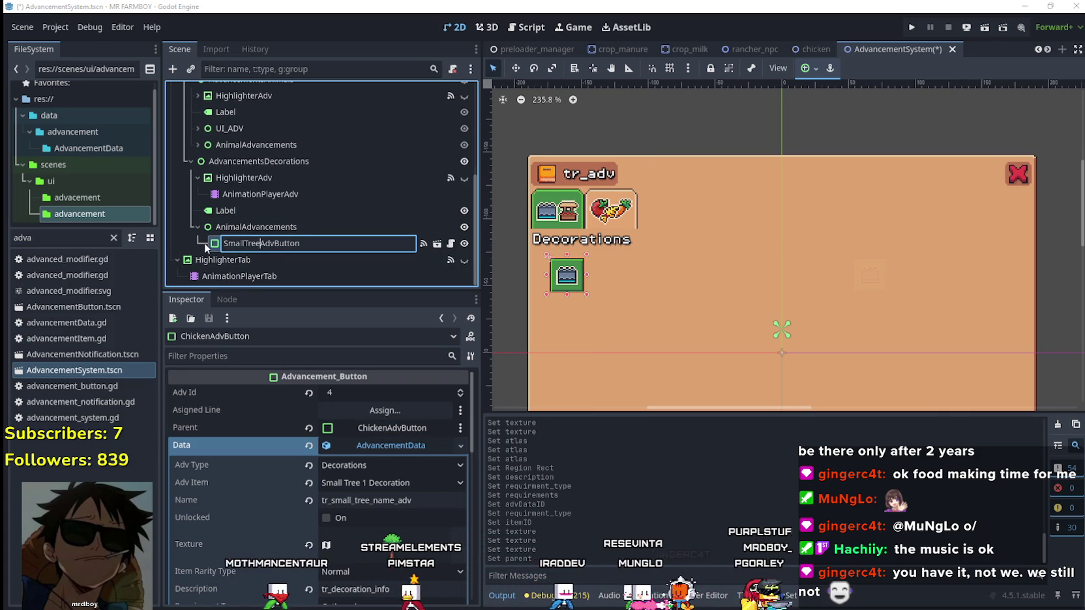
key("Return")
key("ctrl+s")
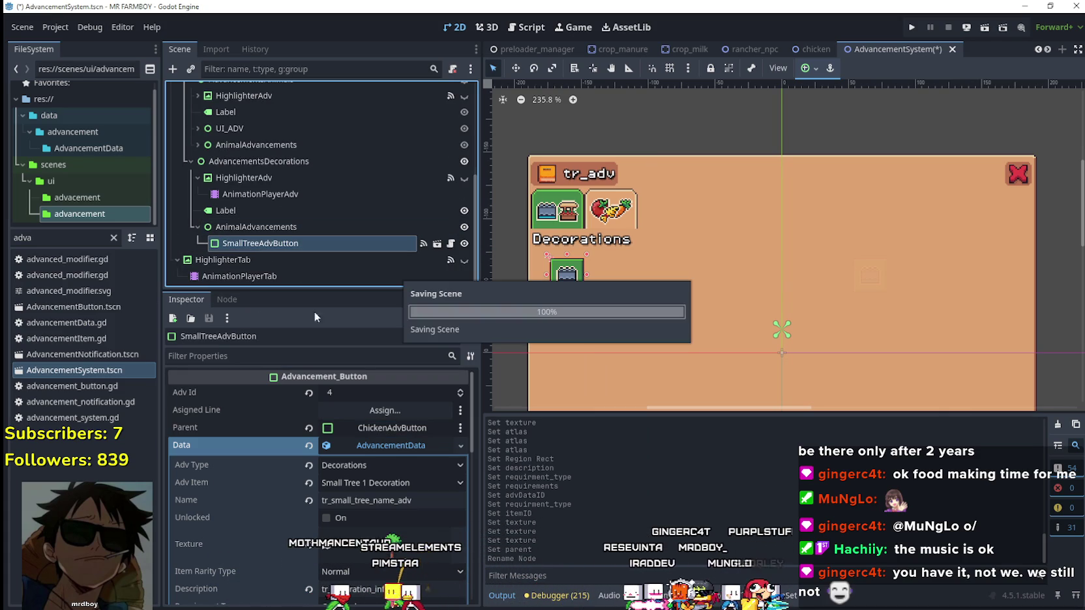
Step: Repoint Parent to SmallTreeAdvButton, save, and duplicate the node
left_click(398, 430)
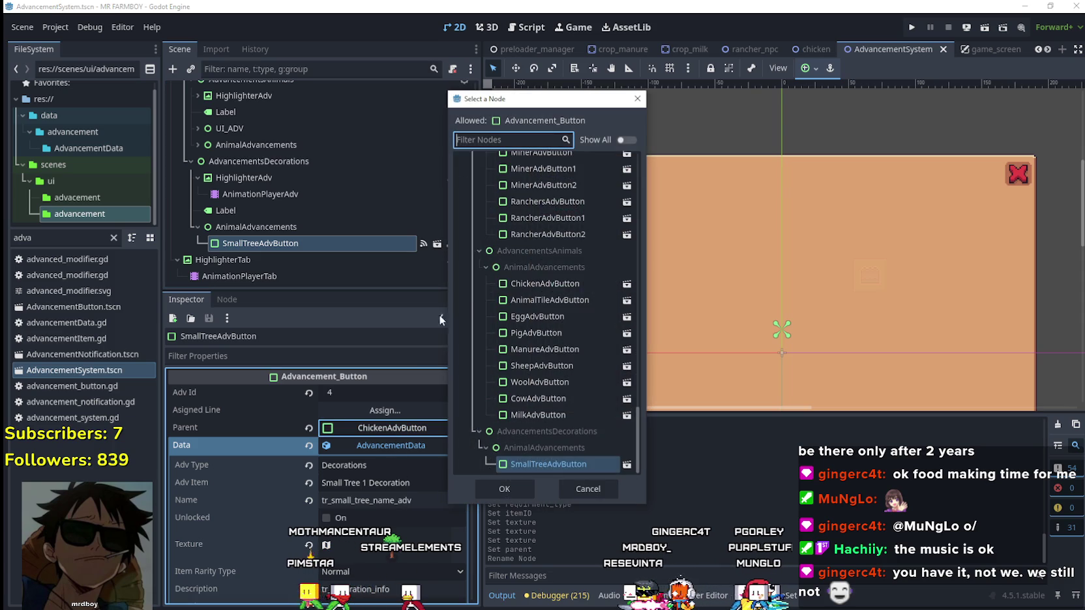
left_click(504, 489)
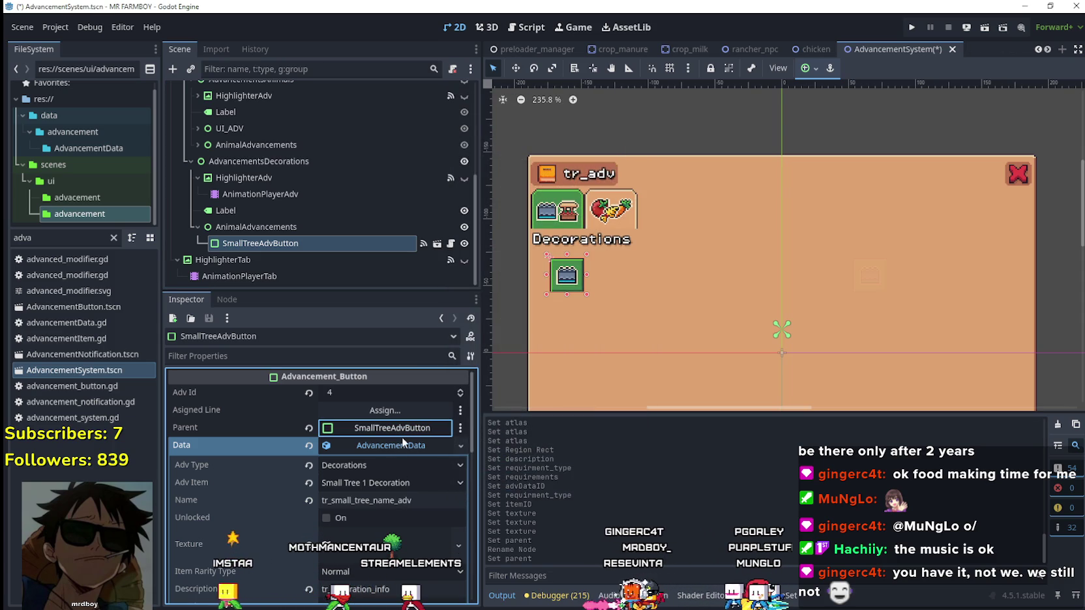
key("ctrl+s")
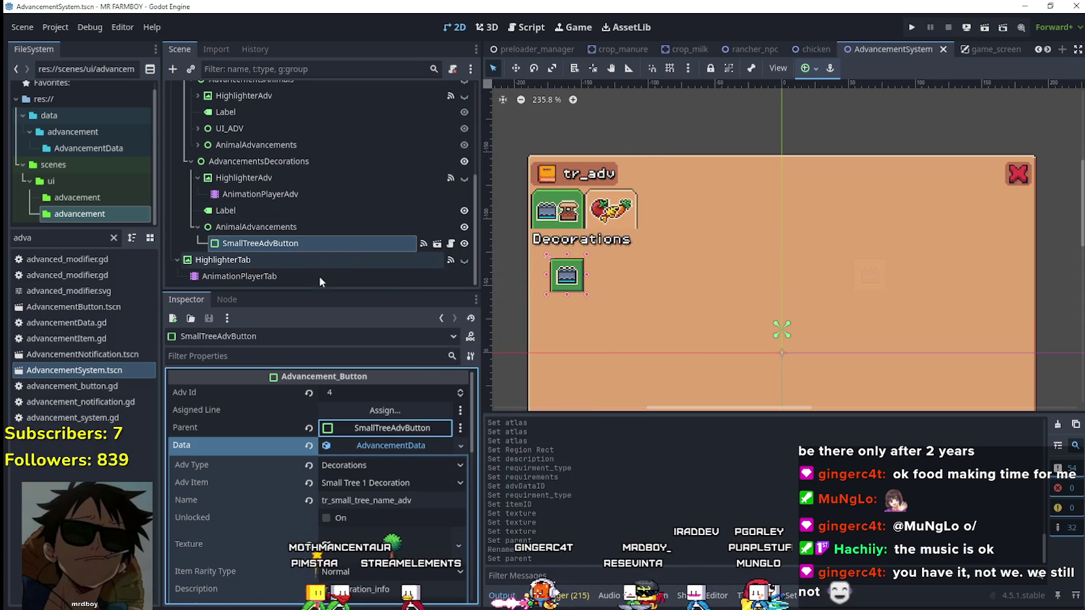
scroll(374, 527, "down", 4)
scroll(374, 526, "up", 3)
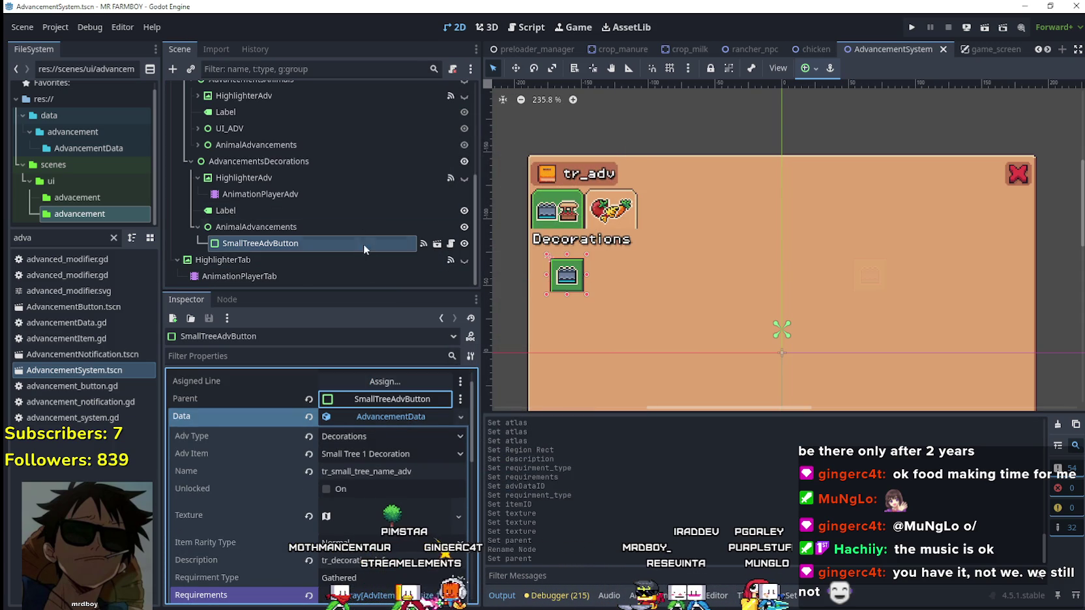
key("ctrl+d")
scroll(558, 255, "up", 3)
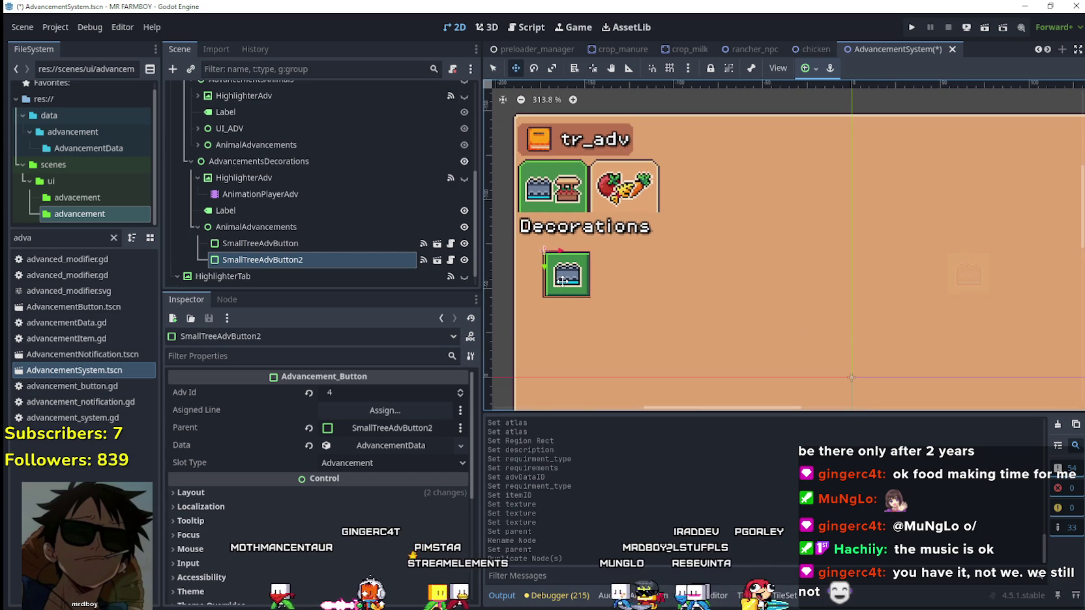
Step: Nudge SmallTreeAdvButton2 with the arrow keys to sit beside the original
key("Right")
key("Right")
key("Right")
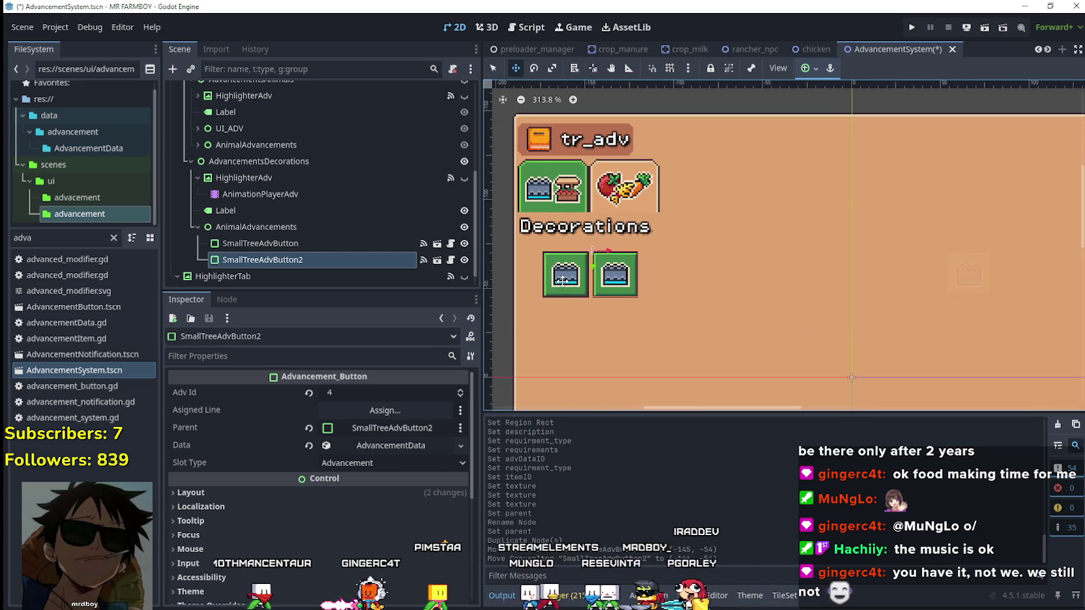
key("Left")
key("Left")
key("Left")
key("Right")
key("Right")
key("Right")
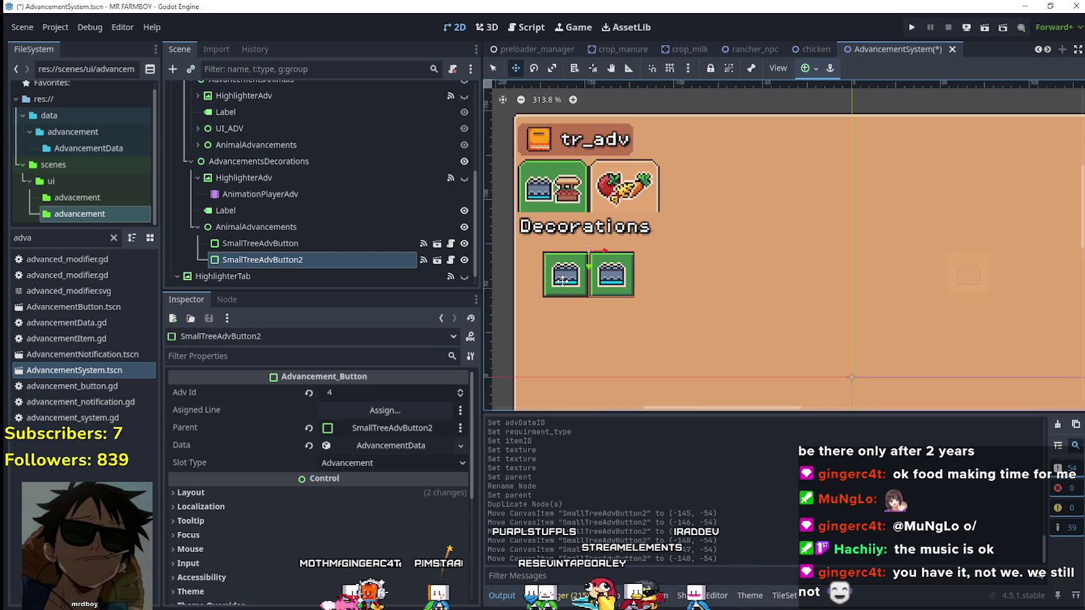
key("Right")
key("Right")
key("Right")
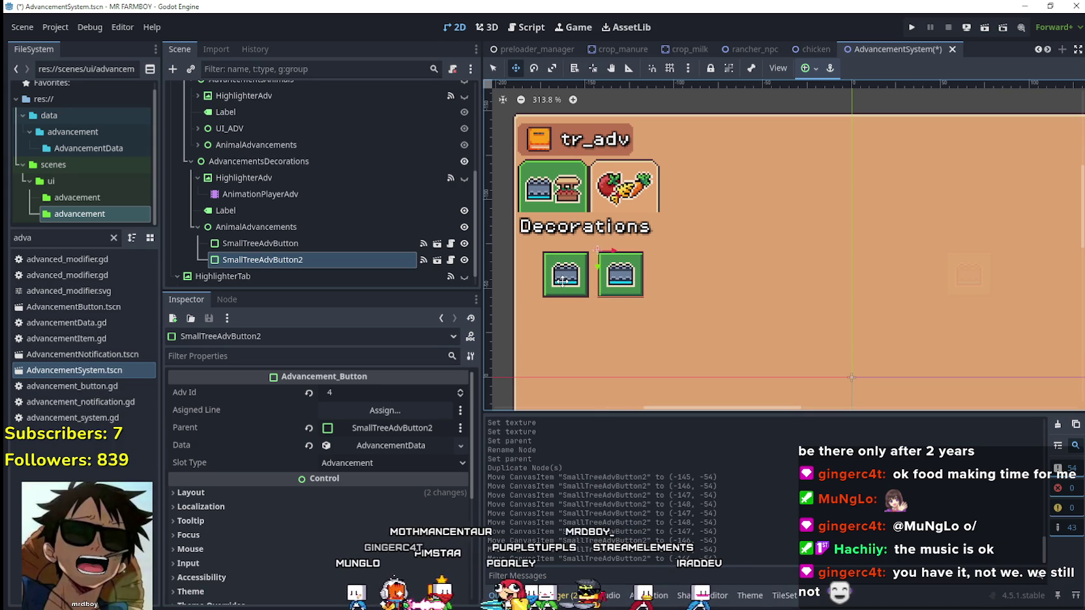
Step: Set SmallTreeAdvButton2's Data Adv Item to Small Tree 2 Decoration
left_click(406, 448)
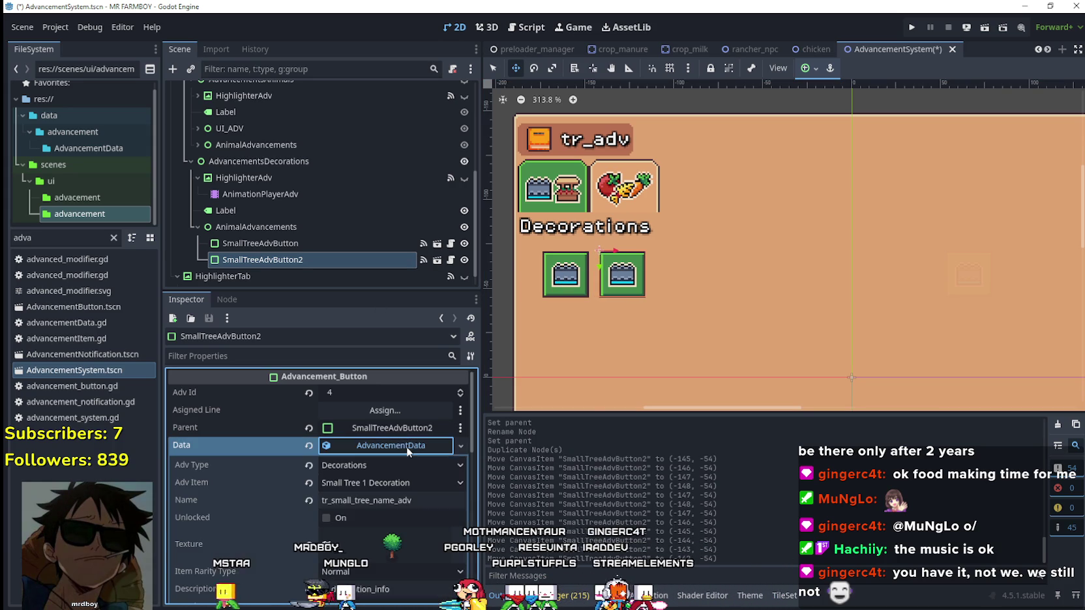
right_click(406, 447)
key("Escape")
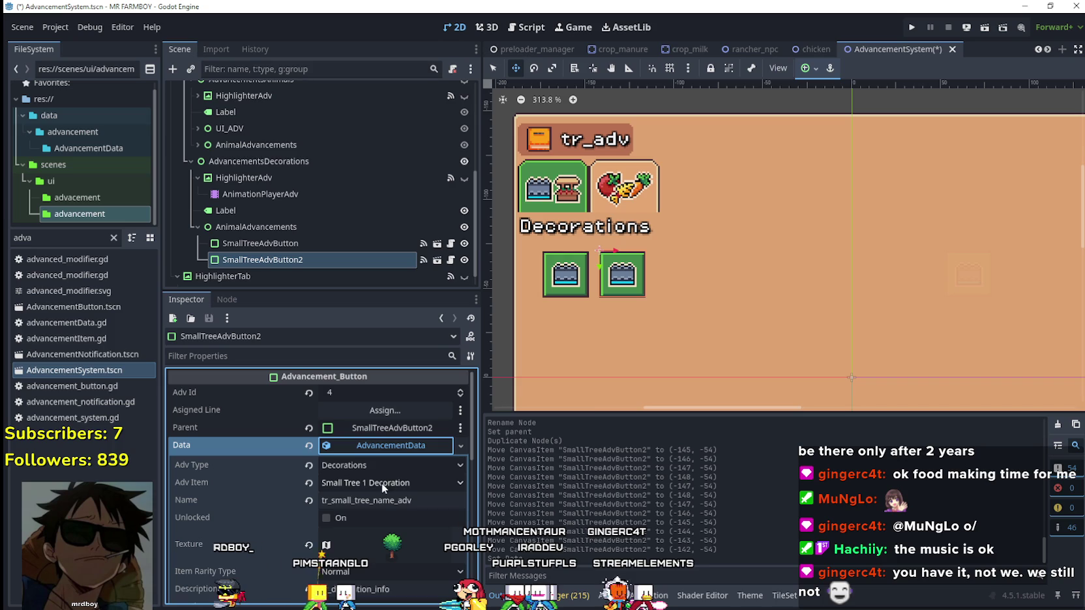
left_click(382, 483)
scroll(388, 439, "down", 15)
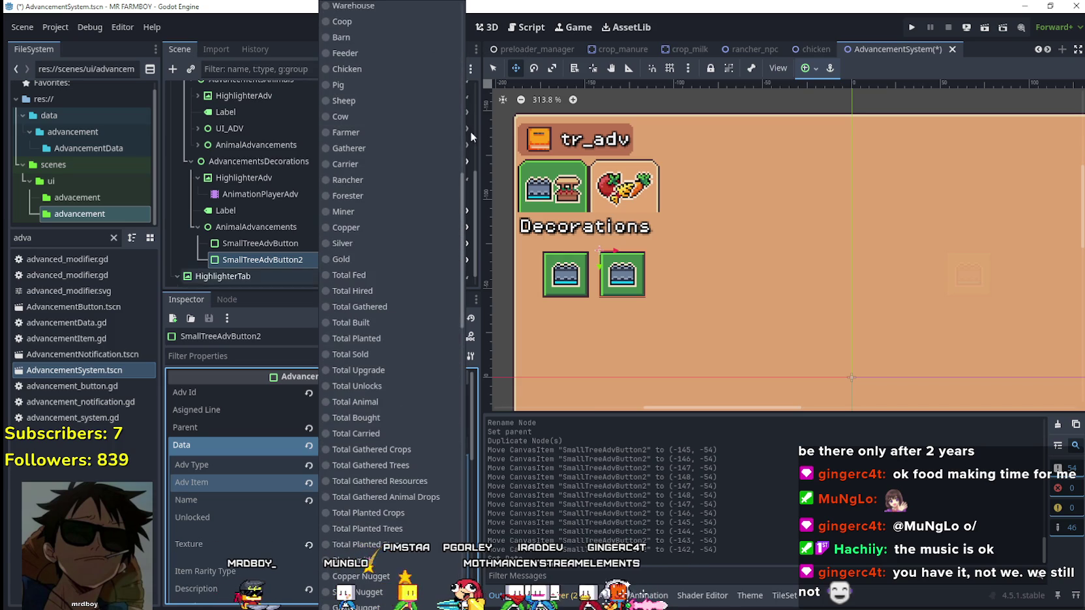
scroll(396, 443, "down", 12)
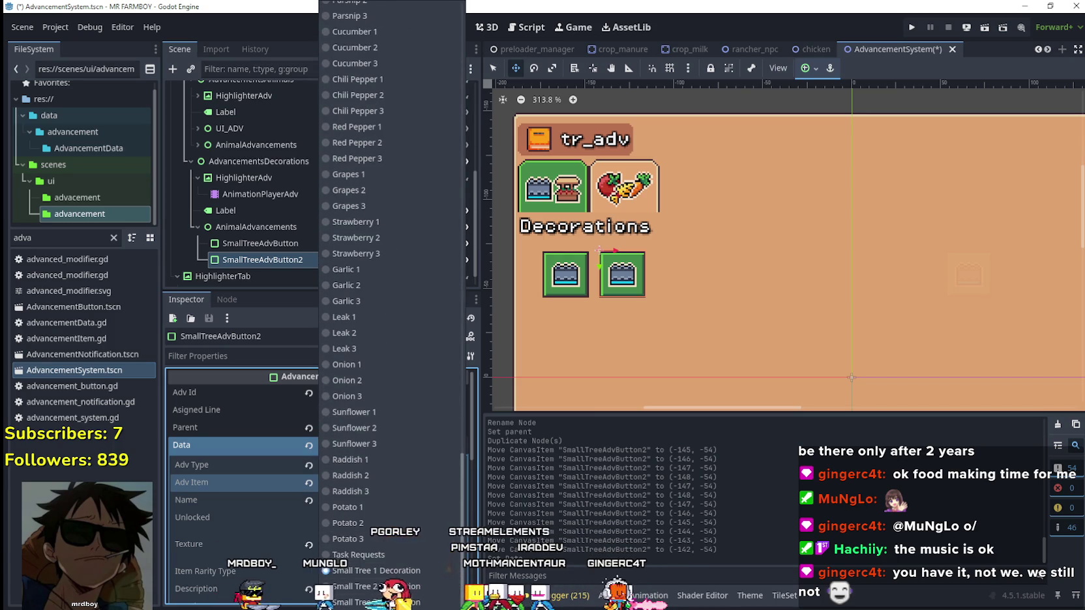
left_click(397, 587)
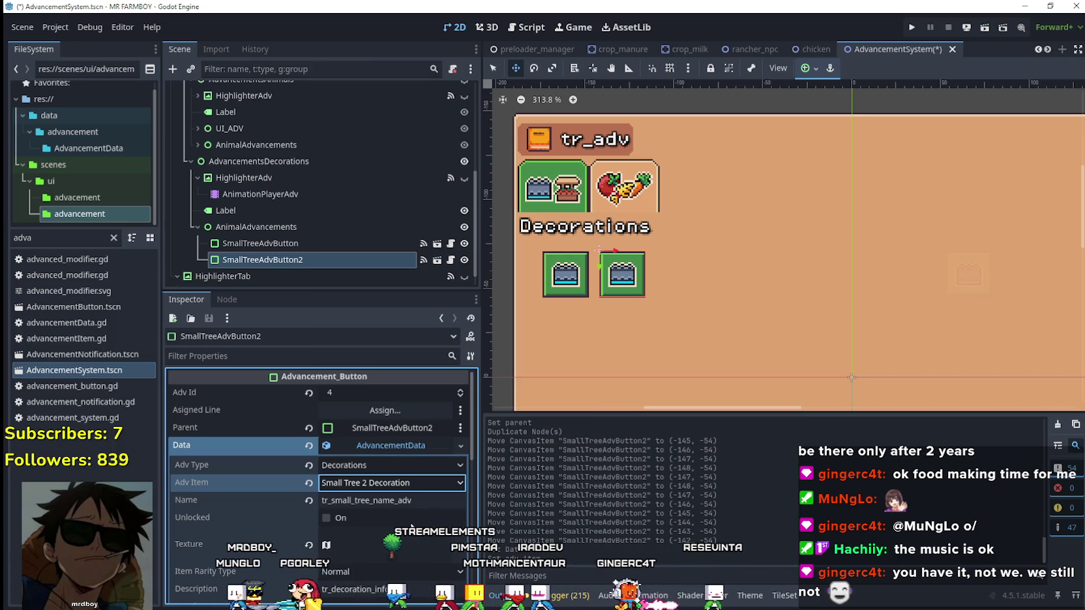
Step: Make the texture unique and select the yellow tree as its atlas region
key("Tab")
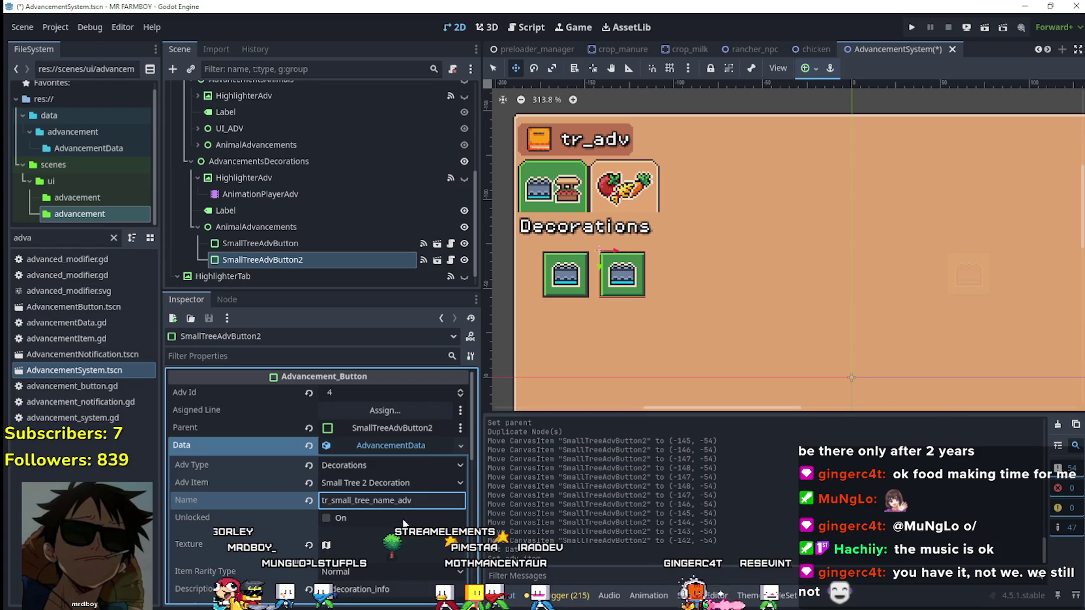
scroll(385, 505, "down", 4)
scroll(391, 495, "up", 2)
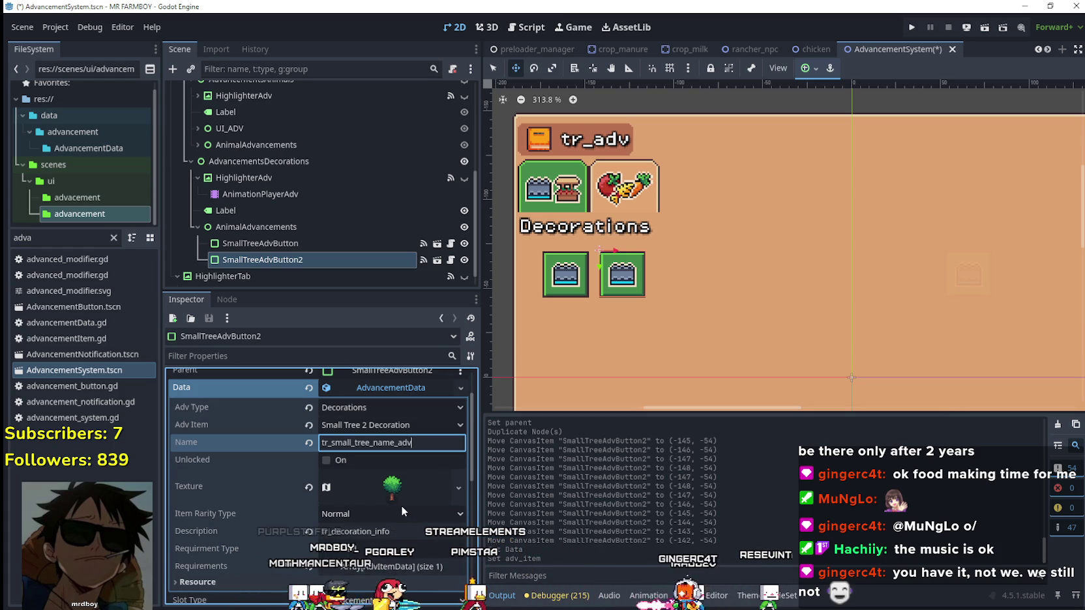
scroll(407, 502, "down", 1)
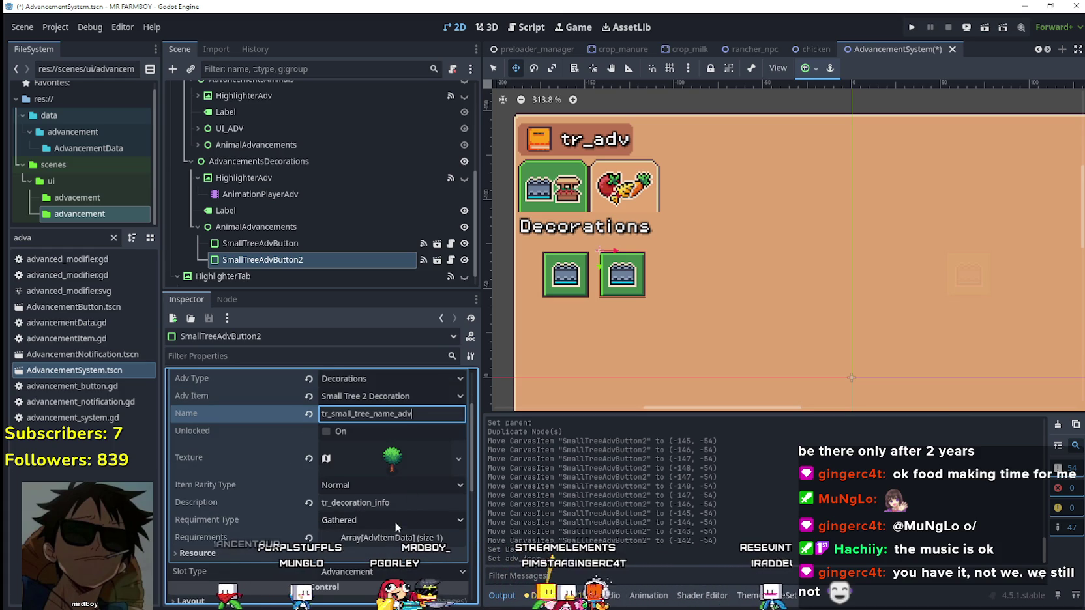
left_click(397, 535)
left_click(391, 458)
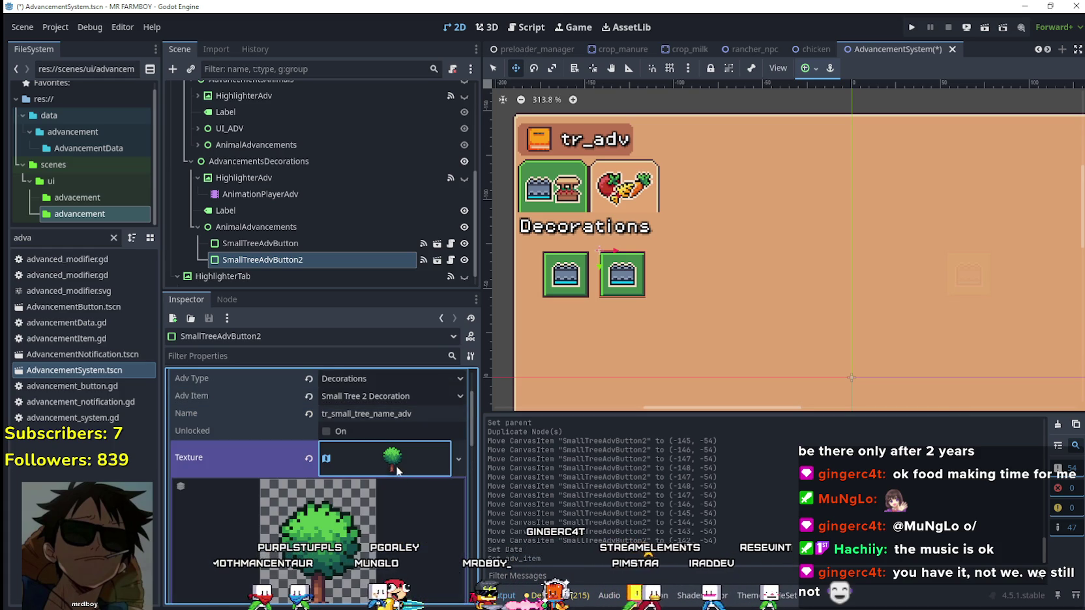
right_click(396, 458)
left_click(451, 534)
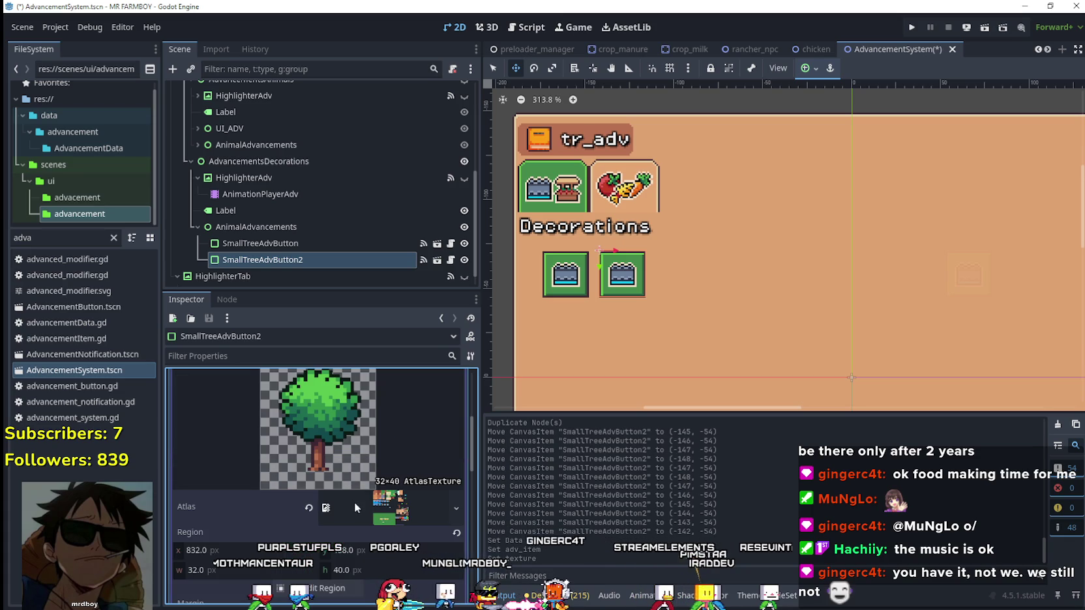
left_click(343, 592)
scroll(592, 273, "down", 5)
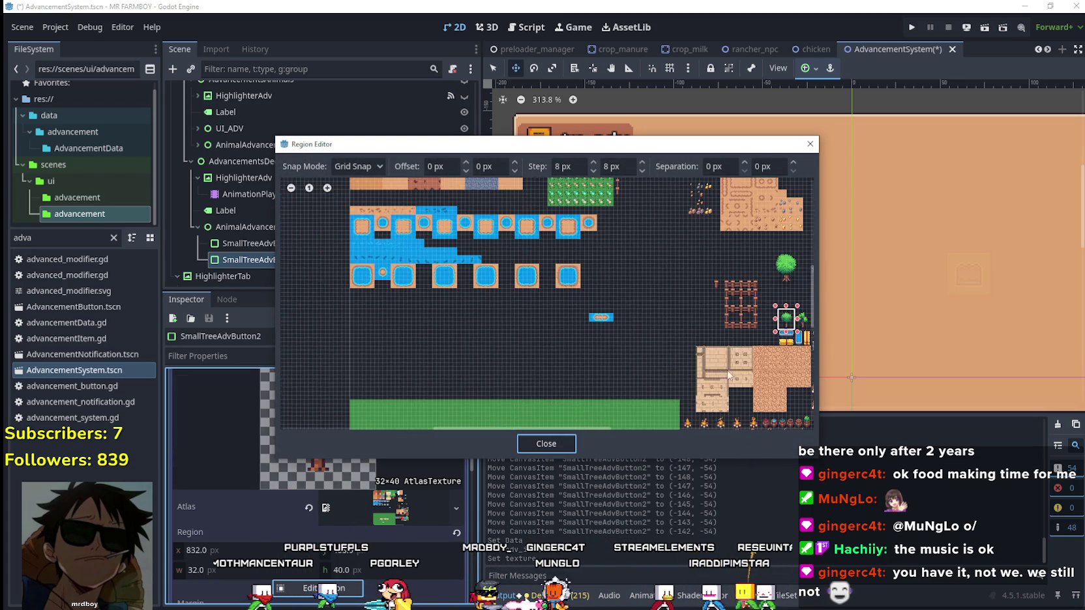
scroll(729, 374, "up", 5)
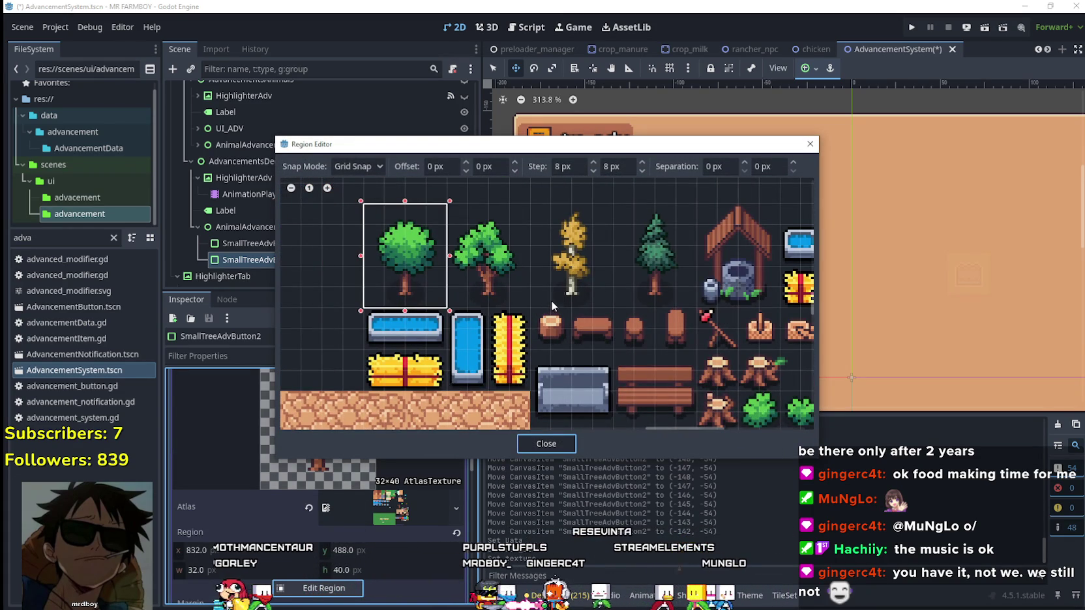
left_click_drag(530, 309, 616, 201)
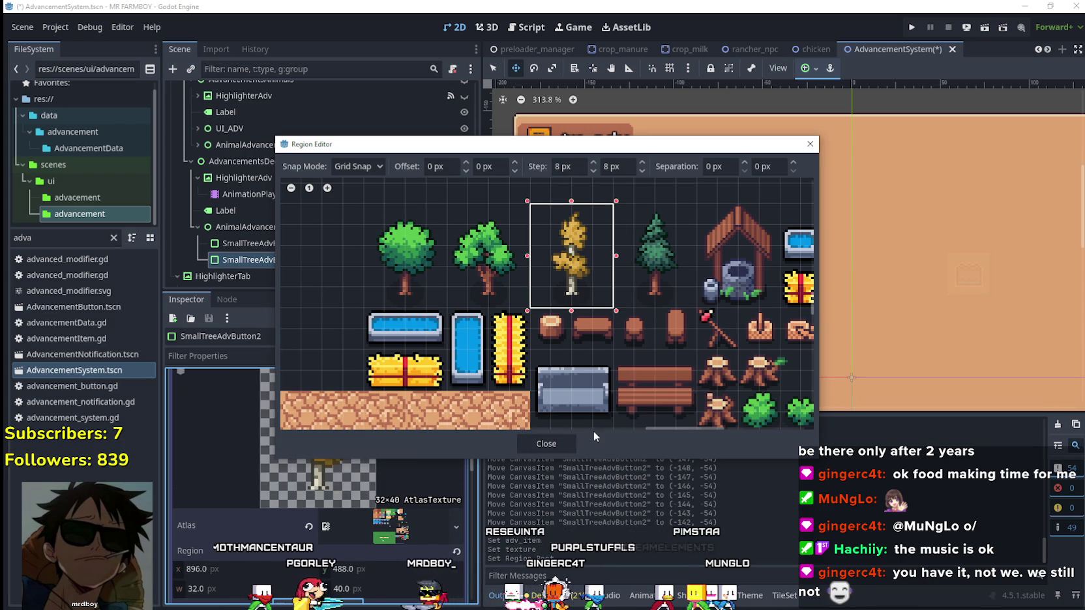
left_click(546, 444)
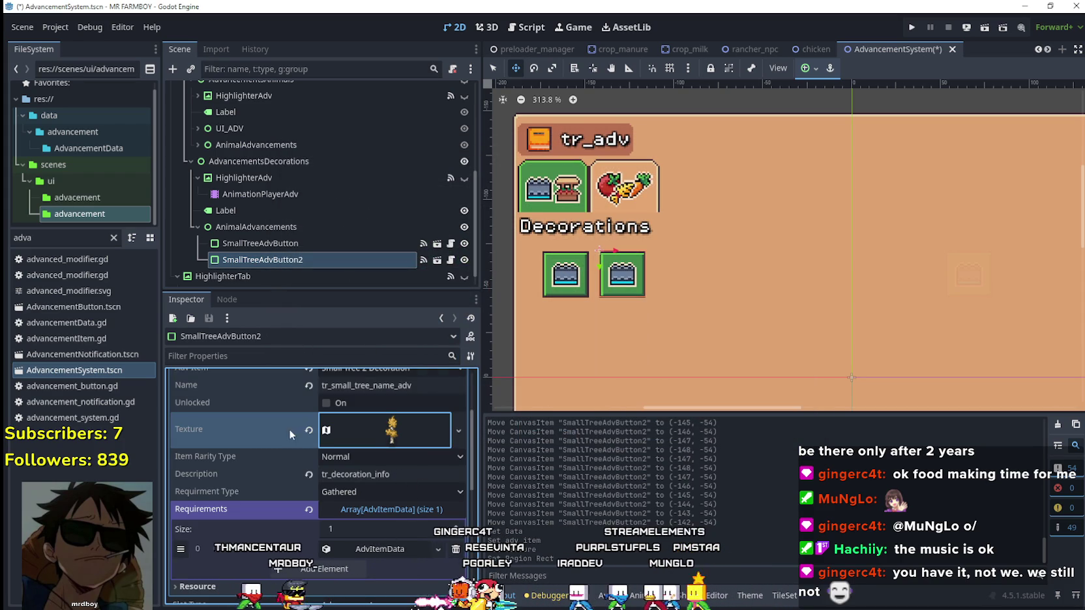
Step: Make the requirement entry unique, set it to Small Tree 2 Decoration, and save
left_click(378, 549)
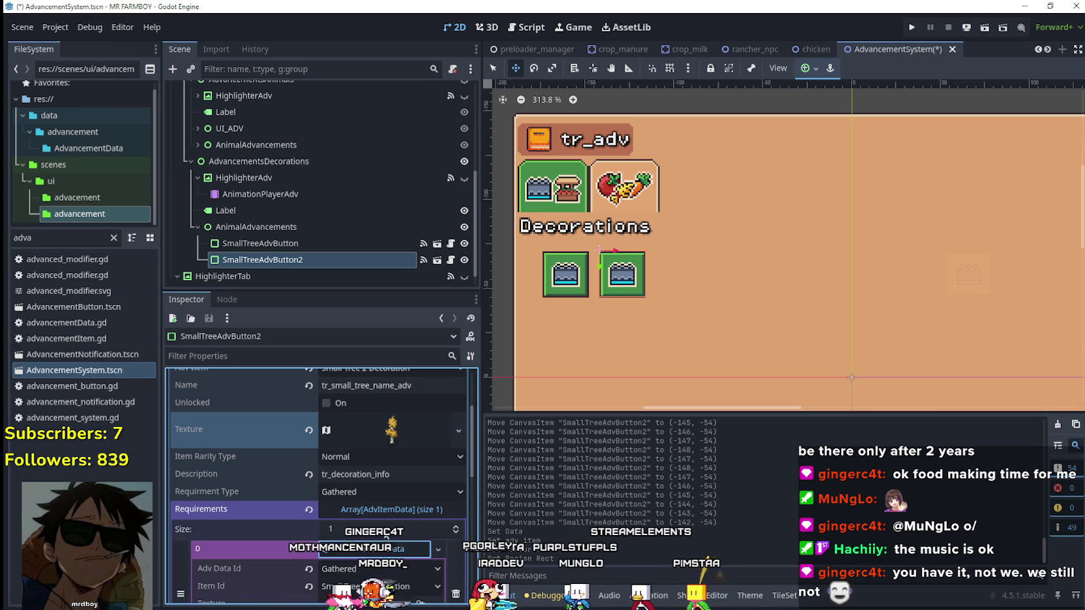
left_click(419, 547)
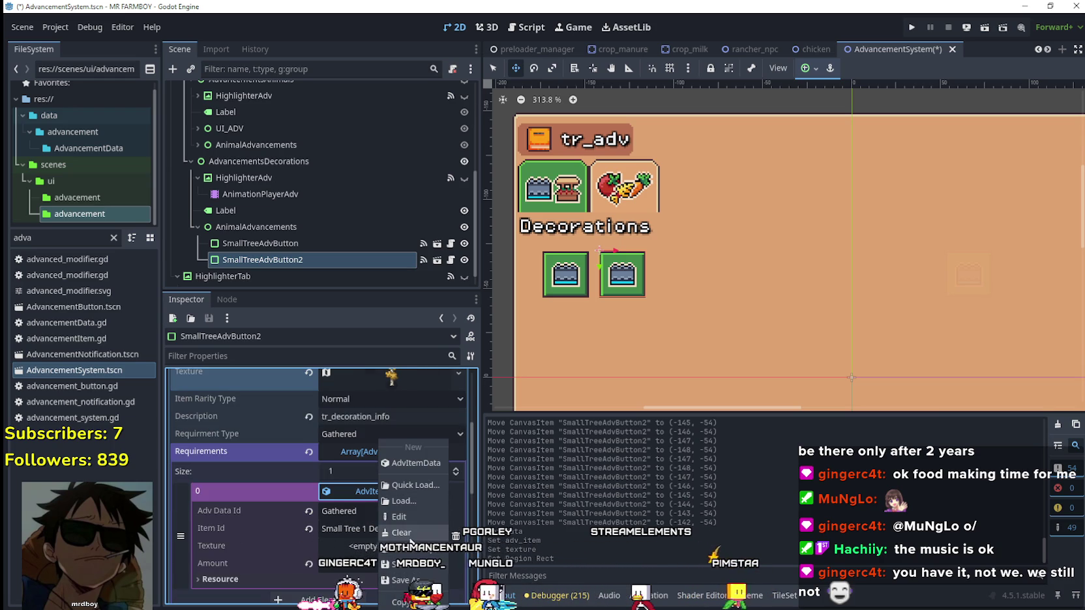
left_click(416, 550)
left_click(388, 528)
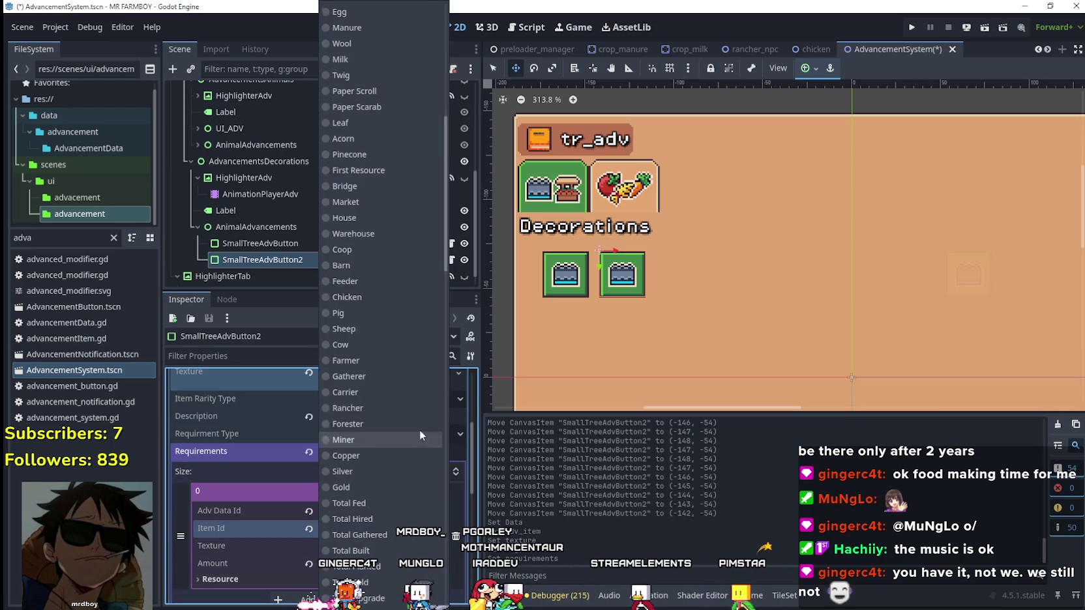
left_click_drag(449, 174, 465, 570)
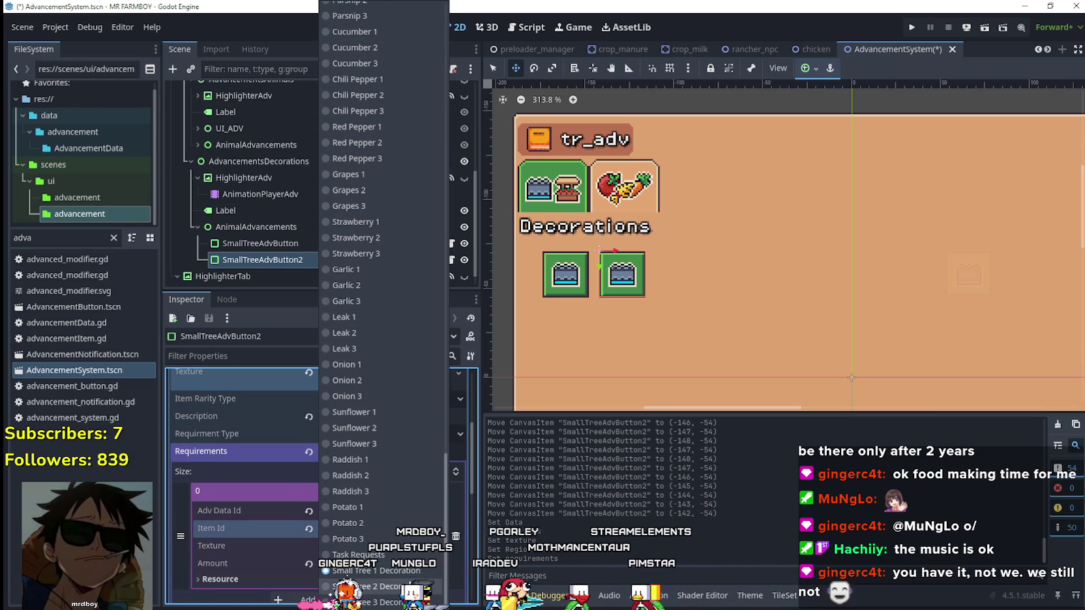
left_click(365, 586)
key("ctrl+s")
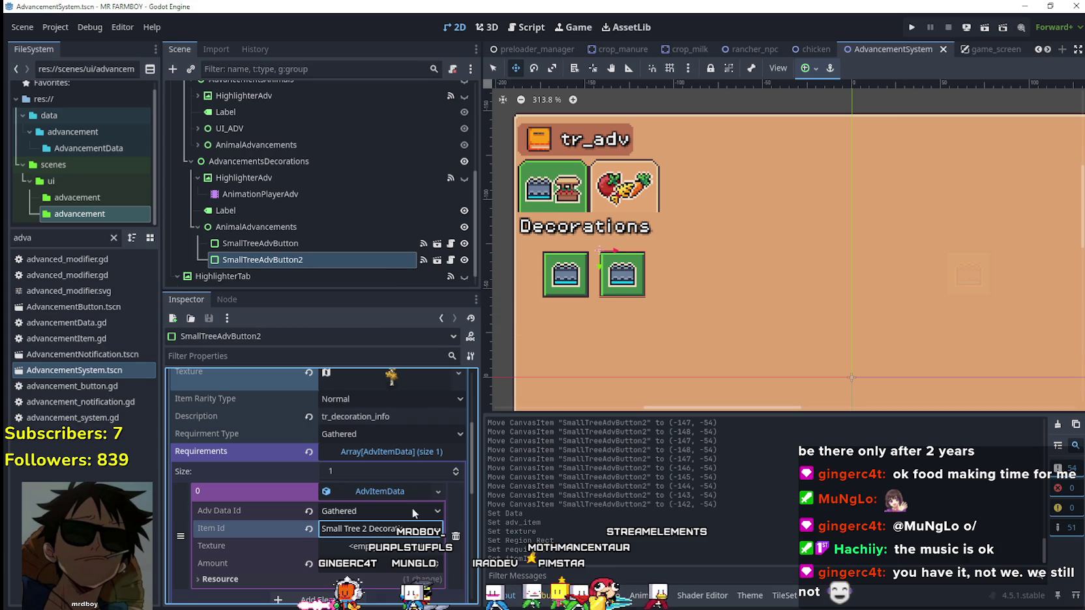
Step: Select SmallTreeAdvButton2 and duplicate it
scroll(412, 508, "up", 5)
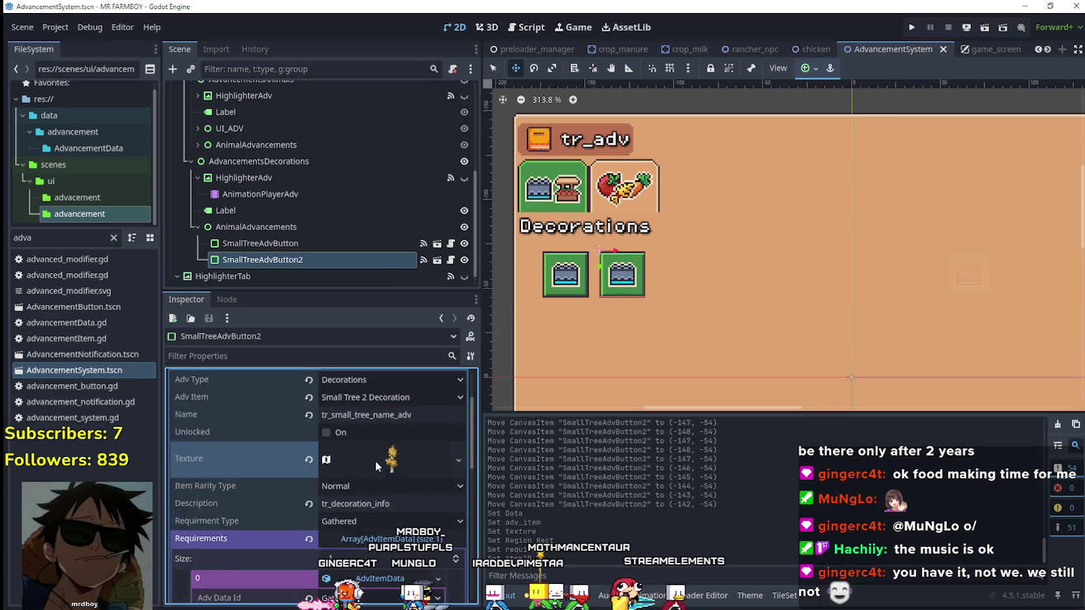
scroll(281, 260, "down", 1)
left_click(281, 242)
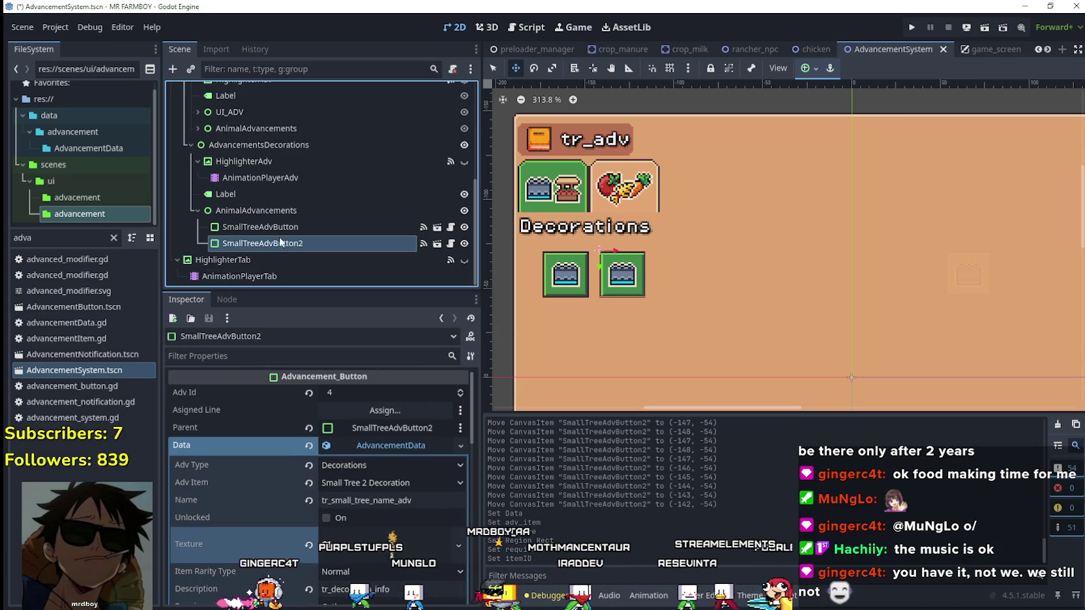
key("ctrl+d")
Step: Nudge the new SmallTreeAdvButton3 to the right and save
scroll(627, 282, "up", 2)
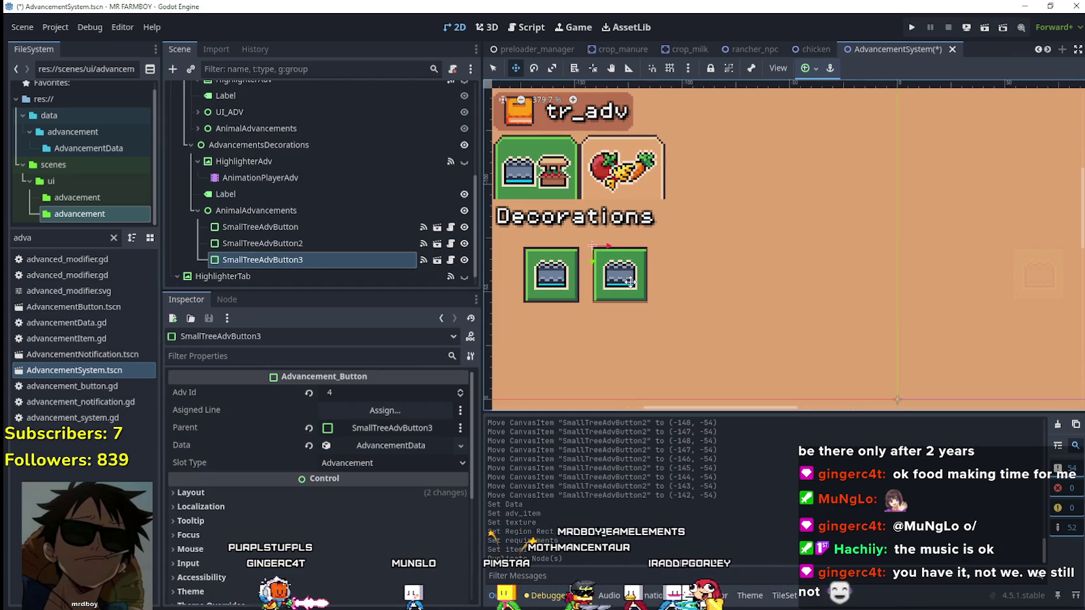
key("Right")
key("Right")
key("Right")
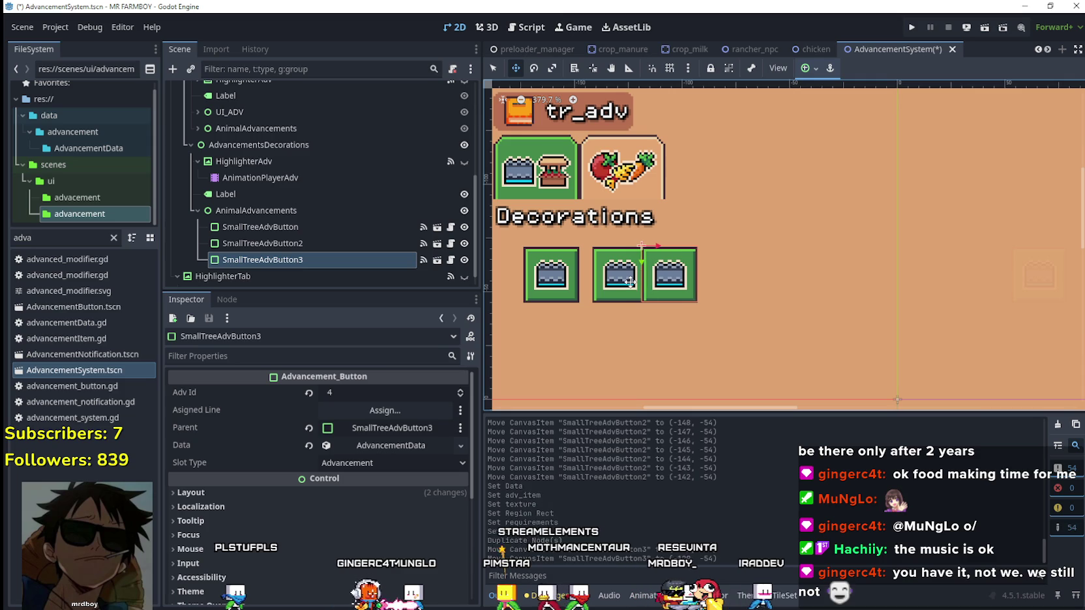
key("Right")
key("Right")
key("Right")
key("Left")
key("Right")
key("Right")
key("Right")
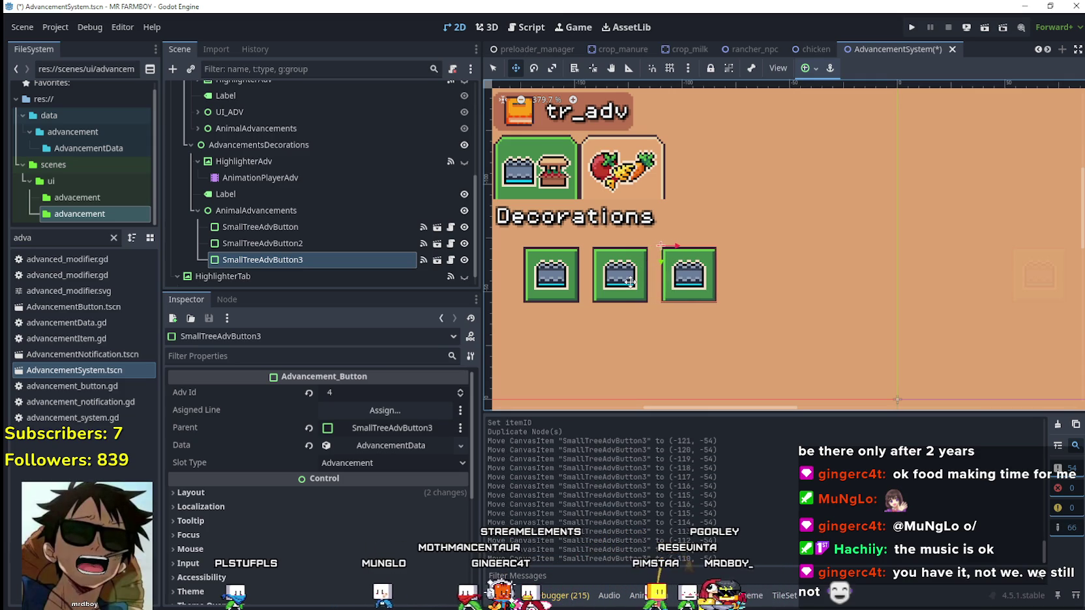
key("ctrl+s")
Step: Make its AdvancementData unique and set Adv Item to Small Tree 3 Decoration
left_click(410, 447)
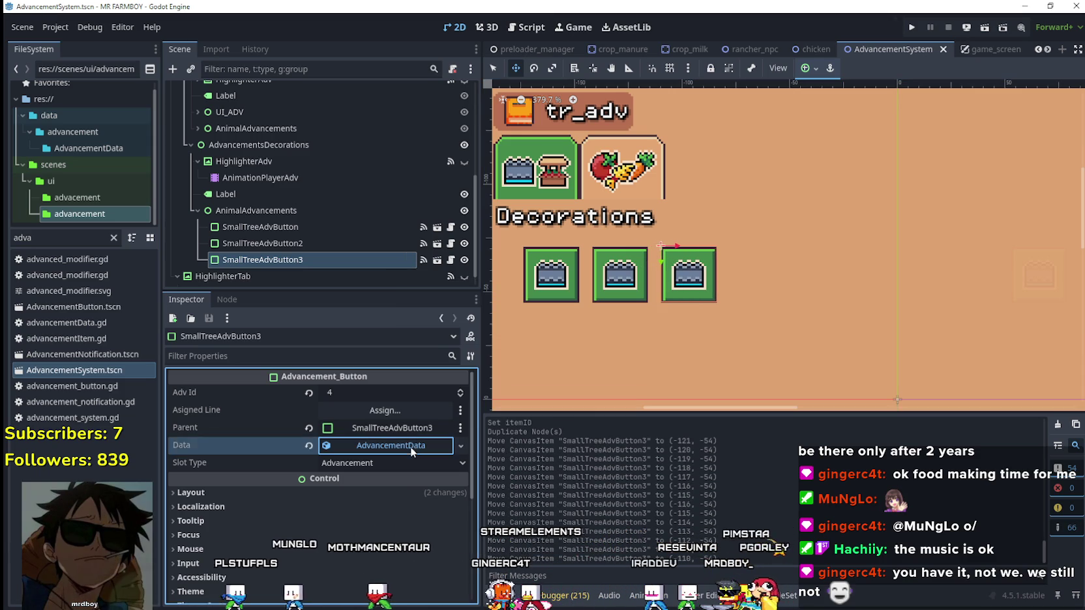
right_click(412, 448)
left_click(456, 529)
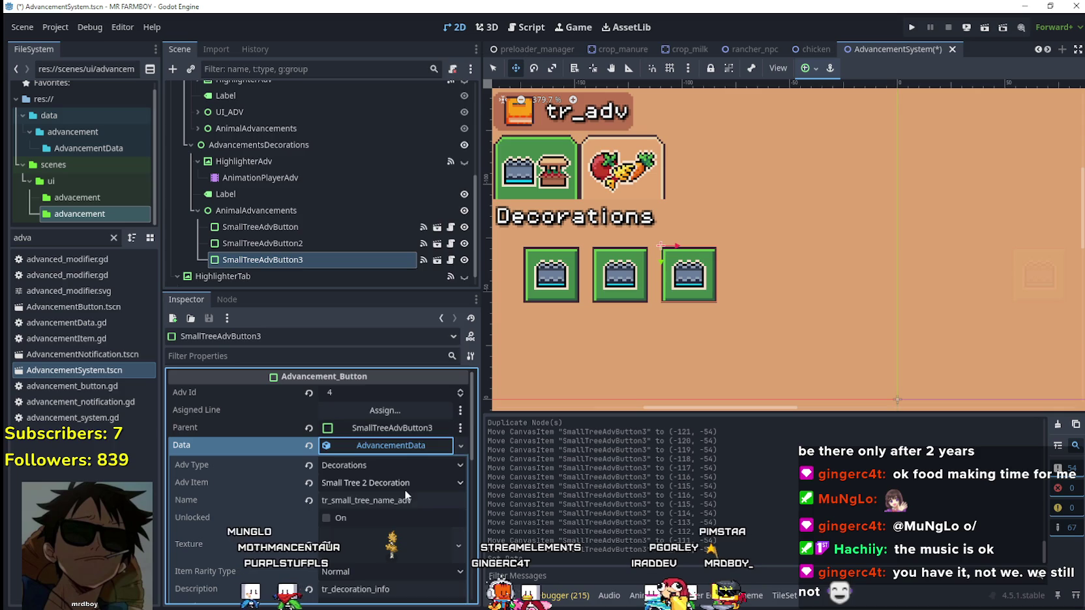
left_click(407, 484)
scroll(424, 261, "down", 10)
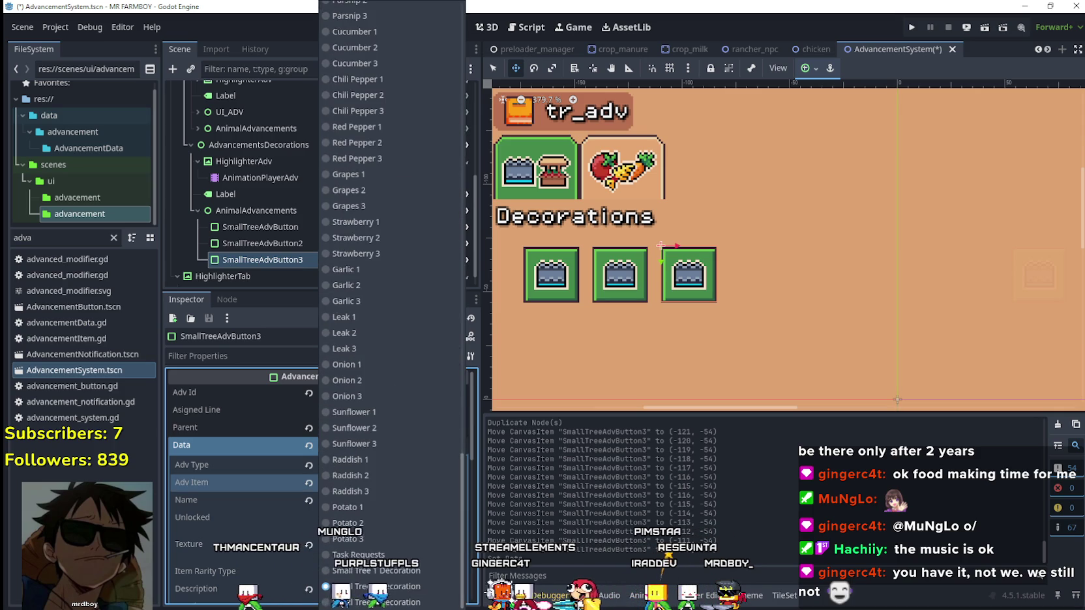
left_click(420, 508)
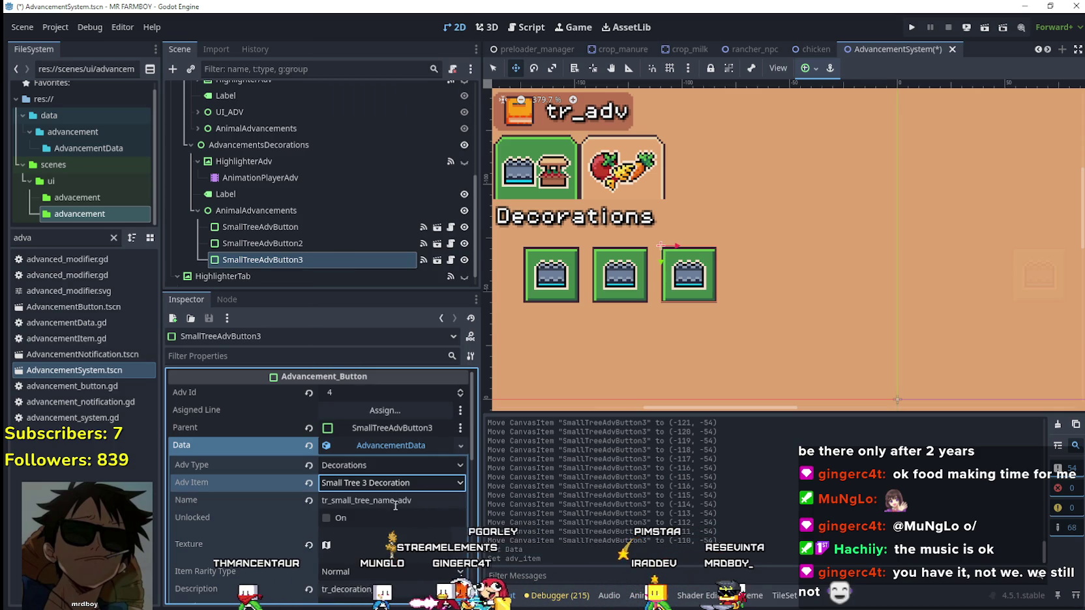
Step: Set the texture's atlas region to the pine tree sprite and save
scroll(391, 489, "down", 3)
left_click(365, 458)
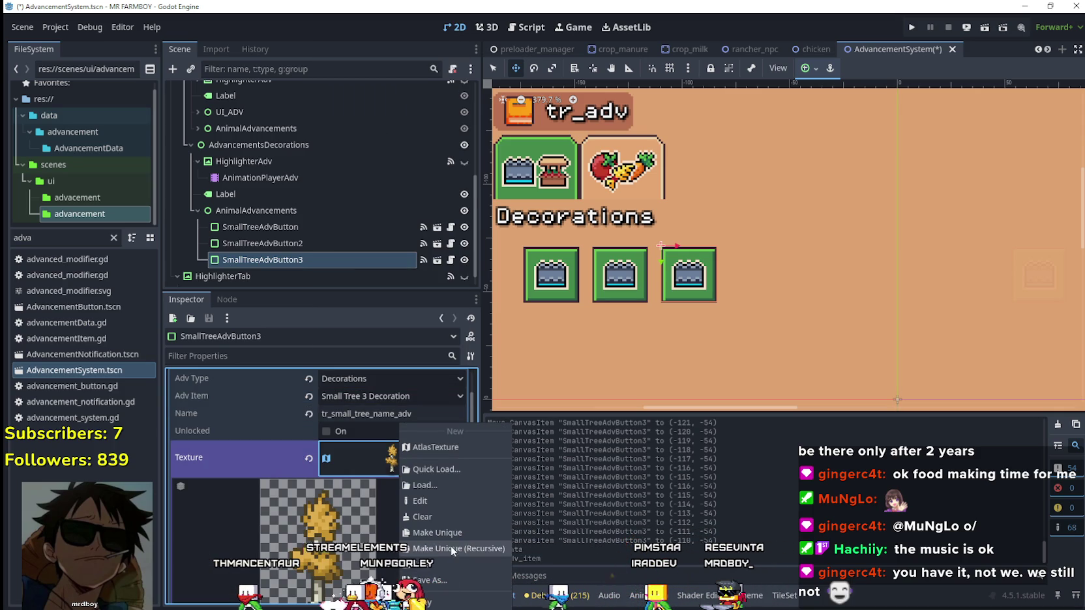
scroll(395, 499, "down", 4)
left_click(355, 562)
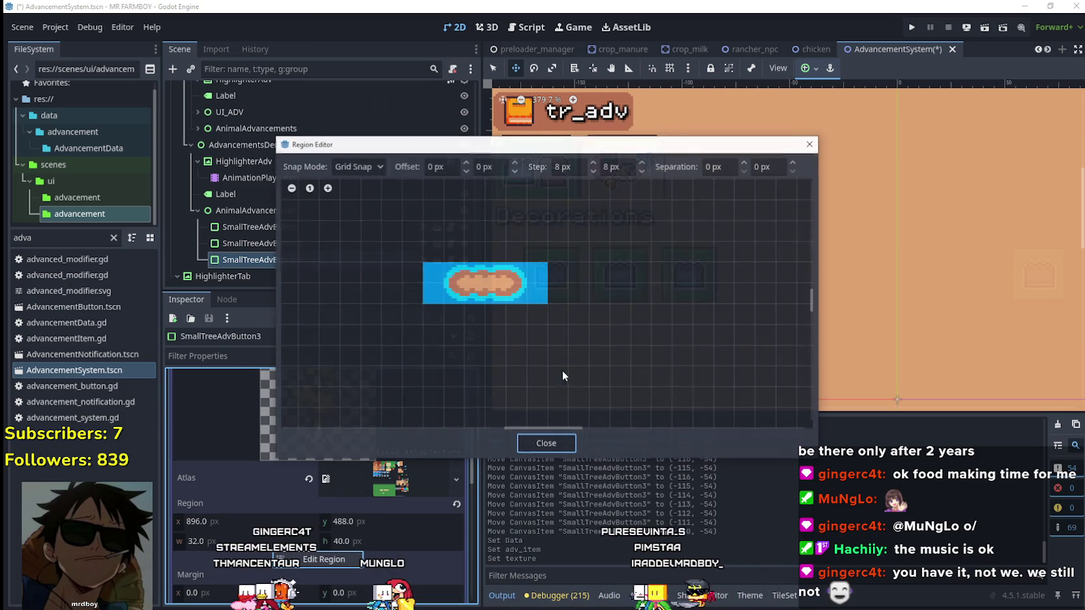
scroll(569, 374, "down", 5)
scroll(572, 377, "down", 2)
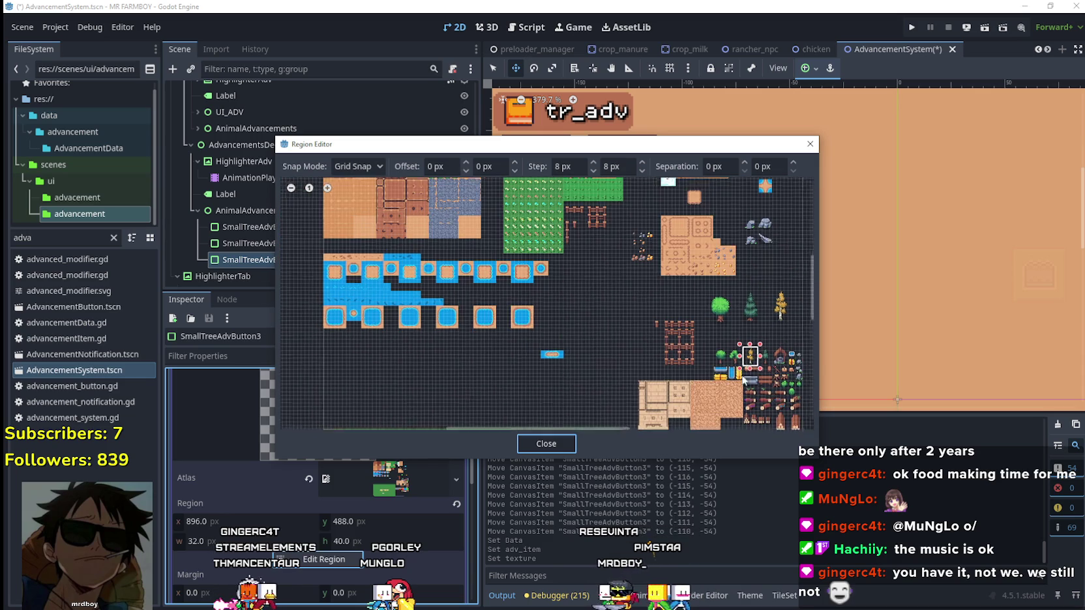
scroll(491, 335, "up", 2)
scroll(461, 281, "down", 2)
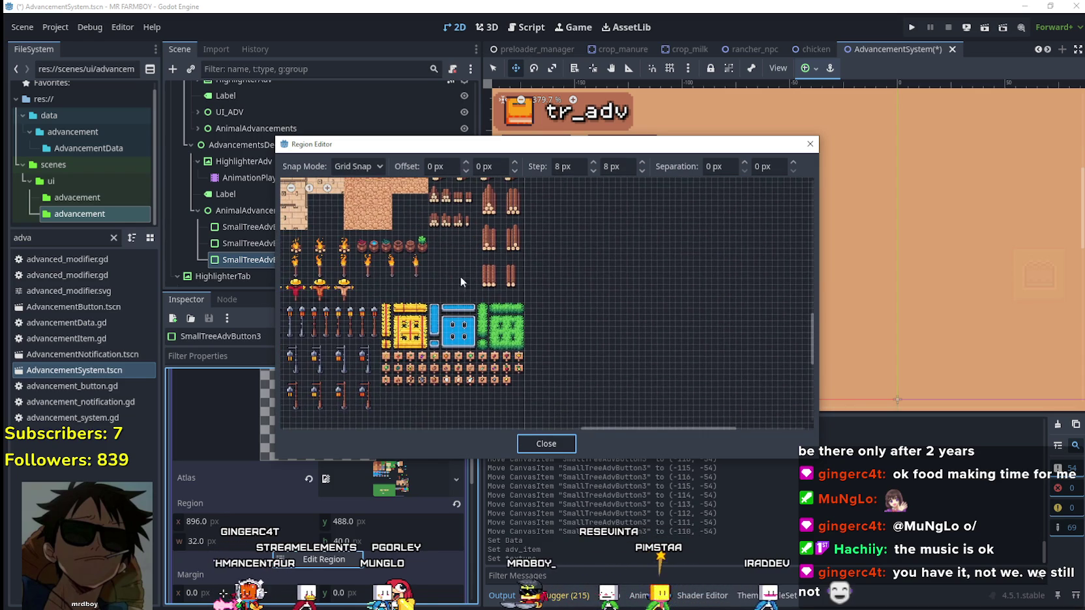
scroll(422, 324, "up", 5)
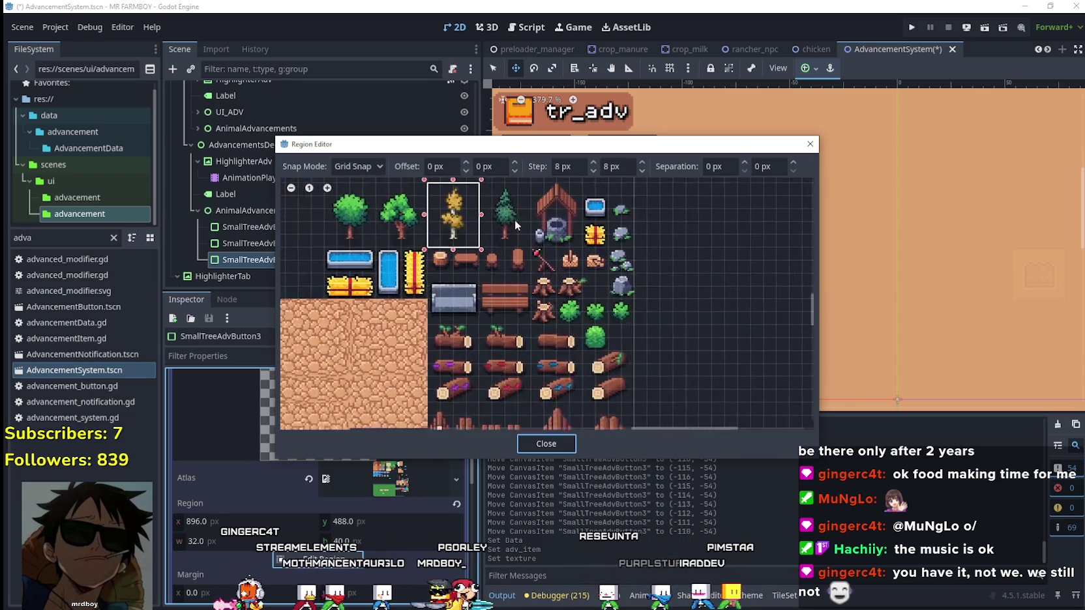
mouse_move(528, 257)
left_mouse_down()
mouse_move(544, 344)
mouse_move(487, 263)
left_mouse_up()
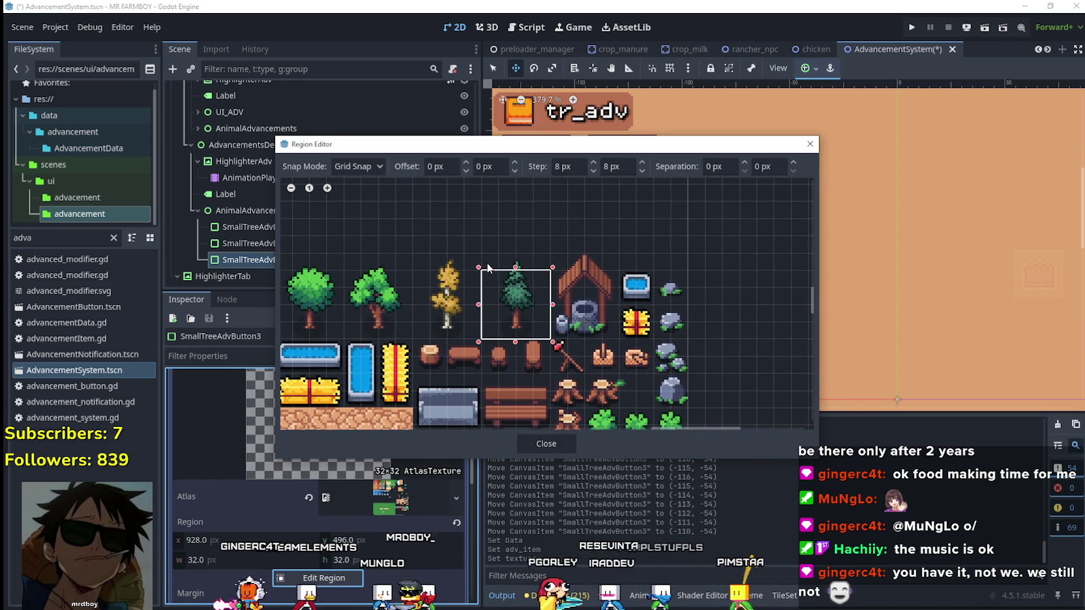
left_click(537, 444)
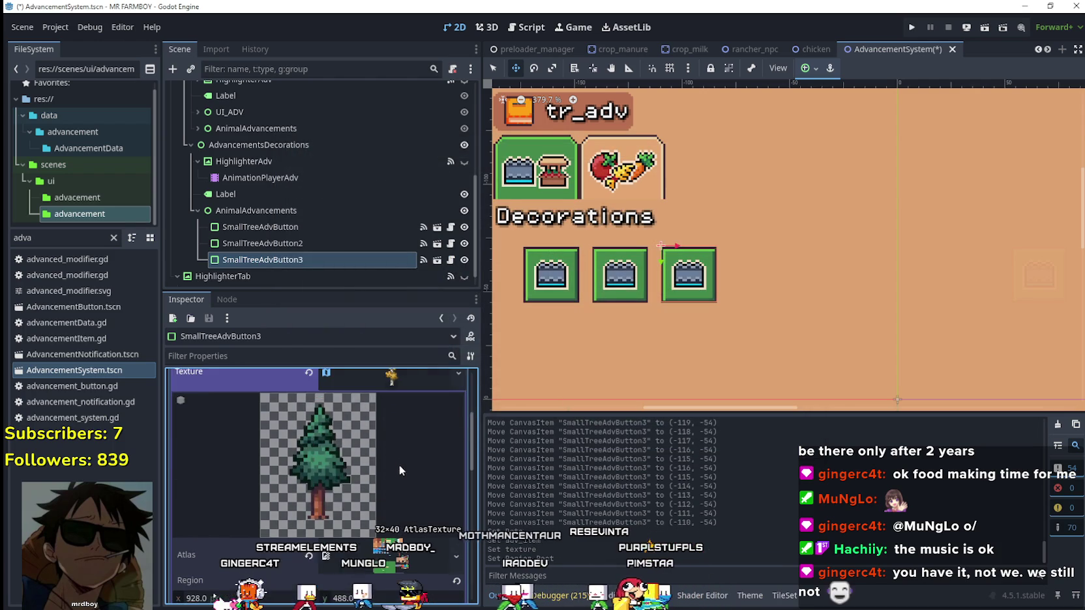
left_click(404, 446)
key("ctrl+s")
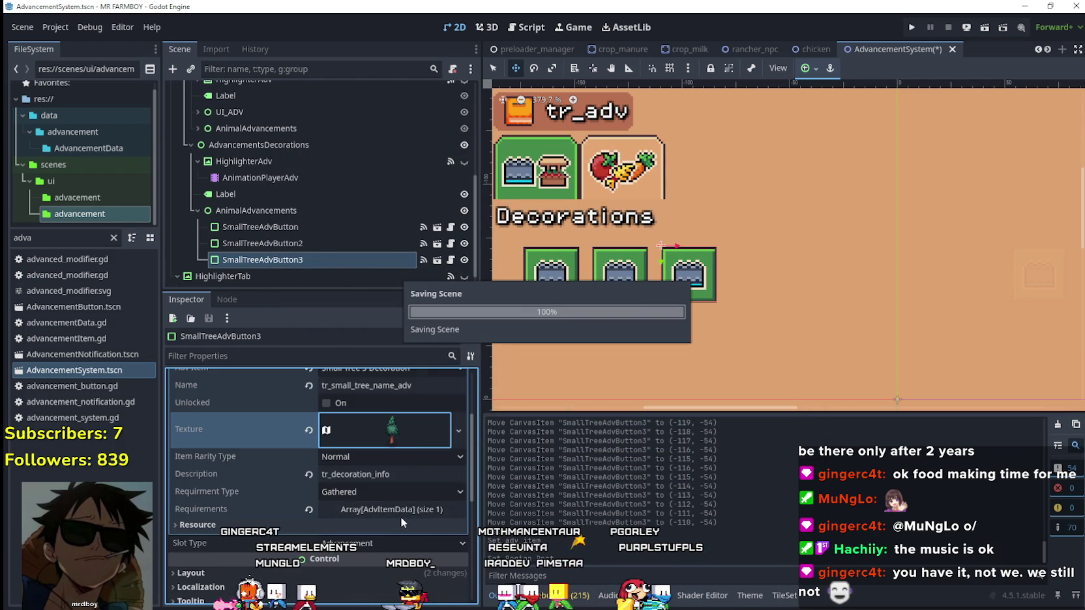
Step: Make the requirement entry unique, set its Item Id to Small Tree 3 Decoration, and save
left_click(397, 511)
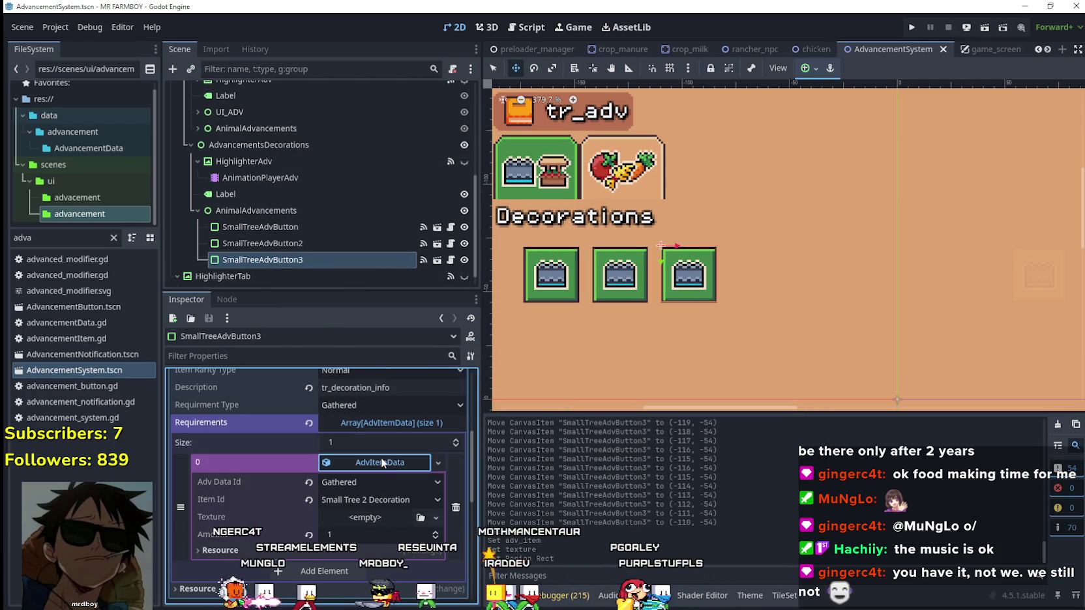
right_click(381, 457)
left_click(414, 549)
left_click(388, 503)
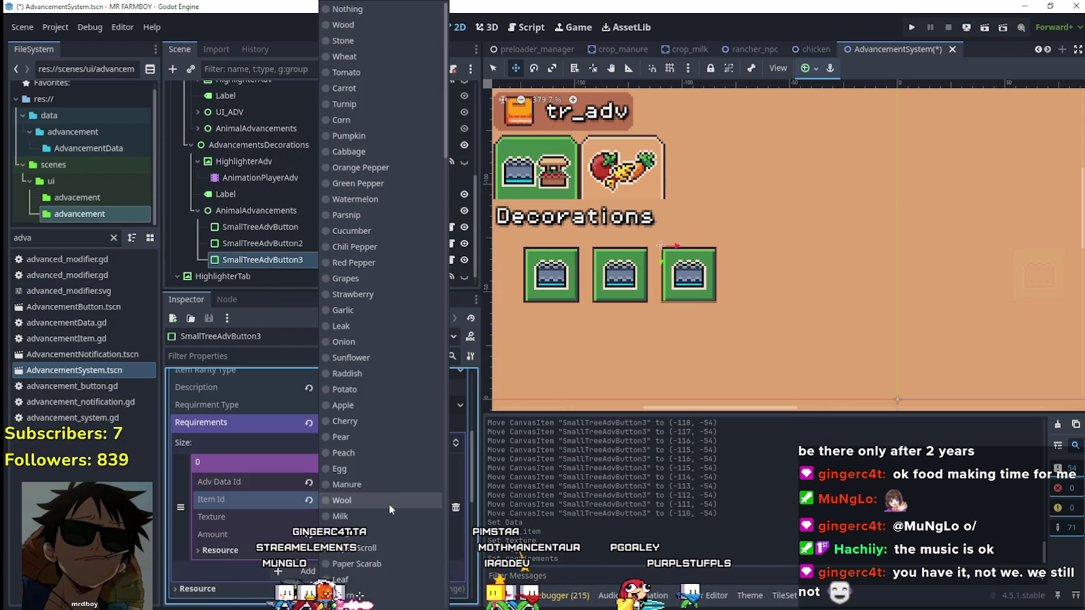
scroll(391, 456, "down", 10)
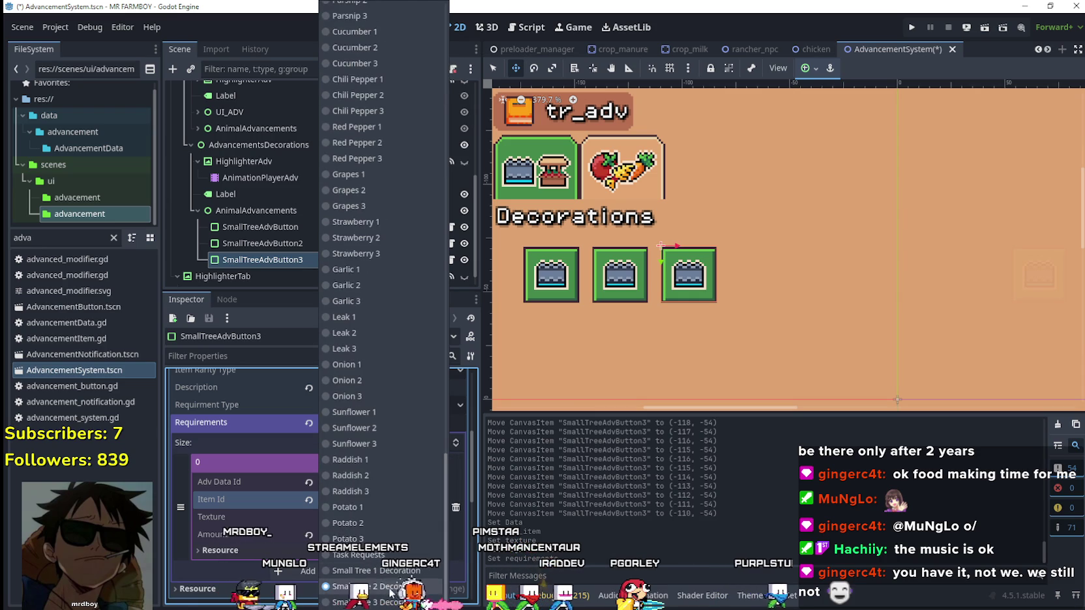
left_click(393, 514)
key("ctrl+s")
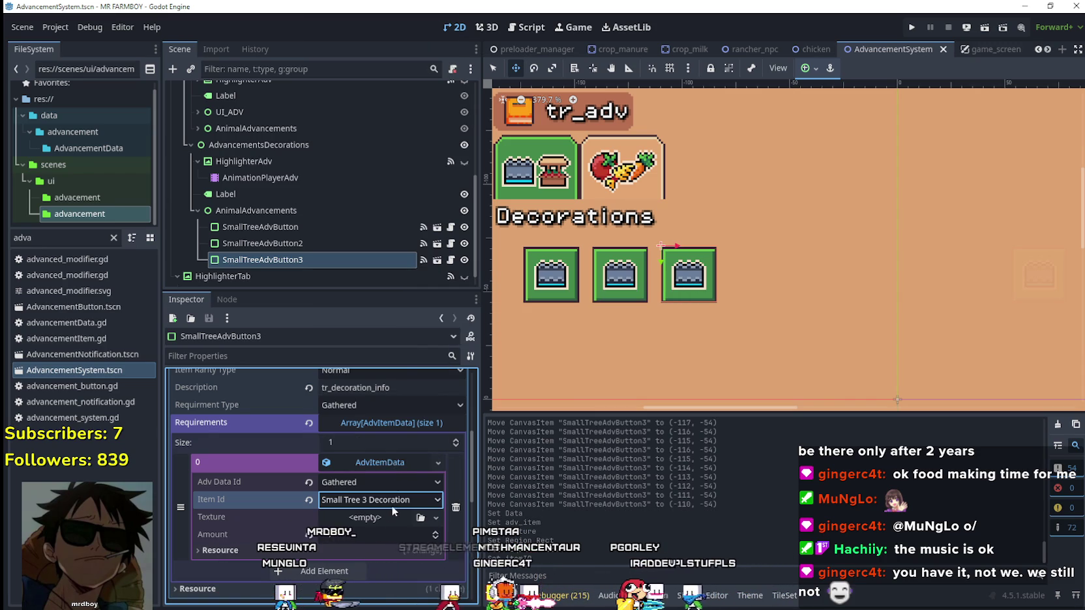
Step: Check the advancement's name text and open the requirement data type choices
scroll(389, 495, "up", 4)
scroll(386, 483, "up", 2)
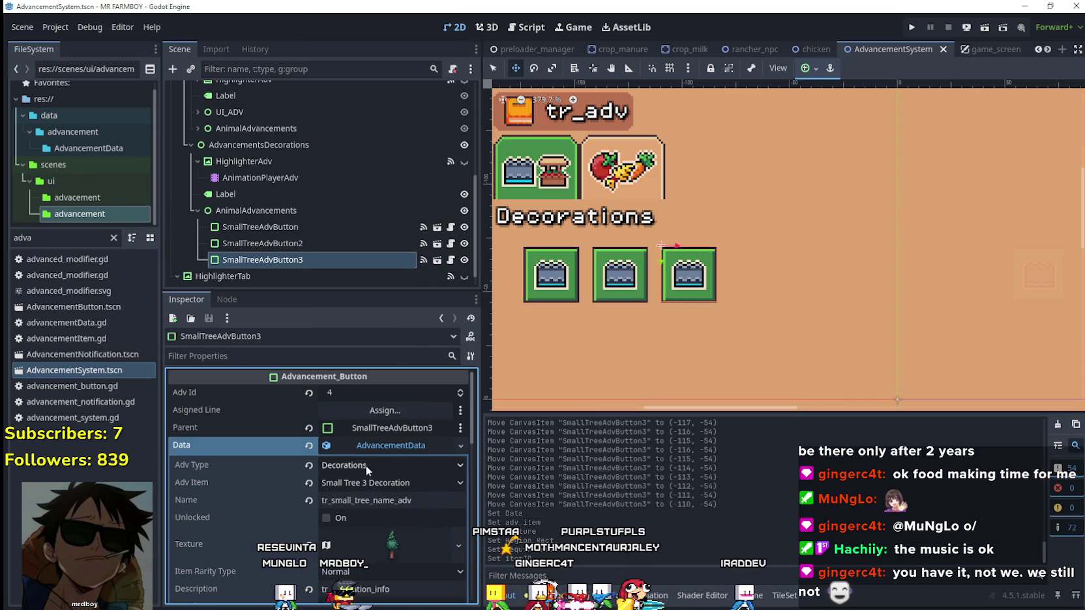
left_click(418, 500)
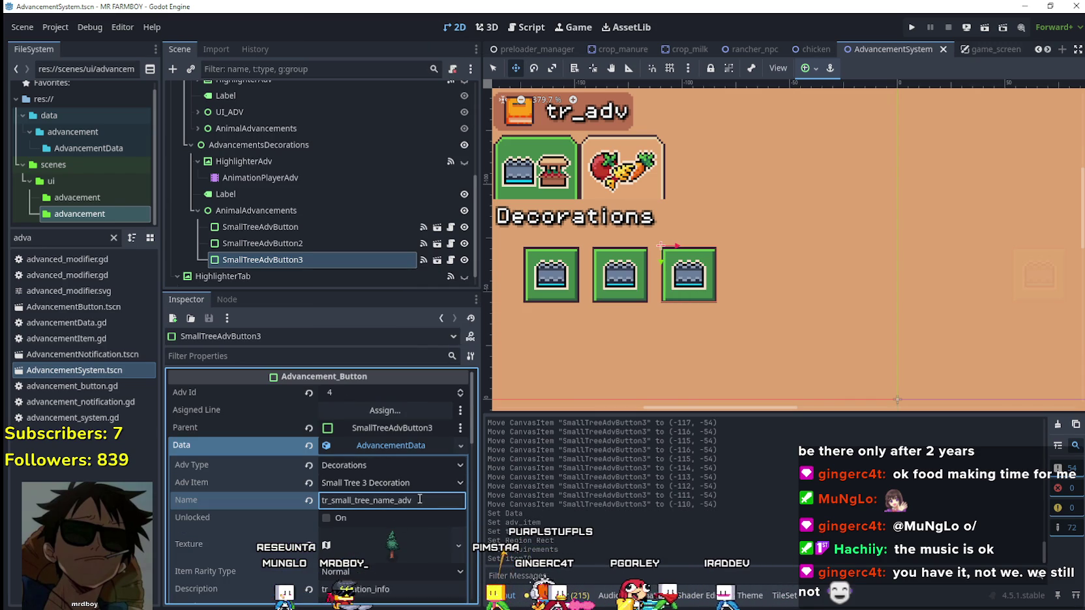
scroll(419, 499, "down", 5)
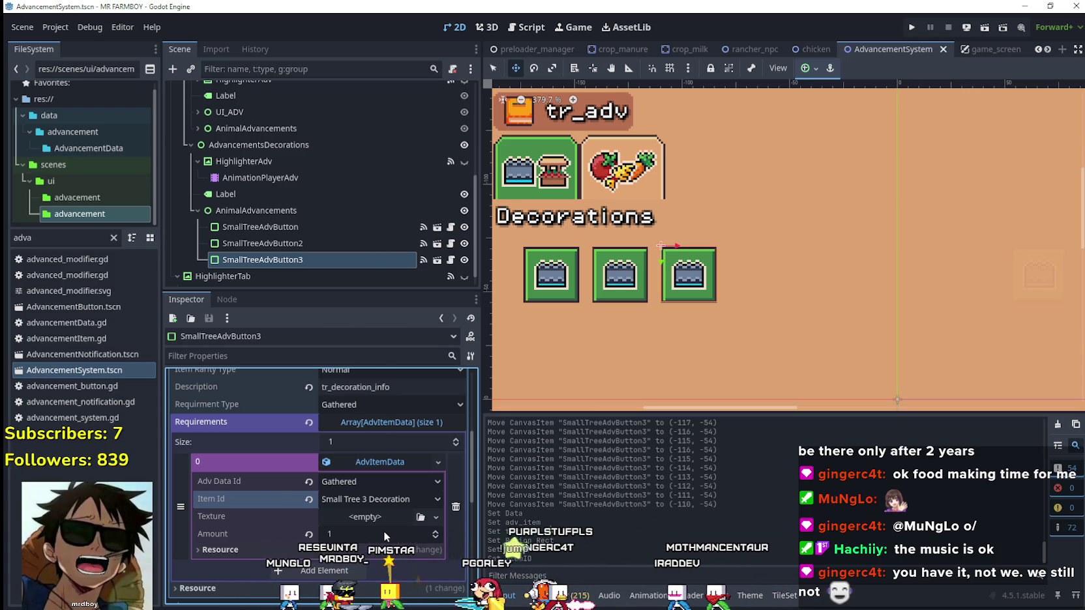
left_click(380, 481)
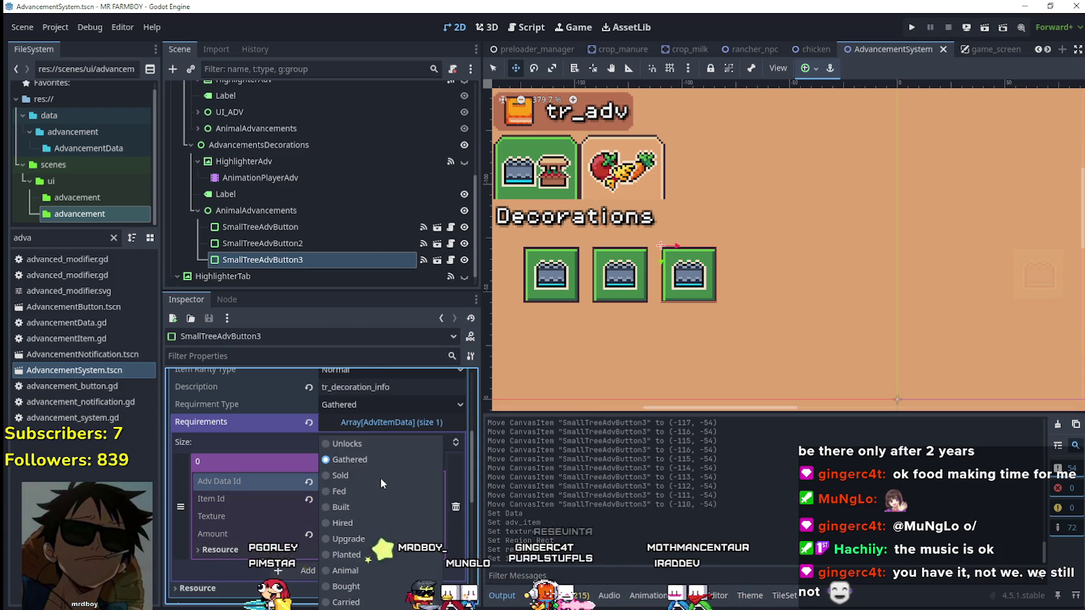
Step: Set the third small-tree button's requirement type to Unlocks
left_click(357, 442)
left_click(355, 404)
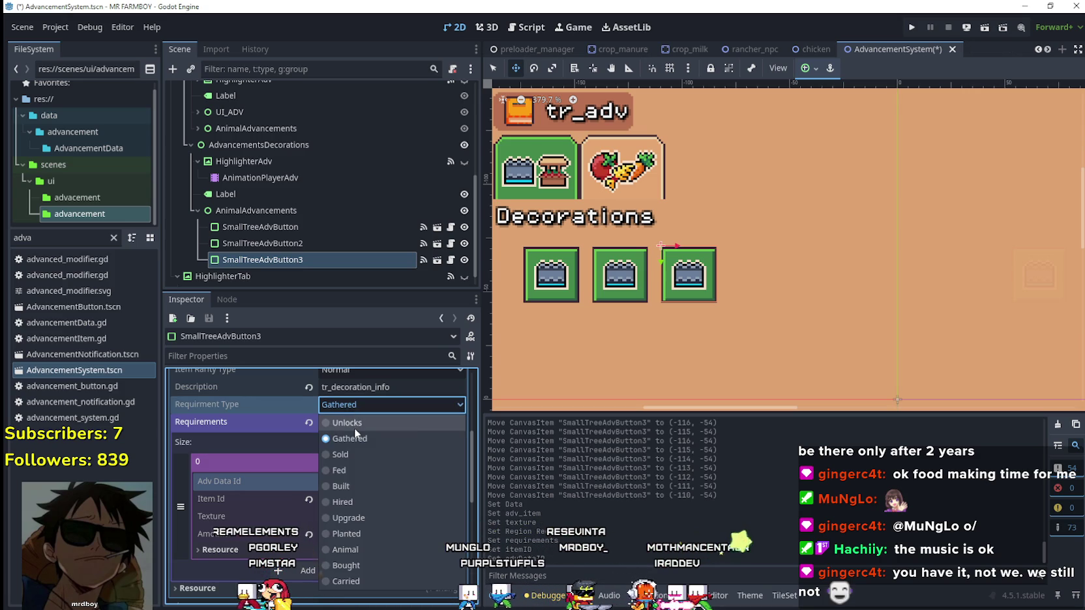
left_click(355, 430)
Step: Set the second small-tree button's requirement type and first requirement's data type to Unlocks
left_click(269, 246)
scroll(365, 476, "down", 5)
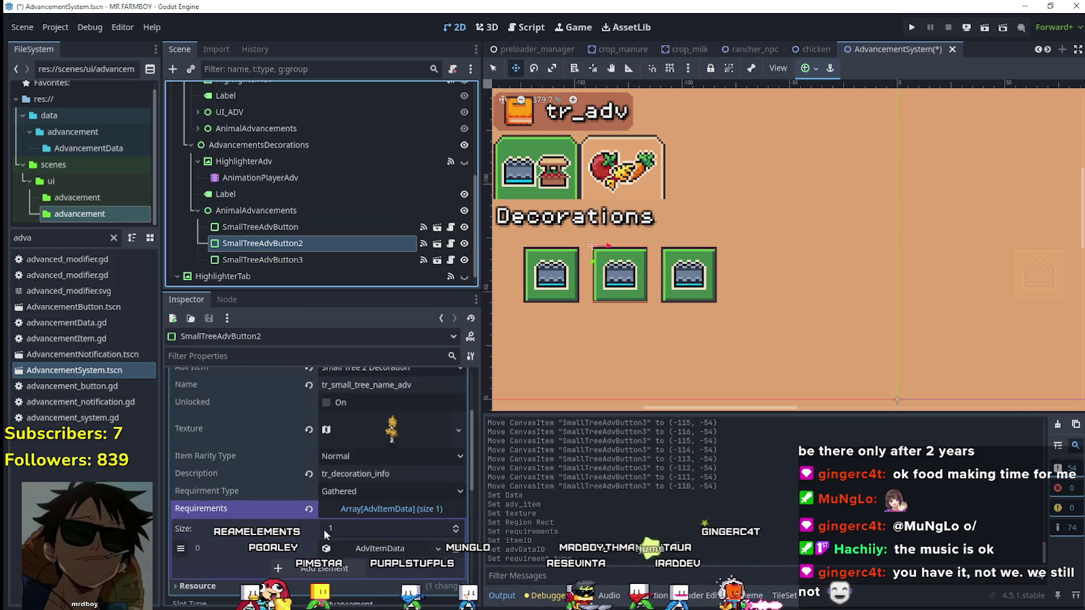
scroll(365, 476, "up", 1)
left_click(358, 464)
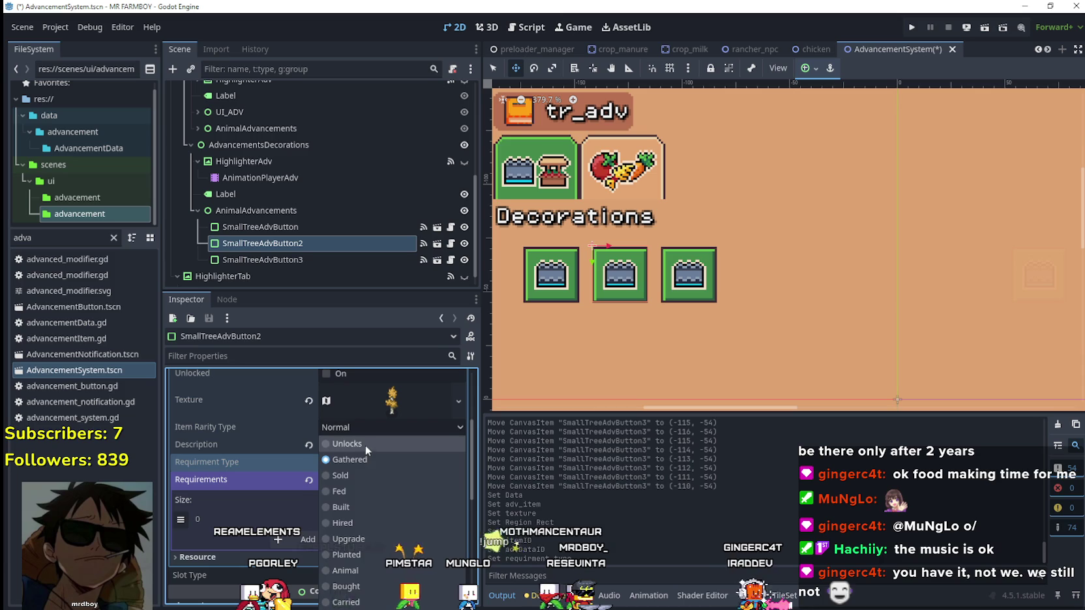
left_click(365, 445)
left_click(373, 520)
left_click(372, 539)
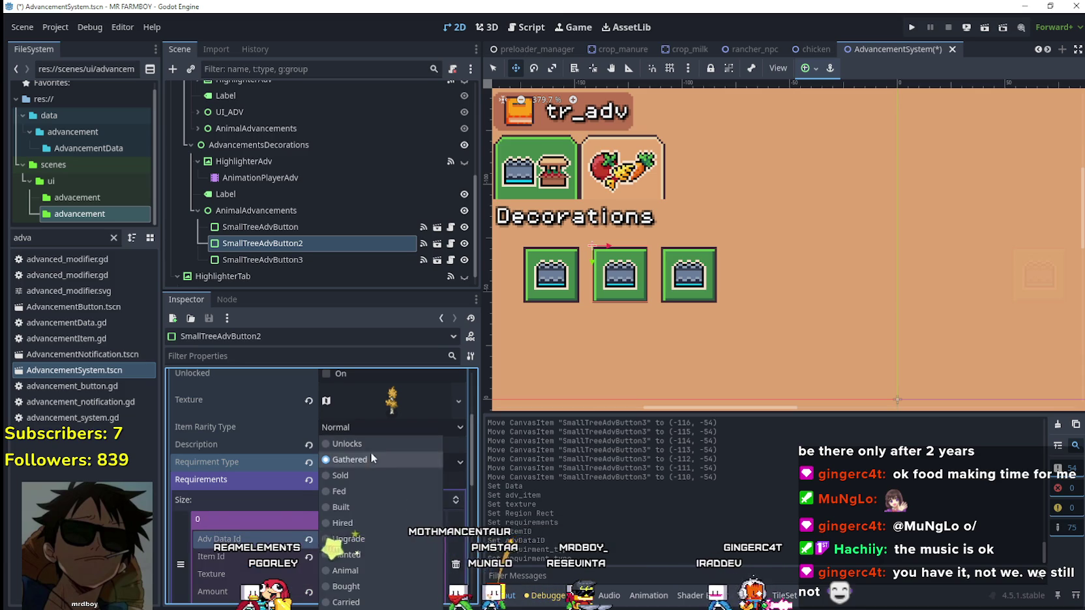
left_click(370, 452)
Step: Set the first small-tree button's requirement type, data type and advancement data id to Unlocks
left_click(318, 232)
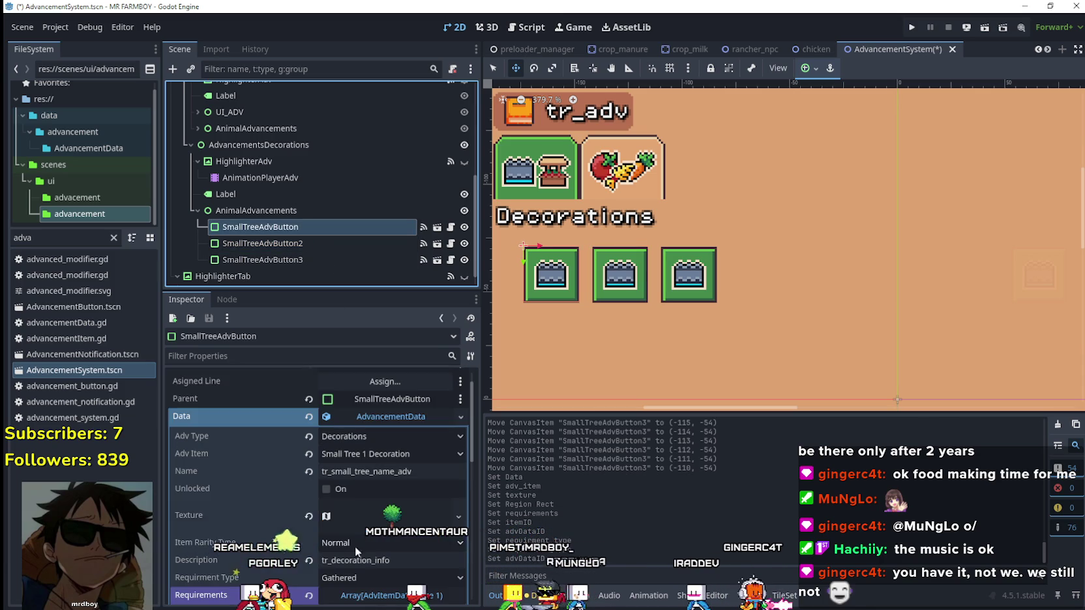
left_click(356, 492)
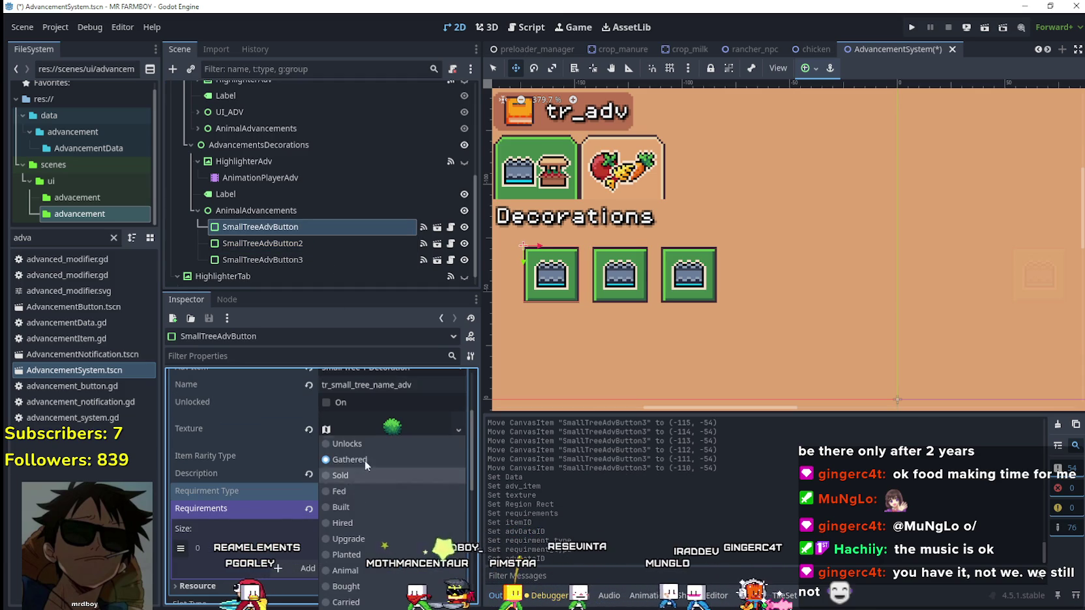
left_click(363, 444)
scroll(360, 508, "down", 2)
left_click(371, 494)
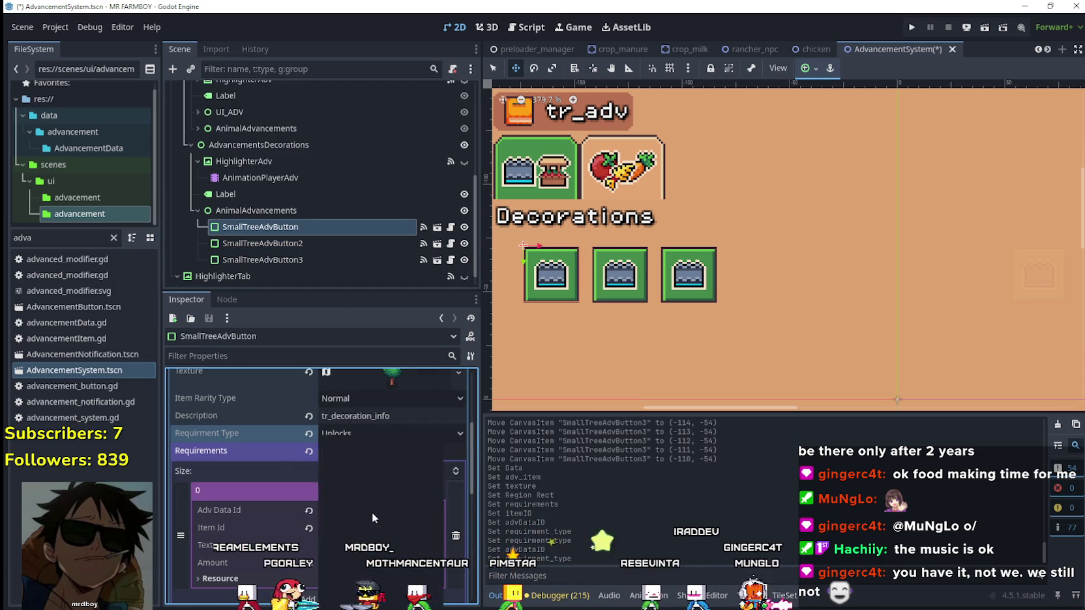
left_click(371, 513)
left_click(364, 444)
Step: Save the AdvancementSystem scene
scroll(373, 528, "up", 3)
scroll(368, 502, "up", 2)
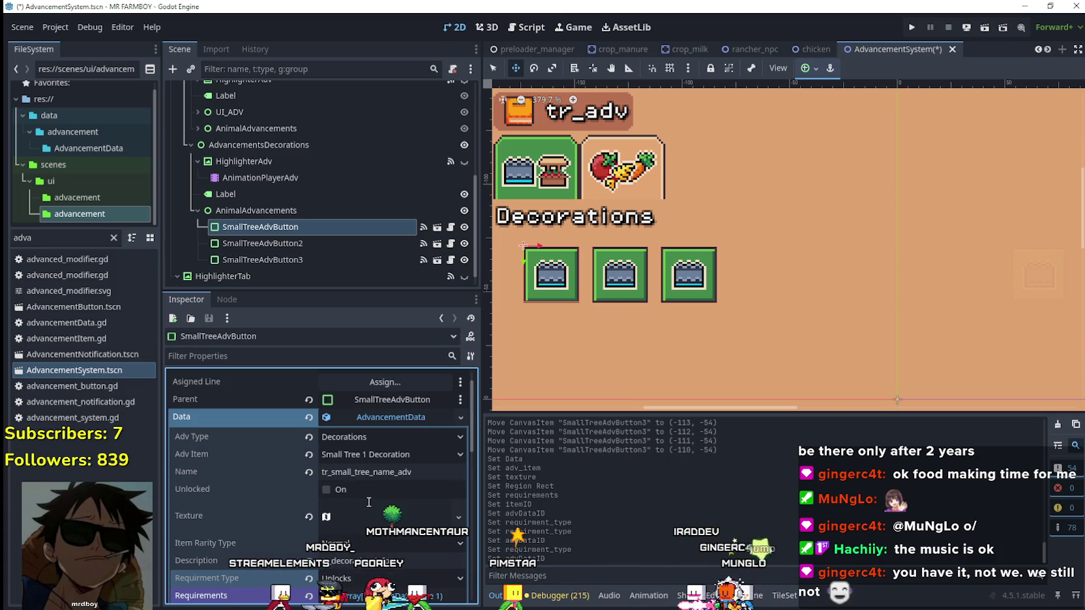
key("ctrl+s")
scroll(348, 145, "up", 5)
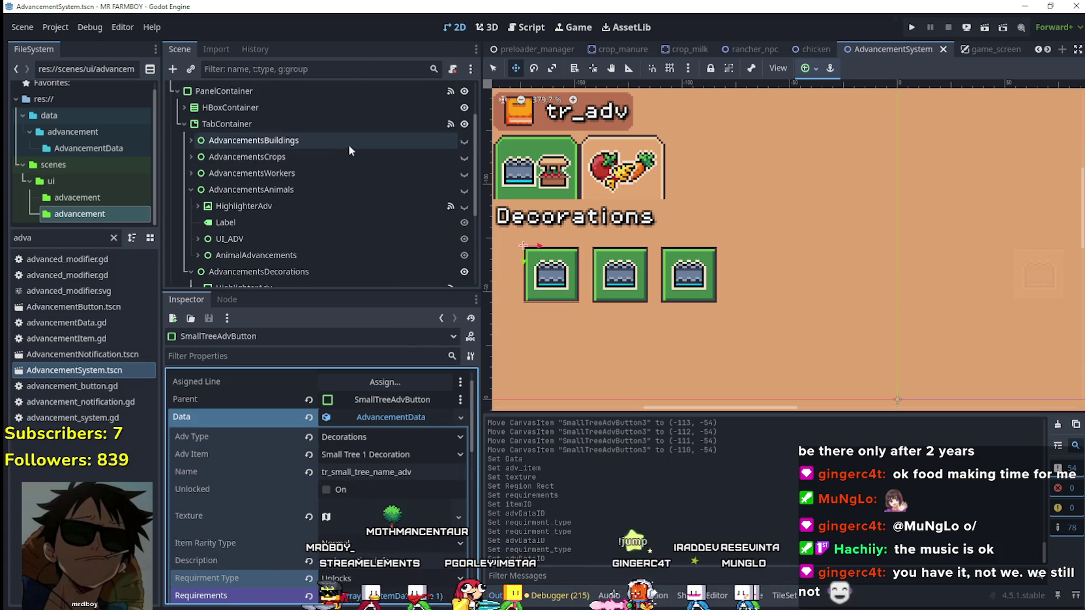
scroll(320, 172, "up", 1)
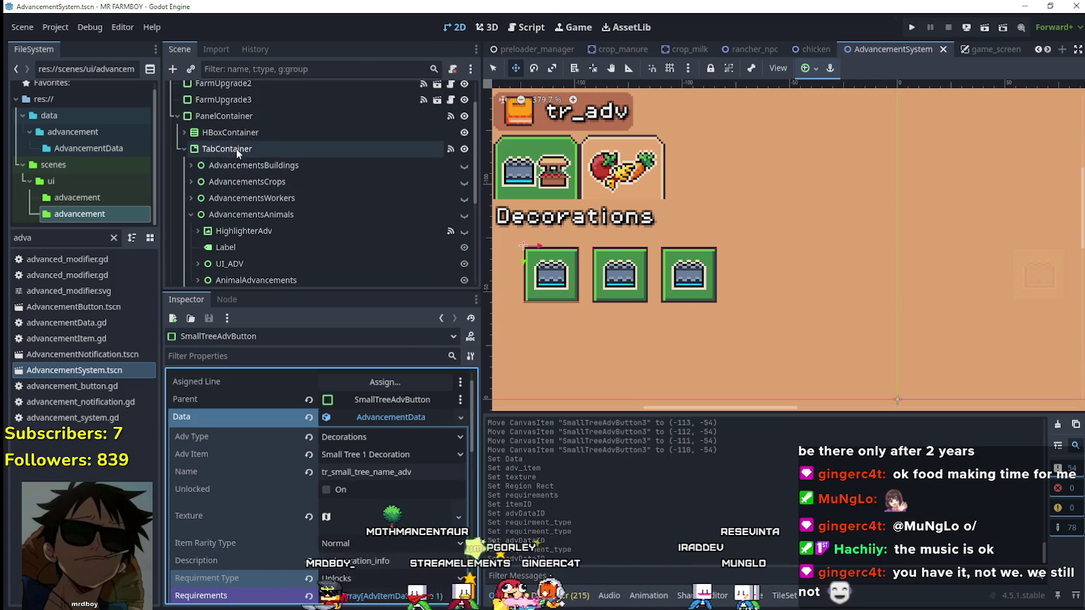
Step: Collapse the AdvancementsAnimals and AdvancementsDecorations pages under the TabContainer
left_click(235, 148)
left_click(191, 214)
left_click(190, 222)
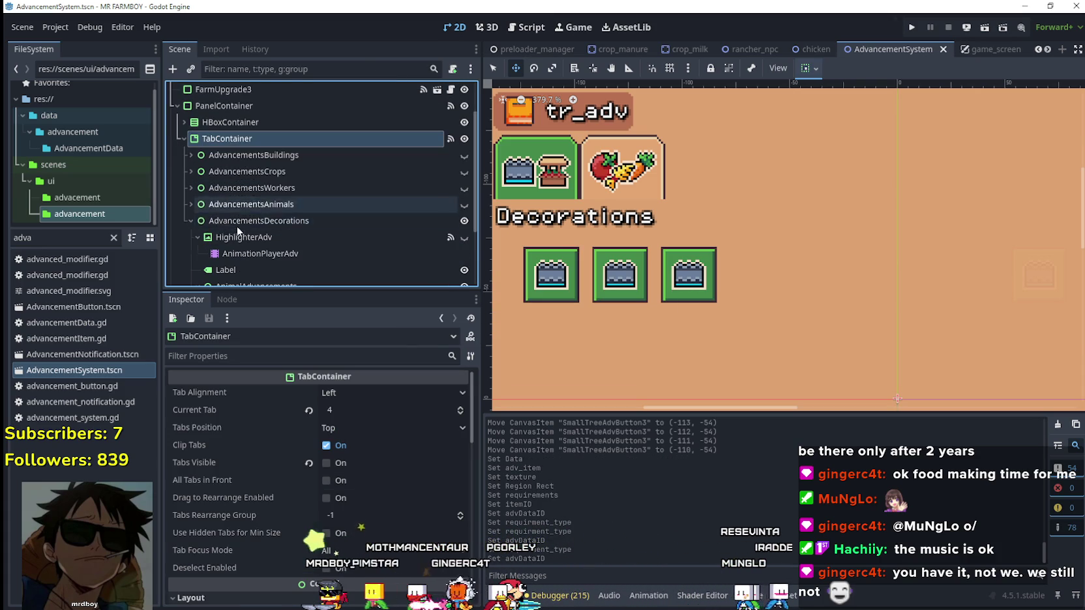
left_click(190, 221)
scroll(222, 189, "up", 1)
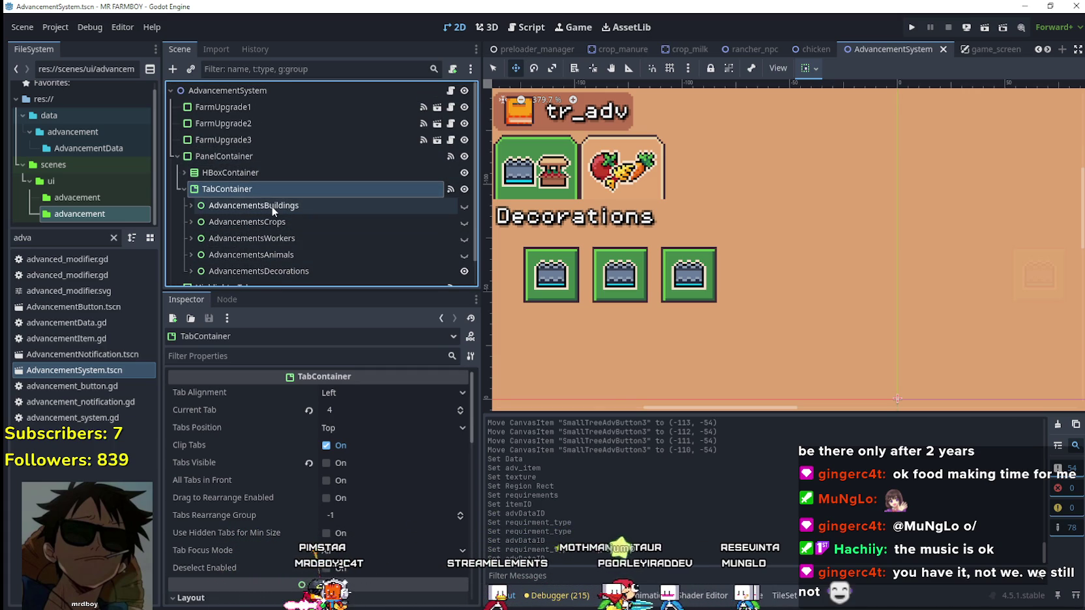
scroll(263, 190, "down", 1)
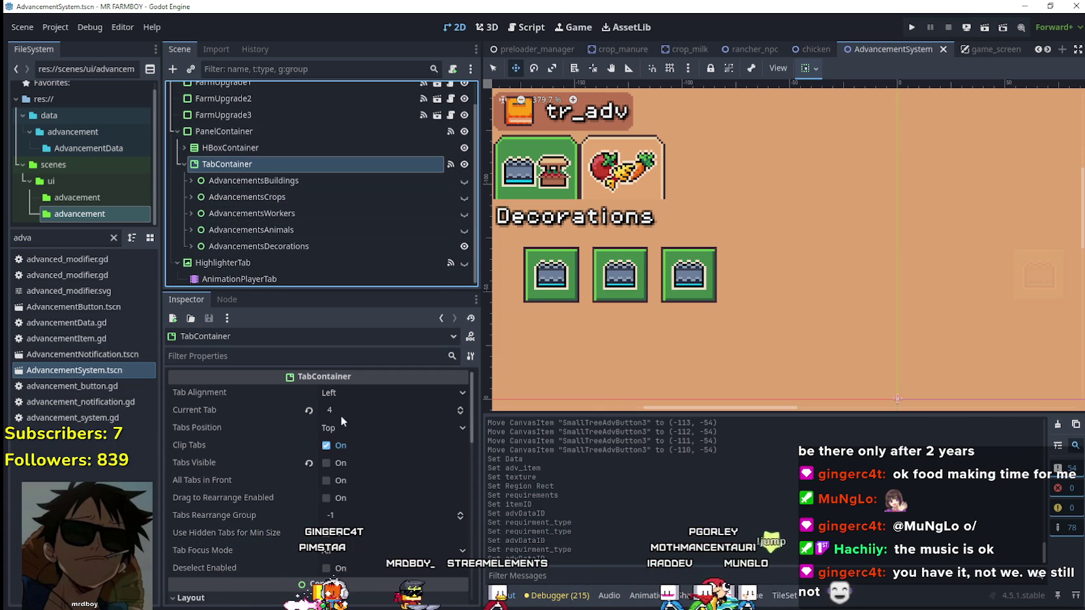
scroll(360, 466, "down", 5)
scroll(274, 200, "down", 1)
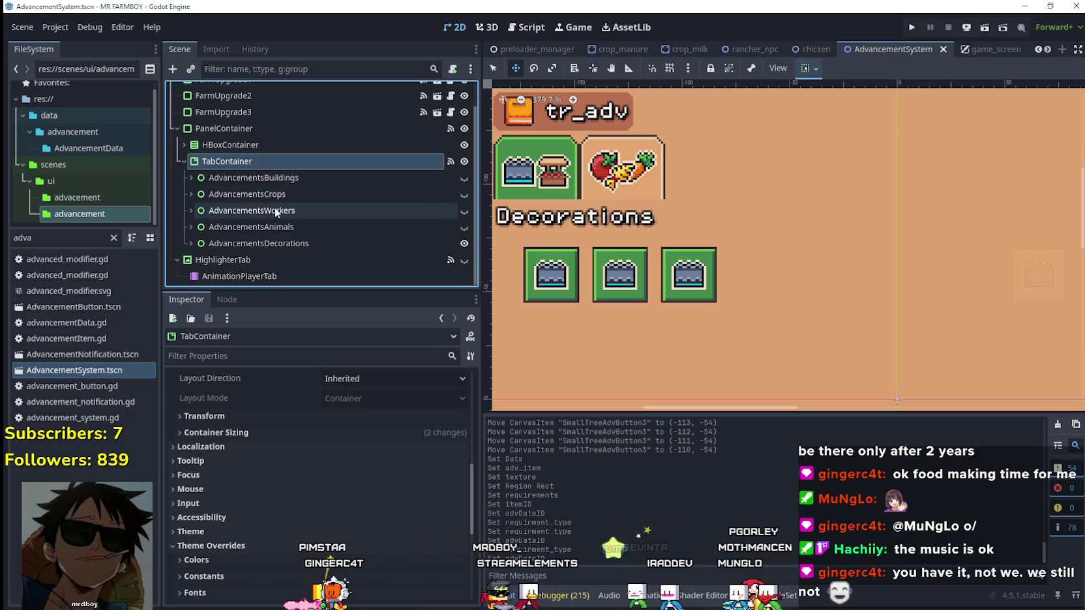
scroll(274, 207, "up", 2)
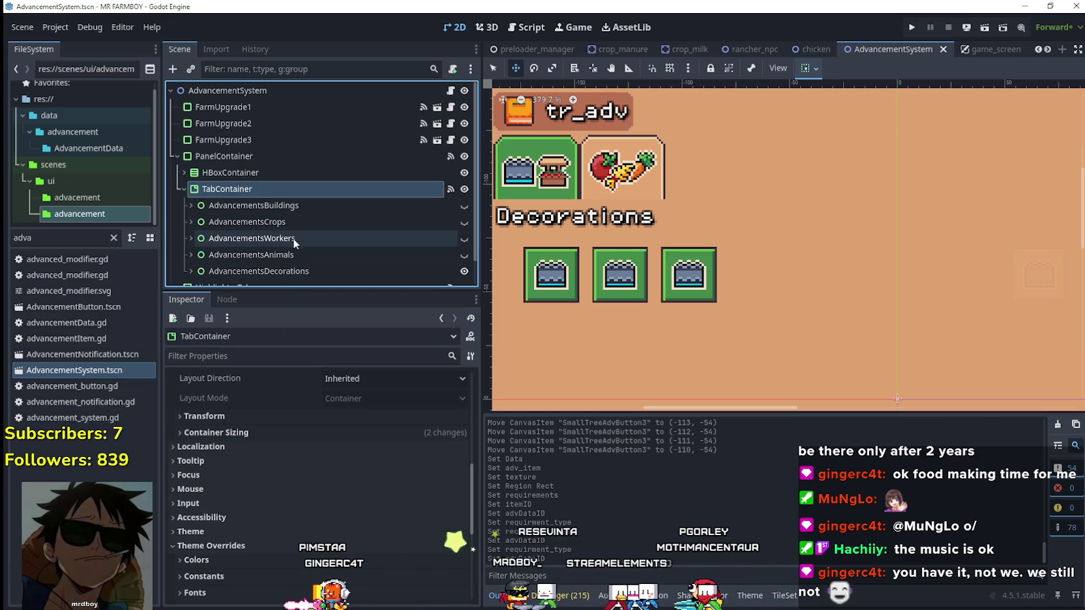
Step: Expand PanelContainer > HBoxContainer to show the tab buttons, collapsing HBoxContainer2
left_click(228, 156)
left_click(230, 174)
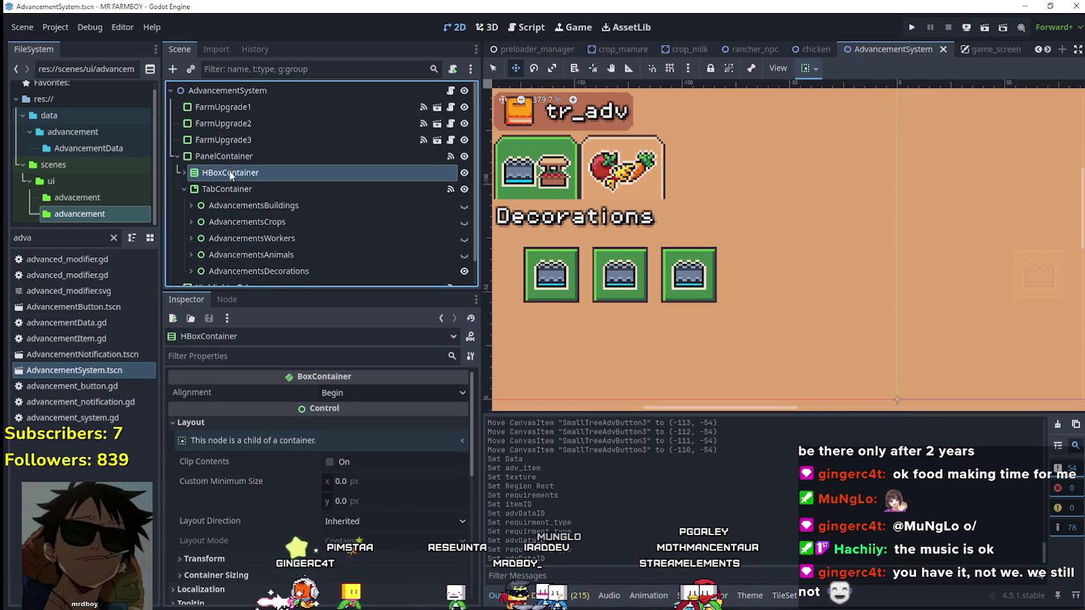
left_click(226, 206)
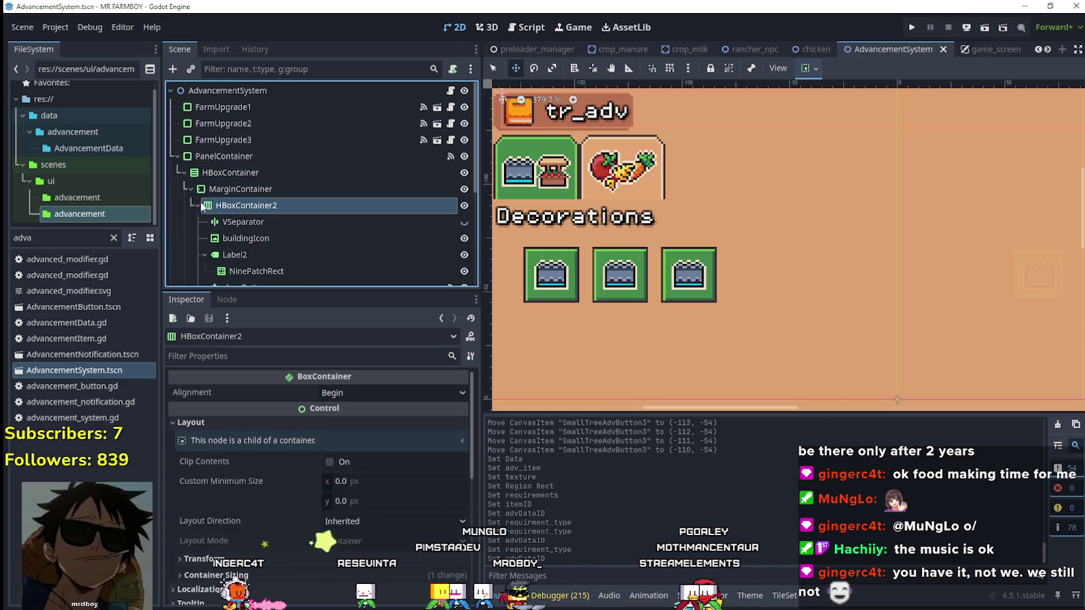
left_click(197, 205)
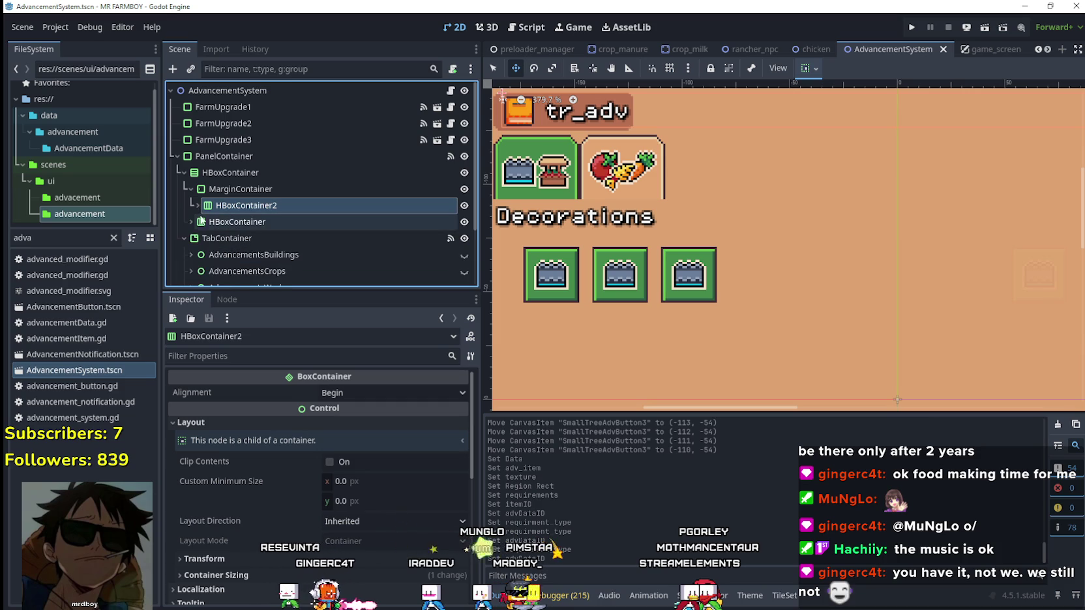
scroll(191, 230, "down", 2)
Step: Rename KingTab to DecoTab and make it visible
left_click(287, 253)
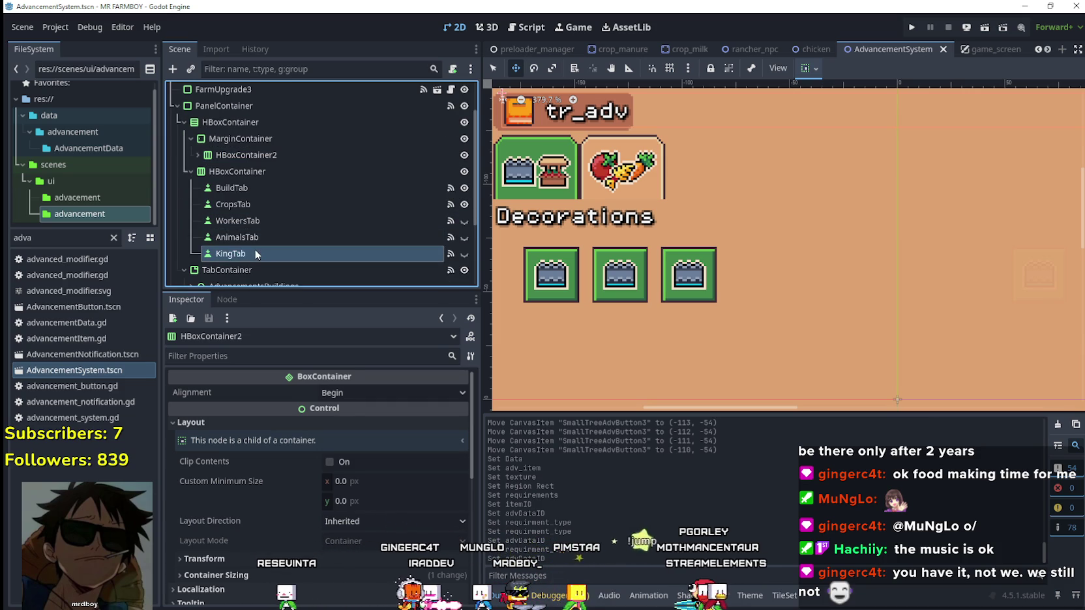
scroll(297, 247, "down", 1)
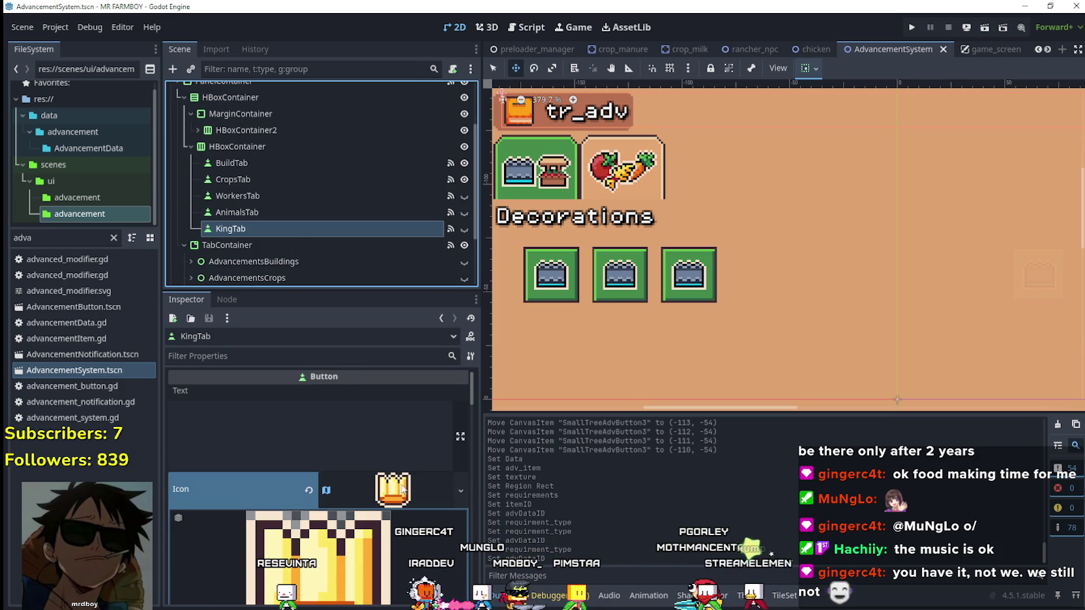
scroll(404, 459, "down", 3)
scroll(417, 482, "up", 3)
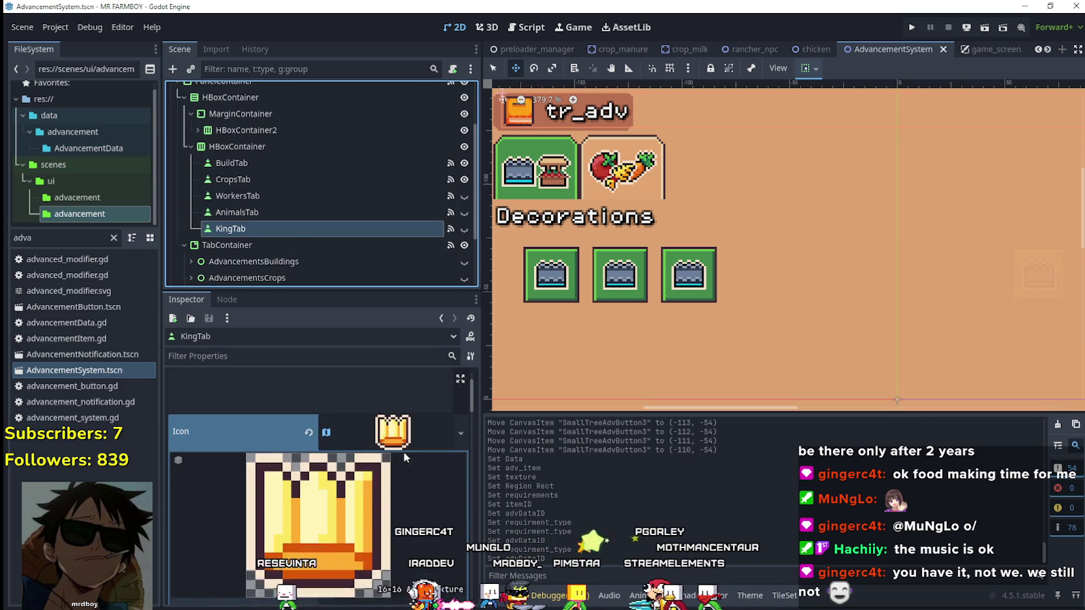
double_click(231, 229)
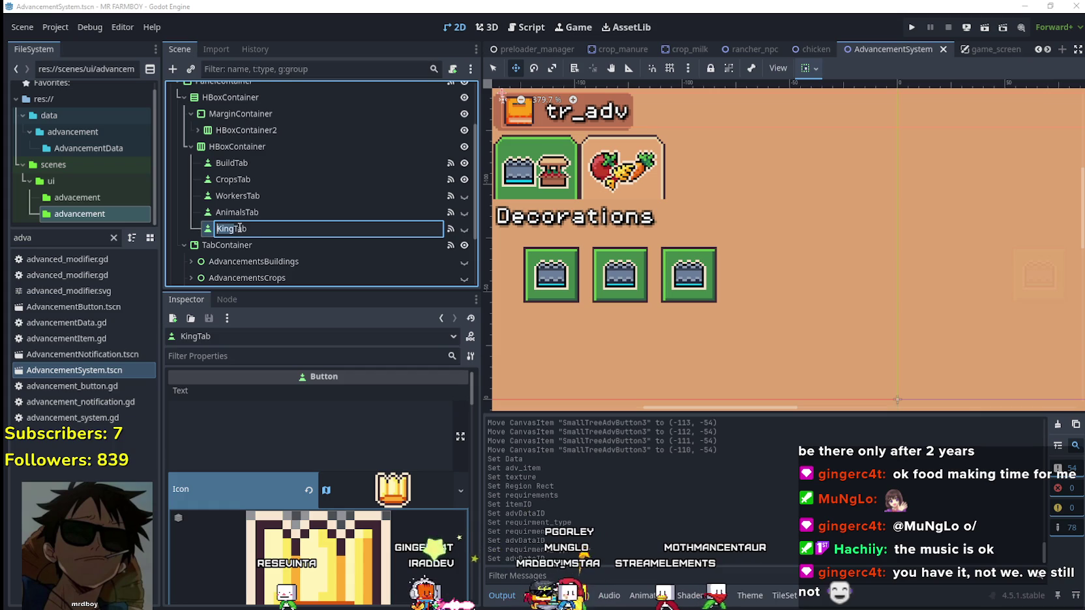
type("Deco")
key("Return")
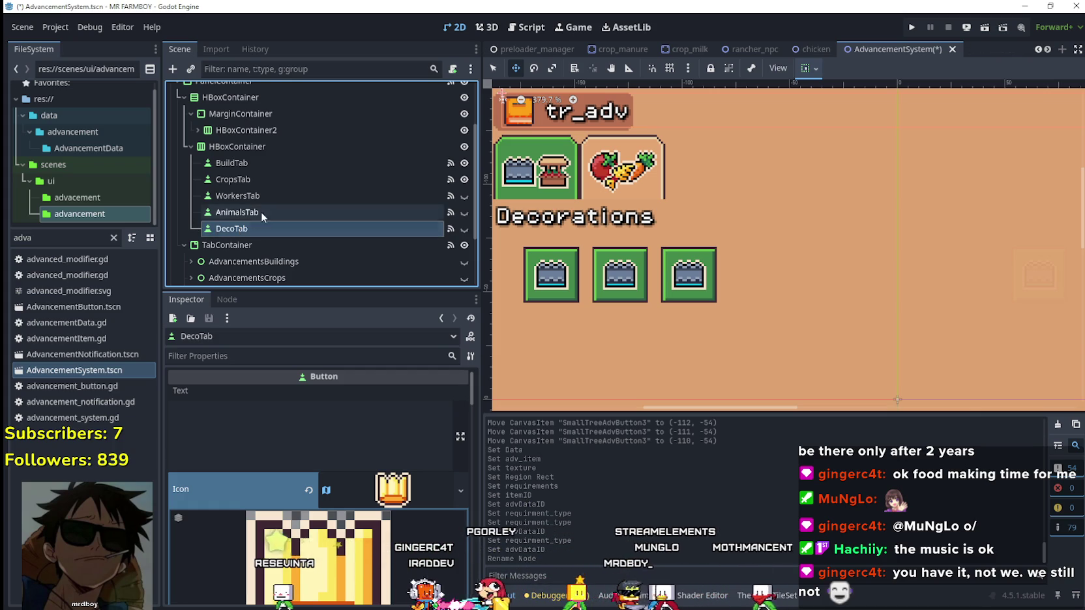
left_click(465, 229)
Step: Edit the Icon AtlasTexture region to a new 16×16 sprite at 48, 1712
scroll(735, 229, "down", 3)
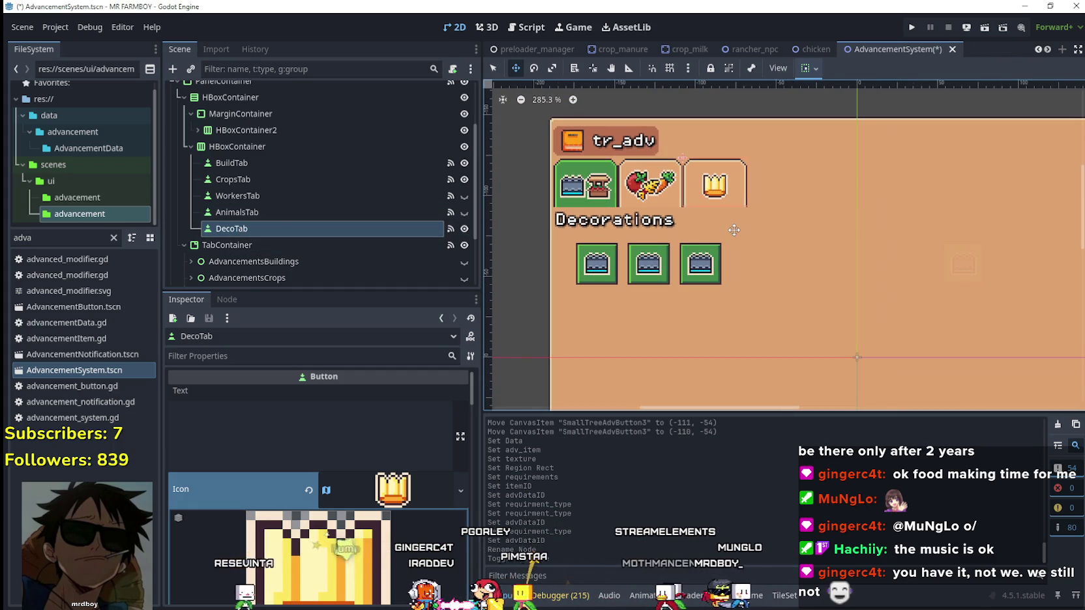
scroll(363, 477, "down", 3)
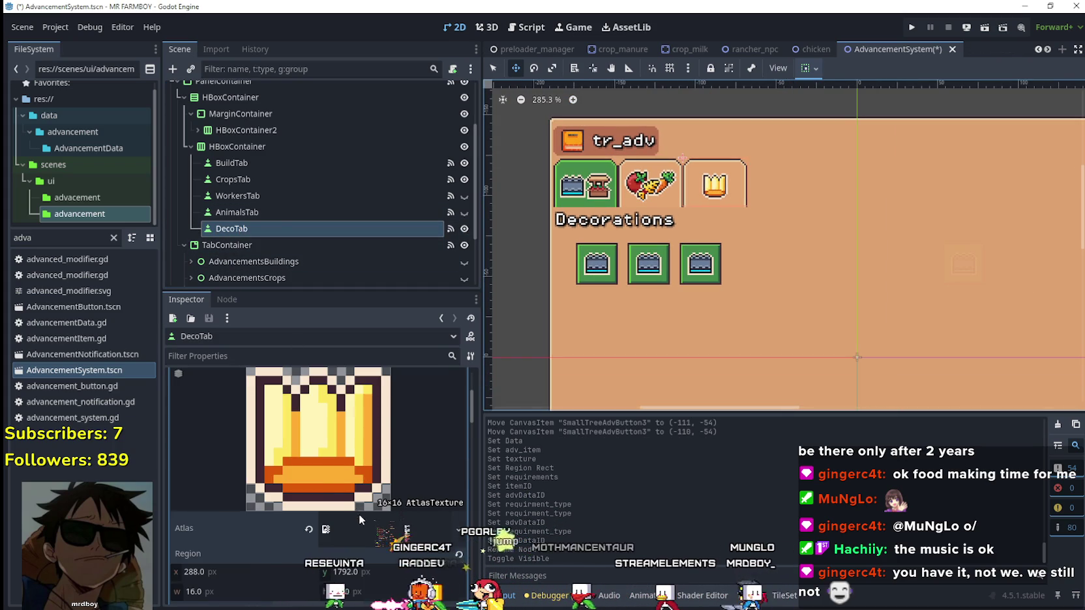
scroll(372, 506, "up", 3)
right_click(384, 487)
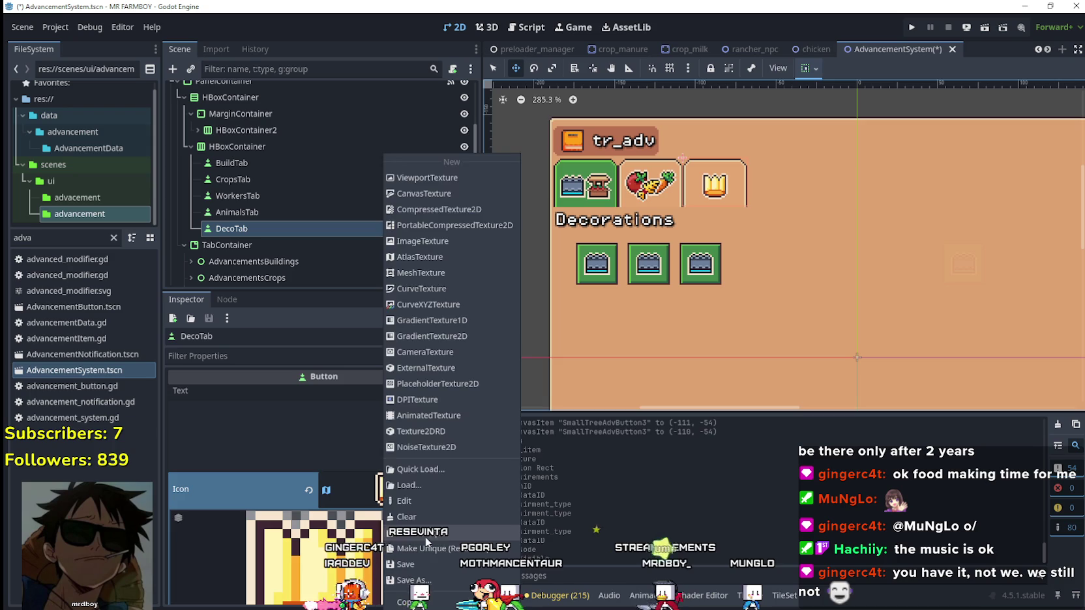
left_click(426, 532)
left_click(324, 493)
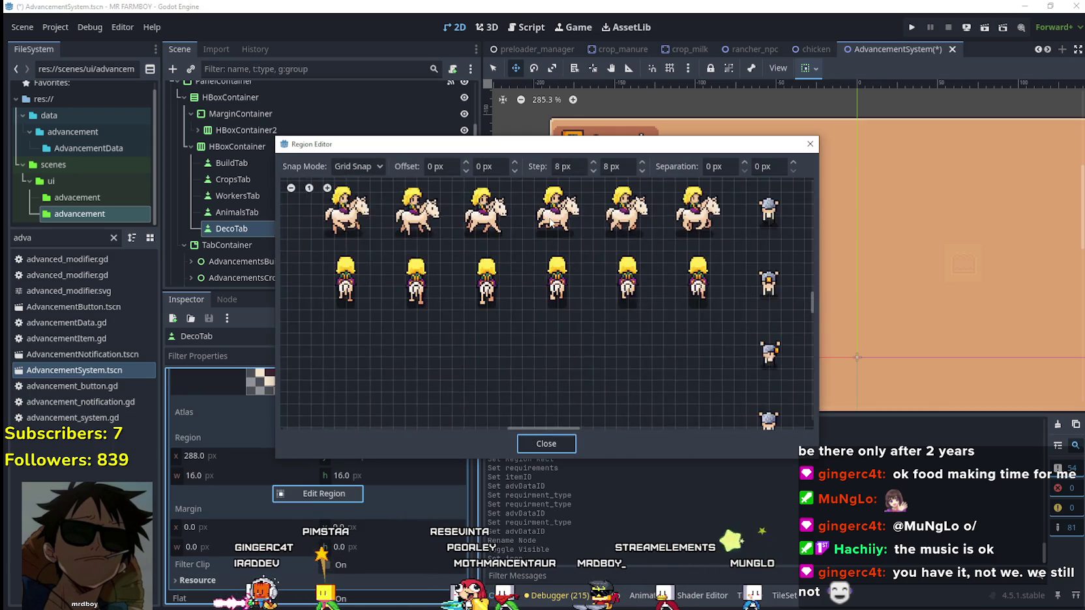
scroll(550, 224, "down", 5)
scroll(574, 238, "up", 3)
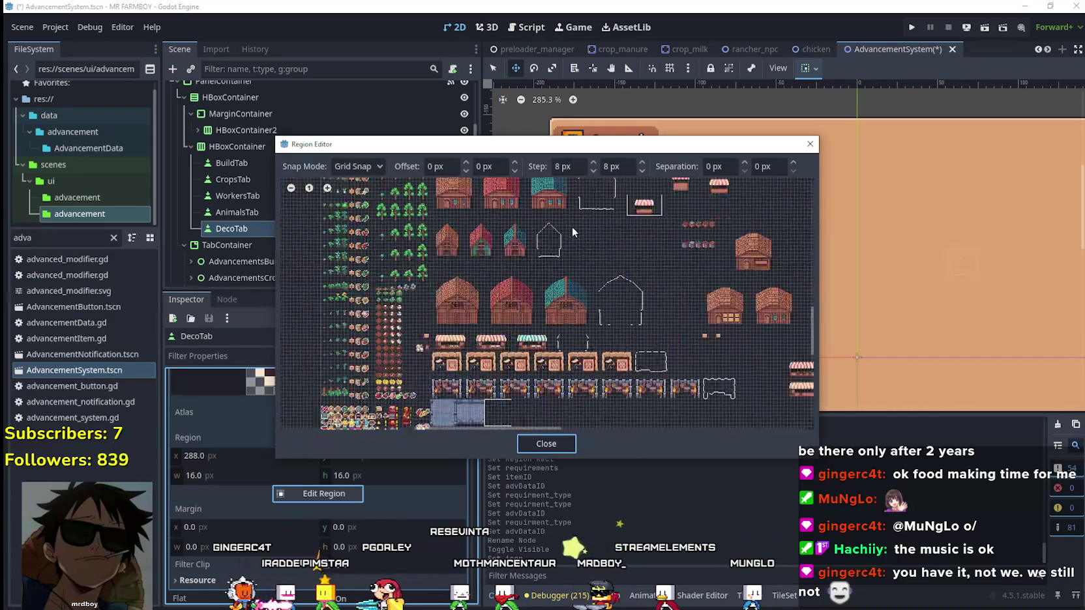
scroll(510, 227, "down", 3)
scroll(384, 280, "up", 3)
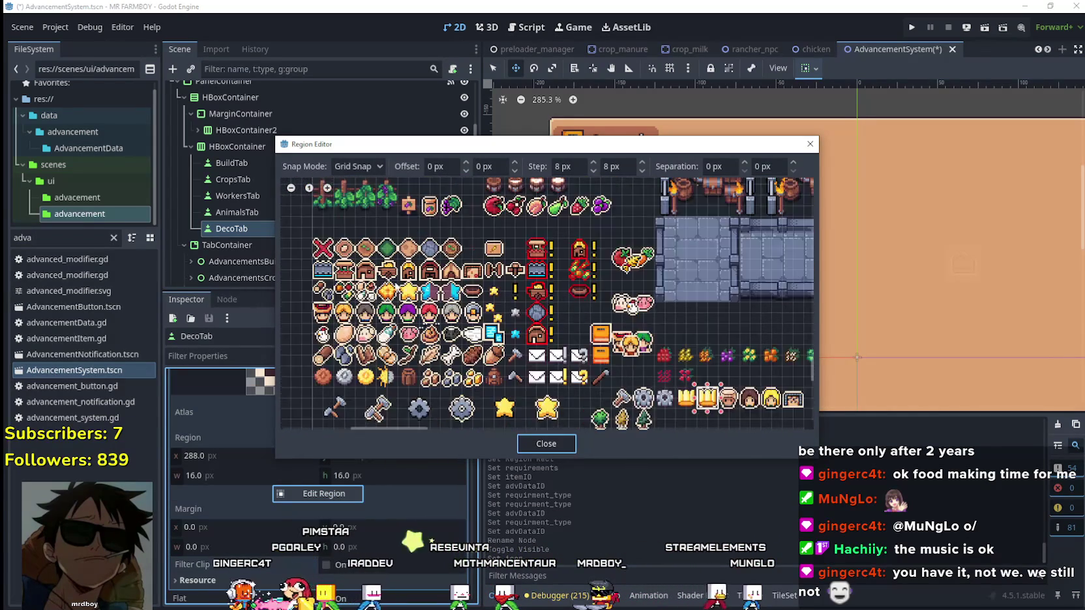
scroll(391, 286, "up", 2)
left_click_drag(402, 302, 404, 313)
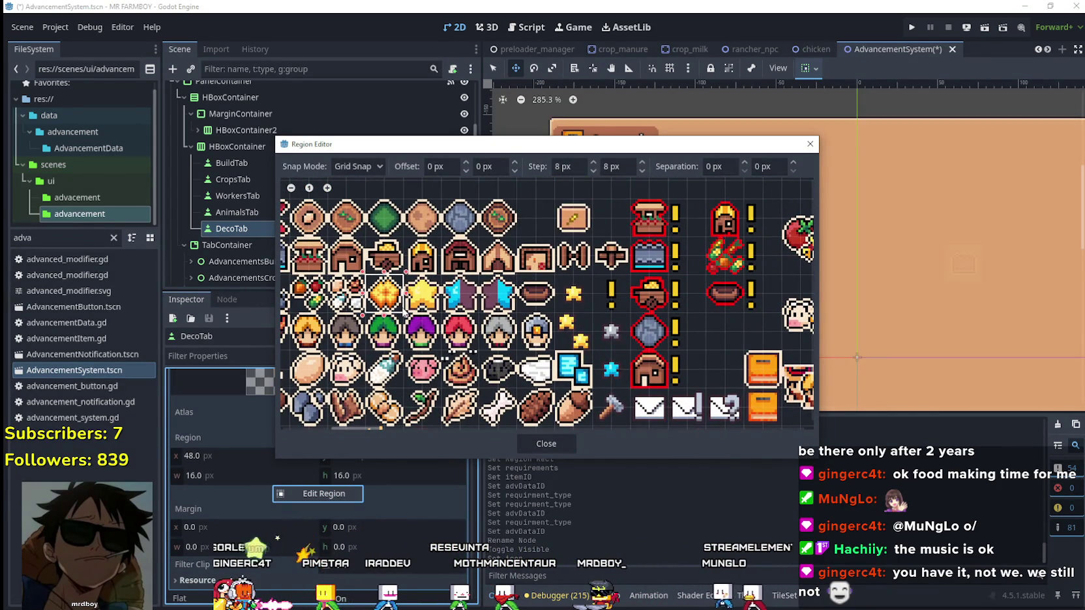
Step: Close the region editor, collapse the icon preview, and save the scene
left_click(535, 444)
scroll(362, 505, "up", 5)
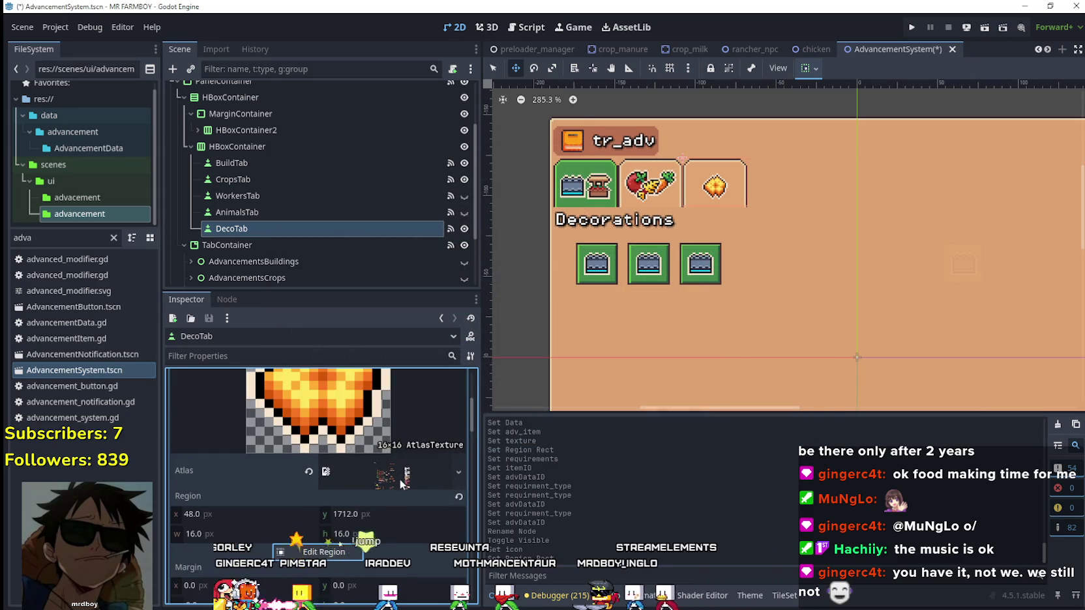
left_click(413, 415)
scroll(390, 511, "up", 2)
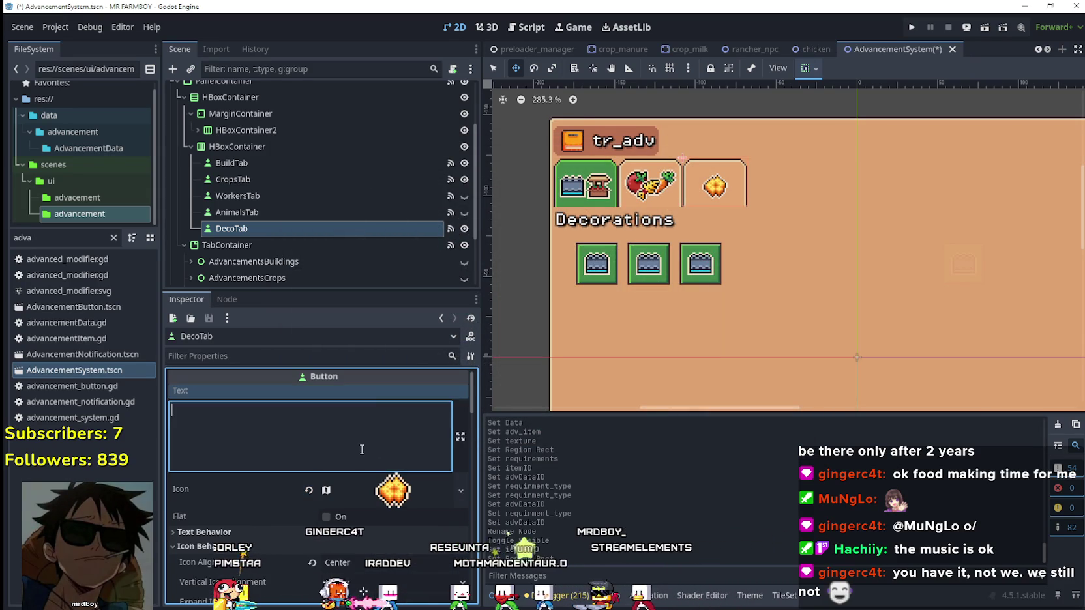
scroll(359, 455, "down", 3)
scroll(358, 455, "down", 8)
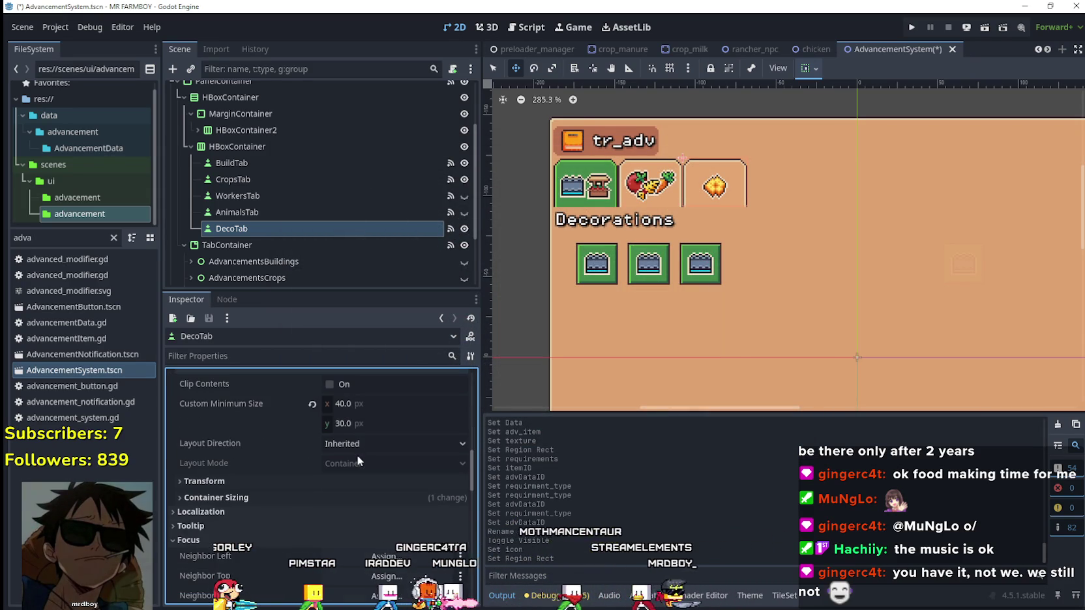
key("ctrl+s")
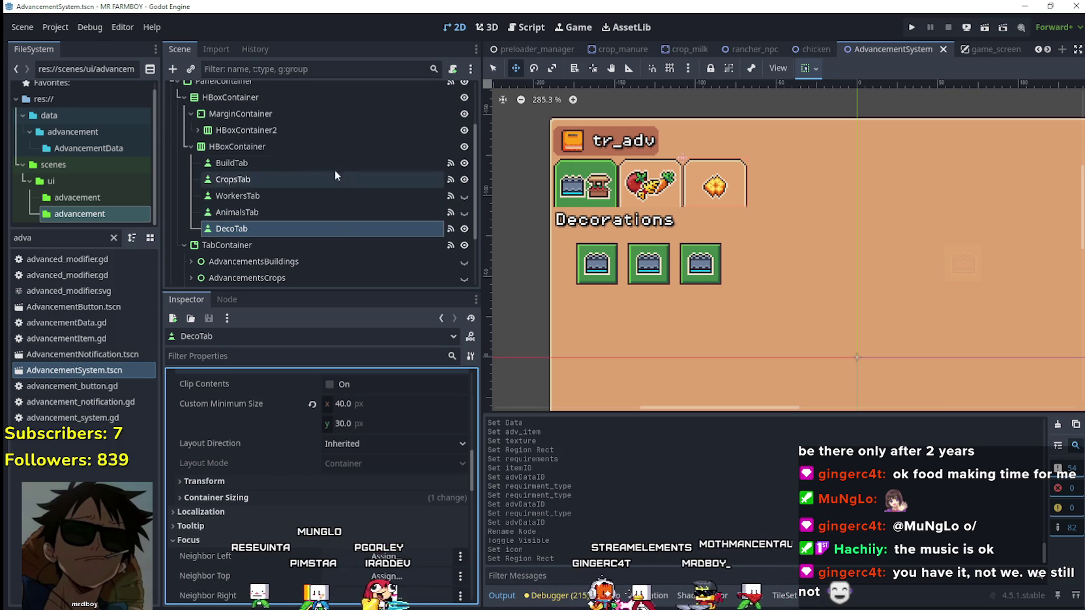
Step: Run the game and load Save 5
left_click(913, 27)
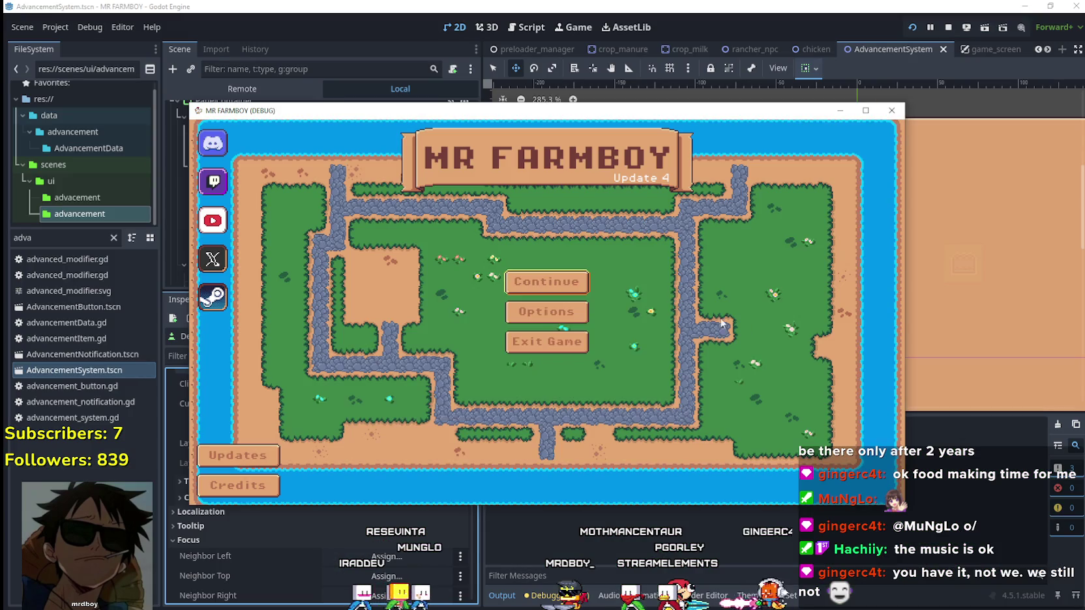
left_click(578, 298)
scroll(579, 297, "down", 2)
left_click(525, 349)
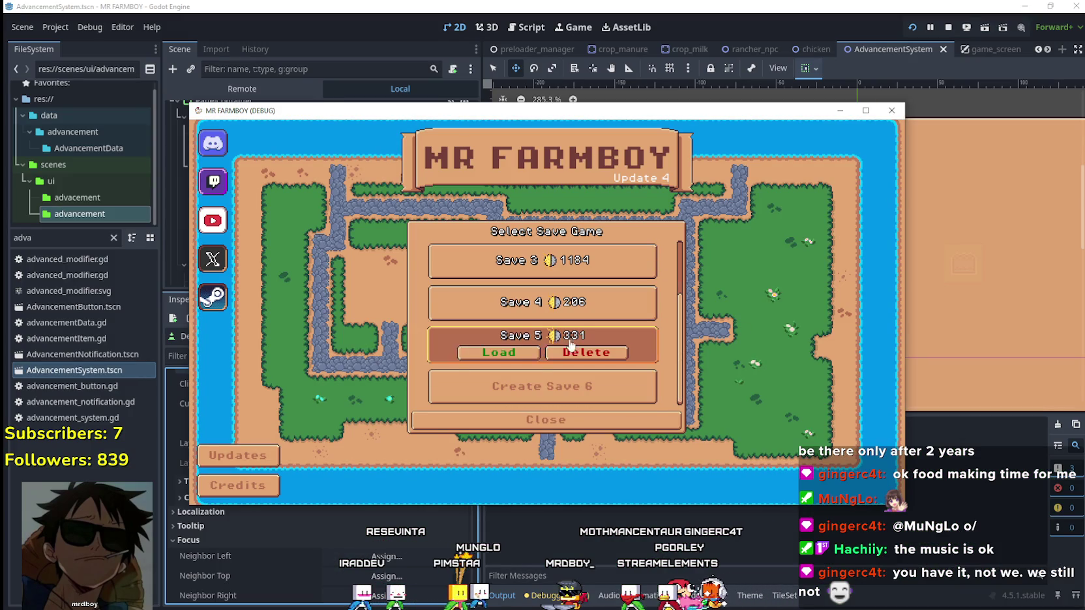
left_click(524, 352)
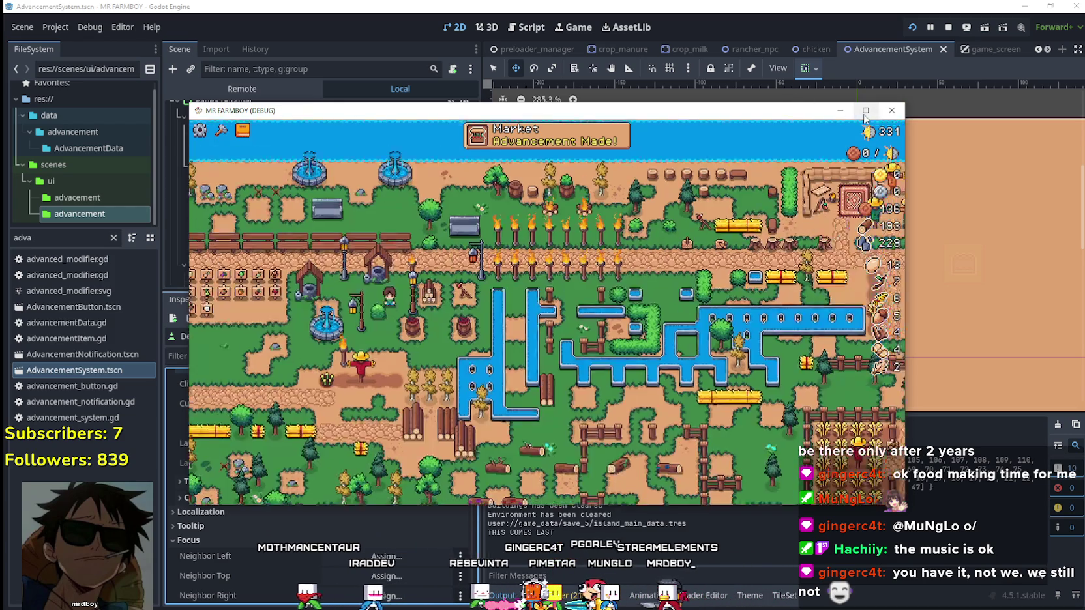
Step: In the Advancements panel, view the Decorations, Buildings and Crops tabs, then close it
left_click(863, 115)
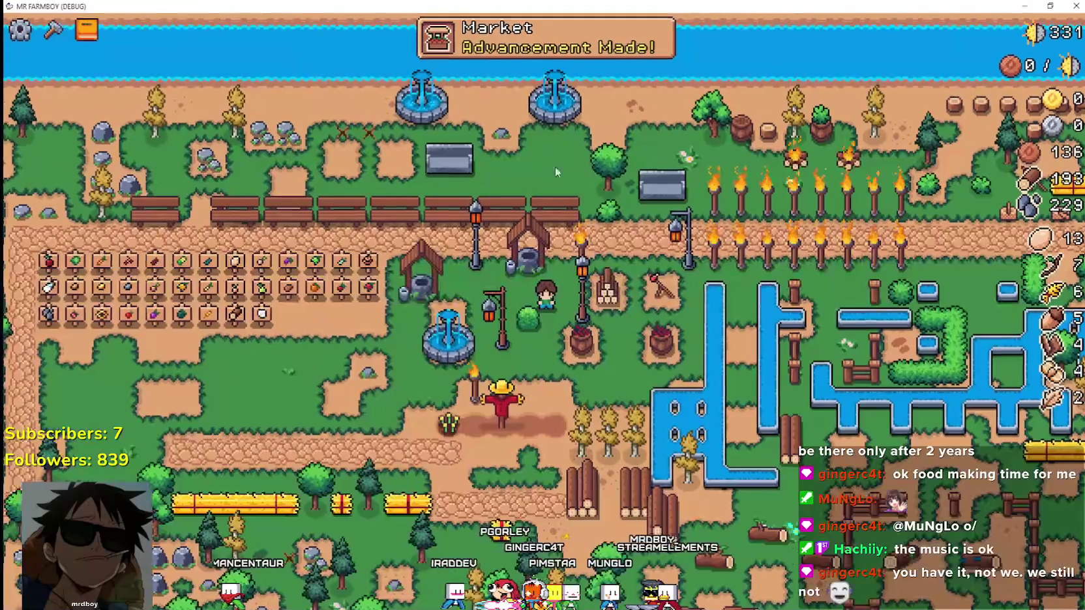
left_click(88, 31)
left_click(404, 151)
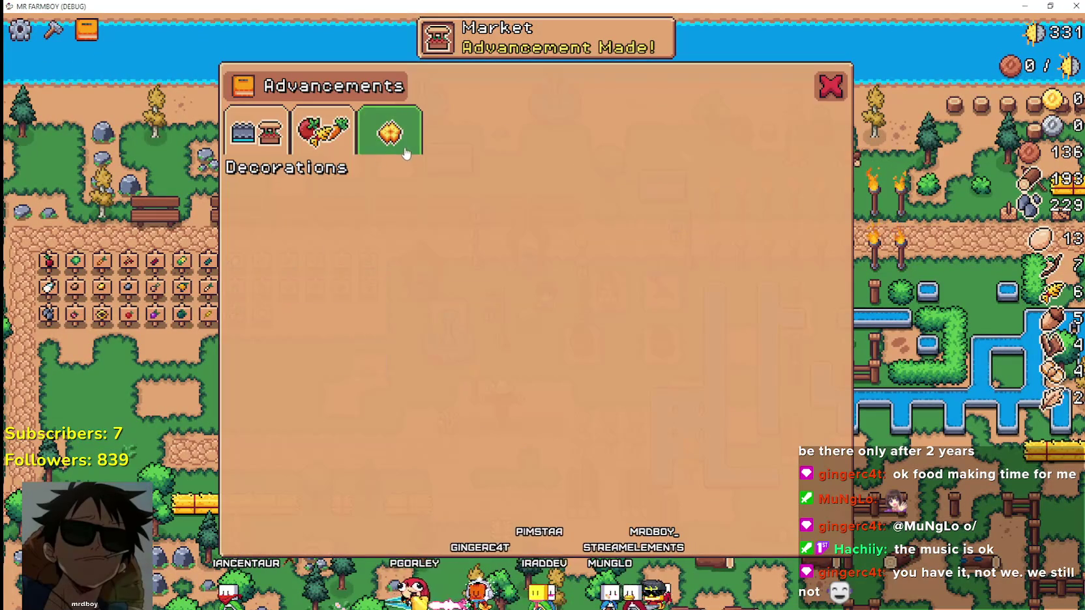
left_click(253, 133)
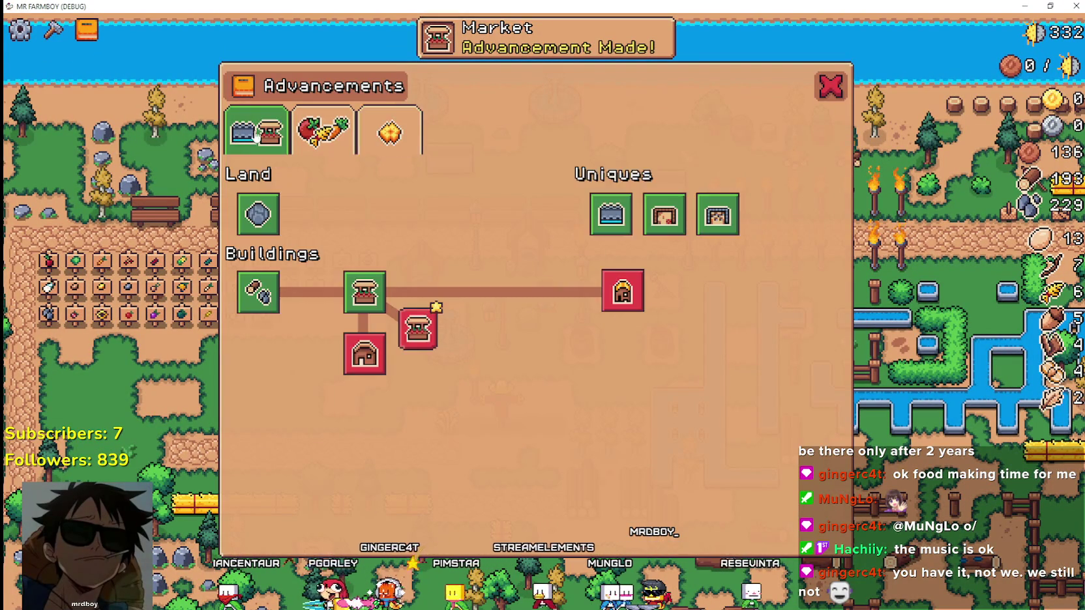
left_click(323, 135)
left_click(390, 136)
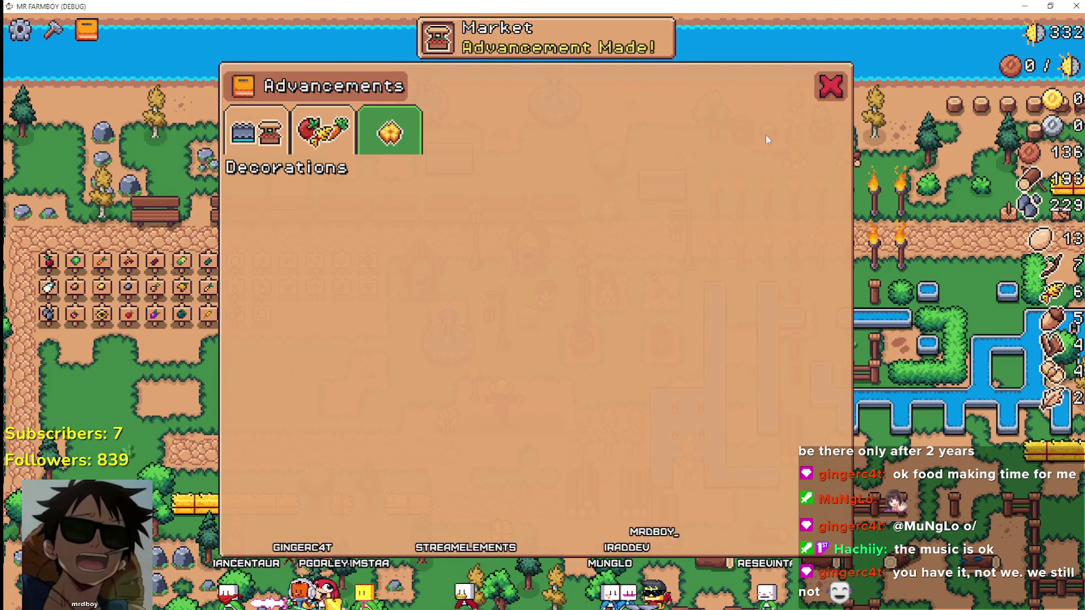
left_click(830, 86)
Step: Walk the farmer up, right and back left along the path
key("w")
key("d")
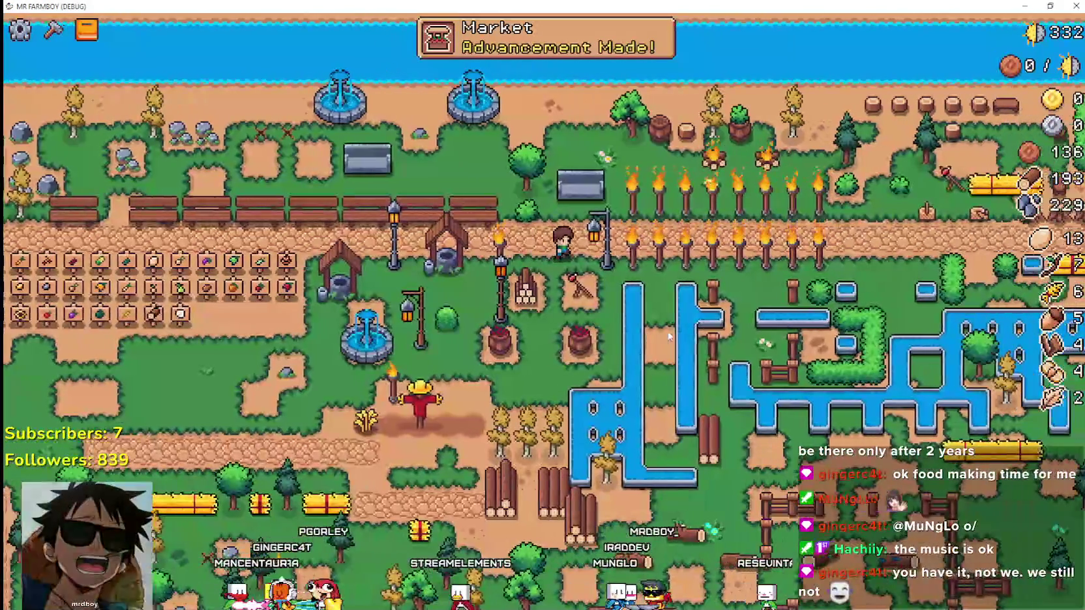
key("d")
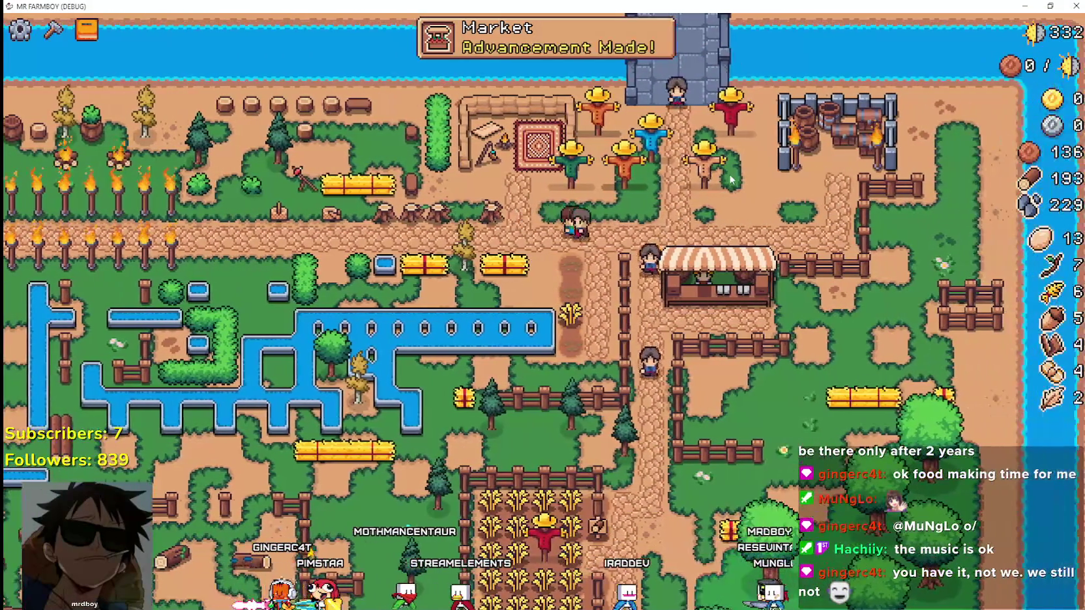
key("a")
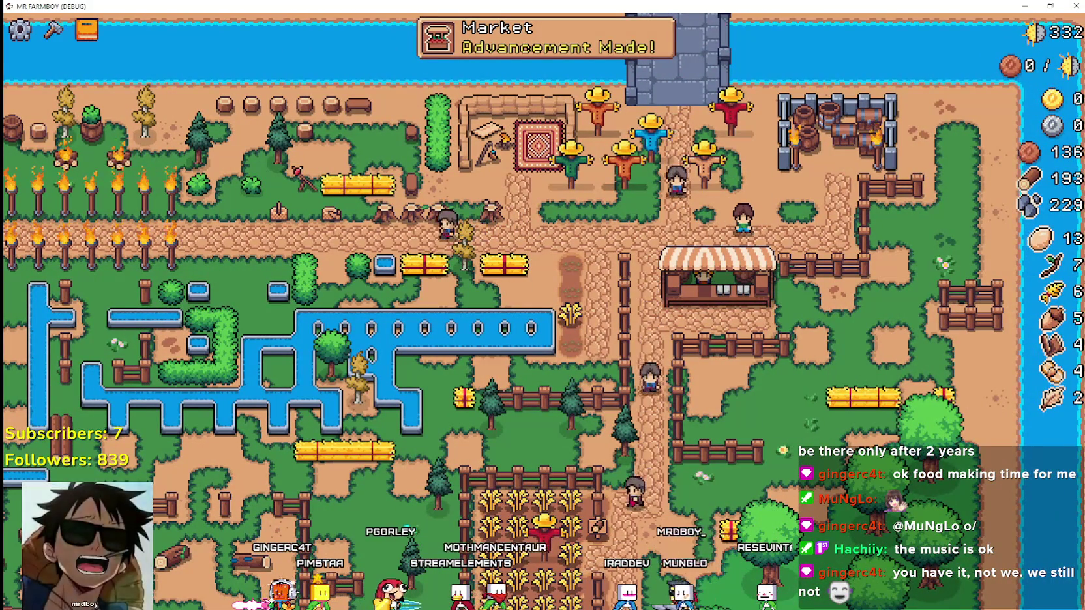
key("a")
Step: Stop the game and filter the FileSystem list for 'game'
key("alt+F4")
double_click(59, 238)
type("game")
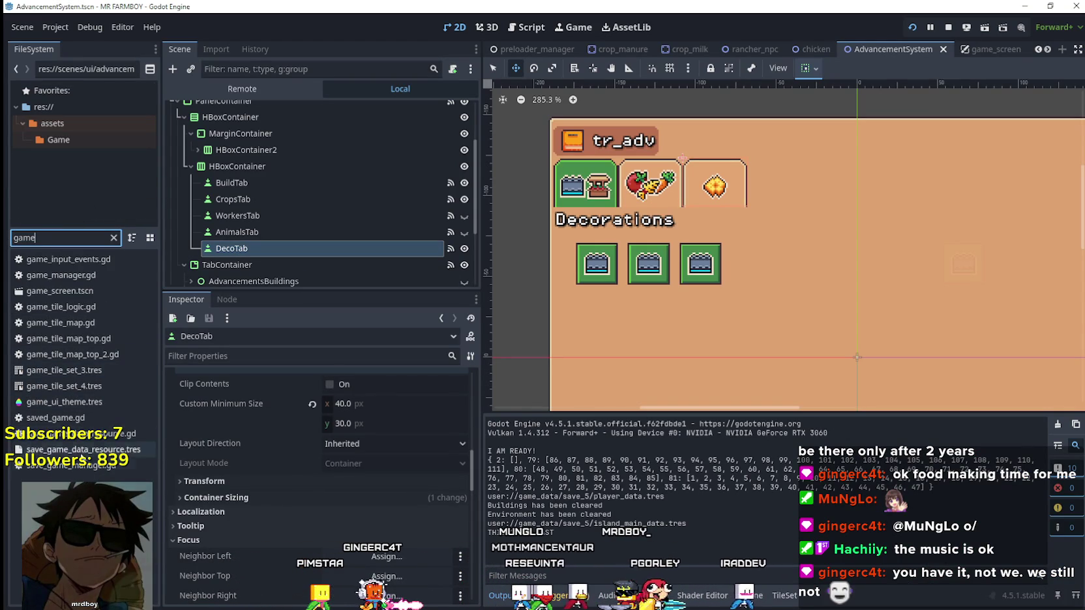
Step: Open game_manager.gd and widen the code area
double_click(61, 275)
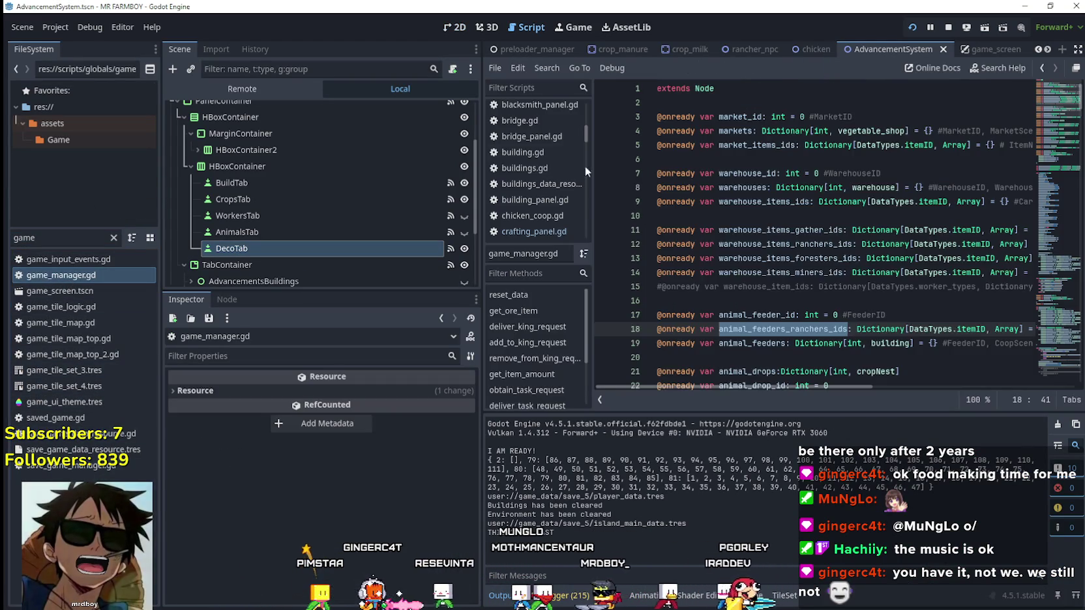
left_click_drag(1045, 118, 1062, 336)
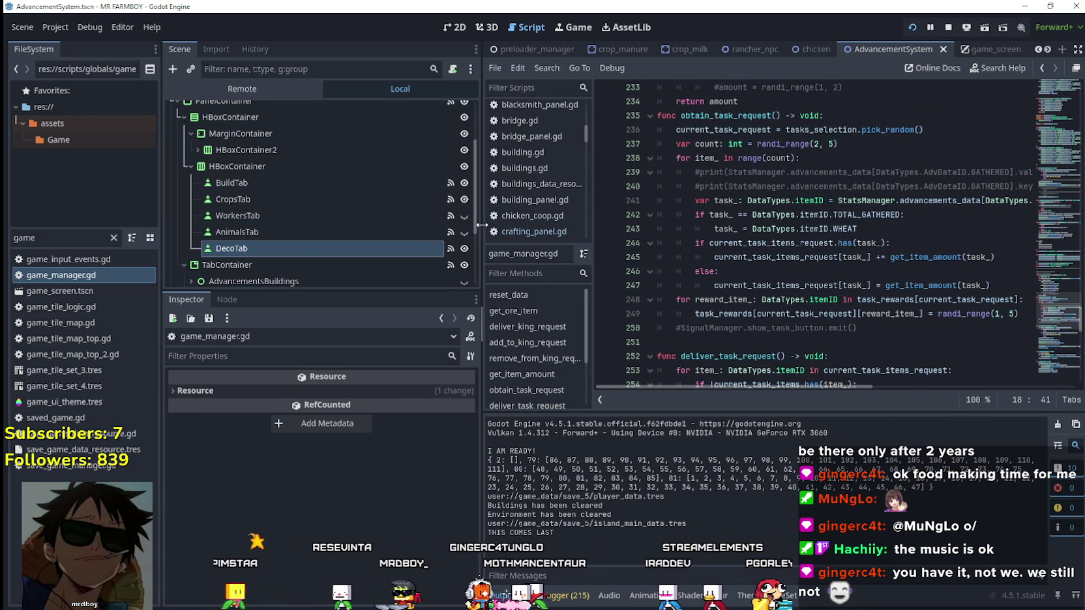
left_click_drag(481, 224, 410, 224)
scroll(673, 228, "down", 4)
Step: Inspect the deliver_task_request function
left_click(673, 272)
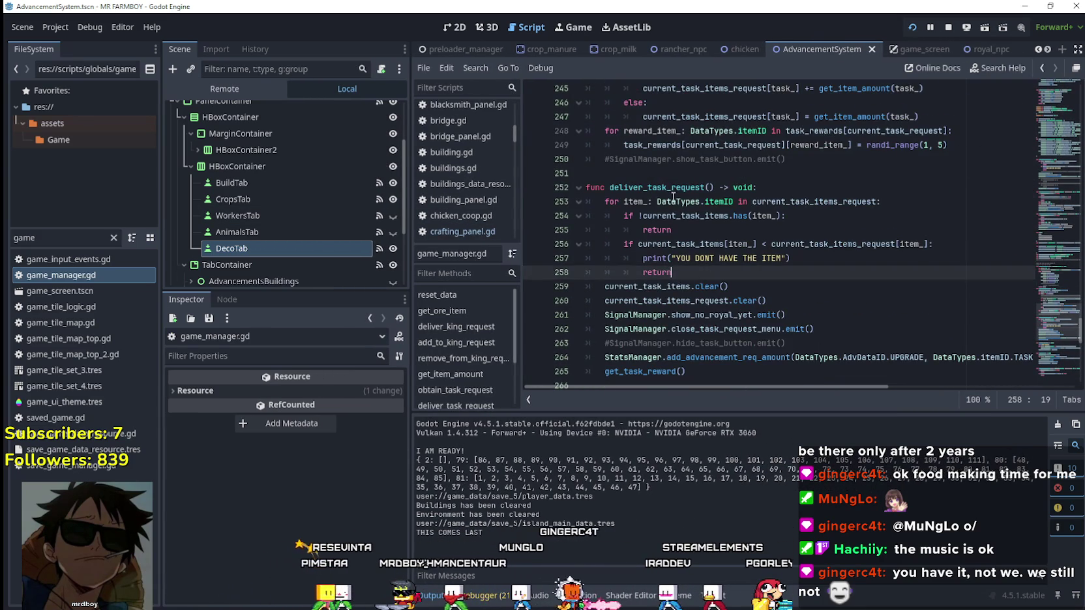
left_click(673, 197)
double_click(678, 188)
scroll(704, 260, "down", 2)
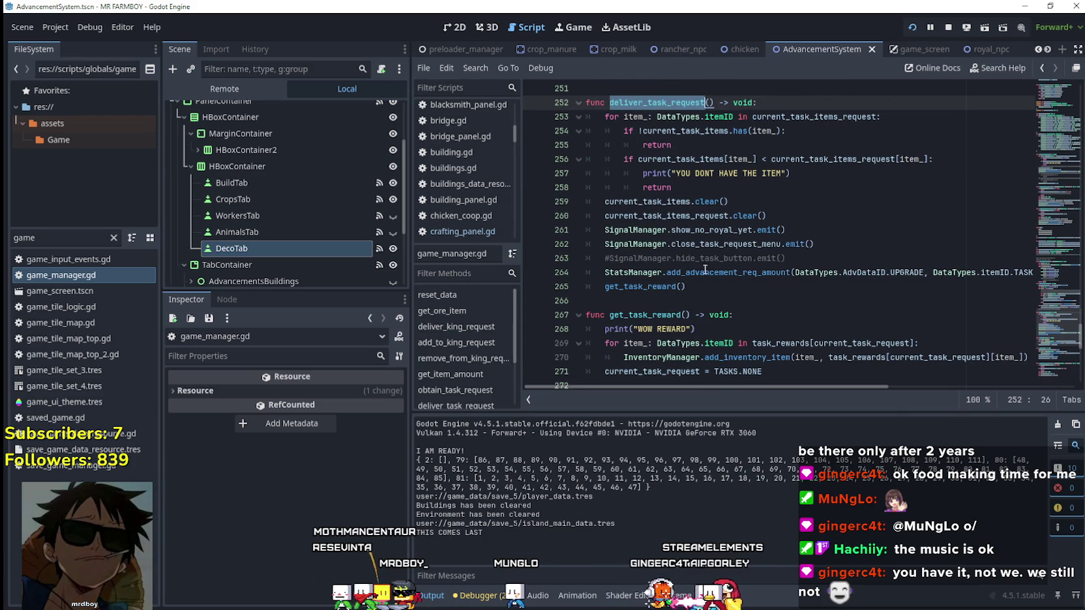
mouse_move(826, 387)
left_mouse_down()
mouse_move(897, 388)
mouse_move(803, 384)
left_mouse_up()
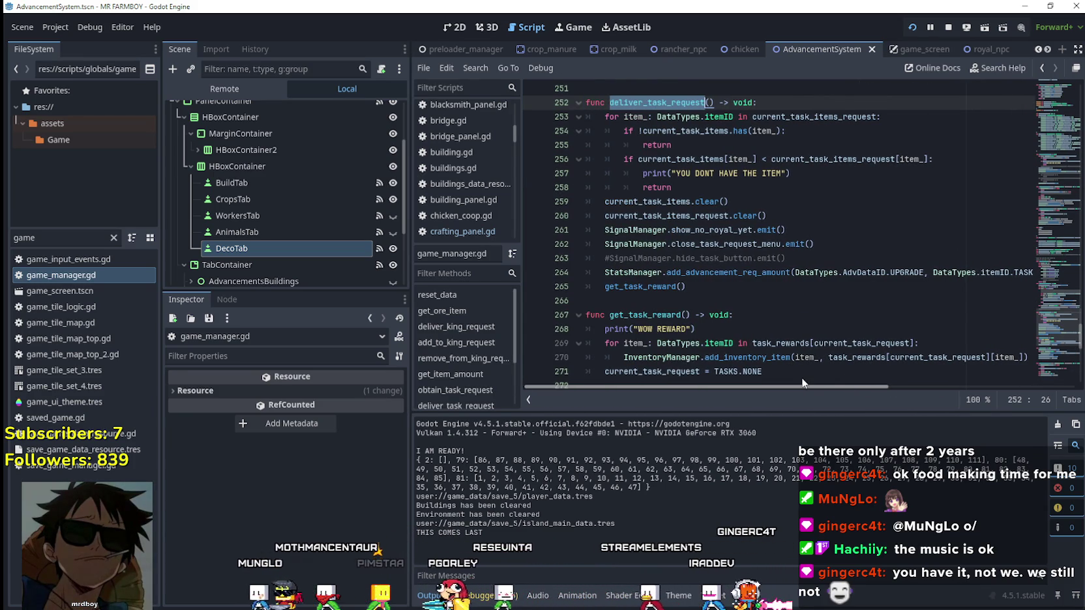
scroll(750, 293, "up", 2)
Step: Add a new line after the add_inventory_item call in the reward loop
left_click(685, 230)
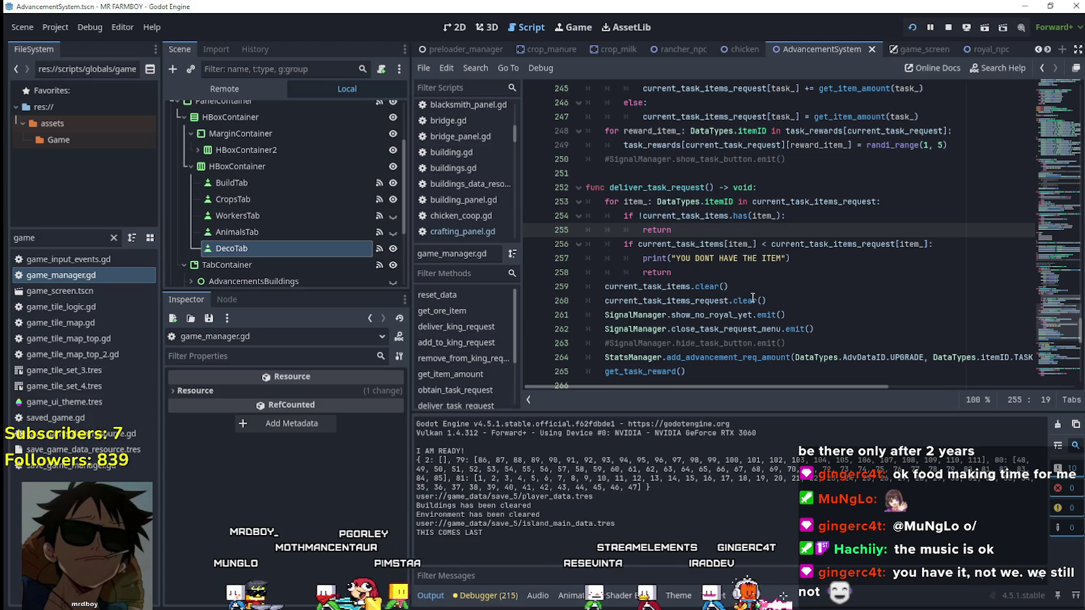
left_click(845, 324)
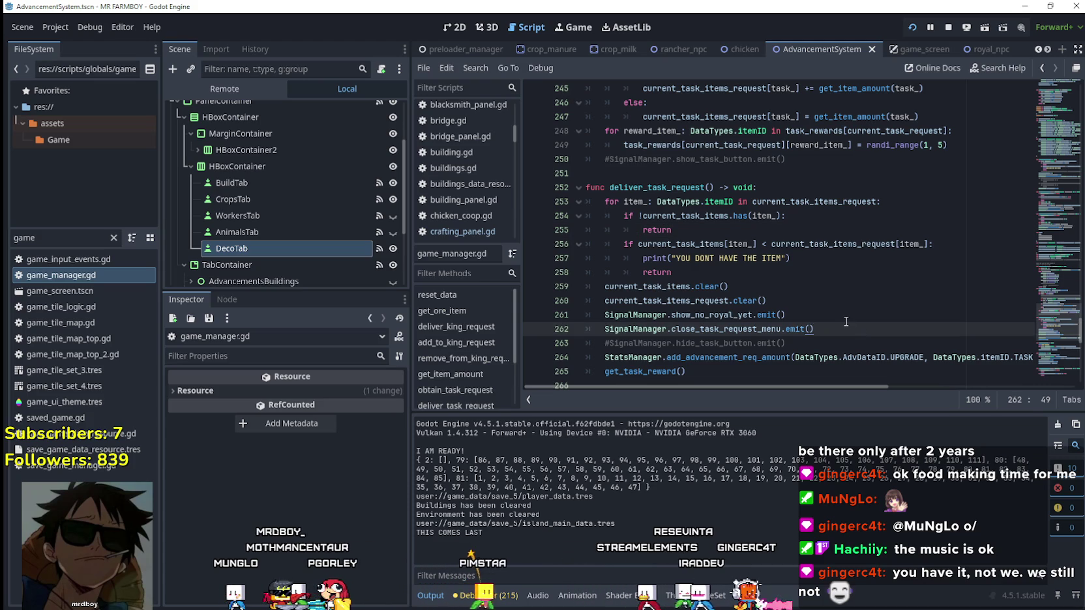
scroll(846, 321, "down", 2)
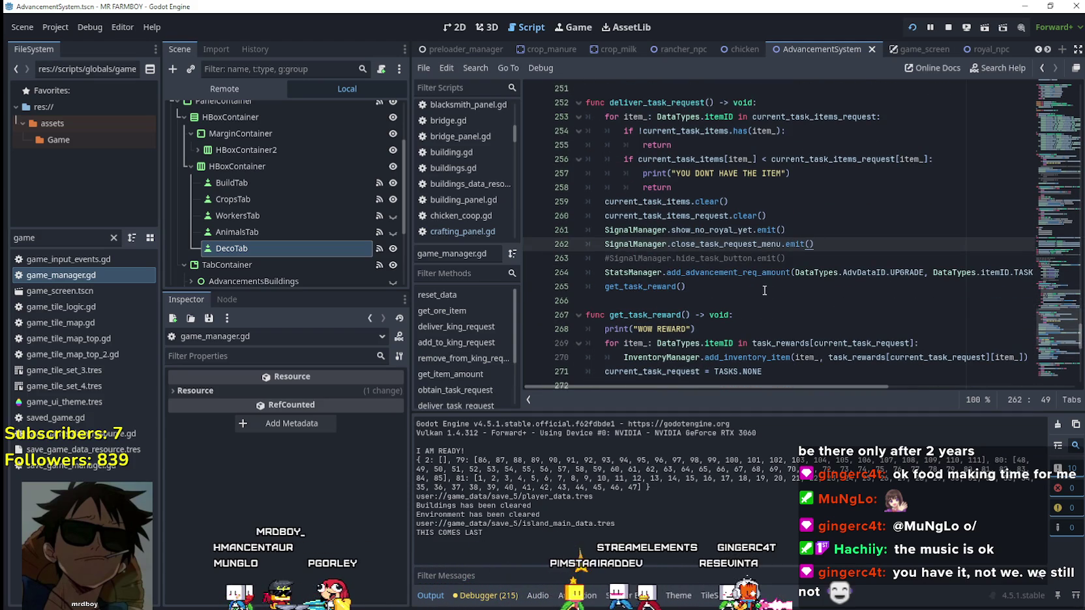
left_click(779, 301)
scroll(794, 306, "down", 2)
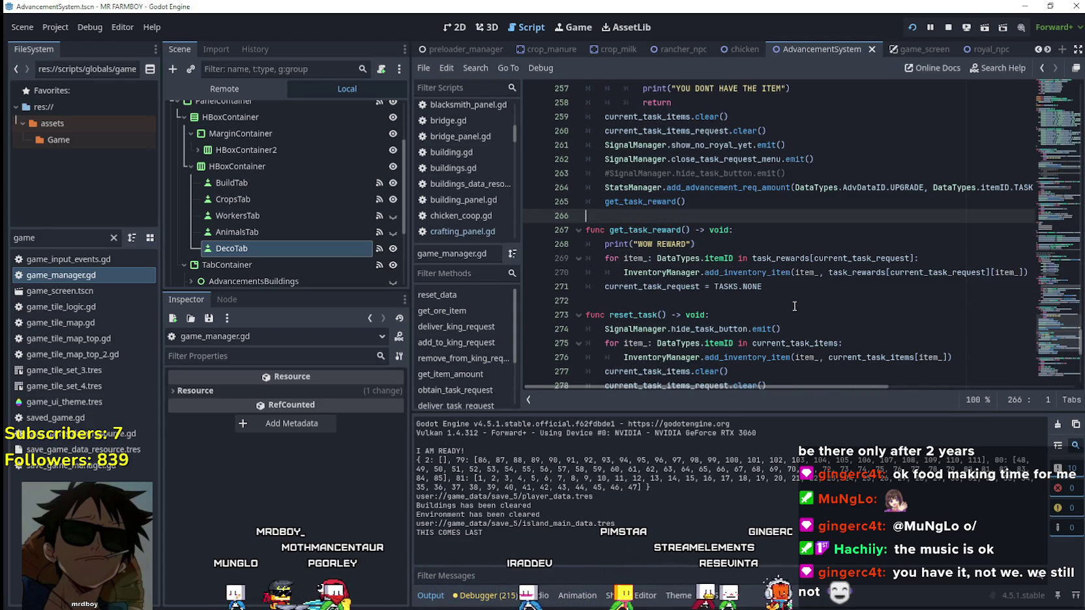
left_click(780, 290)
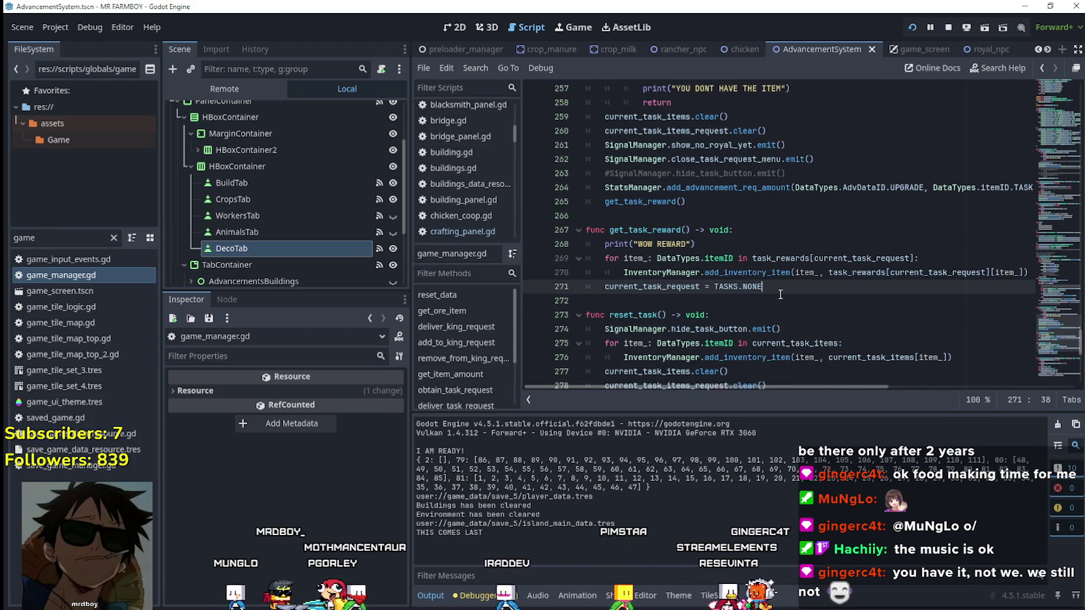
left_click(679, 270)
double_click(748, 272)
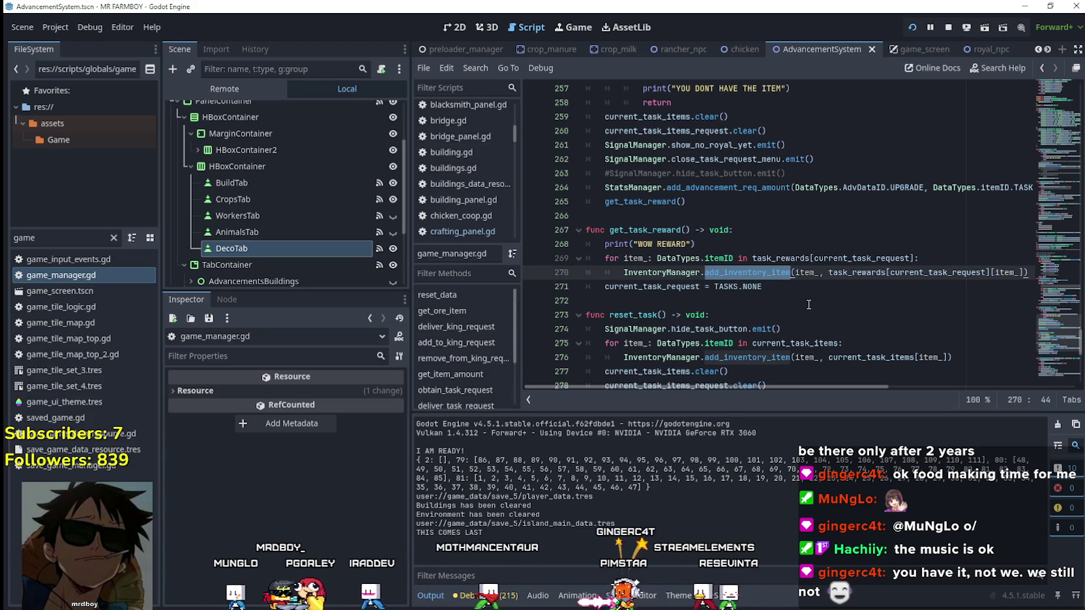
left_click(809, 304)
left_click(805, 293)
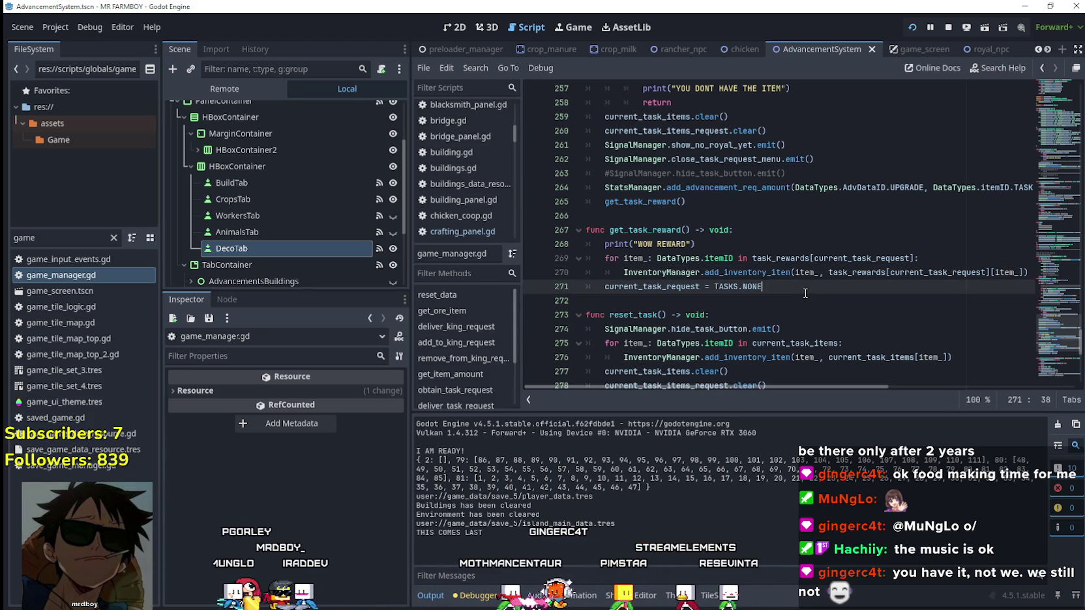
left_click(1034, 273)
key("Return")
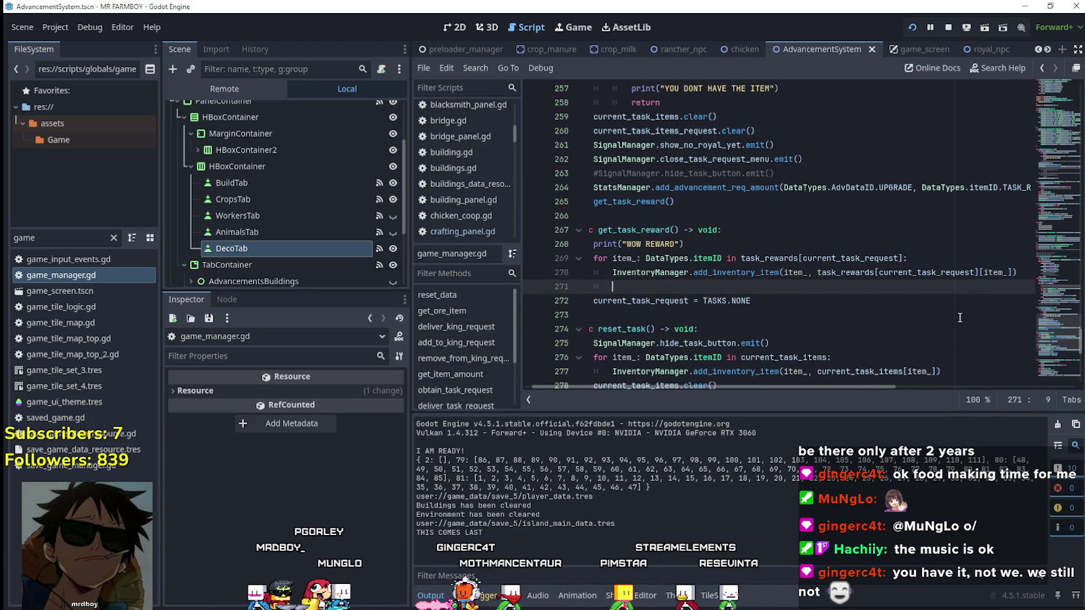
Step: Paste the add_advancement_req_amount call from line 264 onto new line 271
double_click(740, 271)
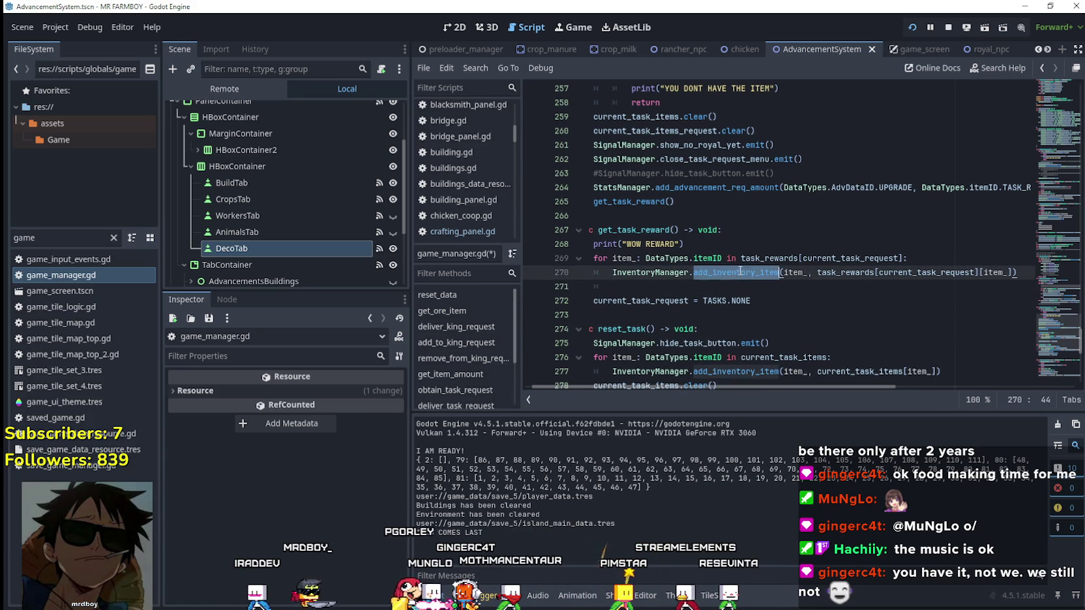
left_click(717, 287)
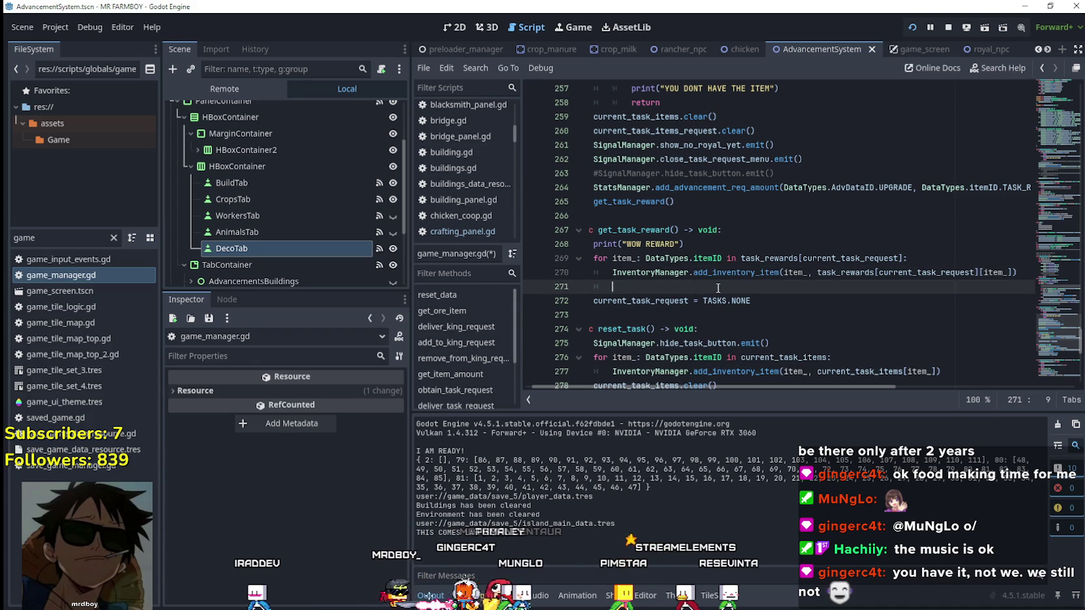
left_click_drag(718, 287, 506, 283)
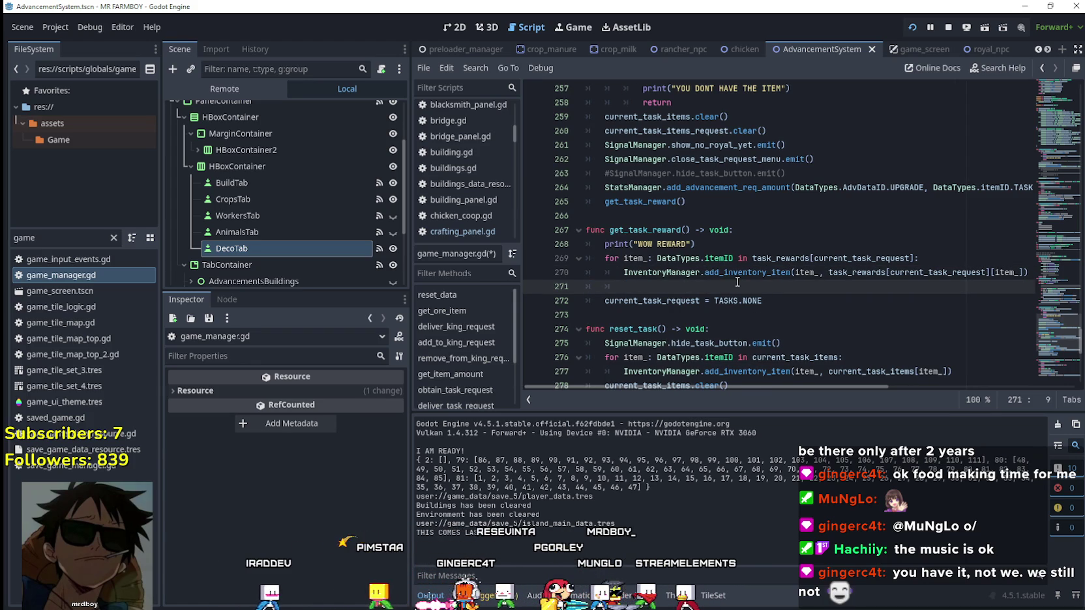
double_click(670, 189)
key("shift+End")
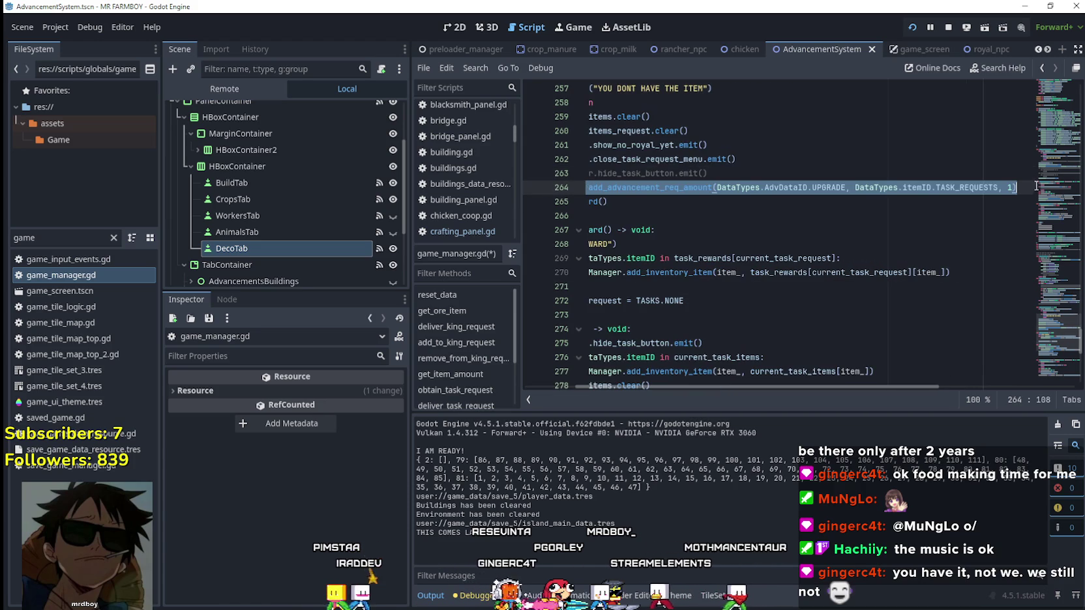
left_click(640, 285)
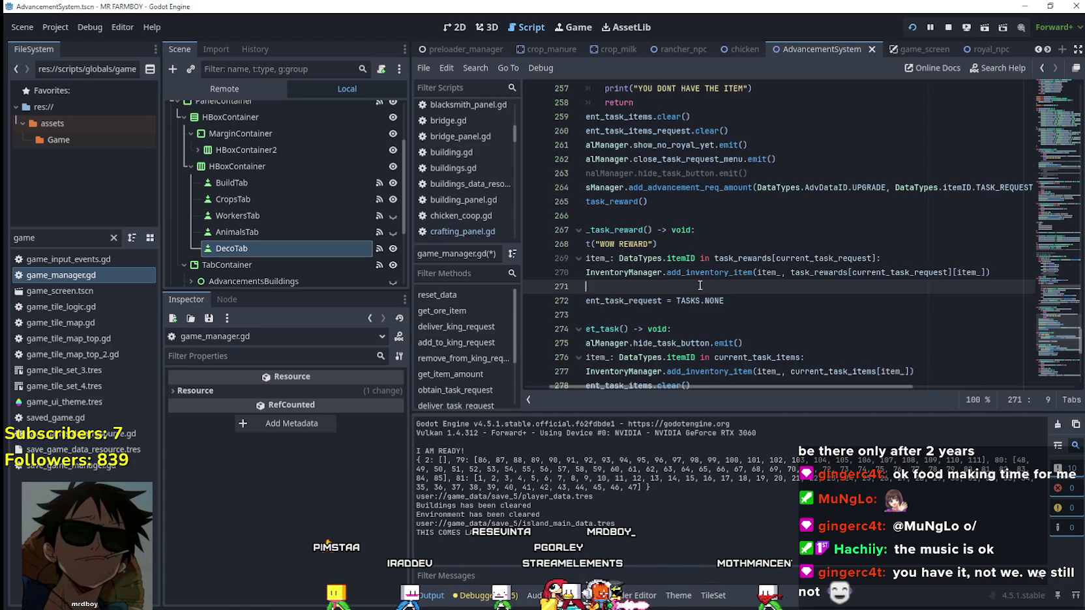
type("StatsManager.add_advancement_req_amount(DataTypes.AdvDataID.UPGRADE, DataTypes.itemID.TASK_REQUESTS, 1)")
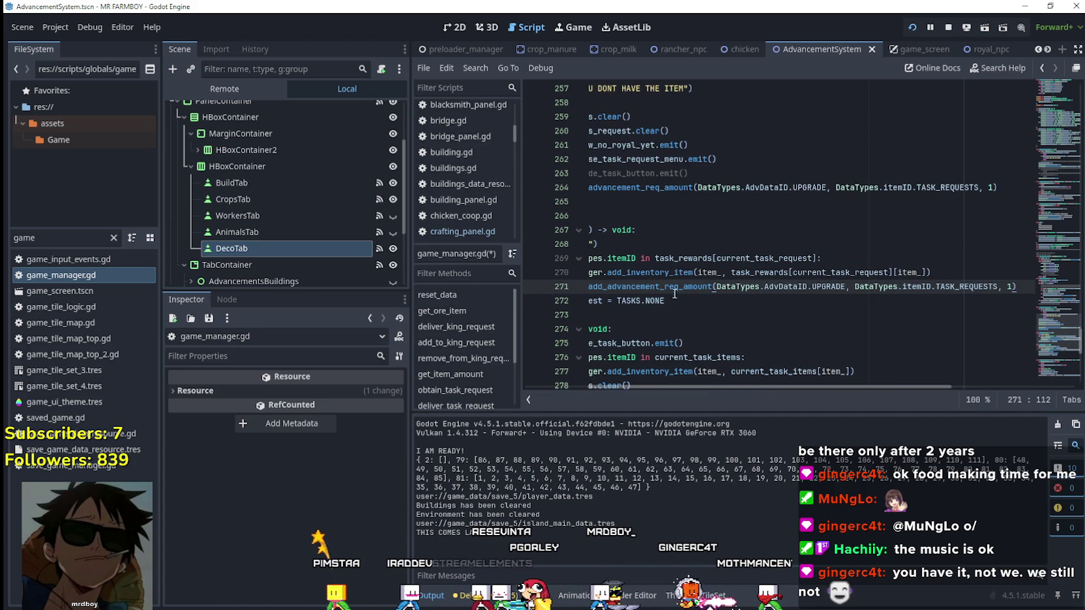
Step: Make line 271 record an UNLOCKS advancement using the item_ argument
type("Un")
left_click(839, 298)
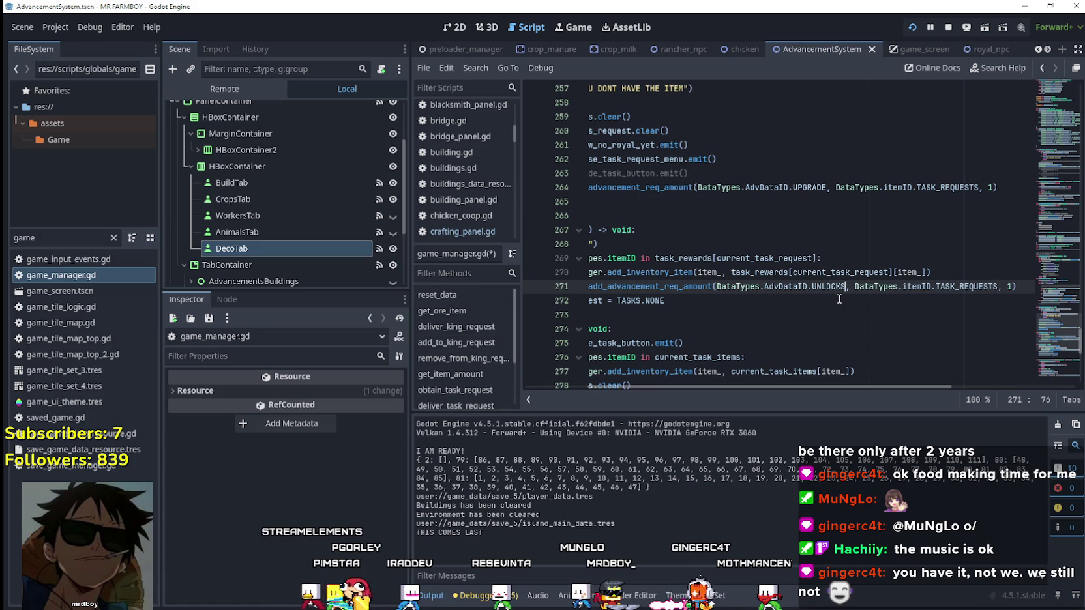
double_click(943, 288)
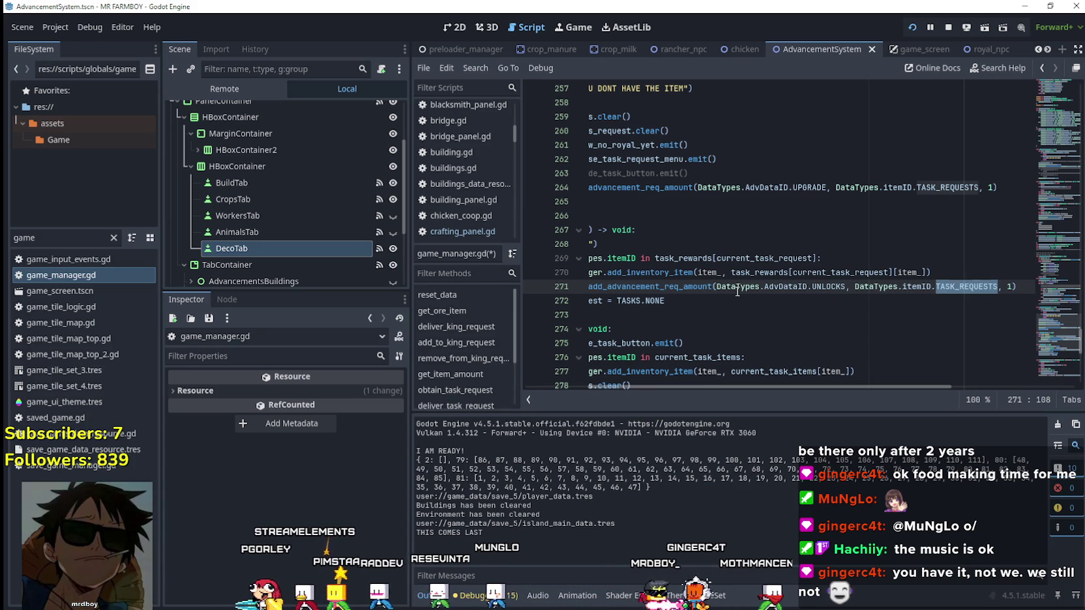
mouse_move(703, 273)
left_mouse_down()
mouse_move(590, 258)
mouse_move(574, 244)
left_mouse_up()
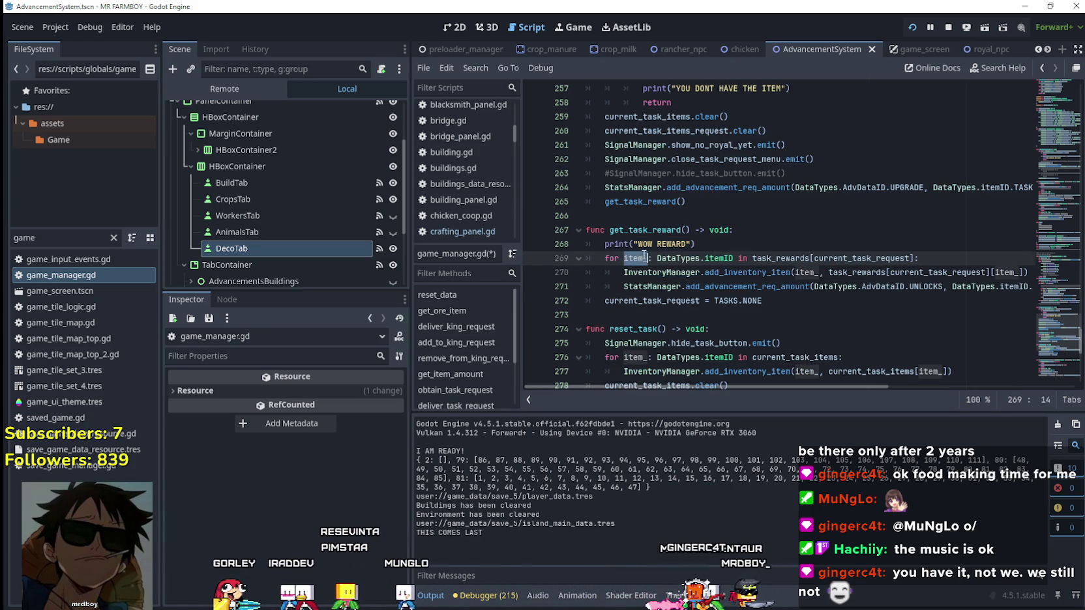
mouse_move(744, 287)
left_mouse_down()
mouse_move(1030, 287)
mouse_move(901, 287)
left_mouse_up()
left_click(969, 287)
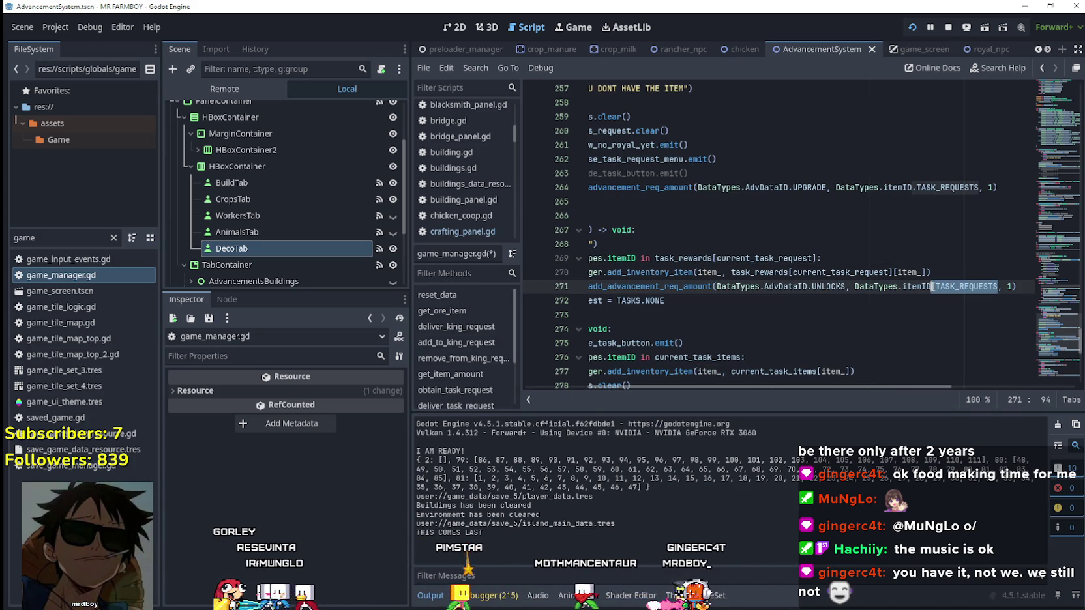
left_click(854, 287, "shift")
type("item_")
left_click(852, 303)
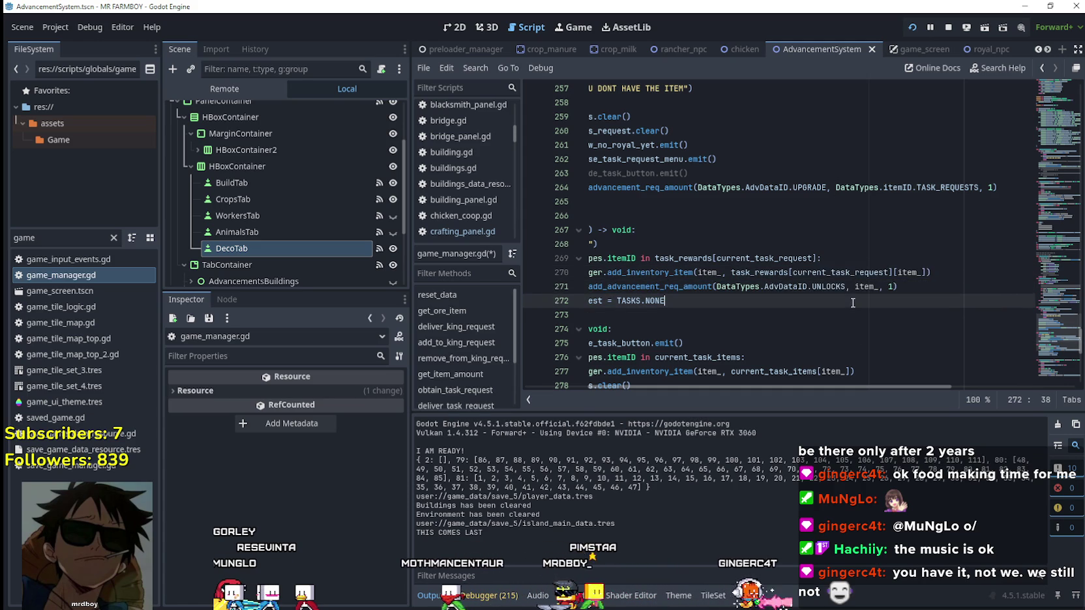
mouse_move(898, 287)
left_mouse_down()
mouse_move(586, 287)
mouse_move(615, 289)
left_mouse_up()
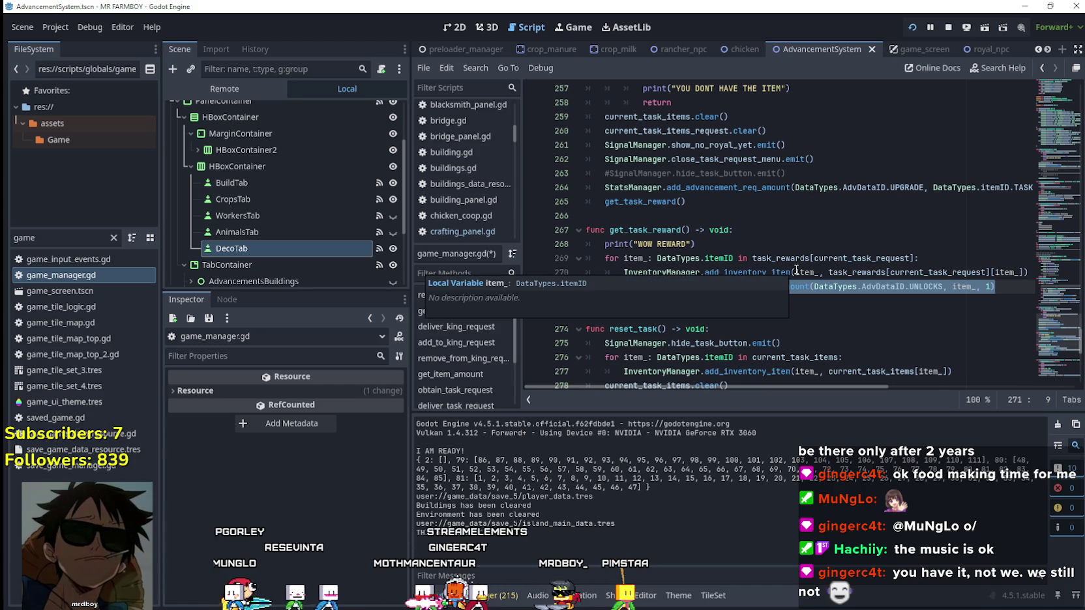
Step: Change UNLOCKS to GATHERED on line 271 and save the script
double_click(924, 287)
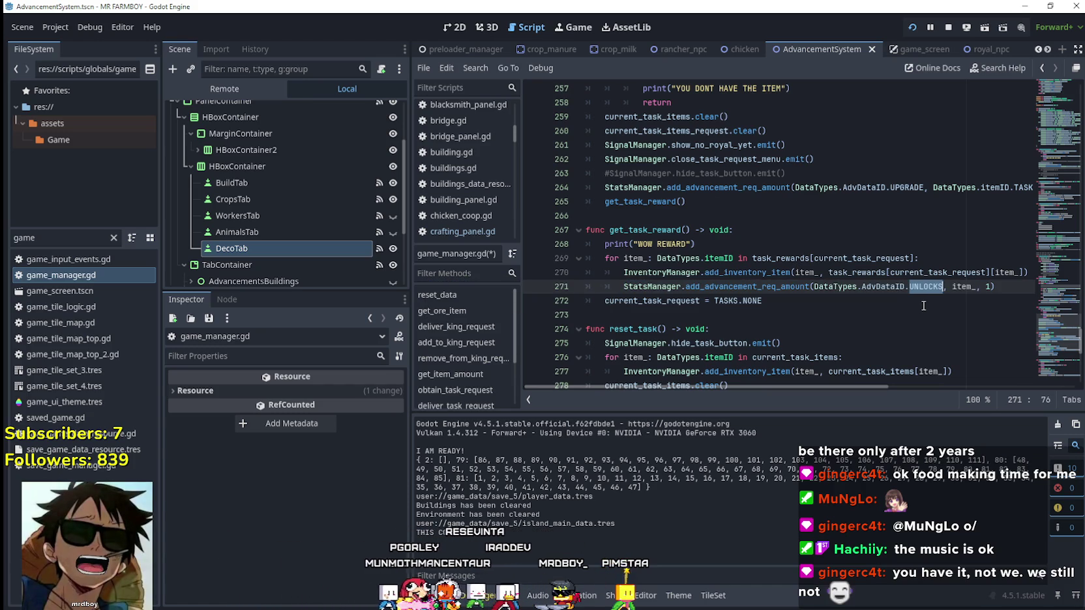
type("Gat")
key("Return")
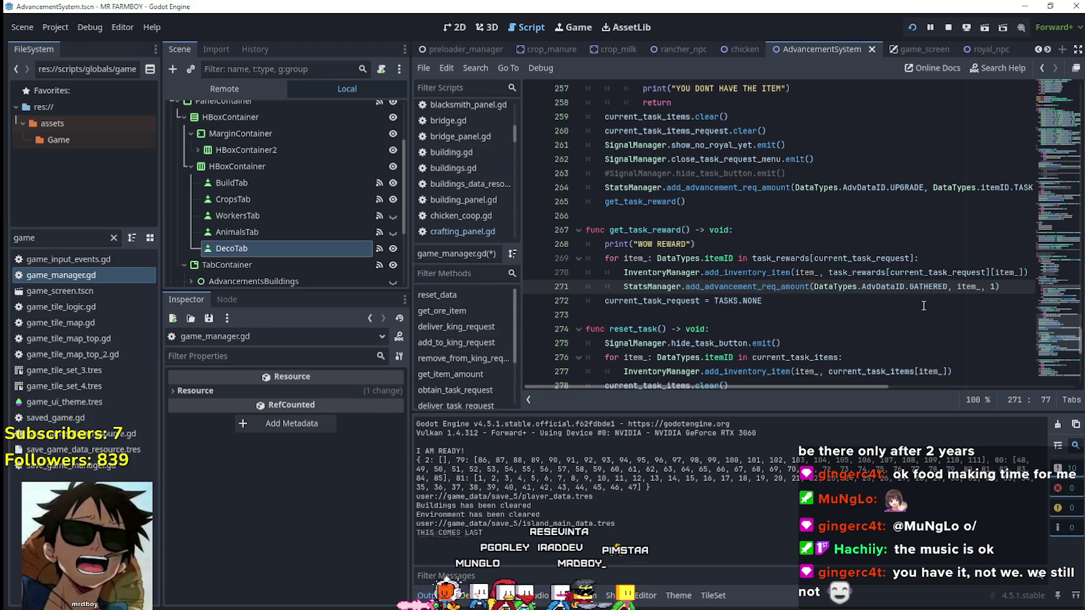
key("Down")
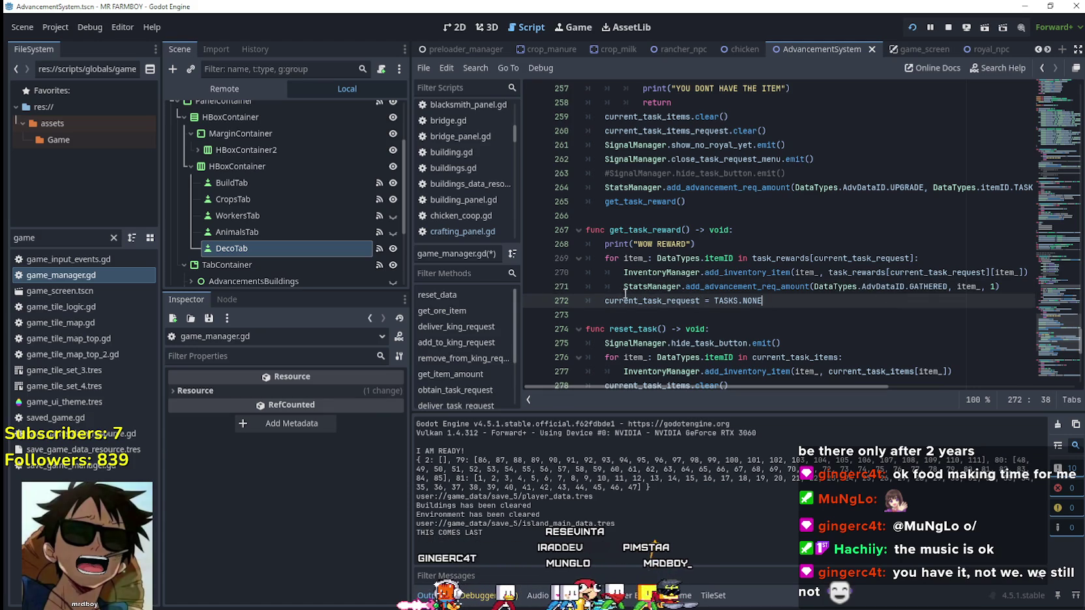
left_click(648, 301)
key("ctrl+s")
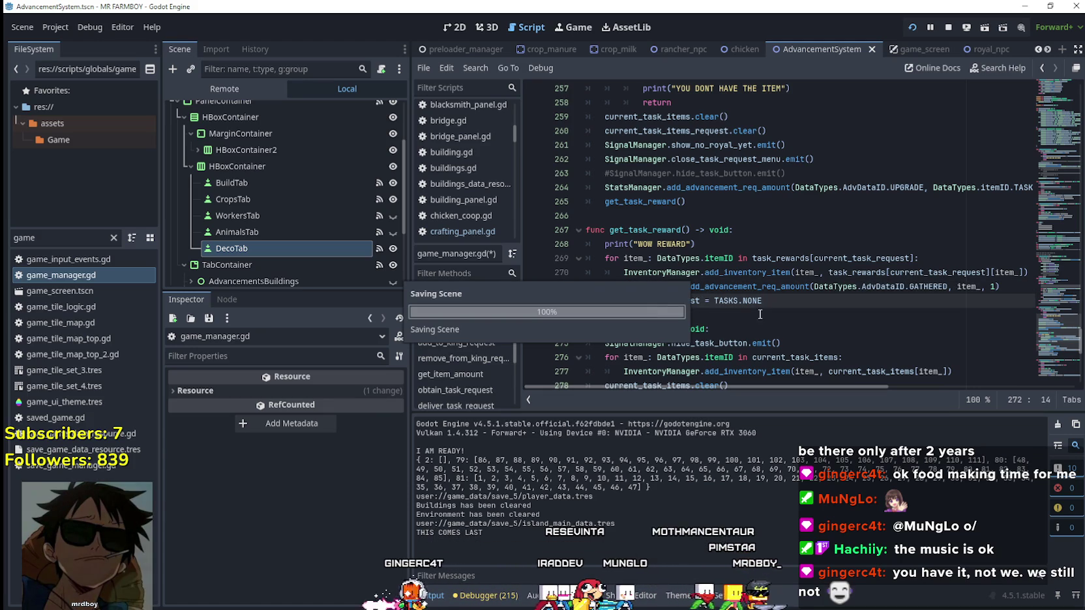
Step: Replace GATHERED with UNLOCKS on line 271 and save game_manager.gd
key("Down")
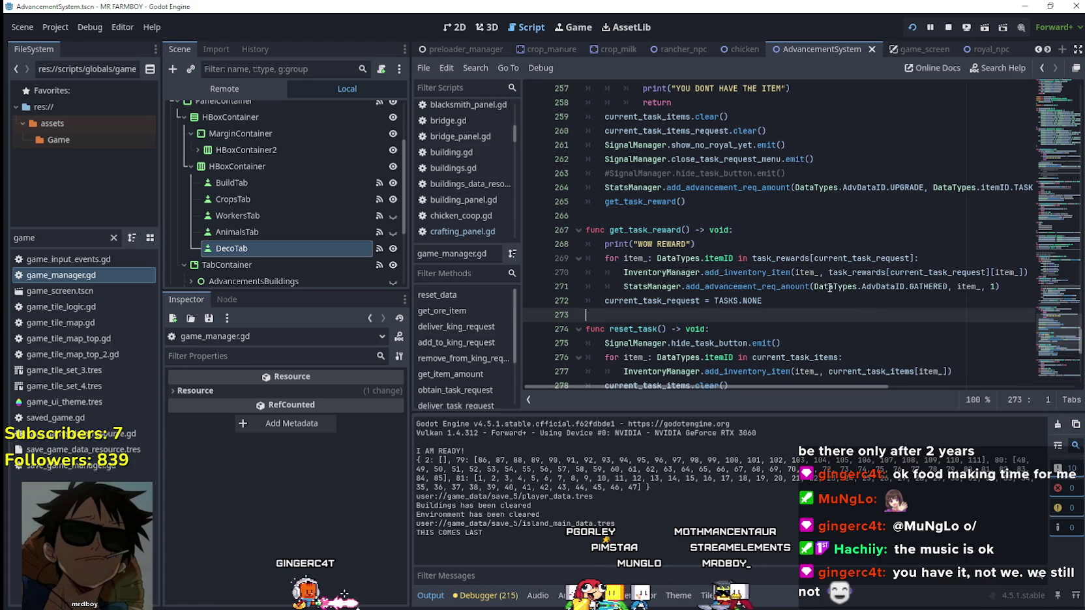
left_click_drag(813, 288, 1000, 287)
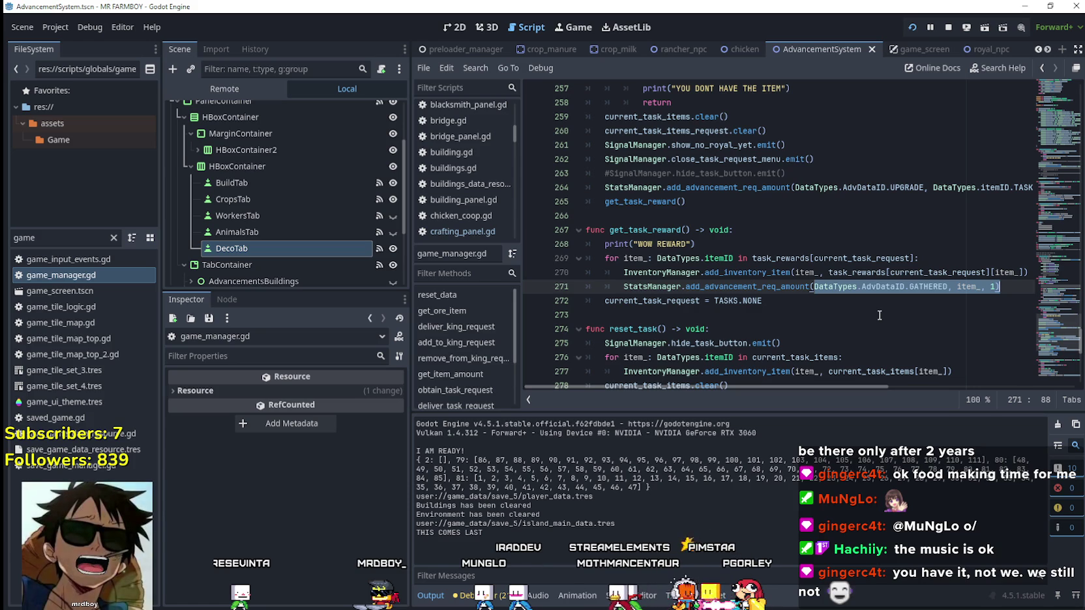
double_click(922, 287)
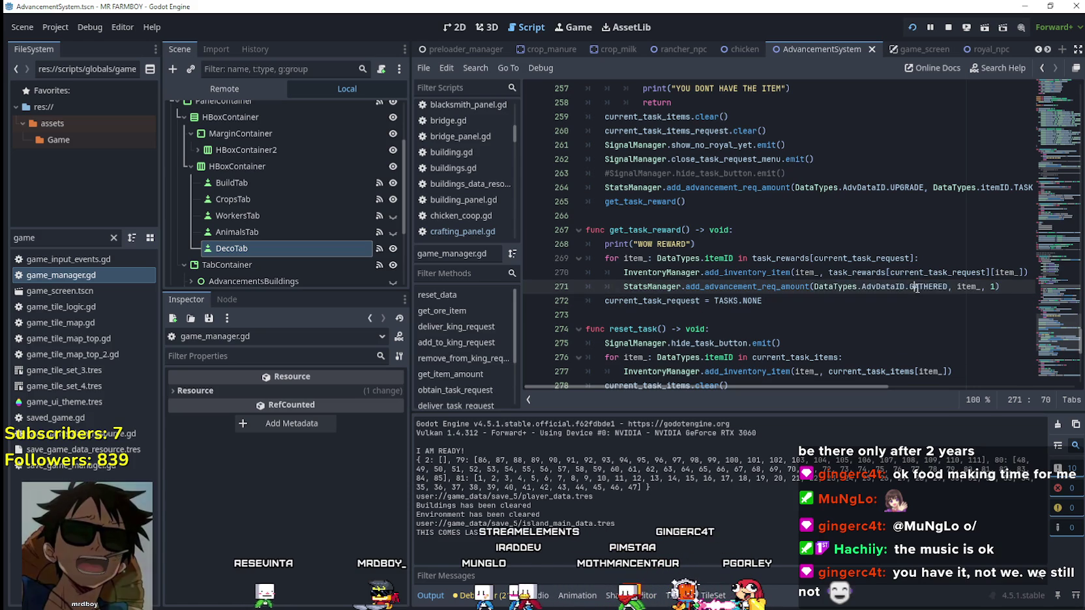
type("UNLO")
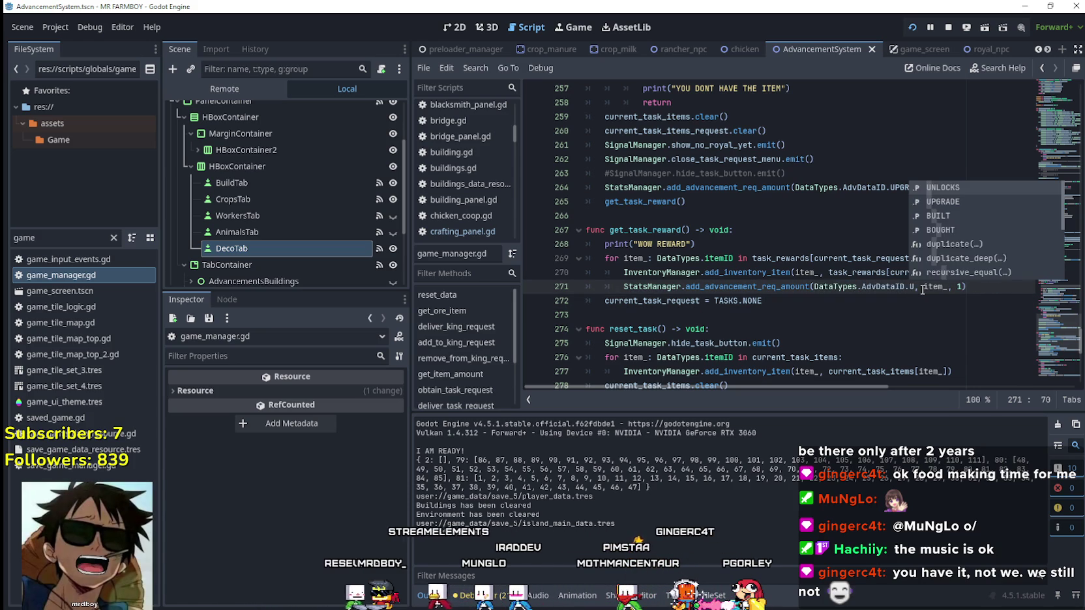
key("Return")
left_click(864, 291)
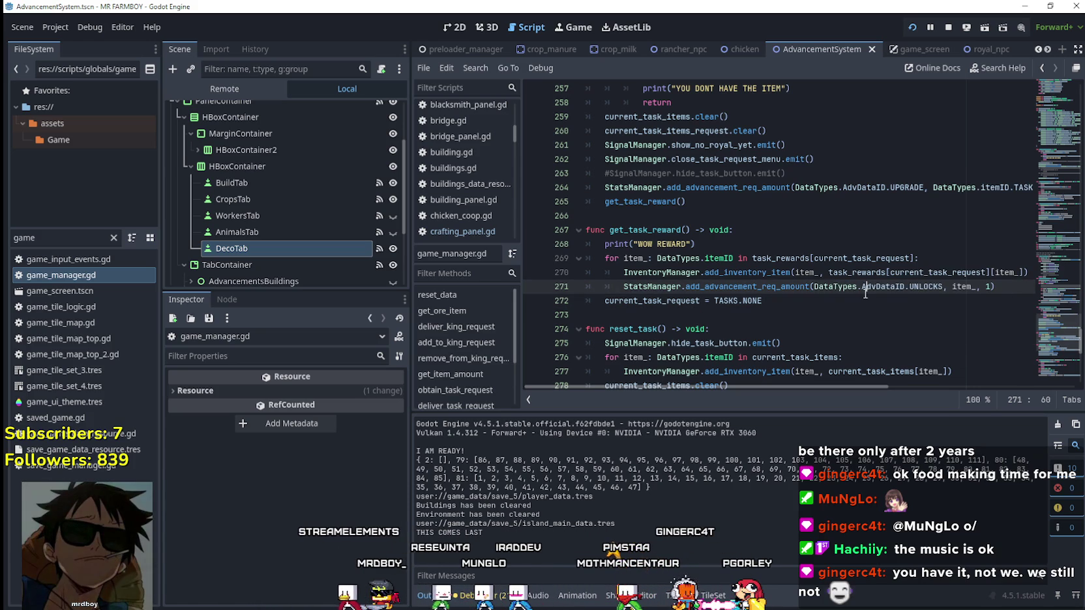
left_click(865, 313)
key("ctrl+s")
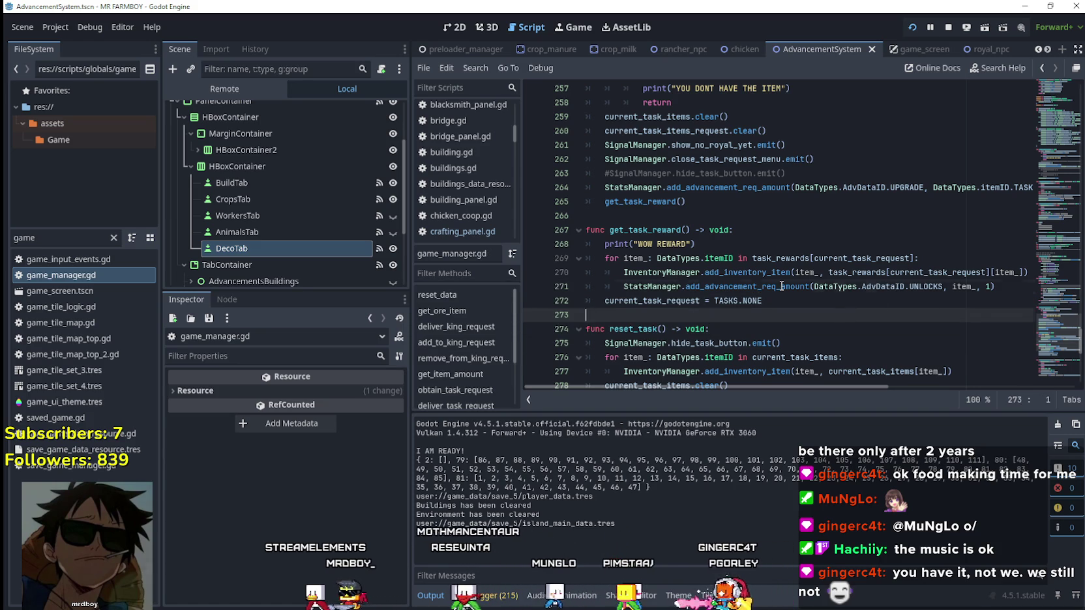
Step: Bring up the context menu for the add_advancement_req_amount call on line 271
double_click(746, 286)
left_click_drag(994, 286, 688, 286)
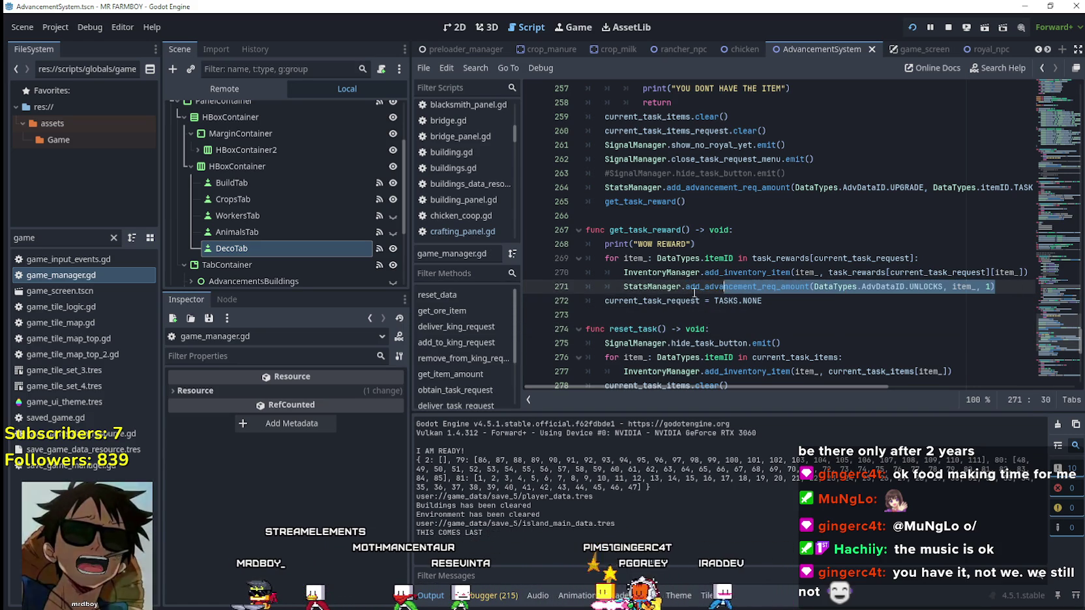
right_click(704, 291)
left_click(735, 573)
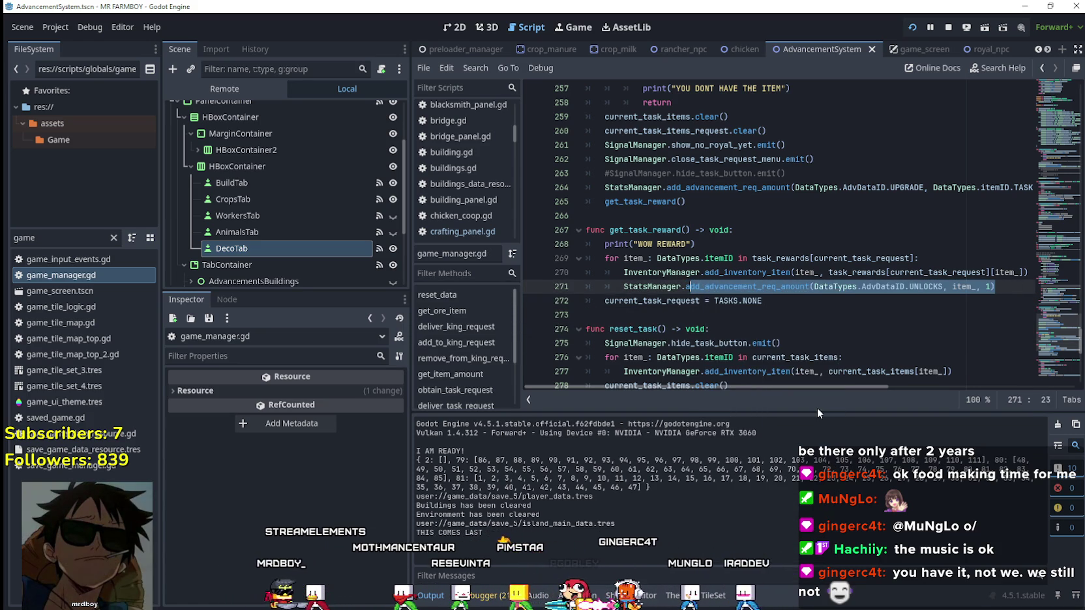
scroll(744, 256, "down", 1)
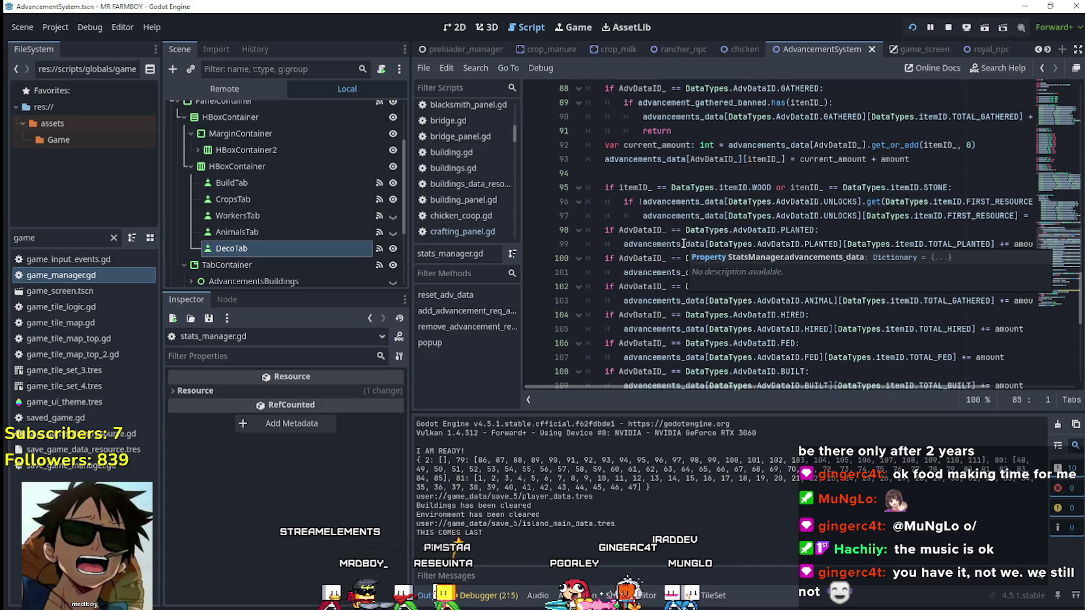
scroll(700, 251, "down", 3)
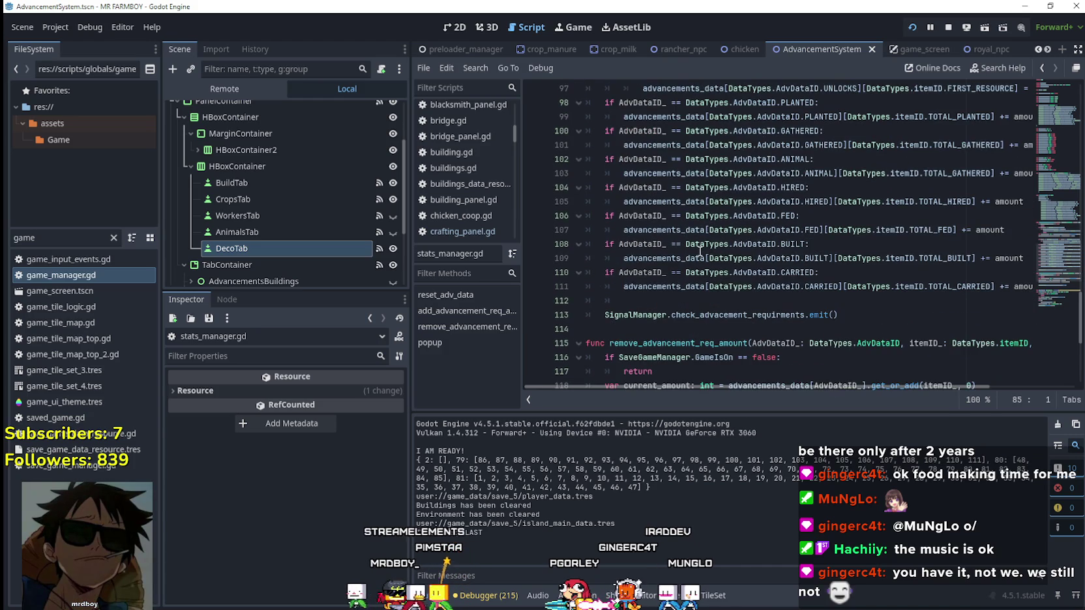
left_click(811, 313)
left_click(711, 301)
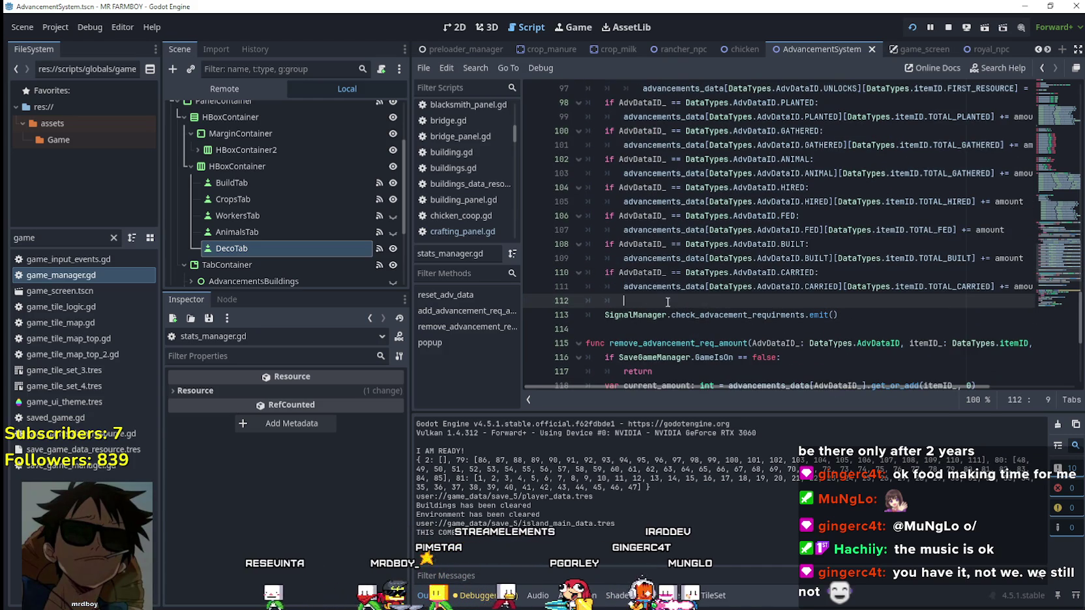
scroll(620, 300, "up", 2)
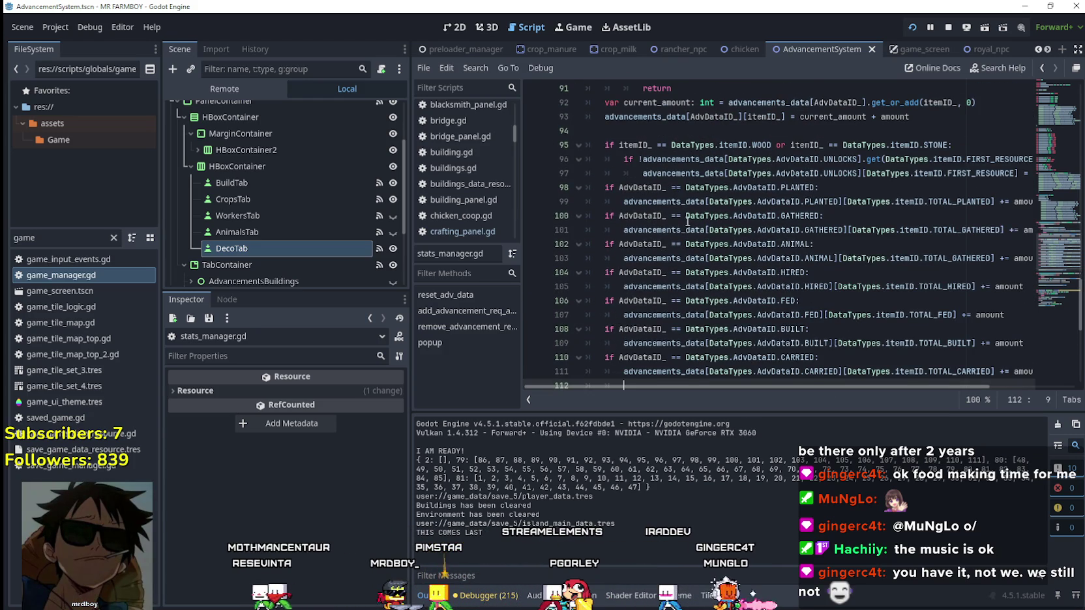
scroll(687, 222, "up", 2)
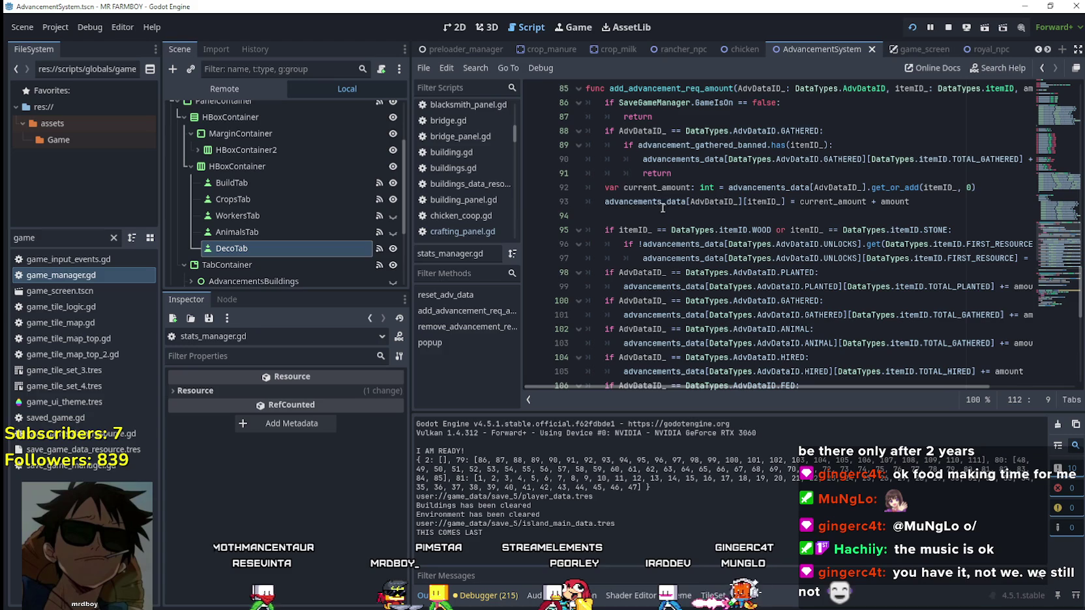
left_click(685, 179)
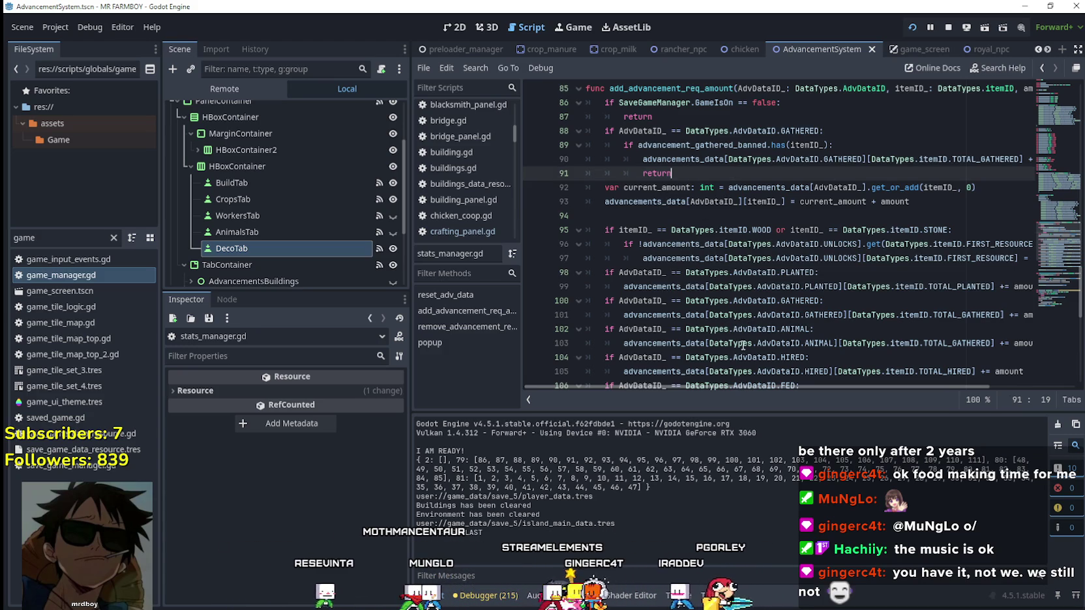
mouse_move(693, 388)
left_mouse_down()
mouse_move(747, 388)
mouse_move(710, 389)
mouse_move(735, 388)
left_mouse_up()
mouse_move(991, 258)
left_mouse_down()
mouse_move(600, 258)
mouse_move(549, 243)
left_mouse_up()
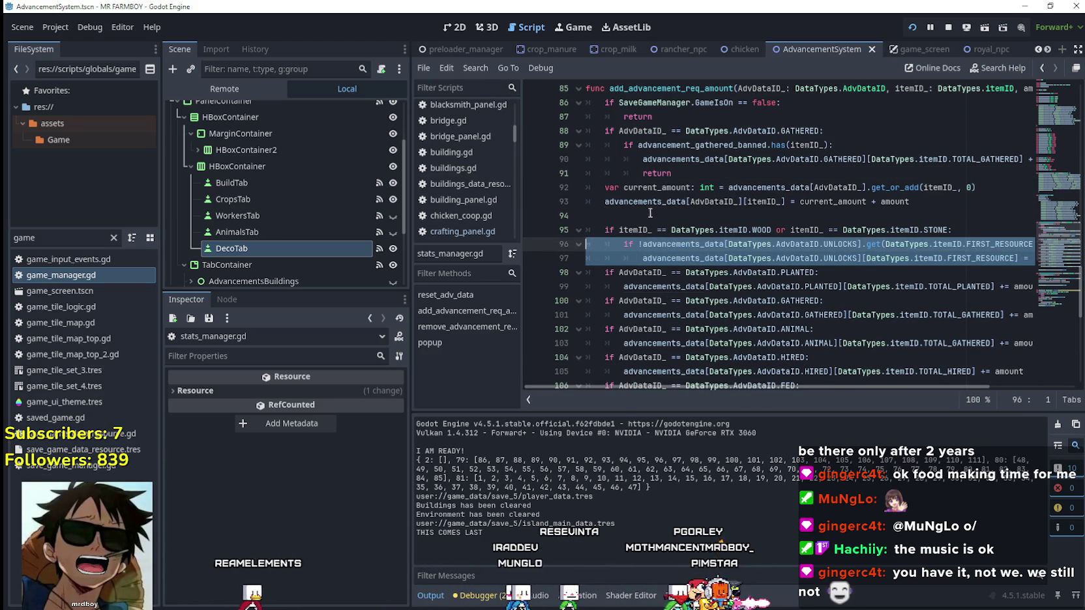
left_click(650, 213)
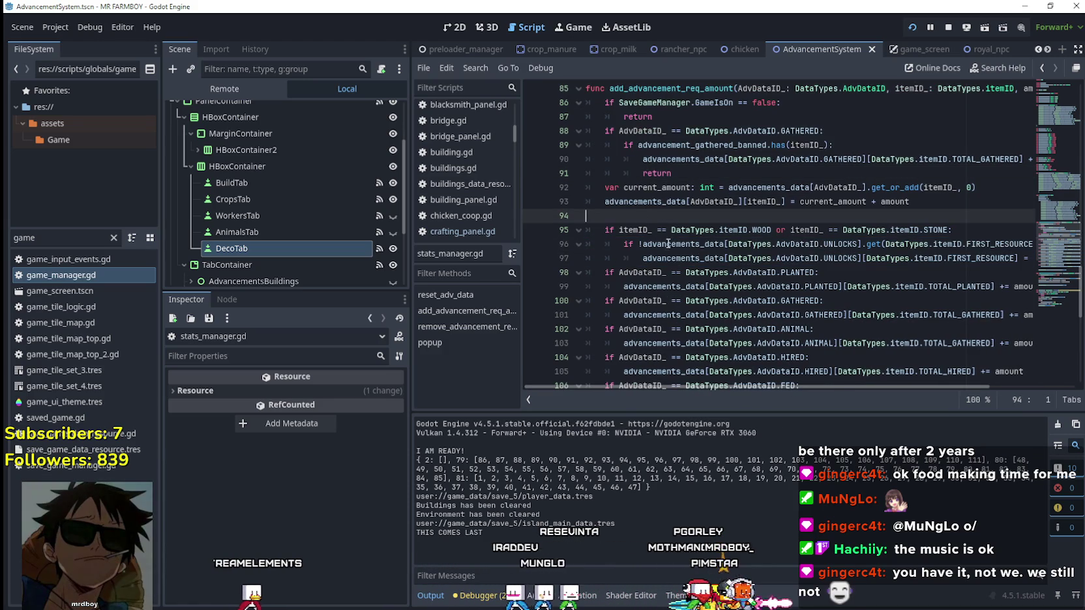
left_click(708, 170)
Step: Paste the FIRST_RESOURCE unlock lines below the GATHERED early return and unindent them one level
key("Return")
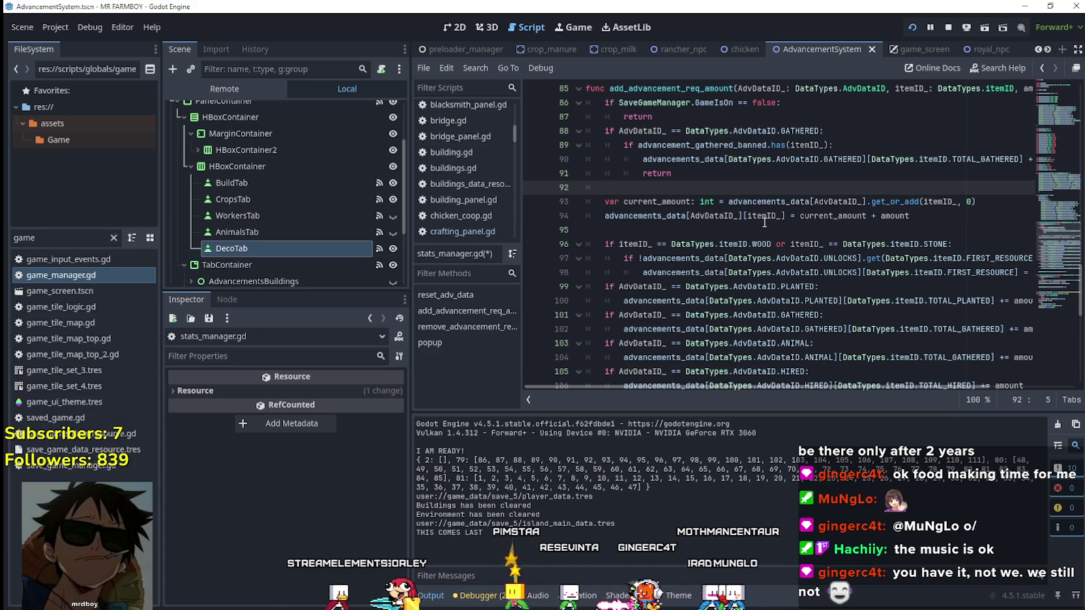
scroll(764, 223, "down", 6)
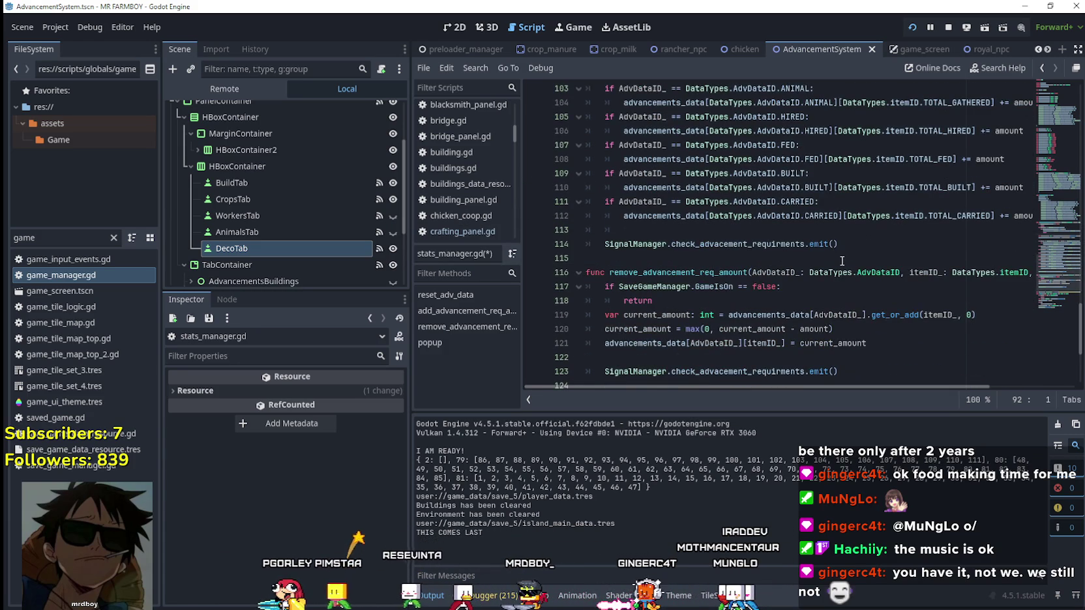
scroll(842, 260, "up", 6)
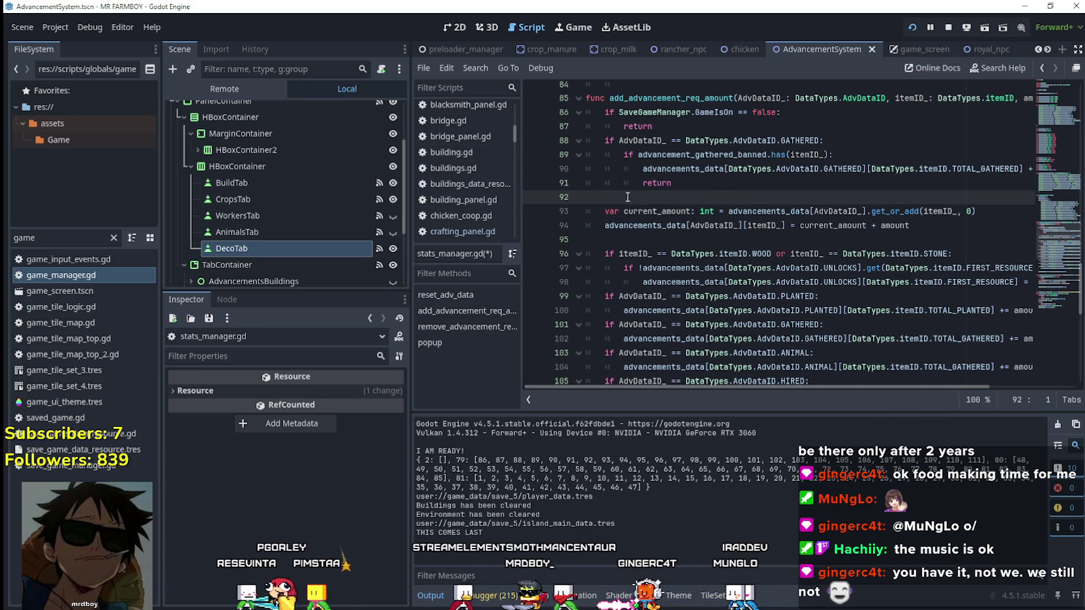
type("if !advancements_data[DataTypes.AdvDataID.UNLOCKS].get(DataTypes.itemID.FIRST_RESOURCE): \t\t\tadvancements_data[DataTypes.AdvDataID.UNLOCKS][DataTypes.itemID.FIRST_RESOURCE] = 1")
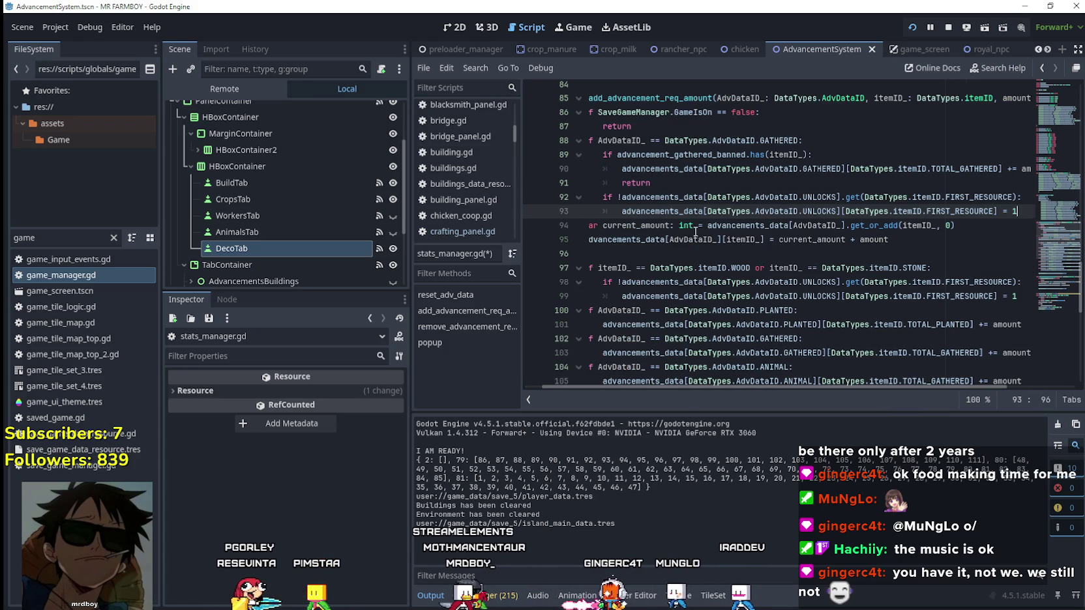
mouse_move(1019, 210)
left_mouse_down()
mouse_move(590, 211)
mouse_move(590, 197)
left_mouse_up()
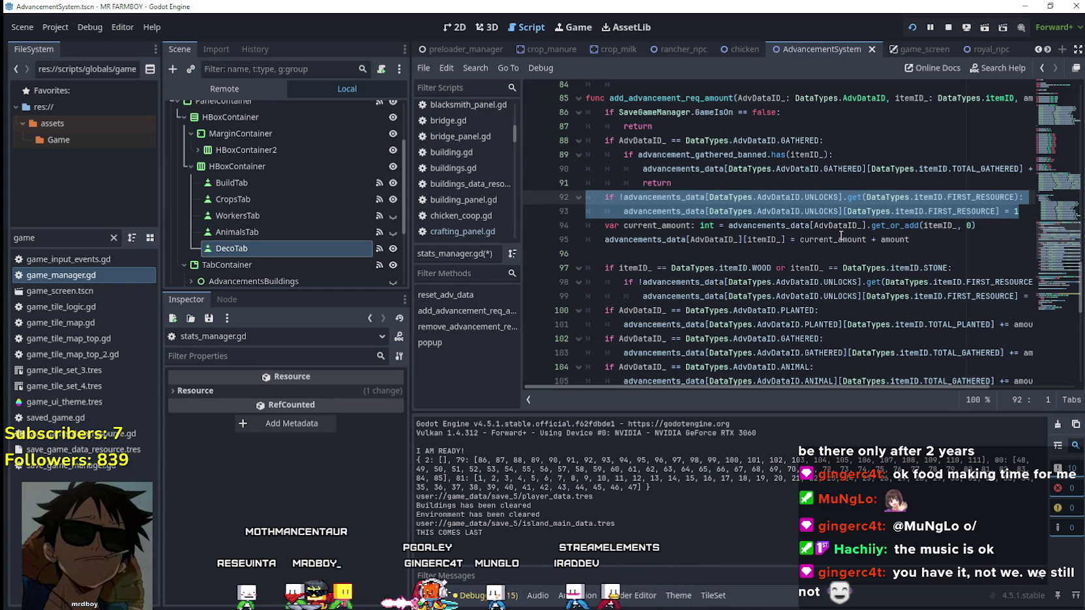
key("shift+Tab")
left_click(780, 181)
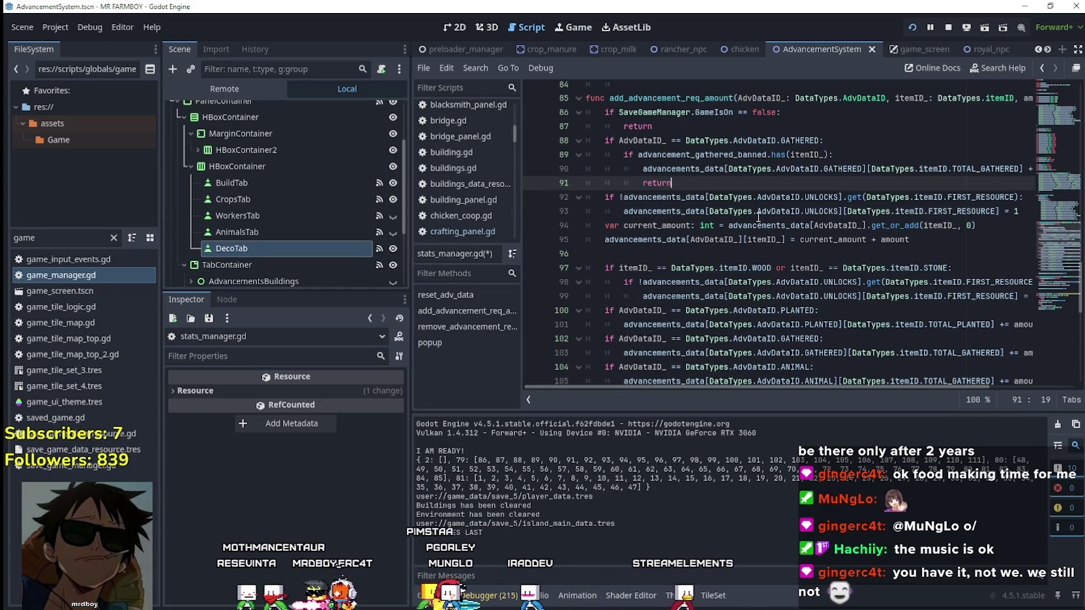
Step: Copy the PLANTED condition and begin an UNLOCKS check on a new line 92
key("Down")
key("ctrl+d")
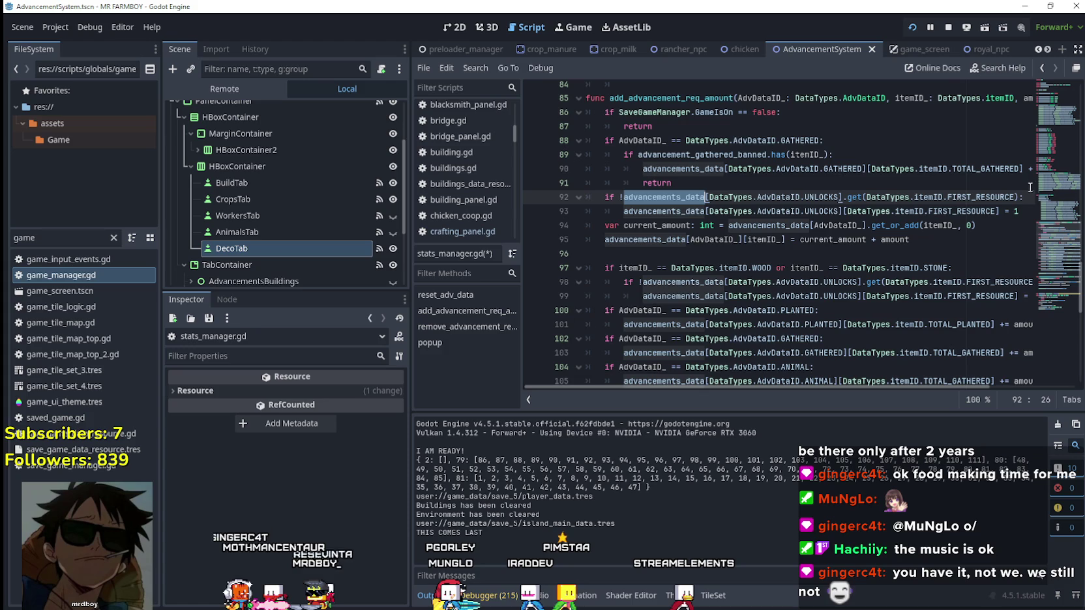
key("End")
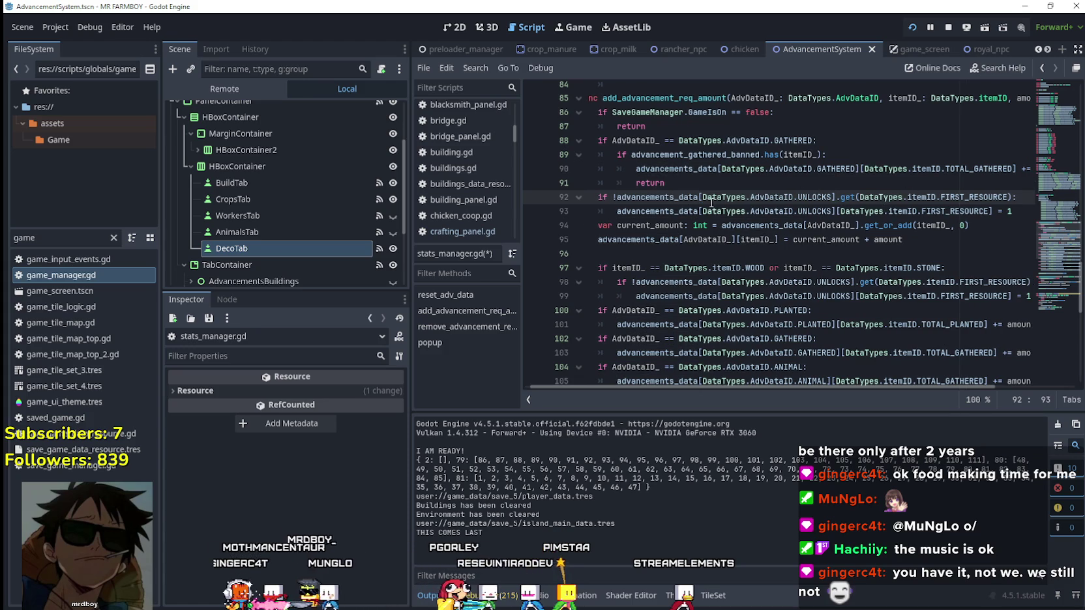
left_click_drag(702, 197, 832, 197)
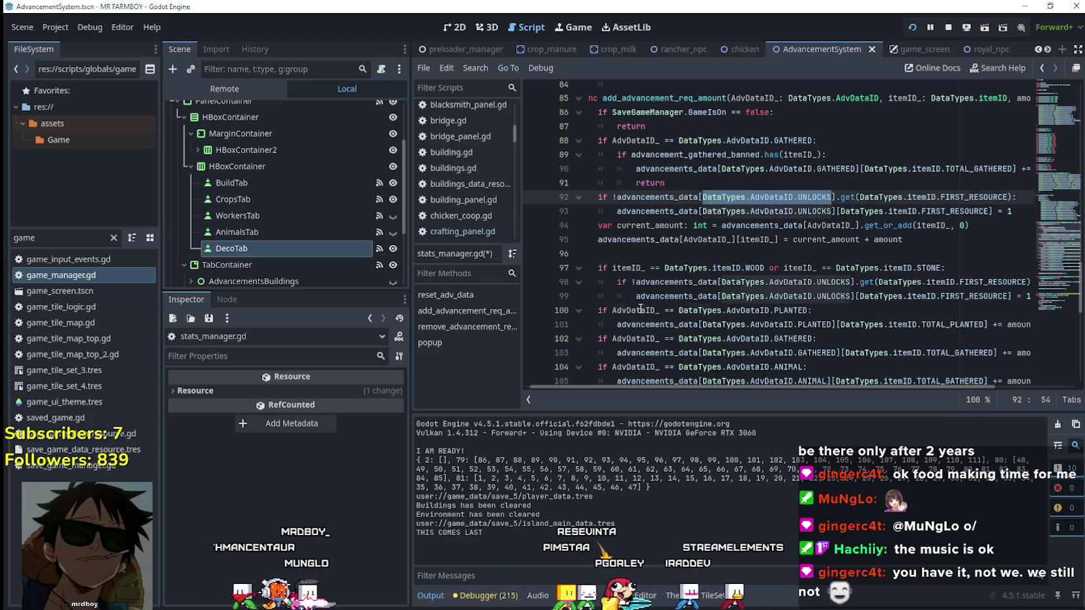
left_click(812, 311)
left_click_drag(759, 311, 597, 310)
left_click(697, 184)
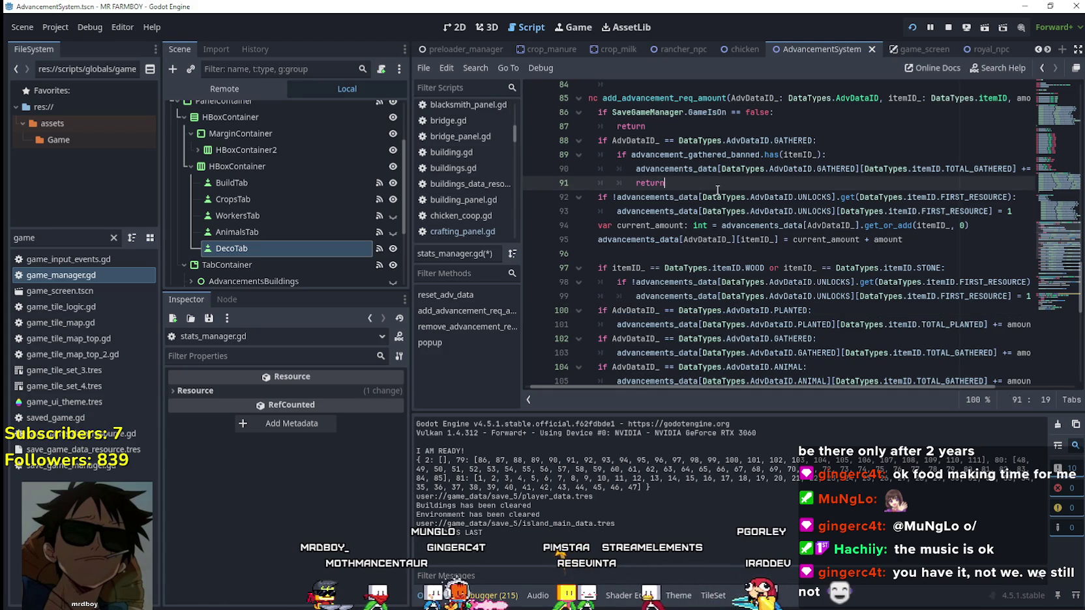
key("Return")
type("if AdvDataID_ == DataTypes.AdvDataID.U")
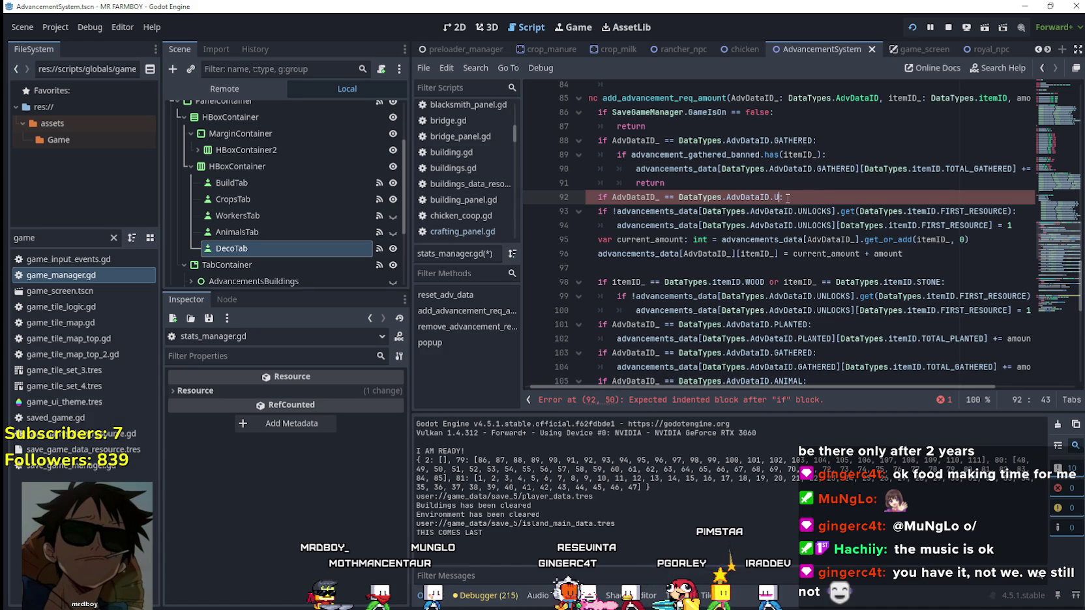
Step: Complete 'if AdvDataID_ == DataTypes.AdvDataID.UNLOCKS:' and indent lines 93–94 beneath it
type("NLOCKS:")
key("Return")
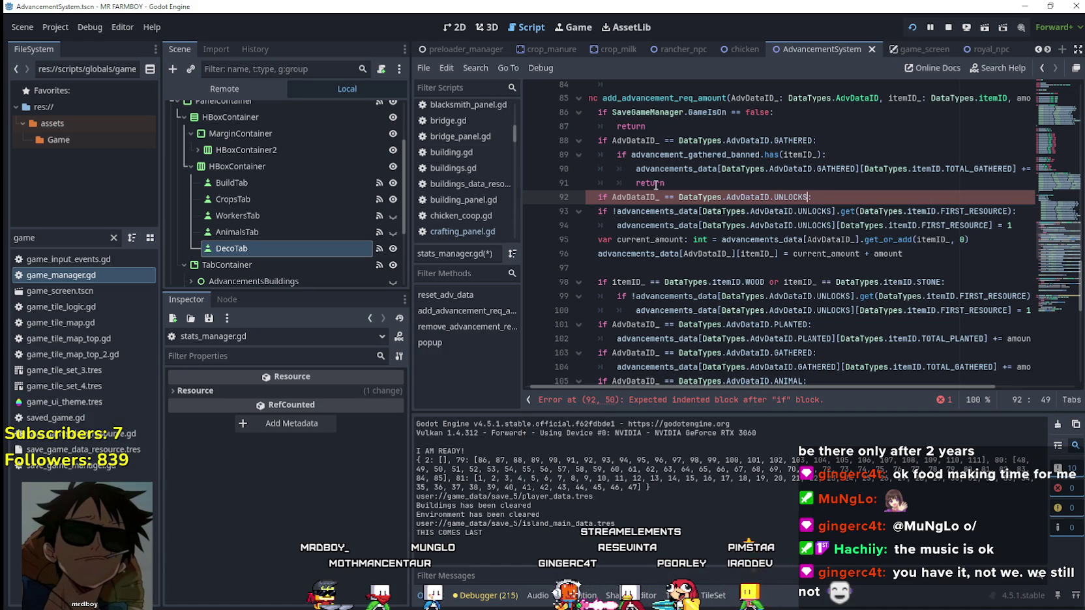
left_click_drag(1022, 228, 589, 211)
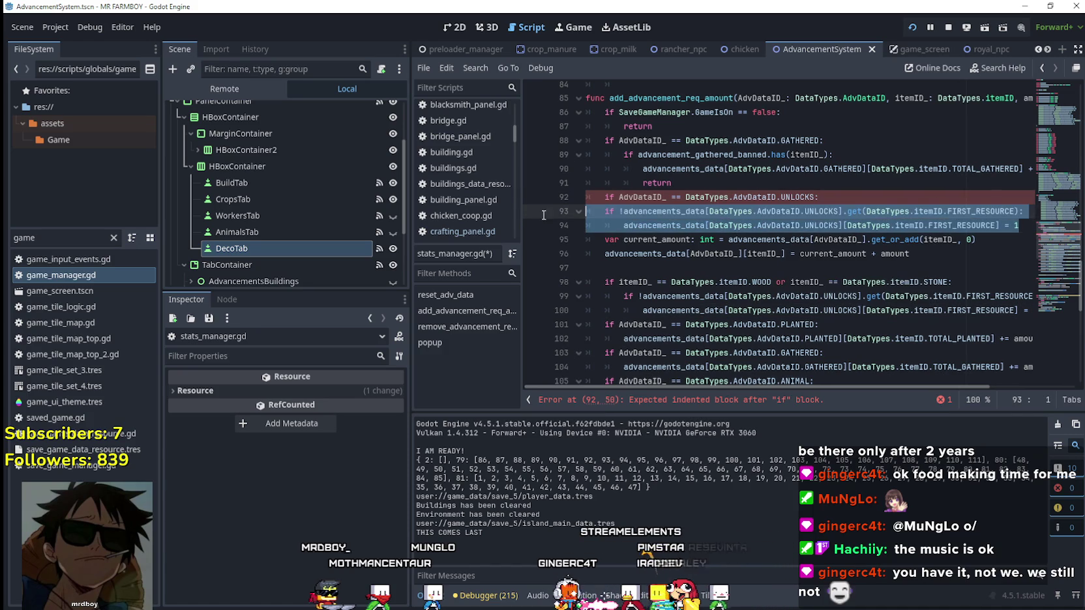
key("Tab")
left_click(954, 212)
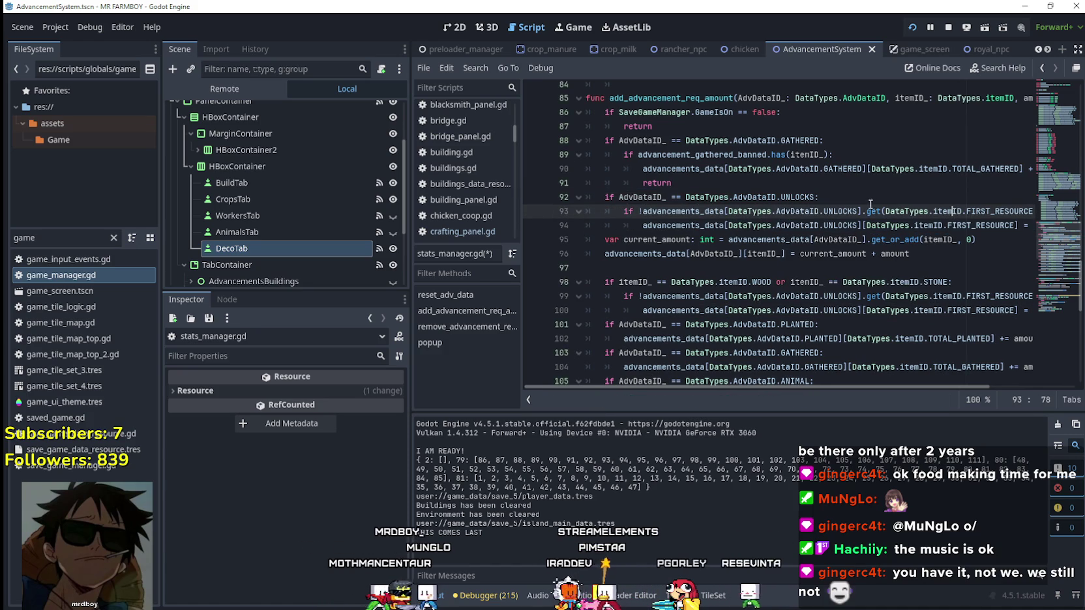
Step: Replace the FIRST_RESOURCE key with itemID_ on lines 93 and 94
key("ctrl+Right")
key("ctrl+Right")
key("ctrl+Right")
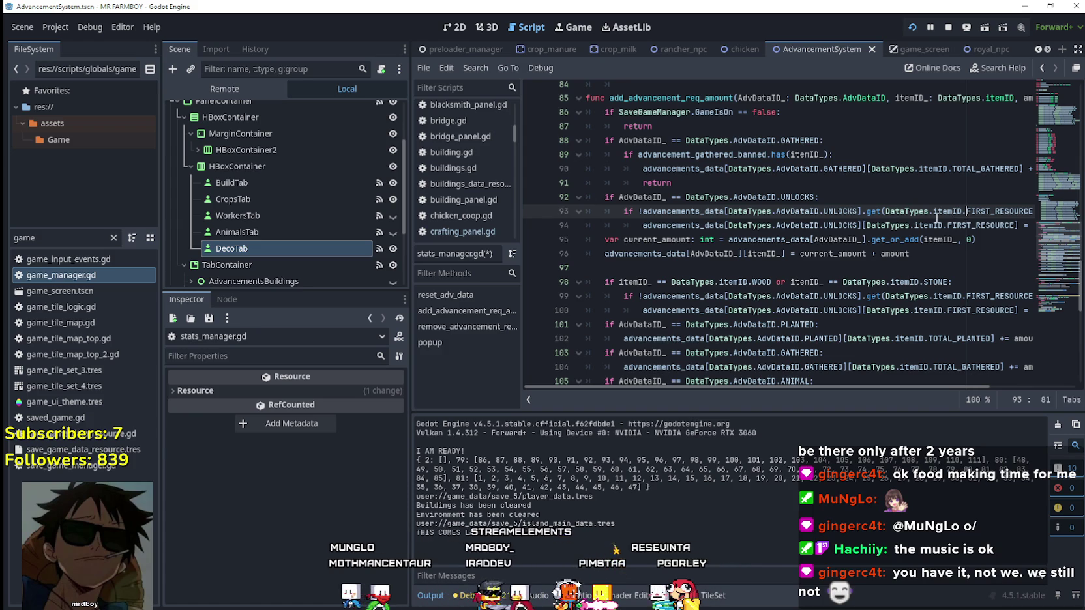
left_click(807, 279)
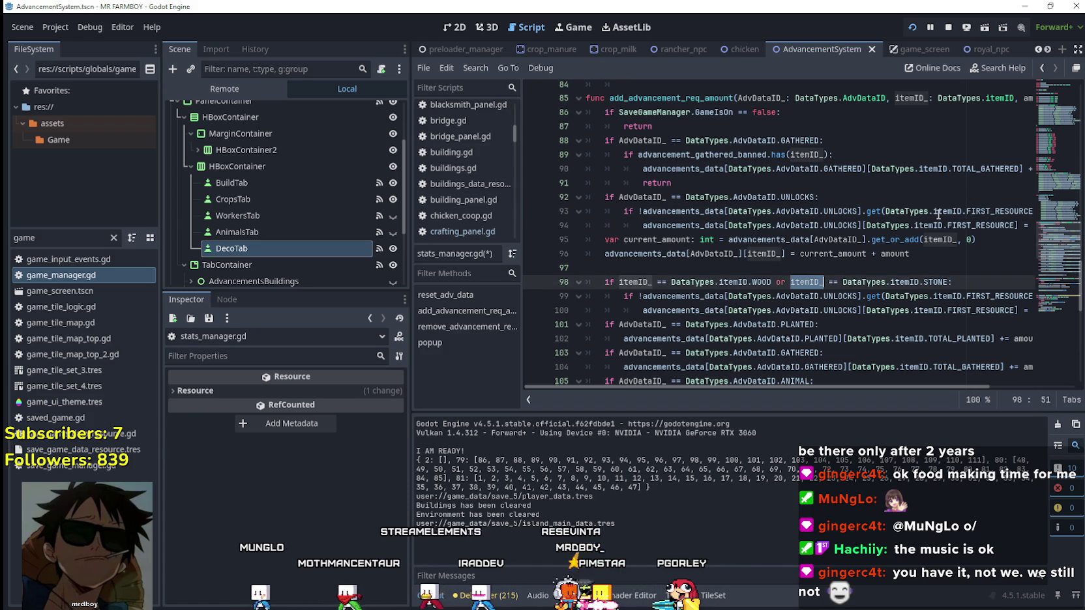
left_click_drag(885, 212, 957, 211)
key("shift+ctrl+Right")
key("shift+ctrl+Right")
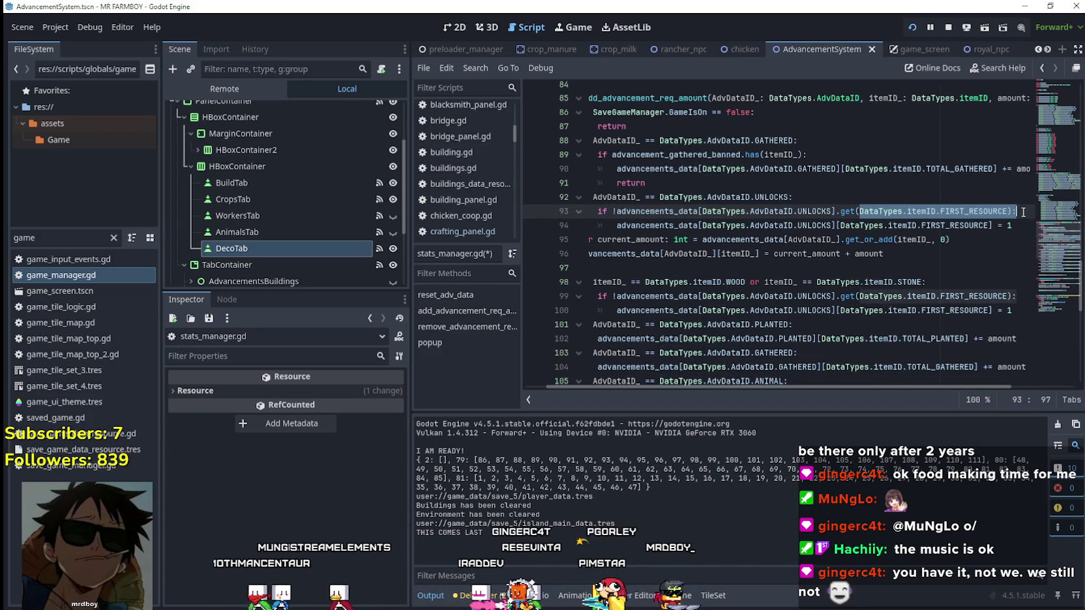
type("itemID_")
double_click(808, 225)
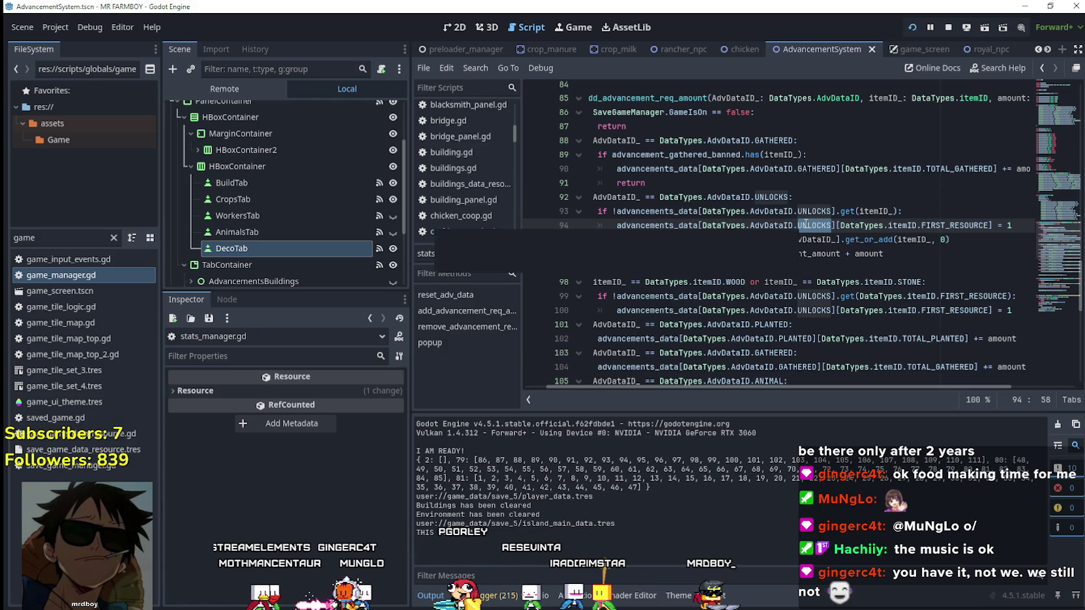
left_click(696, 211)
left_click(813, 225)
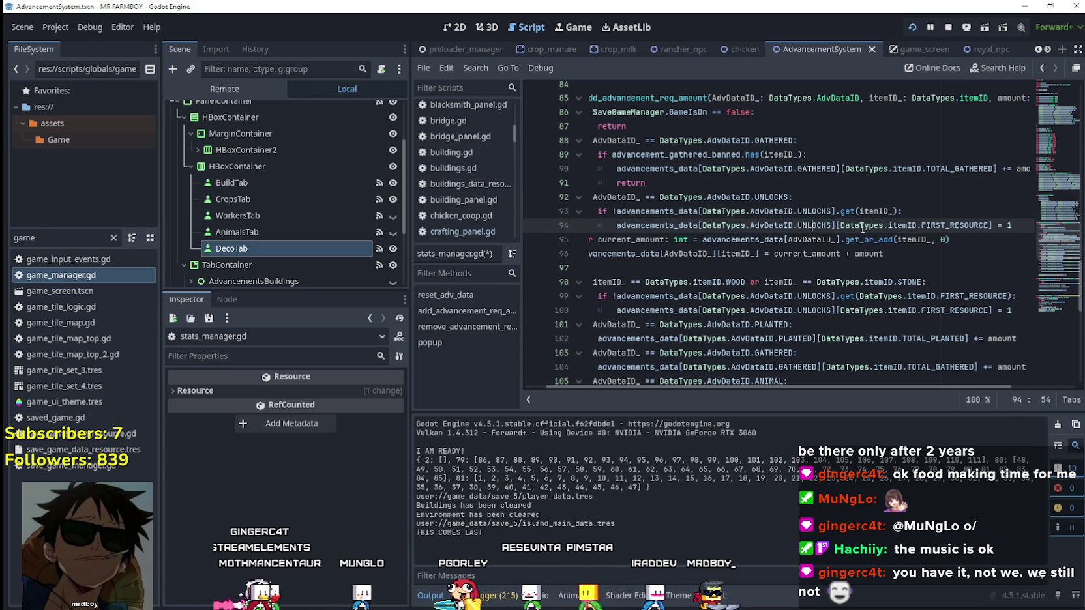
left_click_drag(840, 224, 992, 224)
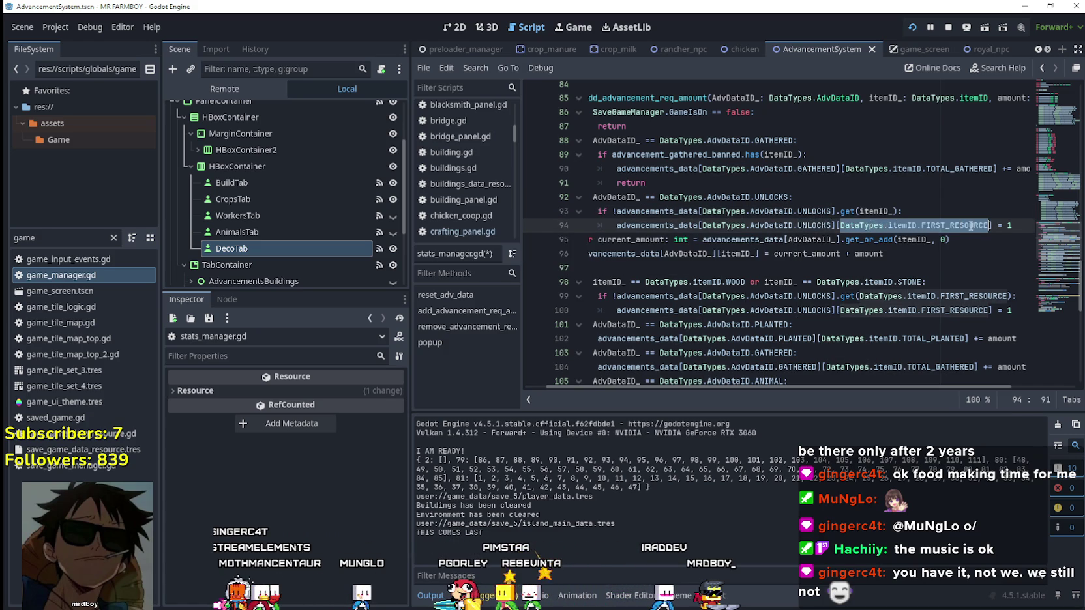
type("itemID_")
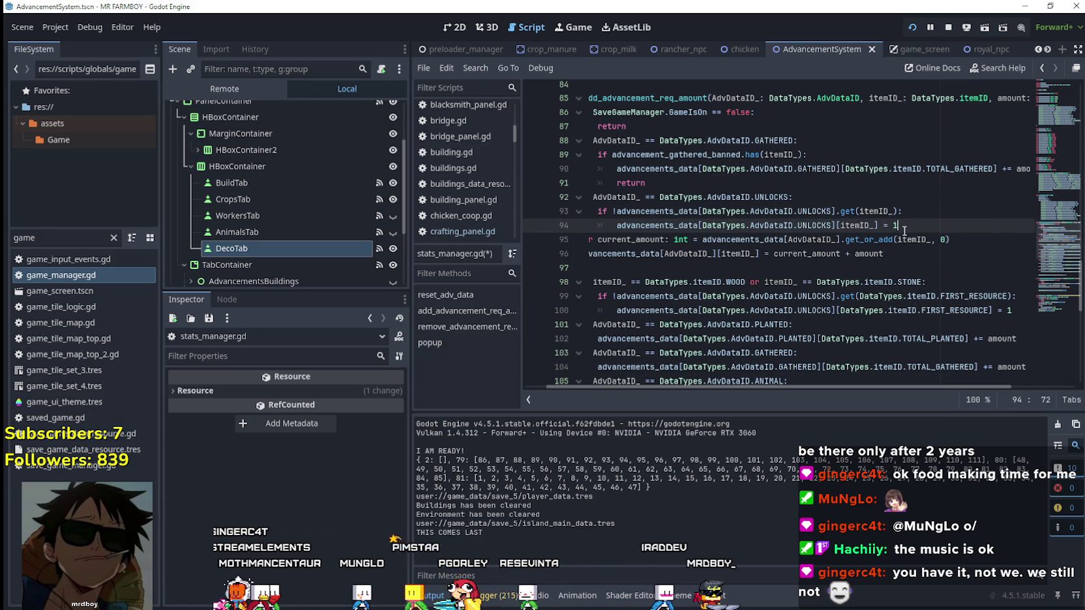
Step: Start a new indented line after line 94 inside the UNLOCKS block
key("shift+Up")
key("shift+Up")
key("shift+Home")
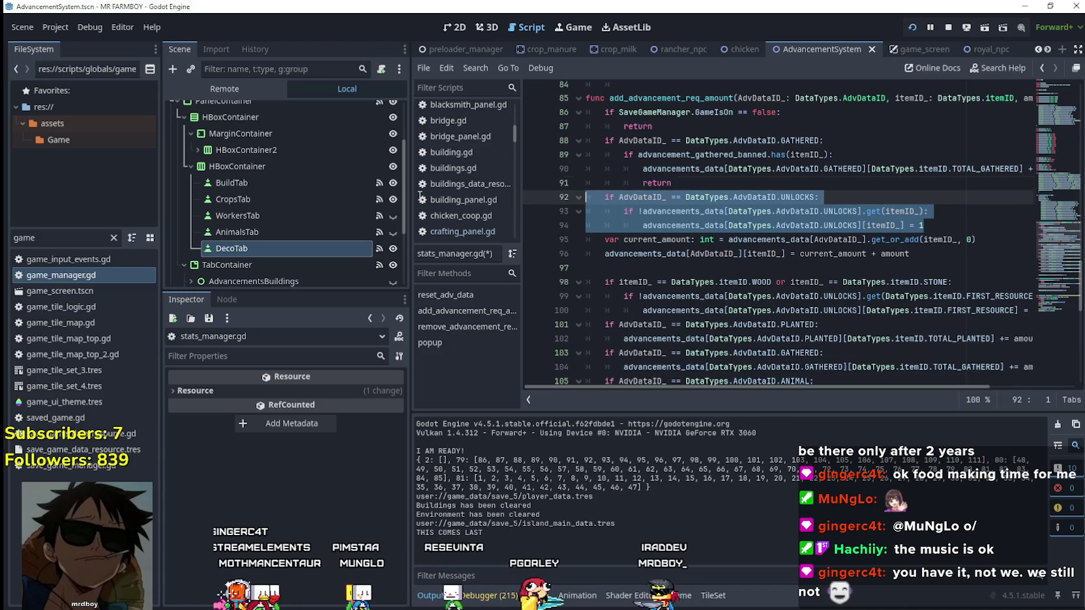
key("Right")
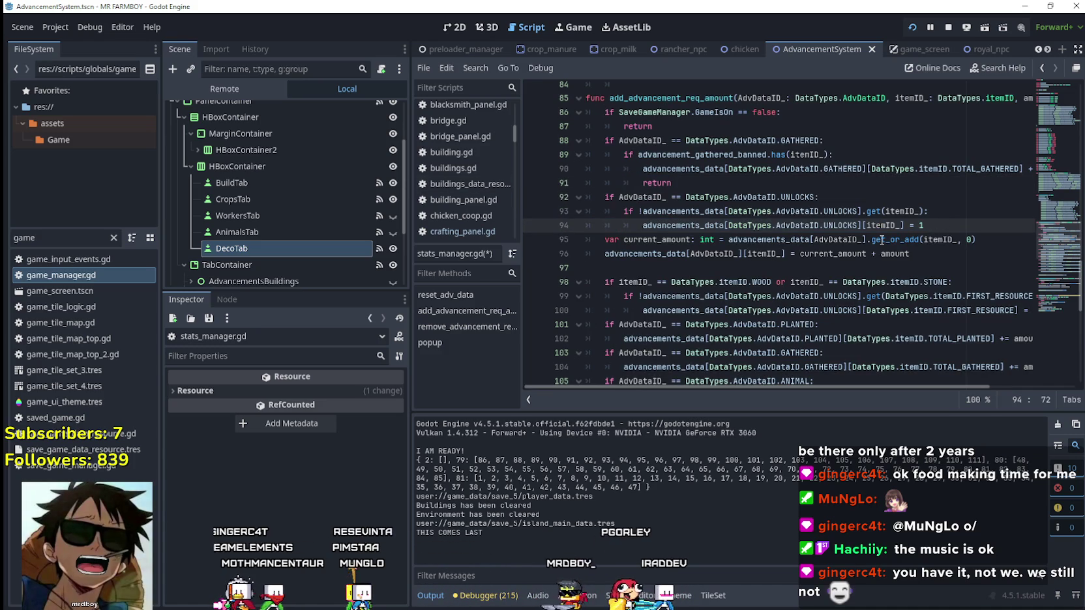
key("Return")
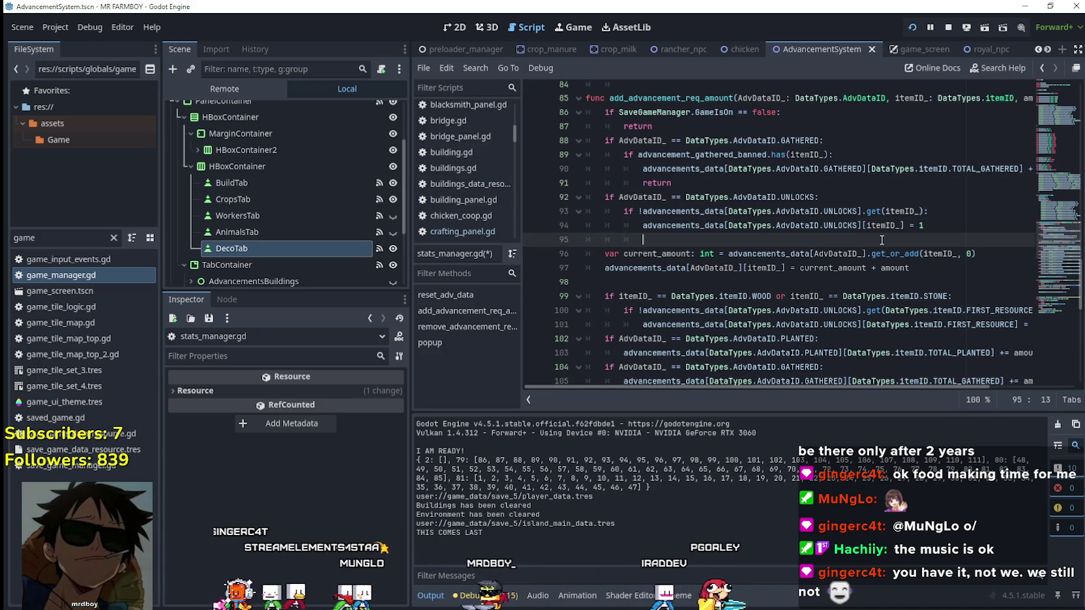
Step: Add 'return' and insert the copied check_advacement_requirments.emit() line above it in the UNLOCKS block
type("return")
scroll(712, 275, "down", 5)
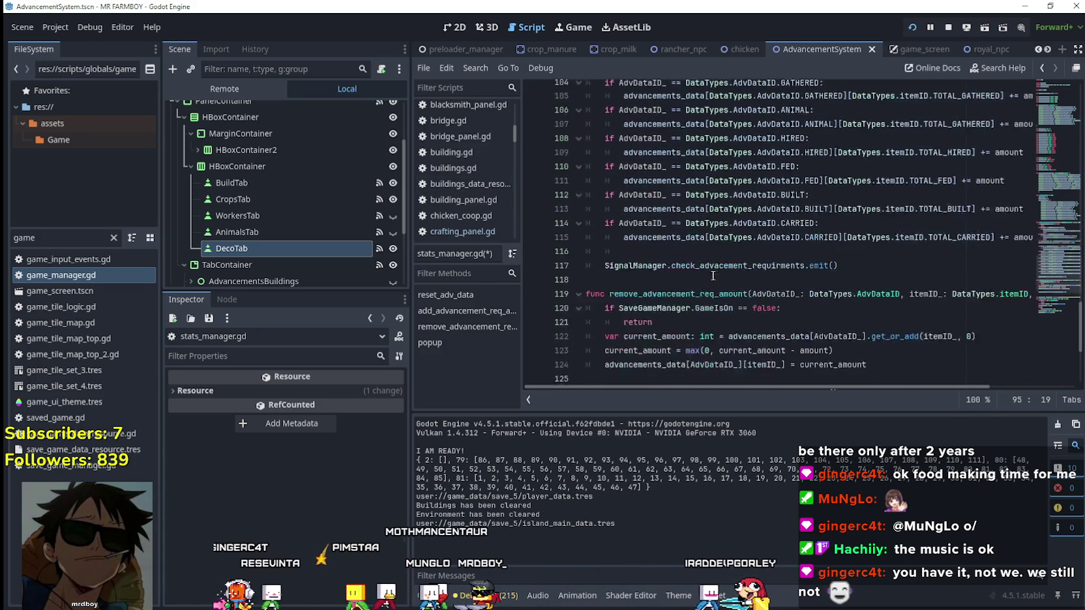
scroll(713, 275, "down", 2)
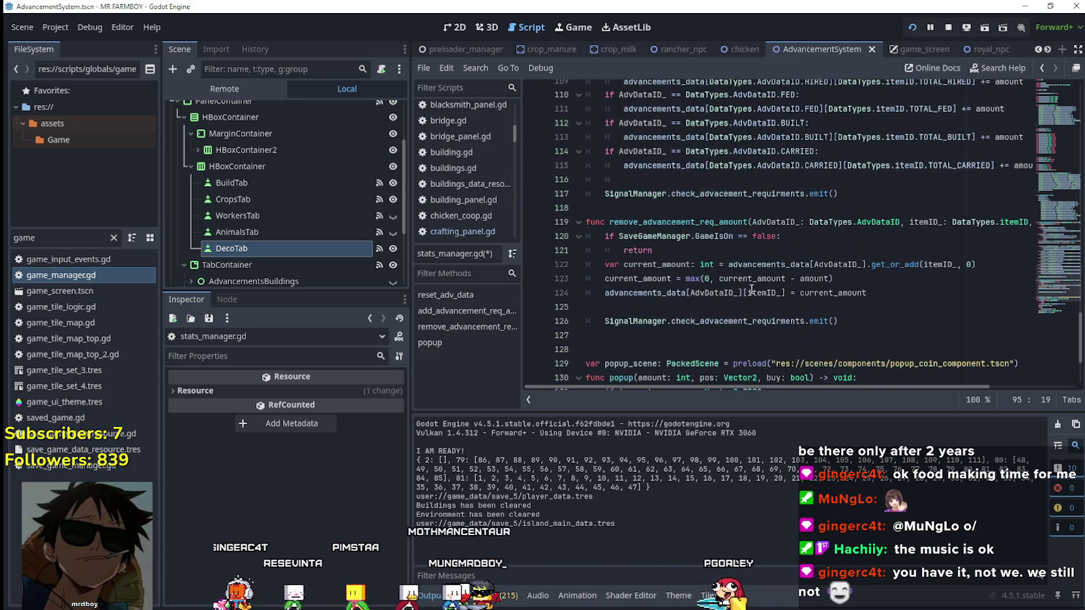
left_click(583, 318)
left_click_drag(605, 194, 880, 194)
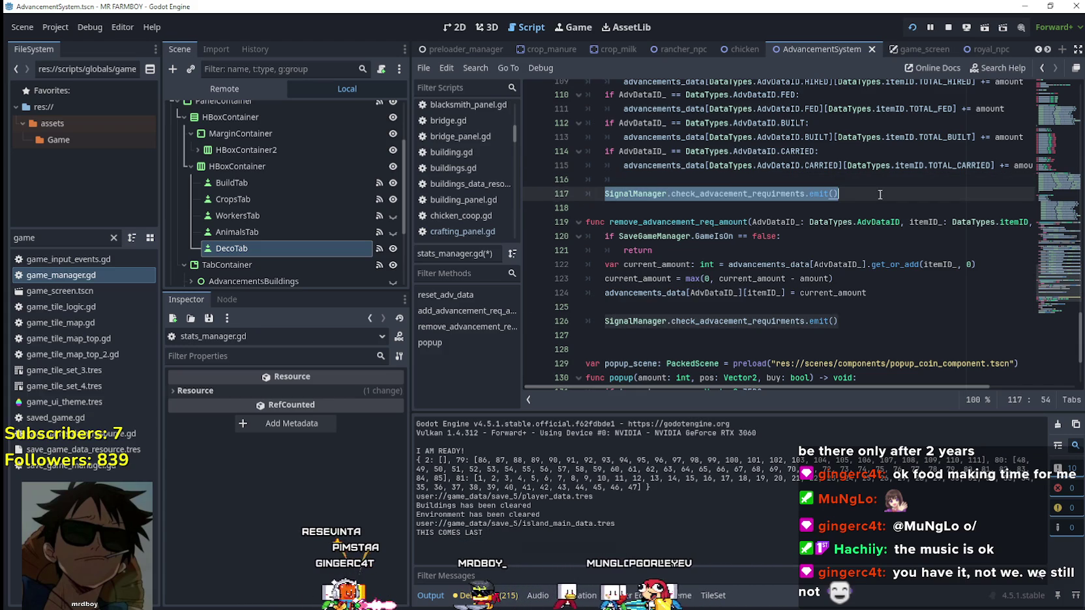
scroll(844, 215, "up", 7)
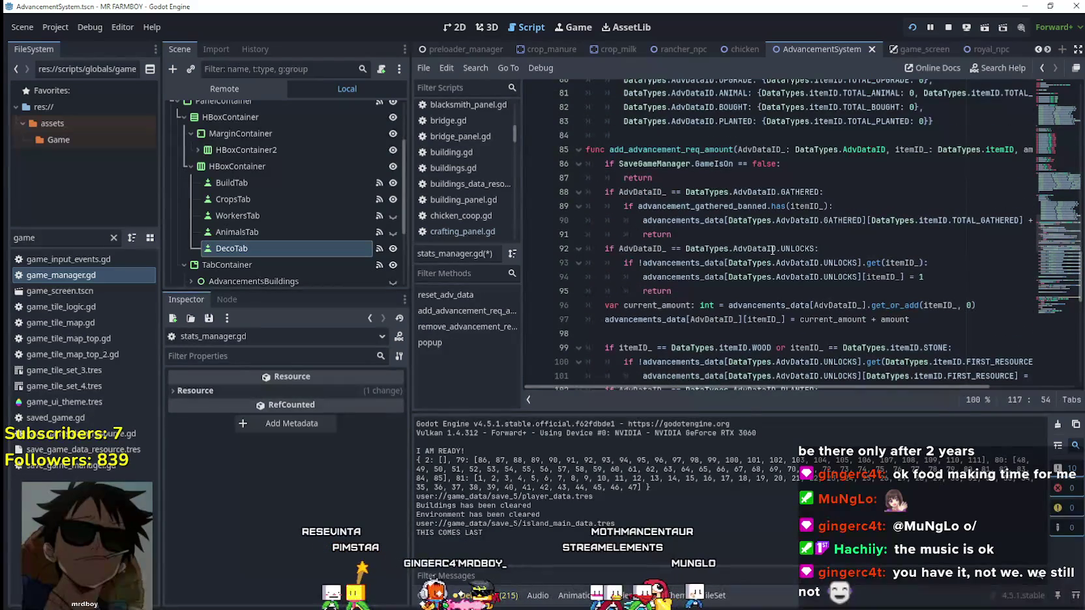
left_click(951, 283)
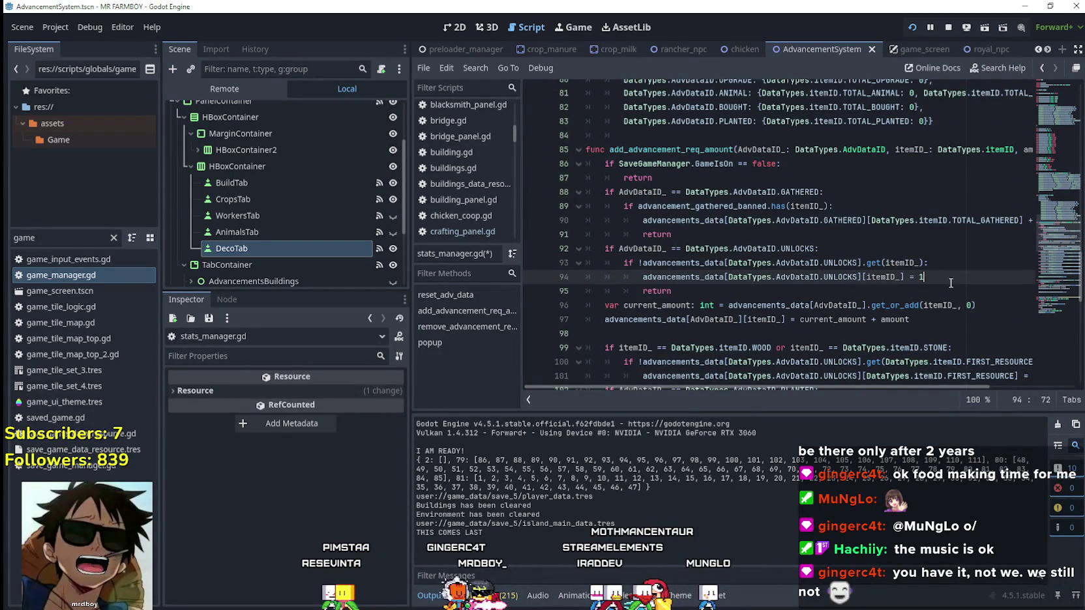
key("Return")
left_click(684, 311)
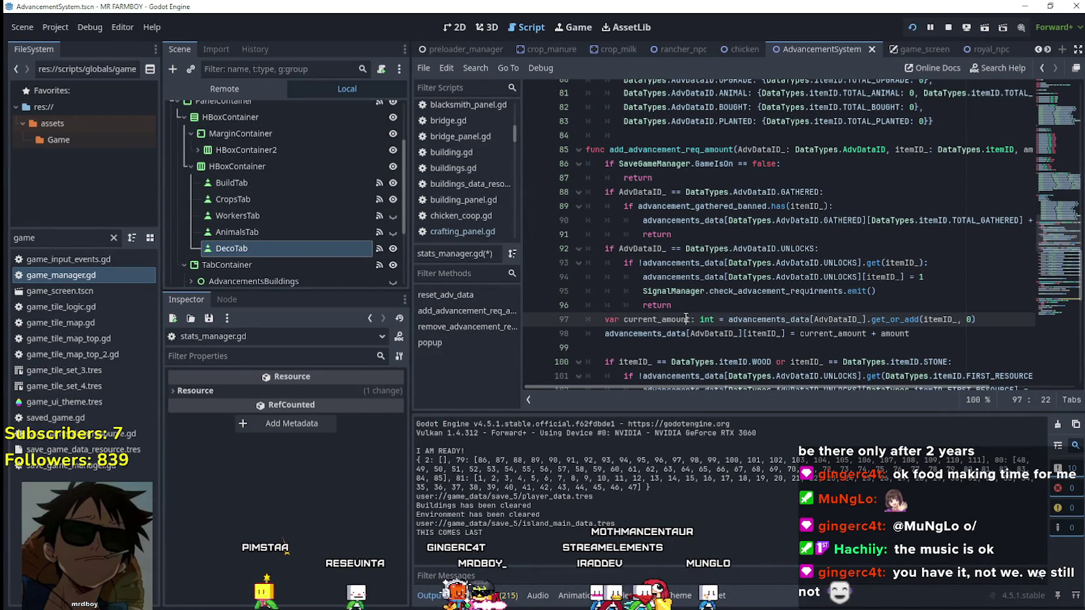
key("Return")
key("Tab")
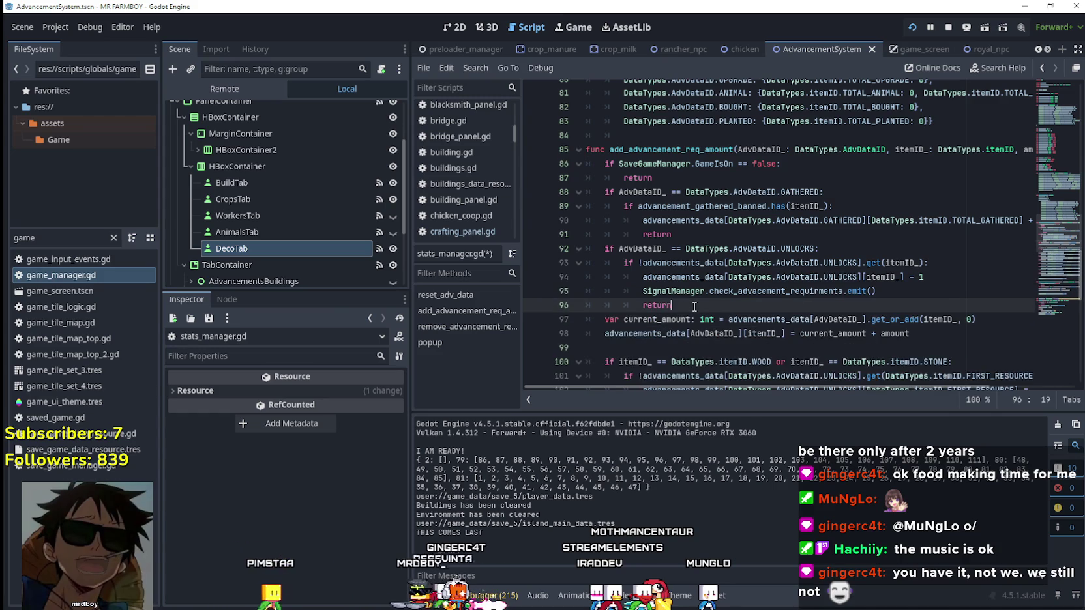
Step: Save stats_manager.gd and open game_manager.gd at its task-reward code
key("ctrl+s")
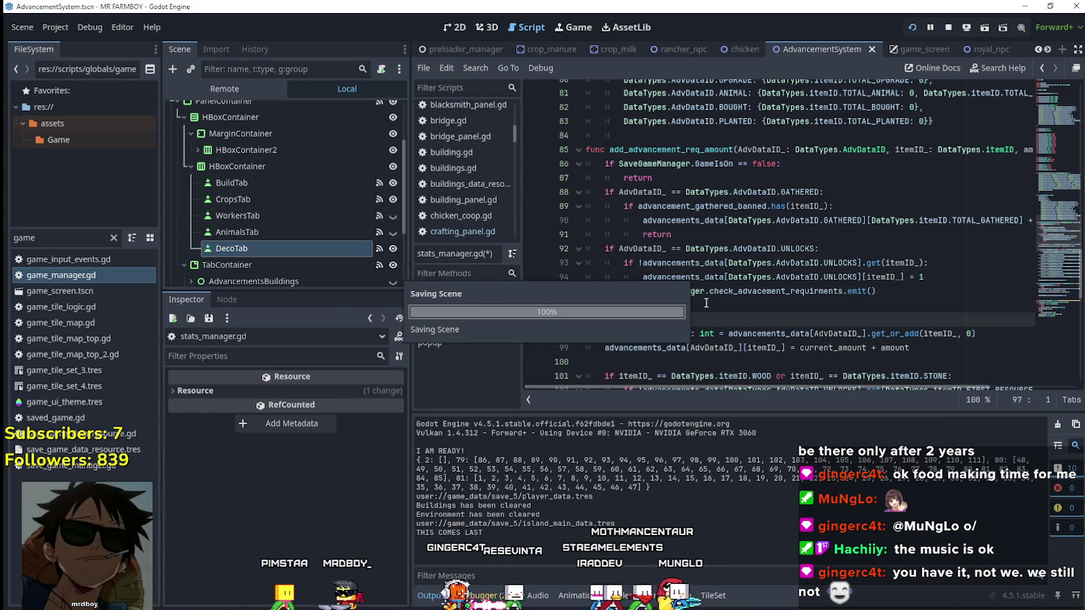
key("BackSpace")
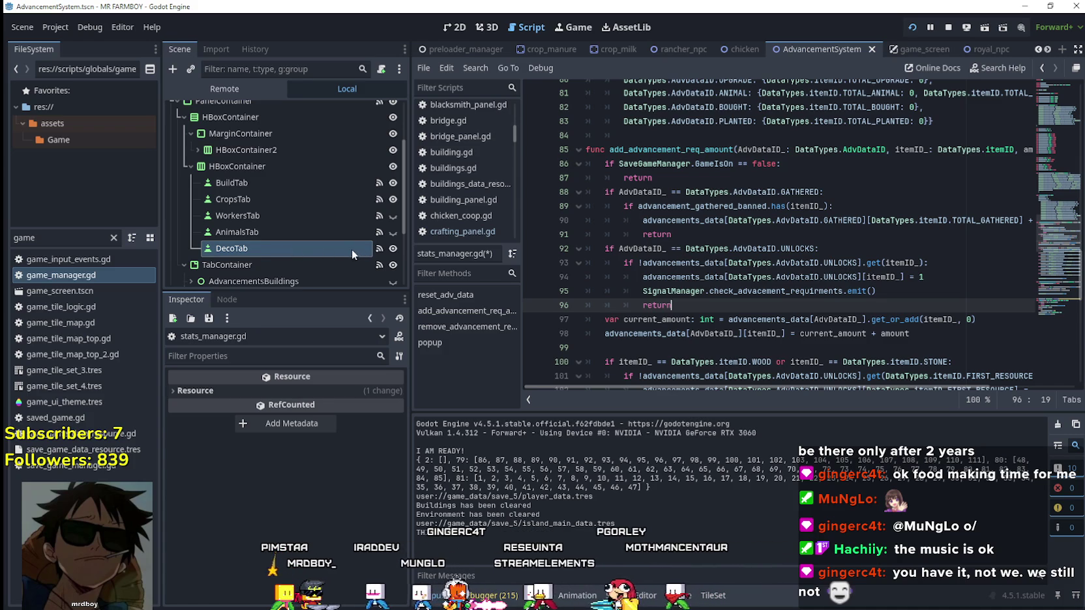
double_click(56, 275)
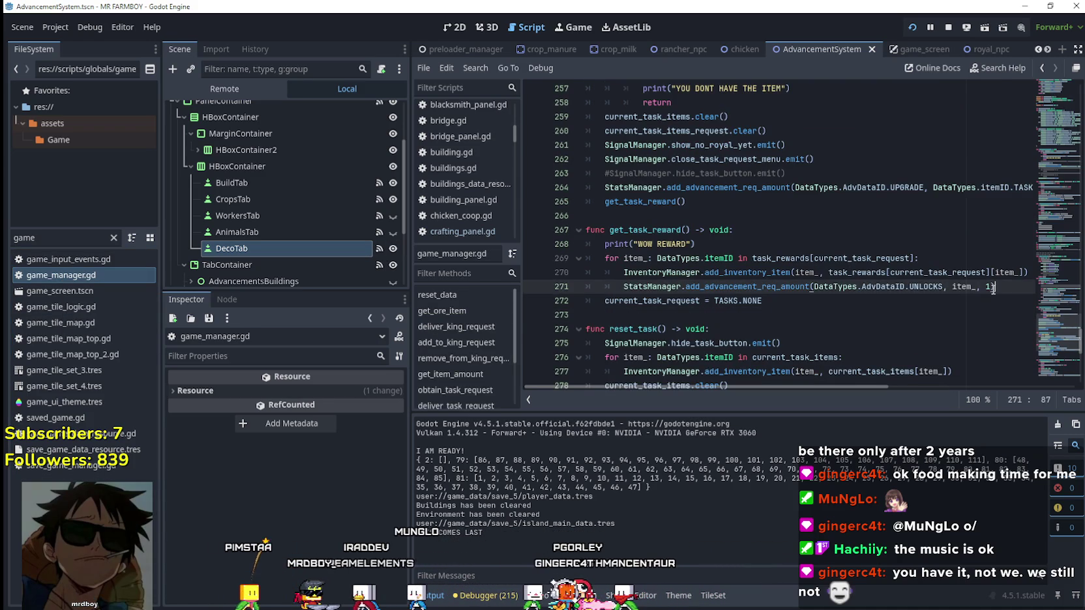
left_click_drag(1001, 287, 633, 308)
left_click(651, 313)
key("ctrl+s")
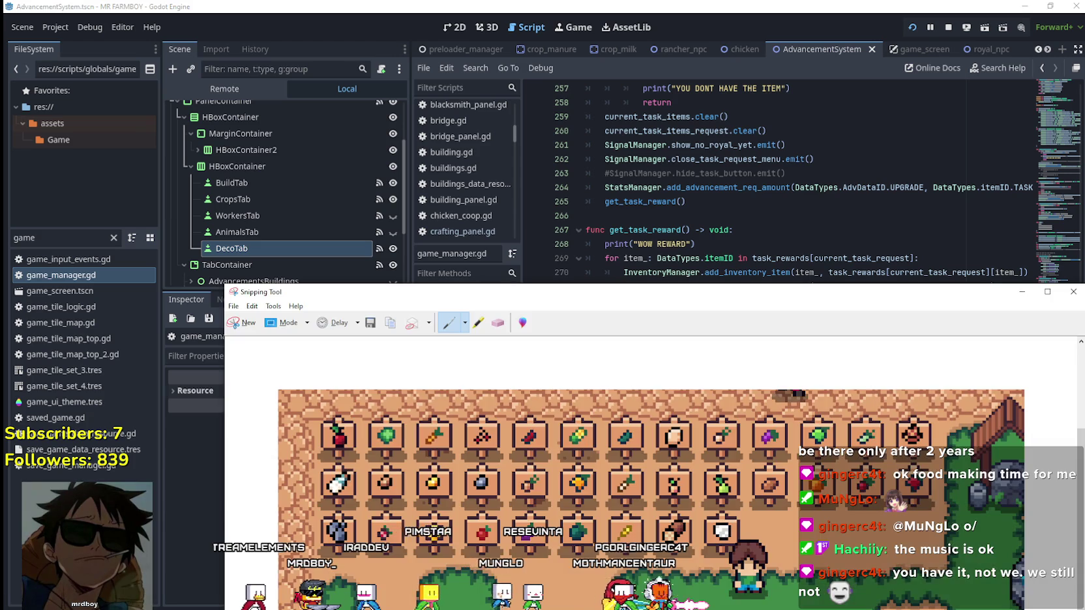
Step: Open and close the Advancements panel in the running game, then return to the editor
key("a")
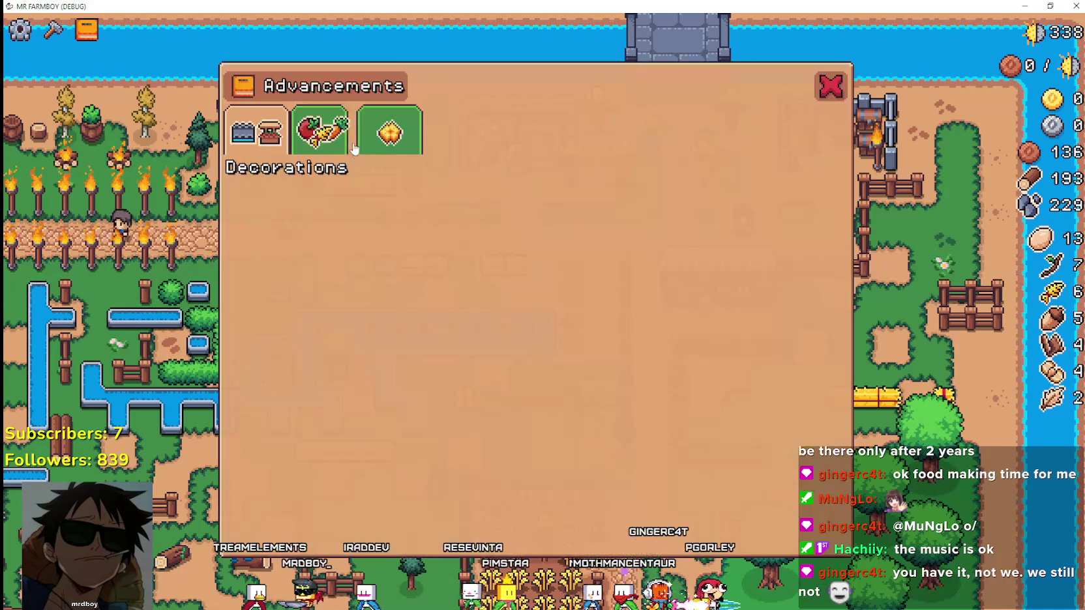
key("q")
key("q")
left_click(832, 98)
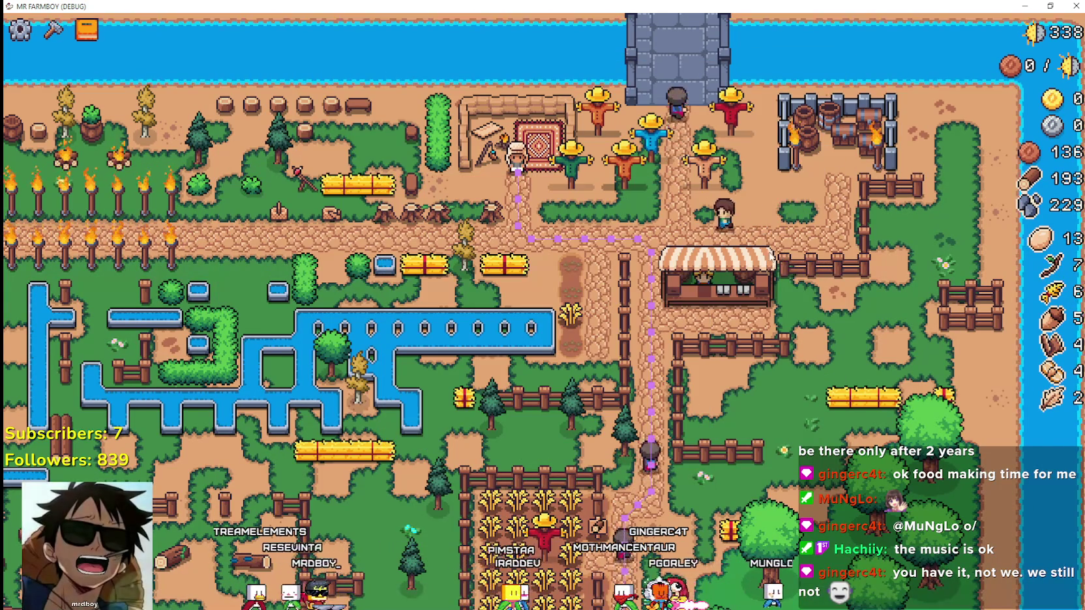
scroll(783, 261, "down", 3)
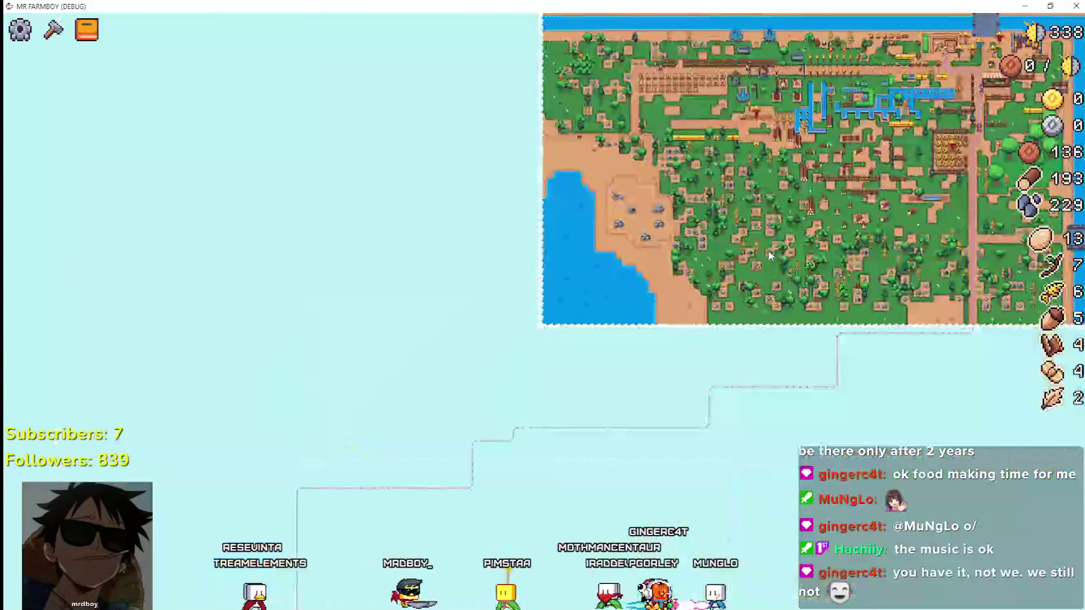
scroll(770, 255, "up", 1)
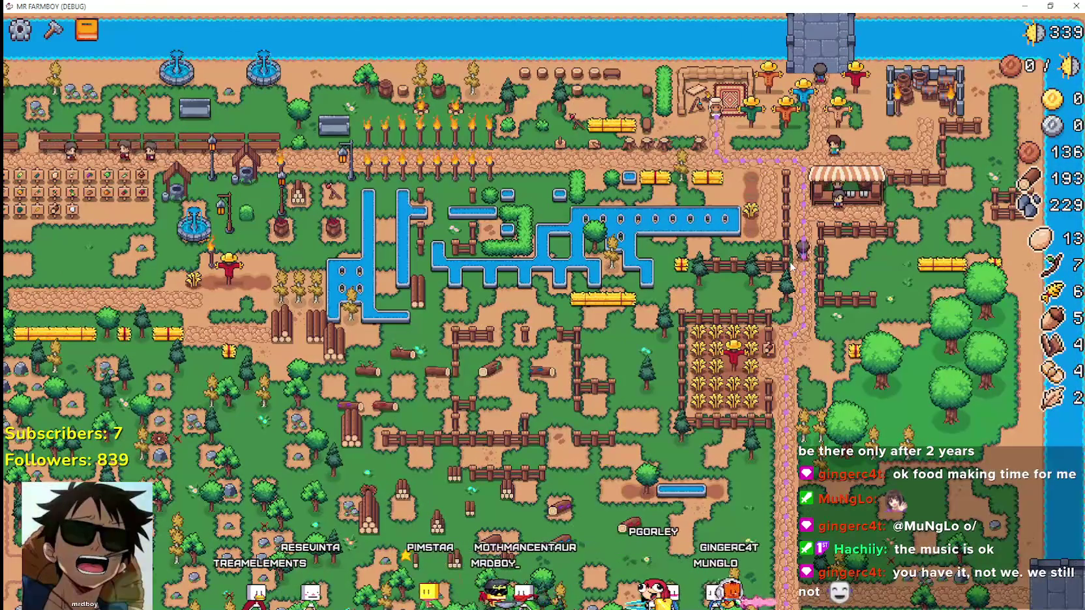
scroll(799, 272, "up", 2)
left_click_drag(559, 6, 573, 62)
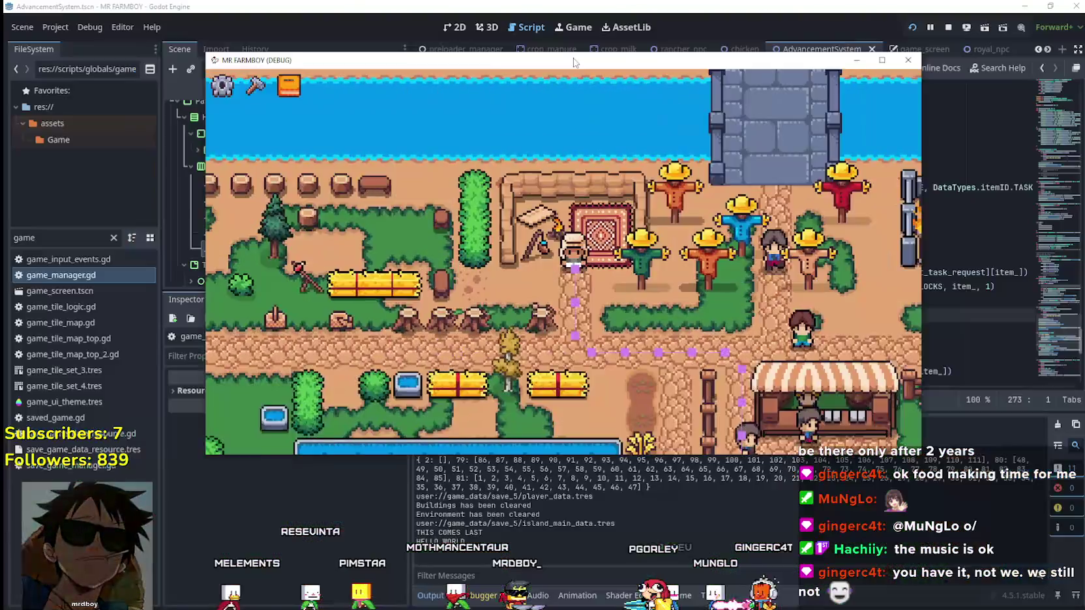
left_click(856, 60)
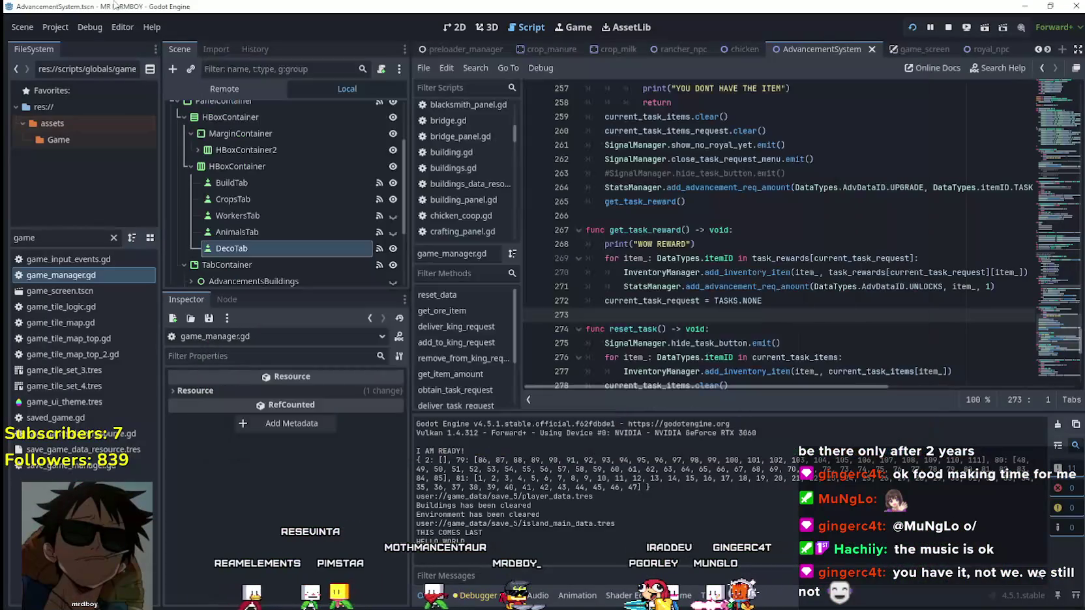
Step: In the Remote tree, set DayAndNightCycleManager's Game Speed to 500 and switch to the game
left_click(224, 91)
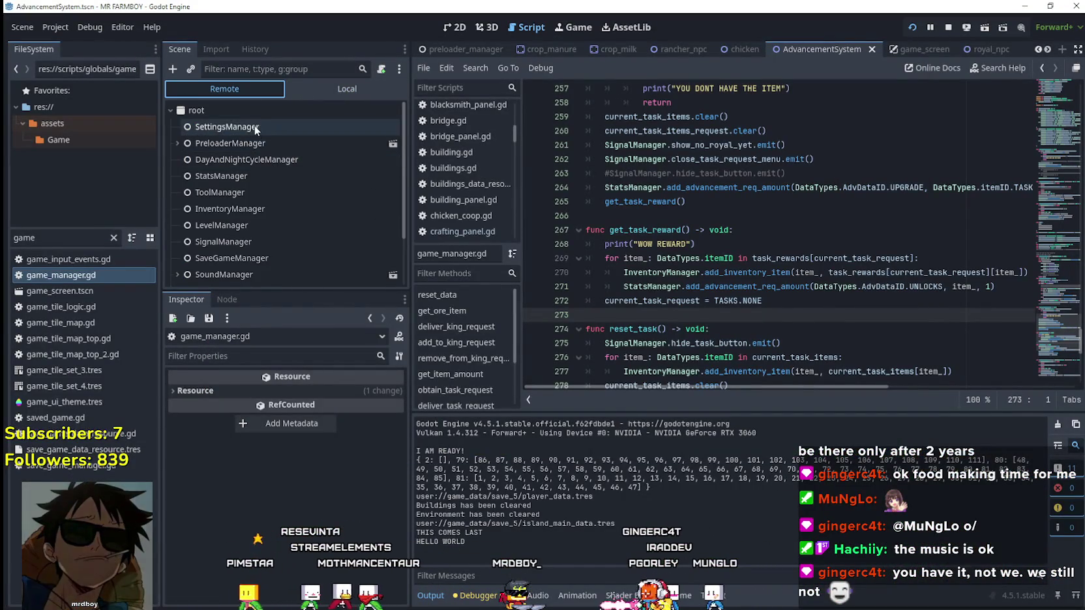
left_click(257, 161)
left_click(347, 396)
type("500")
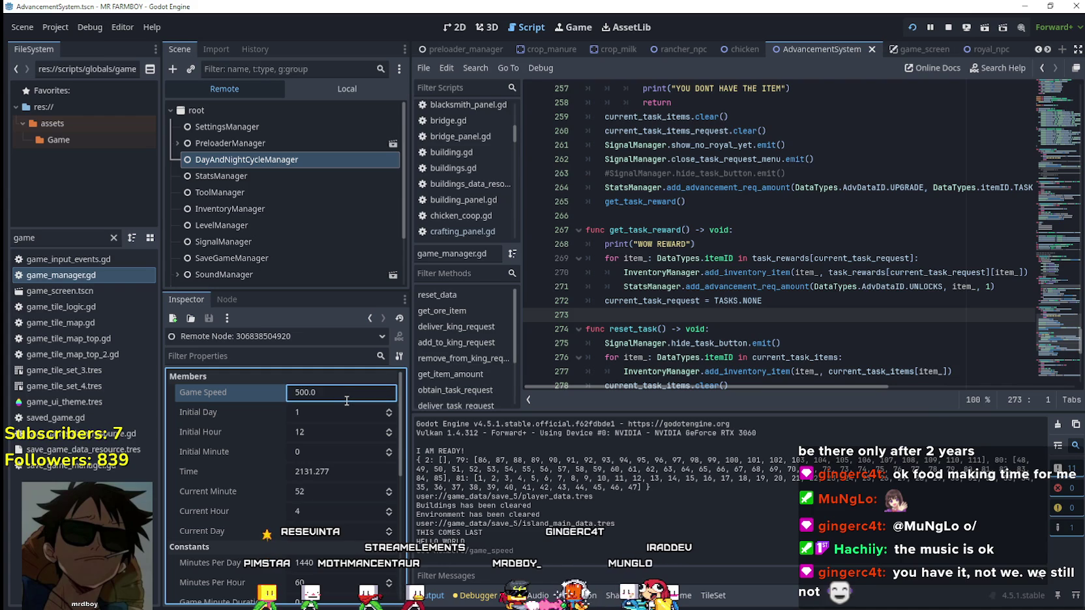
key("Return")
key("alt+Tab")
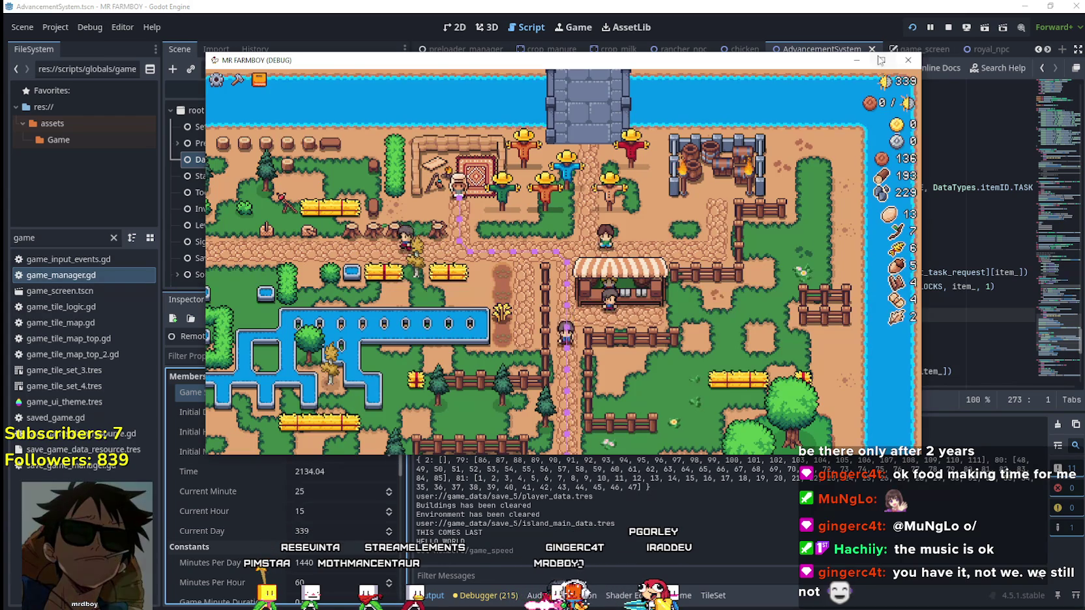
Step: Maximize the game, open and close the Market, then harvest one wheat (6 to 7)
double_click(541, 54)
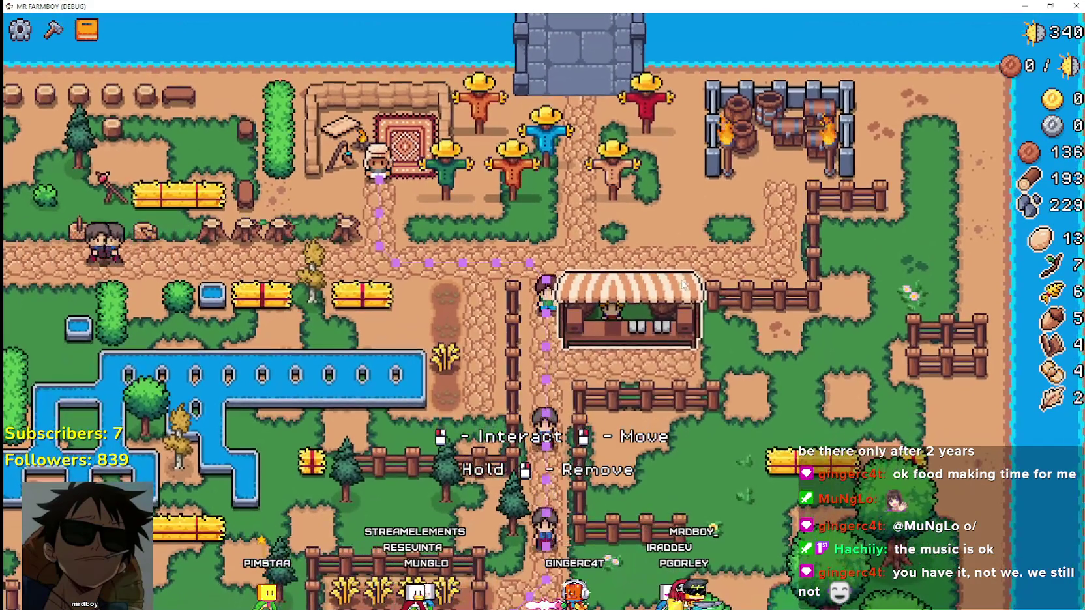
left_click(666, 301)
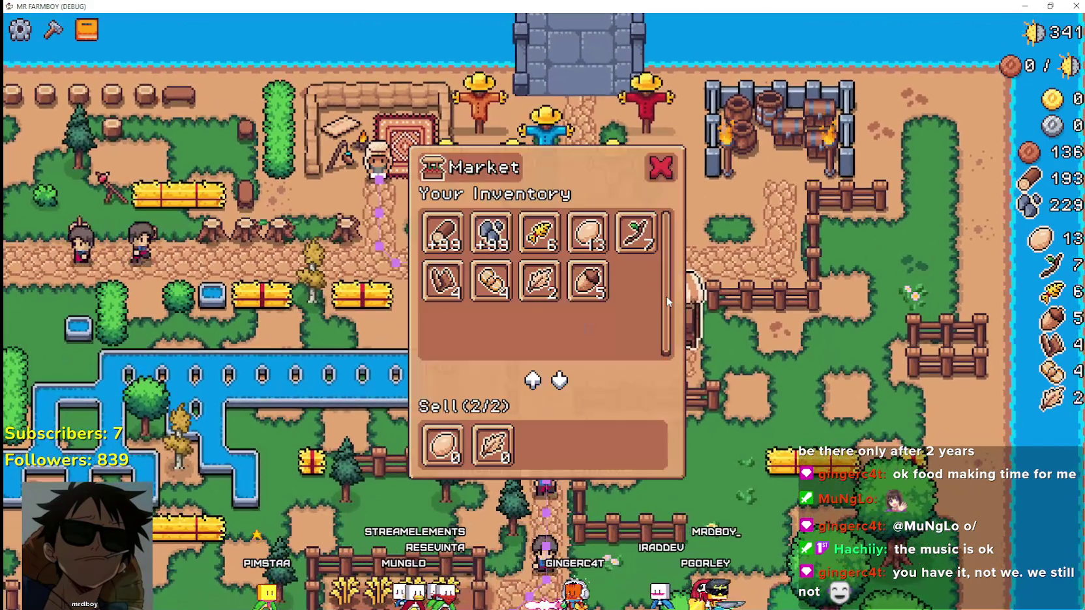
left_click(672, 168)
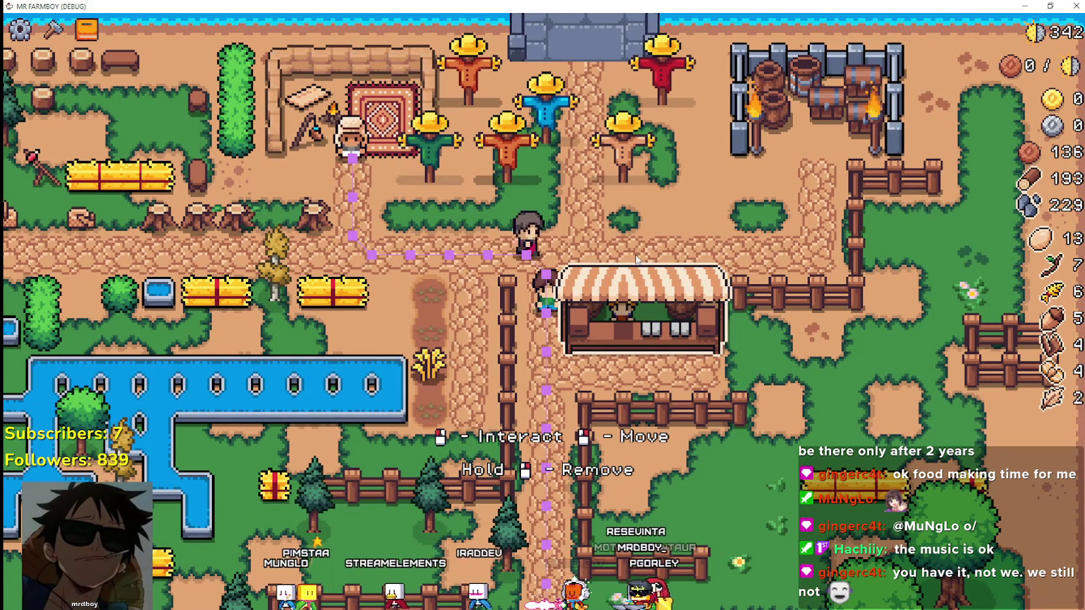
key("a")
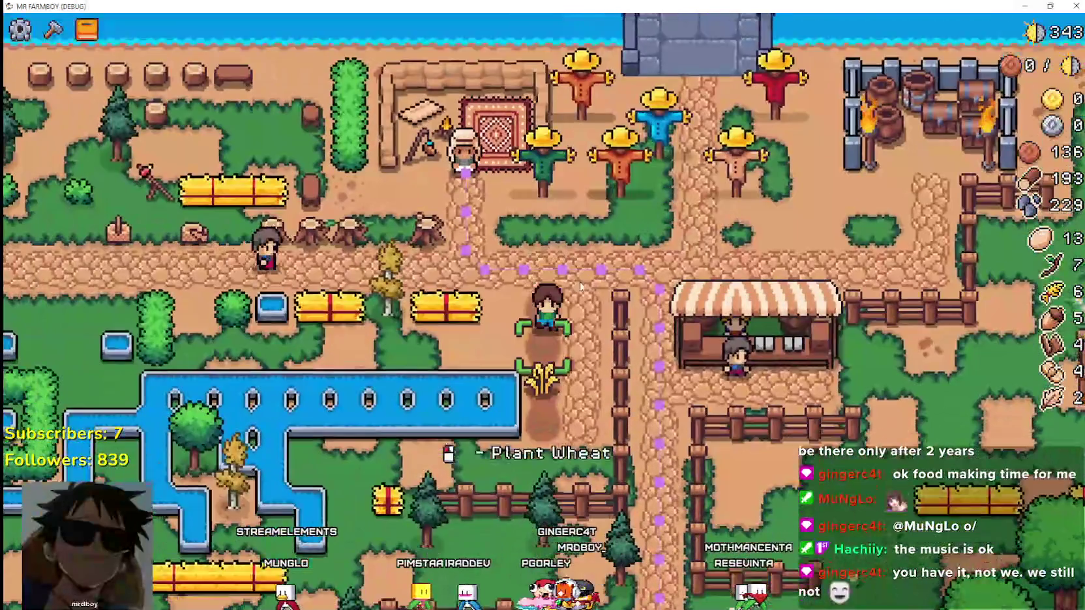
key("s")
left_click(580, 285)
Step: Walk the farmer back along the path and channel toward the market stall
key("w")
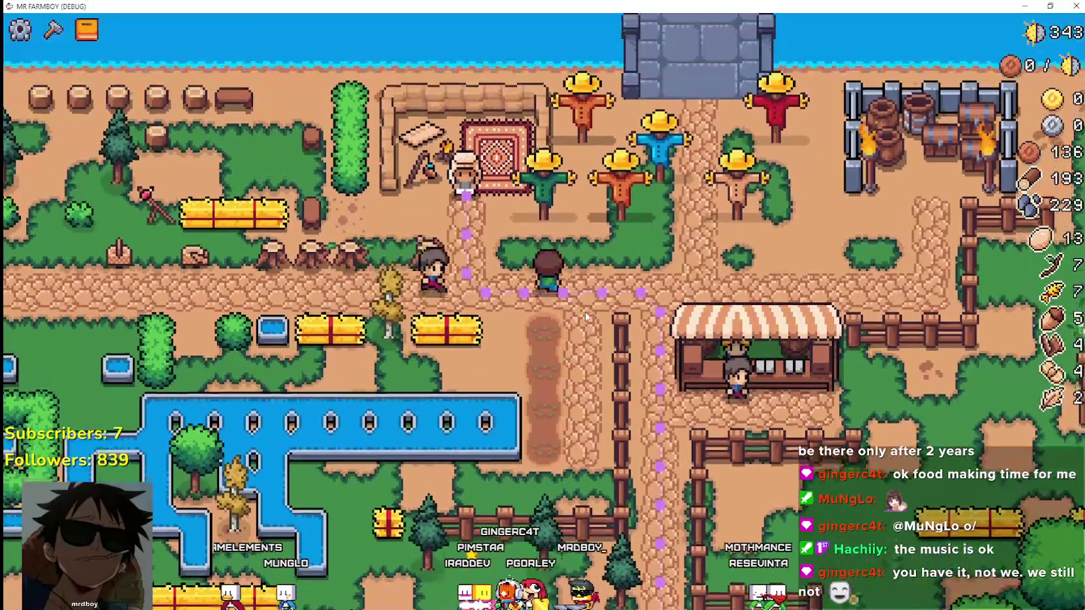
key("a")
key("a")
key("s")
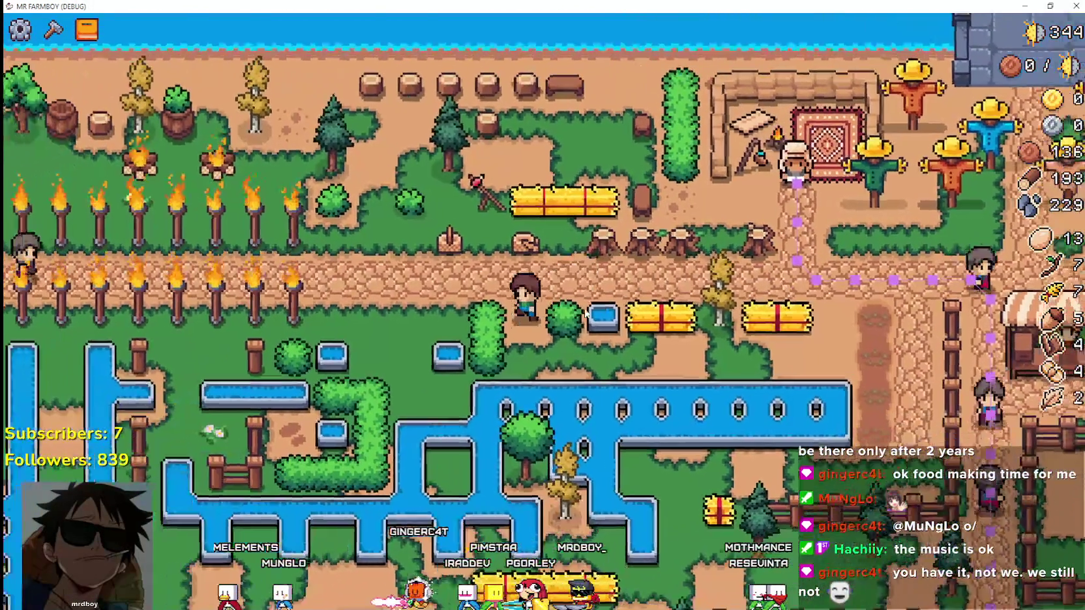
key("d")
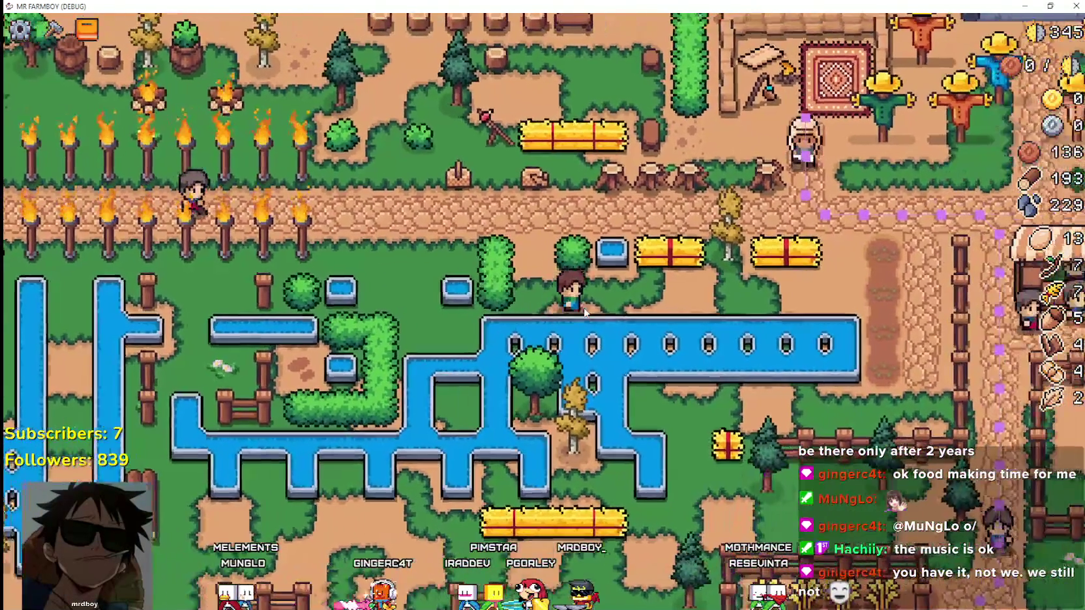
key("d")
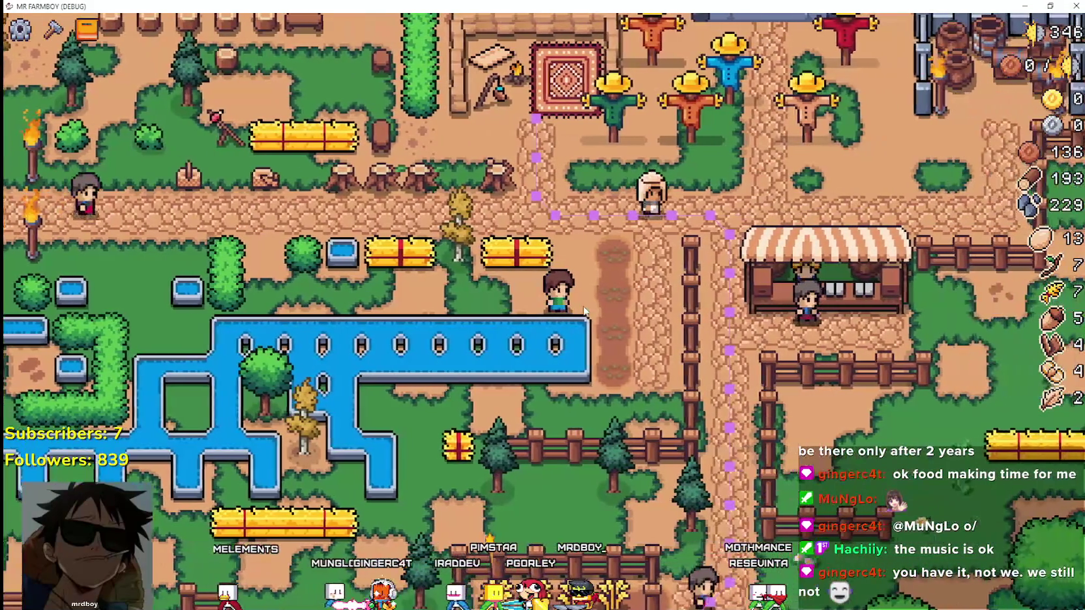
key("w")
key("d")
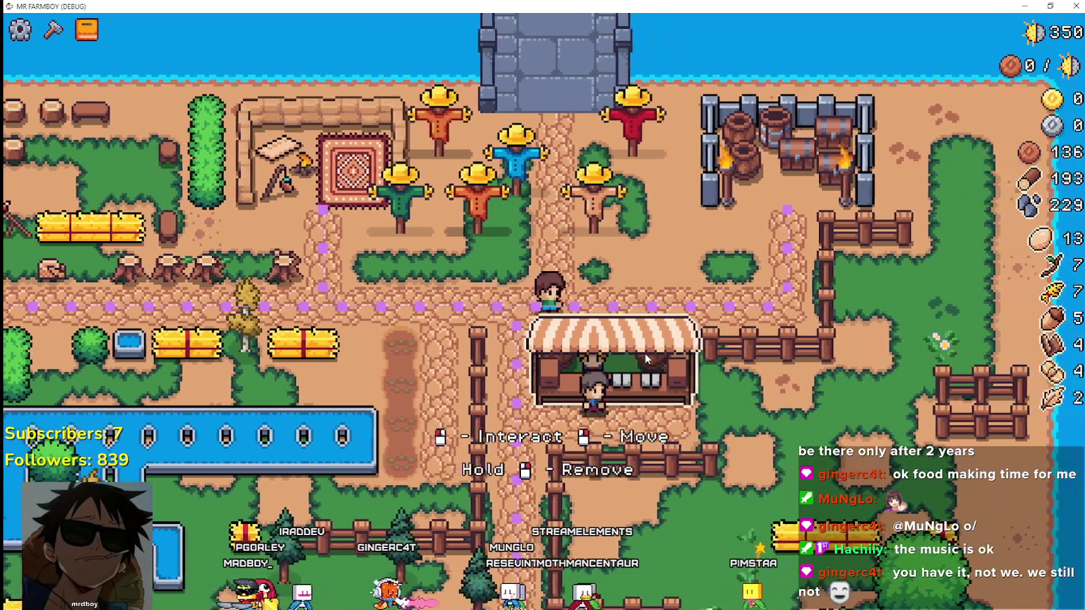
Step: Open the Advancements panel, activate Bridge, close and reopen it, then return to the editor
key("Tab")
left_click(622, 220)
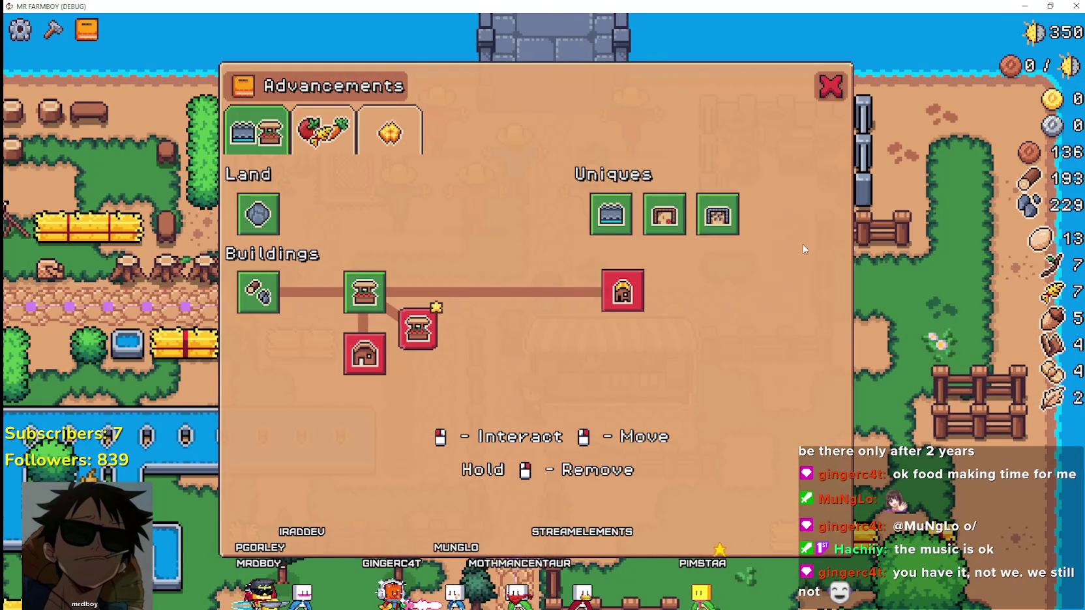
key("Tab")
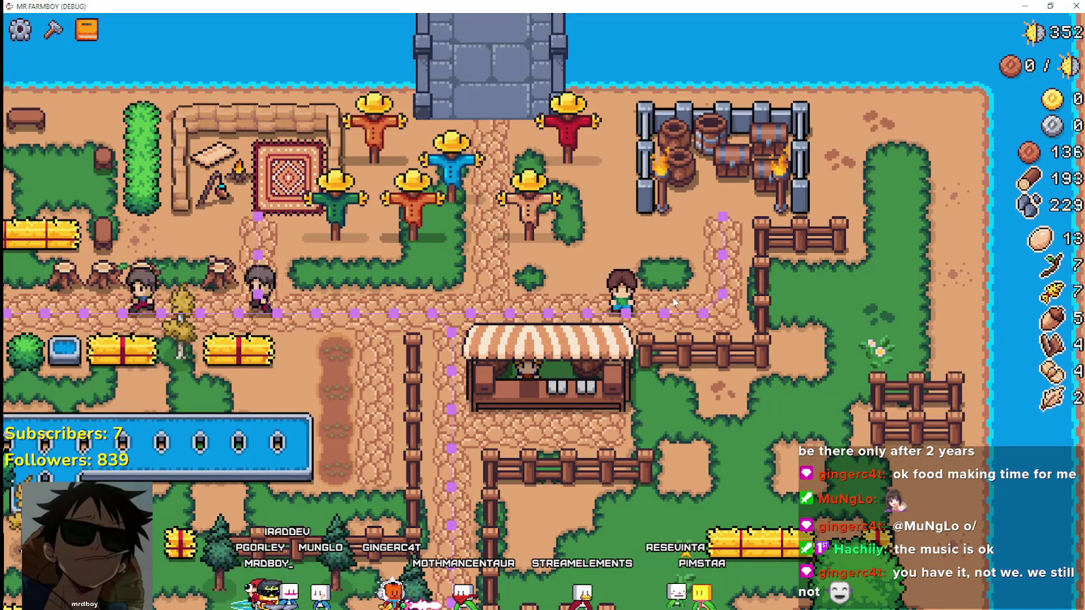
key("Tab")
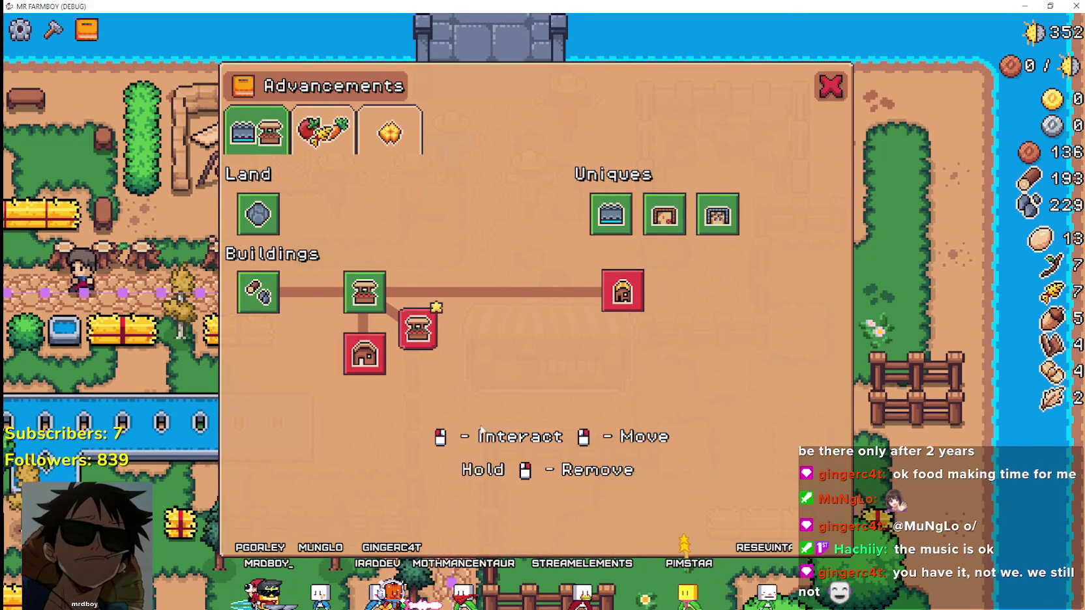
key("a")
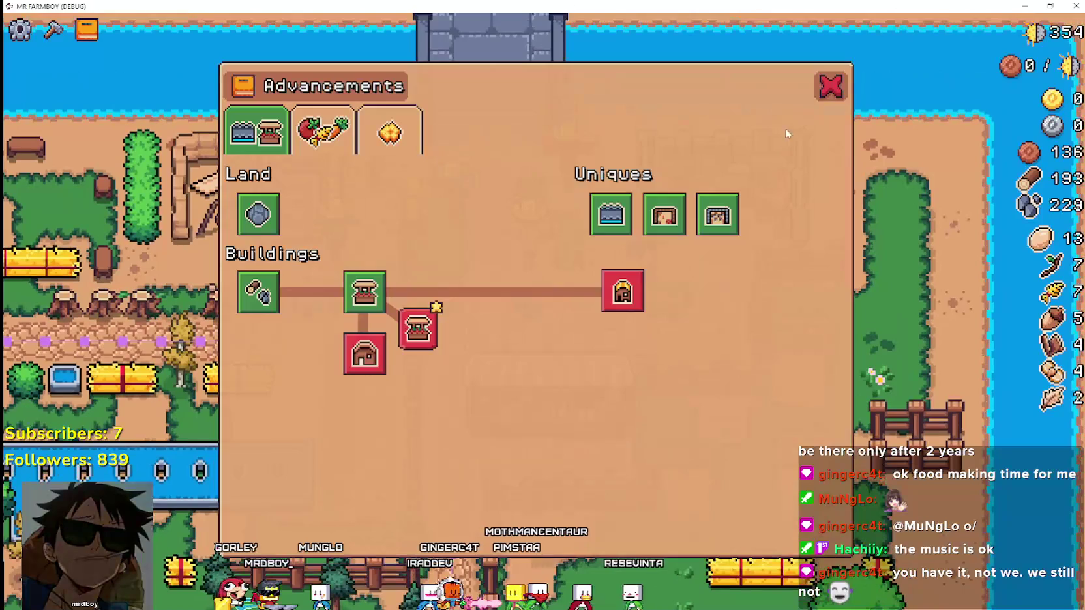
key("Tab")
right_click(808, 137)
key("alt+Tab")
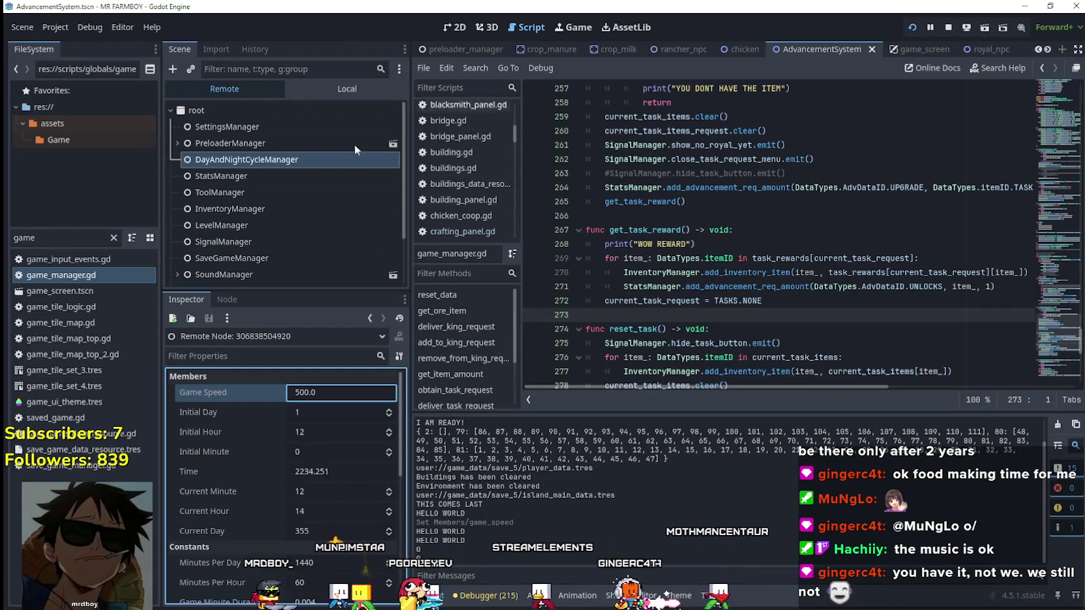
Step: In the Local 2D tree, set AdvancementSystem's Visibility > Ordering Z Index to 1
left_click(455, 27)
left_click(332, 91)
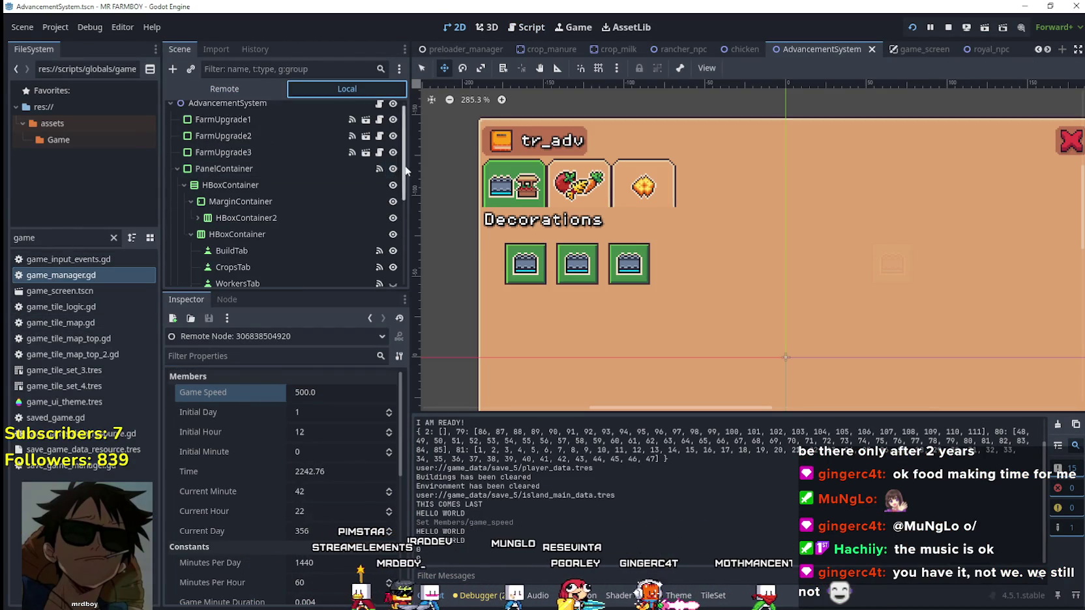
left_click(314, 111)
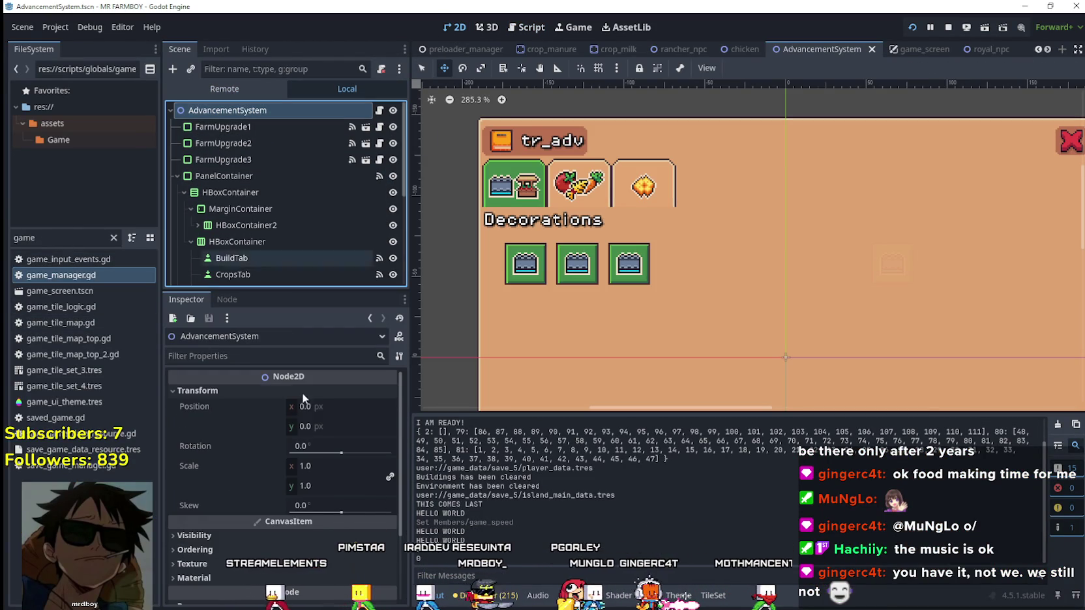
scroll(340, 514, "down", 3)
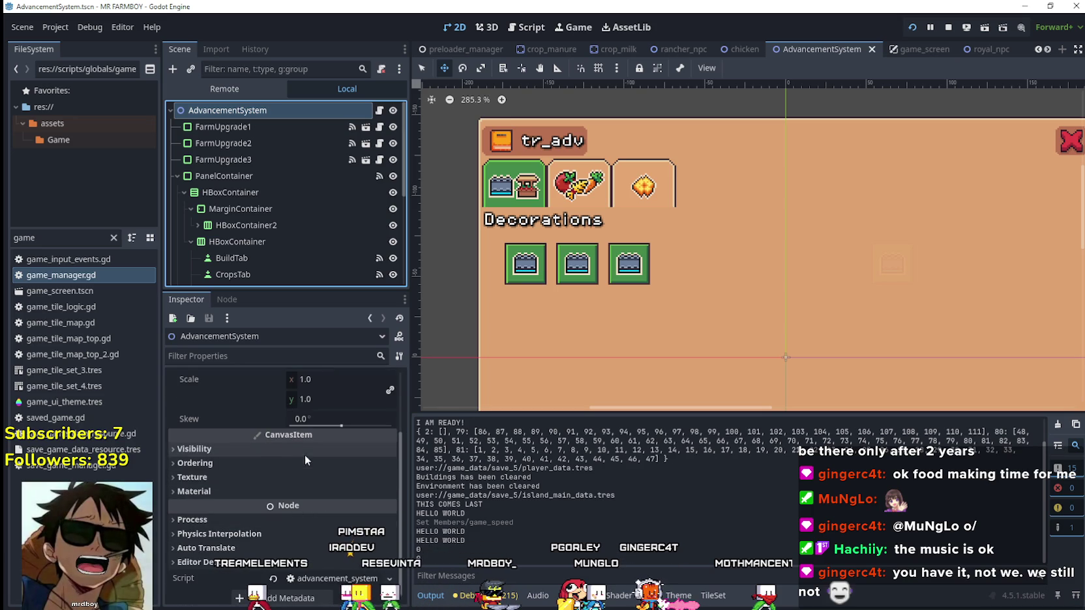
left_click(254, 454)
scroll(233, 509, "down", 5)
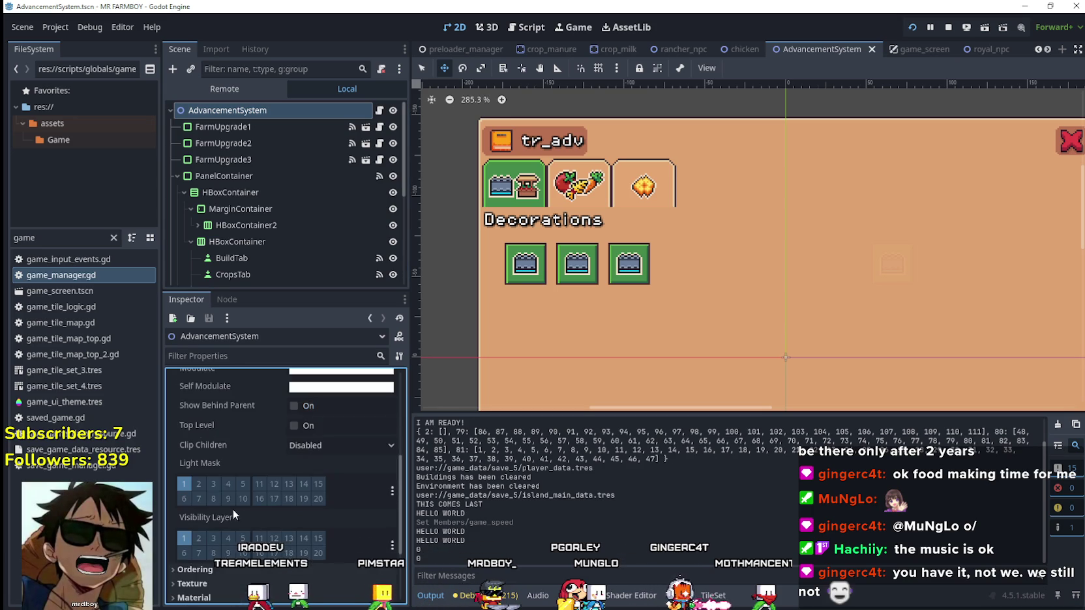
left_click(195, 457)
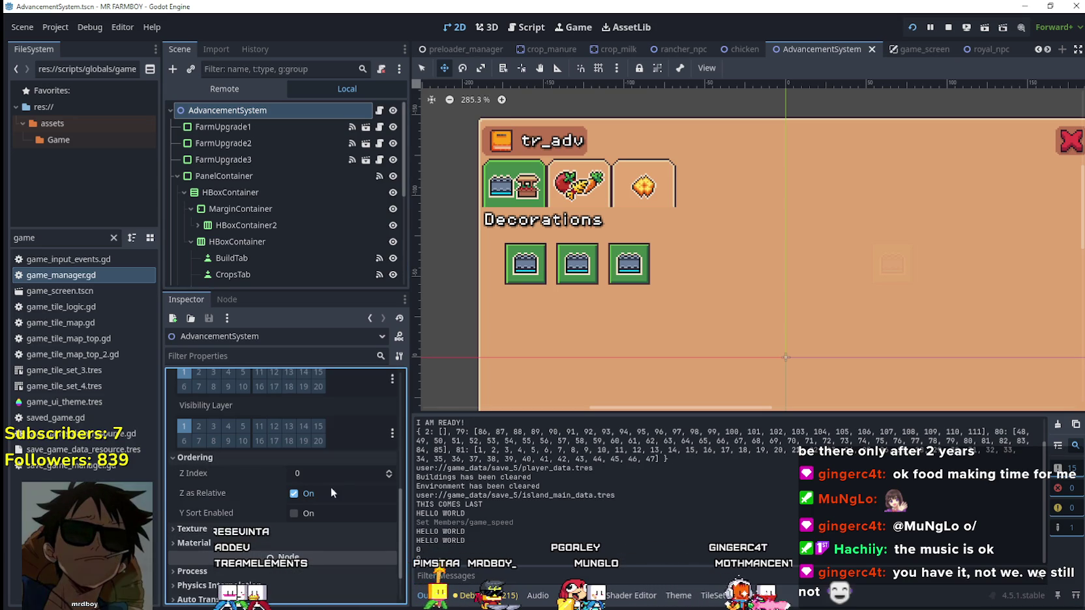
left_click(385, 472)
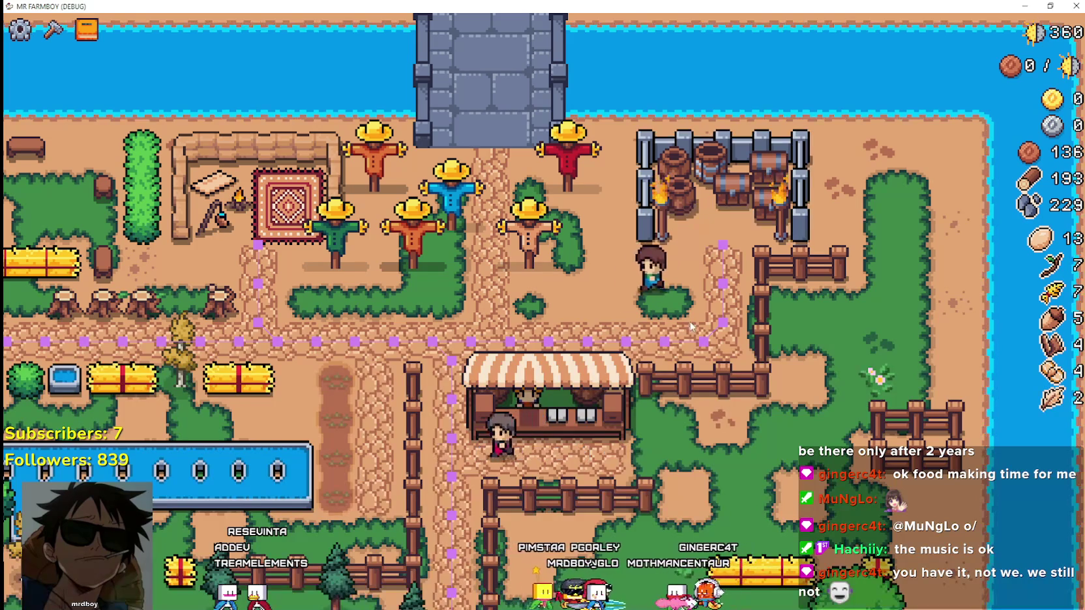
Step: Toggle the Advancements panel in the game to check it draws above the farm
key("Tab")
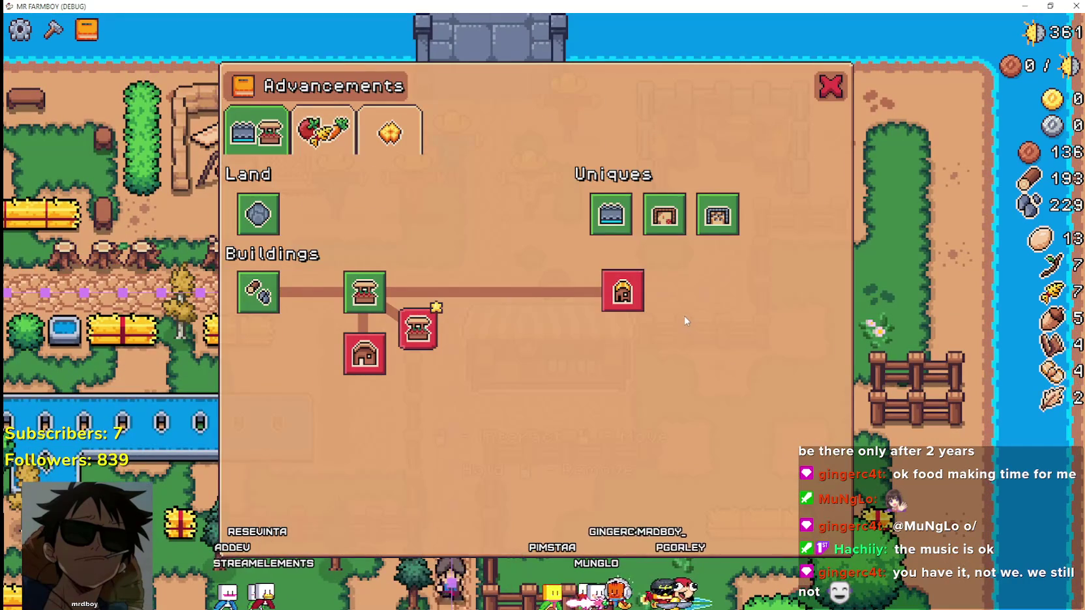
key("Tab")
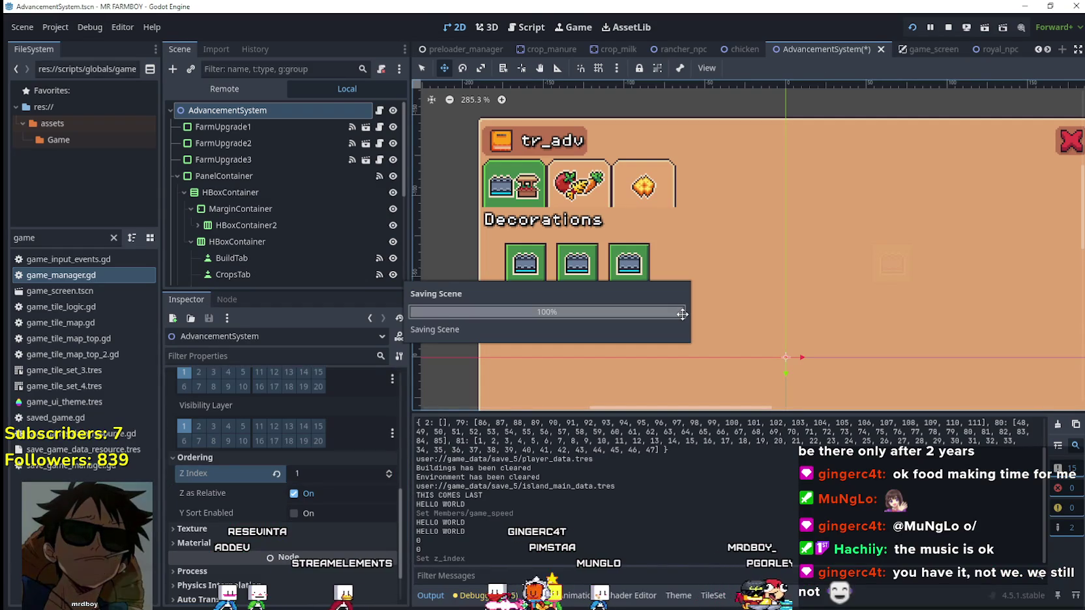
scroll(678, 311, "down", 5)
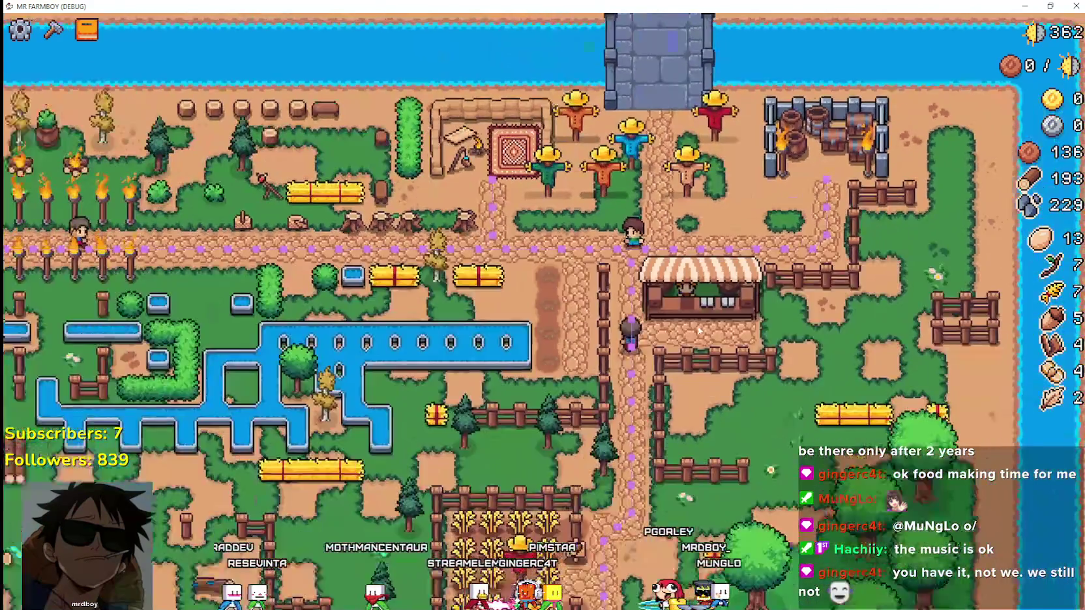
Step: Pan across the farm and walk the farmer between the scarecrows and the barrel pen
scroll(699, 331, "down", 2)
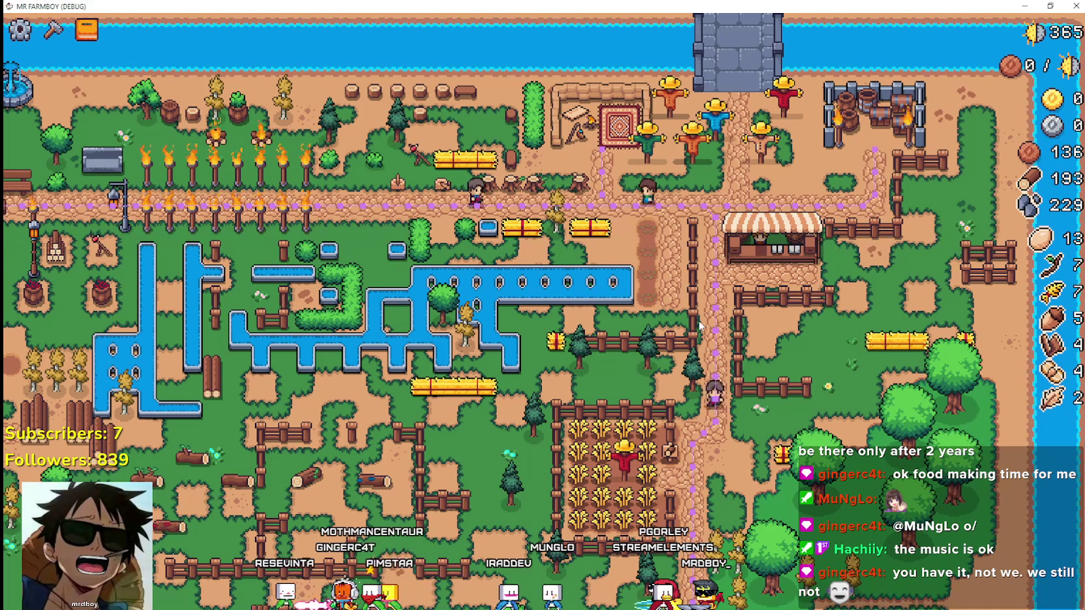
key("a")
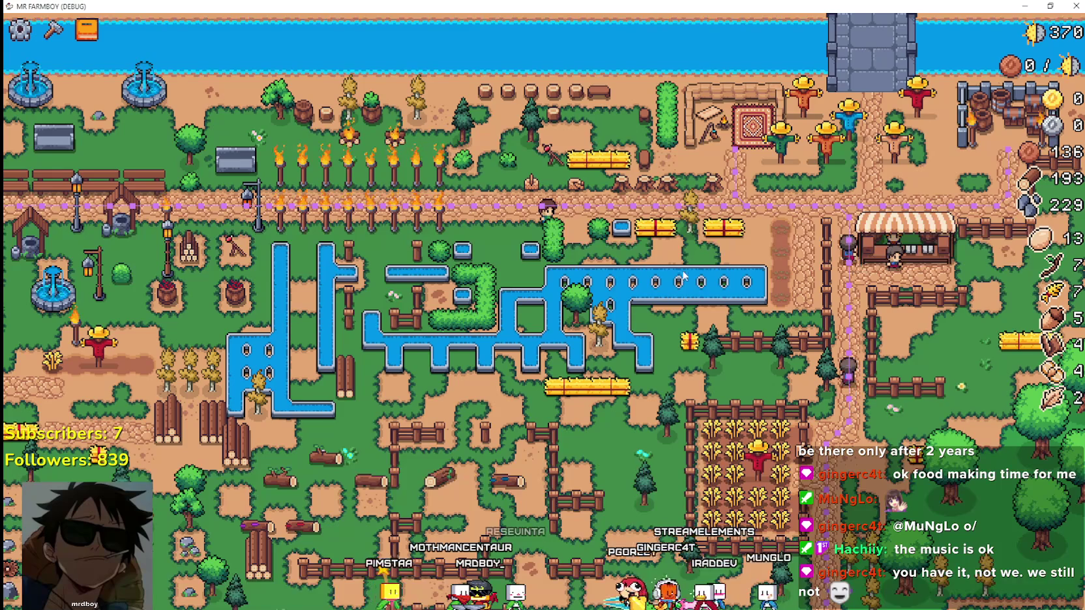
key("d")
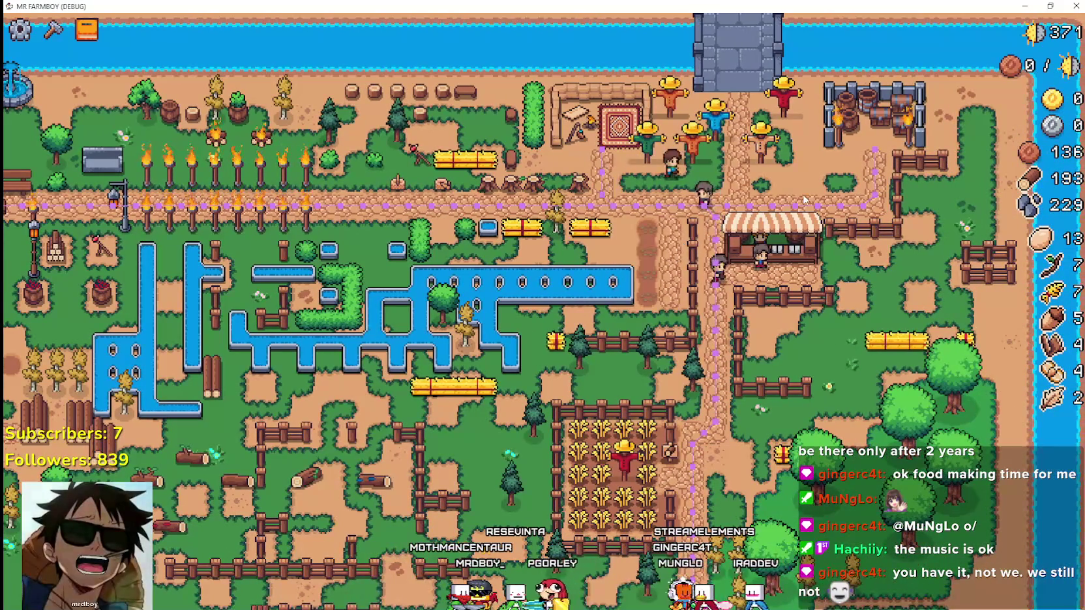
scroll(814, 188, "up", 2)
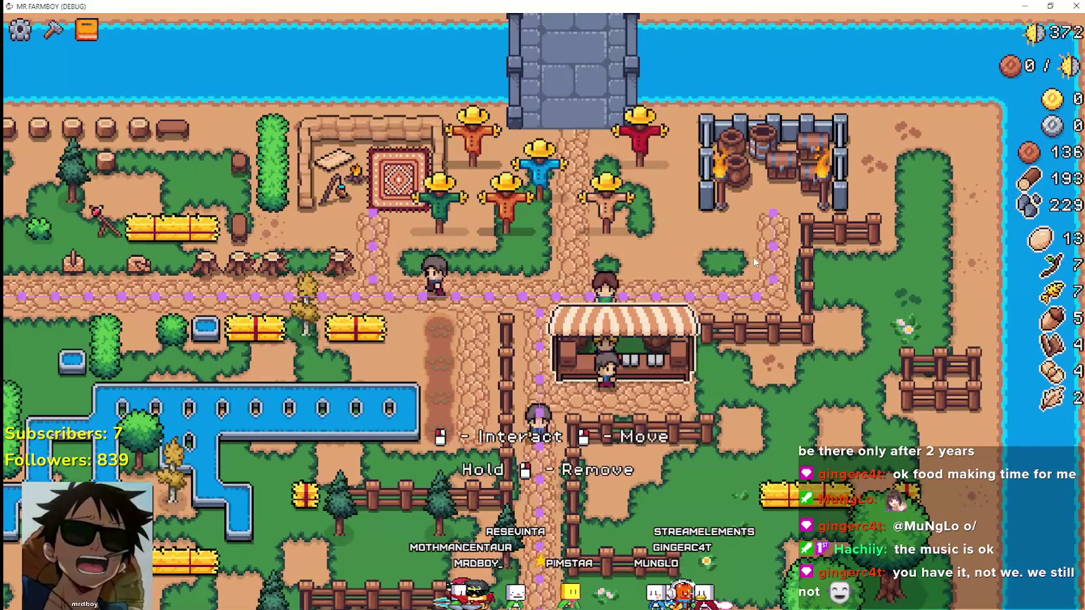
key("s")
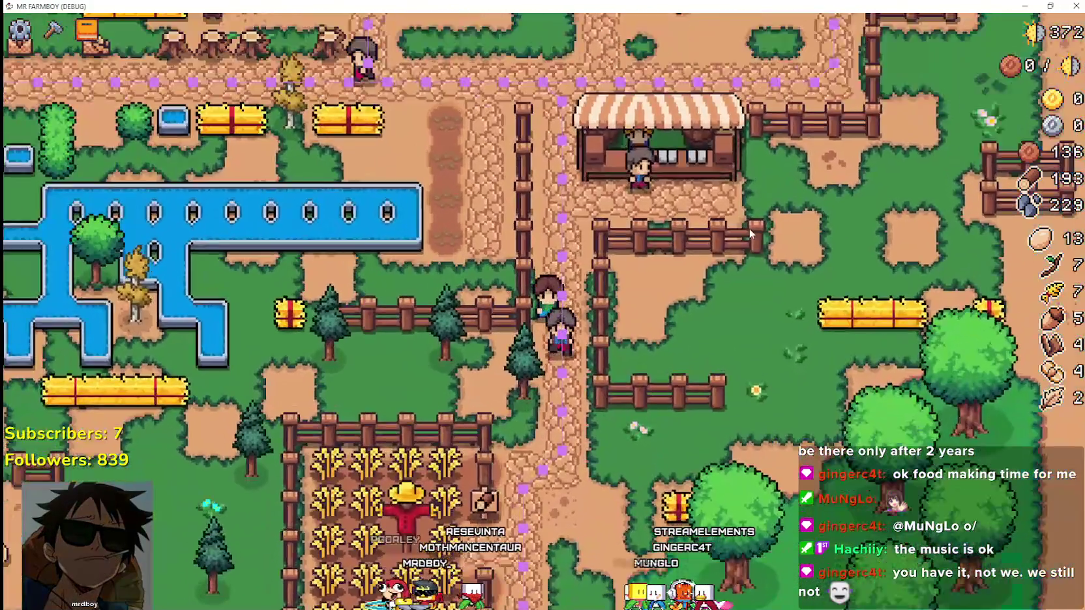
scroll(770, 222, "up", 2)
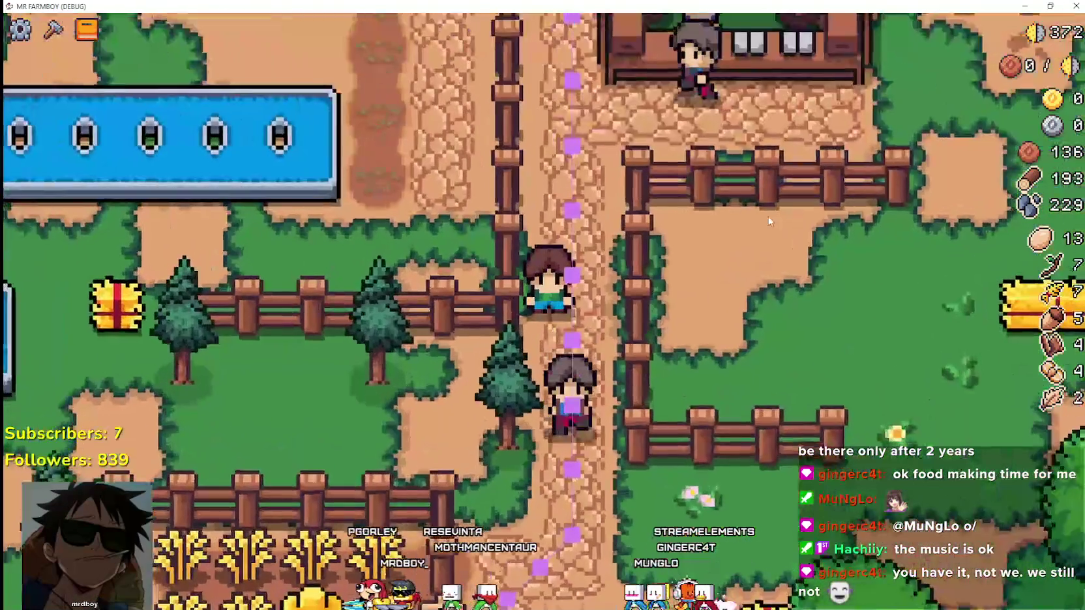
scroll(769, 221, "down", 2)
key("w")
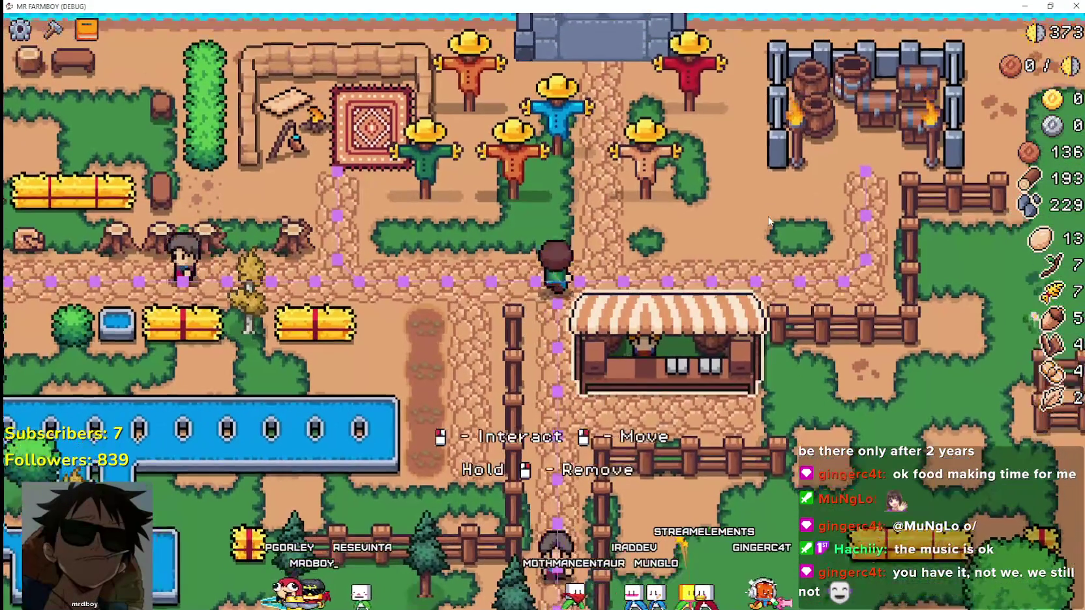
key("d")
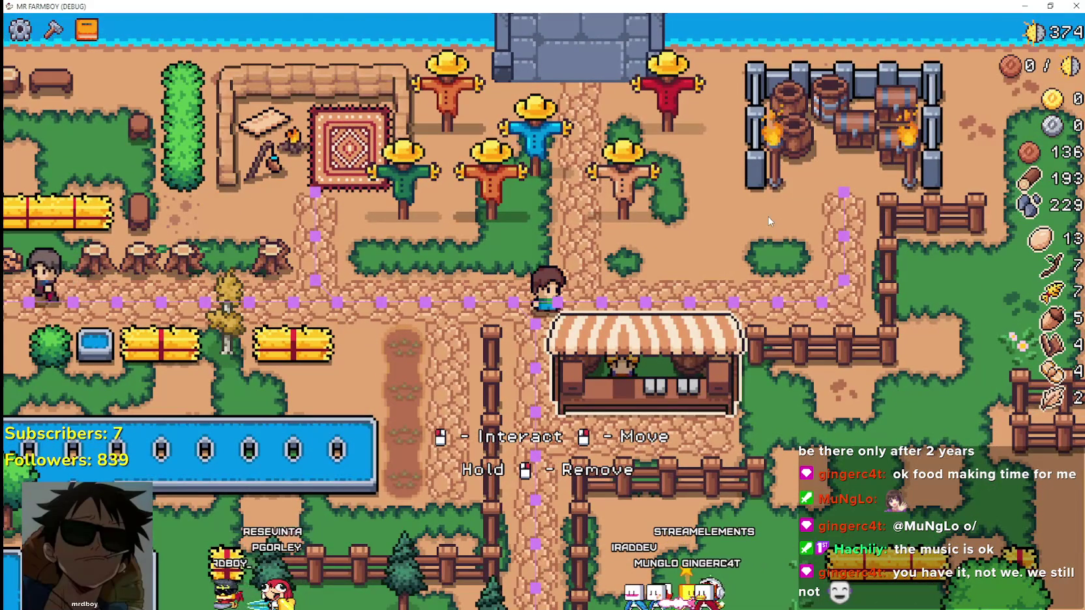
key("d")
key("w")
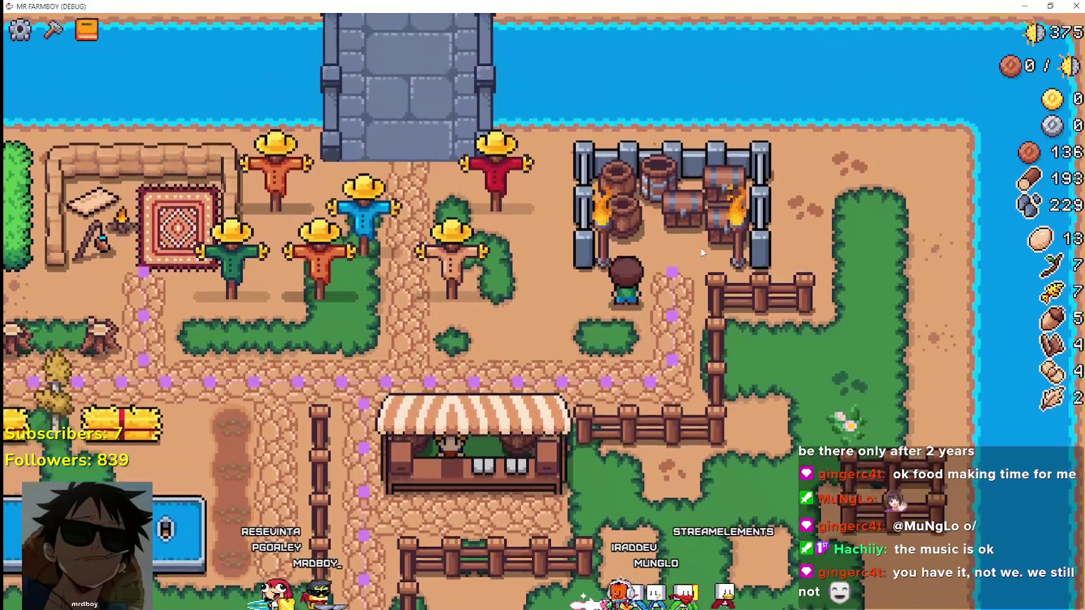
key("a")
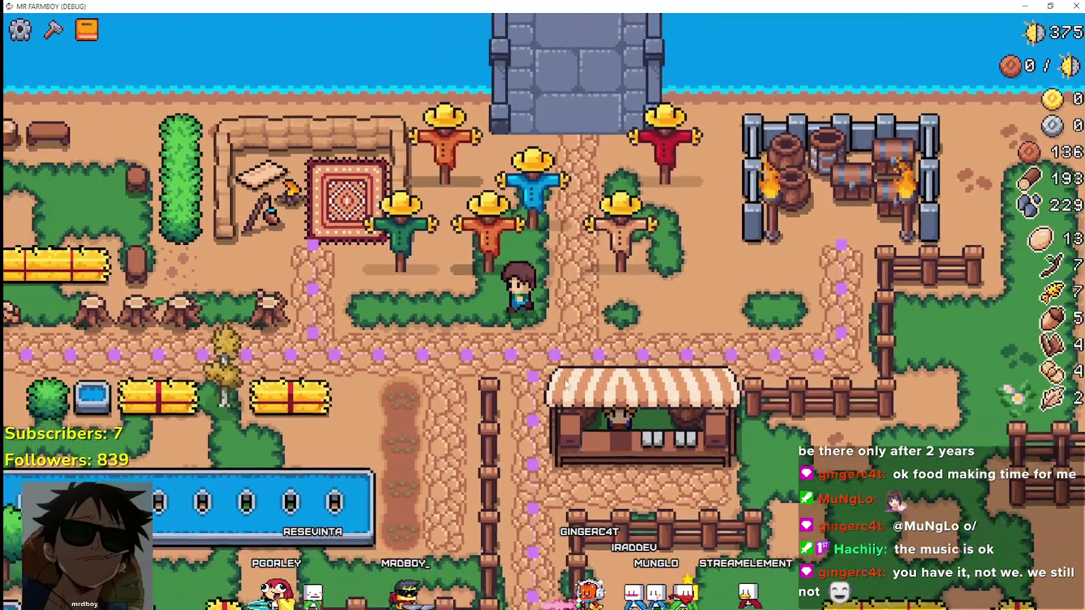
scroll(566, 383, "down", 5)
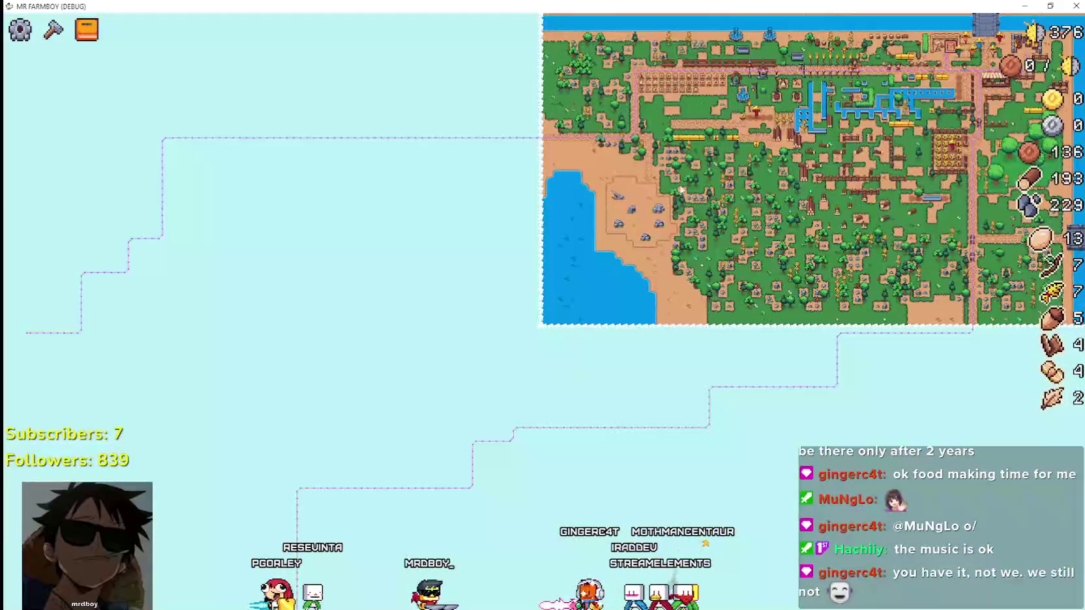
scroll(680, 189, "up", 5)
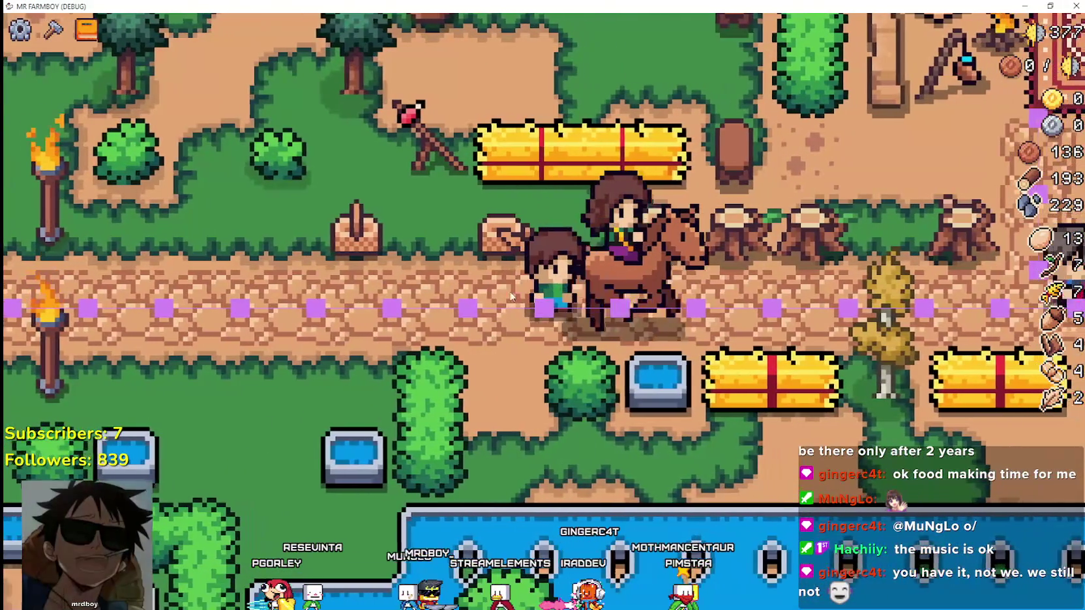
Step: Follow the Royal's Envoy, open its task, deliver 20 wood and 7 wheat, and close it
key("d")
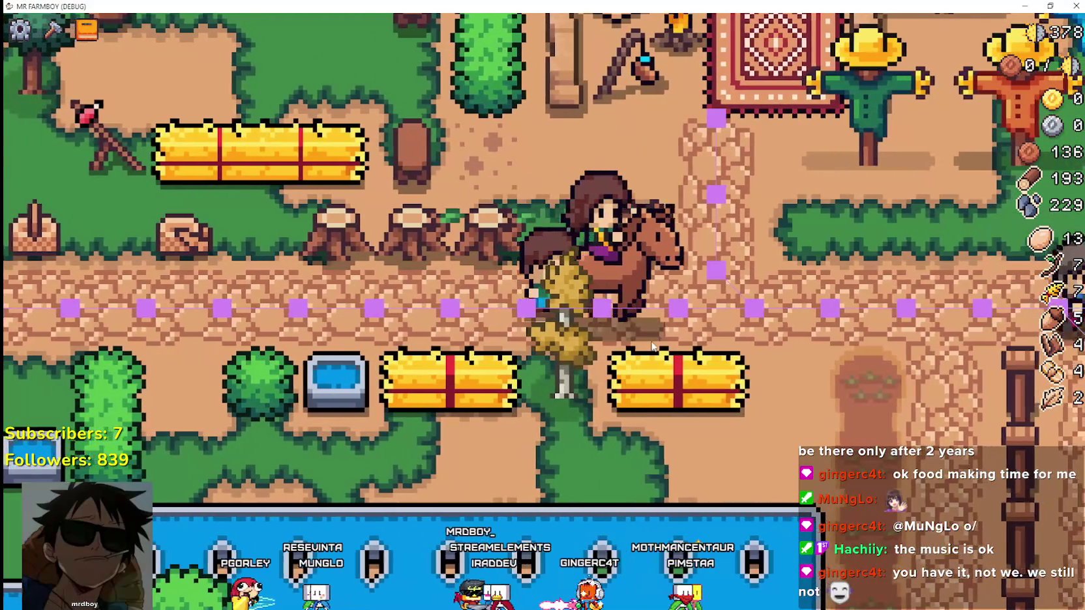
key("d")
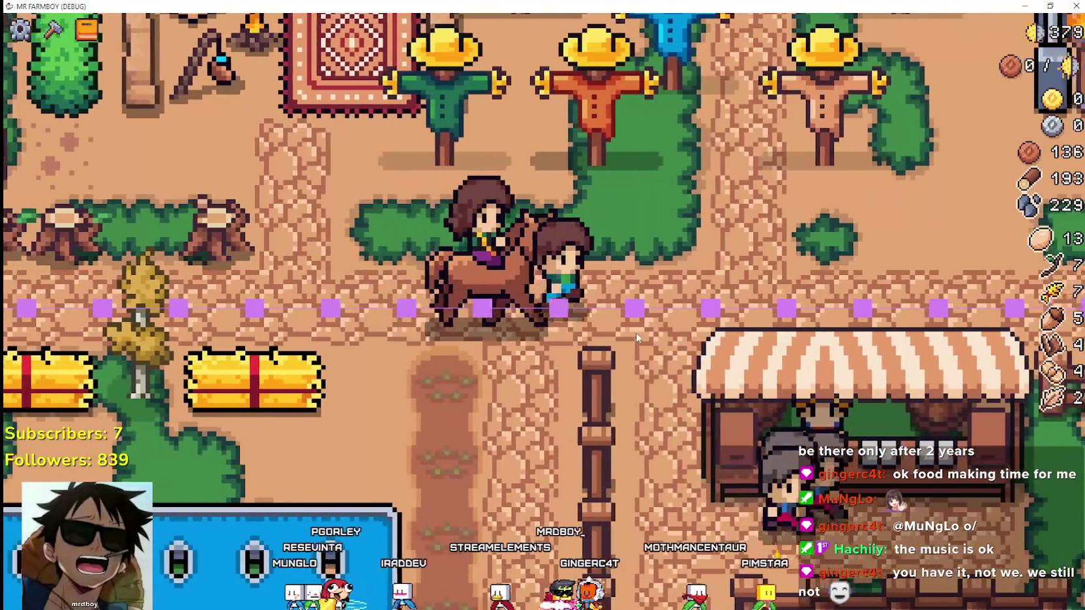
key("d")
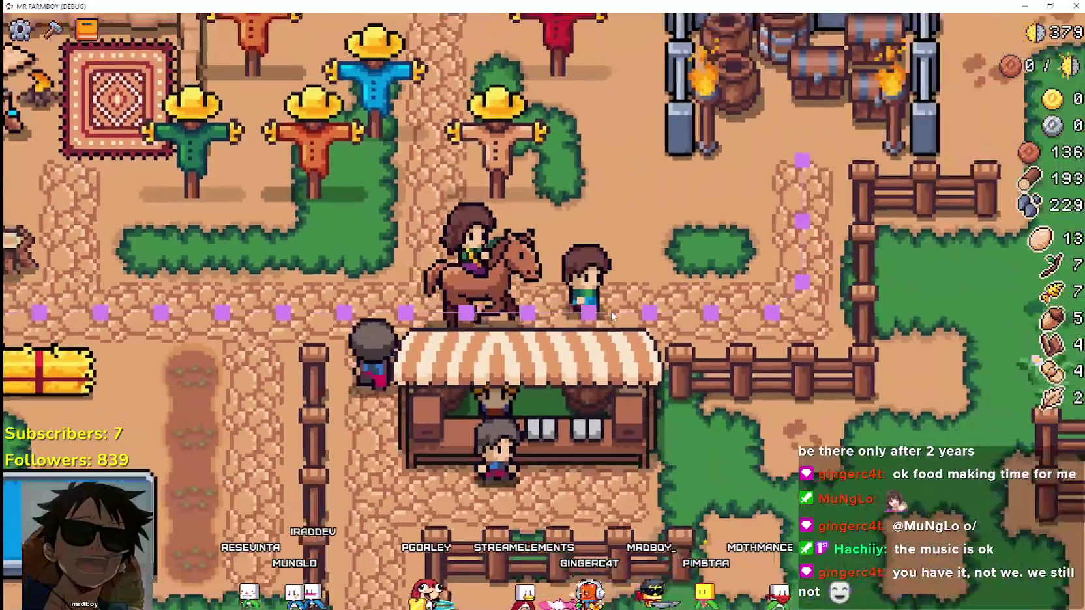
key("d")
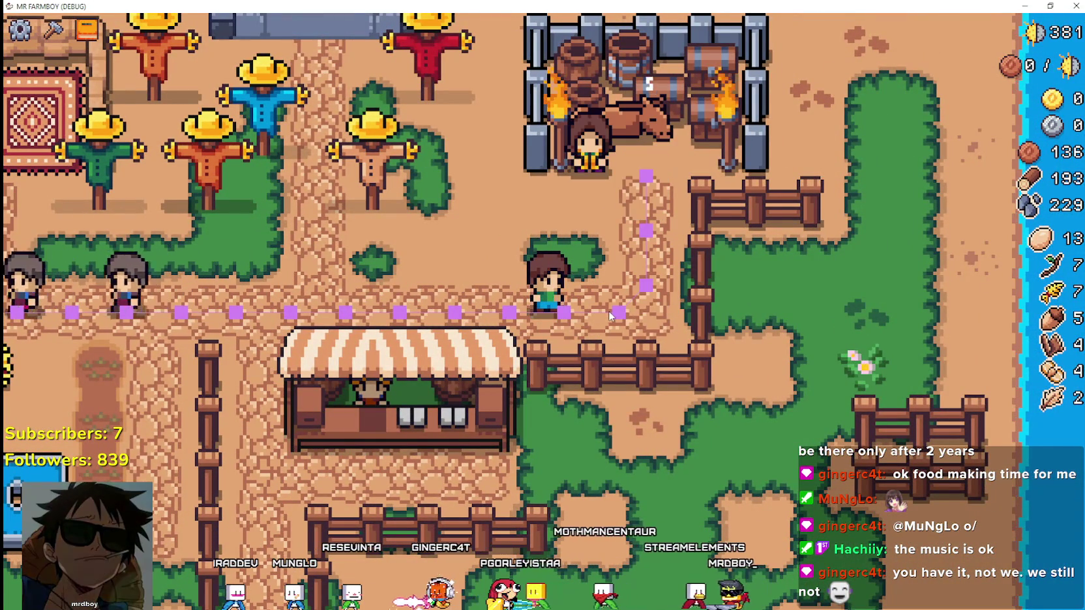
key("w")
key("e")
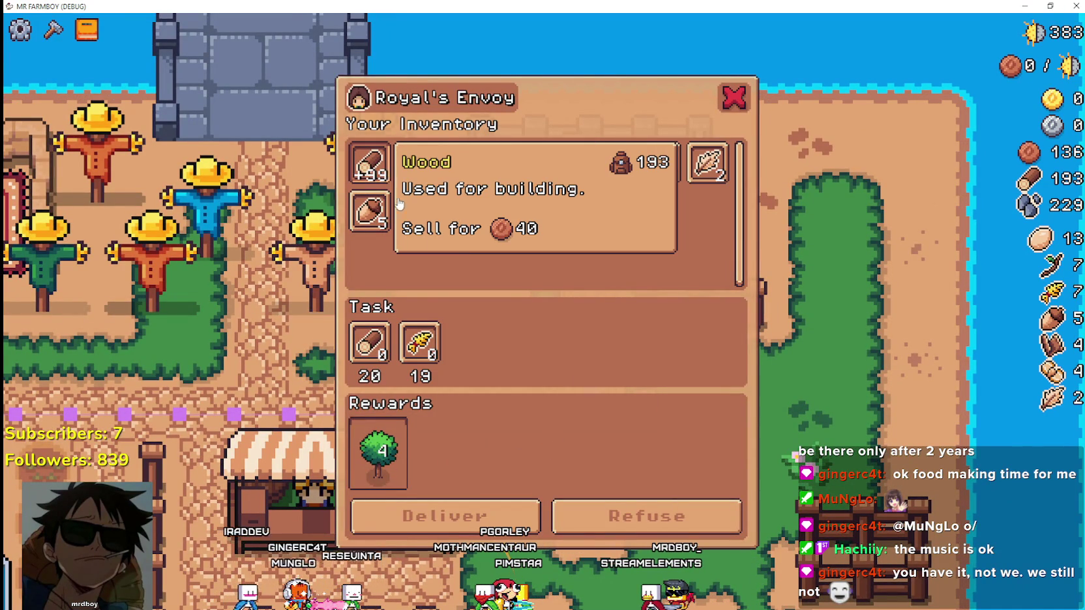
left_click(404, 186)
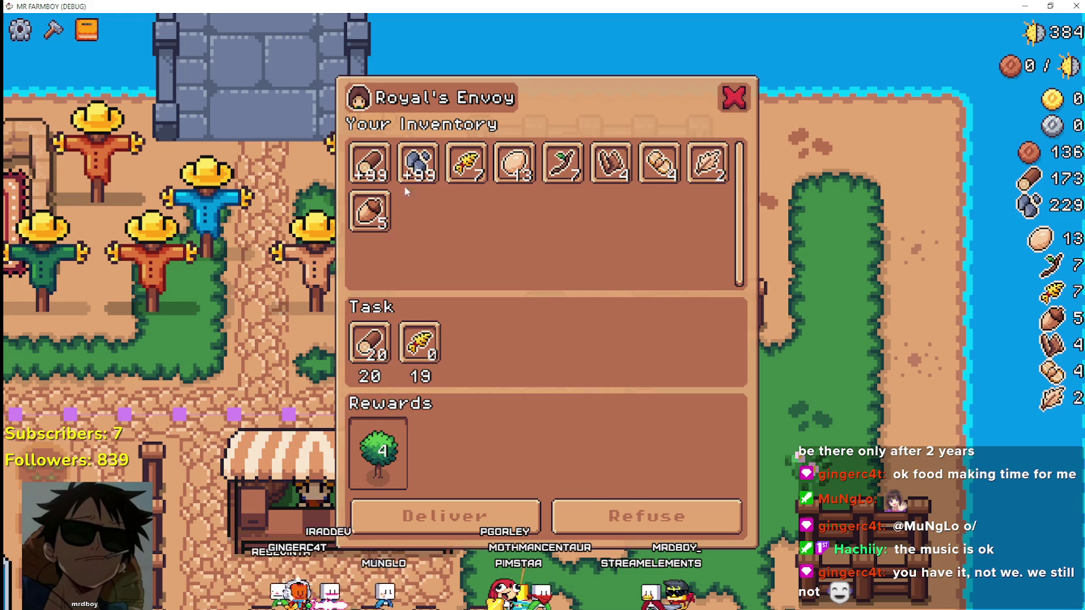
left_click(464, 164)
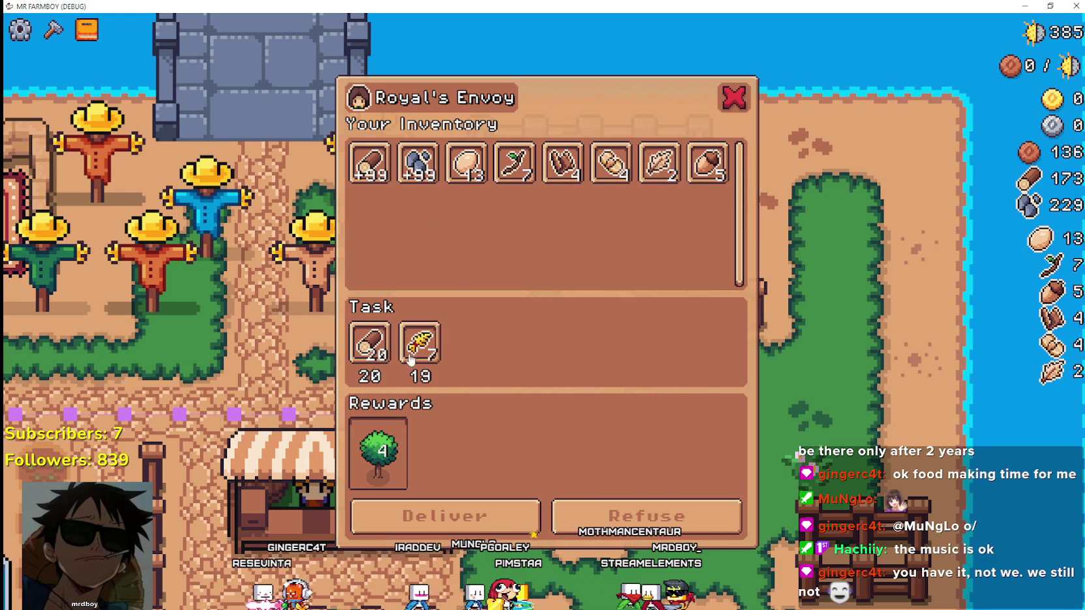
key("Escape")
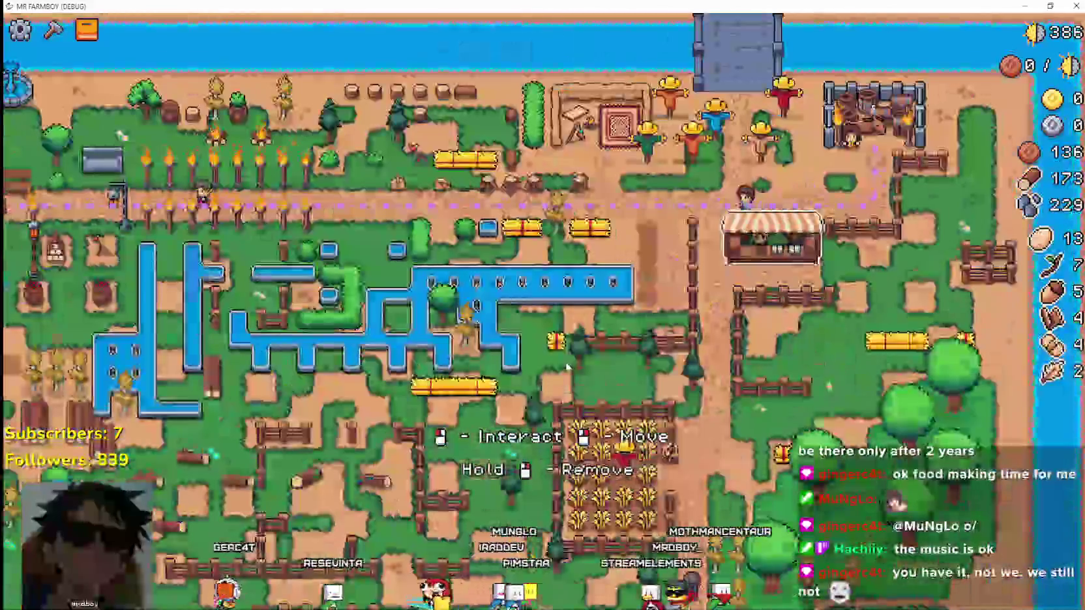
Step: Walk the farmer into the wheat field, then harvest and replant the ripe wheat plants
scroll(567, 367, "up", 3)
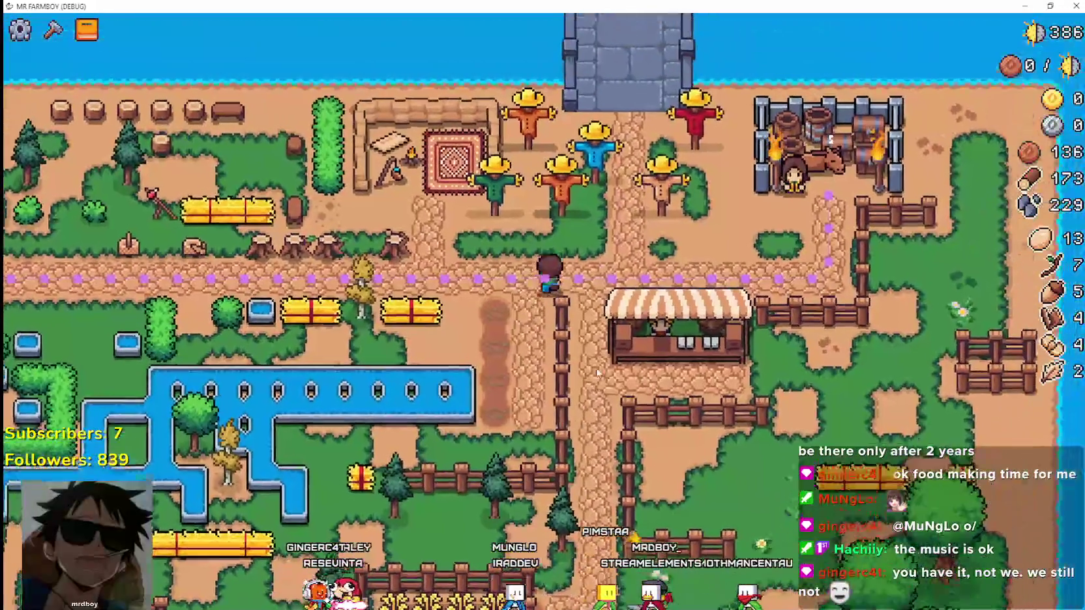
key("s")
scroll(636, 444, "up", 2)
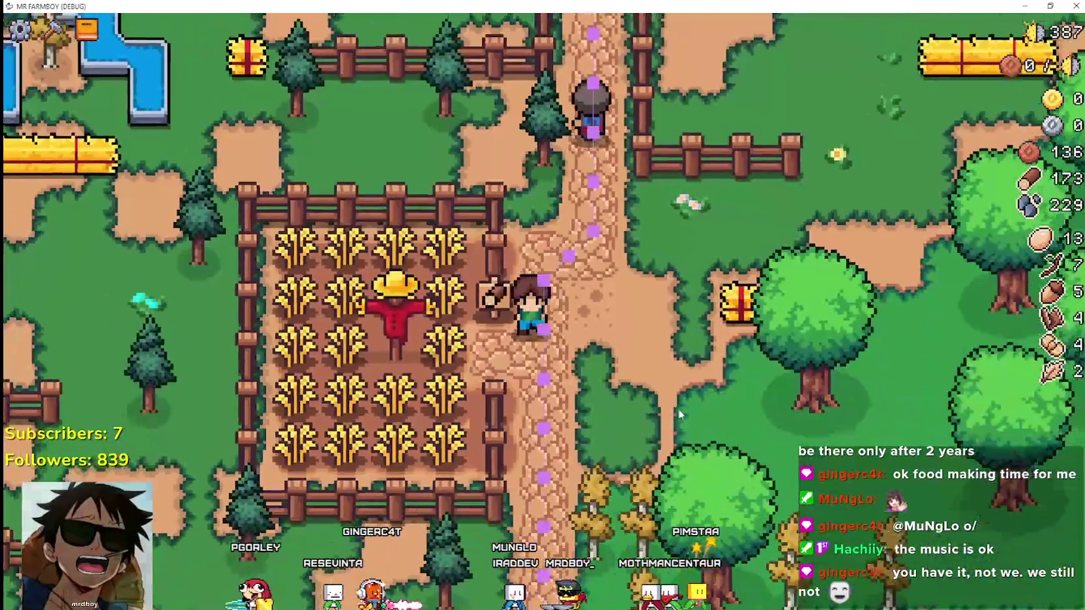
key("a")
left_click(675, 404)
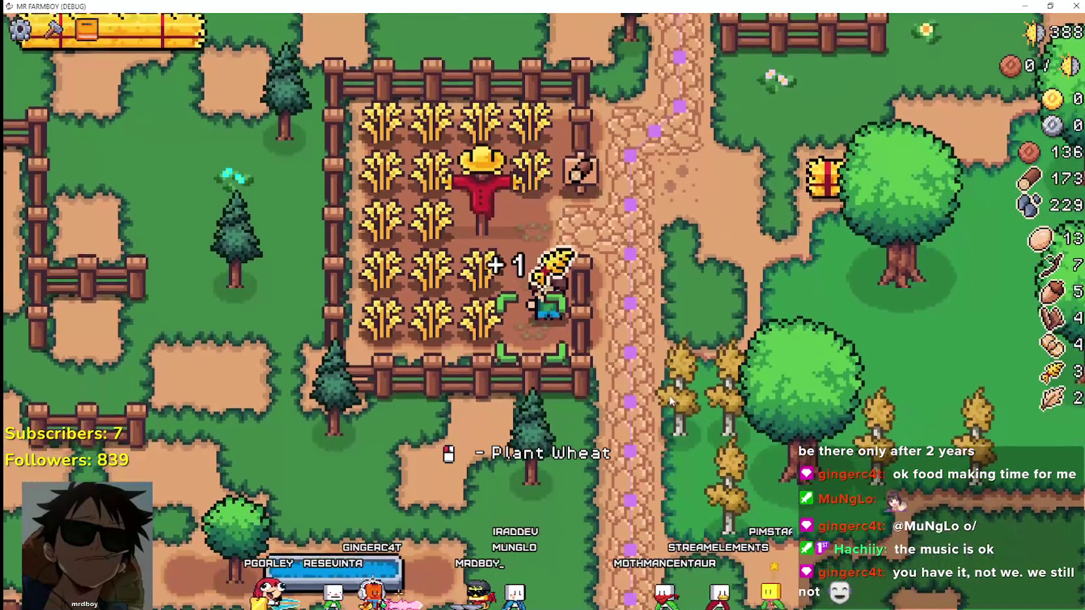
key("a")
left_click(670, 400)
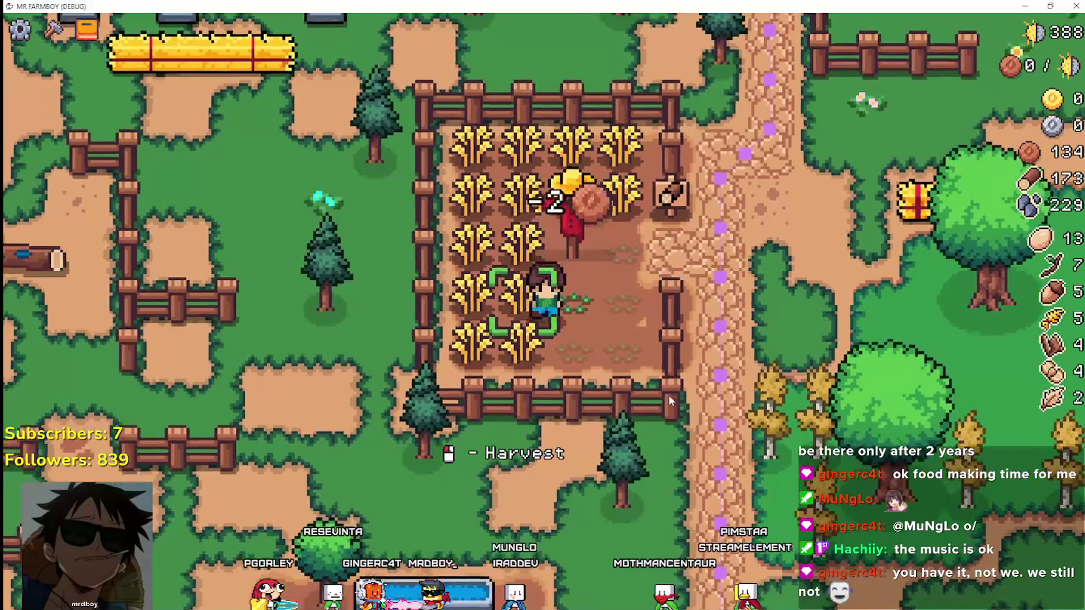
left_click(670, 400)
key("d")
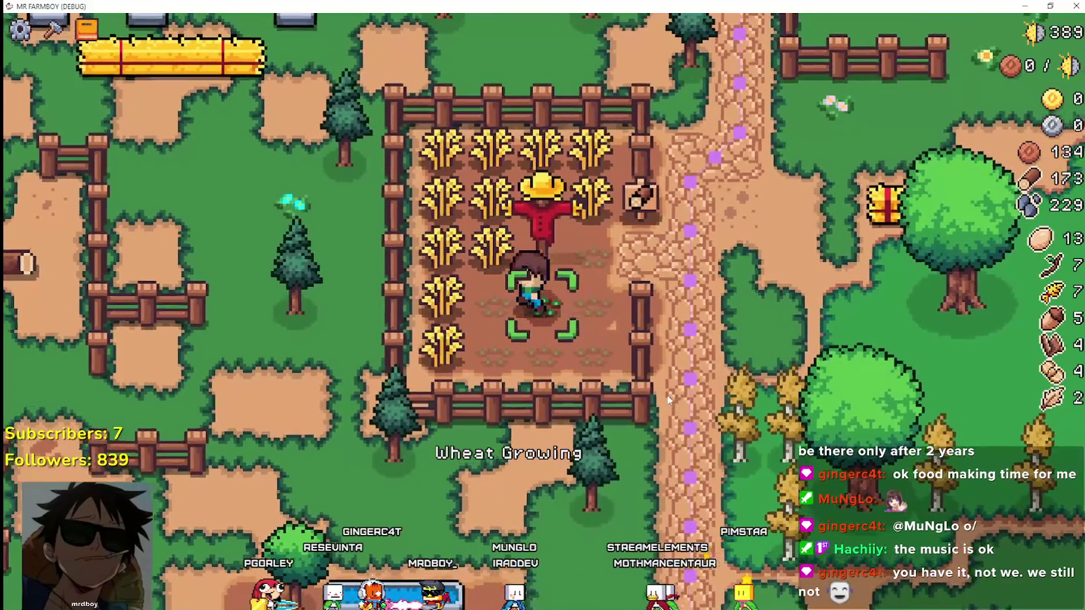
key("a")
left_click(667, 394)
Step: In Crafting, choose a sign from the Signs category and place it beside the wheat field
key("d")
key("c")
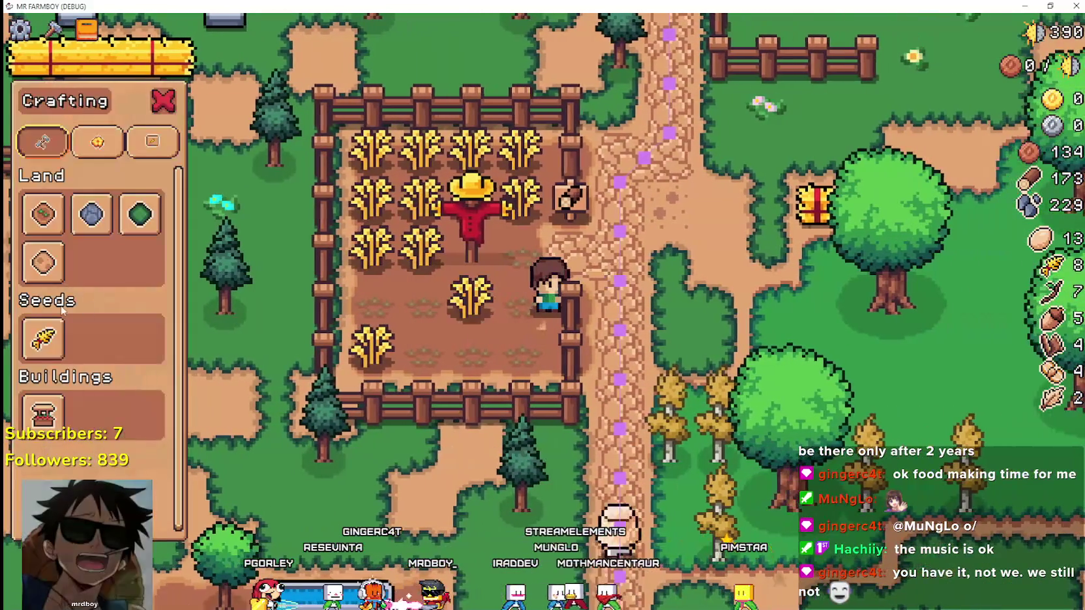
key("w")
left_click(152, 141)
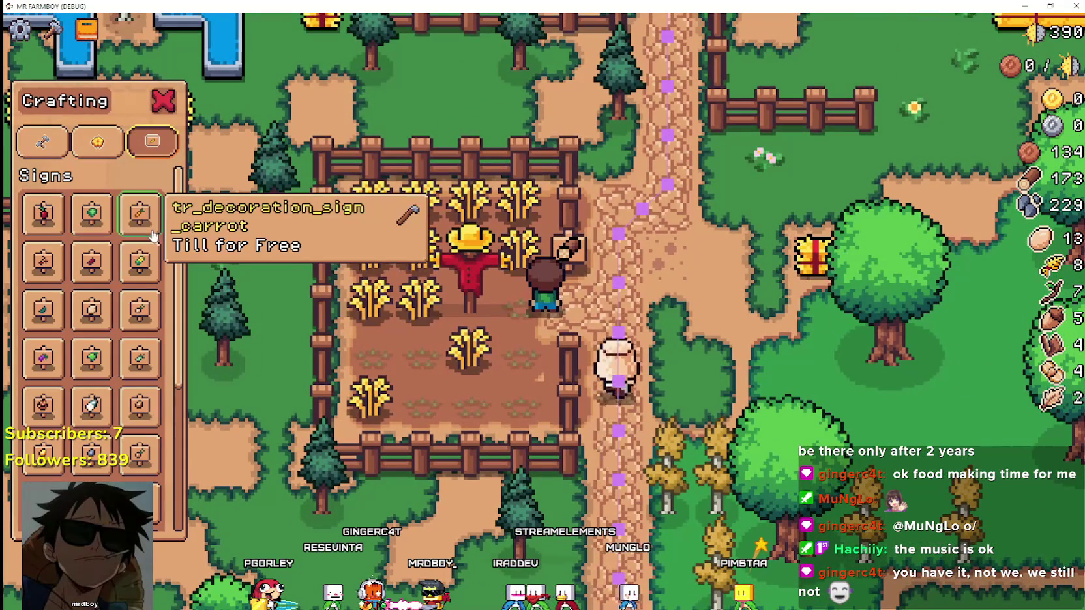
left_click_drag(174, 278, 171, 424)
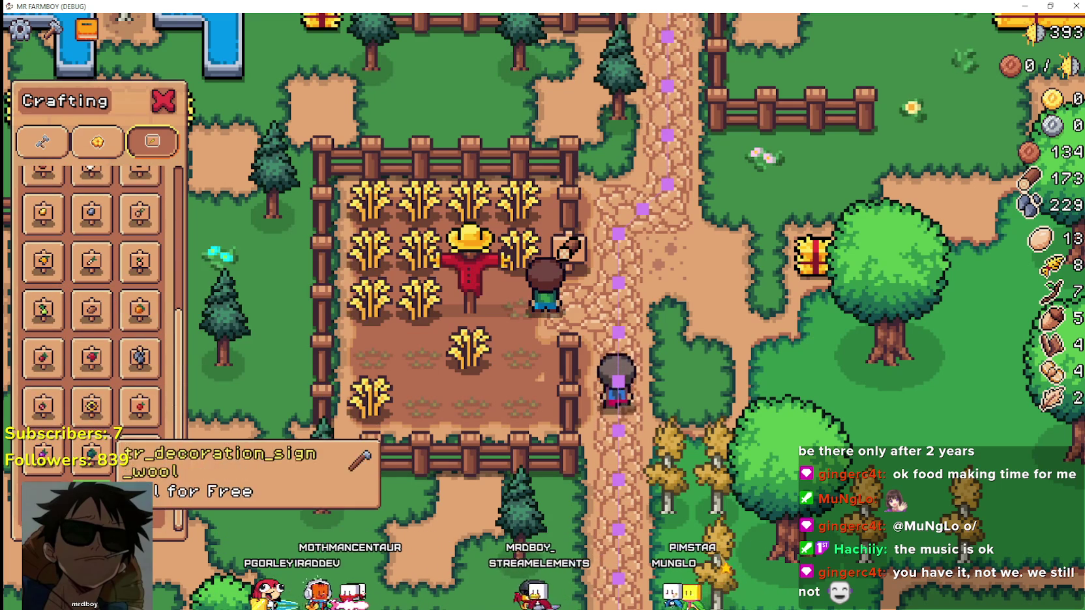
left_click(141, 455)
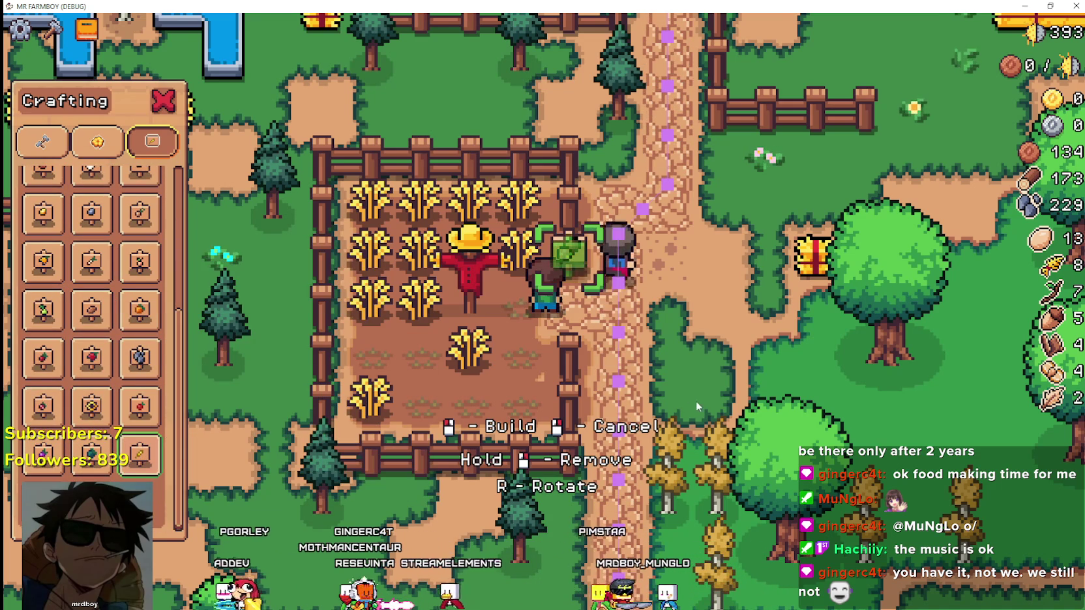
left_click(534, 462)
Step: Walk back into the field, exit build mode, and return to the Godot editor with F8
key("a")
key("s")
right_click(537, 436)
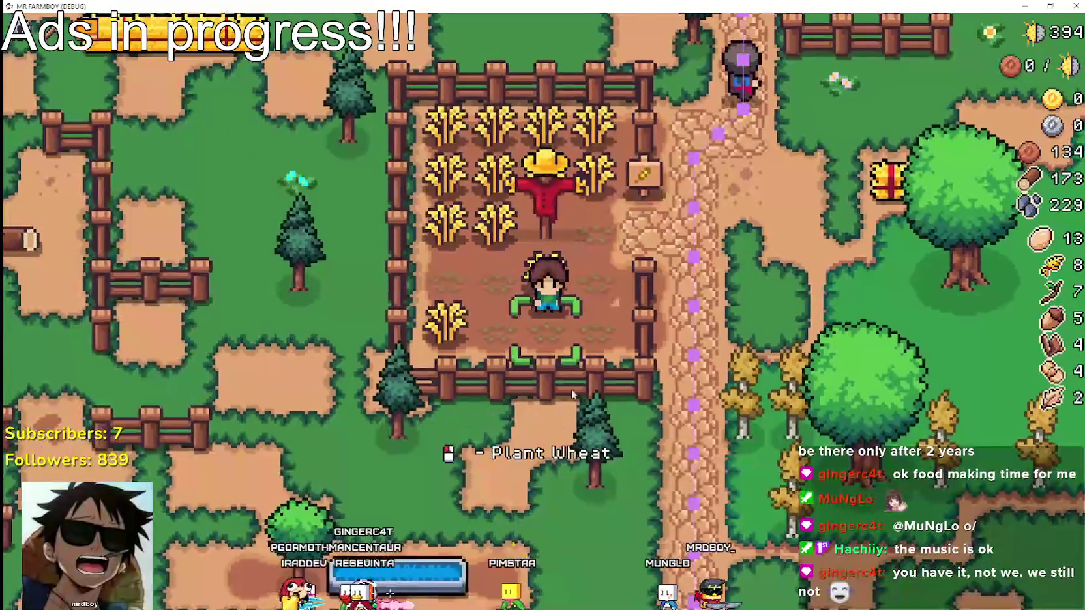
key("F8")
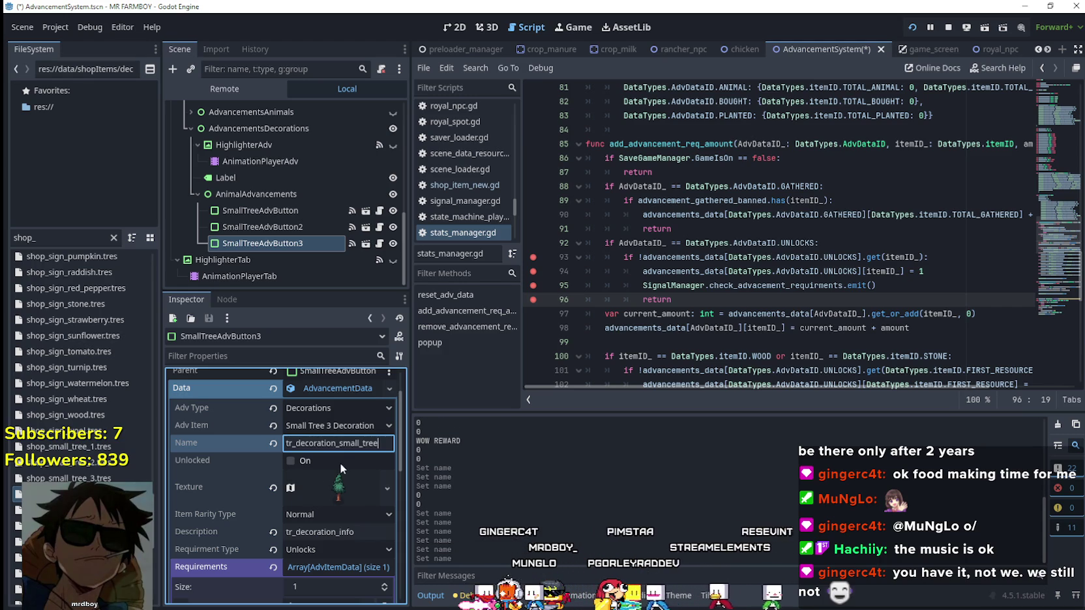
Step: Rename SmallTreeAdvButton3 to tr_decoration_small_tree_3, save AdvancementSystem.tscn, and restart the game
type("_3")
key("ctrl+s")
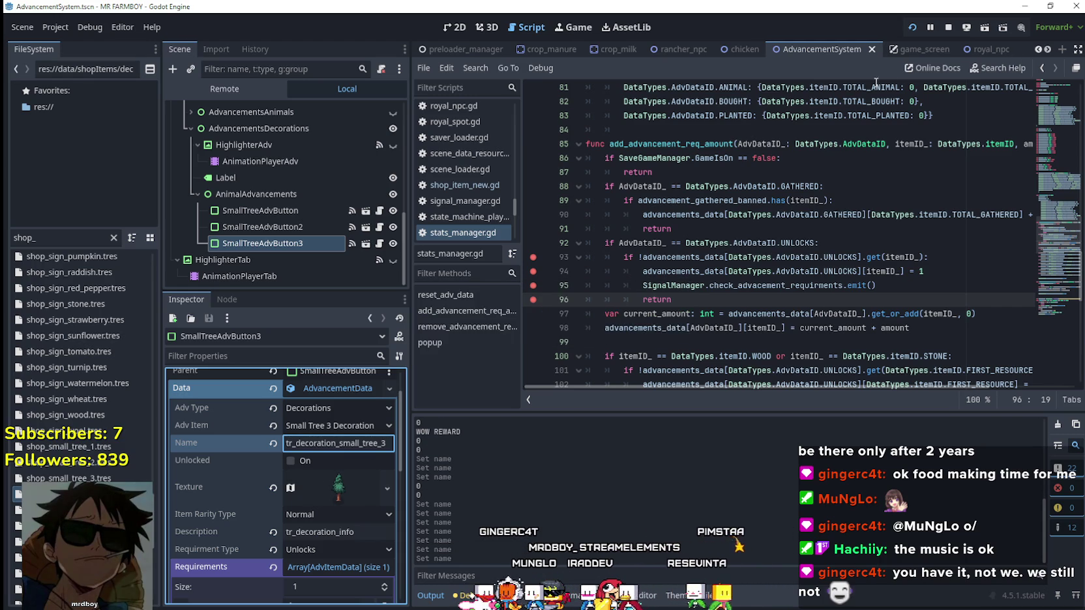
left_click(948, 27)
left_click(910, 28)
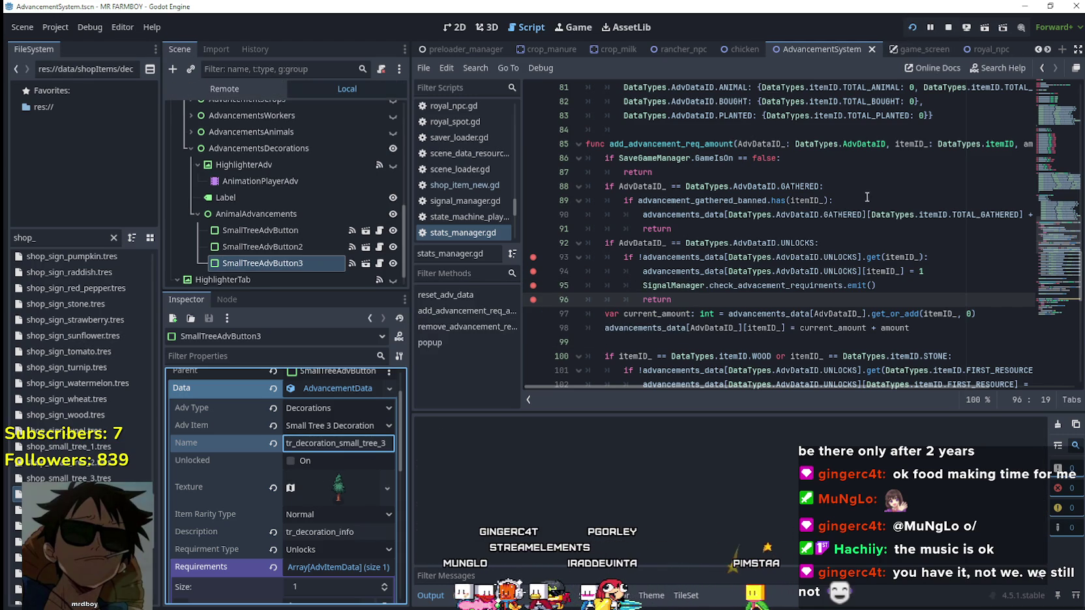
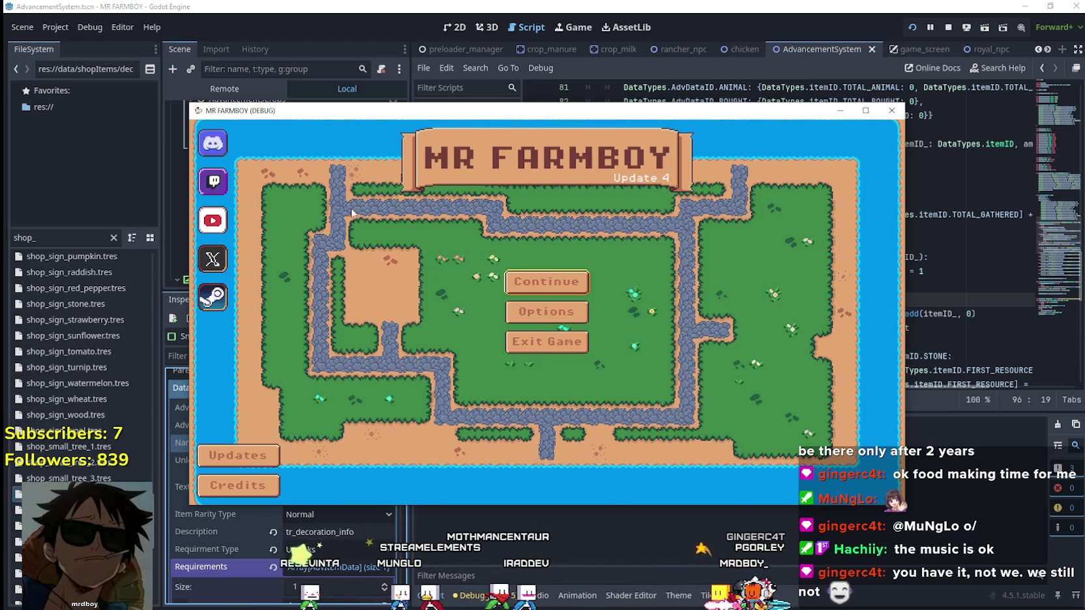
Step: Load Save 5 from the Continue save list in the running MR FARMBOY game
left_click(546, 282)
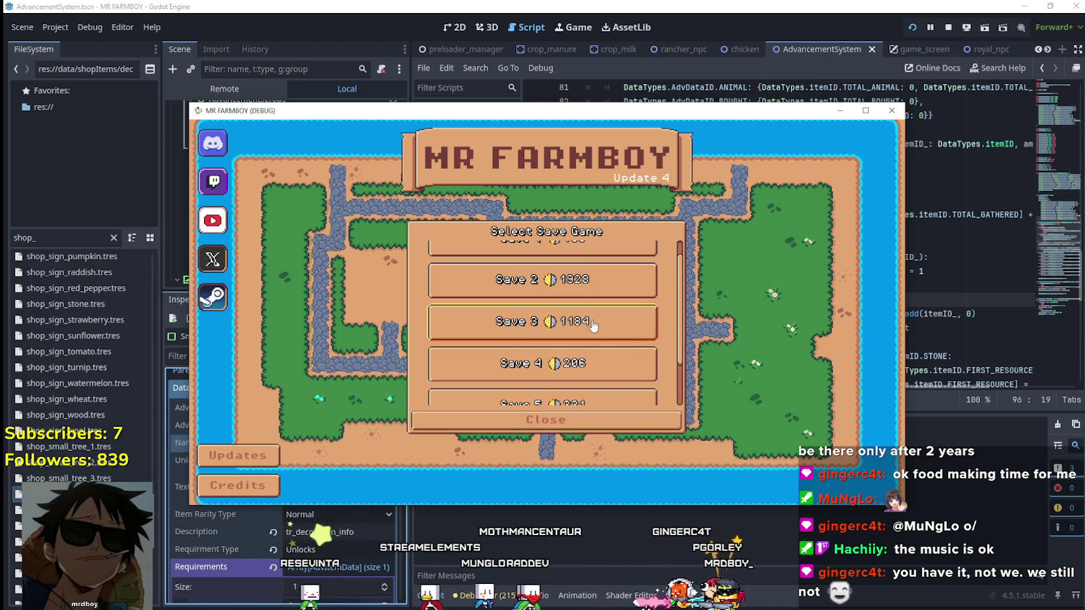
scroll(552, 335, "down", 2)
left_click(550, 345)
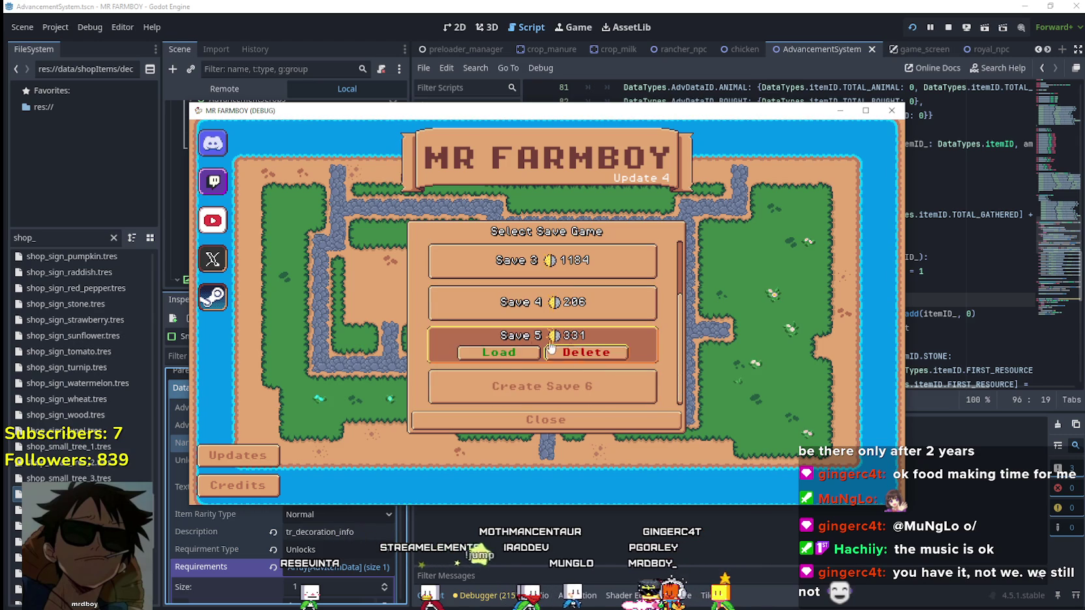
left_click(507, 354)
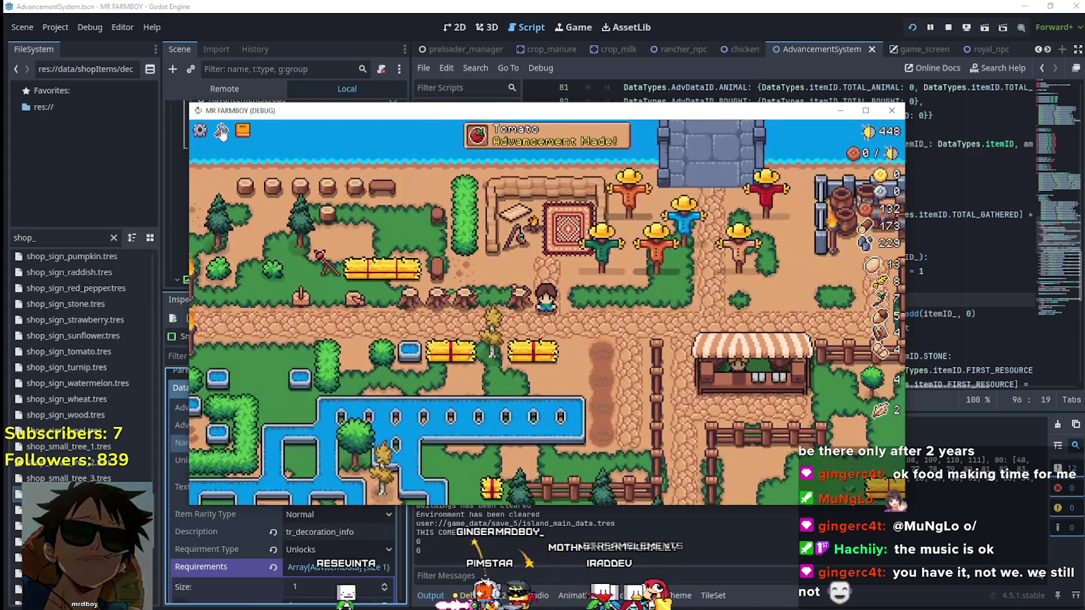
Step: Check the Decorations tab in the game's Advancements window, then close it
left_click(242, 131)
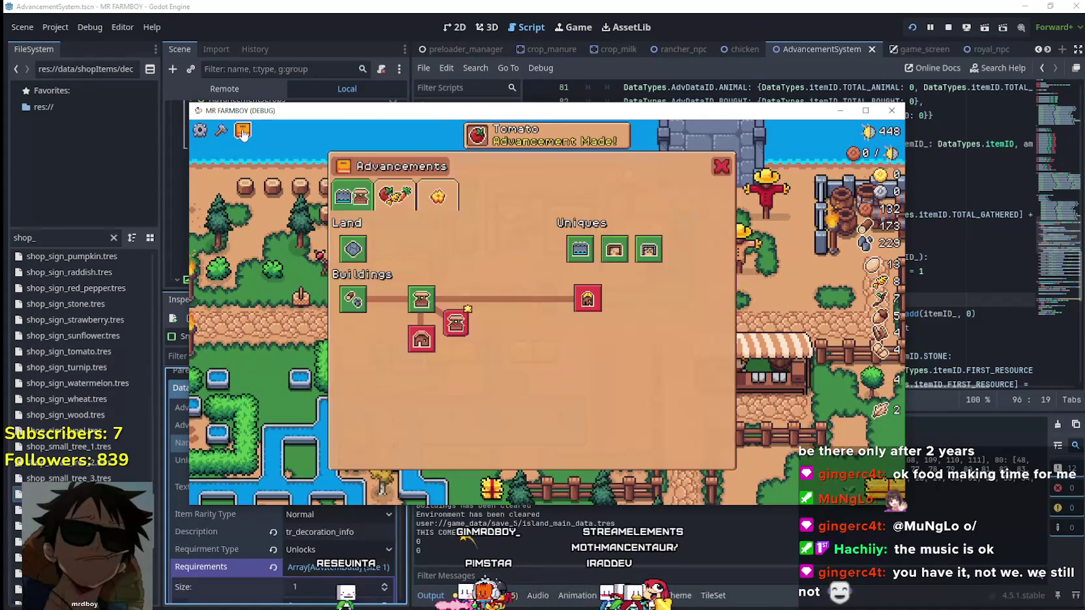
left_click(430, 196)
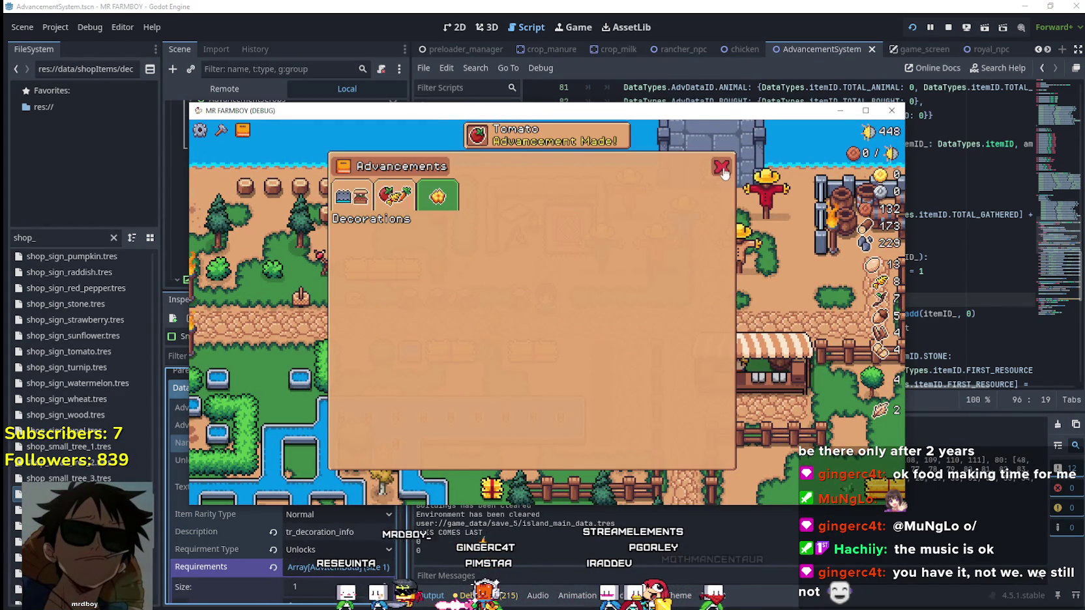
key("Escape")
Step: Show the Decorations items in the Crafting panel with the game window maximized
left_click(221, 134)
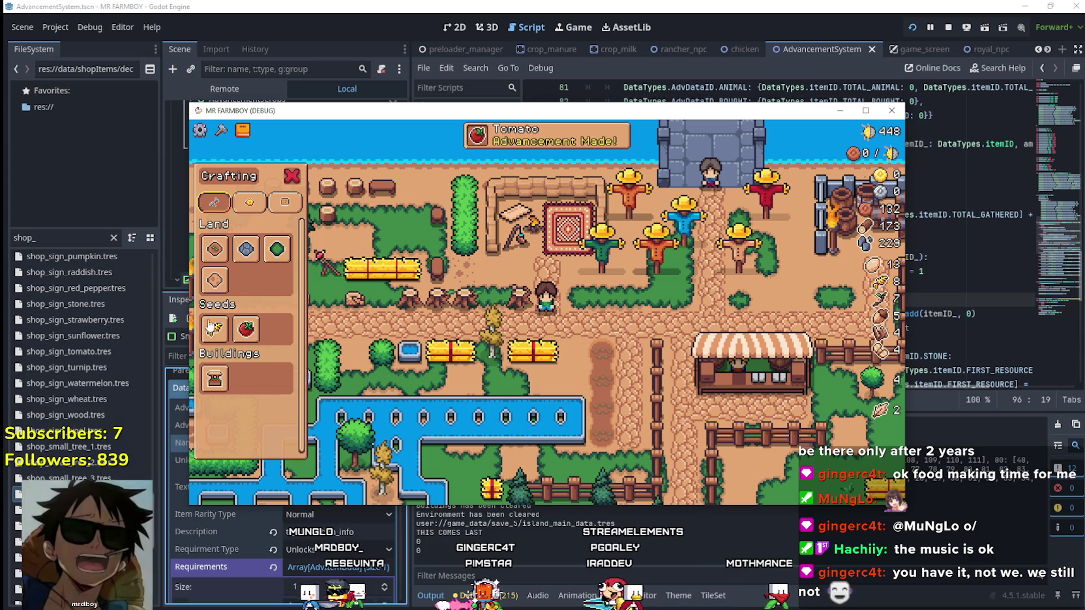
left_click(249, 202)
left_click(865, 111)
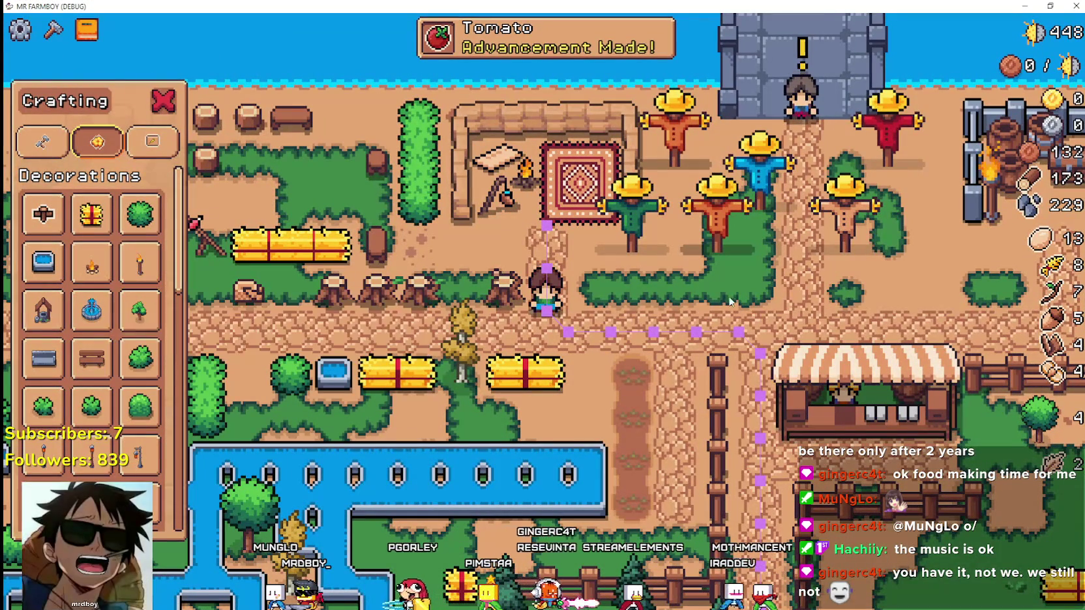
scroll(650, 317, "down", 3)
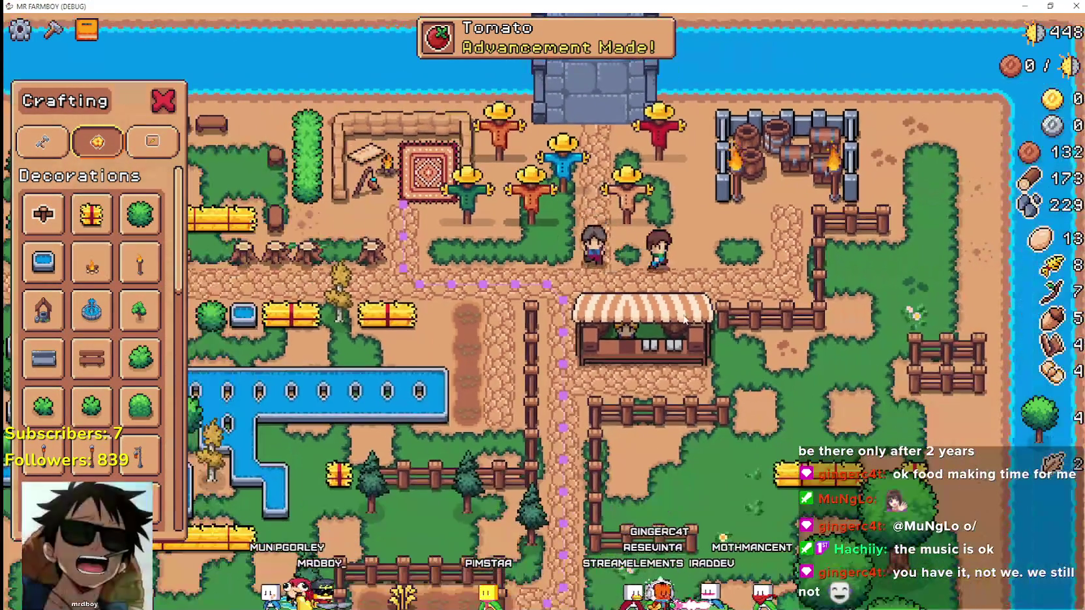
Step: Set the live DayAndNightCycleManager's Game Speed to 500 in the Remote scene tree
key("Escape")
double_click(493, 5)
left_click(352, 34)
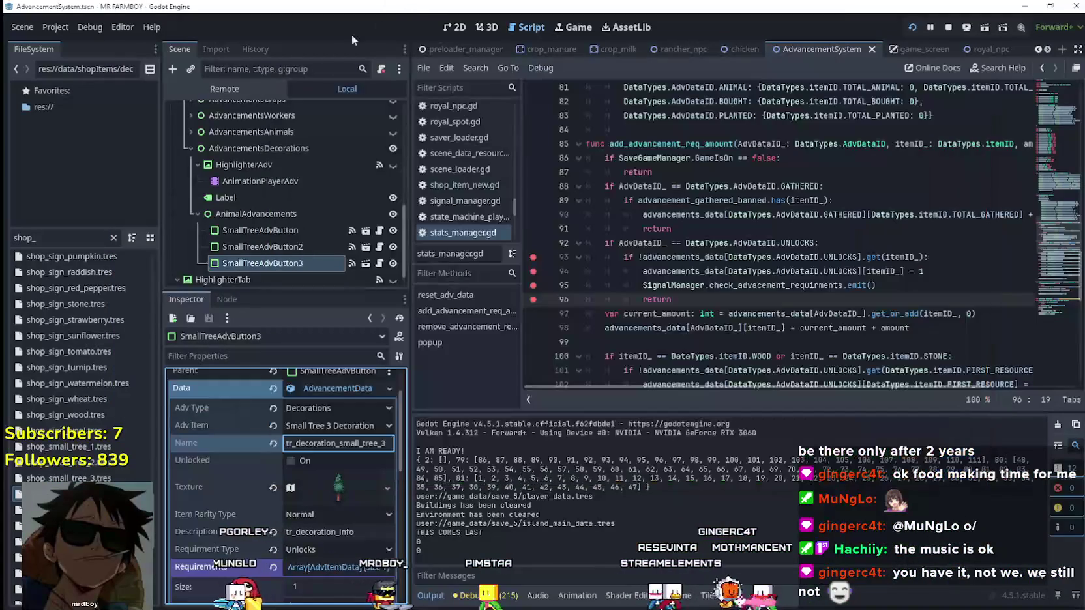
left_click(246, 85)
left_click(266, 161)
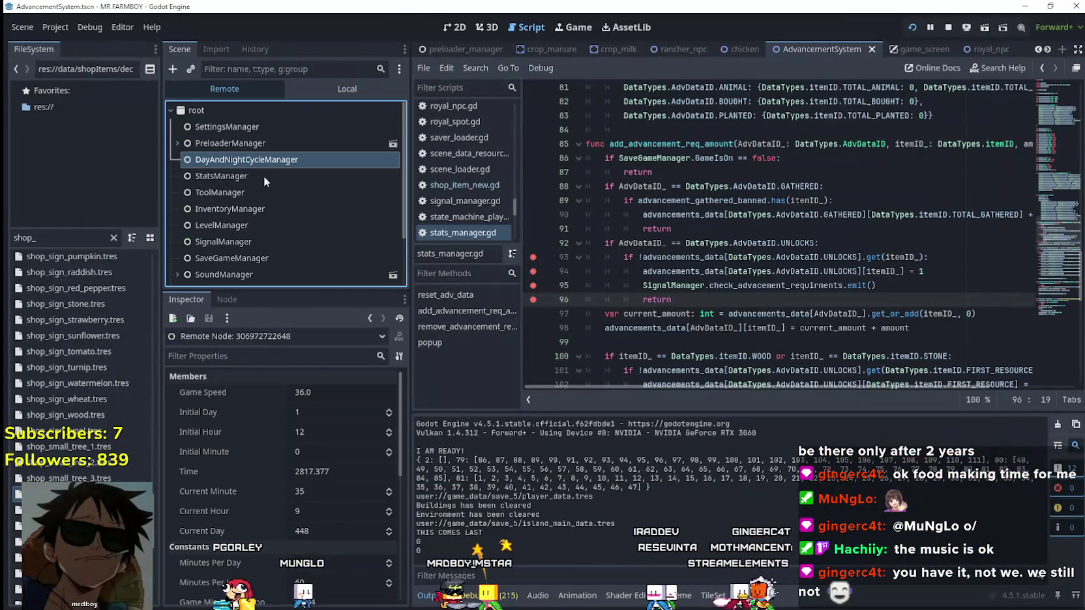
left_click(317, 391)
left_click(333, 391)
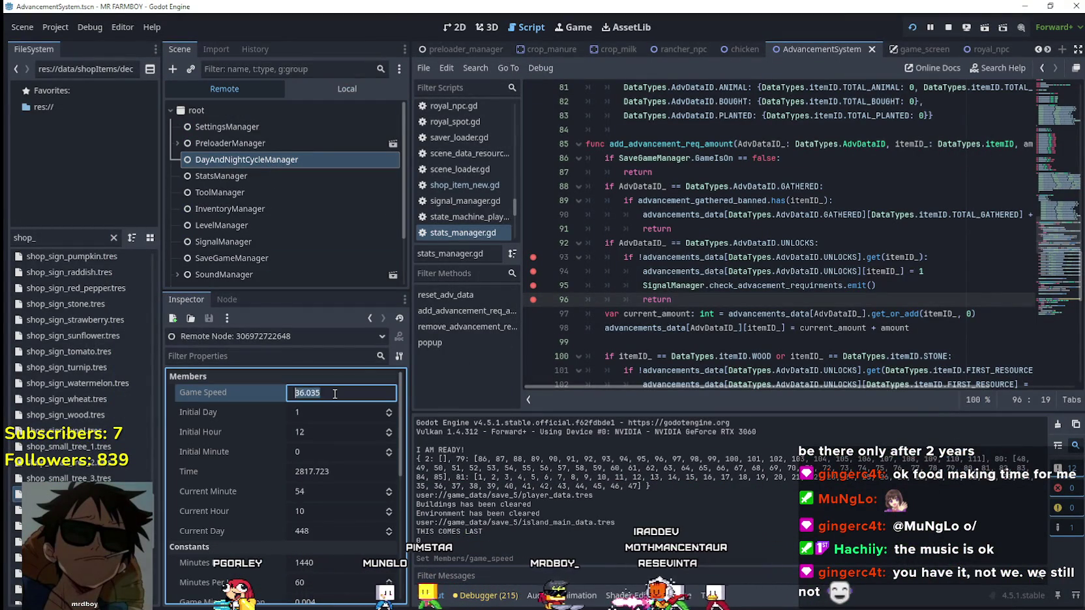
type("500")
key("Return")
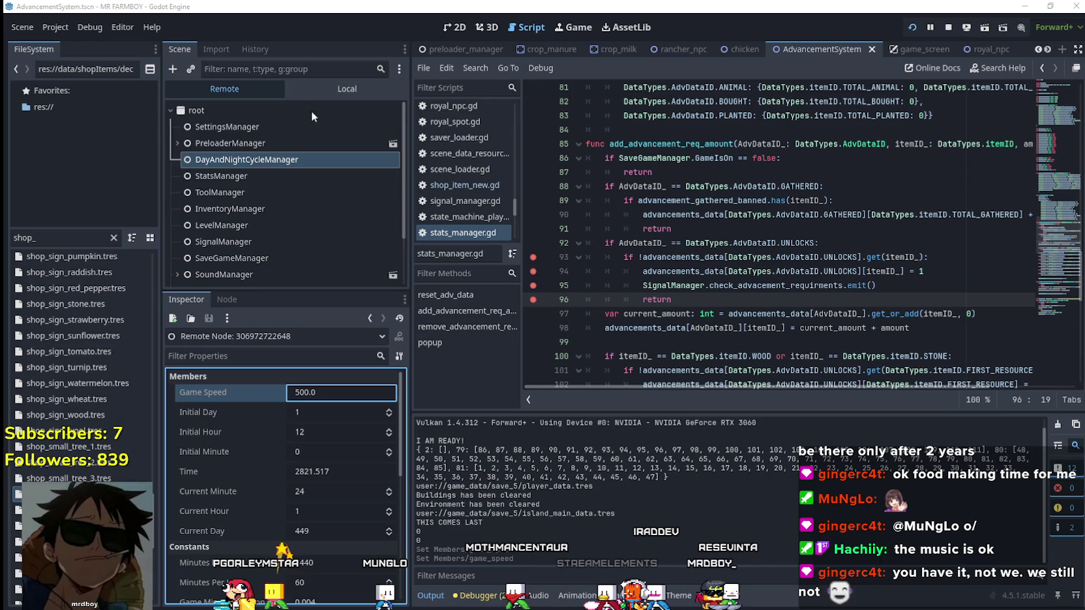
Step: Inspect SmallTreeAdvButton2's first Unlocks requirement for Small Tree 2 Decoration in the local scene
left_click(324, 87)
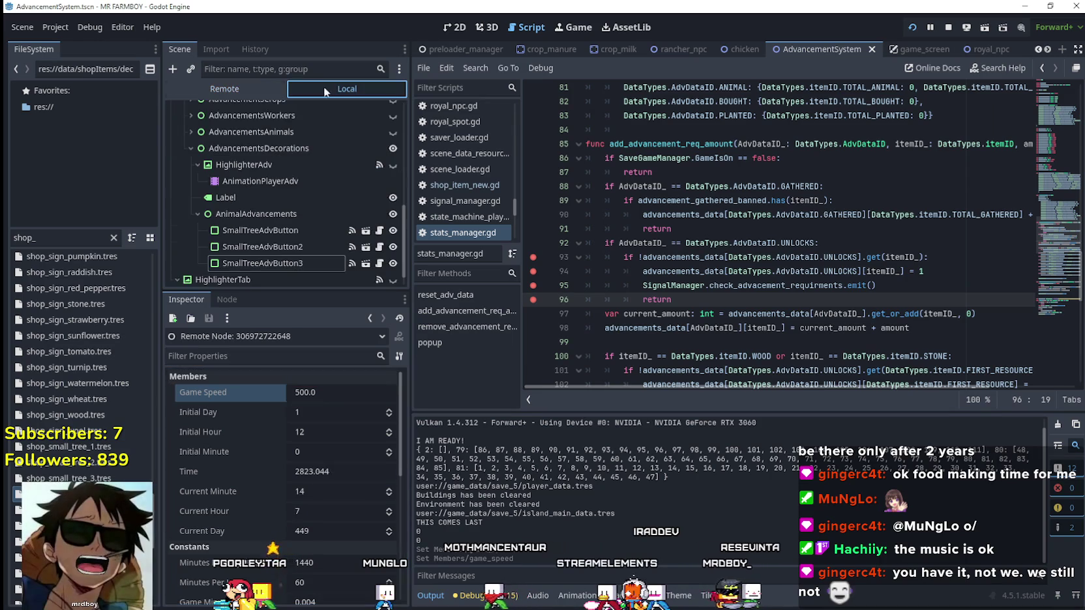
left_click(288, 245)
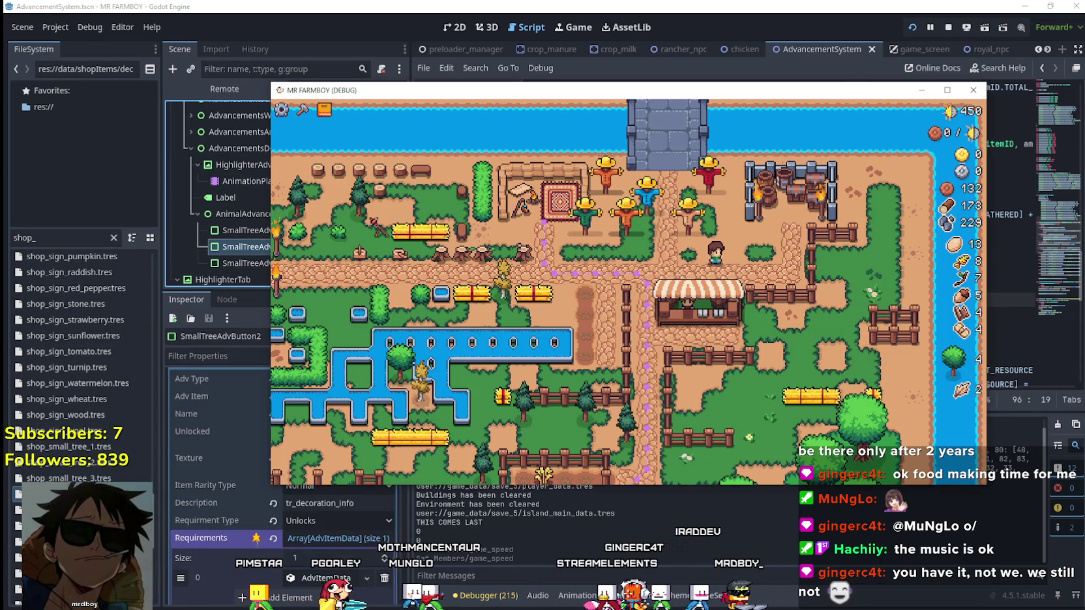
left_click(326, 578)
scroll(339, 569, "down", 3)
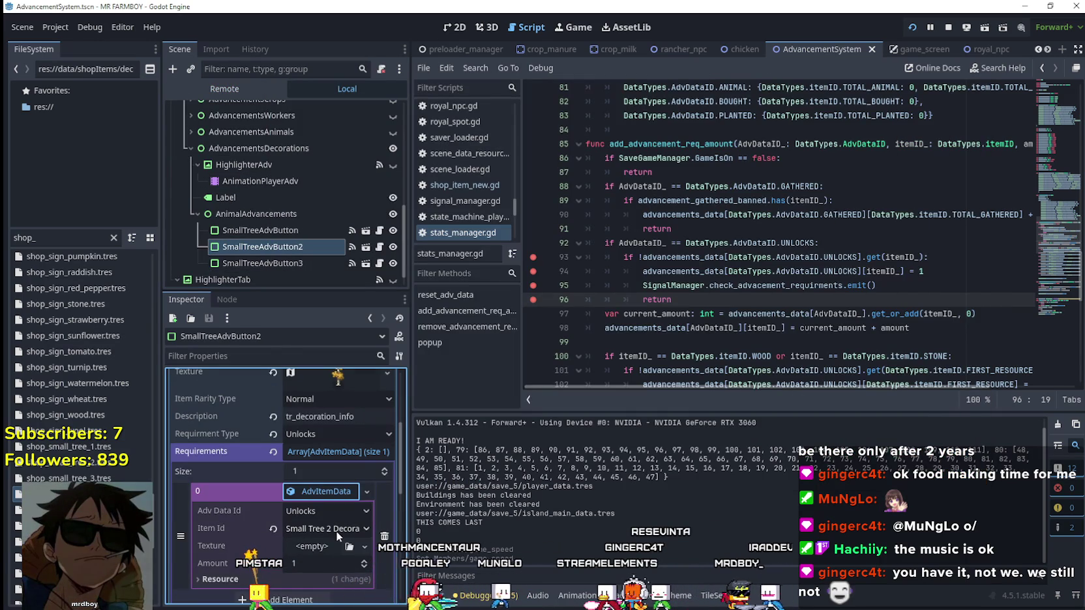
left_click(907, 287)
key("alt+Tab")
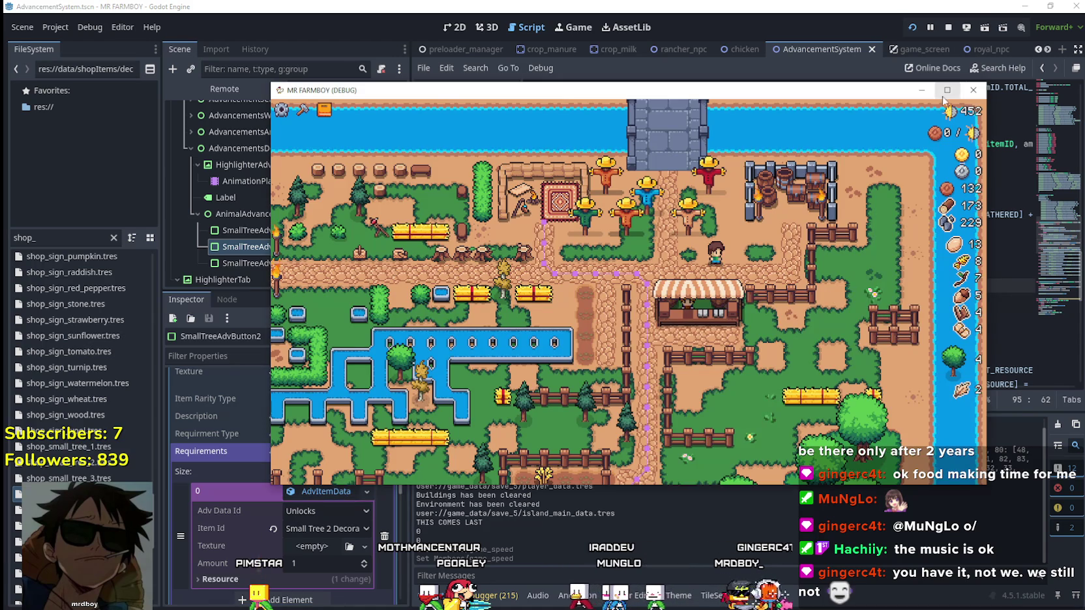
Step: Play full-screen, walking the farmer around the scarecrows and along the path
left_click(945, 92)
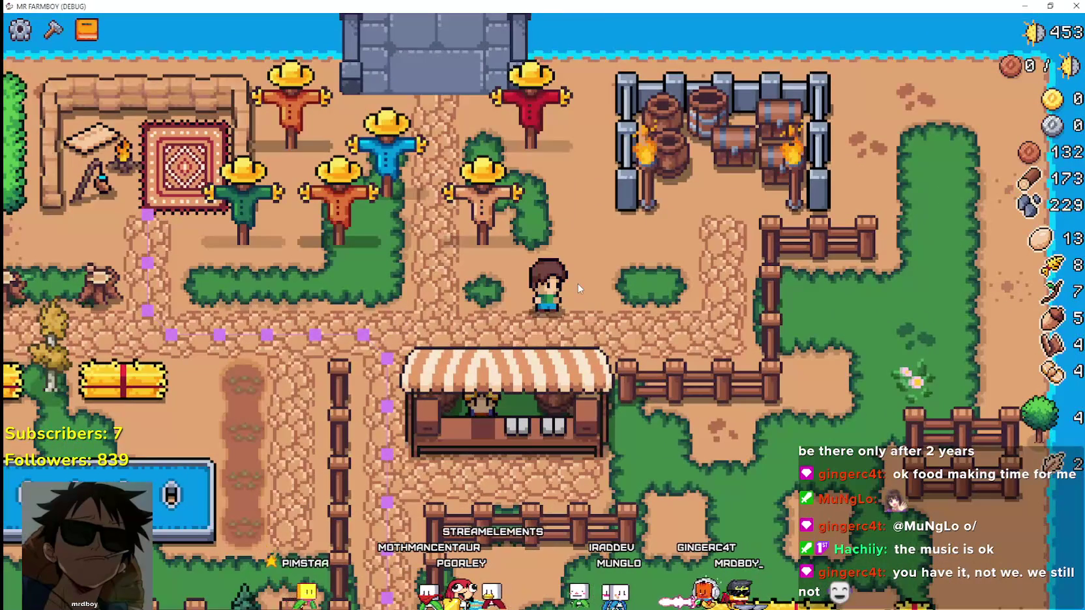
key("a")
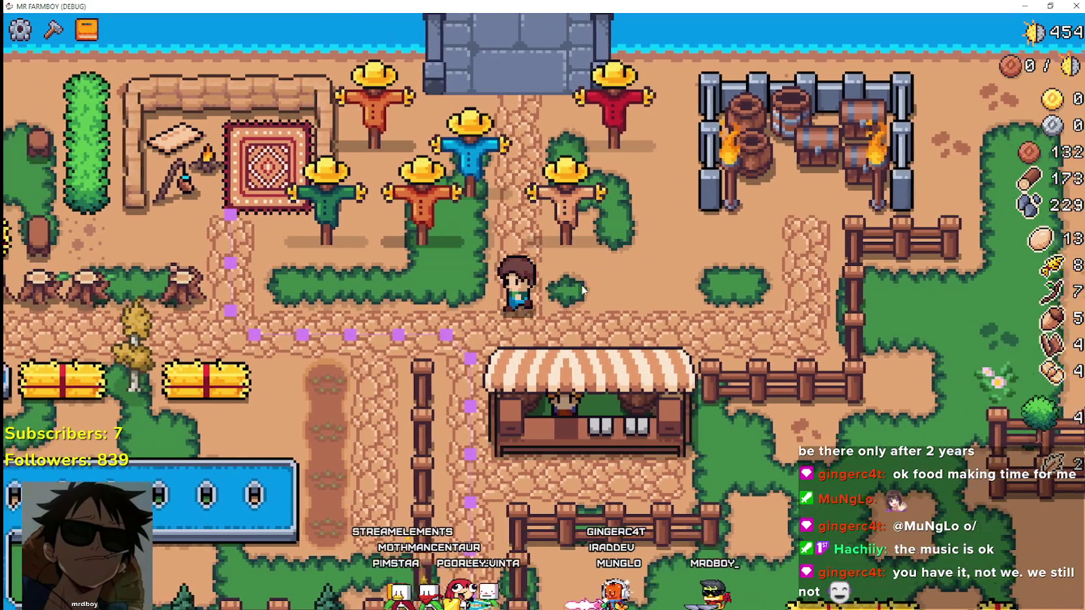
scroll(582, 289, "down", 5)
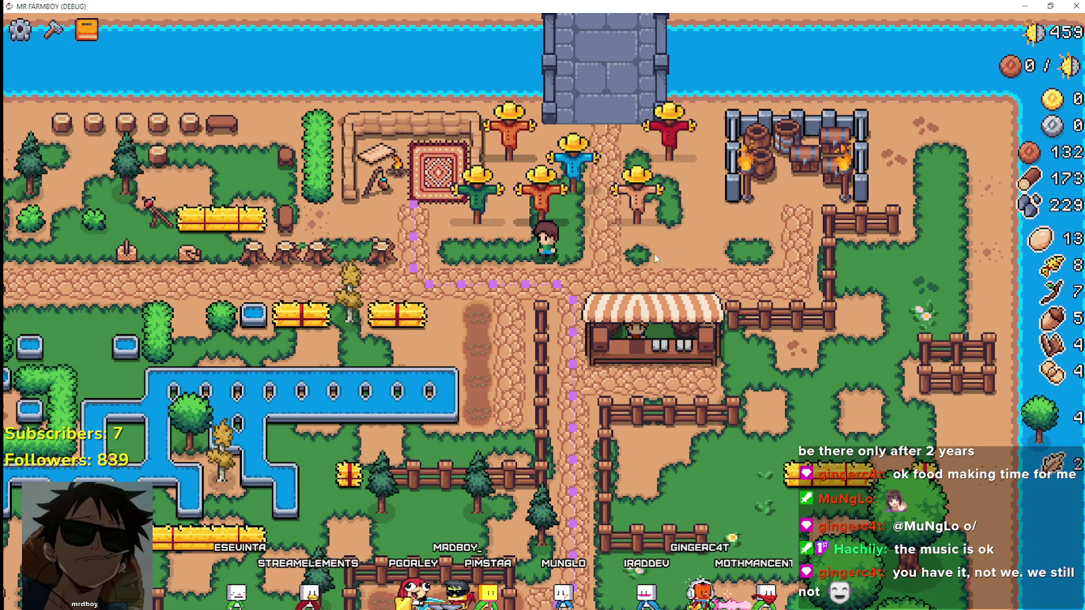
key("d")
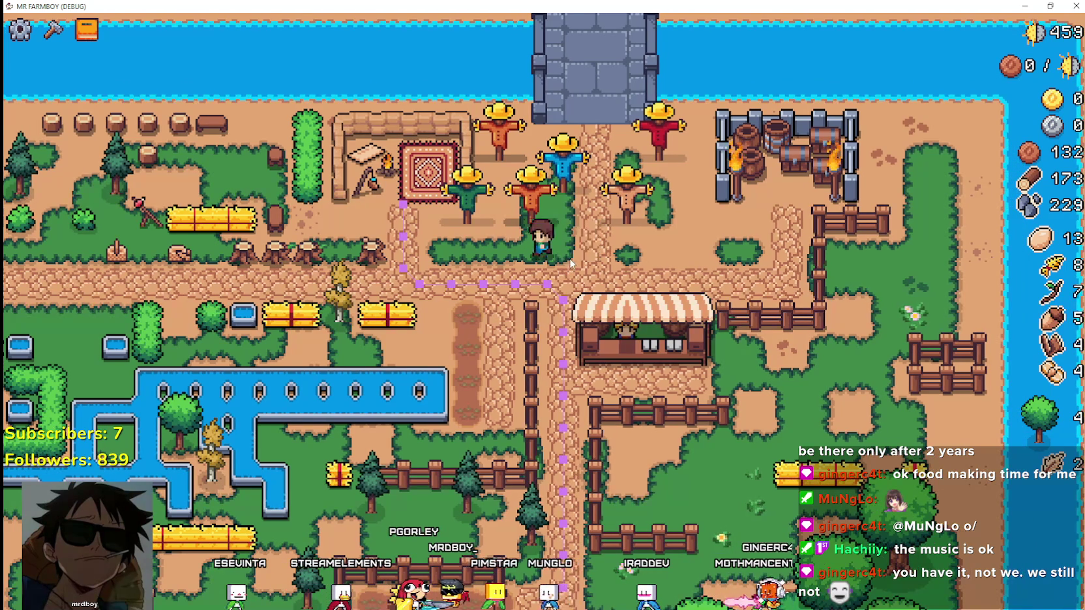
key("a")
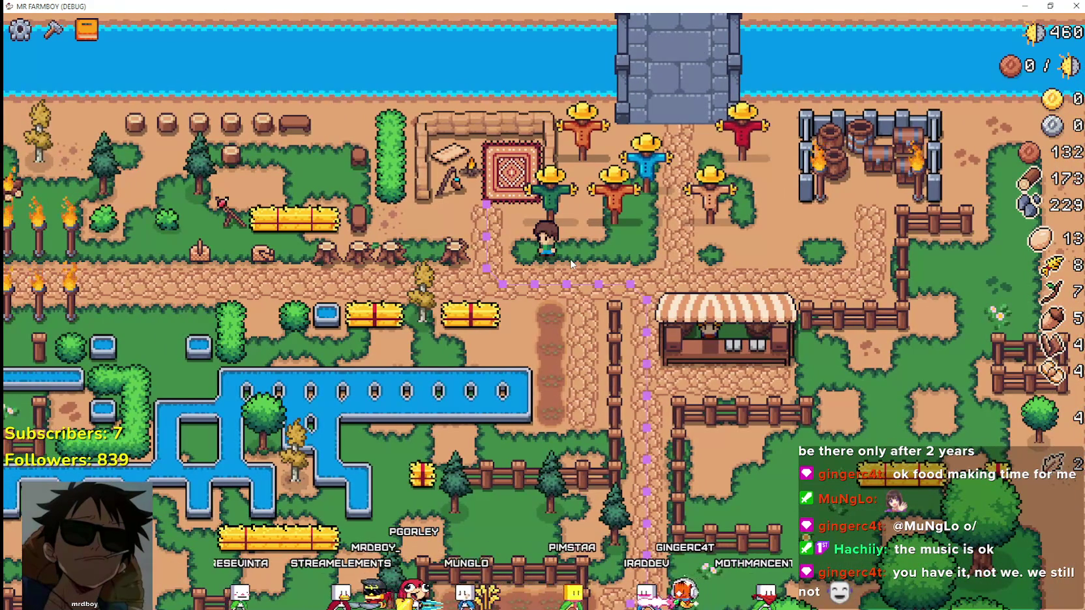
key("s")
key("a")
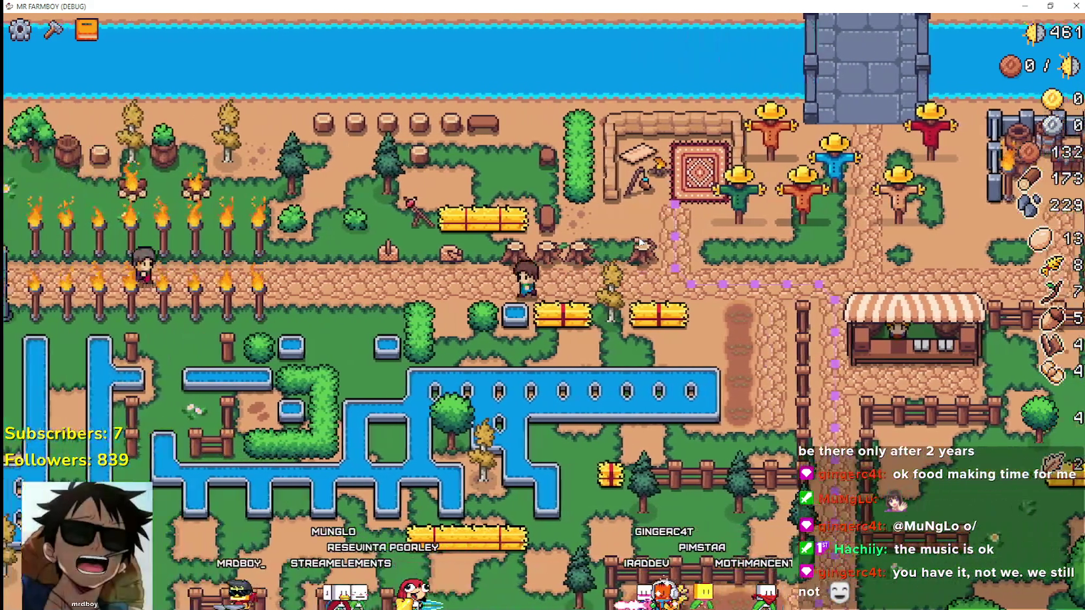
key("a")
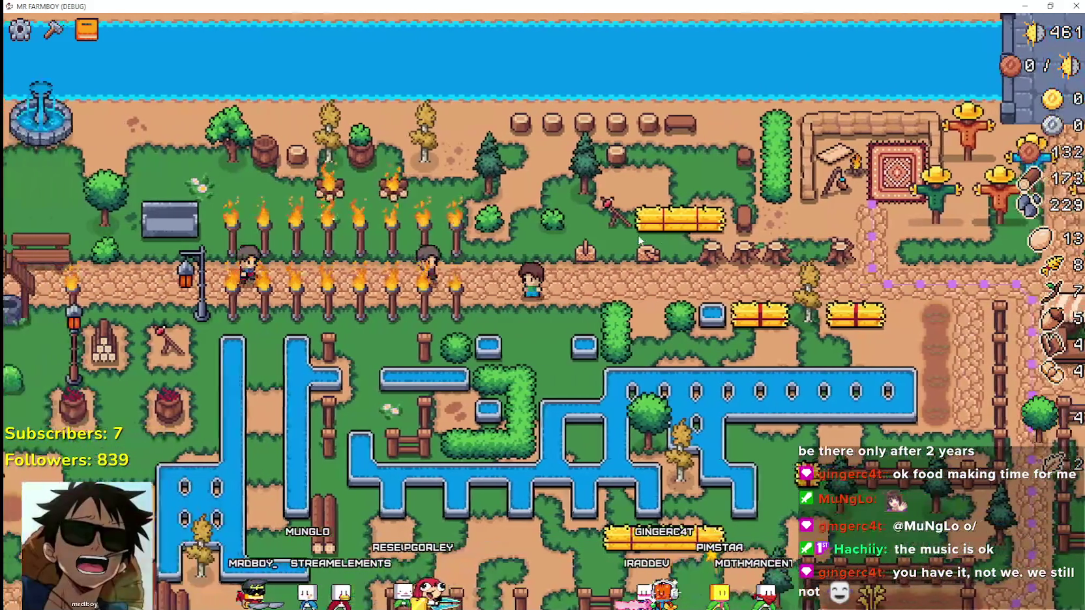
key("d")
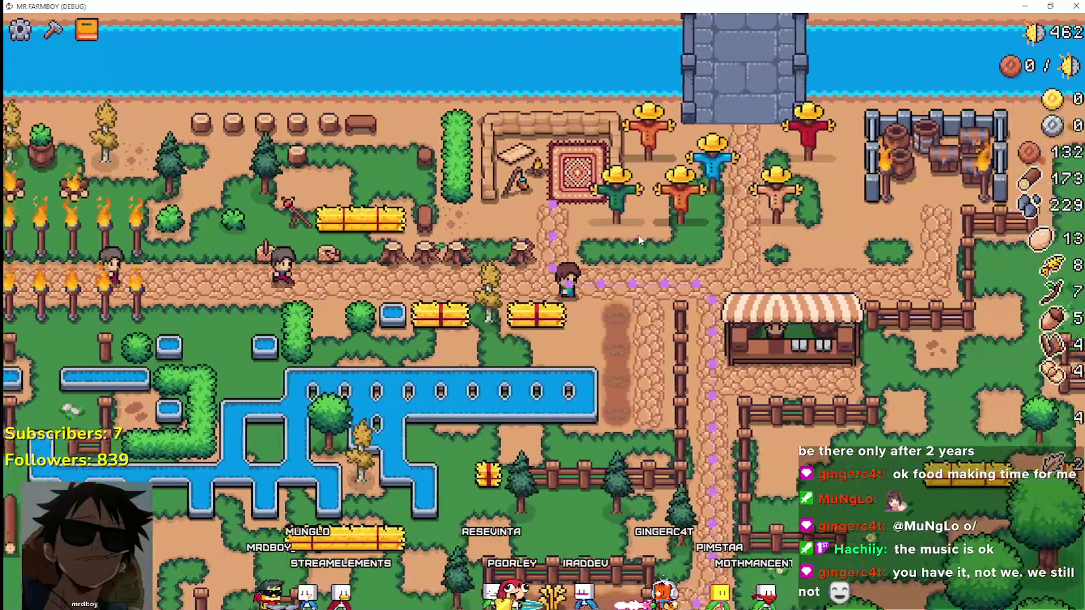
key("w")
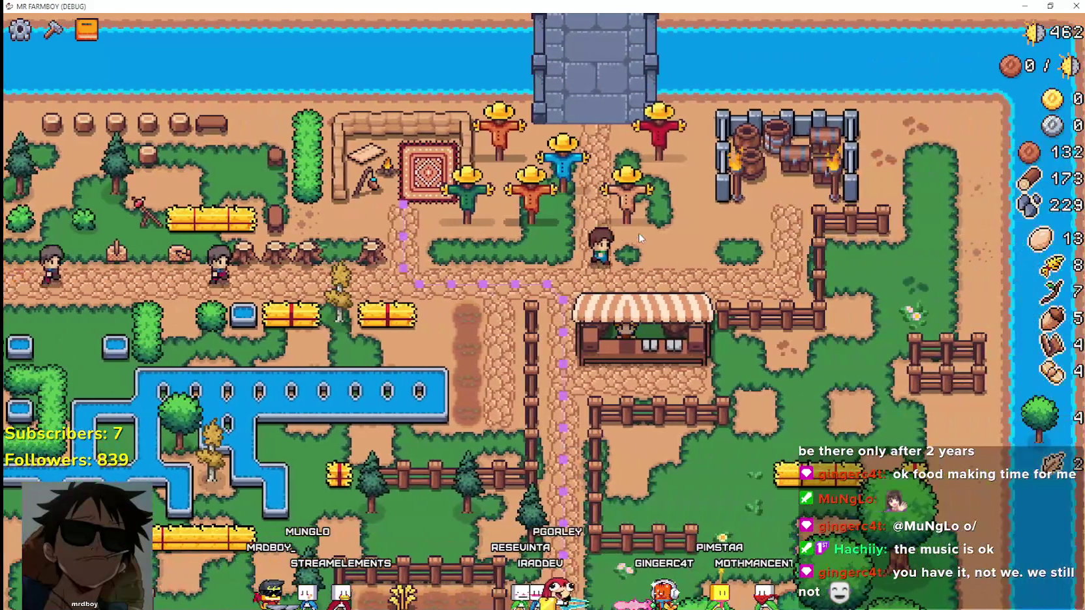
key("d")
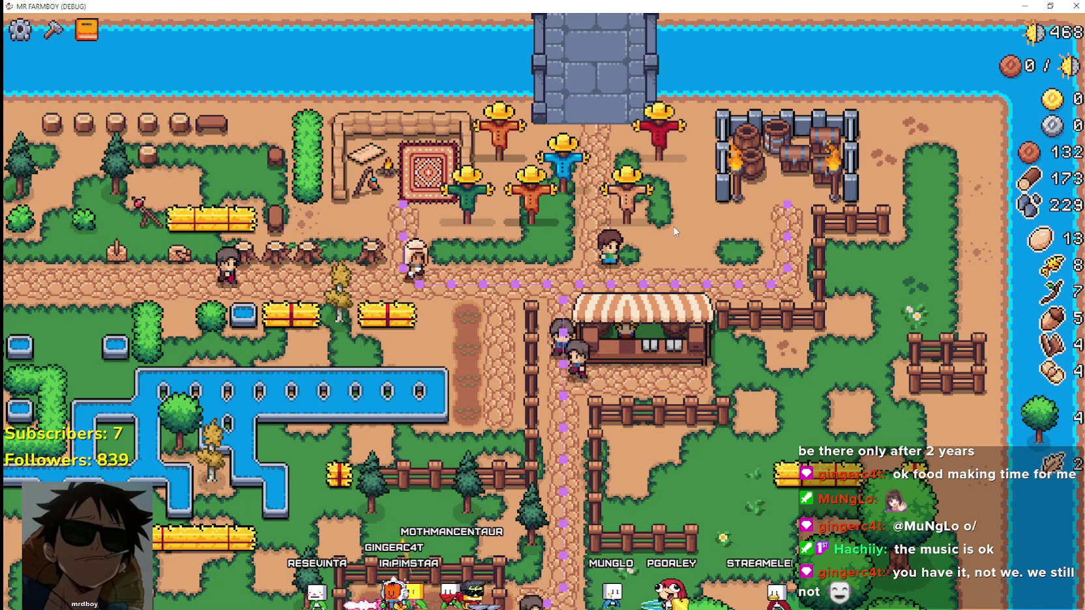
Step: Walk the farmer east past the scarecrows, then west and down the path past the stall
scroll(675, 230, "down", 3)
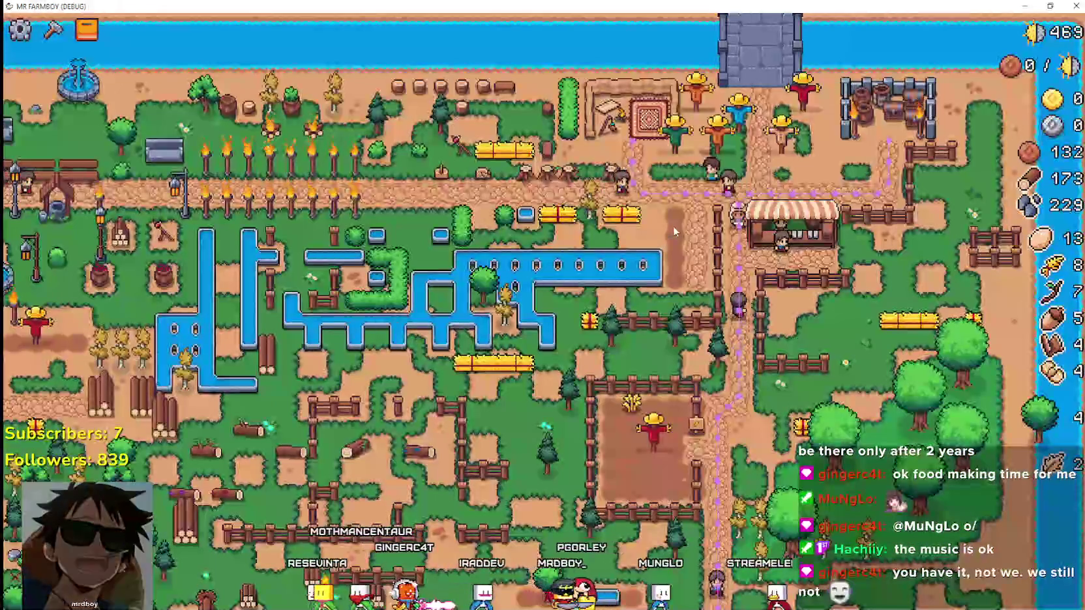
scroll(674, 230, "down", 3)
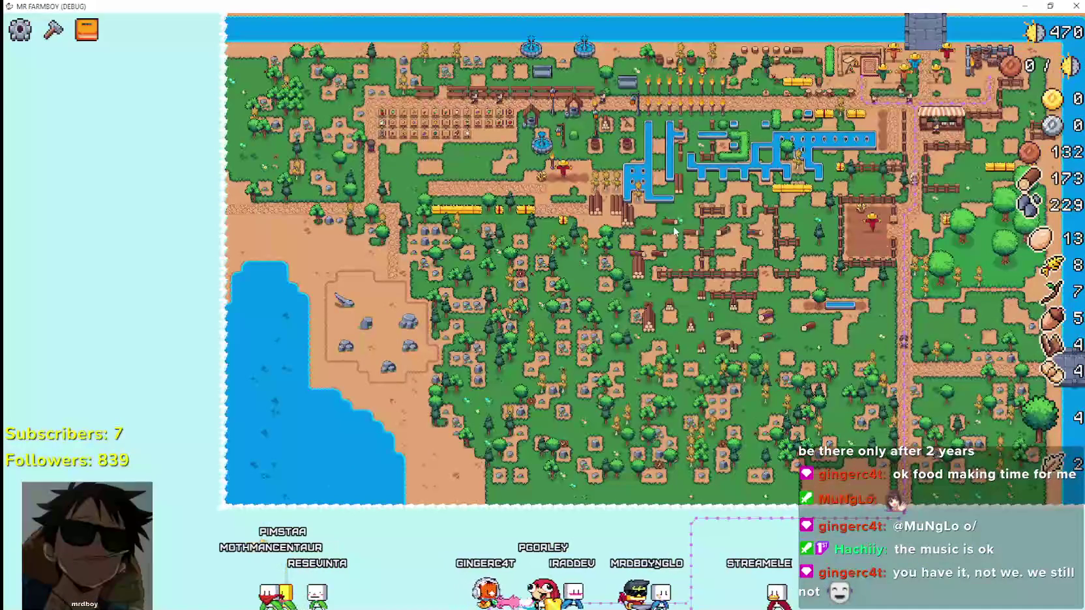
scroll(675, 231, "down", 3)
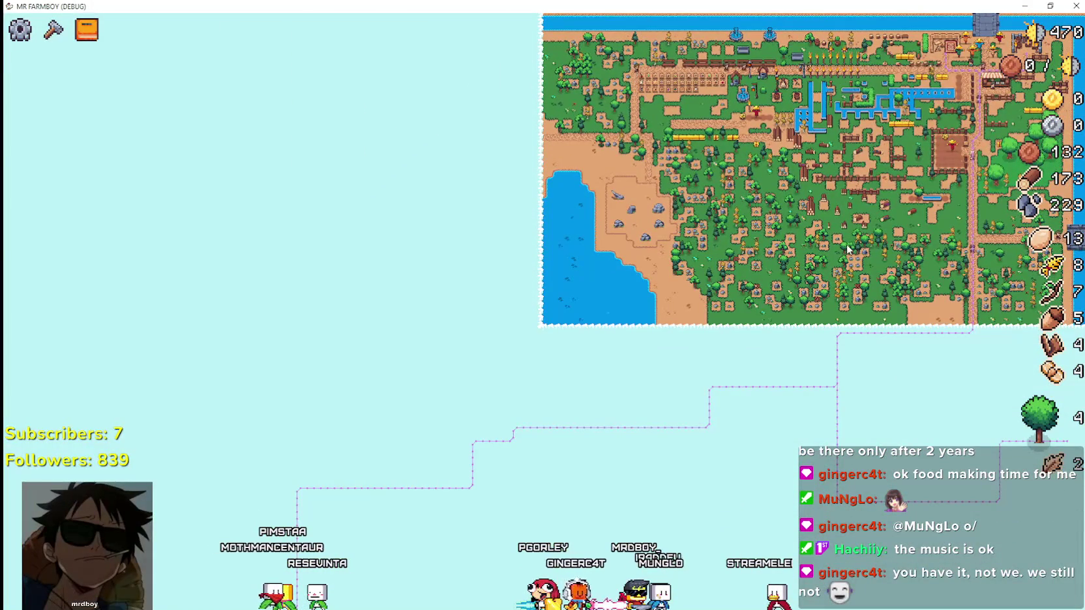
scroll(847, 246, "up", 5)
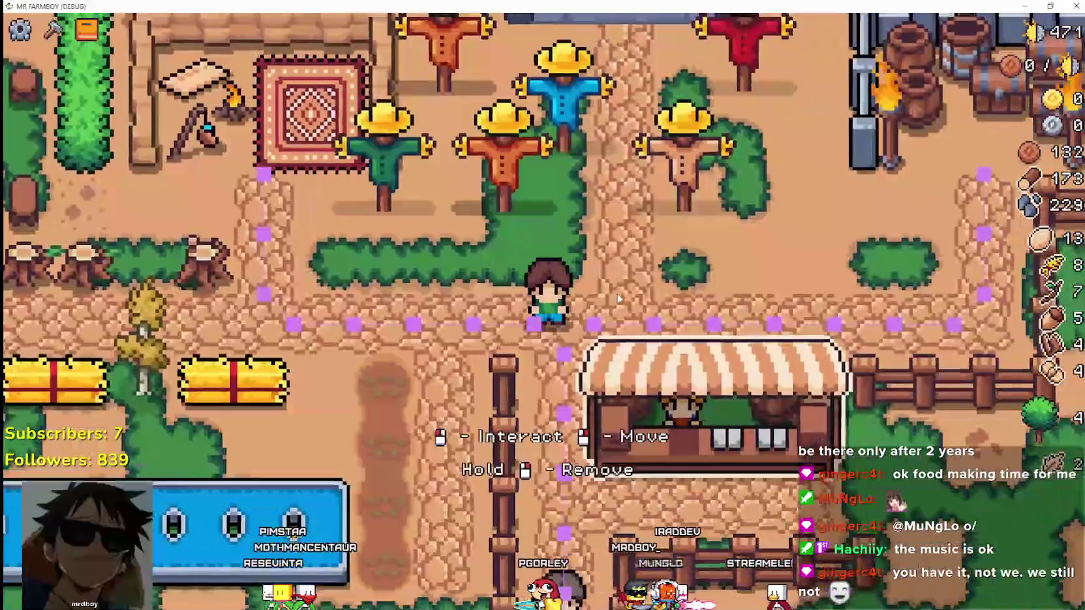
key("d")
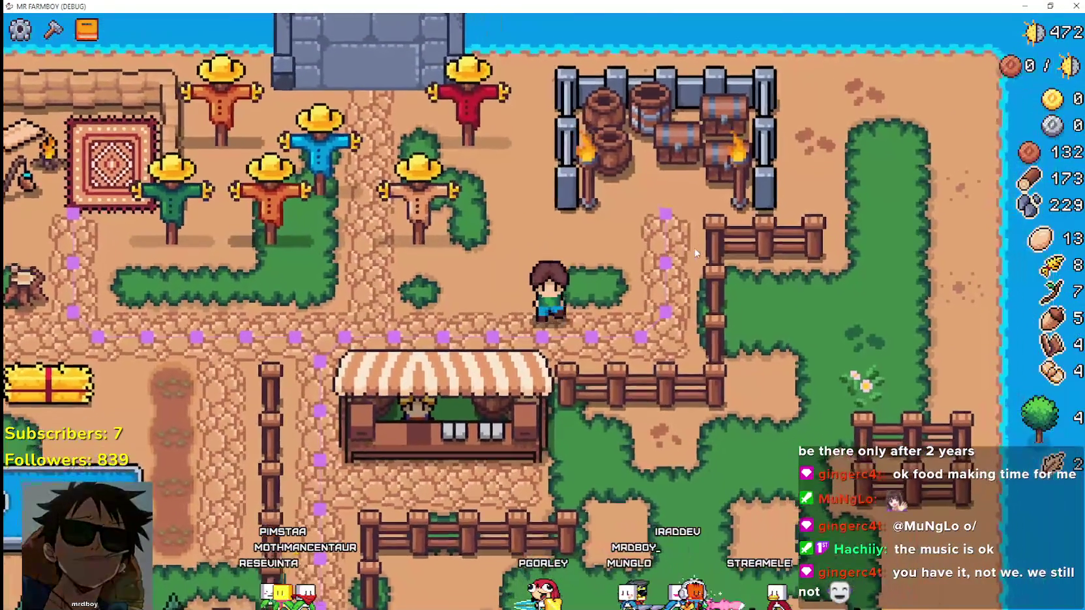
key("a")
key("s")
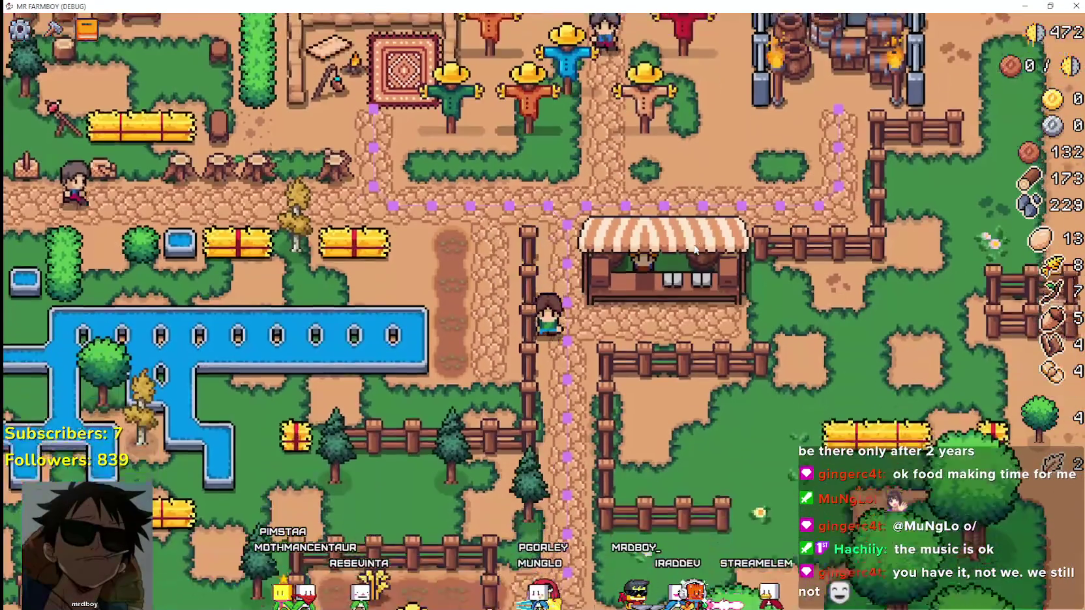
scroll(695, 249, "down", 5)
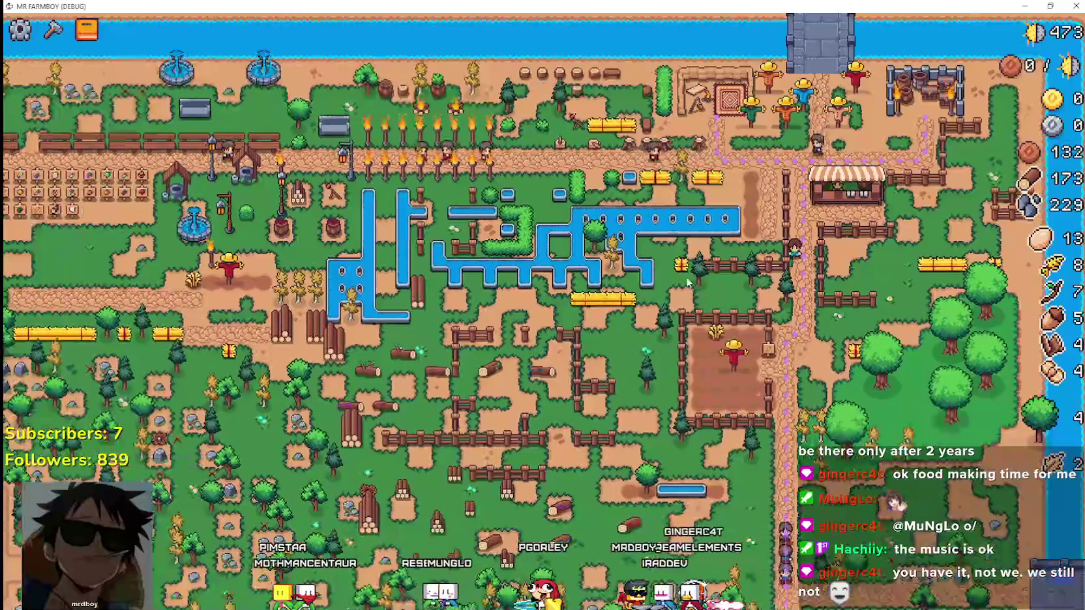
scroll(688, 282, "down", 5)
scroll(688, 281, "up", 5)
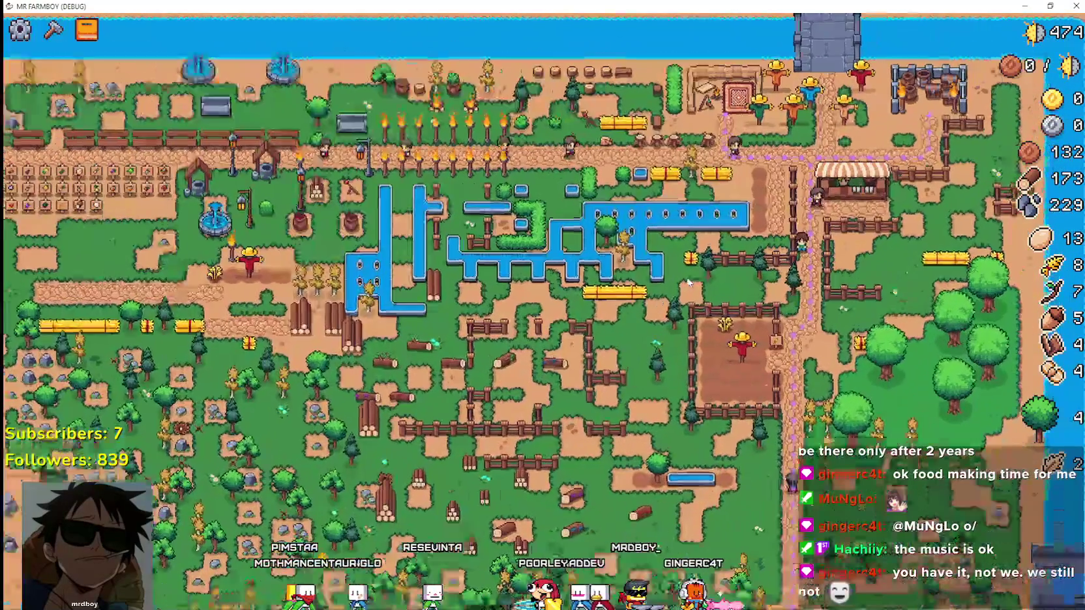
scroll(689, 282, "up", 3)
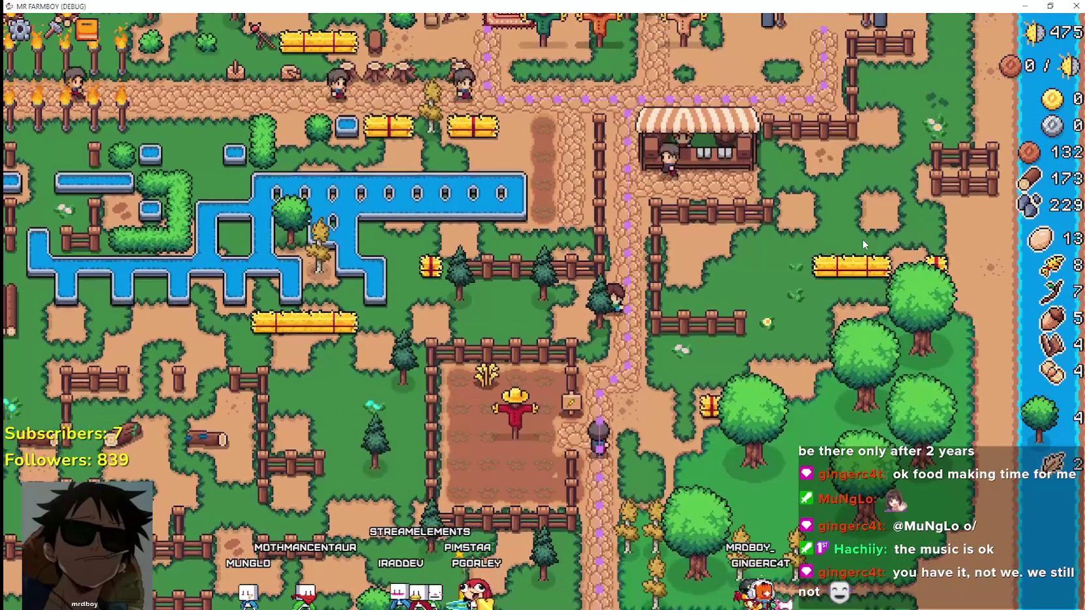
scroll(717, 281, "down", 5)
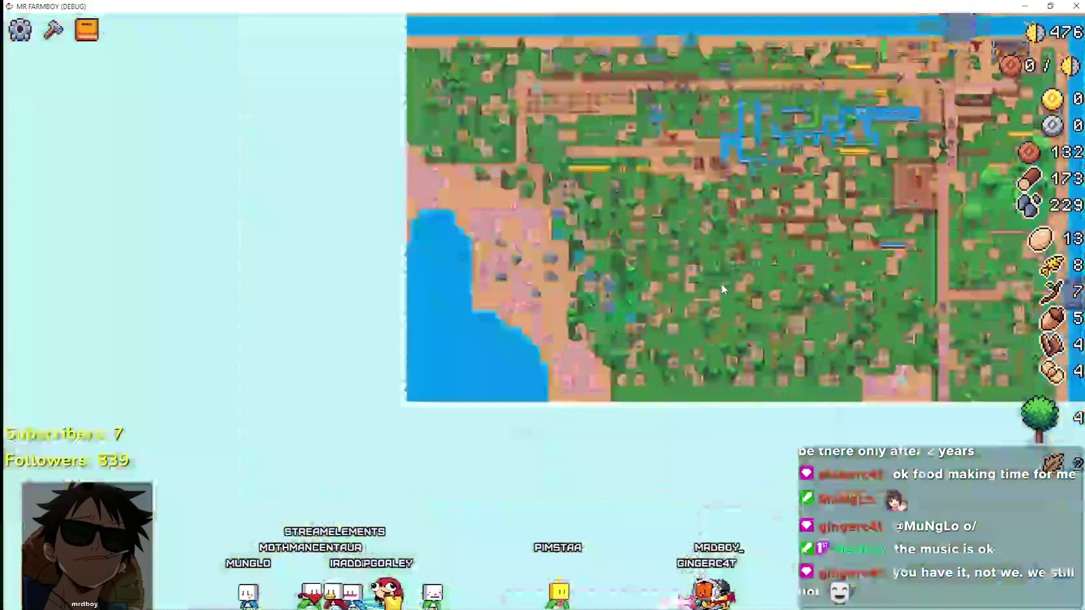
scroll(721, 284, "down", 2)
scroll(727, 279, "up", 8)
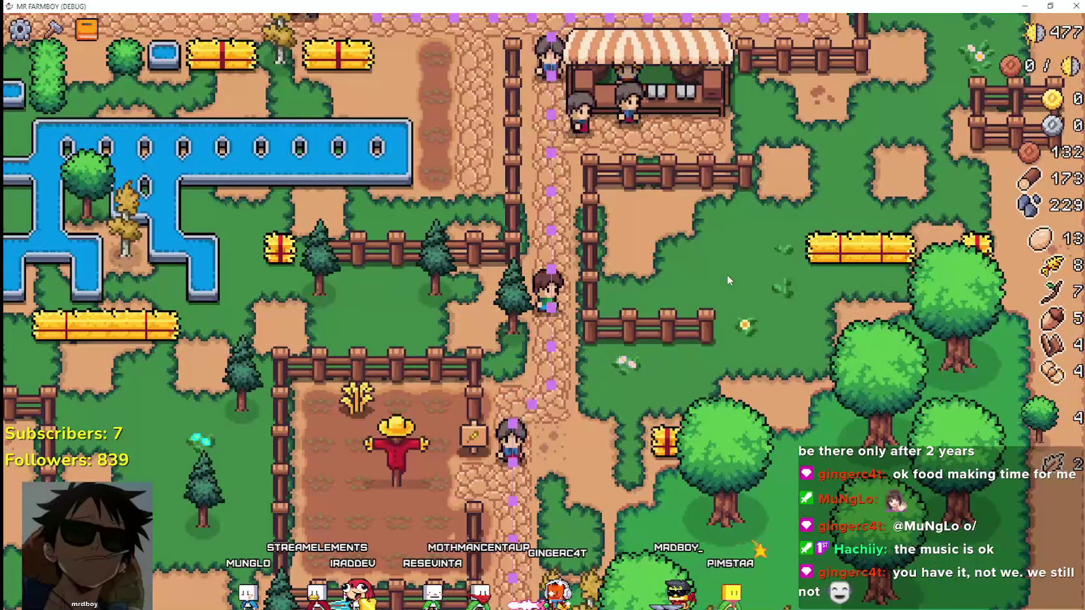
Step: Walk the farmer back up past the market stall to the envoy by the barrel storage
key("w")
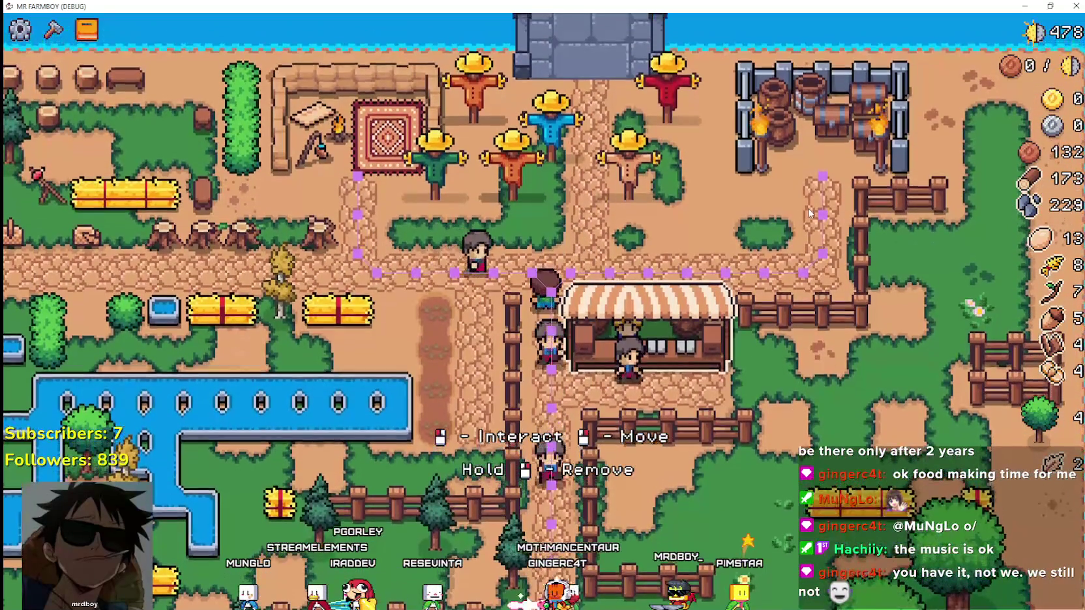
key("a")
key("d")
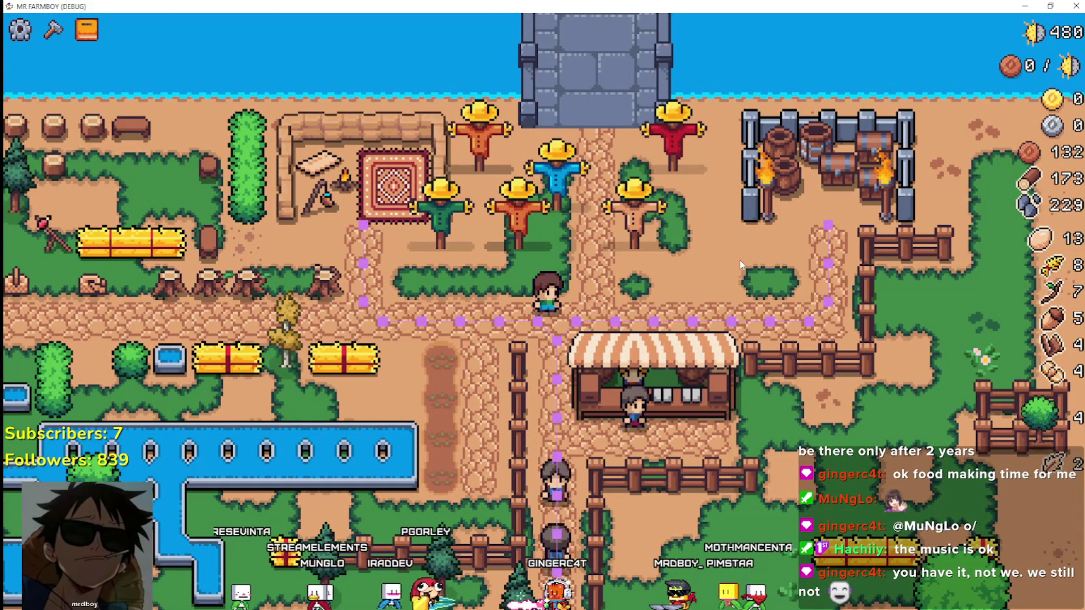
scroll(740, 264, "down", 5)
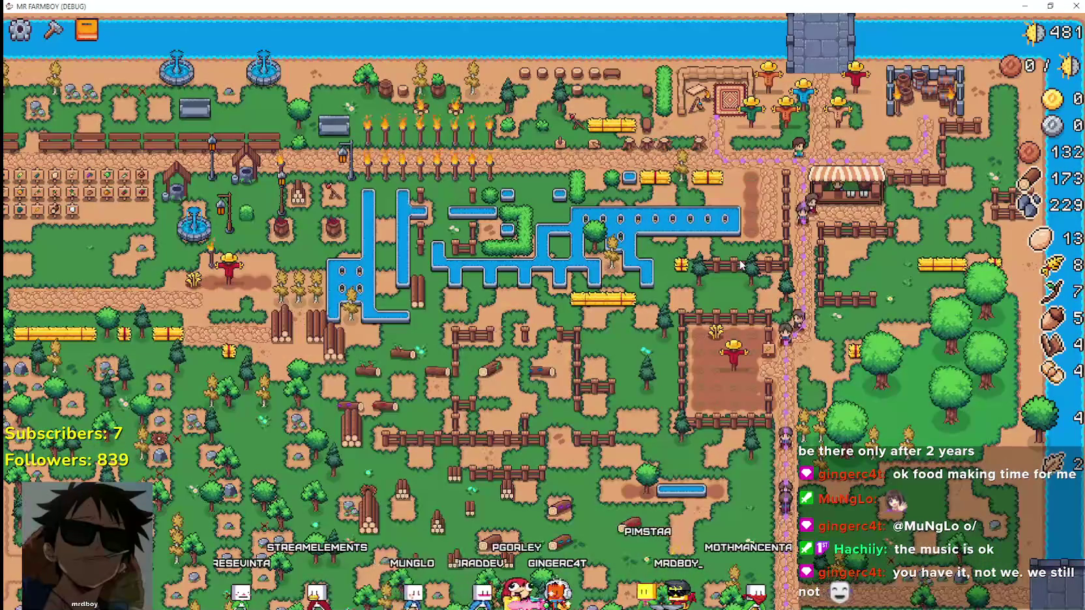
scroll(741, 266, "down", 2)
scroll(740, 259, "up", 8)
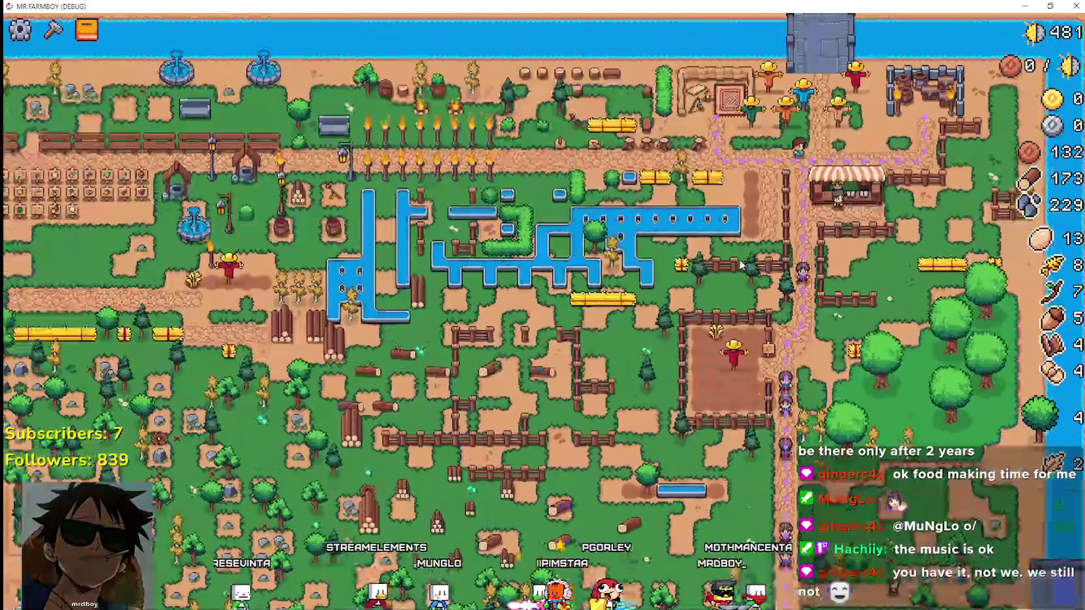
scroll(740, 262, "up", 3)
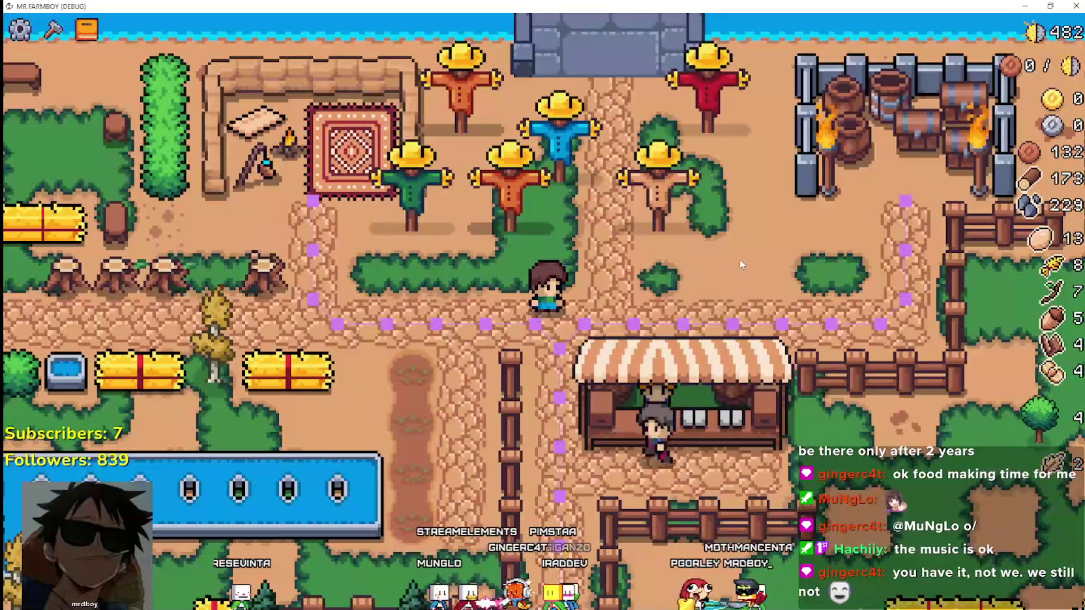
scroll(741, 262, "up", 1)
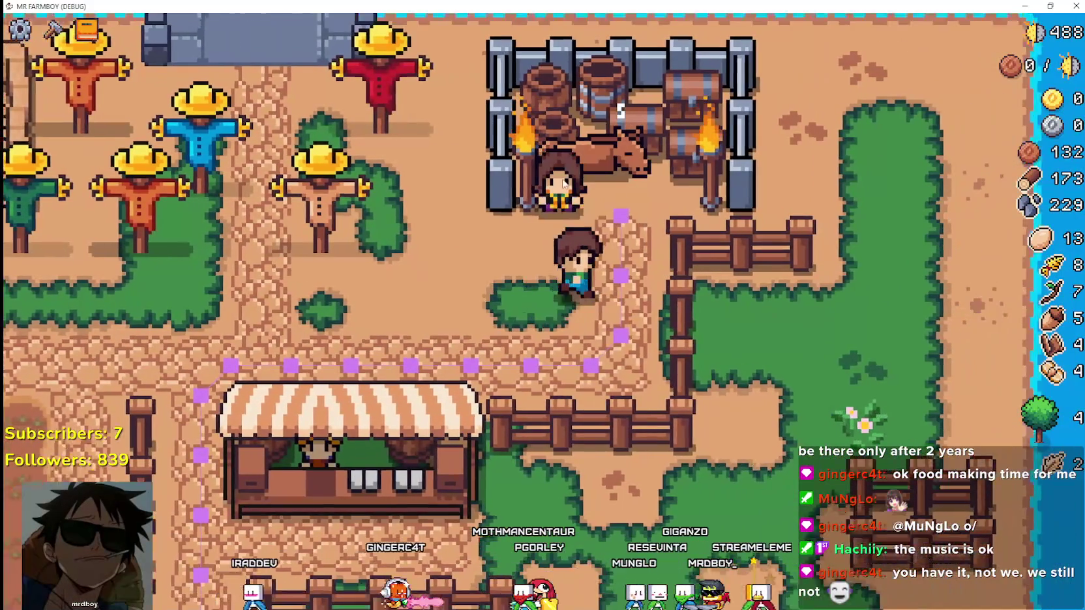
Step: Review the Royal's Envoy task and its 5-tree reward, then close the dialog
left_click(564, 183)
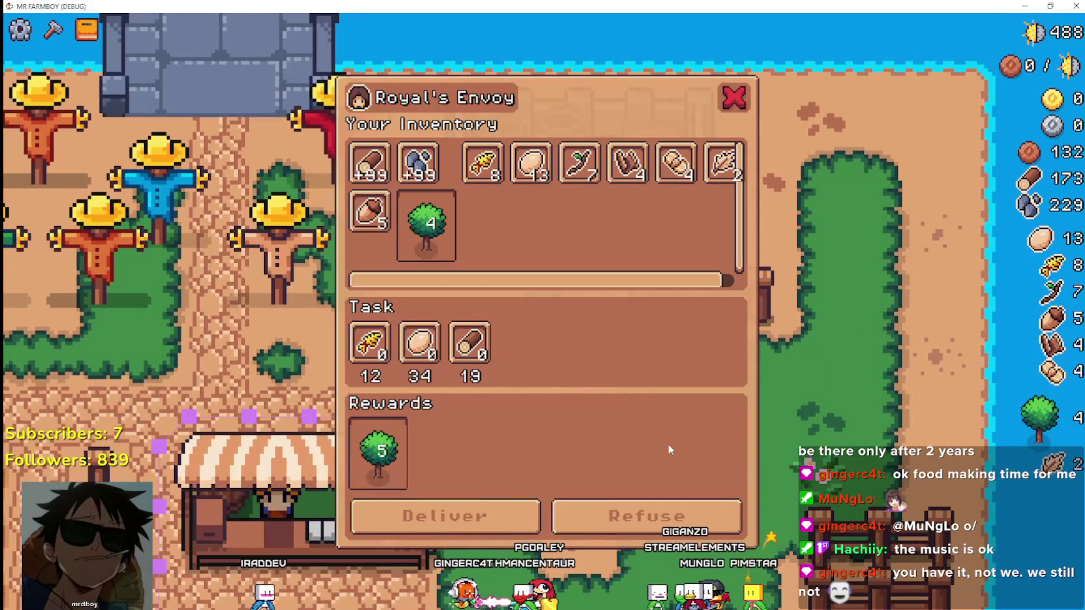
mouse_move(533, 177)
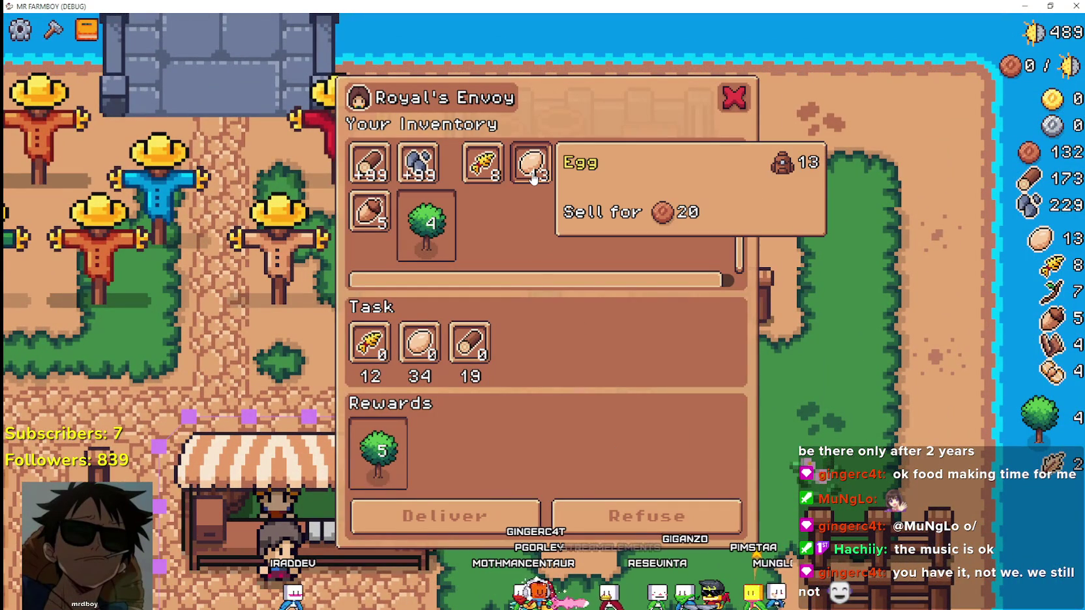
mouse_move(664, 279)
left_mouse_down()
mouse_move(715, 293)
mouse_move(566, 288)
mouse_move(695, 290)
mouse_move(717, 279)
left_mouse_up()
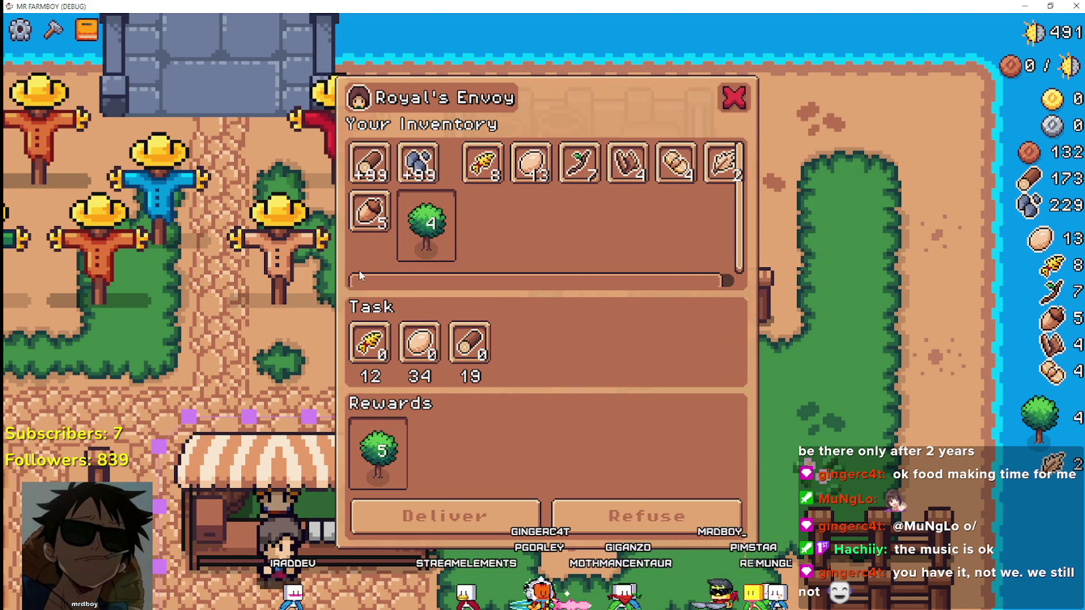
left_click_drag(485, 282, 717, 281)
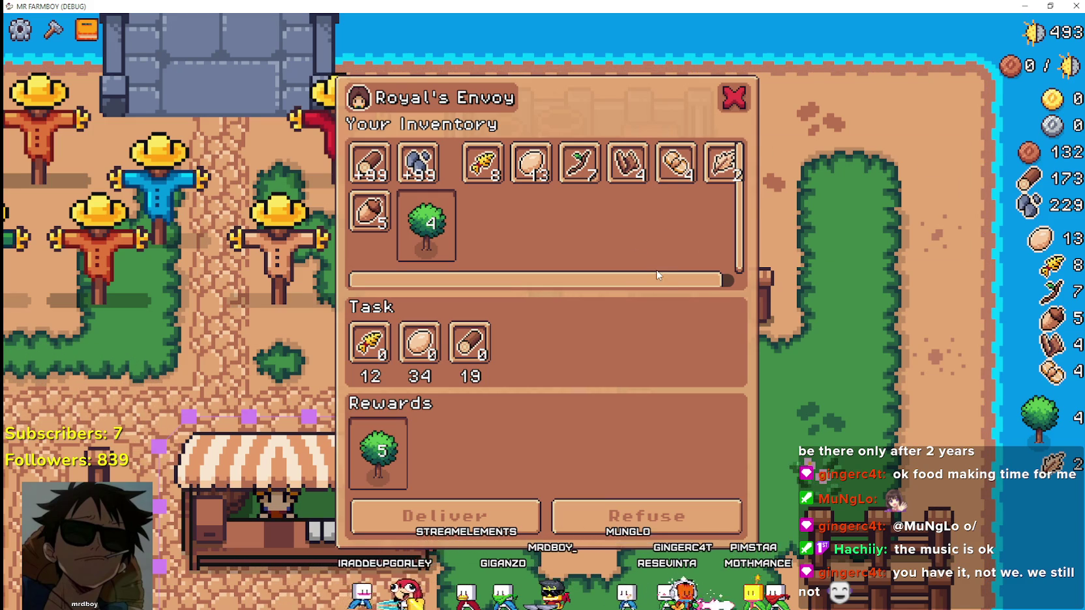
left_click(734, 99)
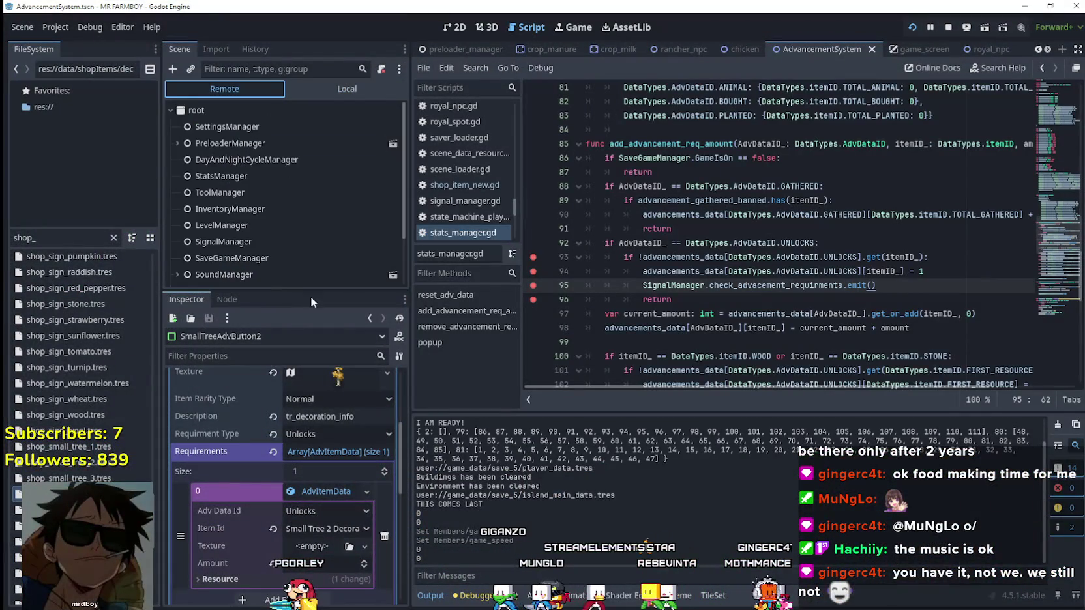
Step: Inspect the live GameManager's Current Task Items Request amounts in the remote Inspector
scroll(290, 275, "down", 2)
left_click(290, 275)
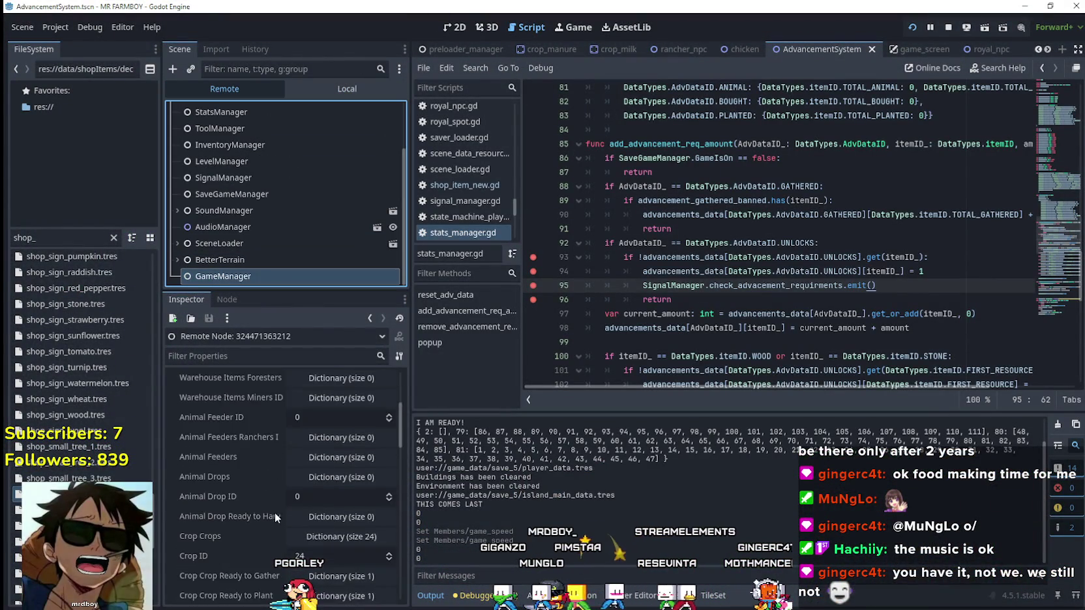
scroll(275, 514, "down", 10)
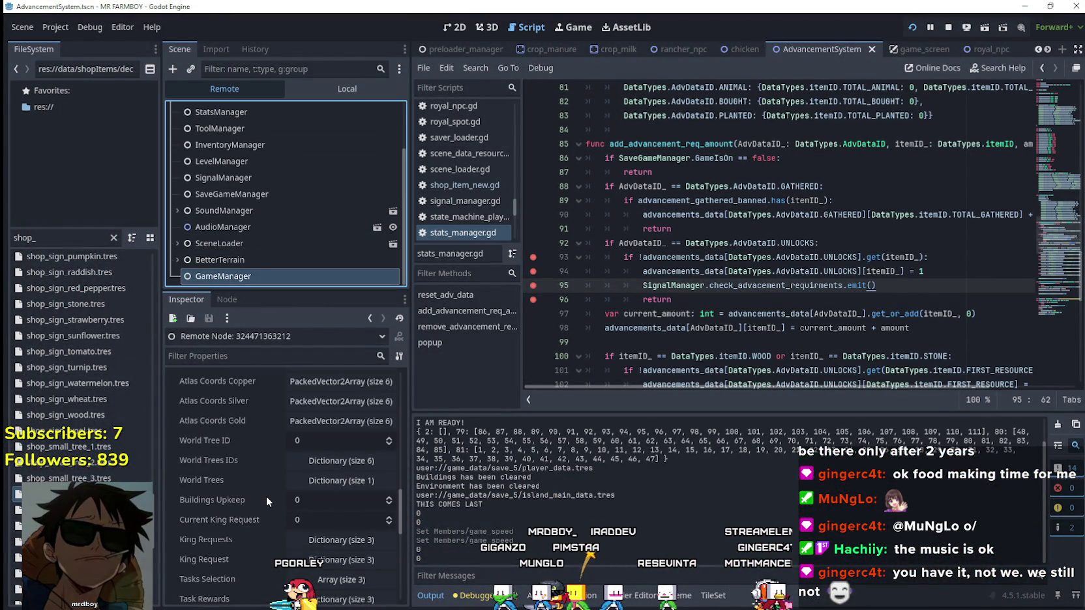
scroll(267, 494, "down", 5)
left_click(343, 456)
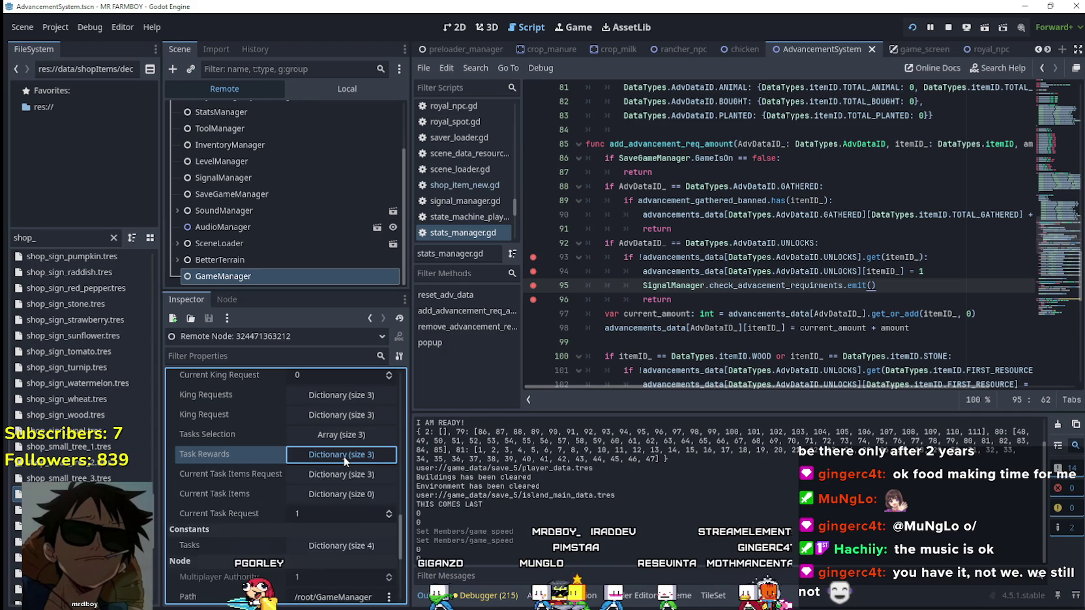
left_click(343, 496)
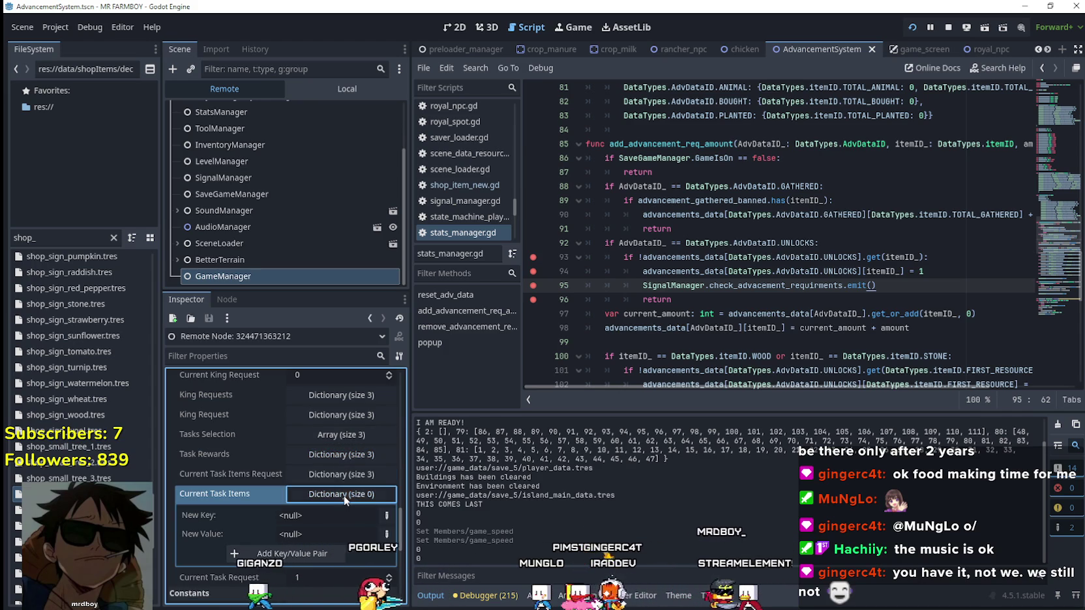
left_click(343, 496)
left_click(351, 474)
scroll(238, 538, "down", 1)
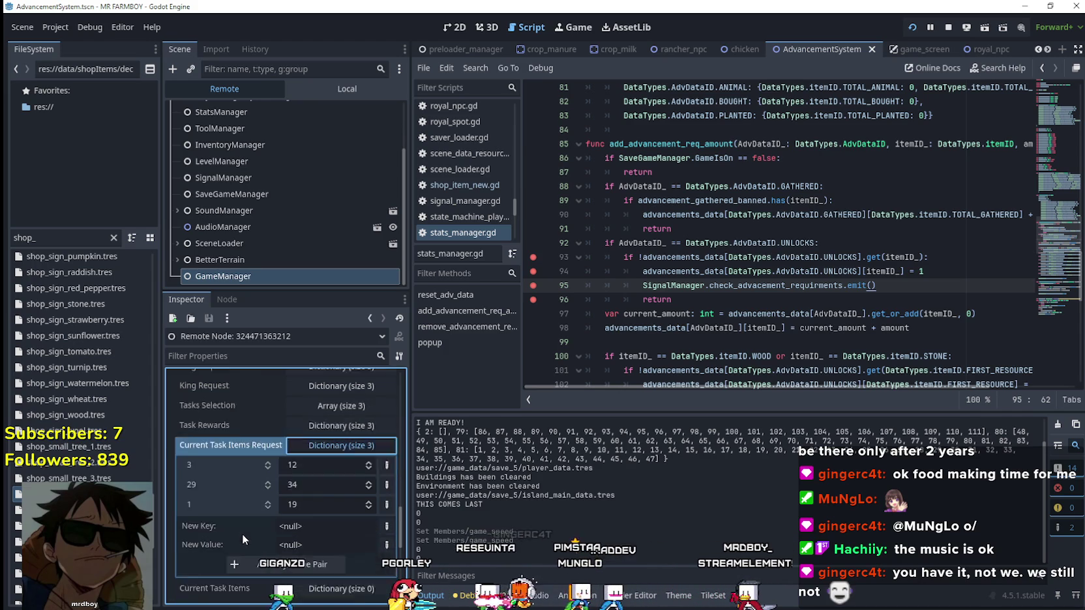
scroll(239, 539, "down", 2)
scroll(299, 455, "up", 2)
left_click(326, 446)
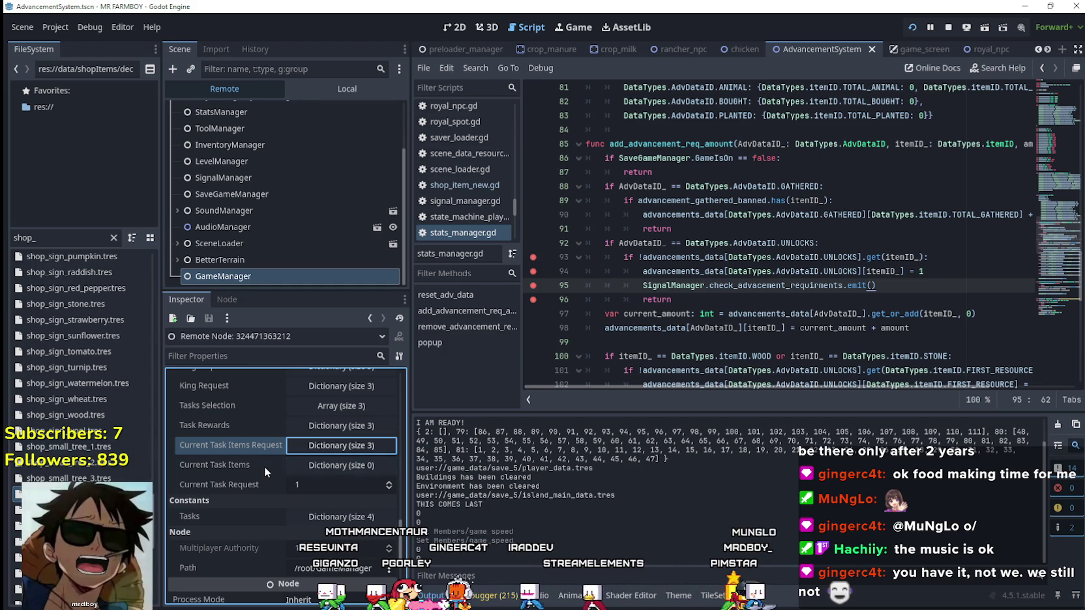
scroll(250, 486, "up", 1)
Step: Expand Task Rewards and review the contents of reward entries 1 through 3
left_click(318, 456)
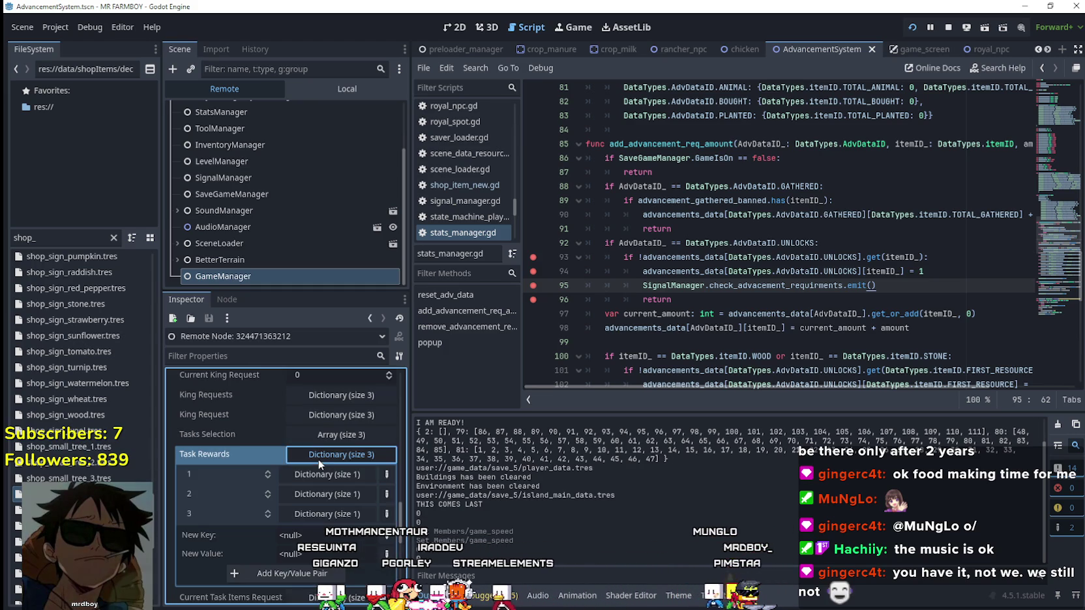
left_click(324, 476)
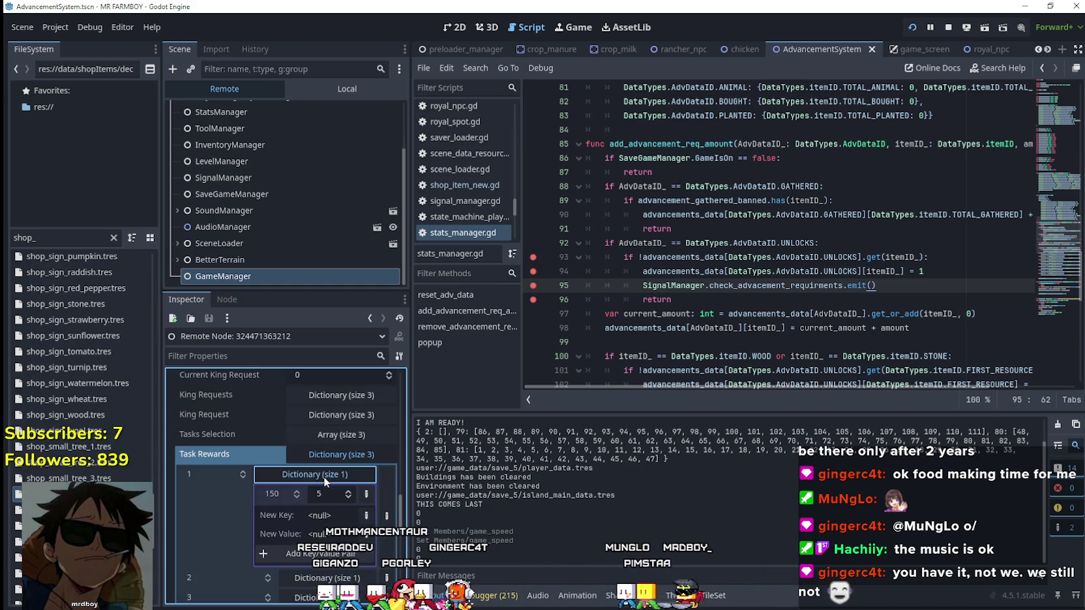
left_click(324, 477)
left_click(319, 493)
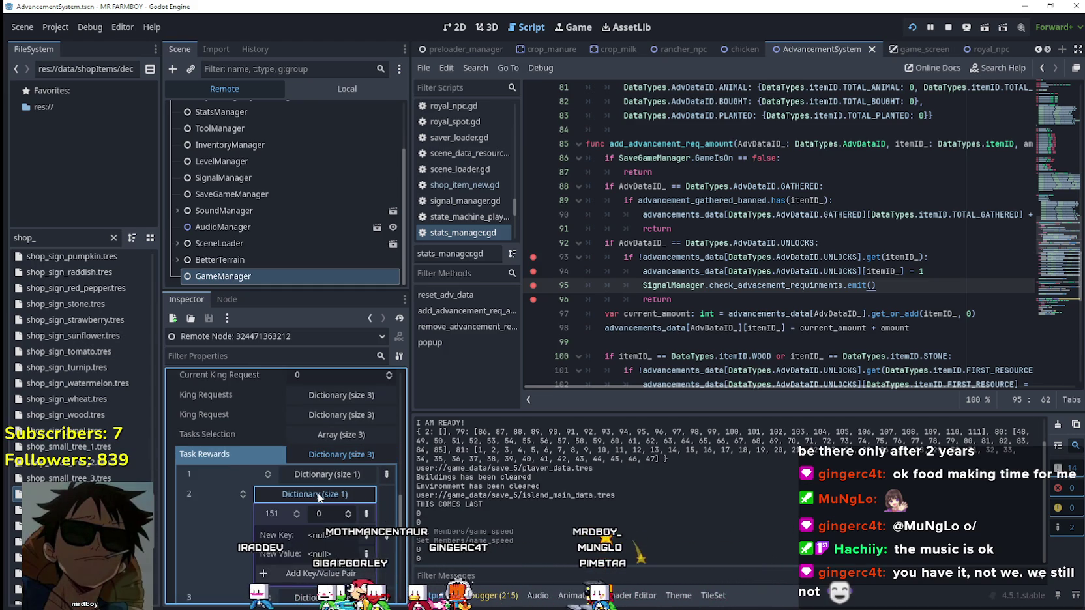
left_click(318, 492)
left_click(320, 515)
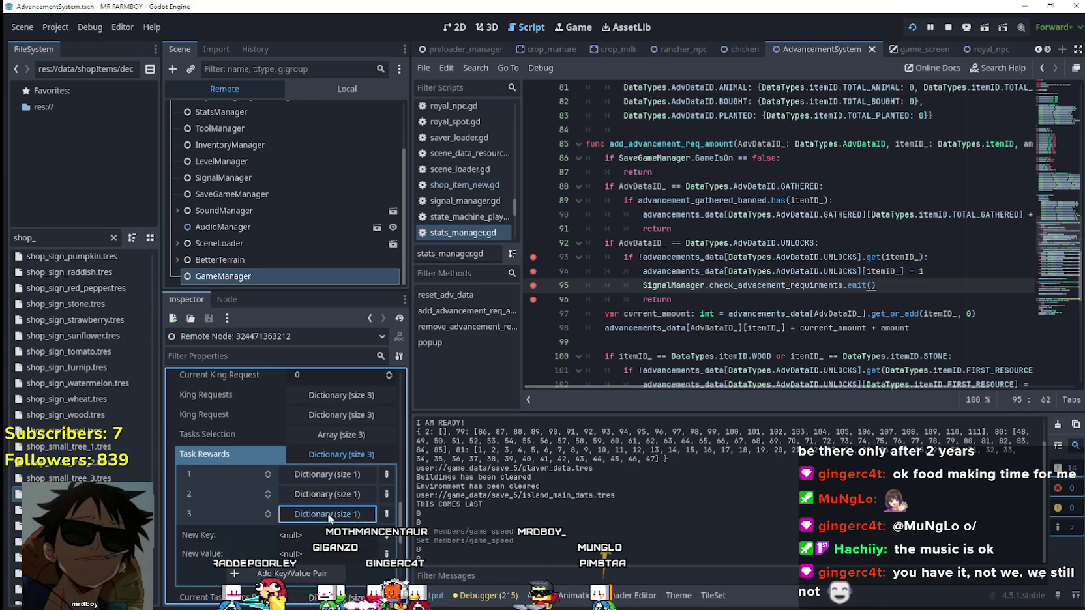
left_click(330, 472)
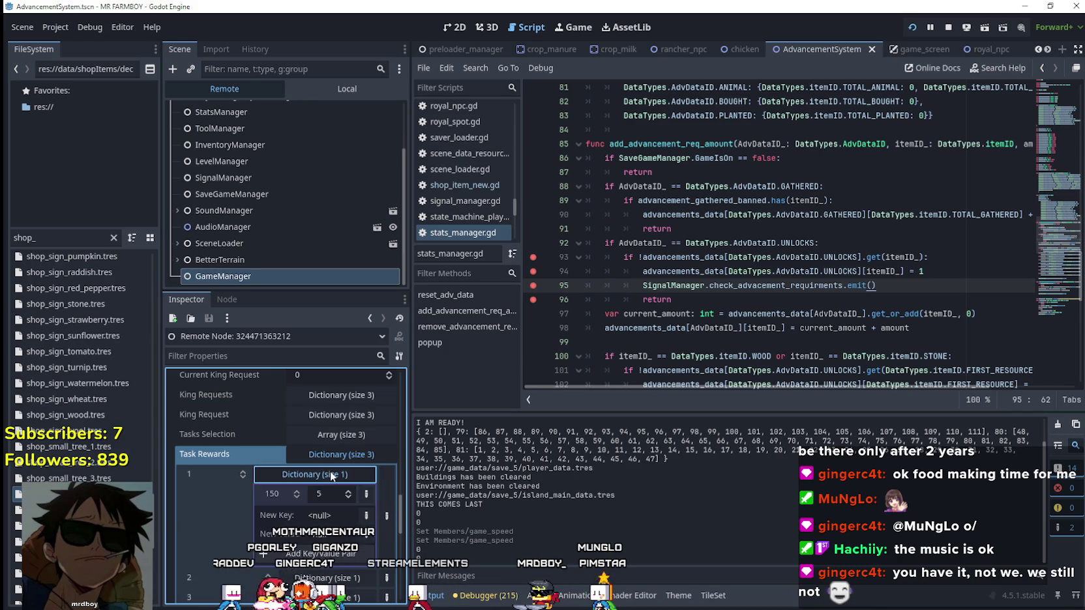
left_click(329, 475)
Step: Open the Royal's Envoy dialog in the game, then re-check all three task reward entries
key("alt+Tab")
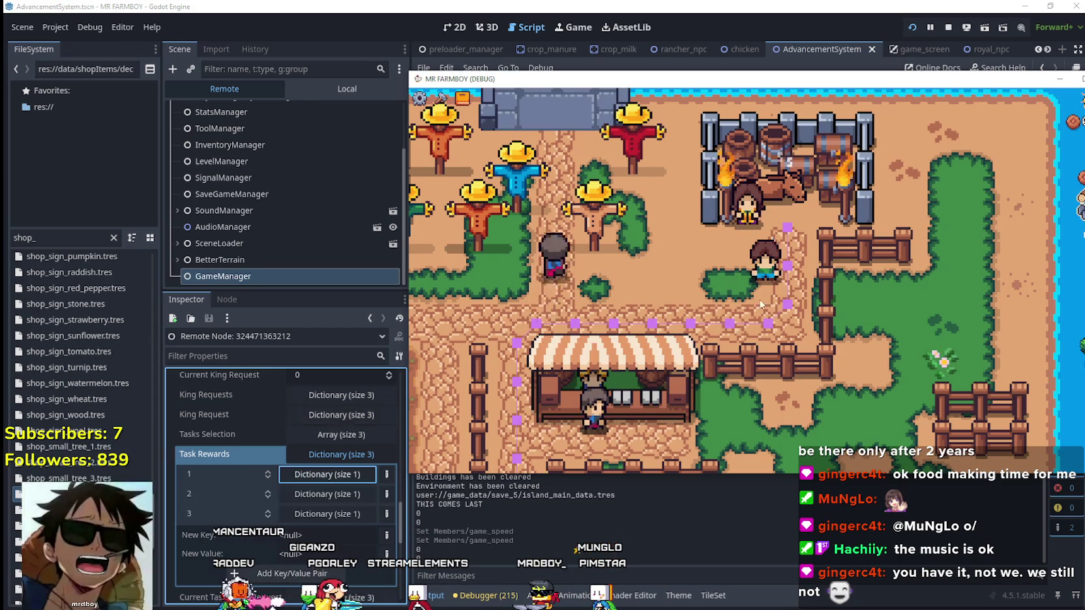
left_click(754, 261)
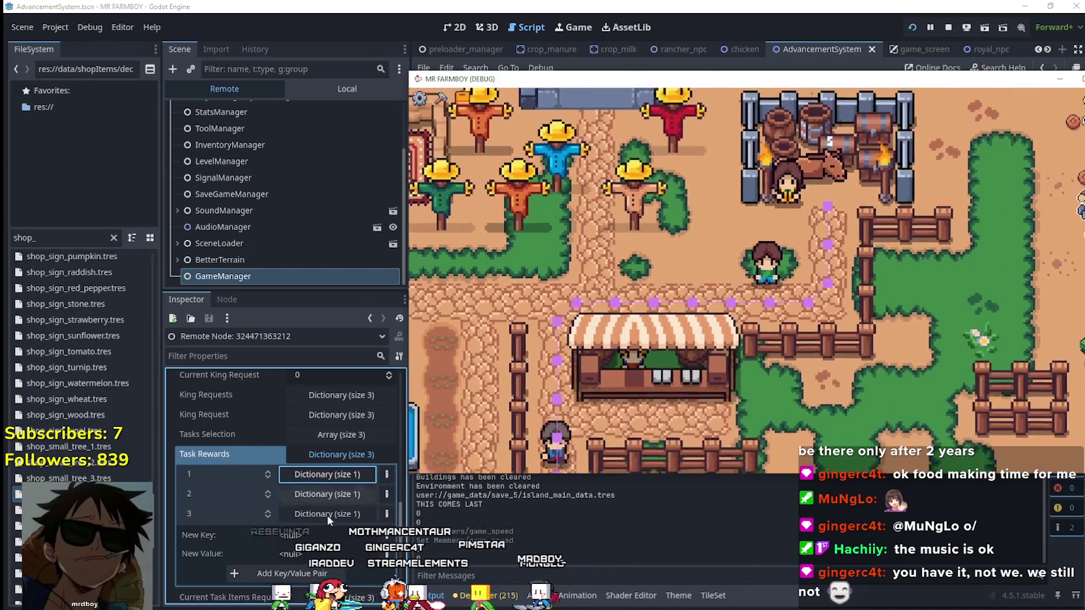
left_click(346, 483)
left_click(345, 478)
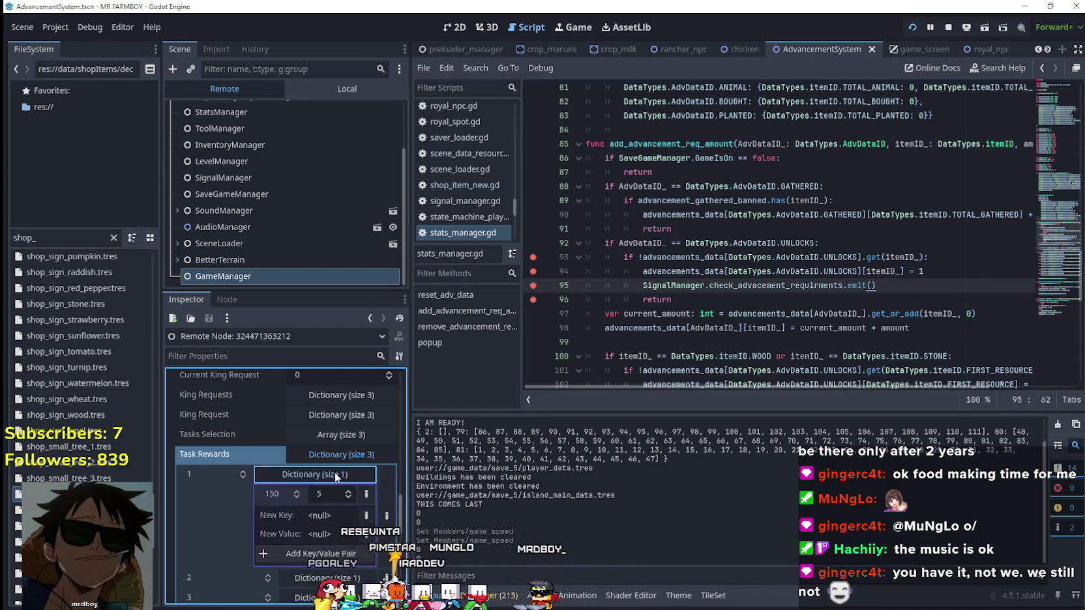
left_click(335, 472)
left_click(329, 493)
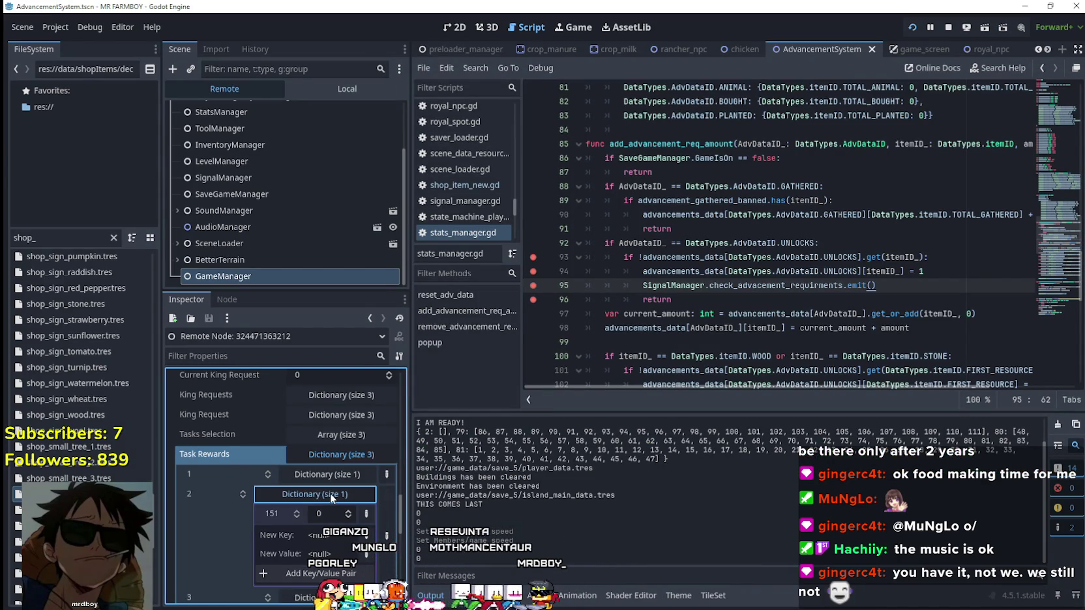
left_click(330, 493)
left_click(334, 515)
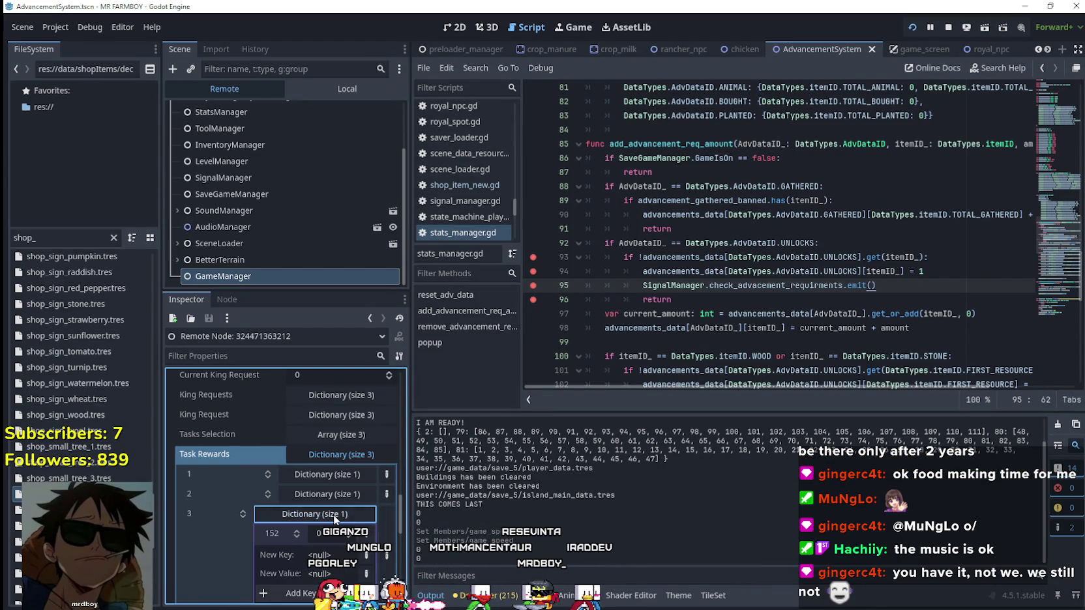
left_click(333, 514)
left_click(336, 479)
left_click(336, 478)
left_click(342, 457)
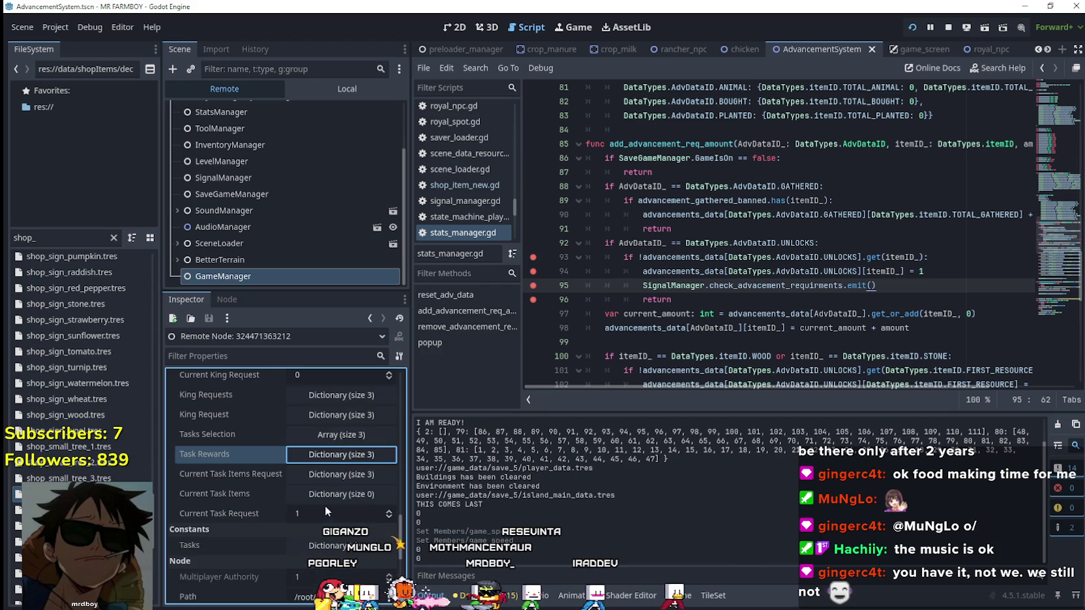
Step: Check the Tasks Selection array and the empty Current Task Items, then return to the game
left_click(333, 435)
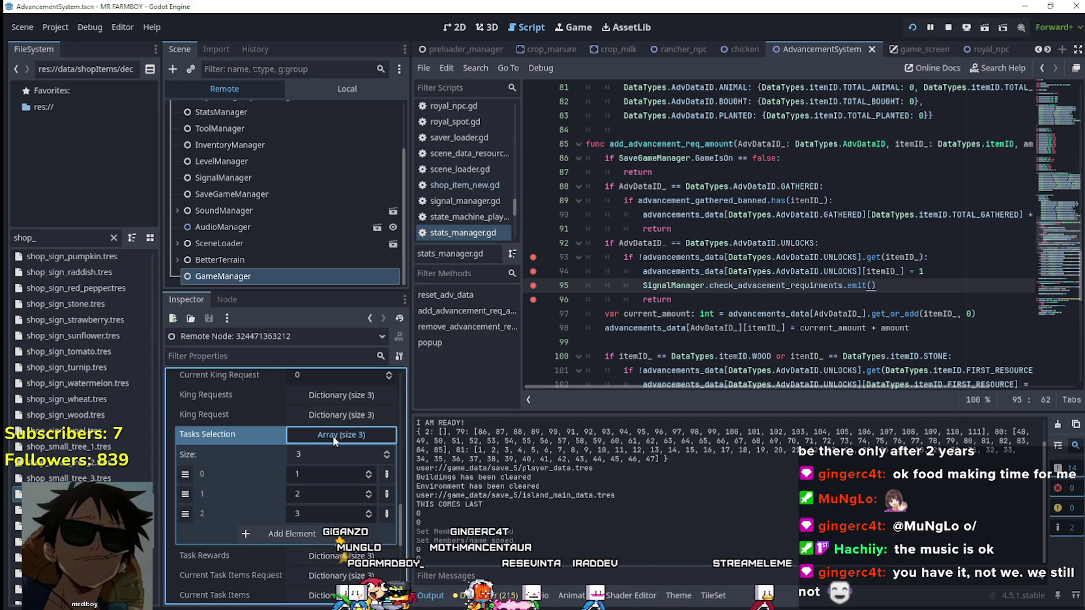
left_click(332, 436)
scroll(333, 503, "down", 1)
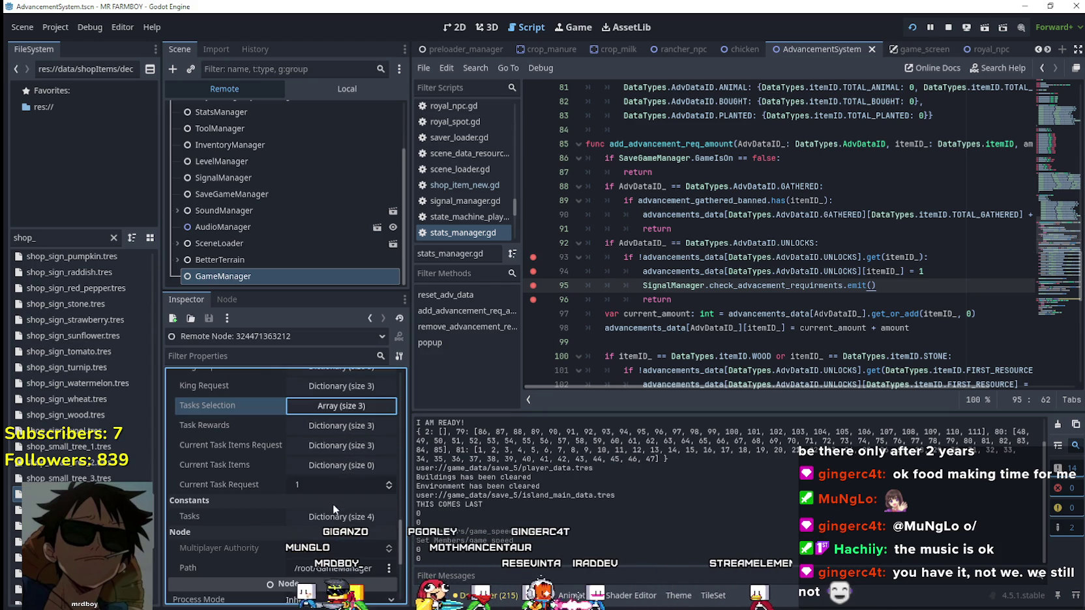
left_click(349, 467)
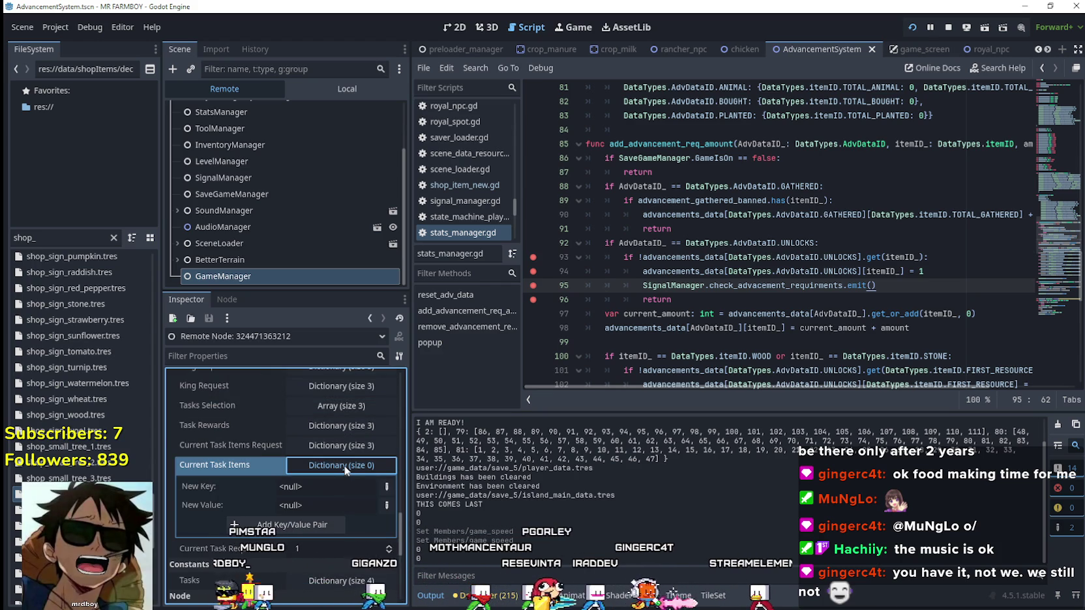
left_click(345, 444)
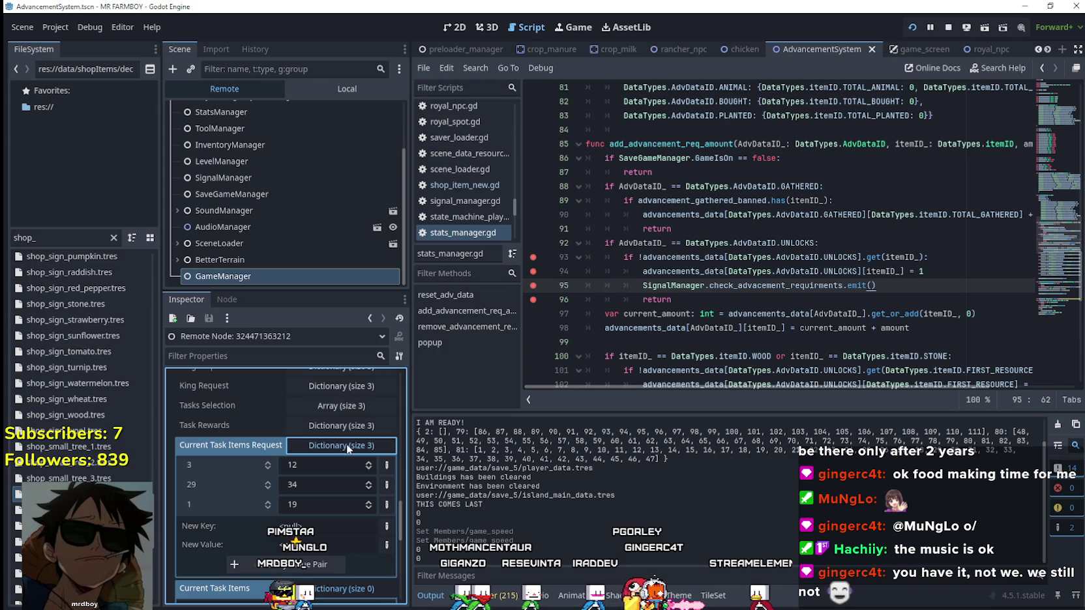
left_click(346, 443)
left_click(342, 465)
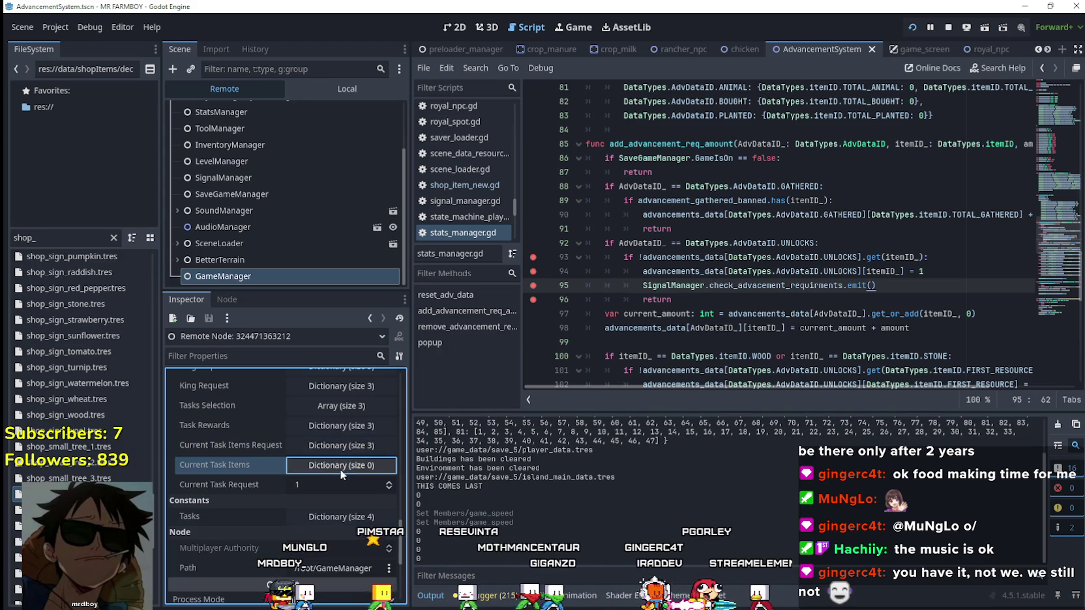
key("alt+Tab")
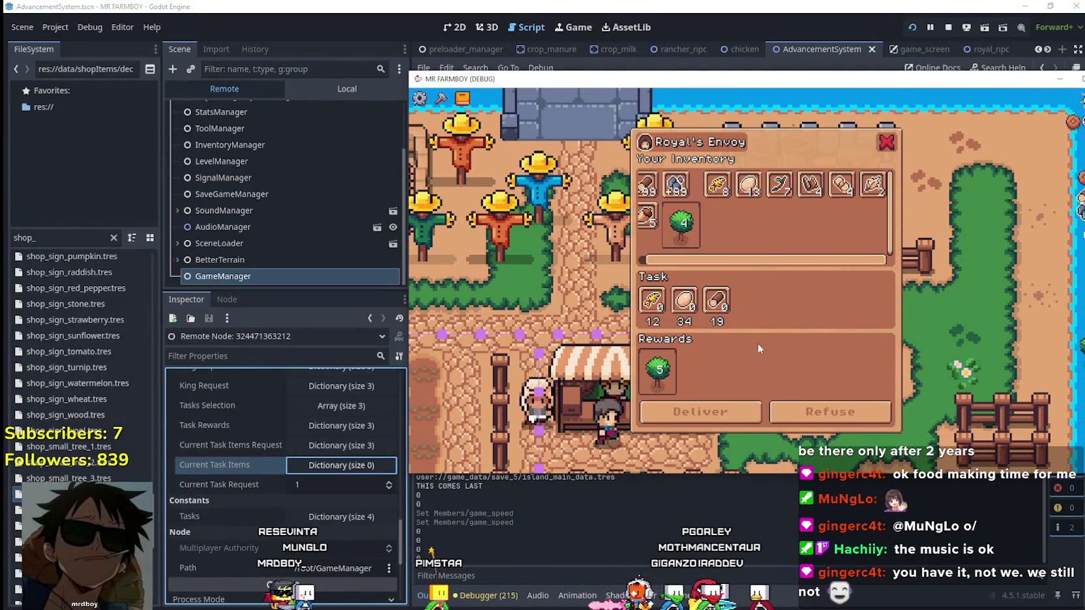
Step: Add the egg, wheat and wood stacks to the task, compare held against requested amounts, and resume
left_click(748, 185)
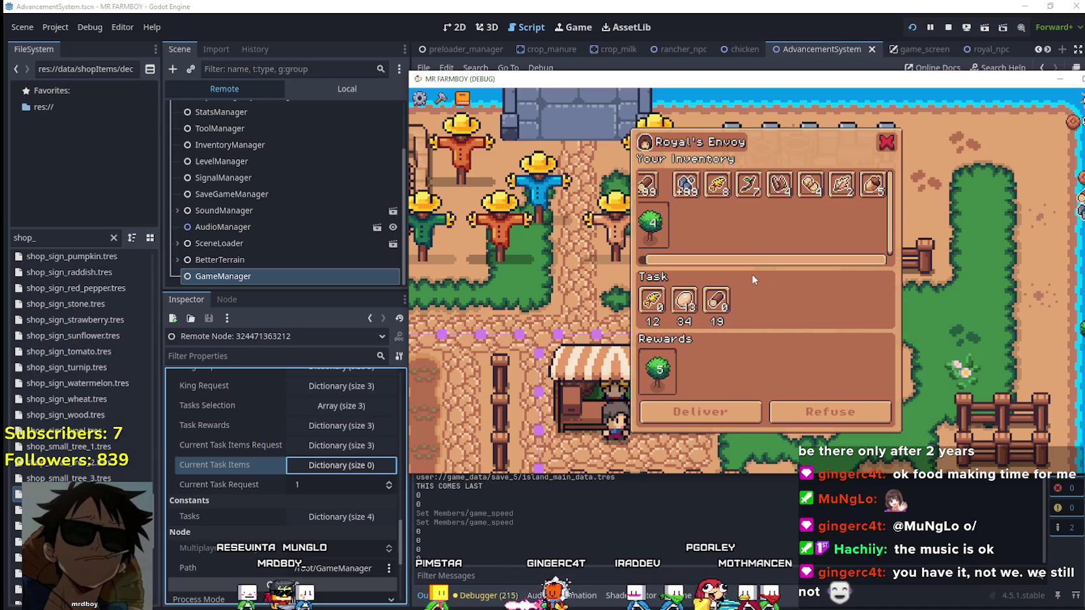
left_click(717, 185)
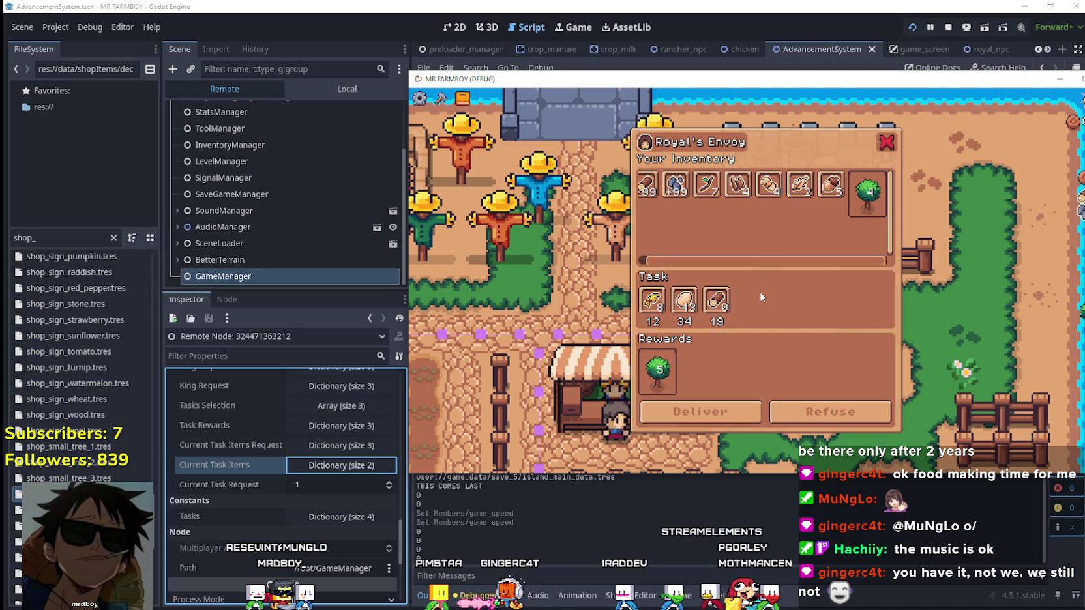
left_click(646, 185)
left_click(684, 412)
left_click(341, 465)
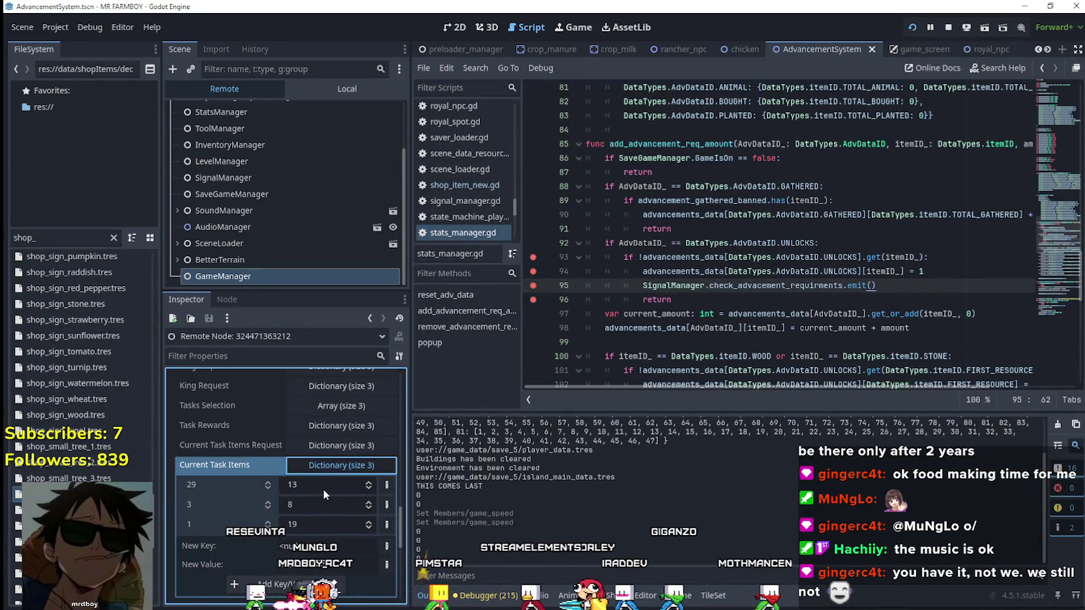
left_click(345, 446)
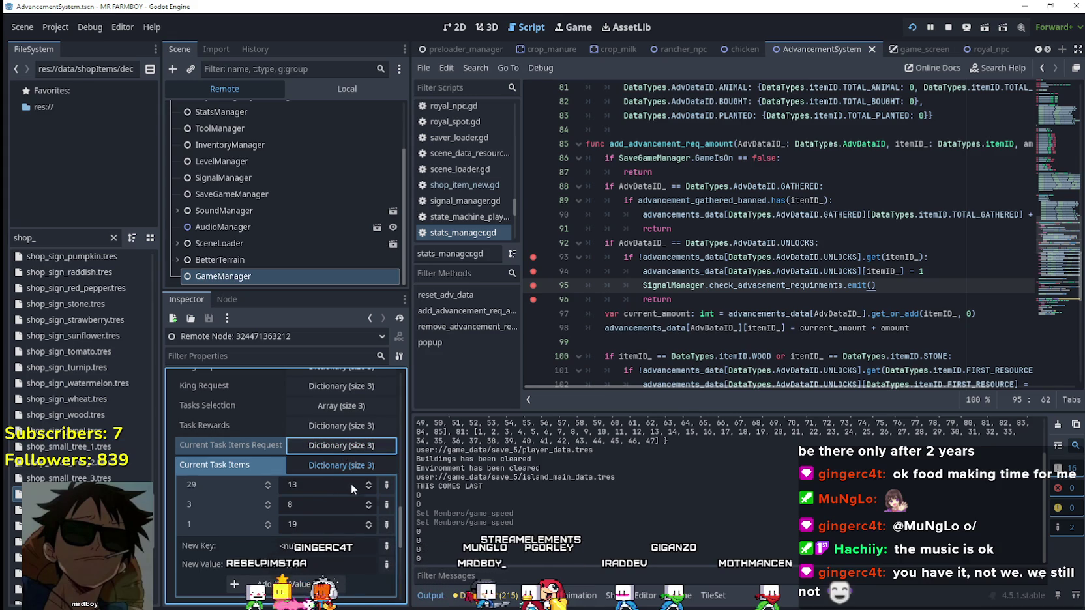
key("F12")
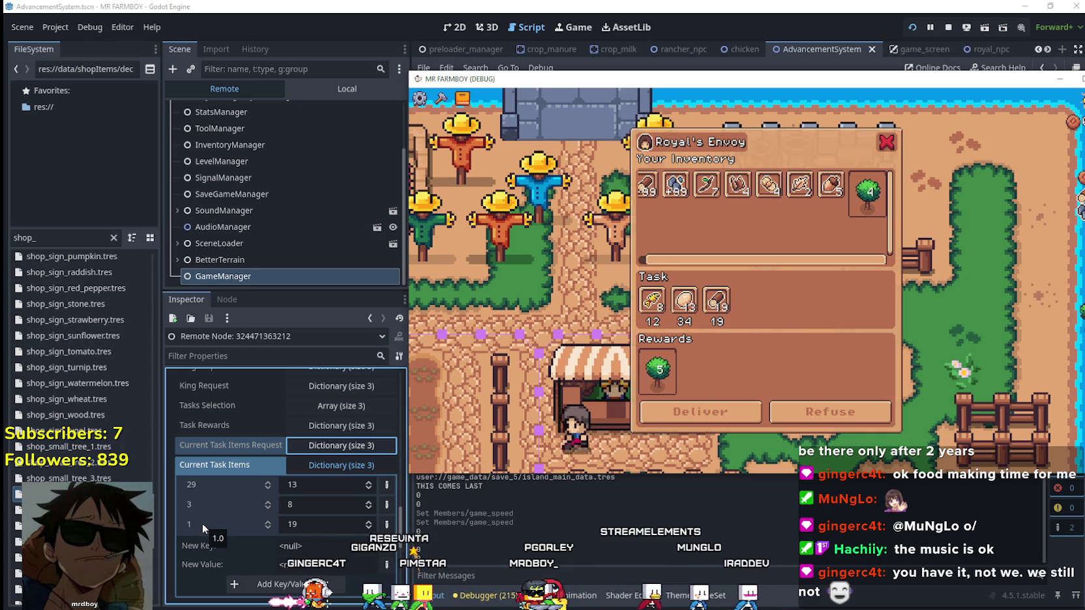
Step: Change two Current Task Items amounts to 50 in the Inspector
left_click(335, 504)
type("50")
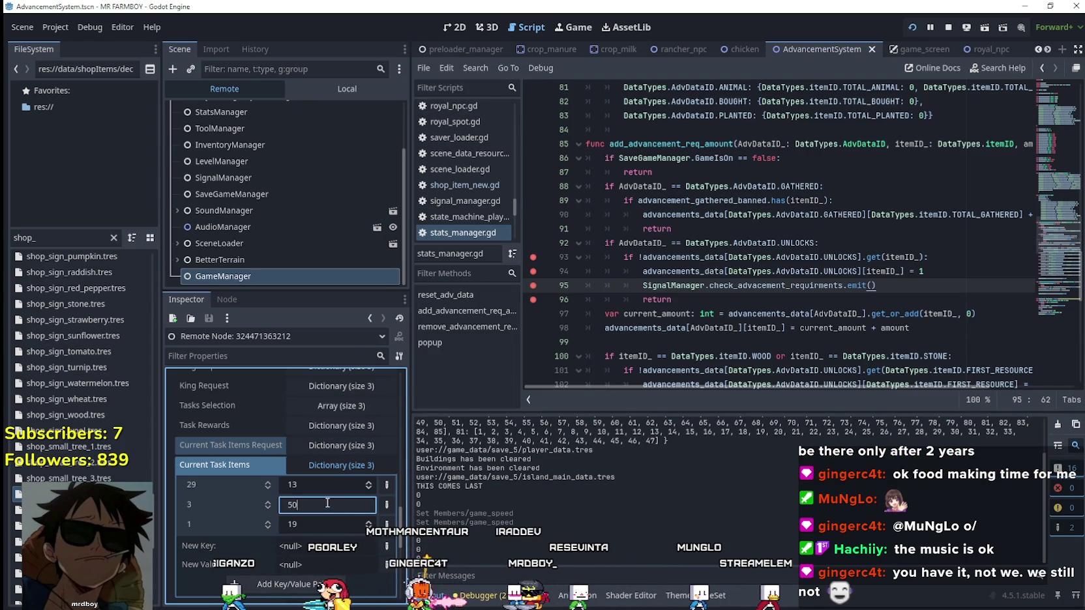
key("Return")
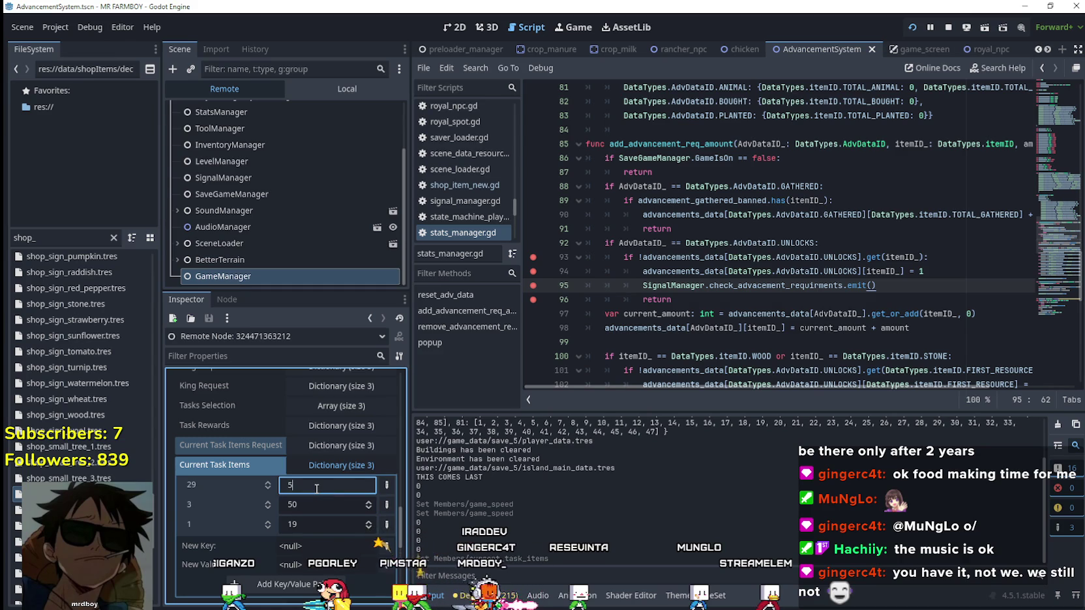
left_click(307, 524)
type("50")
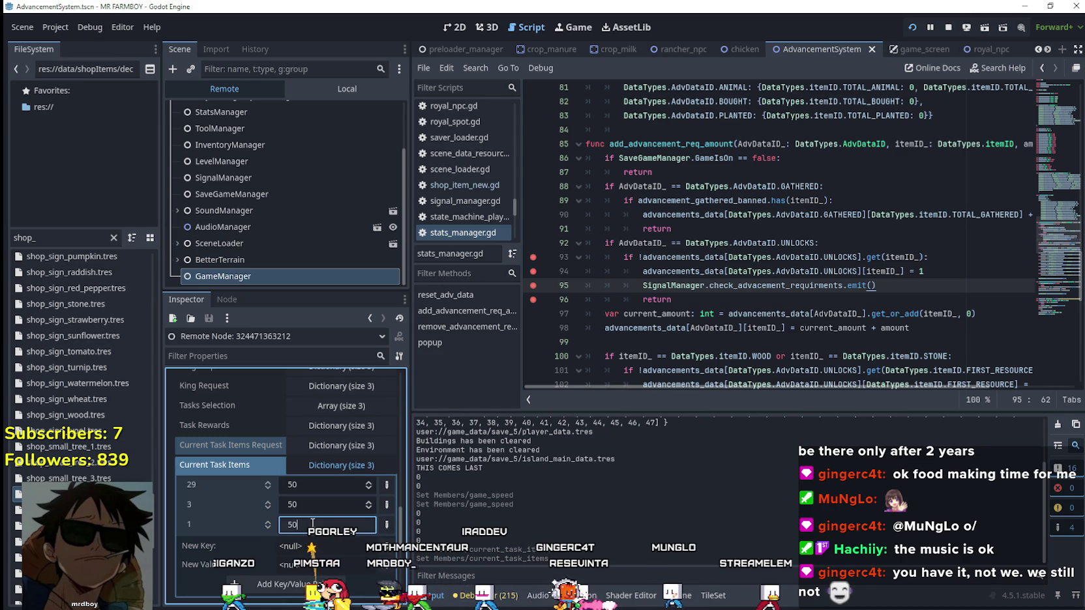
key("Return")
Step: At the envoy, remove the wheat, eggs and wood, re-add 12 wheat, and deliver the task
key("alt+Tab")
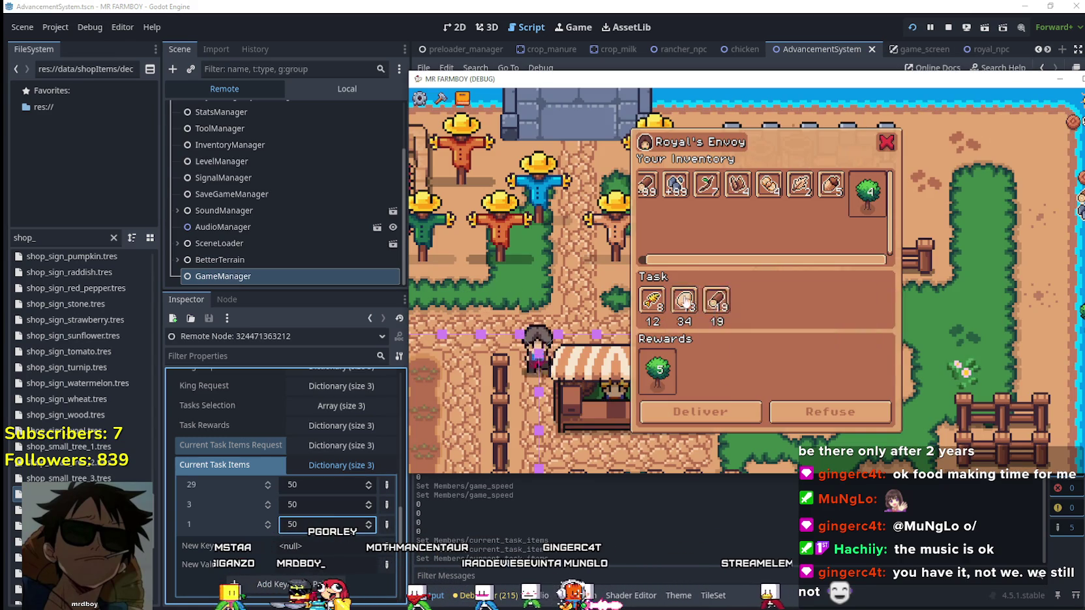
key("s")
key("d")
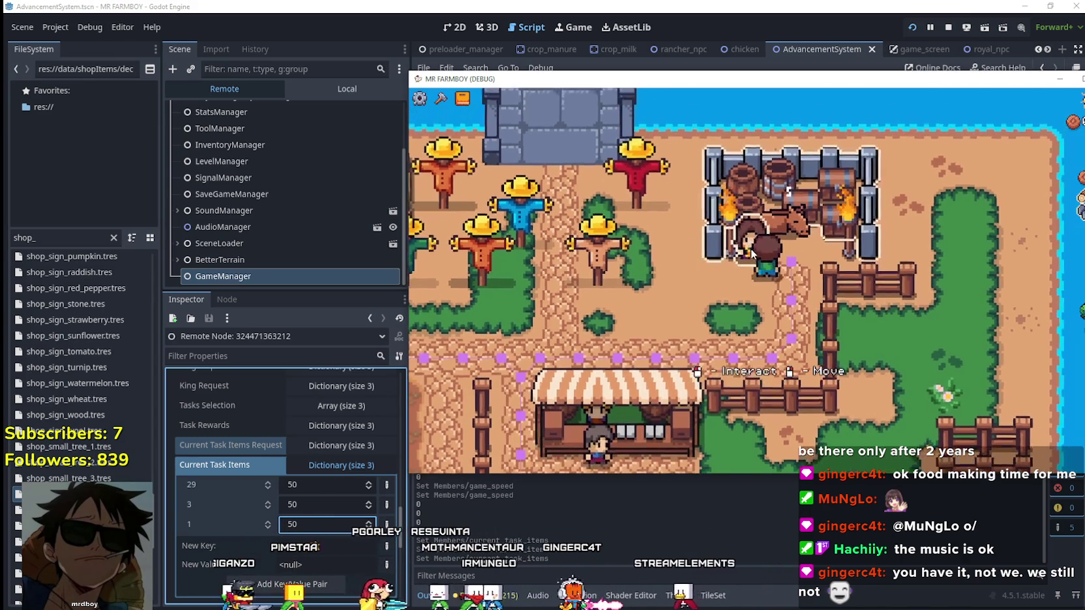
left_click(753, 253)
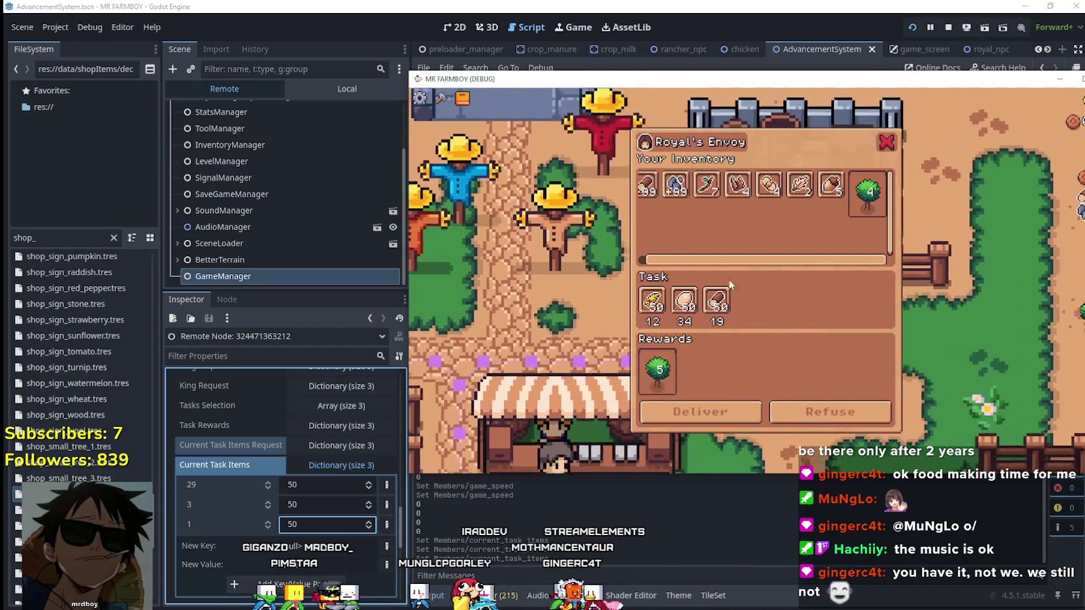
left_click(651, 301)
left_click(684, 302)
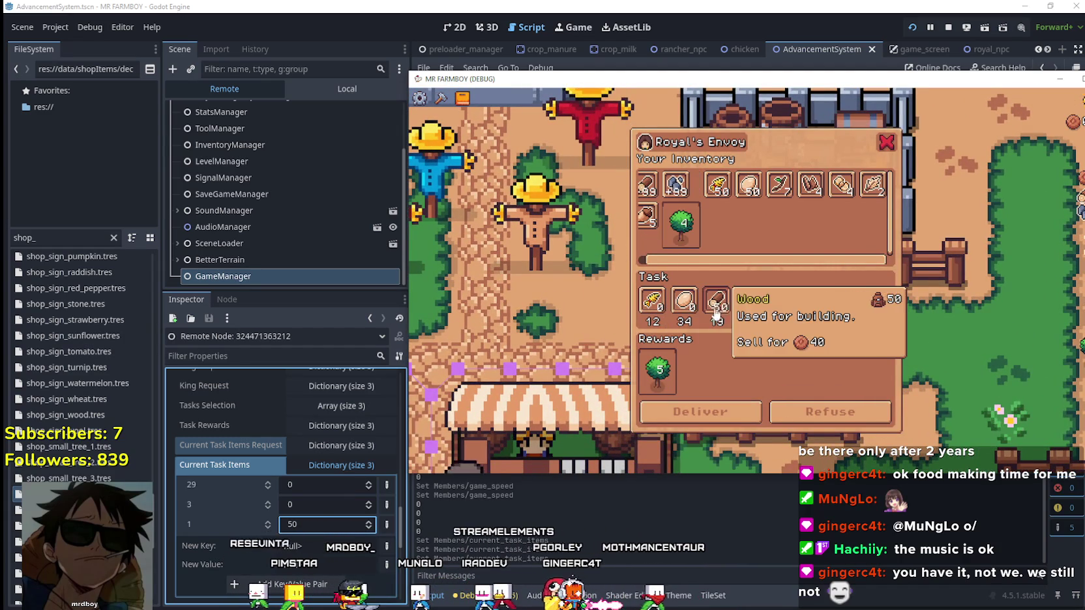
left_click(716, 313)
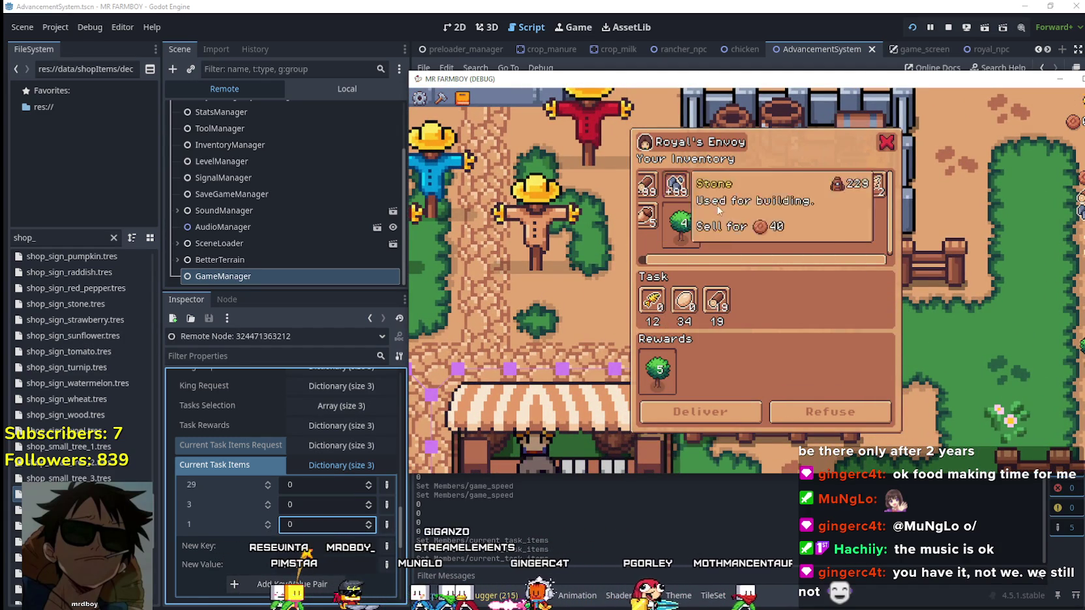
left_click(717, 186)
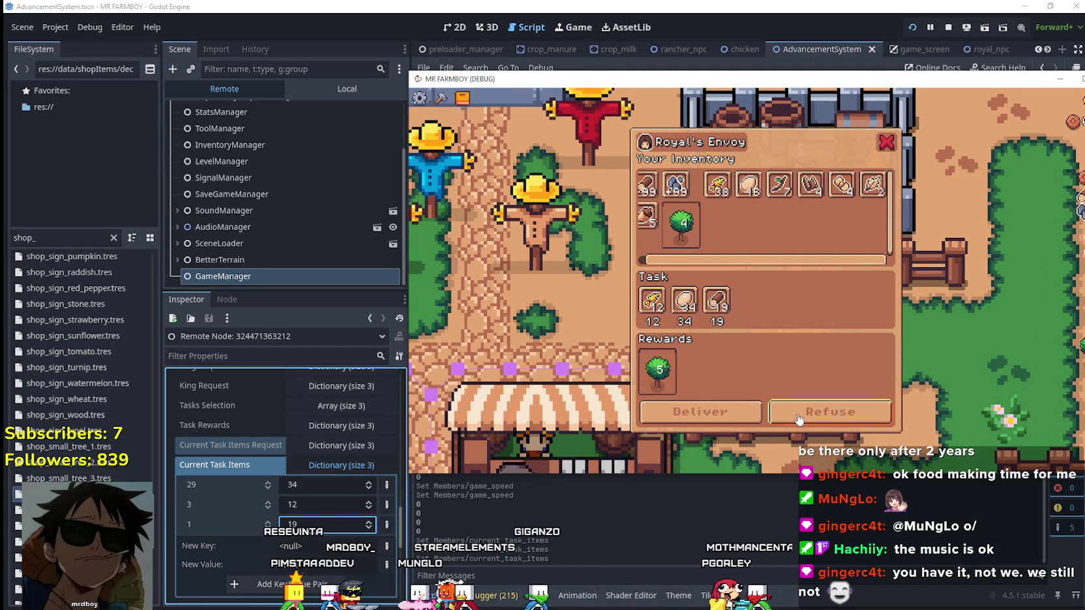
left_click(701, 411)
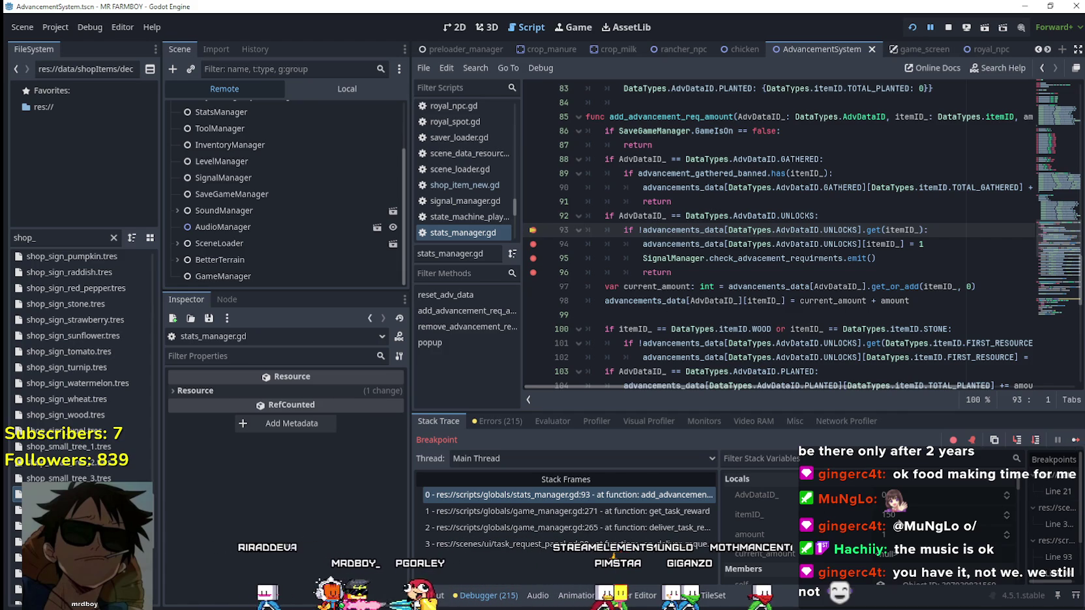
Step: Resume from the breakpoint and view the Land, Buildings and Uniques sections on the first Advancements tab
left_click(1076, 440)
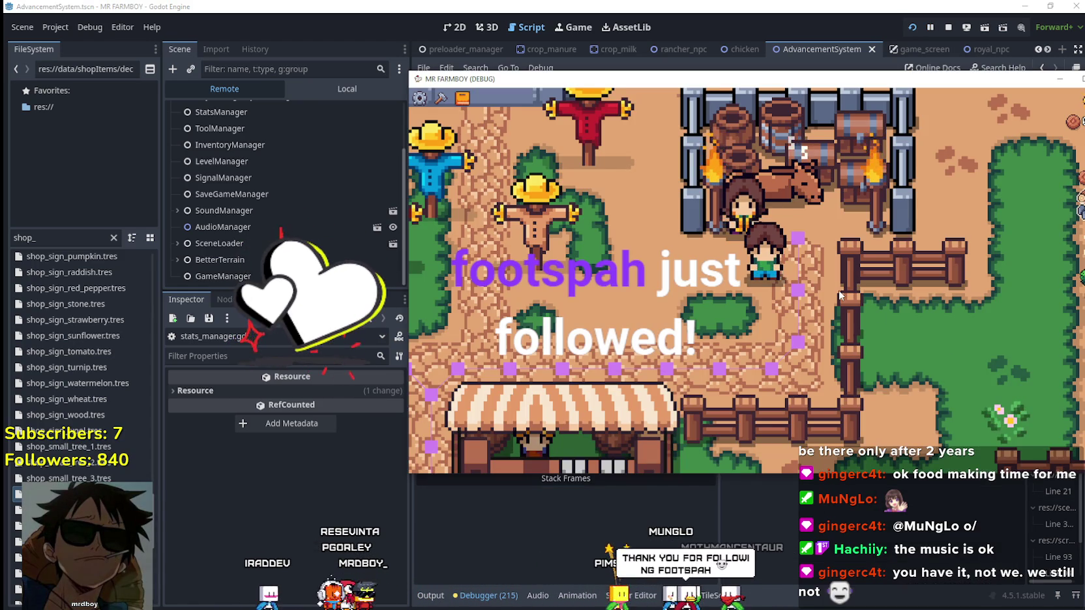
key("e")
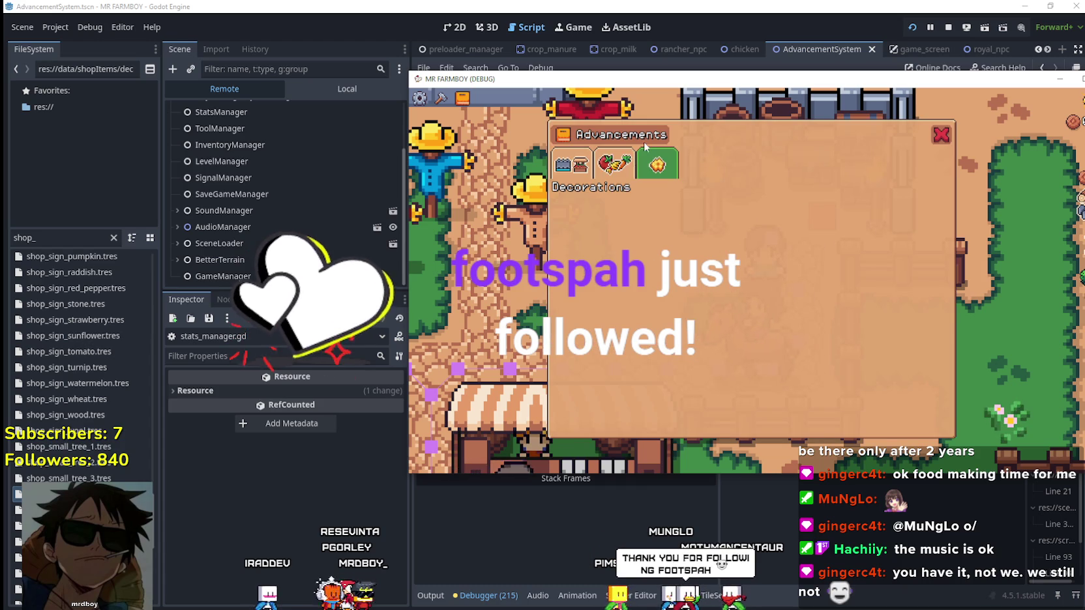
left_click(585, 167)
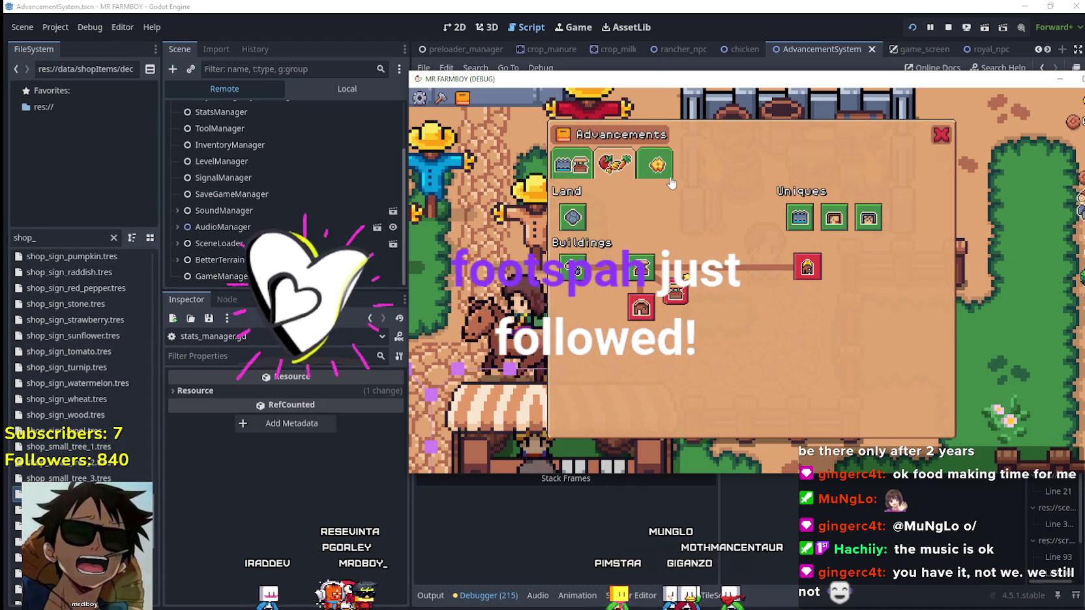
left_click(938, 135)
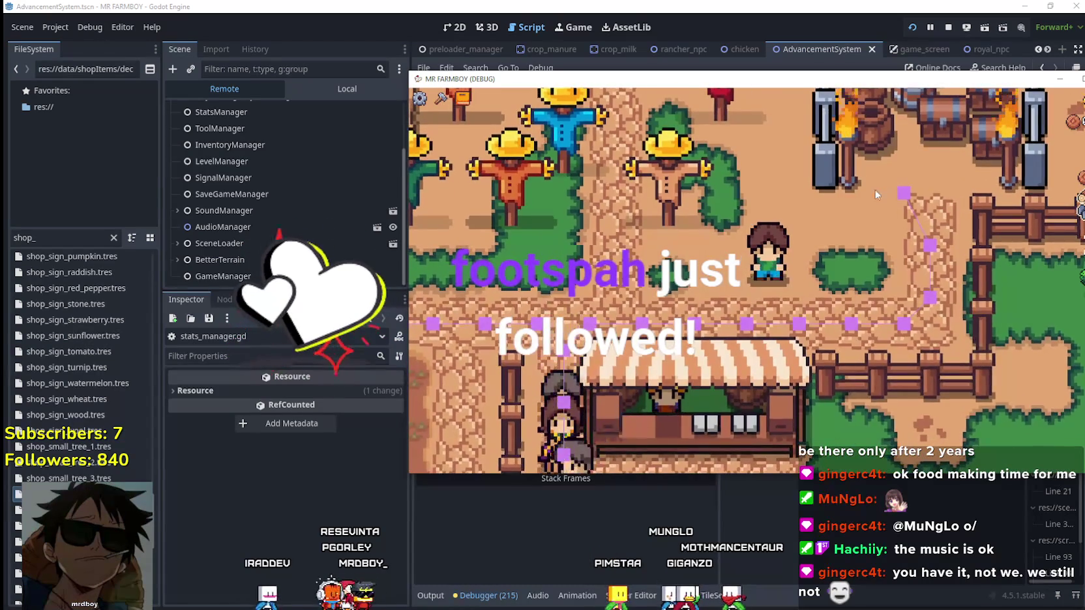
key("d")
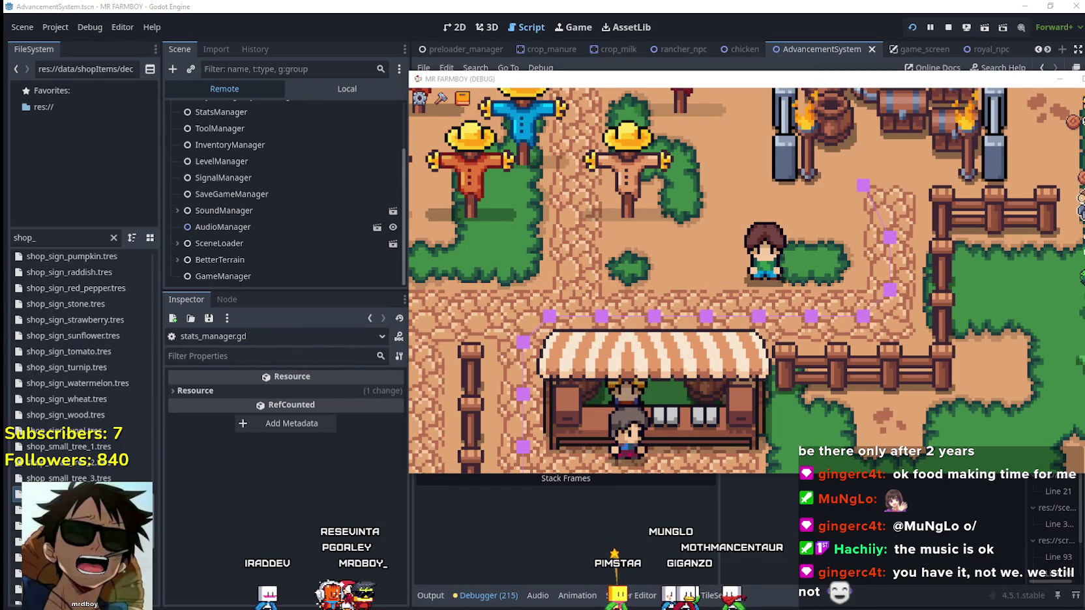
Step: Walk the farmer left and zoom the game view out, then return to the editor on stats_manager.gd
key("a")
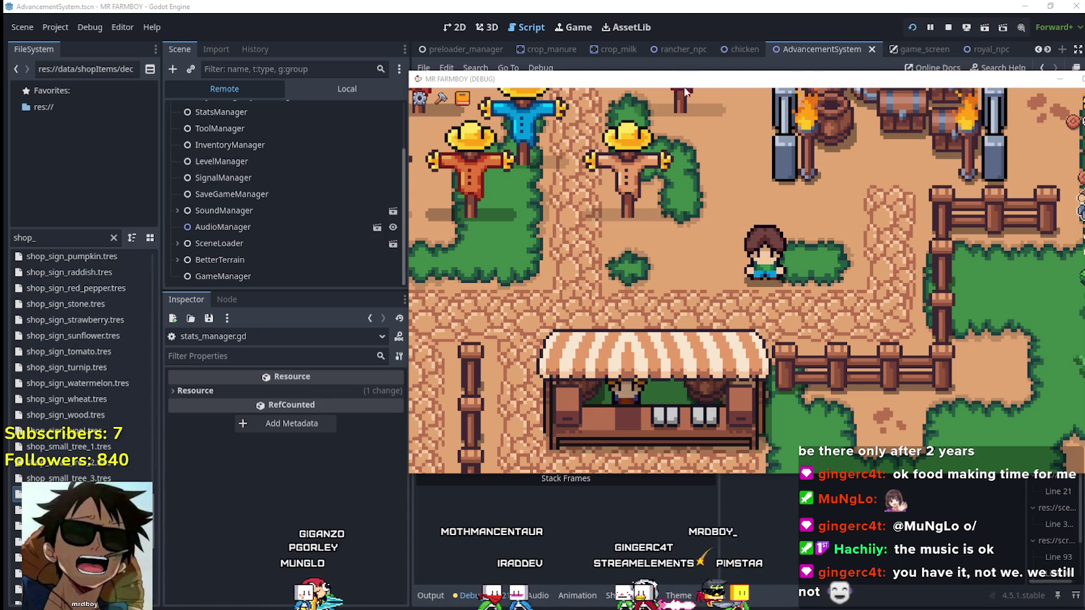
scroll(754, 313, "up", 2)
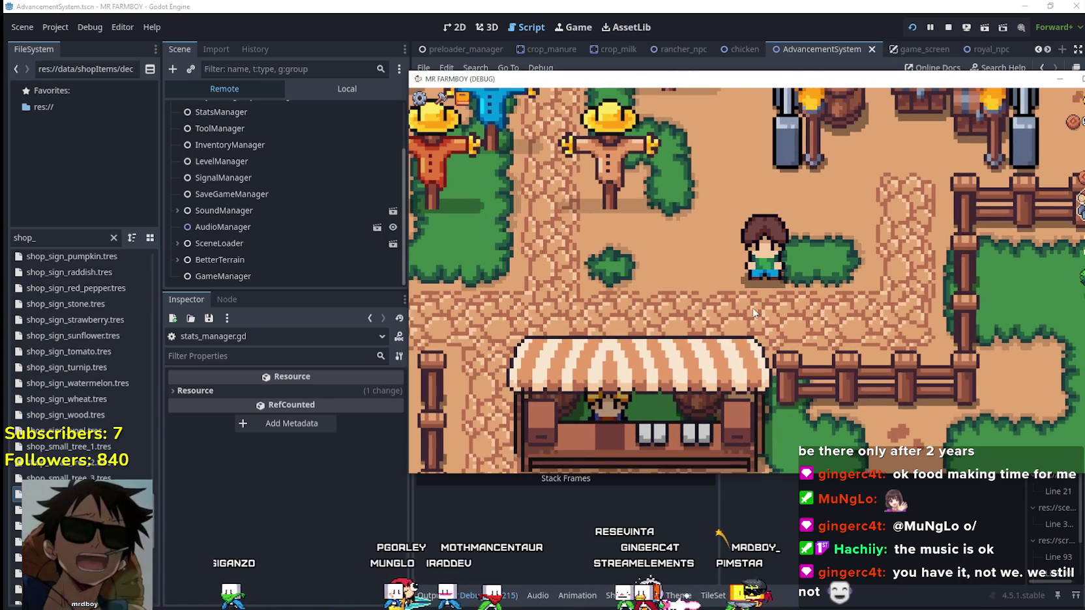
scroll(753, 312, "down", 2)
scroll(753, 311, "up", 2)
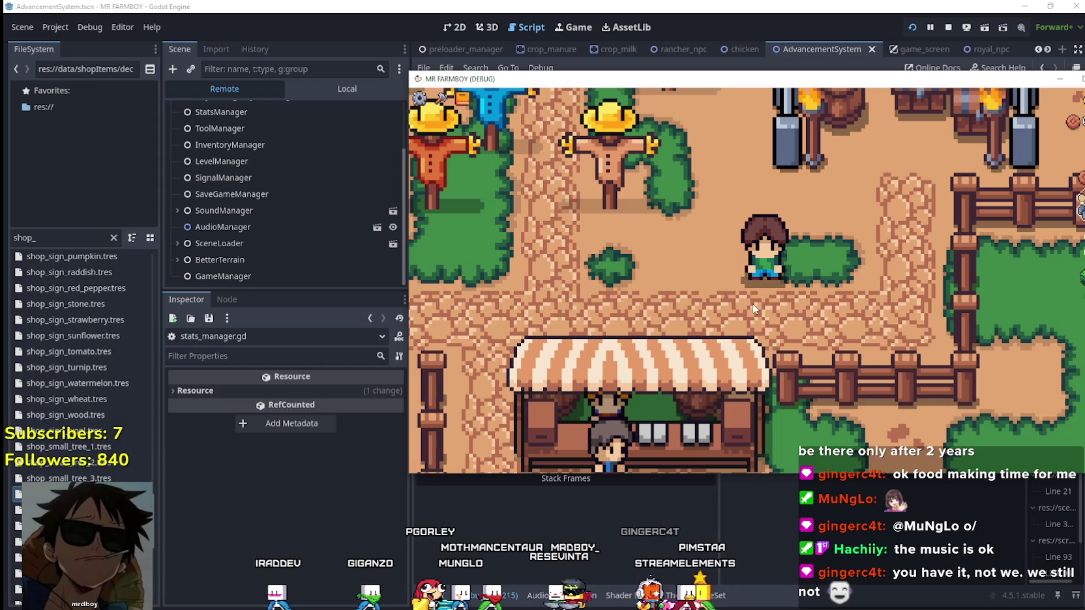
scroll(752, 297, "down", 1)
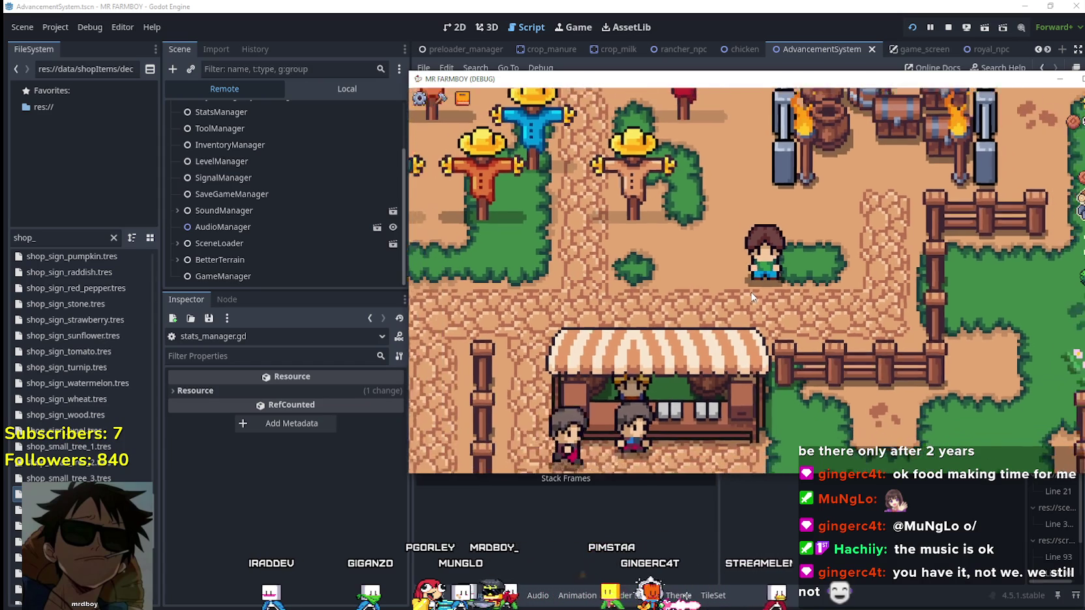
scroll(752, 296, "down", 3)
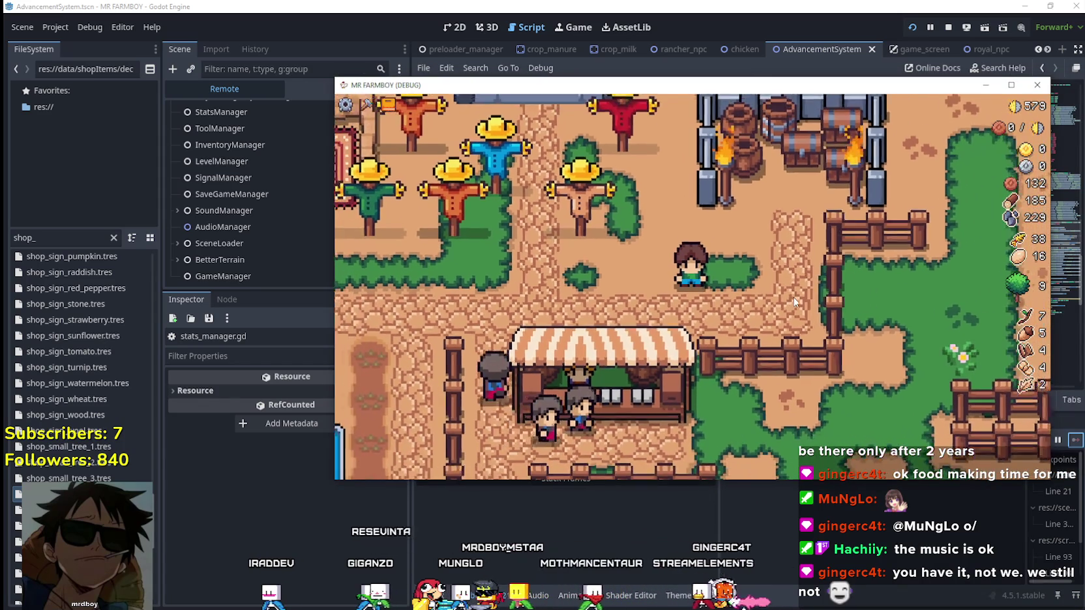
scroll(793, 295, "down", 2)
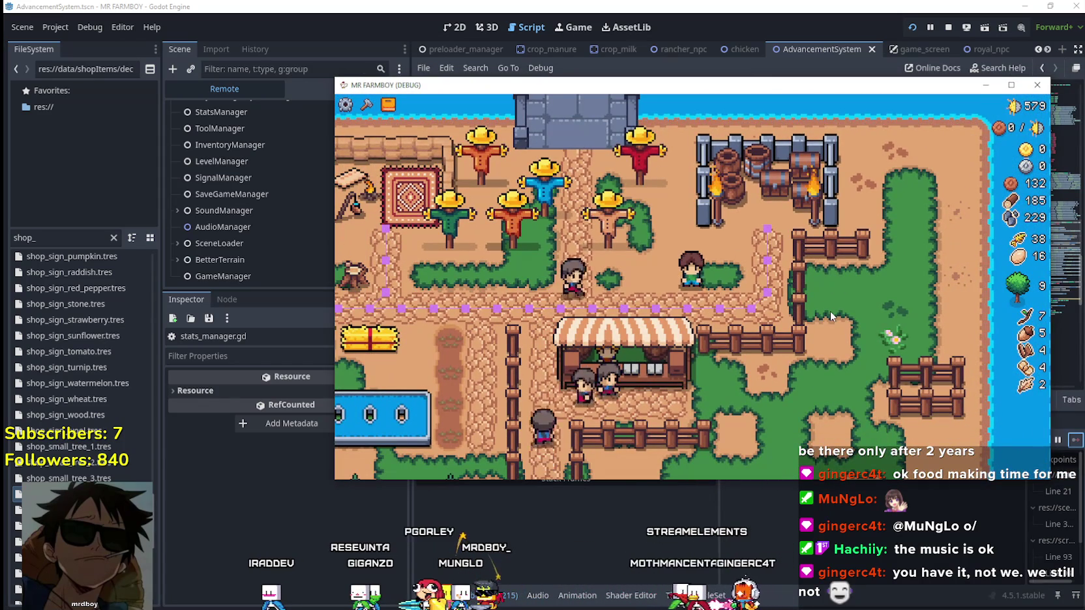
scroll(830, 311, "down", 2)
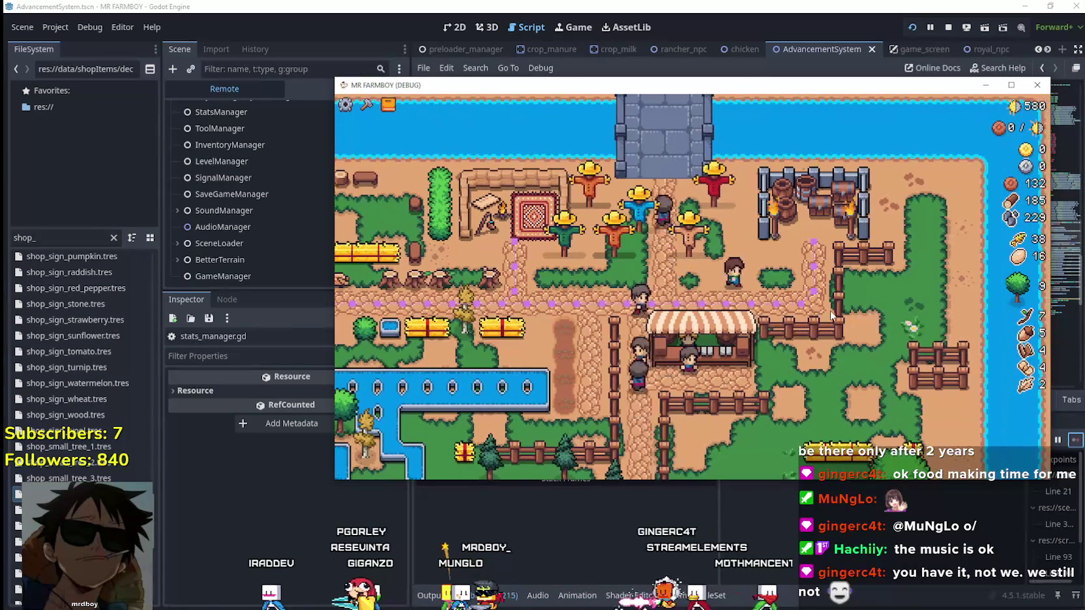
left_click(650, 30)
Step: Switch to the 2D view of the advancement panel and select SmallTreeAdvButton
left_click(748, 282)
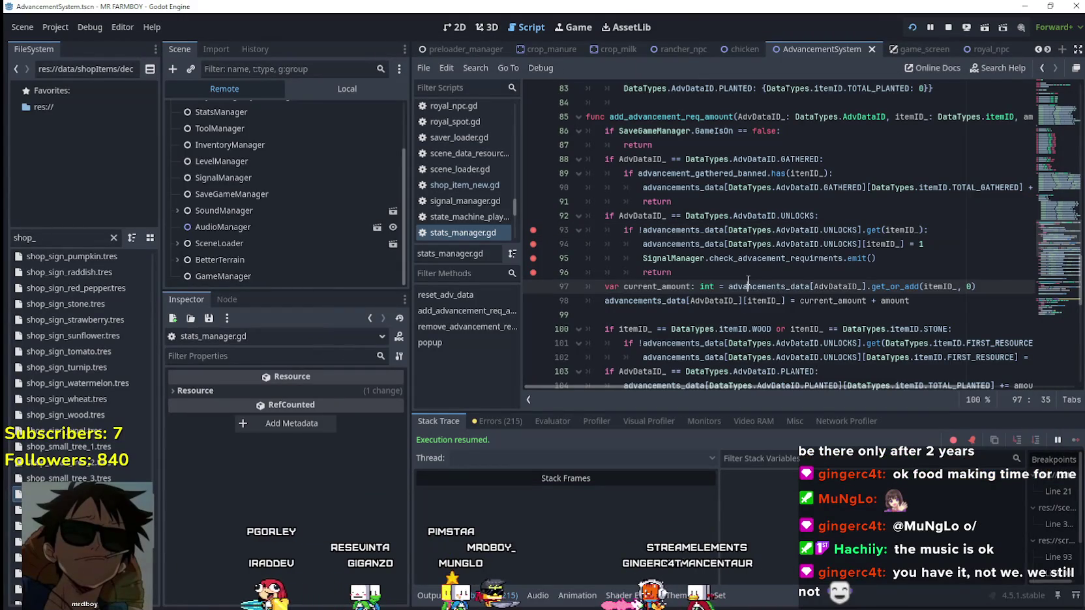
key("Up")
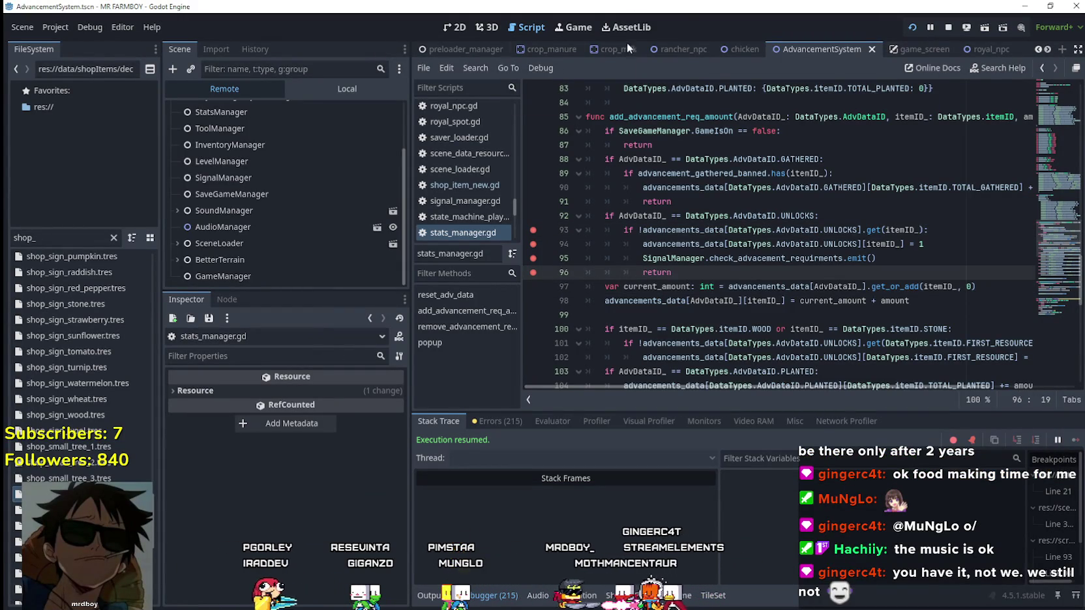
left_click(455, 27)
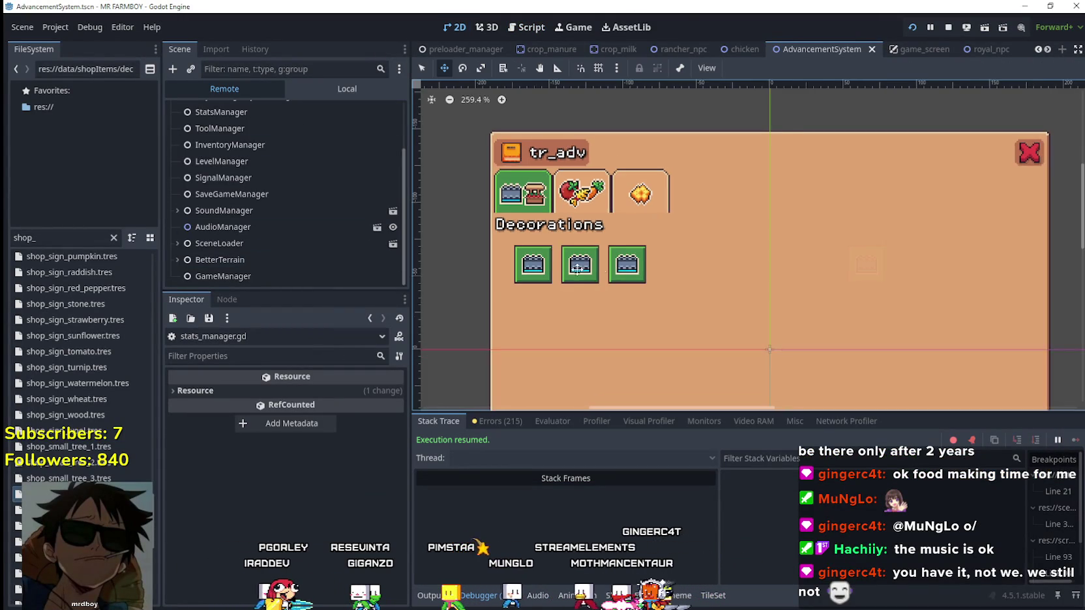
scroll(567, 270, "up", 1)
scroll(522, 248, "up", 2)
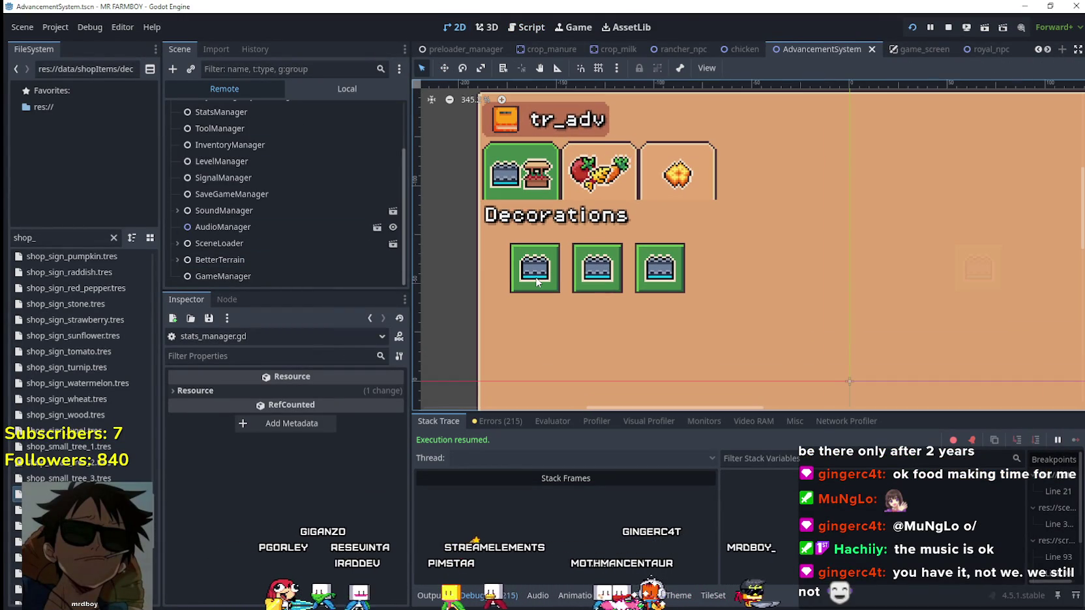
left_click(536, 281)
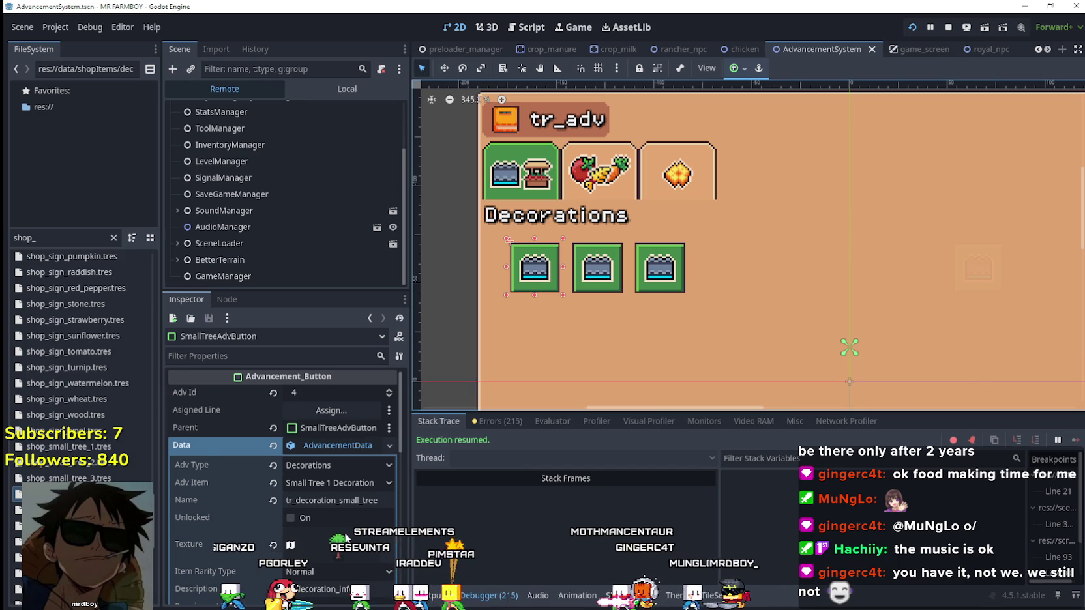
scroll(346, 537, "down", 2)
scroll(348, 524, "down", 2)
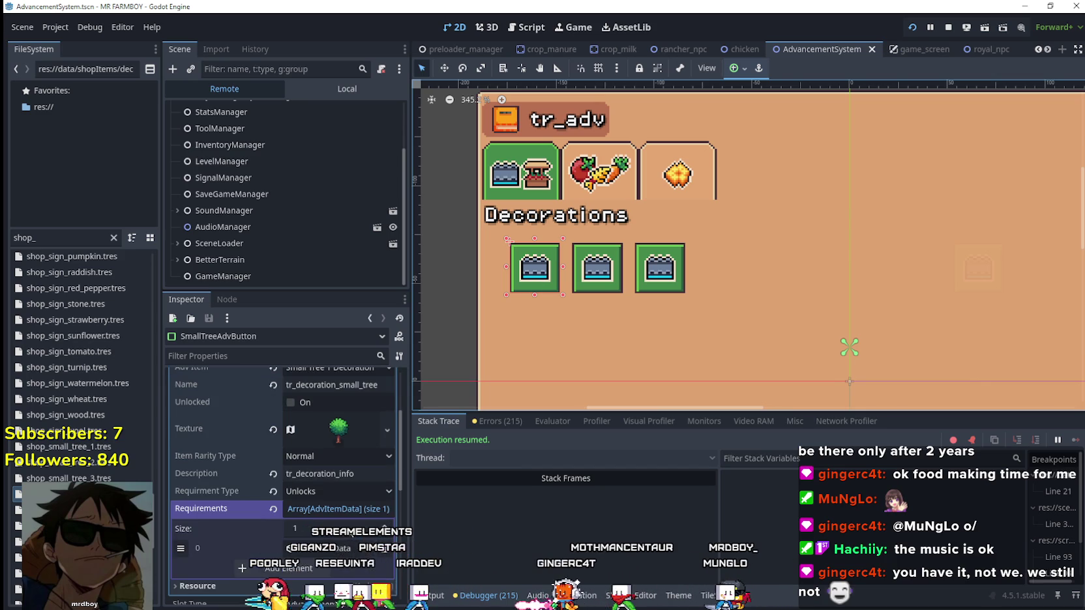
scroll(345, 446, "up", 2)
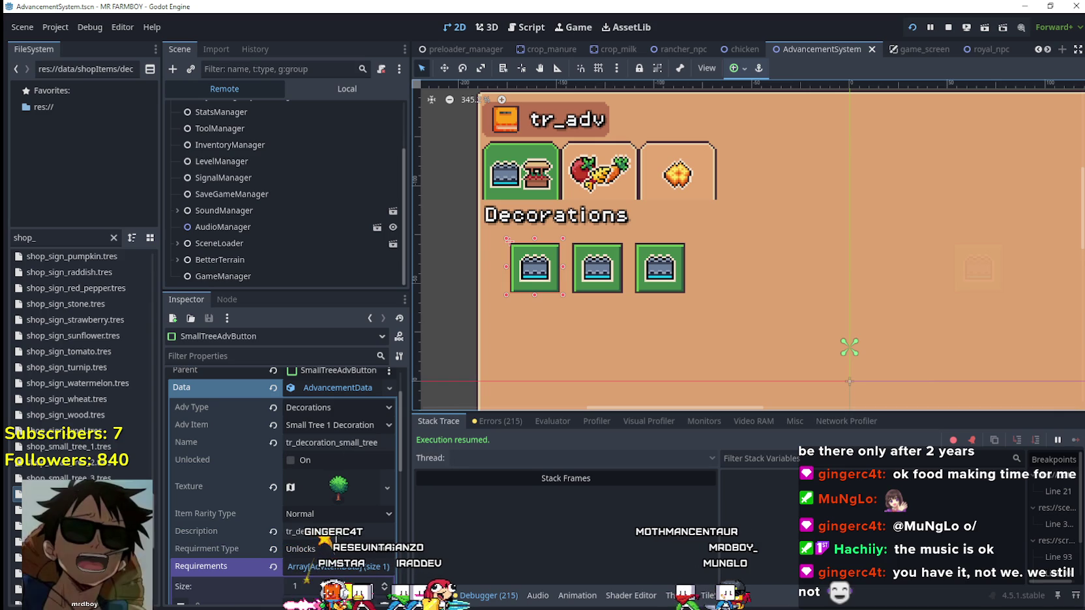
scroll(339, 533, "up", 4)
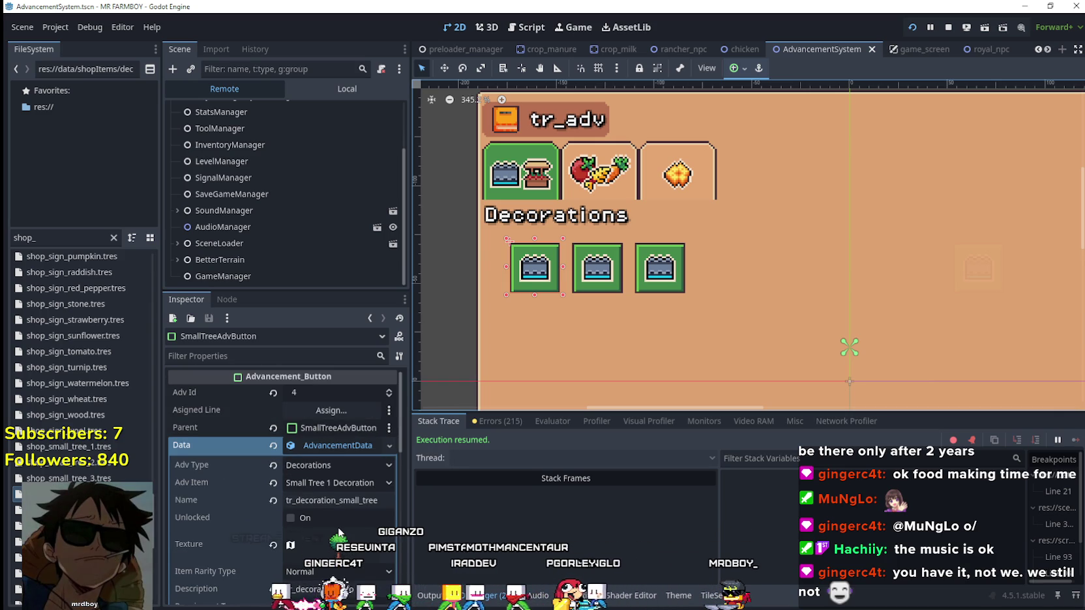
scroll(365, 515, "down", 8)
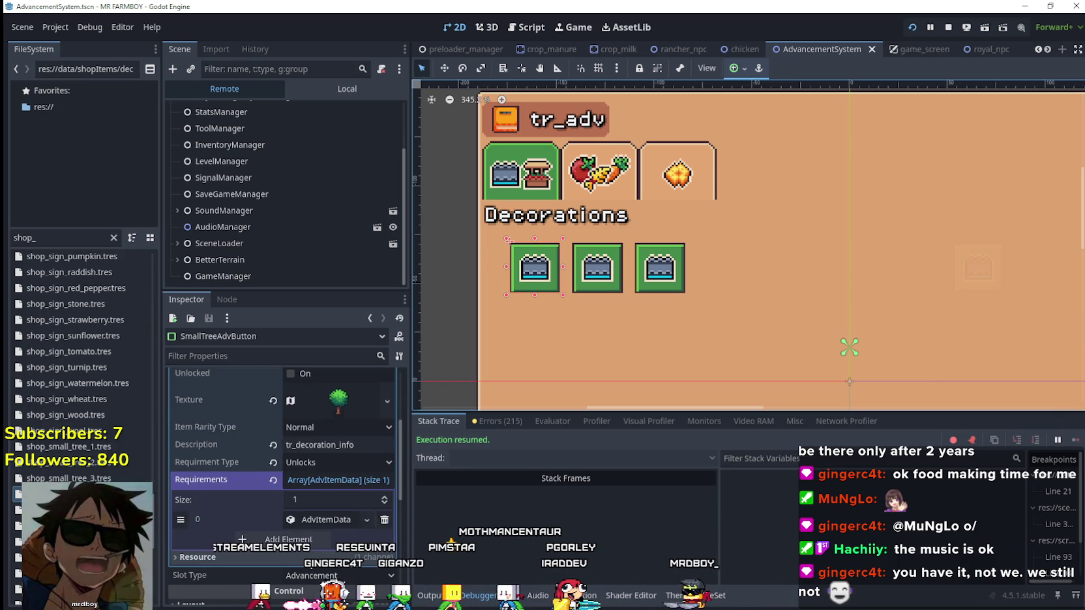
scroll(320, 513, "up", 2)
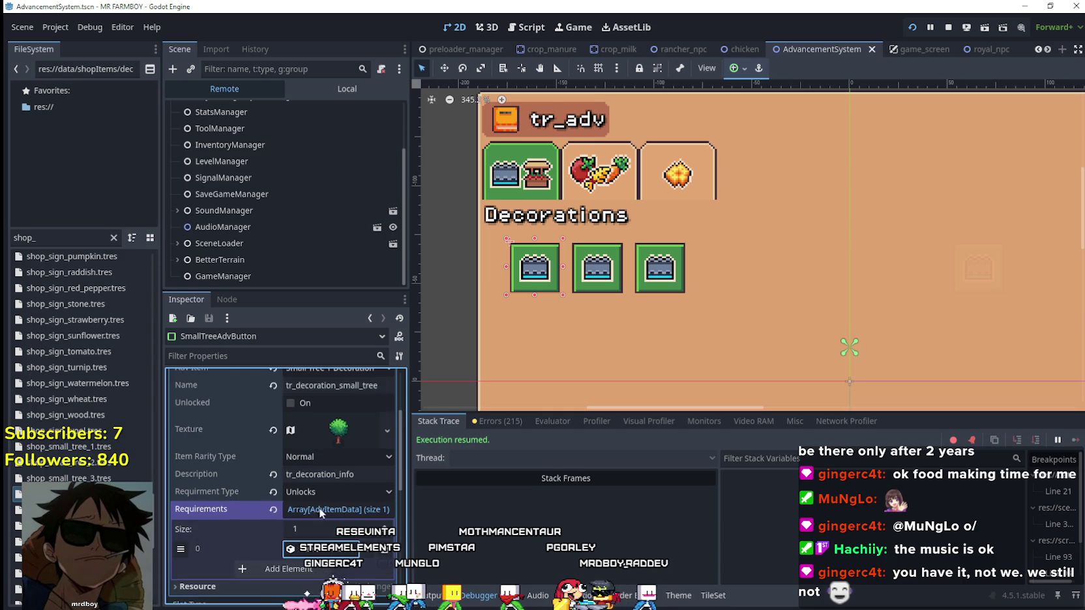
scroll(320, 513, "up", 8)
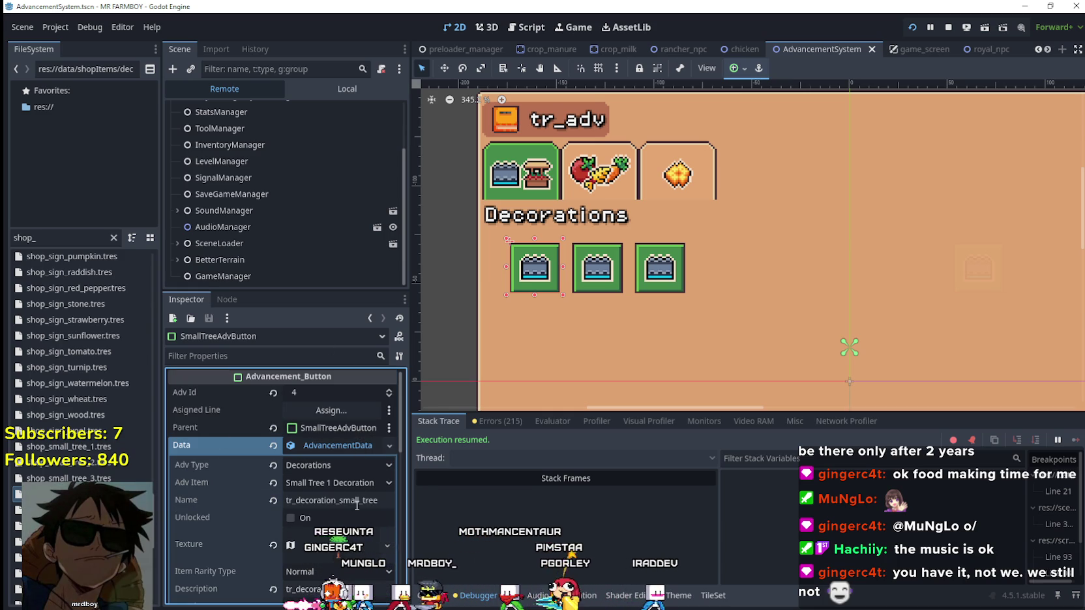
Step: Inspect SmallTreeAdvButton's AdvancementData and requirement element 0, then switch the Scene dock to Local
right_click(356, 447)
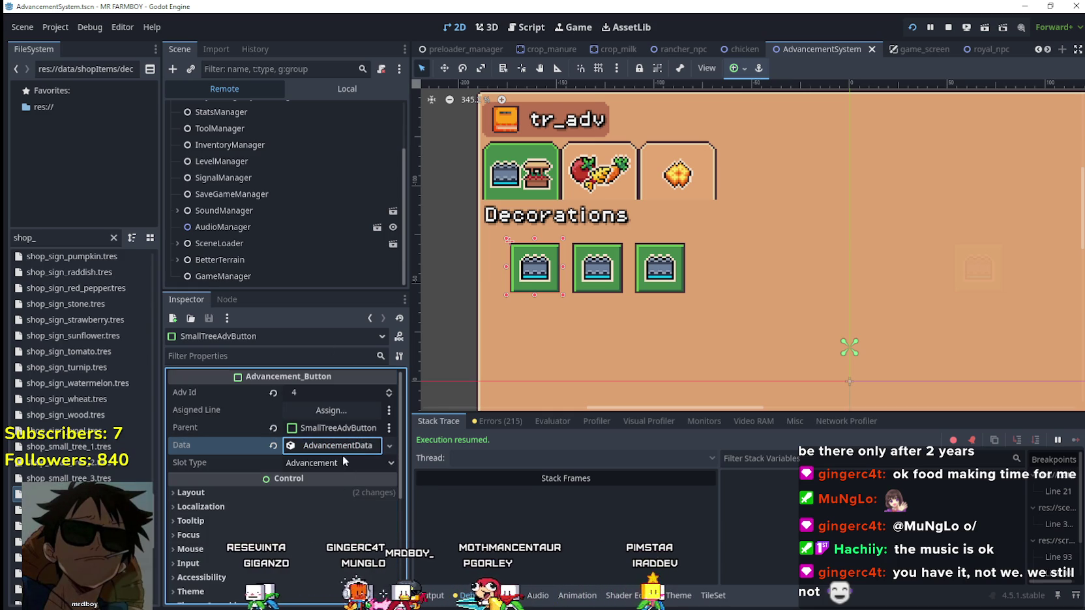
left_click(343, 570)
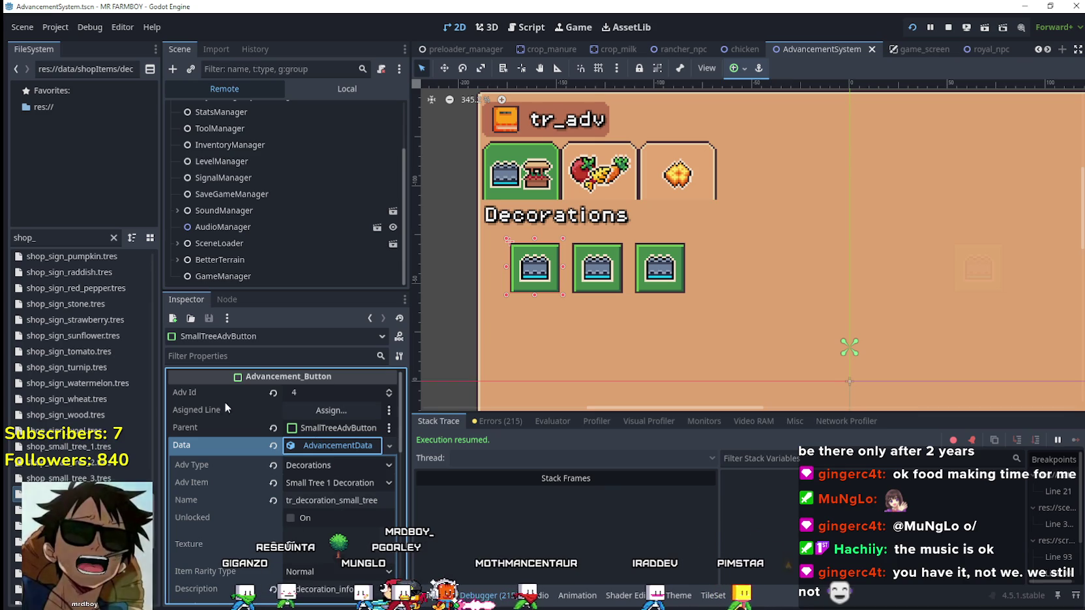
scroll(293, 447, "down", 2)
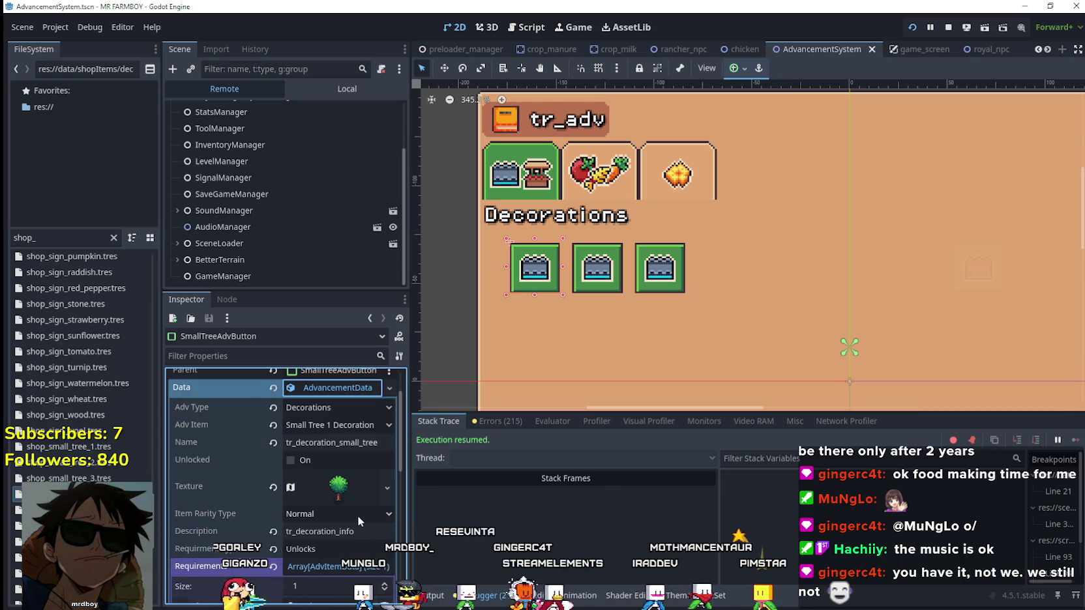
scroll(358, 515, "up", 2)
scroll(358, 514, "down", 4)
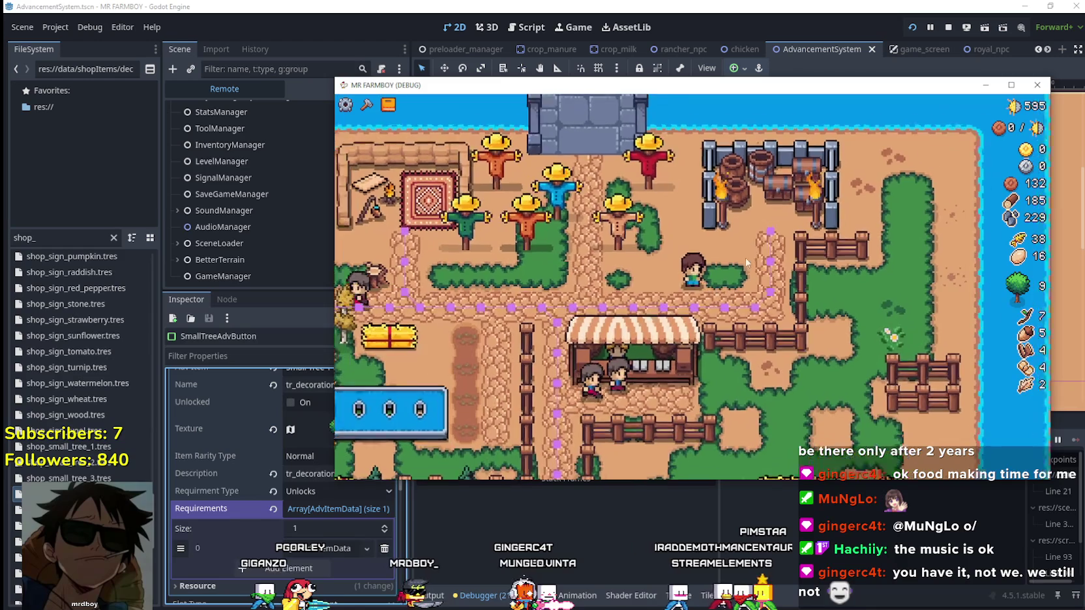
left_click(303, 523)
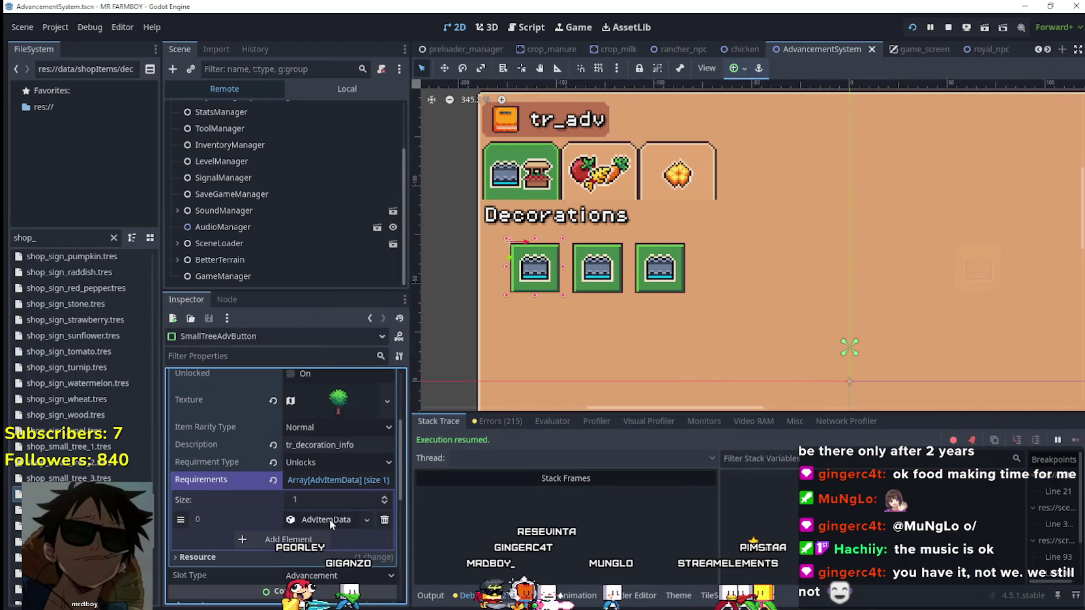
left_click(329, 519)
scroll(330, 519, "down", 3)
scroll(335, 498, "up", 2)
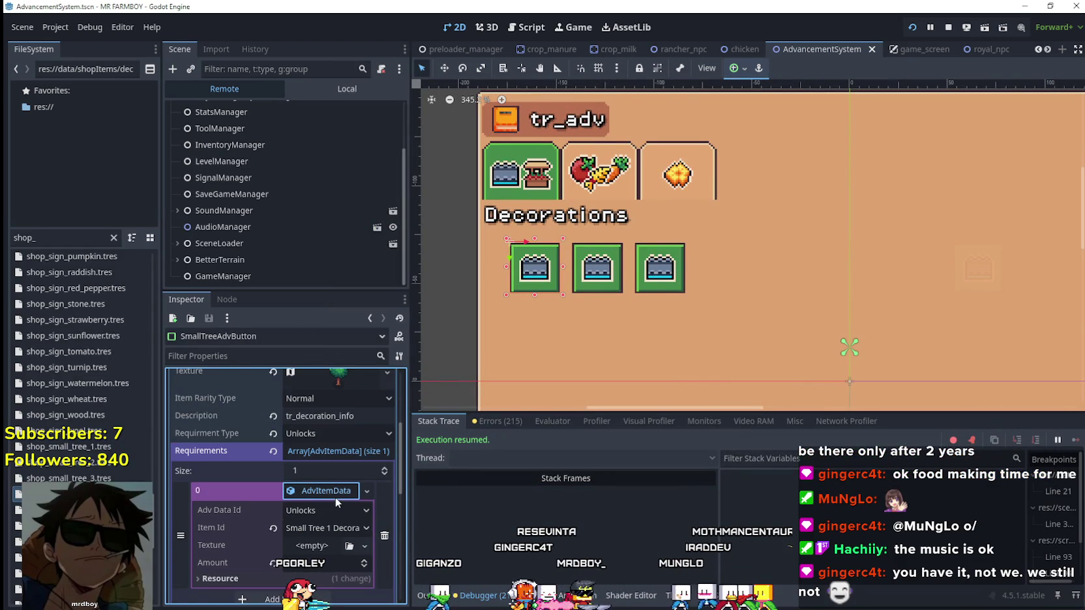
left_click(335, 494)
scroll(340, 470, "up", 2)
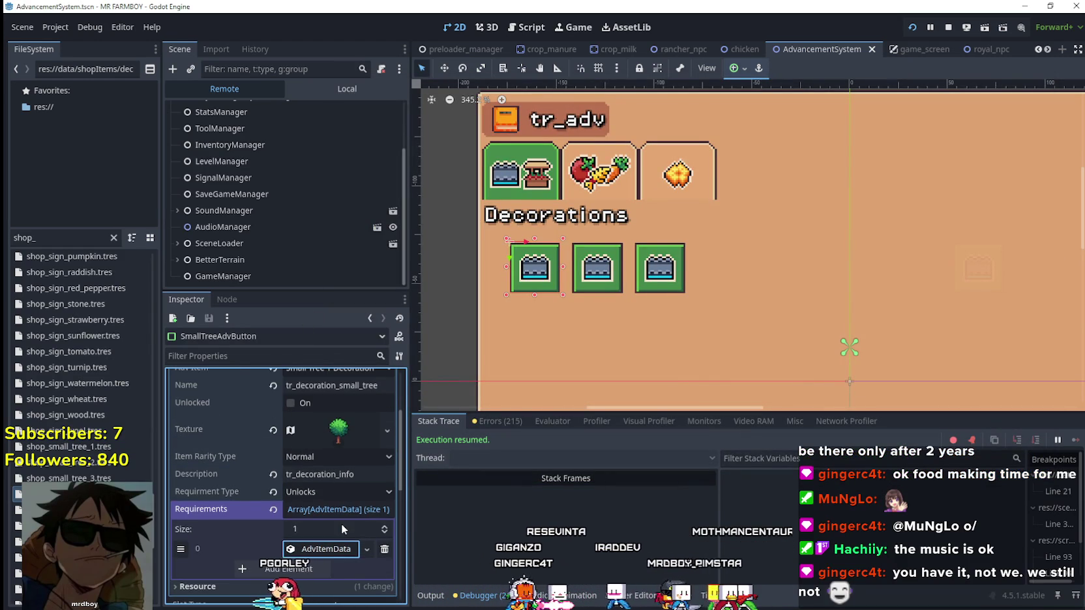
scroll(338, 473, "up", 1)
scroll(326, 482, "up", 2)
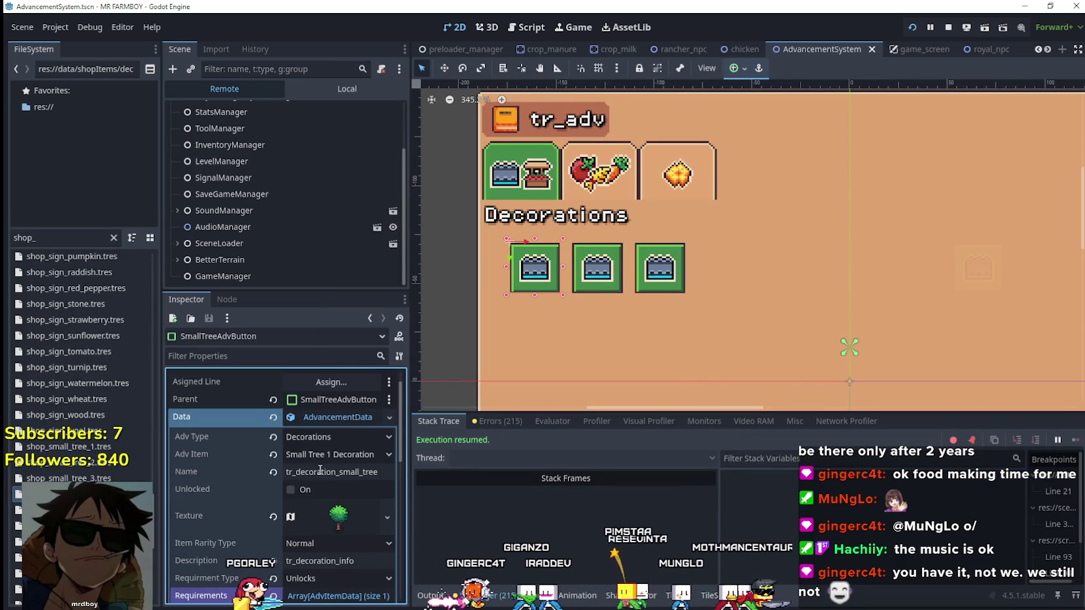
scroll(326, 443, "up", 1)
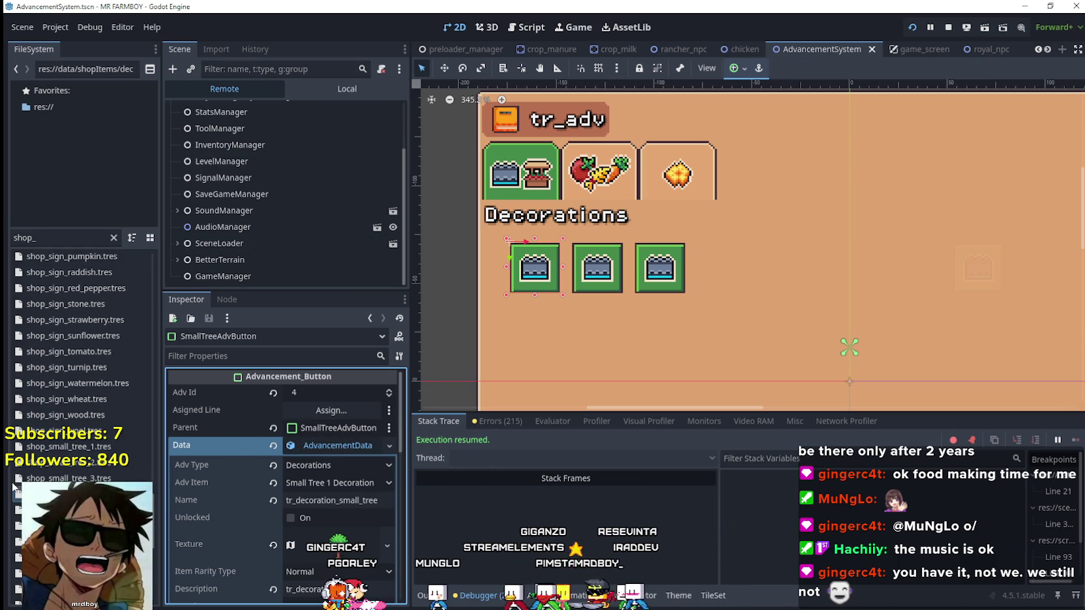
left_click(346, 89)
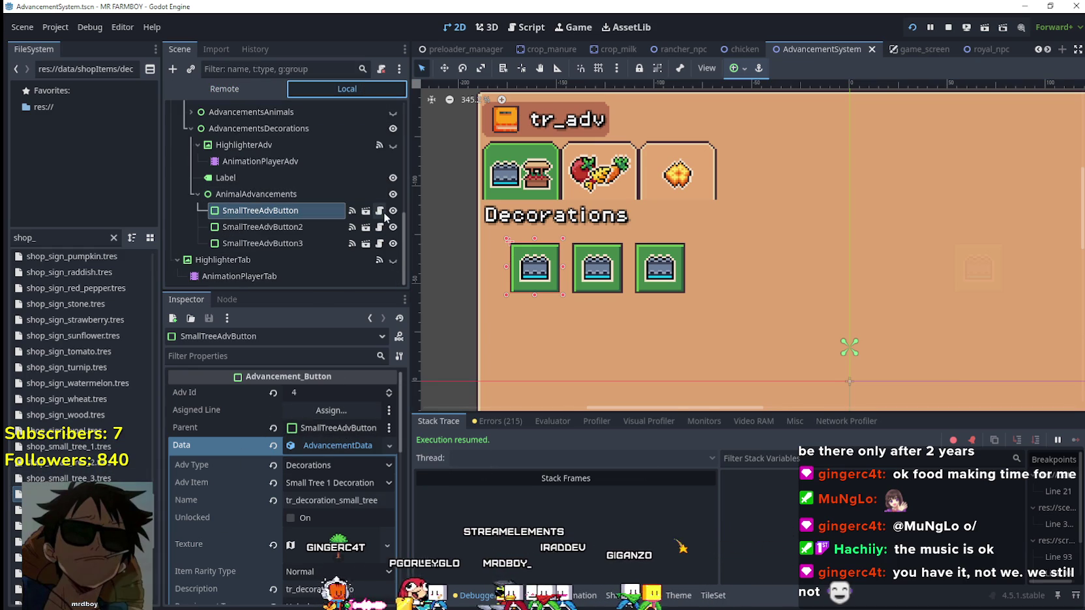
Step: Open advancement_button.gd from SmallTreeAdvButton and review the parent.Data.unlocked check in _check_parent_unlock
left_click(379, 211)
scroll(932, 237, "up", 5)
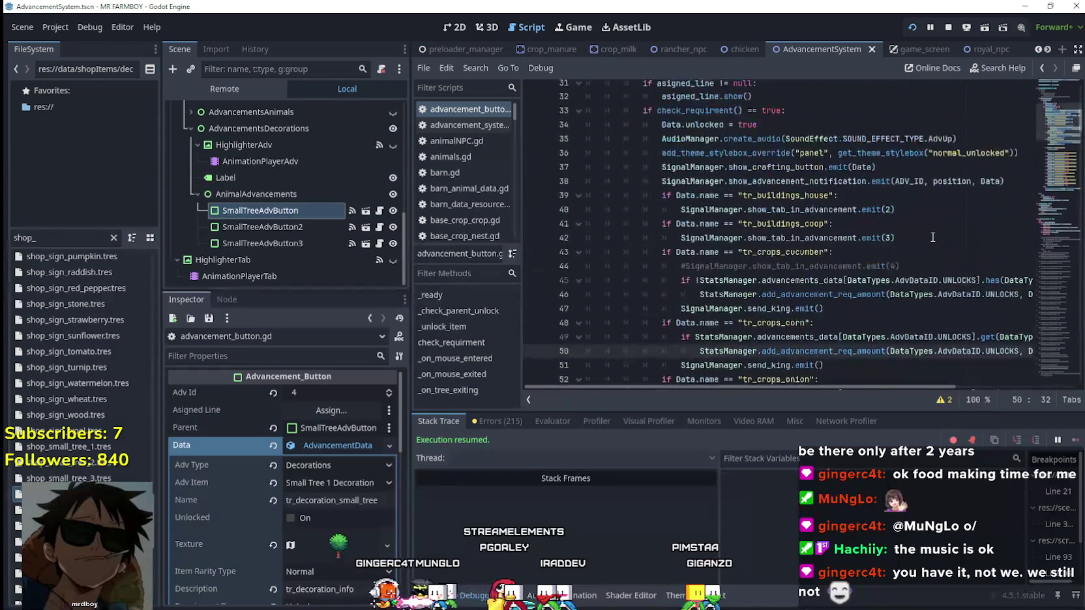
scroll(932, 237, "up", 4)
mouse_move(672, 223)
left_mouse_down()
mouse_move(592, 209)
mouse_move(671, 194)
left_mouse_up()
left_click(729, 185)
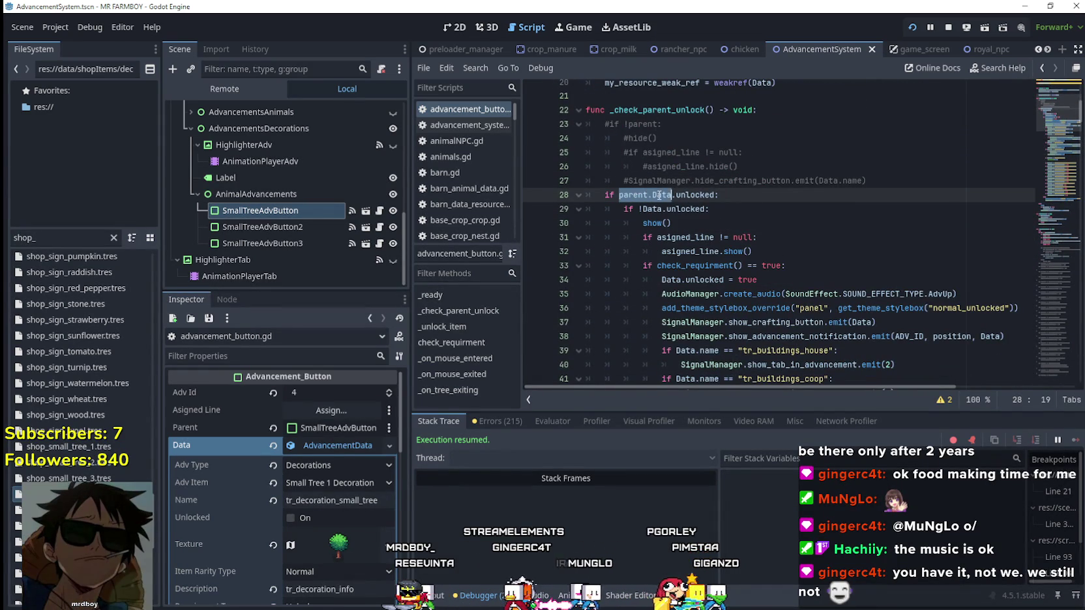
scroll(731, 247, "up", 3)
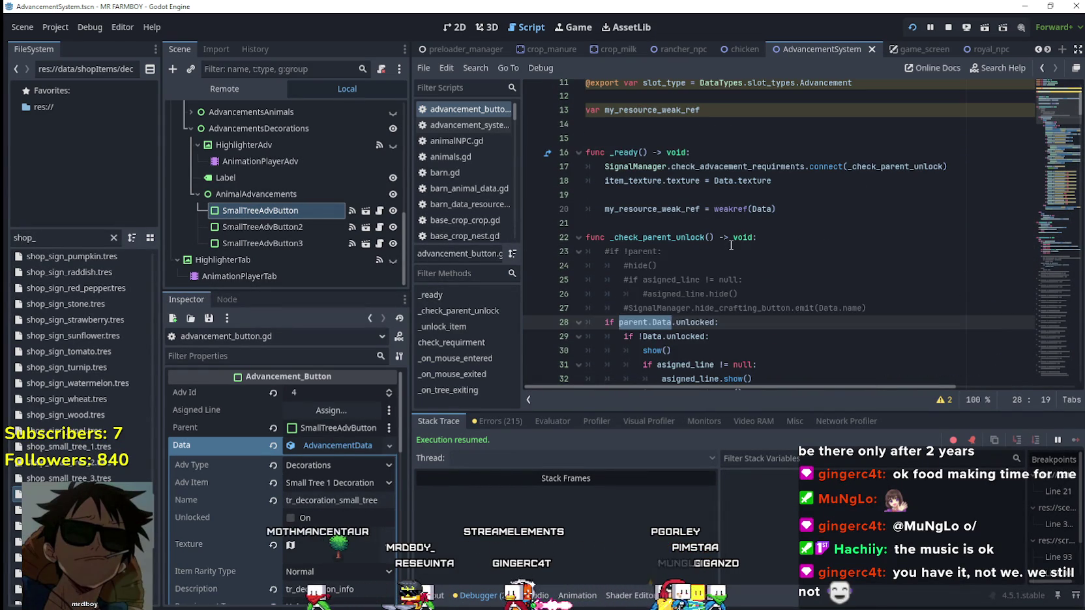
scroll(731, 245, "down", 2)
left_click(730, 239)
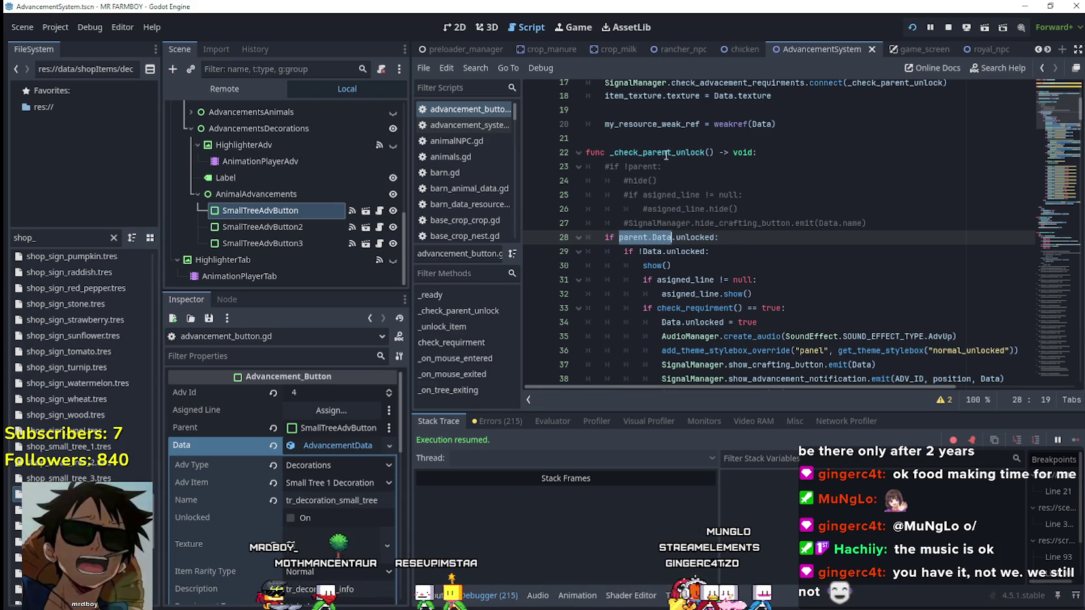
left_click(927, 223)
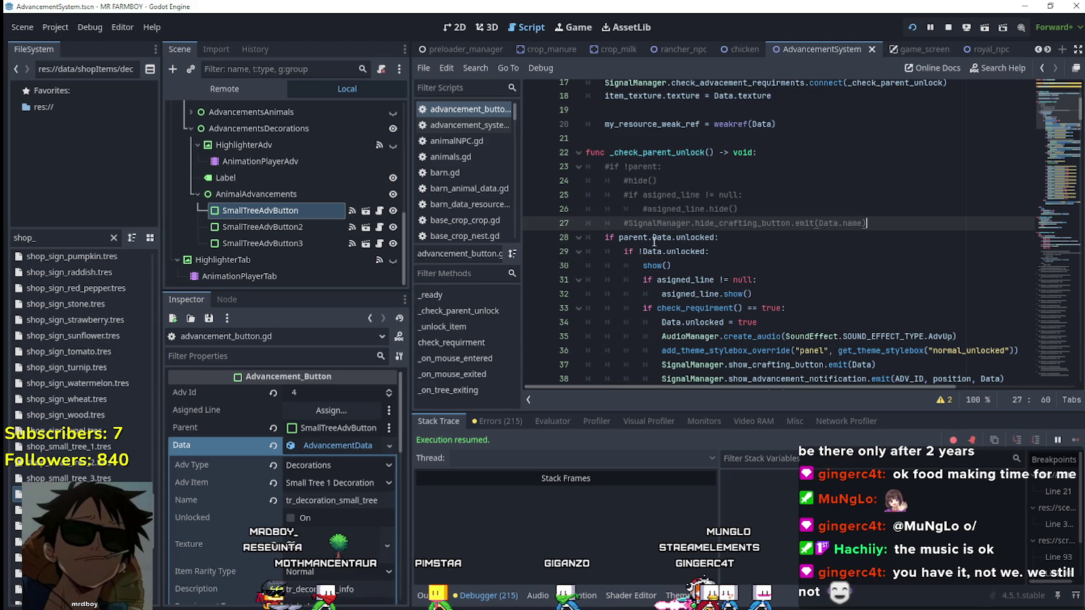
left_click_drag(657, 238, 633, 241)
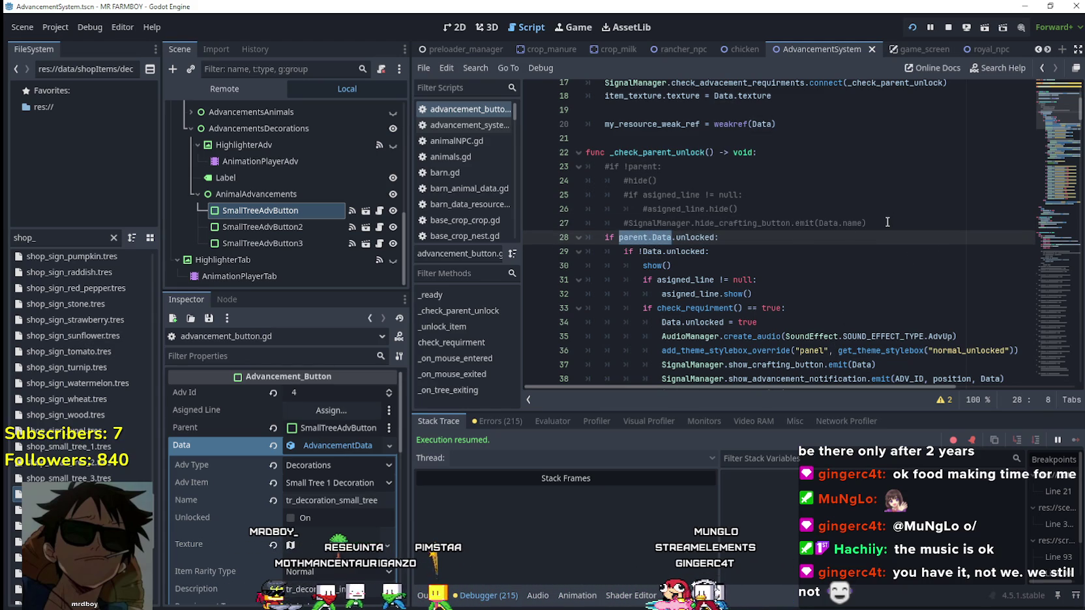
scroll(887, 222, "down", 3)
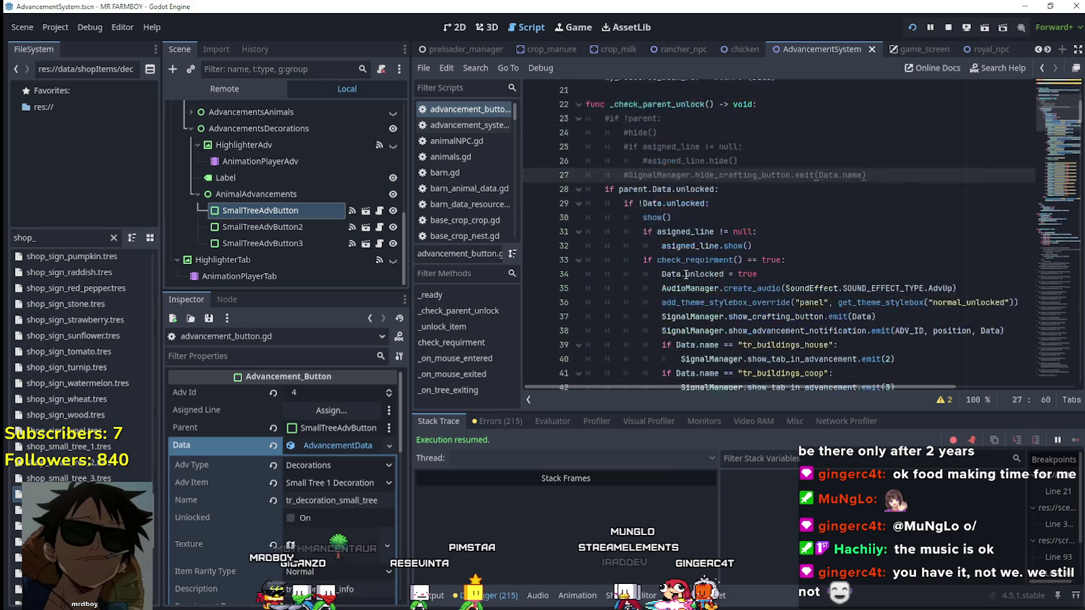
left_click_drag(673, 140, 592, 129)
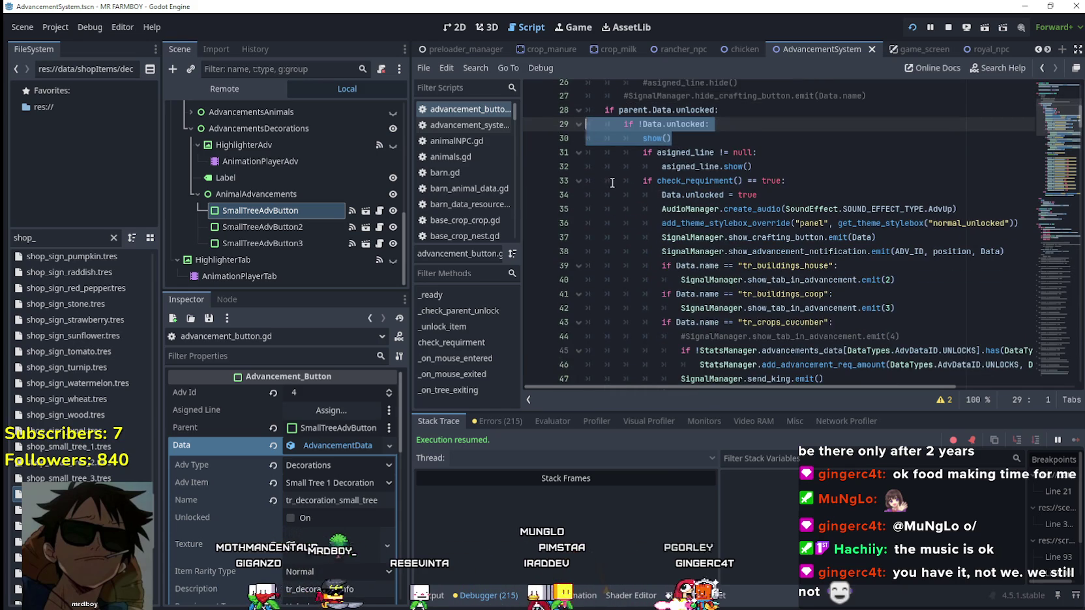
scroll(612, 182, "down", 10)
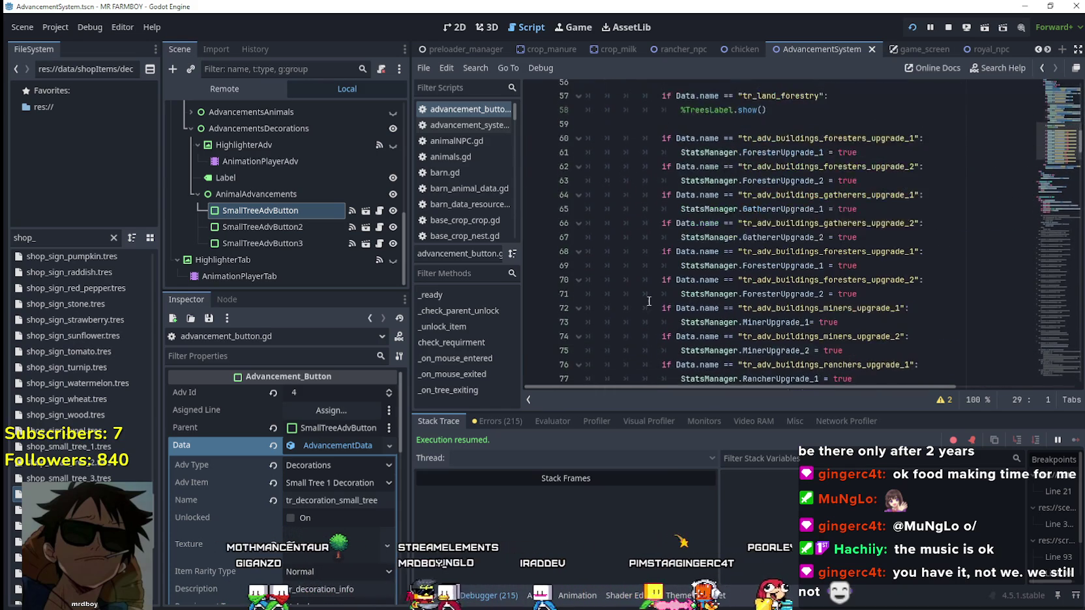
scroll(649, 301, "up", 10)
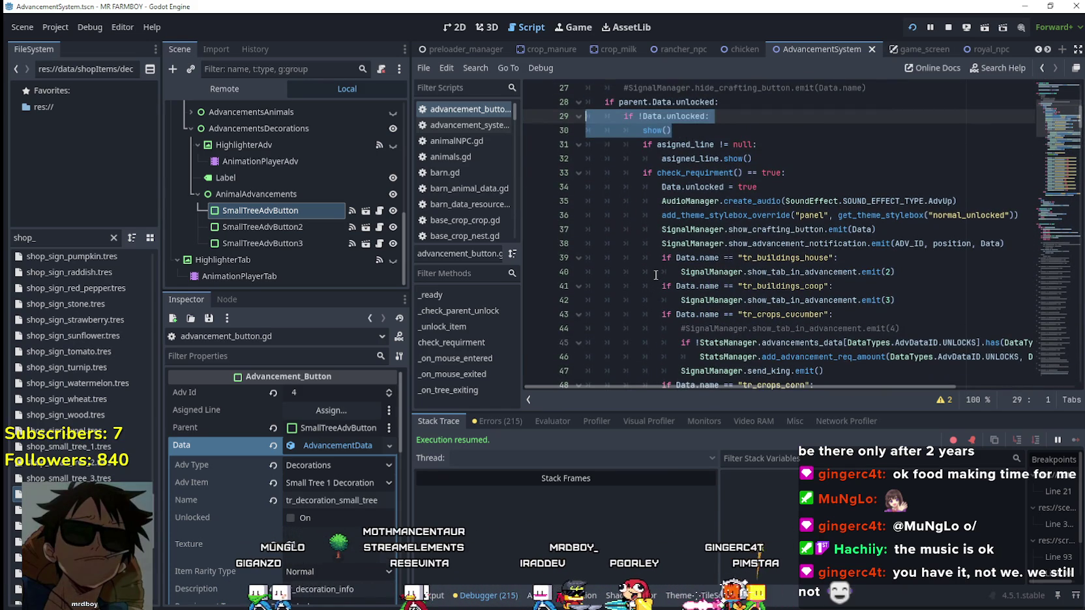
scroll(656, 274, "down", 17)
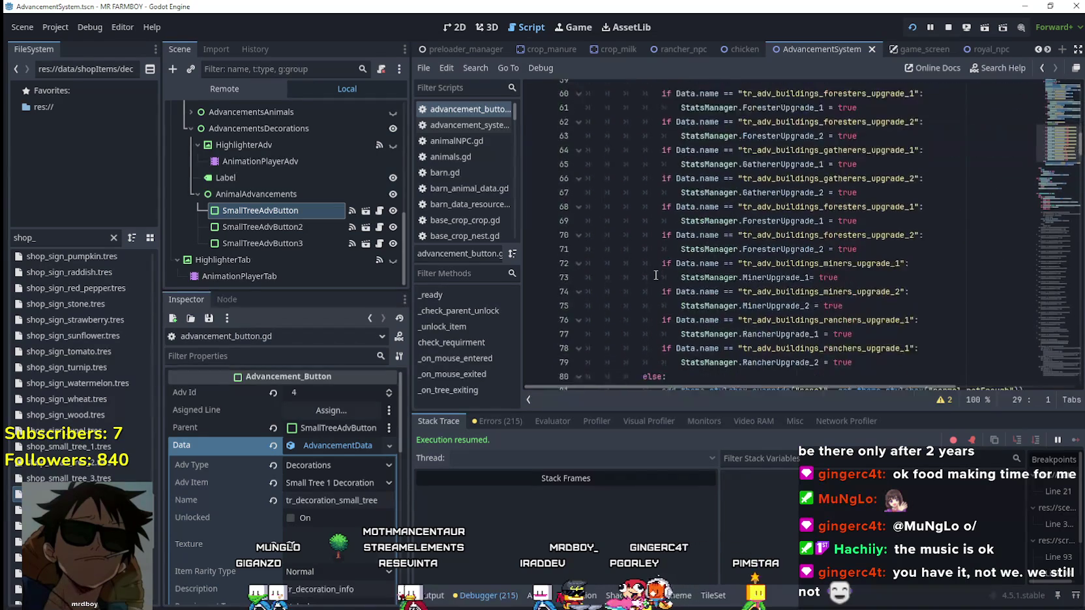
scroll(656, 274, "up", 11)
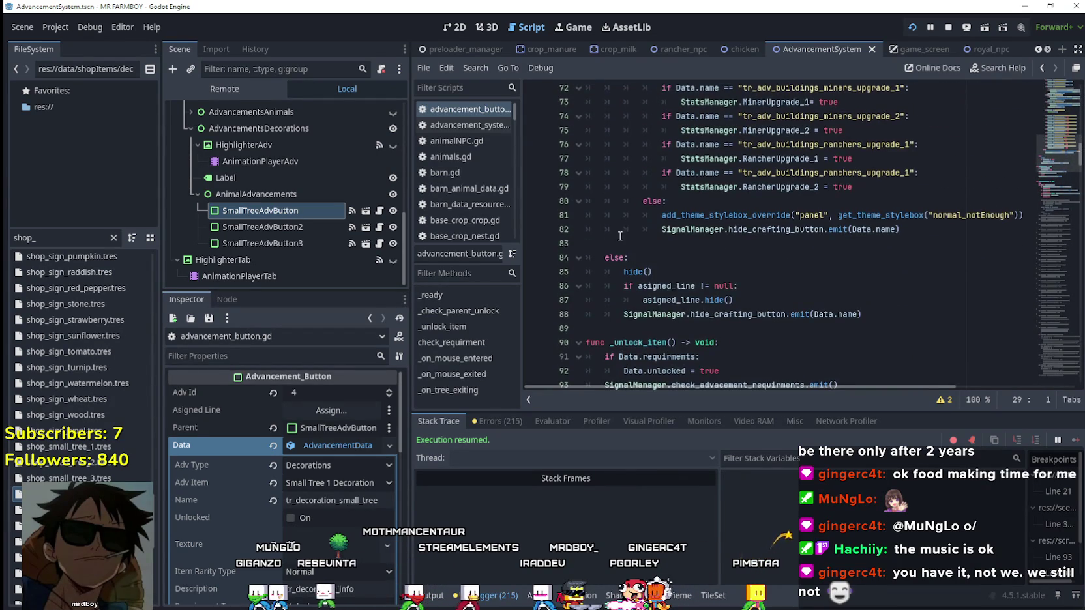
scroll(625, 247, "up", 9)
left_click(637, 250)
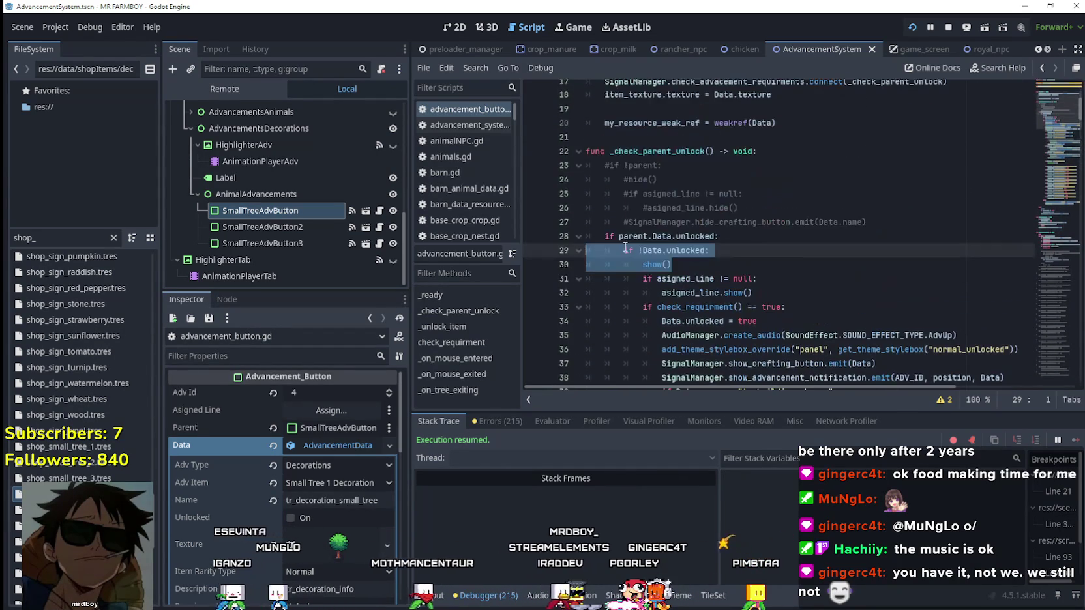
left_click_drag(718, 236, 619, 236)
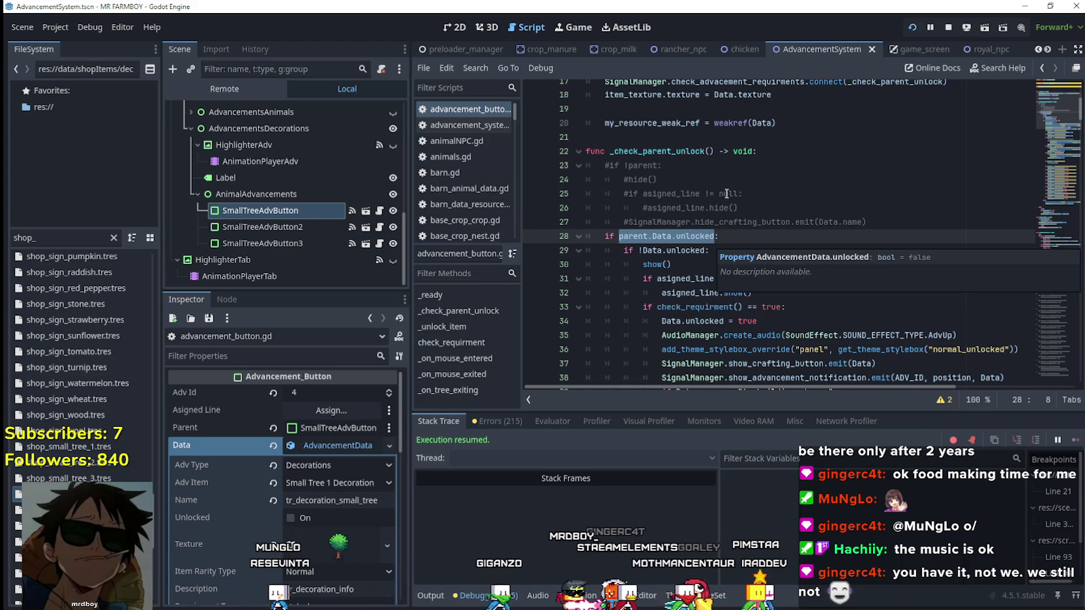
Step: Change line 28's 'if' keyword to 'elif' in _check_parent_unlock
left_click(691, 155)
scroll(756, 240, "up", 2)
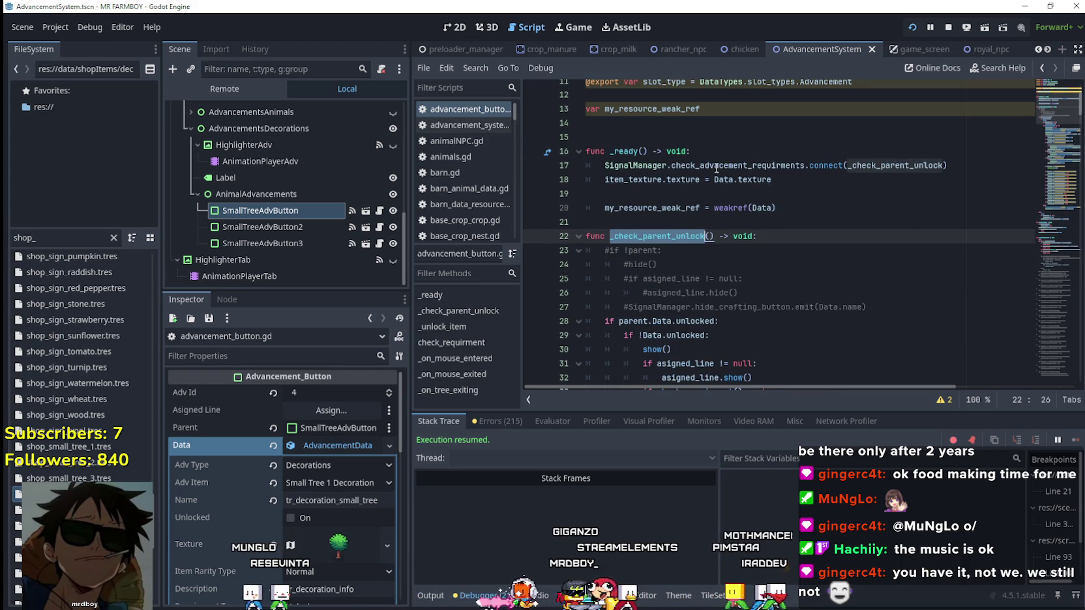
scroll(882, 212, "down", 2)
left_click(933, 236)
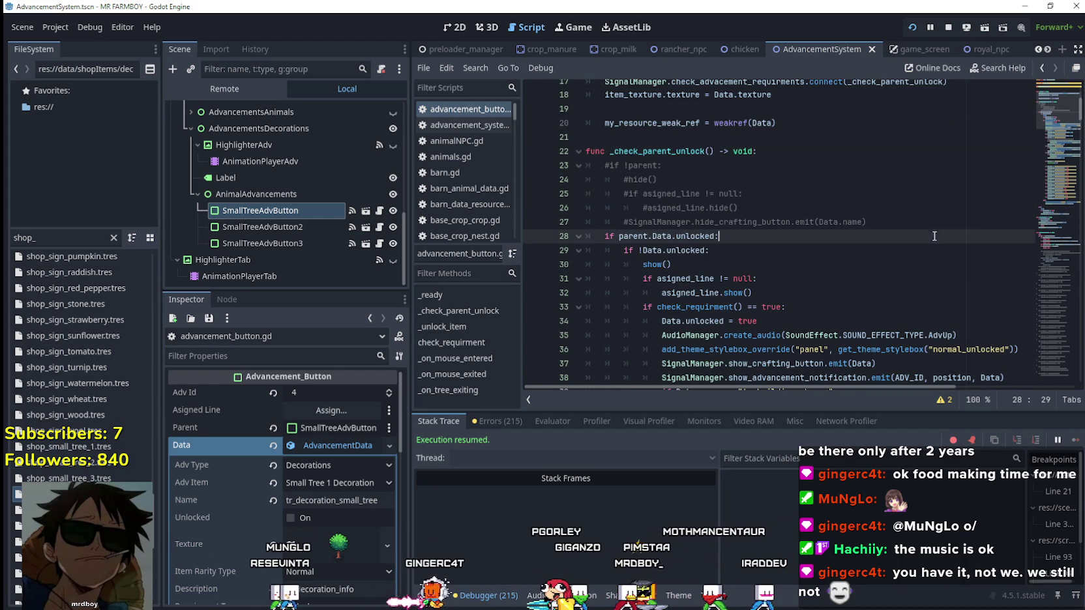
left_click(910, 227)
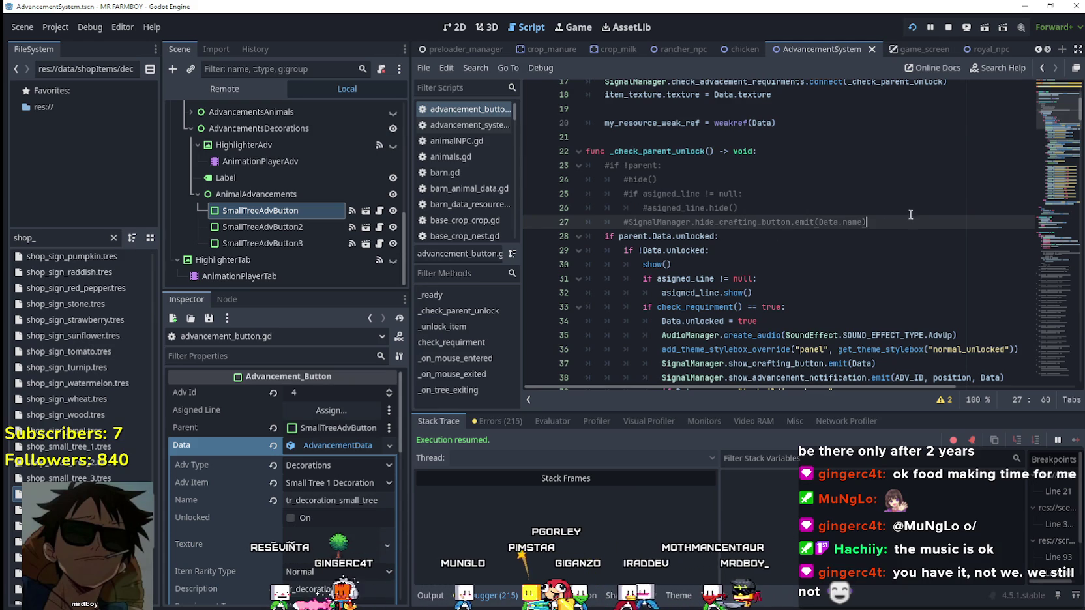
double_click(610, 236)
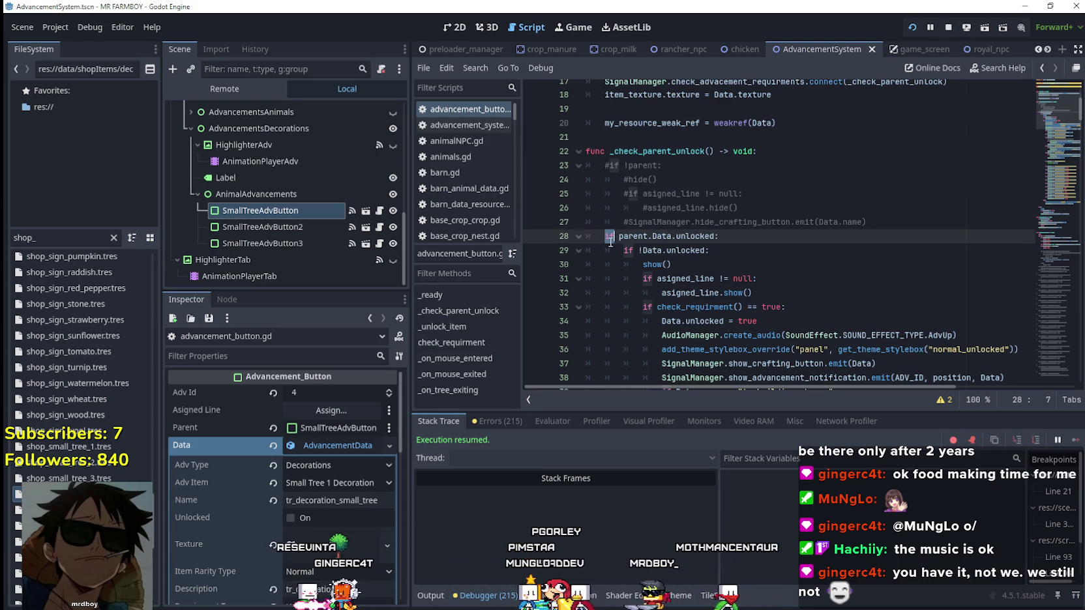
type("elif")
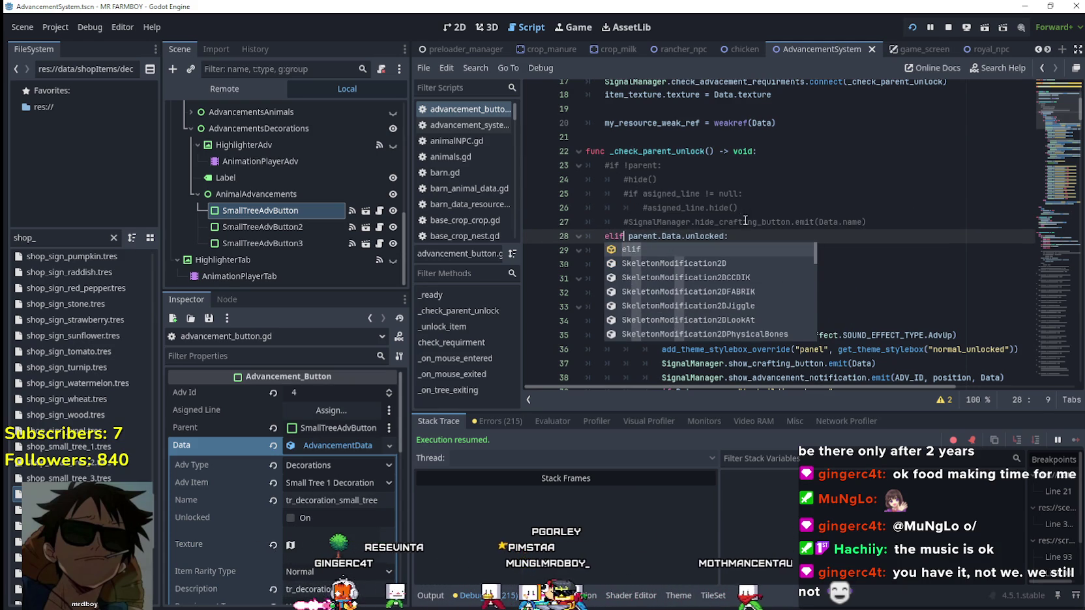
Step: Insert an 'if !parent:' line above the elif and start its indented body
left_click(898, 222)
key("Return")
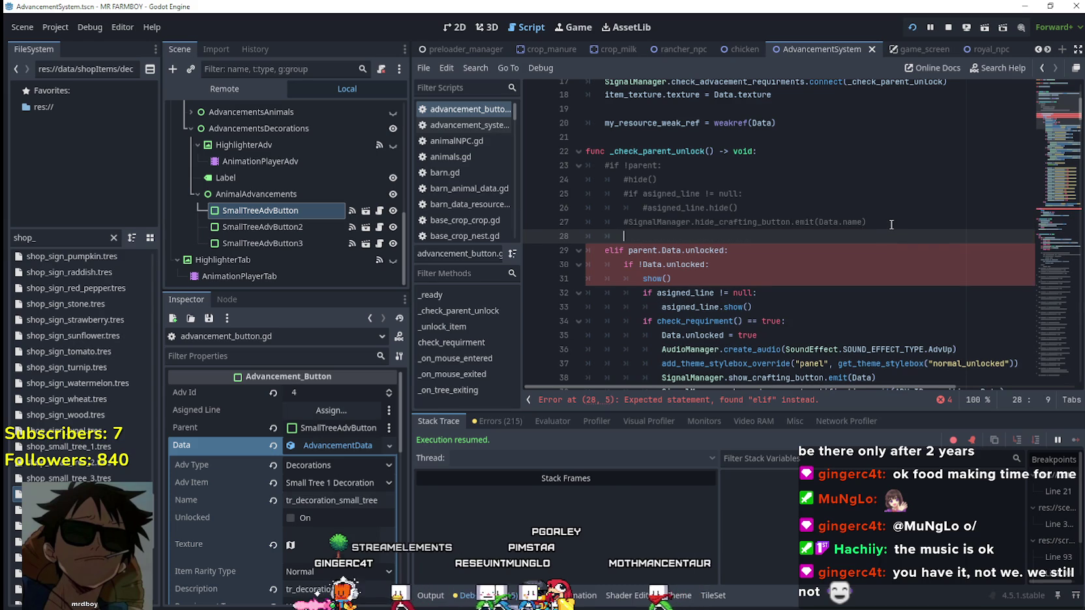
type("if ")
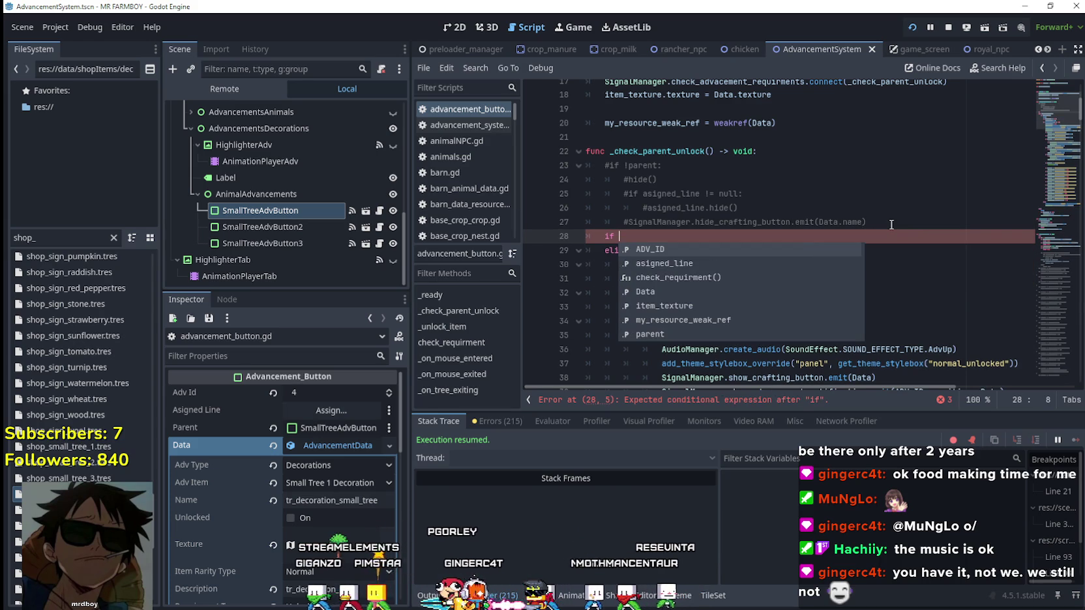
type("parent")
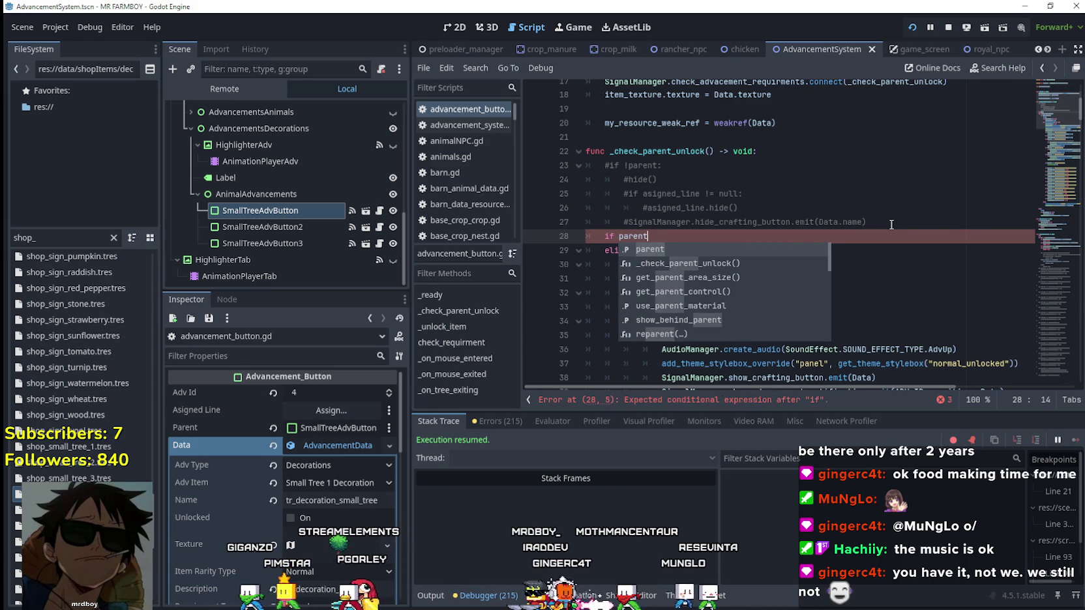
left_click(652, 207)
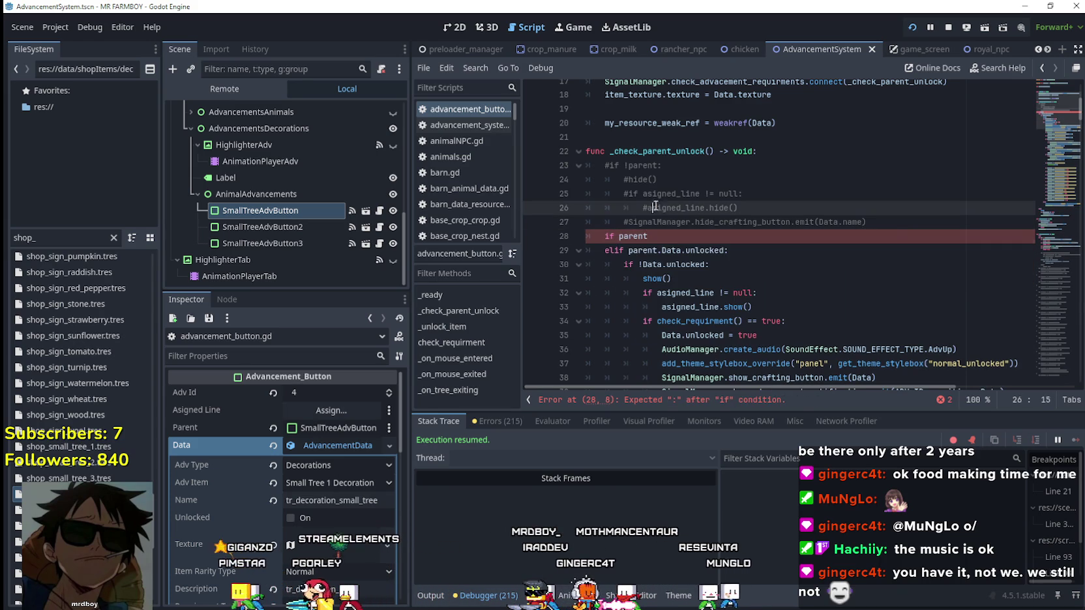
left_click(620, 238)
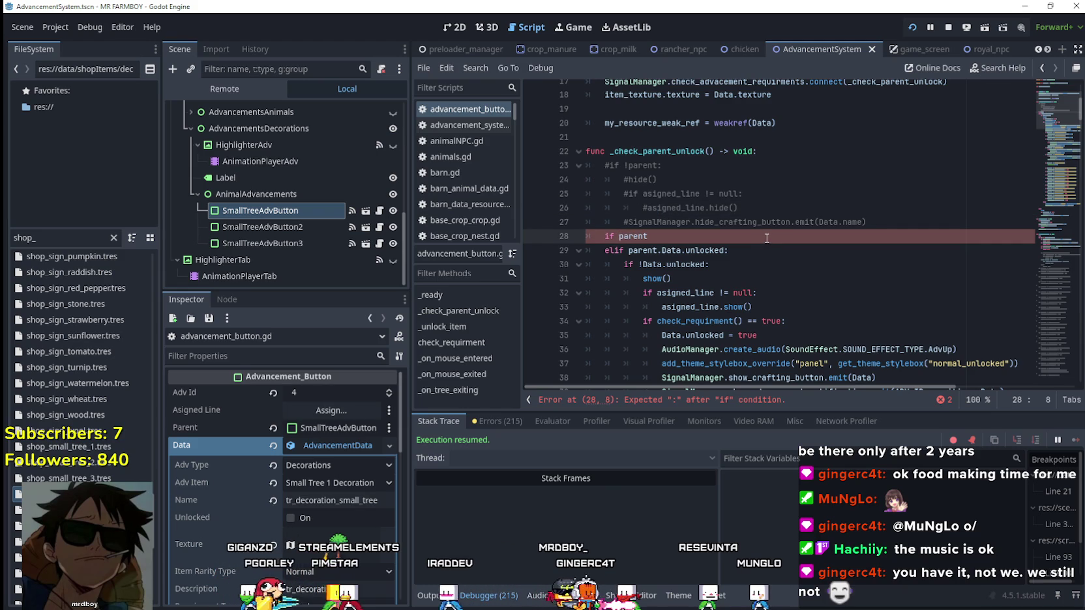
type("!")
left_click(718, 237)
type(".")
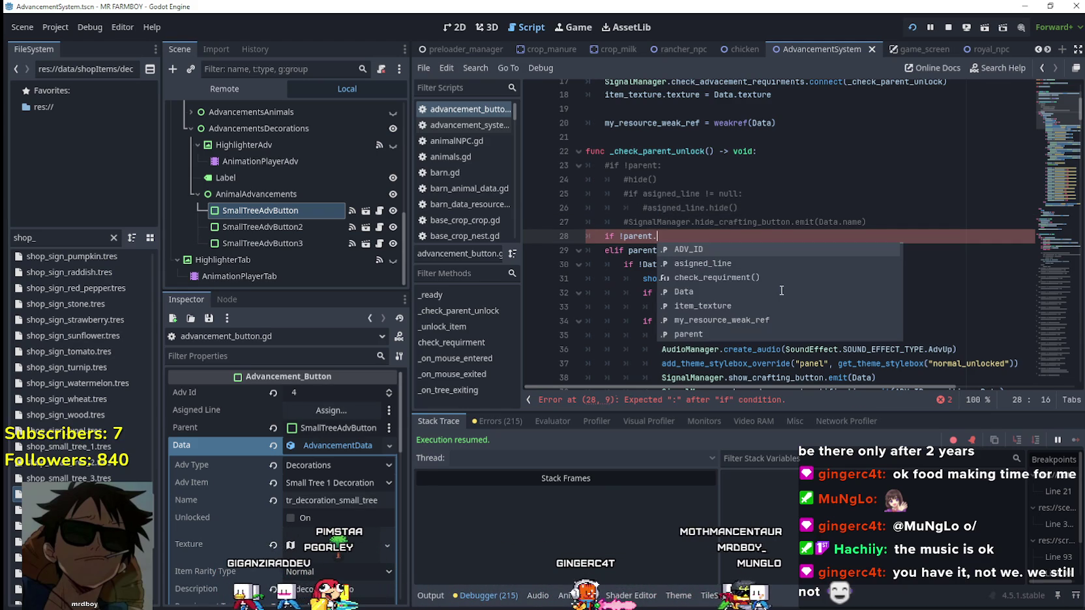
key("BackSpace")
type(":")
key("Return")
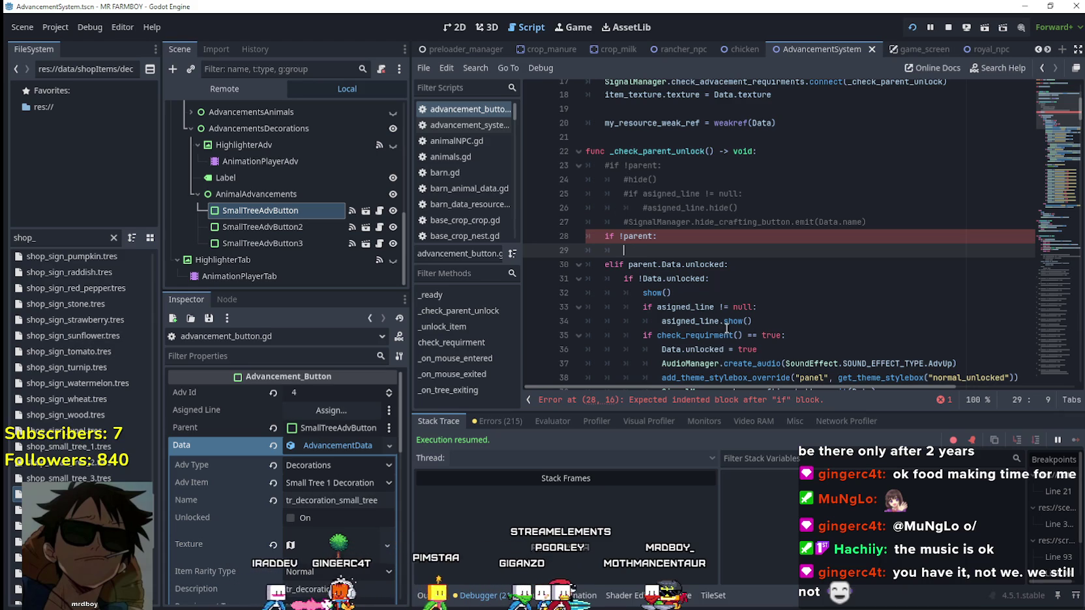
Step: Copy the unlock-handling block and paste it into the empty if !parent branch
left_click_drag(625, 277, 735, 285)
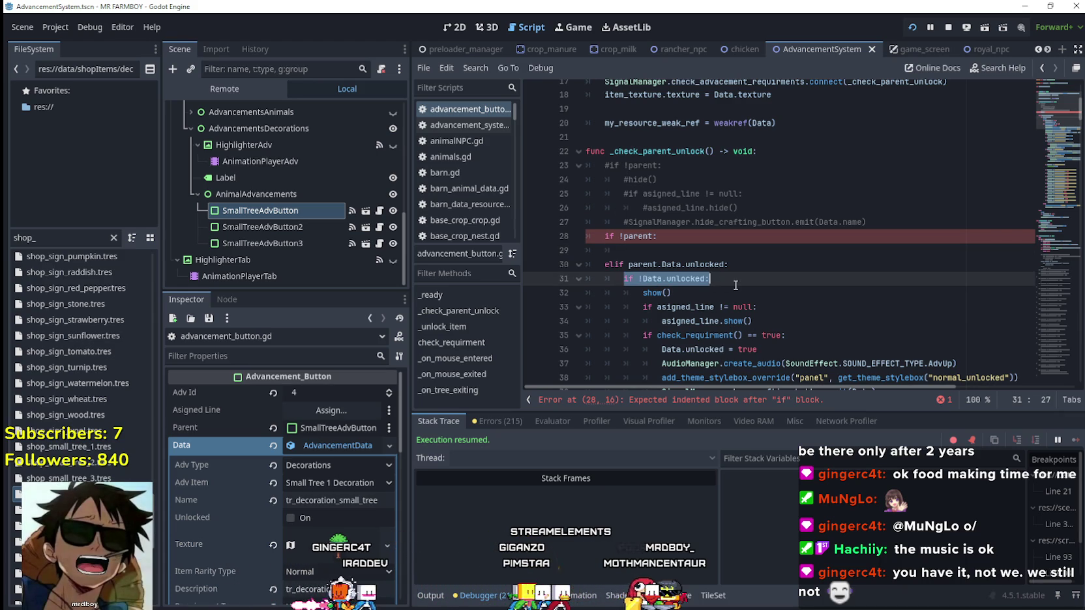
left_click(652, 251)
scroll(581, 183, "down", 3)
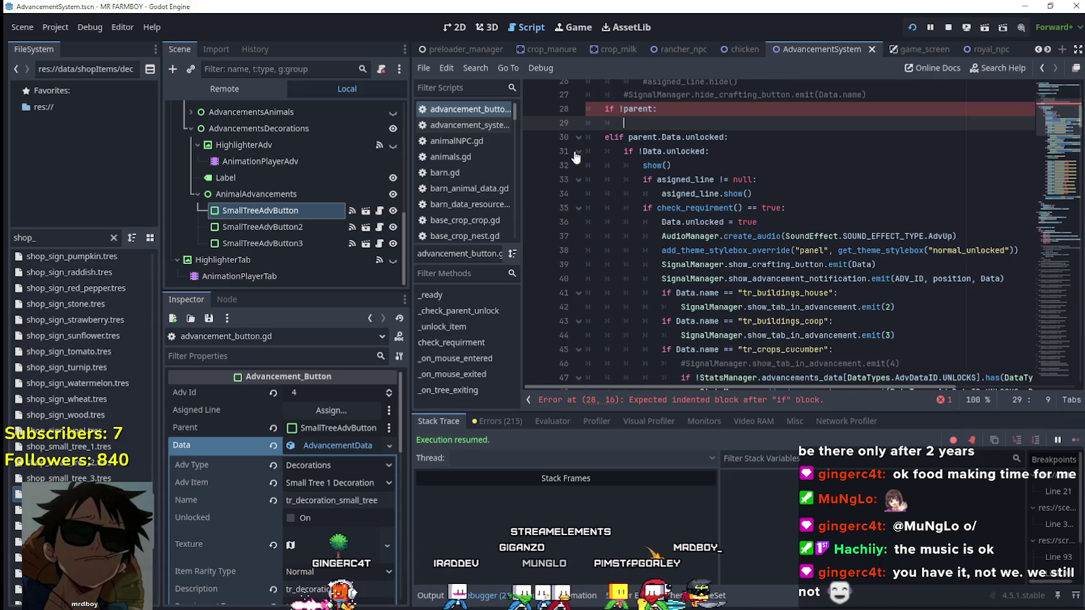
mouse_move(592, 153)
left_mouse_down()
mouse_move(736, 223)
mouse_move(755, 214)
mouse_move(750, 185)
mouse_move(937, 263)
left_mouse_up()
left_click(650, 274)
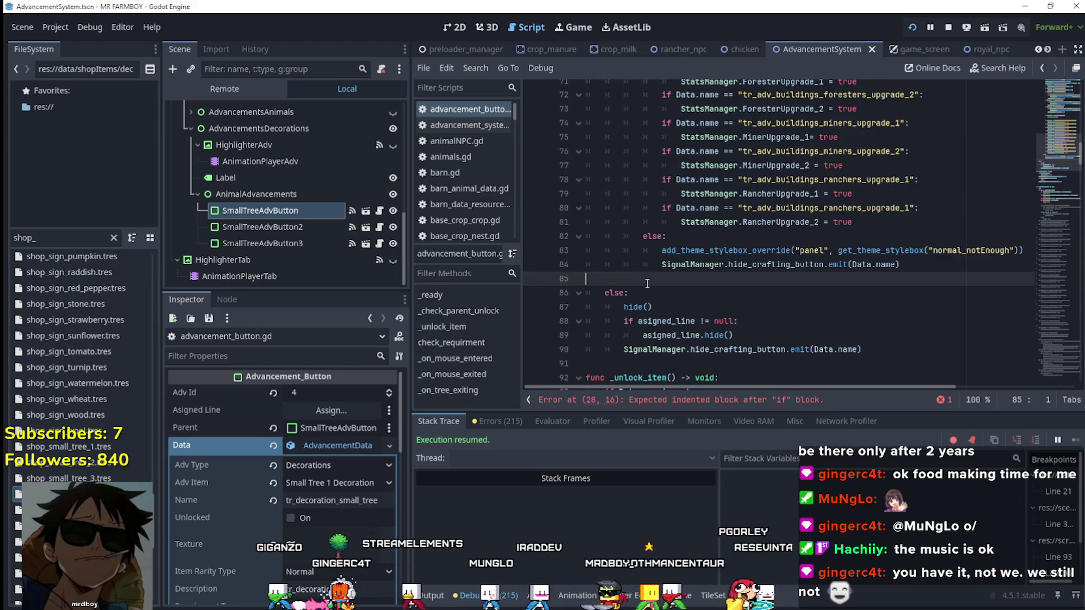
scroll(626, 264, "down", 1)
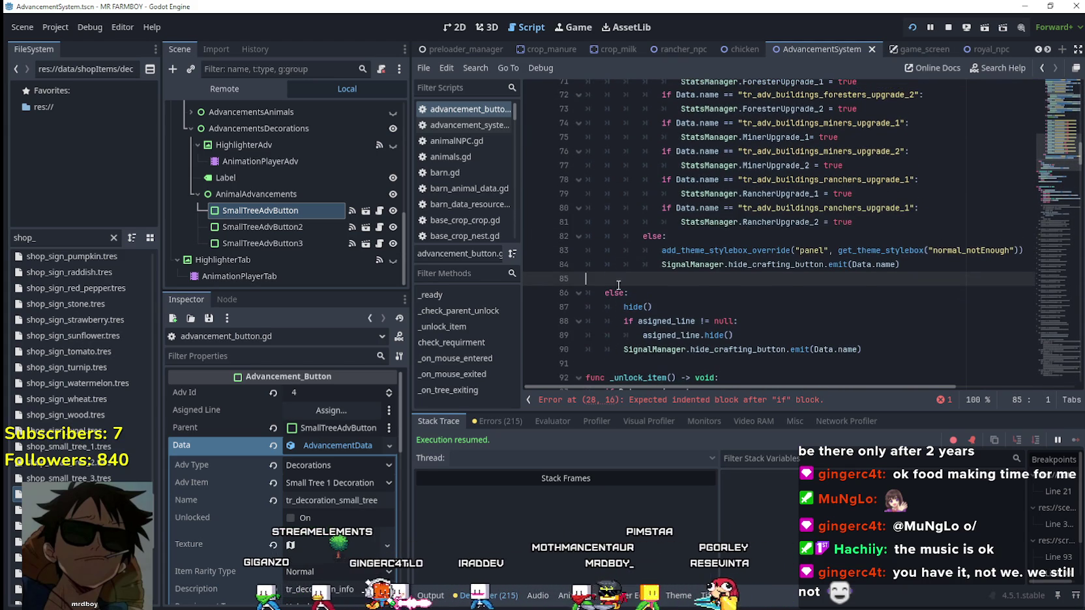
scroll(616, 277, "up", 3)
scroll(617, 282, "up", 15)
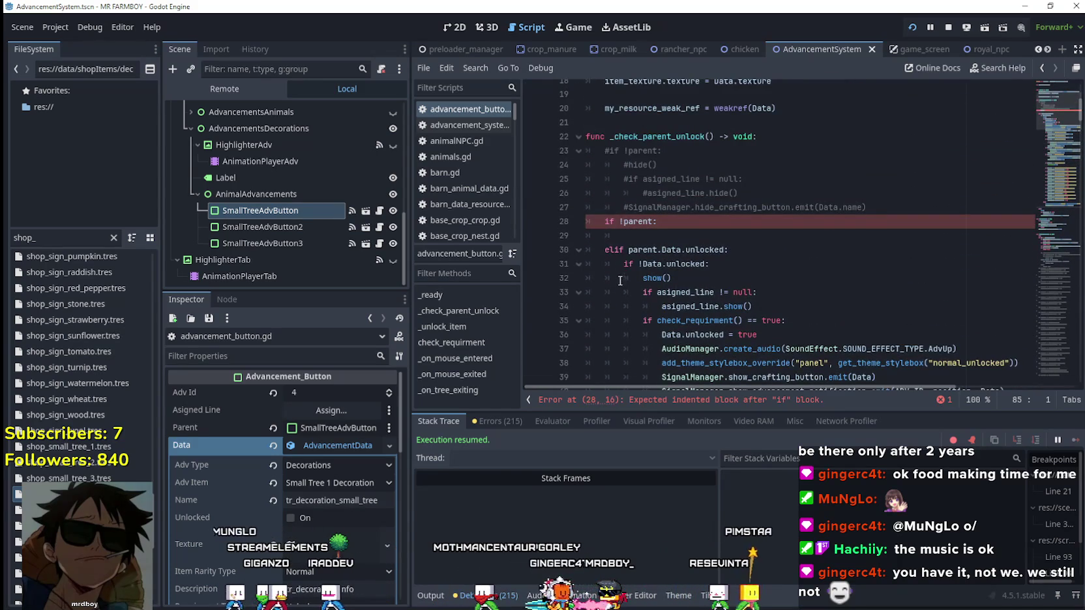
left_click(641, 239)
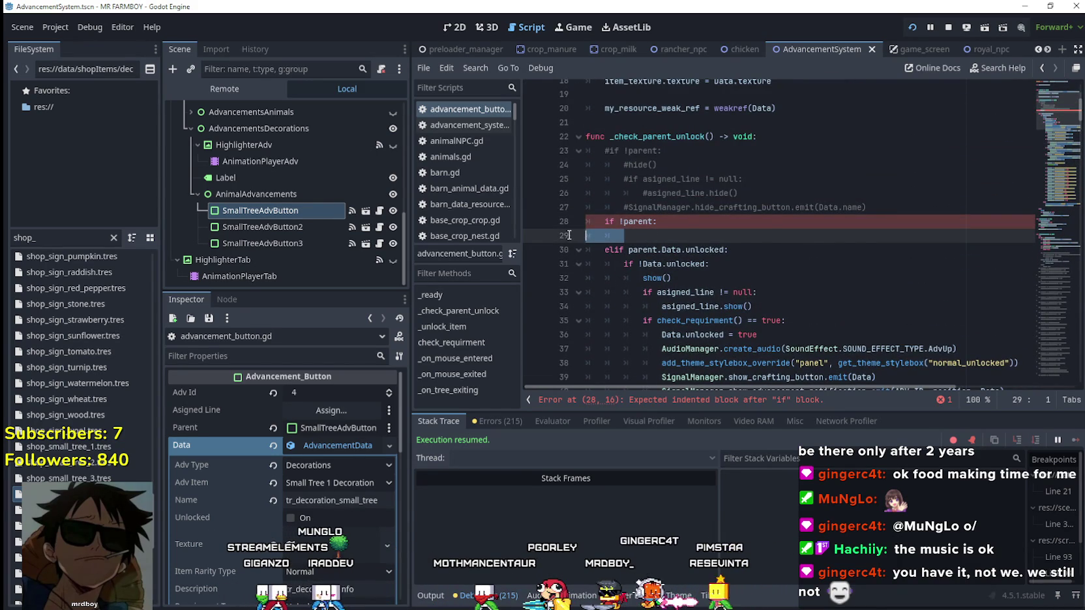
key("ctrl+v")
Step: Select the Data.name tab and ranchers upgrade checks inside the pasted copy
scroll(752, 282, "down", 1)
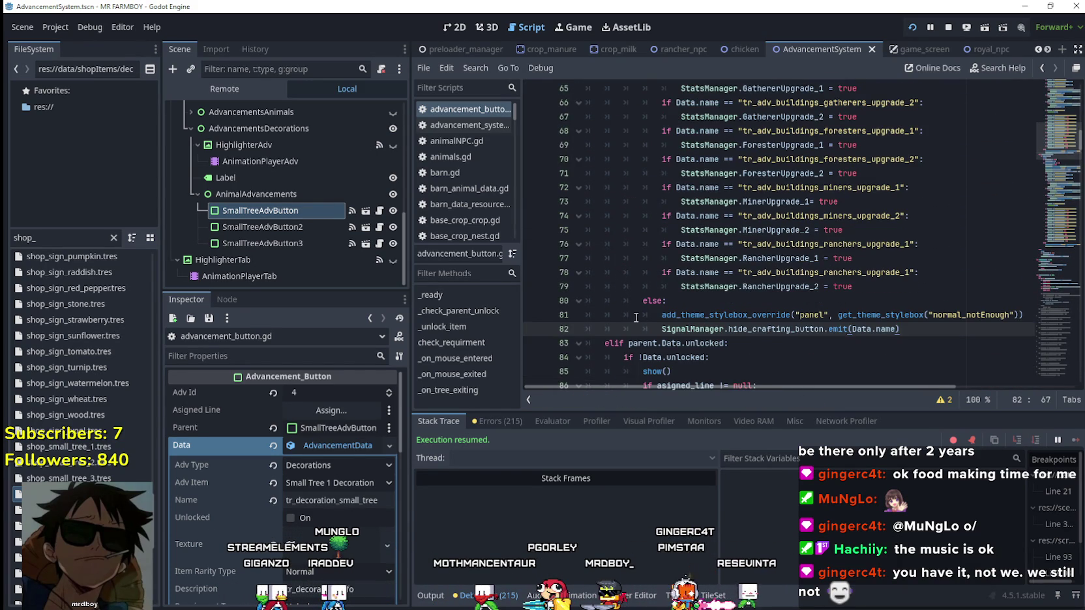
scroll(642, 313, "down", 1)
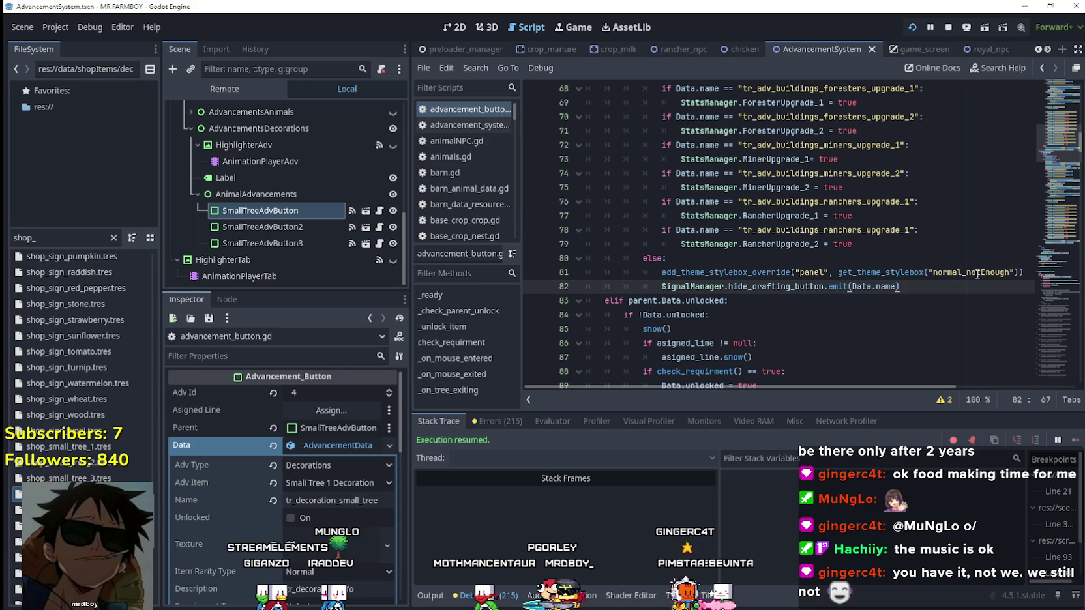
scroll(636, 264, "up", 7)
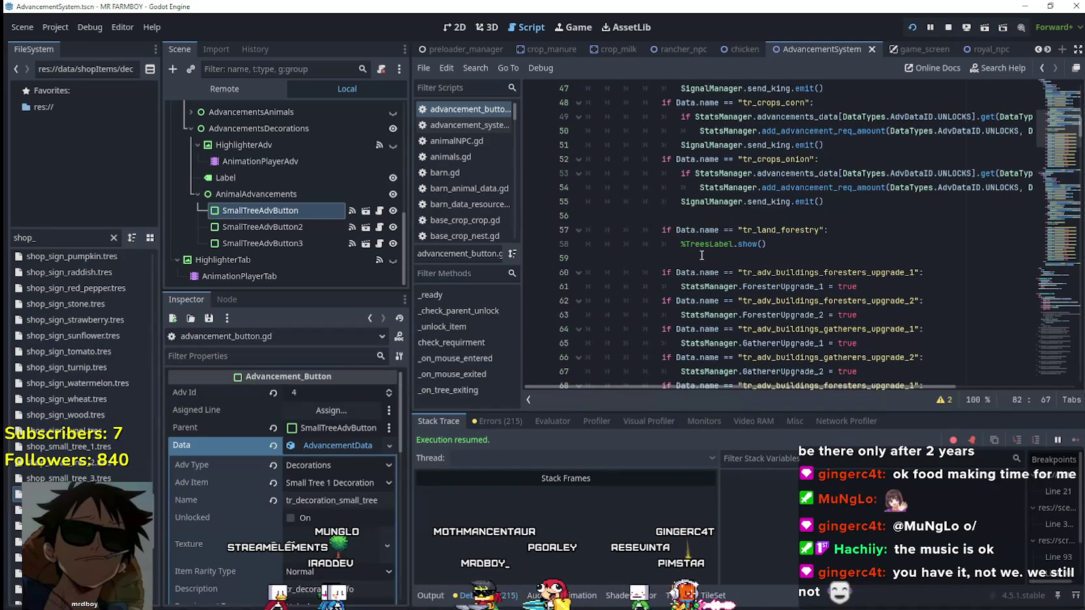
left_click(702, 255)
scroll(814, 304, "down", 5)
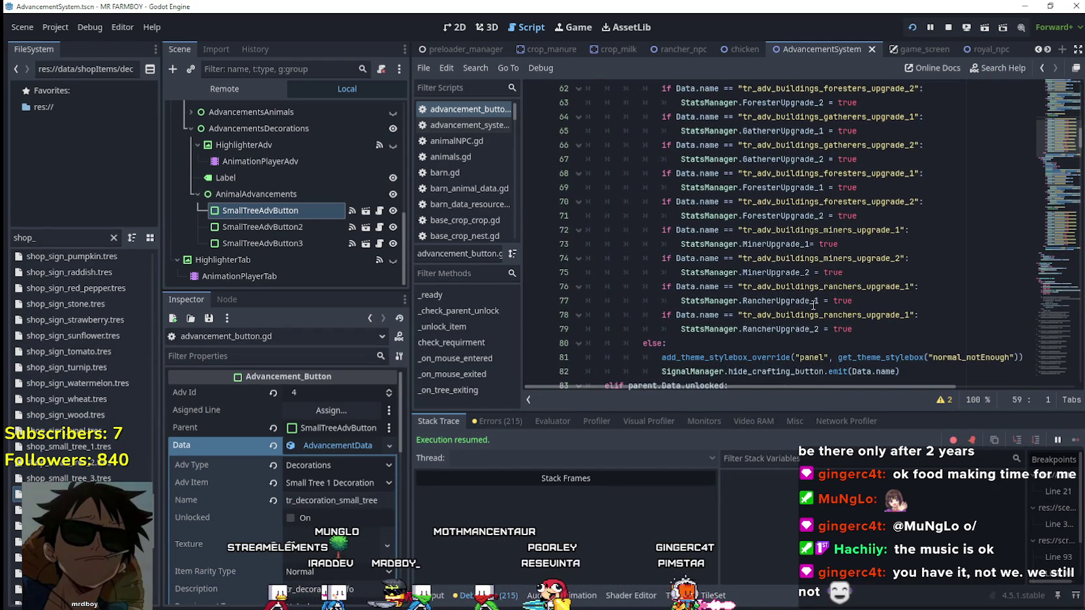
scroll(814, 304, "down", 1)
left_click(921, 330)
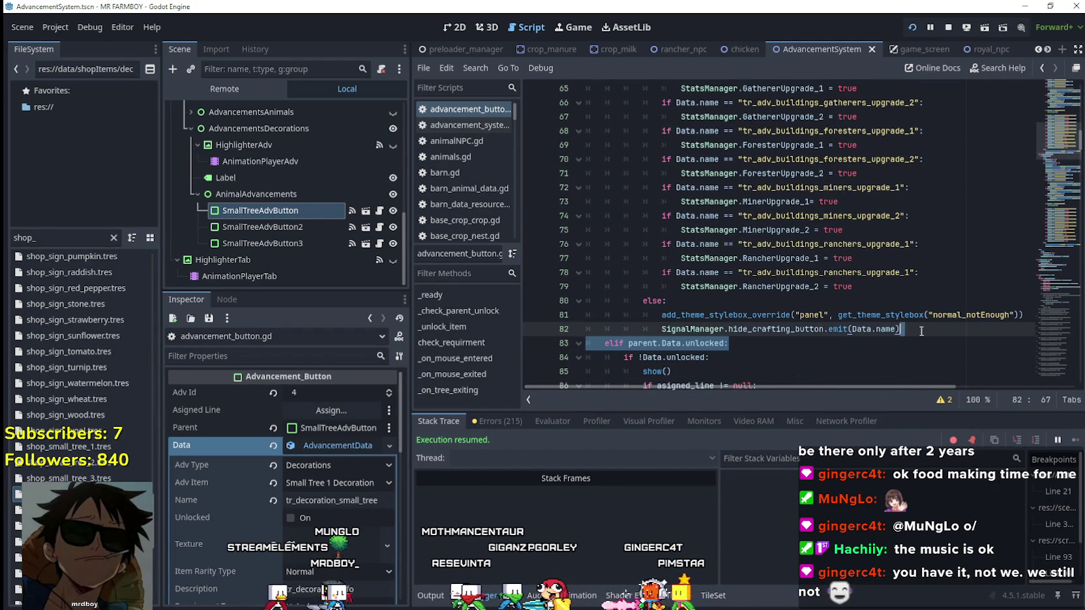
mouse_move(854, 287)
left_mouse_down()
mouse_move(757, 229)
mouse_move(753, 241)
left_mouse_up()
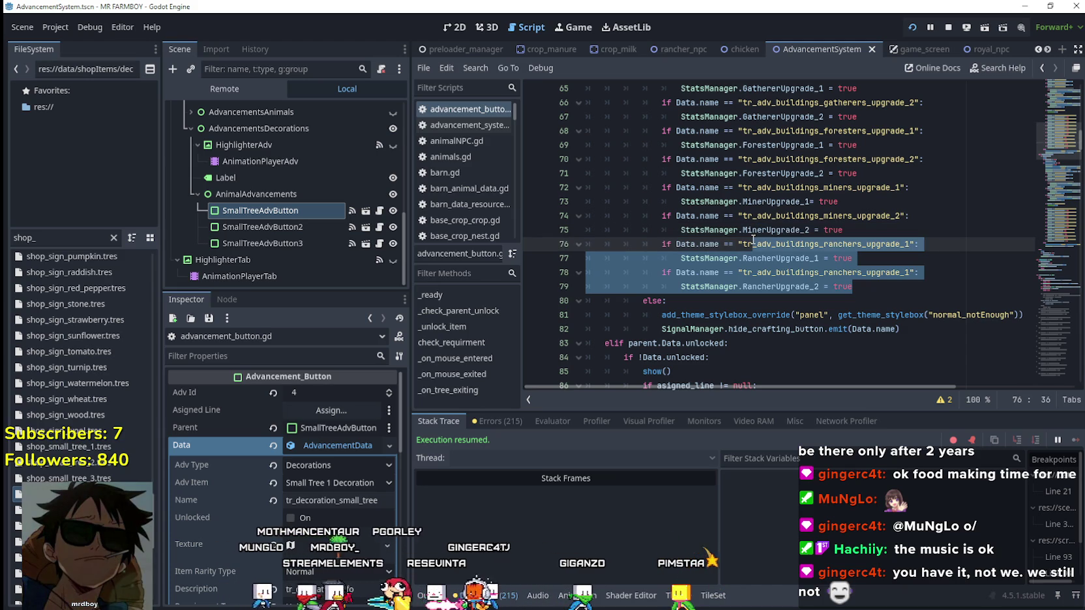
left_click_drag(754, 240, 679, 268)
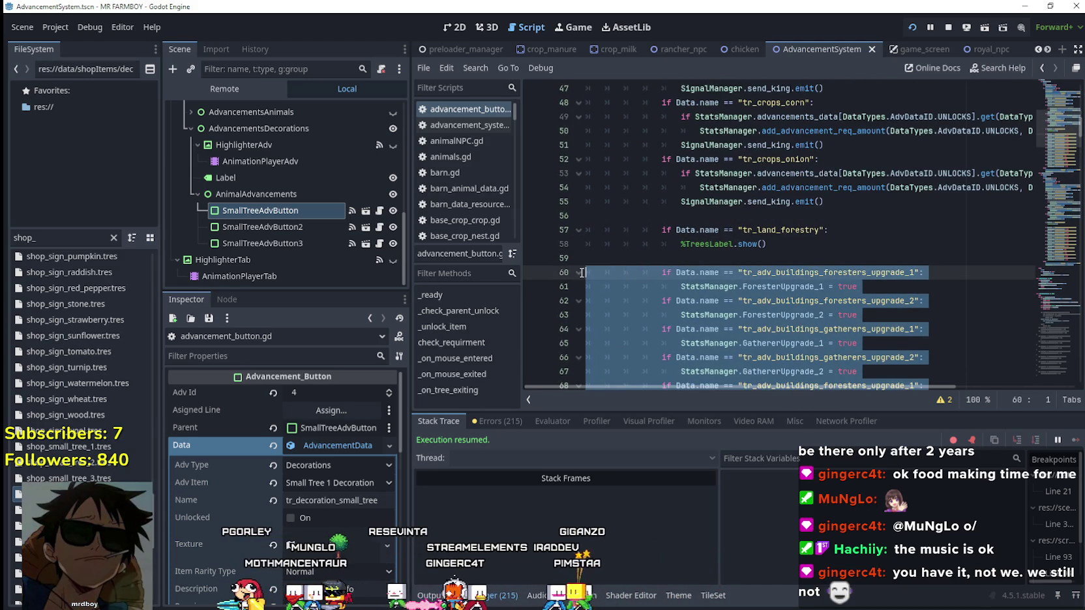
scroll(582, 272, "up", 3)
mouse_move(582, 272)
left_mouse_down()
mouse_move(600, 273)
mouse_move(591, 236)
mouse_move(597, 273)
left_mouse_up()
scroll(600, 272, "up", 2)
scroll(597, 265, "up", 2)
Step: Delete the name-specific checks from the pasted copy and remove the leftover blank line
key("Delete")
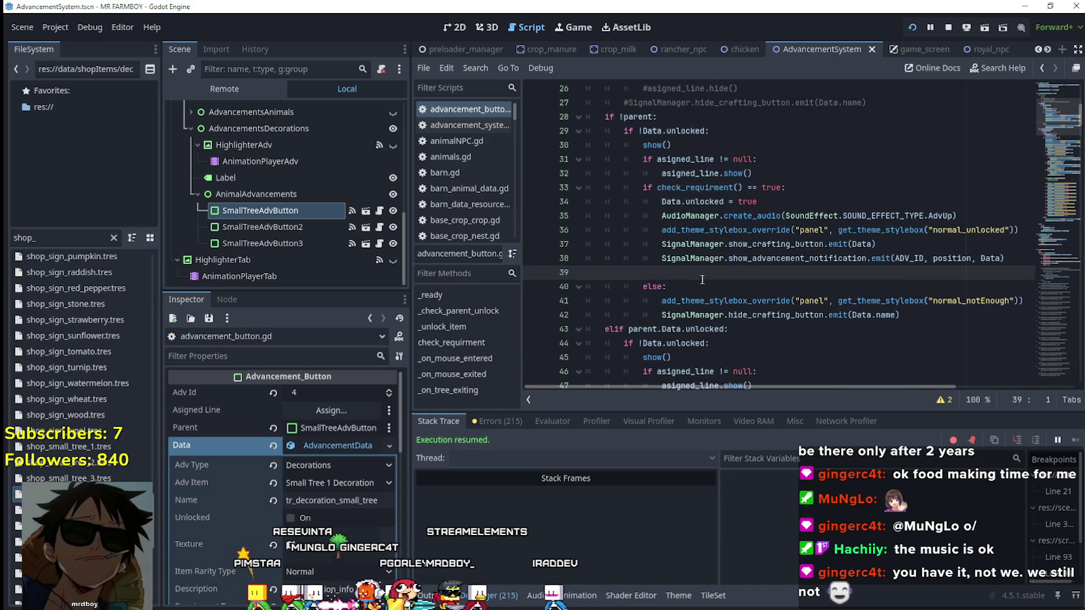
key("BackSpace")
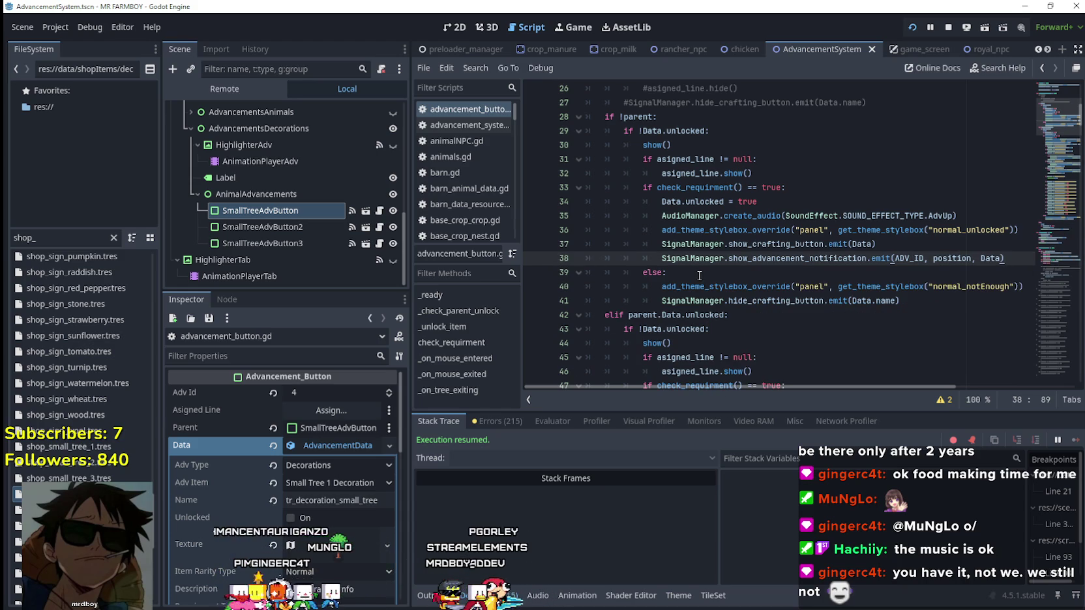
left_click(954, 303)
key("Return")
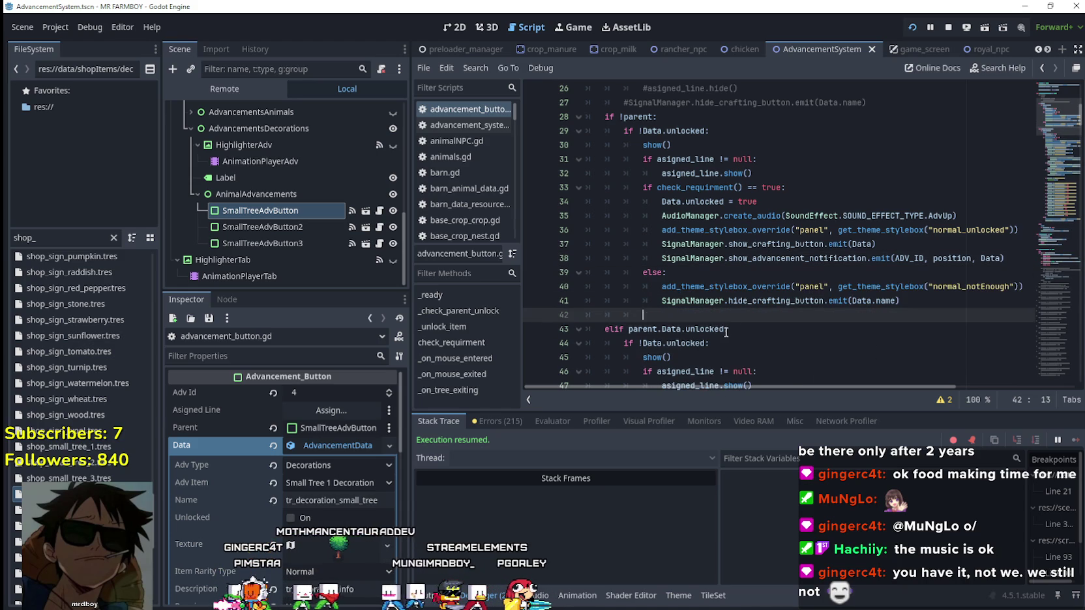
key("BackSpace")
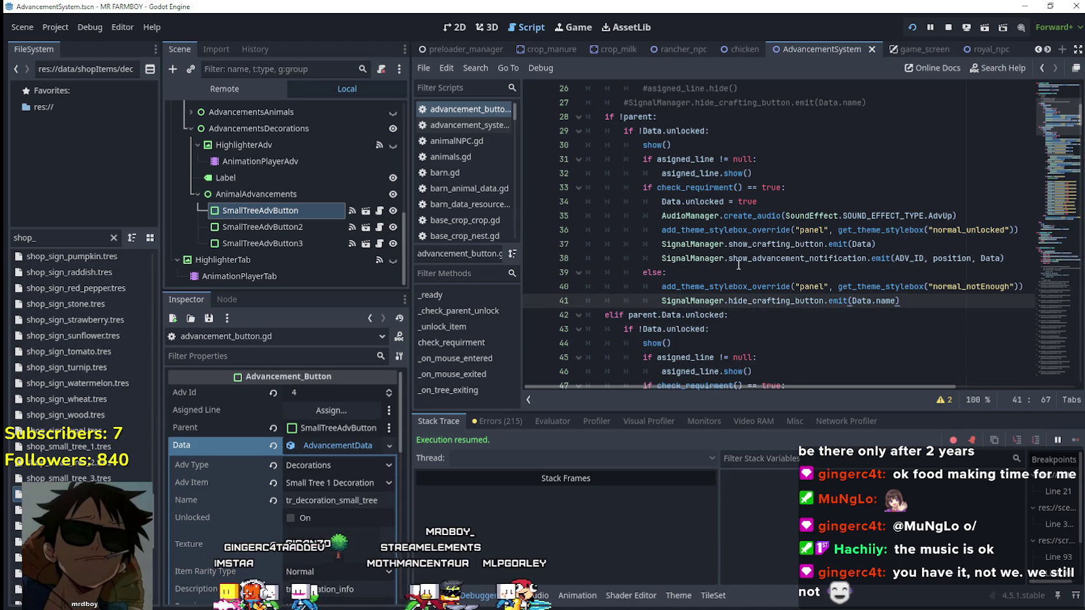
Step: Delete the asigned_line check from the no-parent branch
double_click(703, 185)
left_click(811, 174)
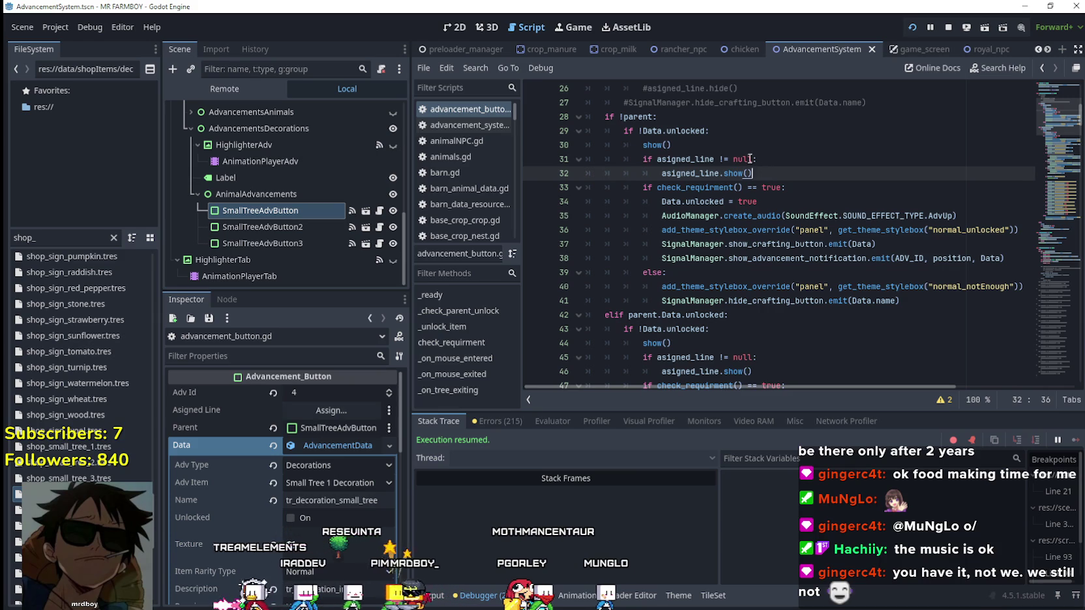
left_click(767, 193)
key("Up")
key("Home")
key("shift+Up")
key("shift+Up")
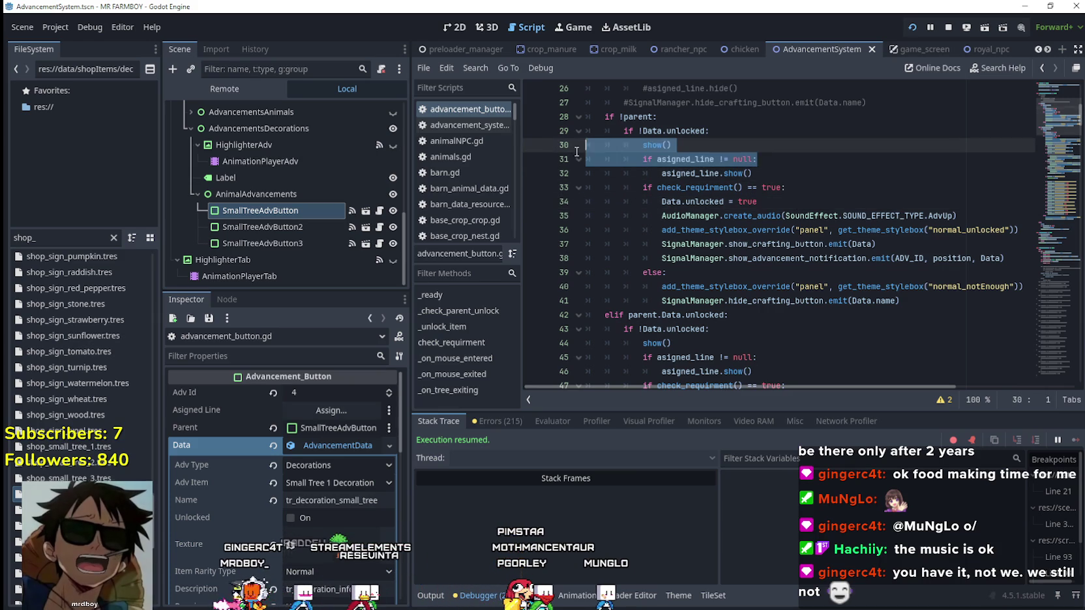
left_click_drag(776, 181, 586, 159)
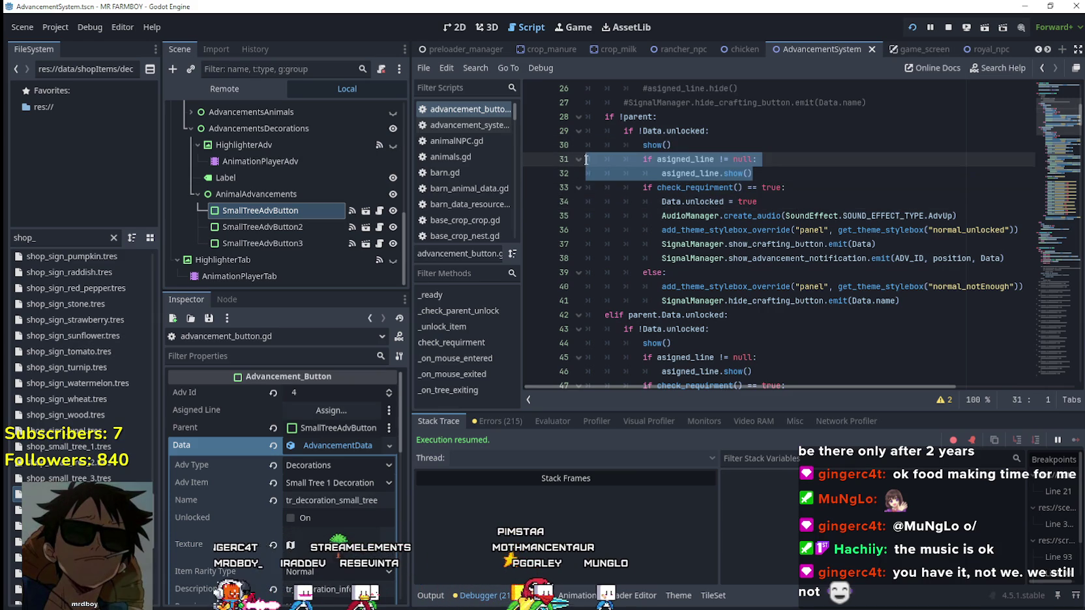
key("BackSpace")
key("BackSpace")
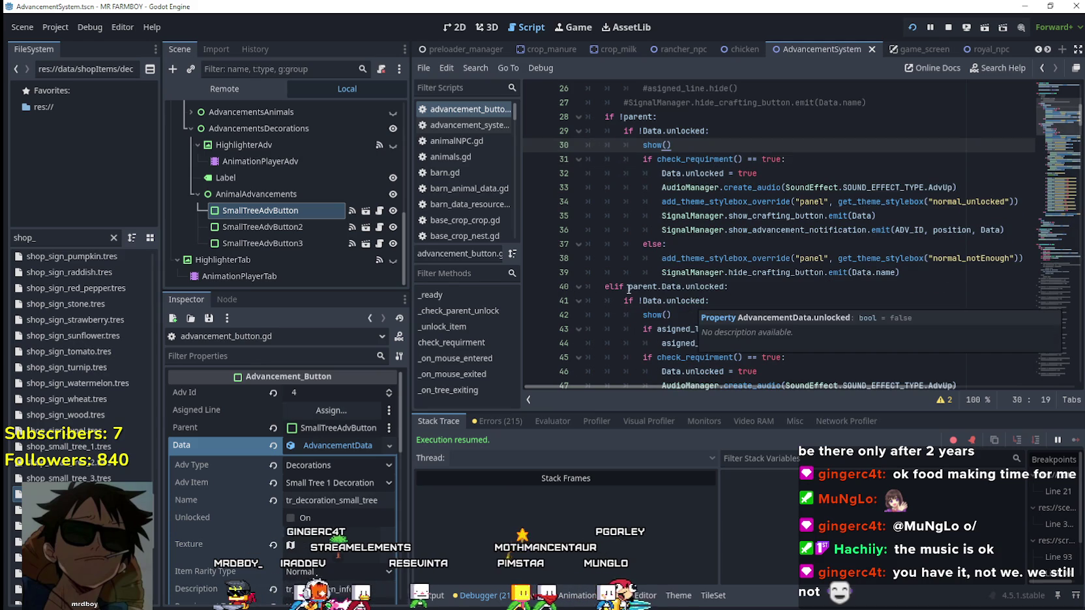
Step: Review the else branch with normal_notEnough and hide_crafting_button, and save the script
left_click(686, 258)
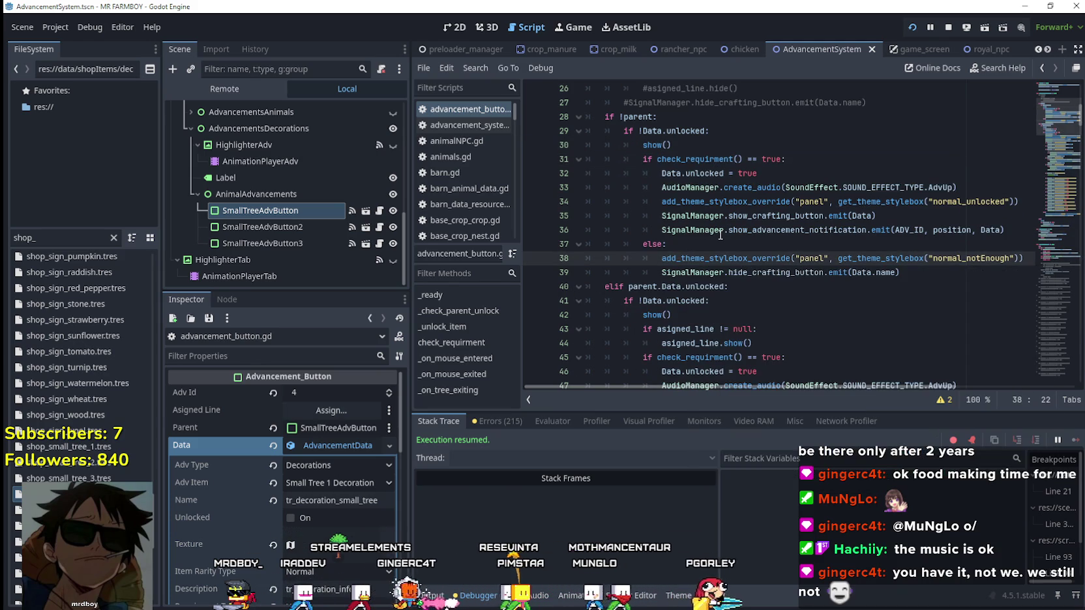
key("Up")
left_click(931, 265)
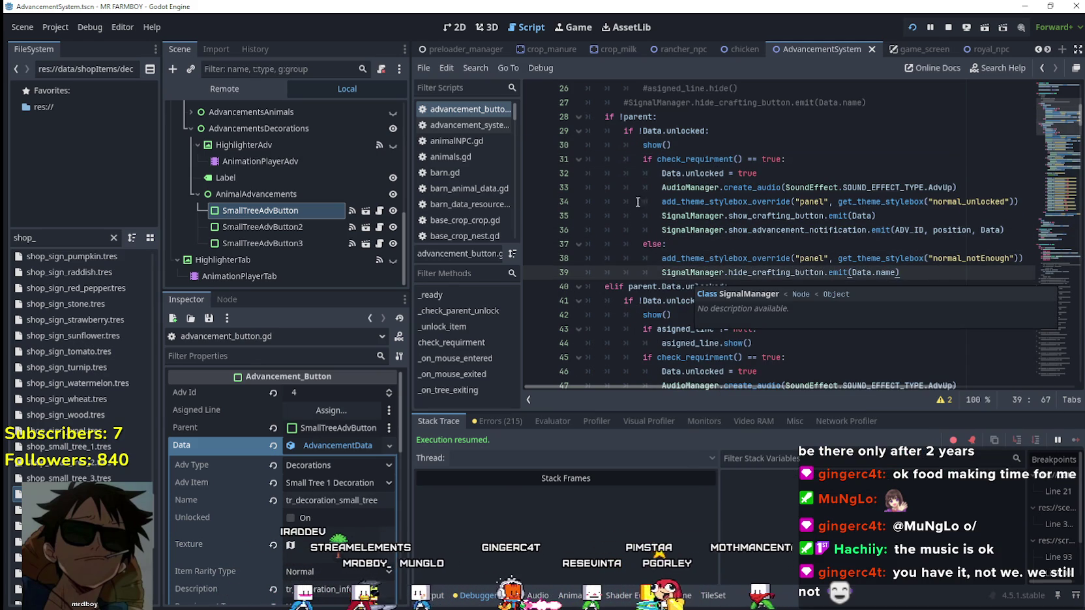
scroll(750, 281, "down", 2)
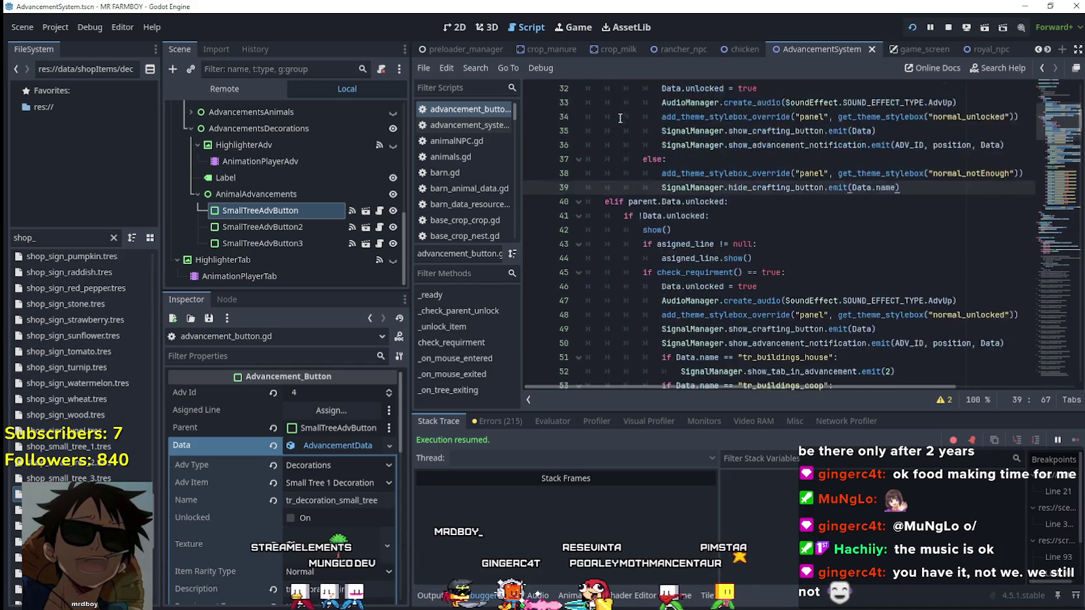
scroll(902, 275, "up", 2)
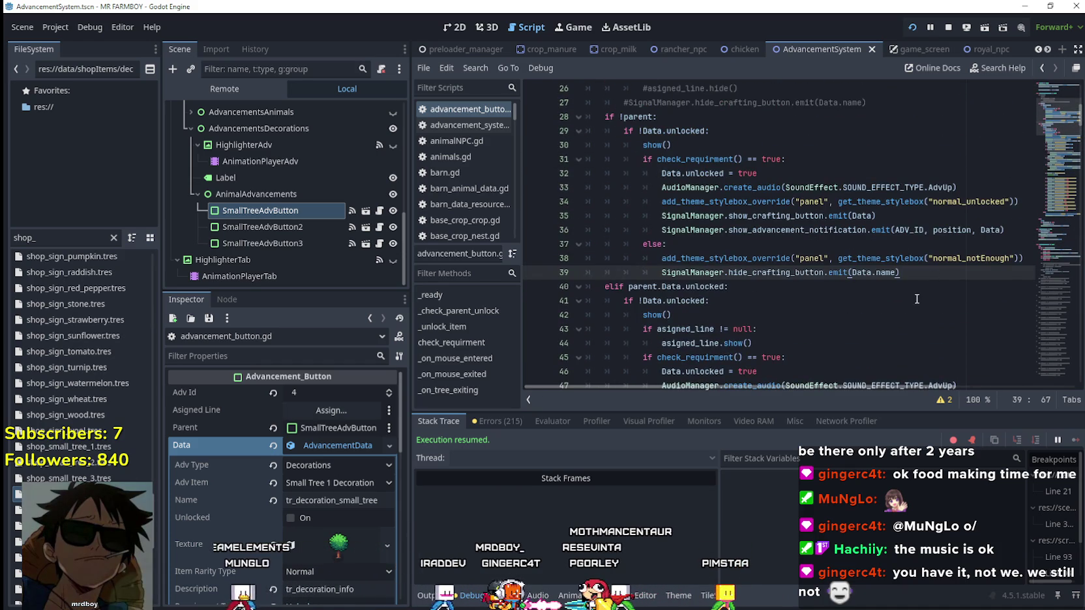
scroll(906, 287, "up", 3)
scroll(893, 273, "down", 4)
left_click(884, 261)
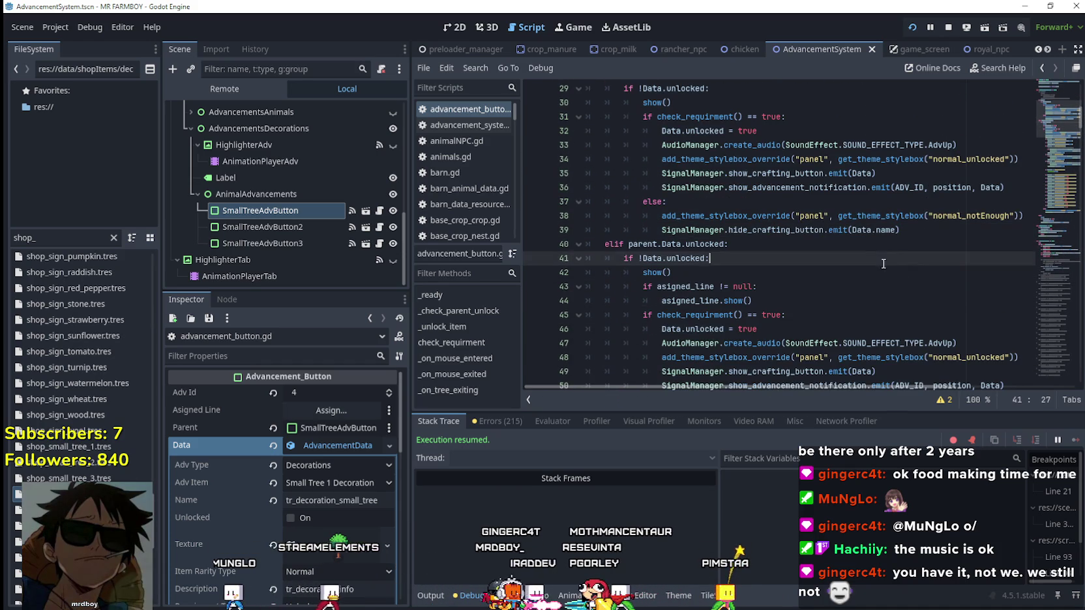
left_click(893, 246)
key("ctrl+s")
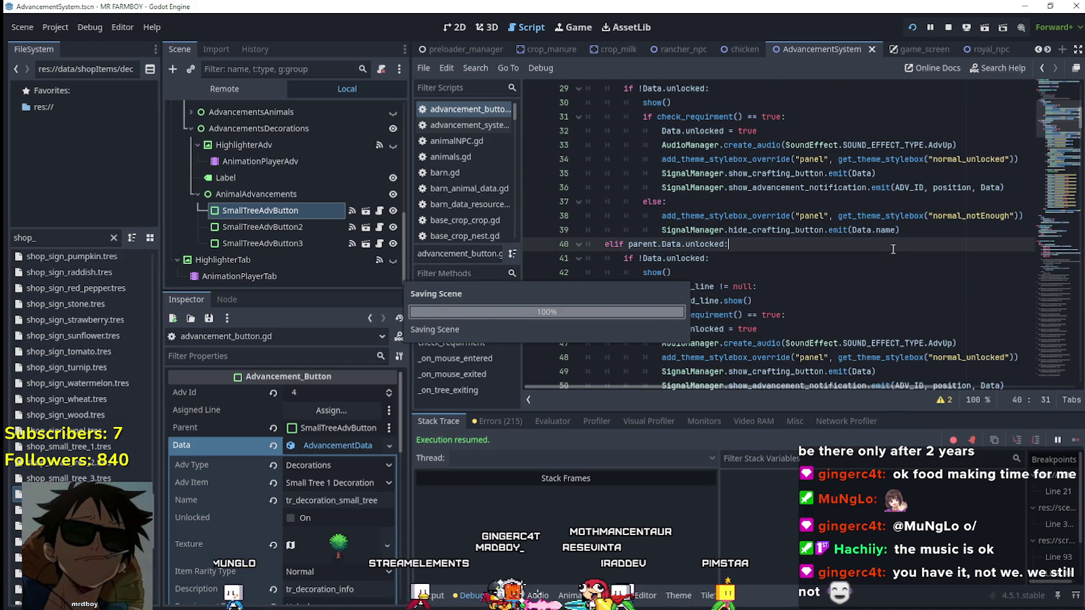
key("Up")
key("End")
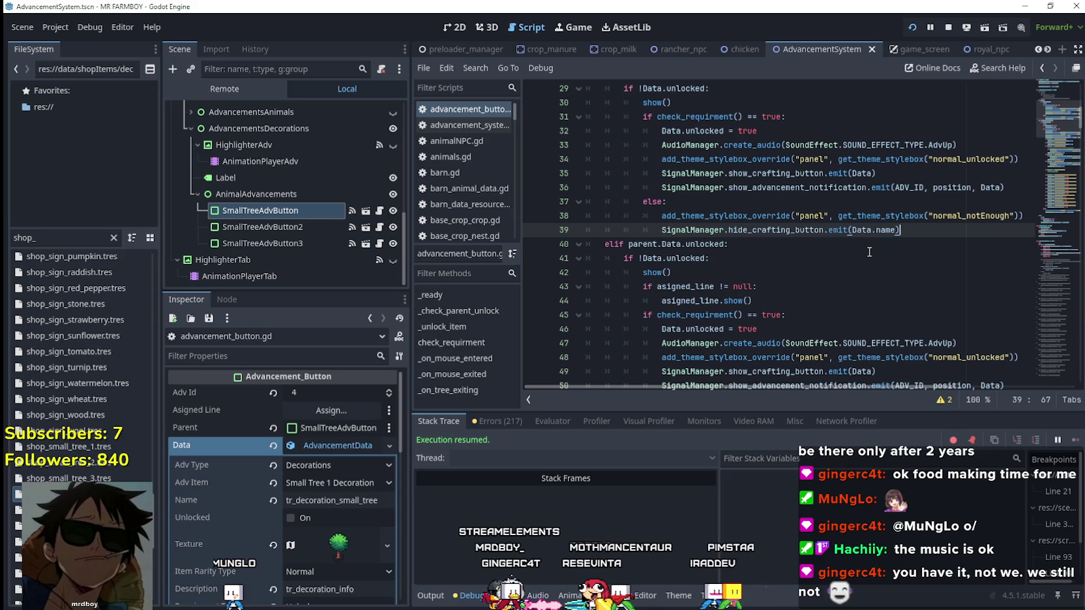
scroll(869, 251, "up", 1)
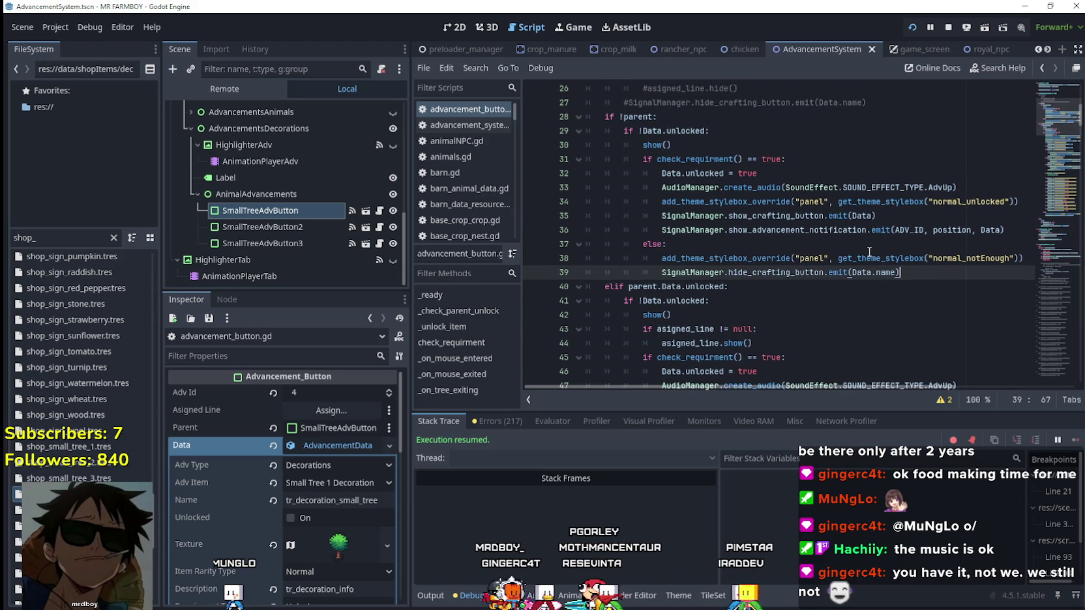
scroll(869, 252, "up", 1)
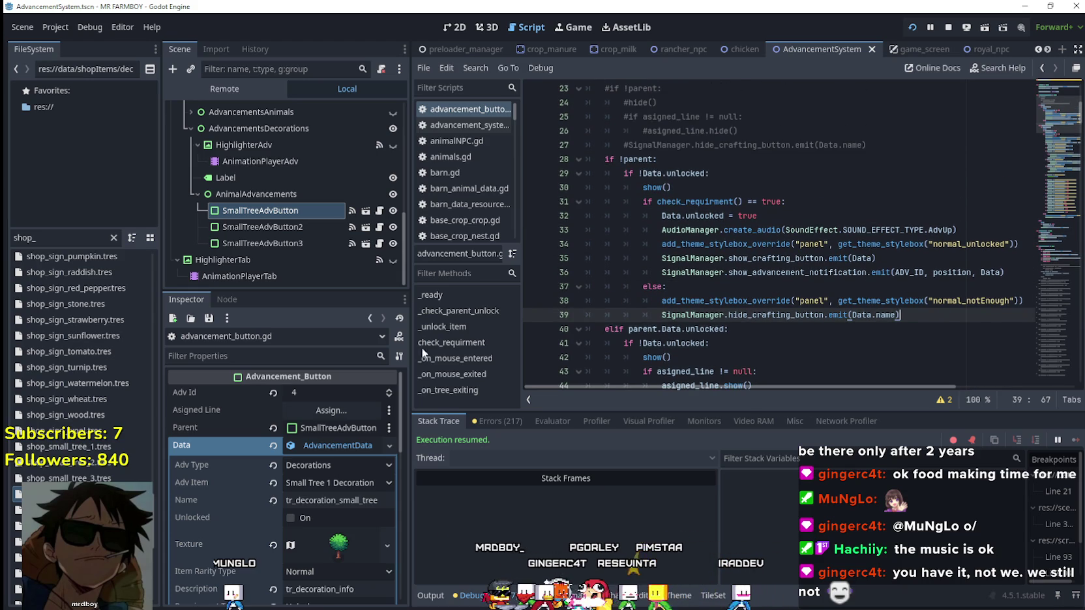
Step: Clear the Parent on SmallTreeAdvButton, SmallTreeAdvButton2 and SmallTreeAdvButton3, then save the scene
left_click(323, 447)
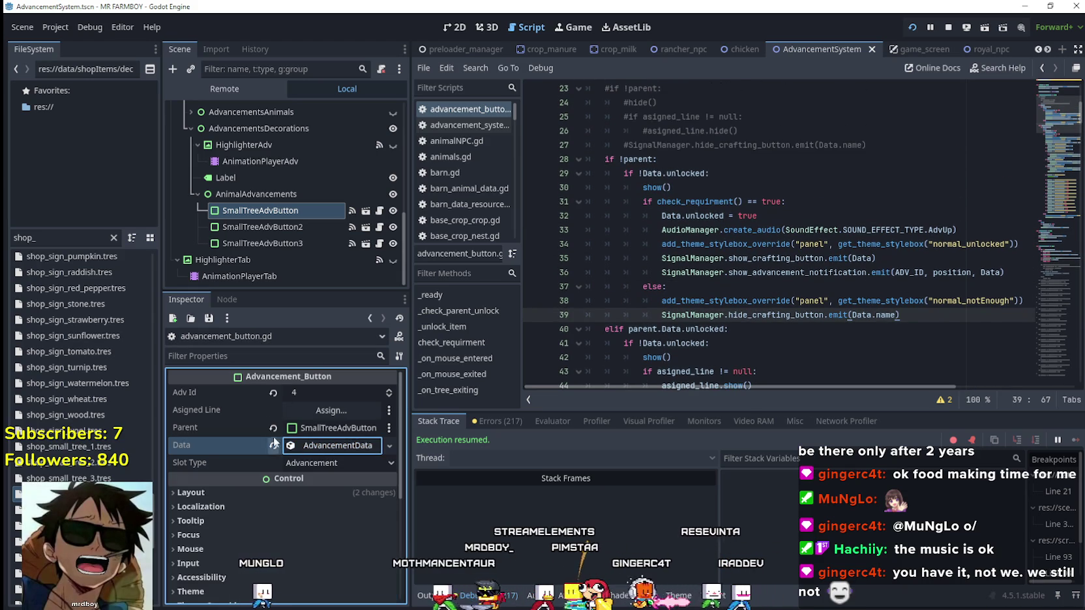
left_click(273, 428)
left_click(287, 228)
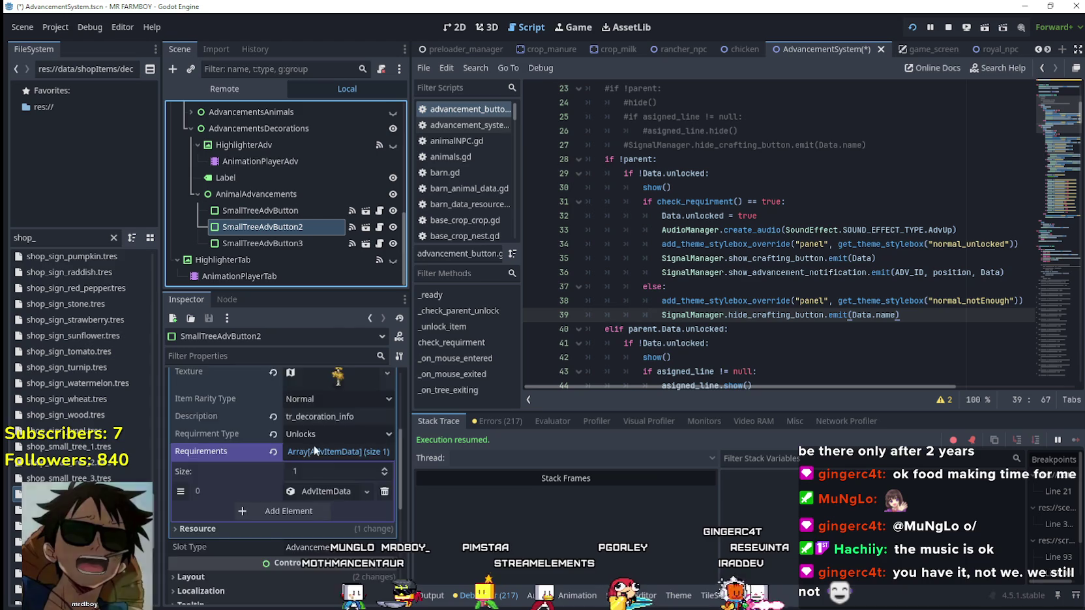
left_click(329, 444)
left_click(333, 442)
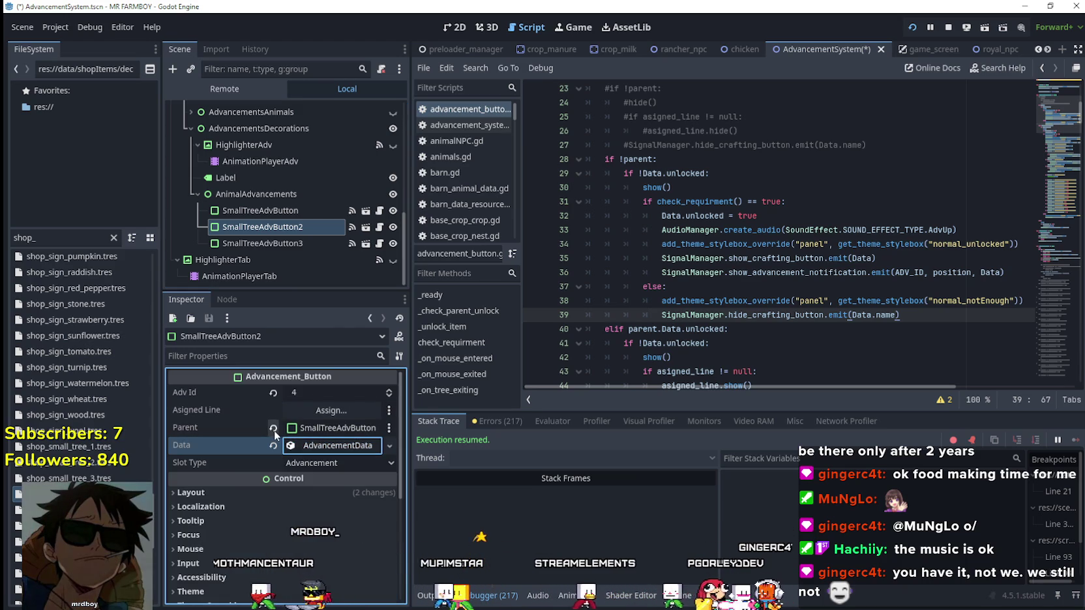
left_click(273, 428)
left_click(285, 250)
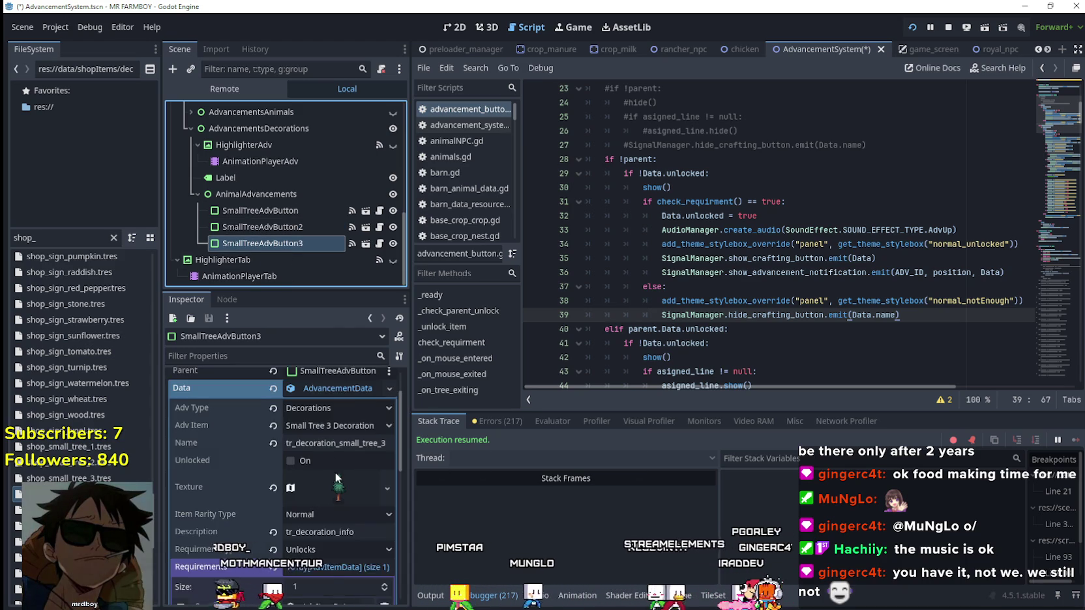
left_click(327, 420)
left_click(273, 401)
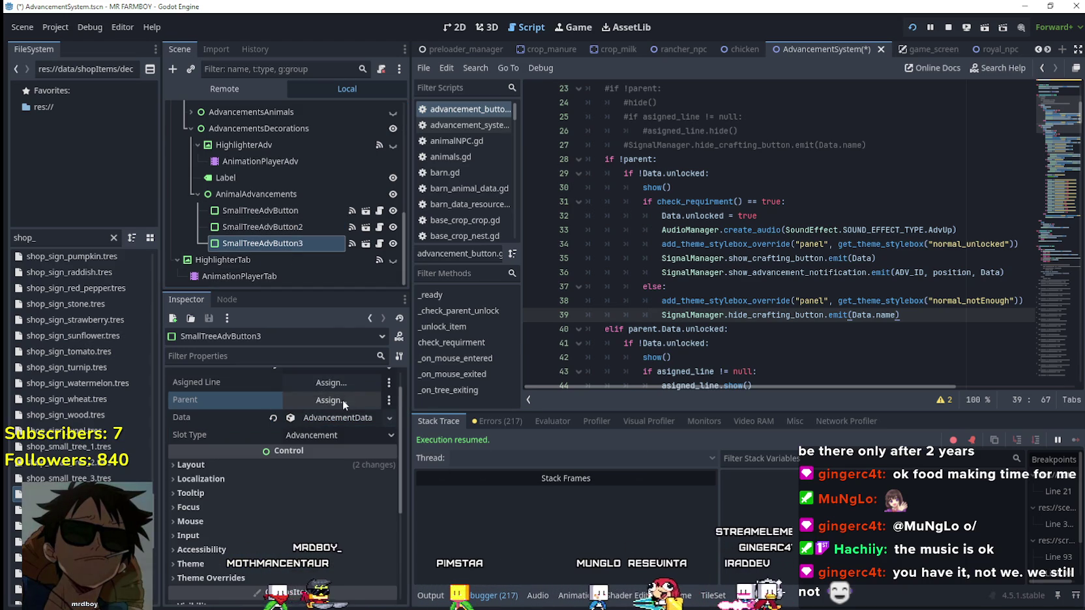
key("ctrl+s")
Step: Run the game with F5, close the Advancements panel and pause it
left_click(647, 300)
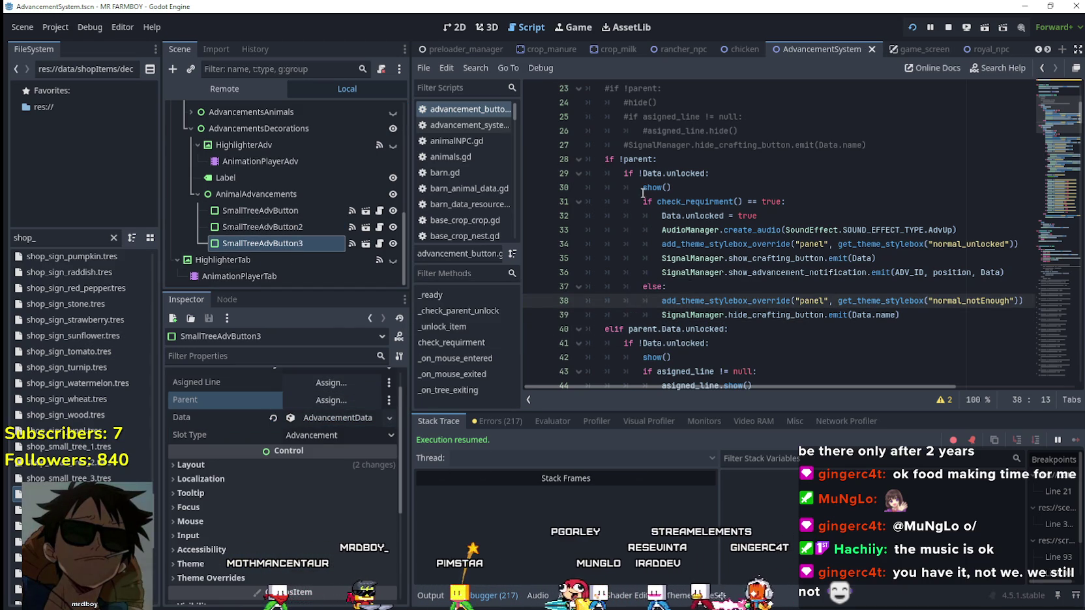
double_click(659, 174)
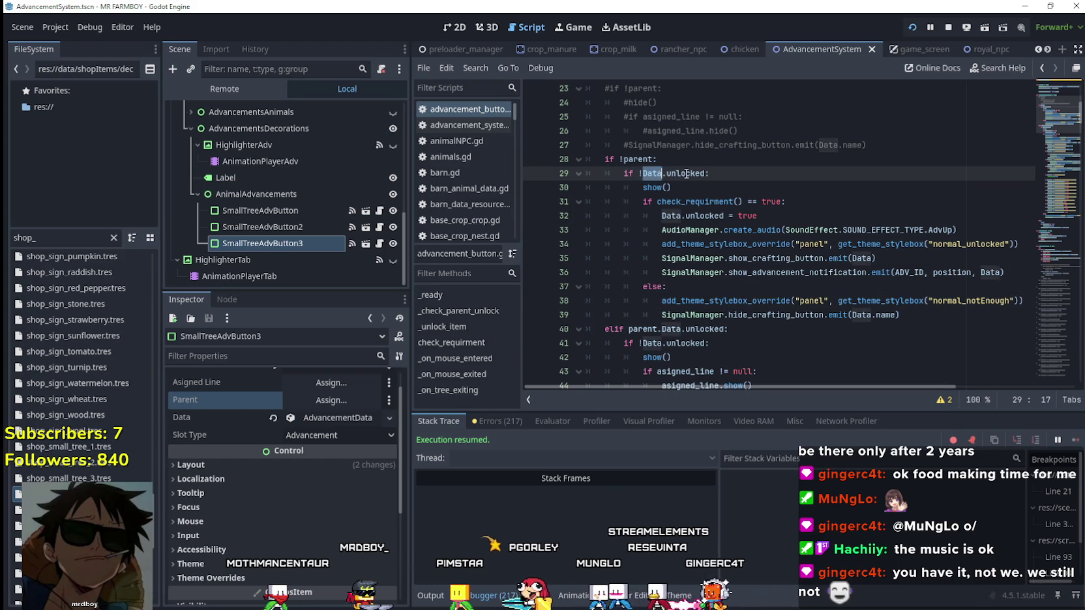
left_click(757, 307)
key("F5")
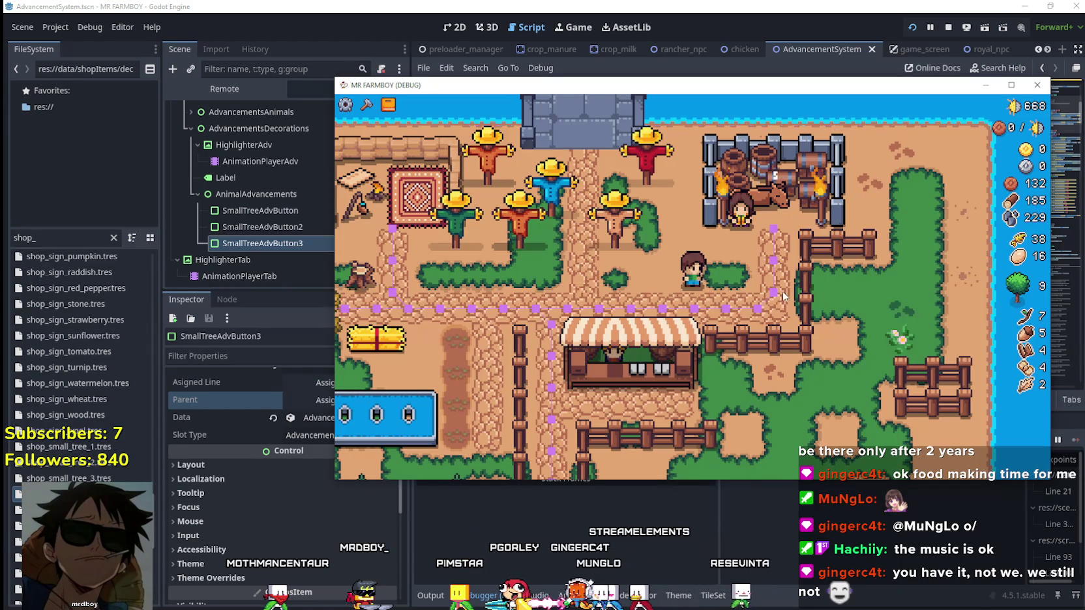
key("Escape")
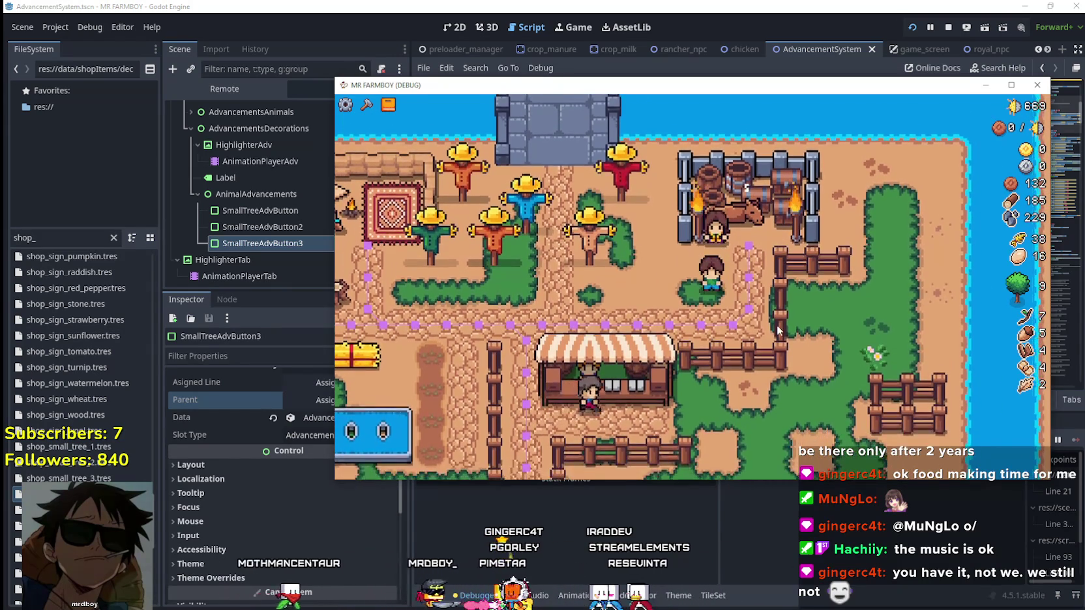
key("Escape")
Step: Stop the running game and review the no-parent branch code in advancement_button.gd
key("F8")
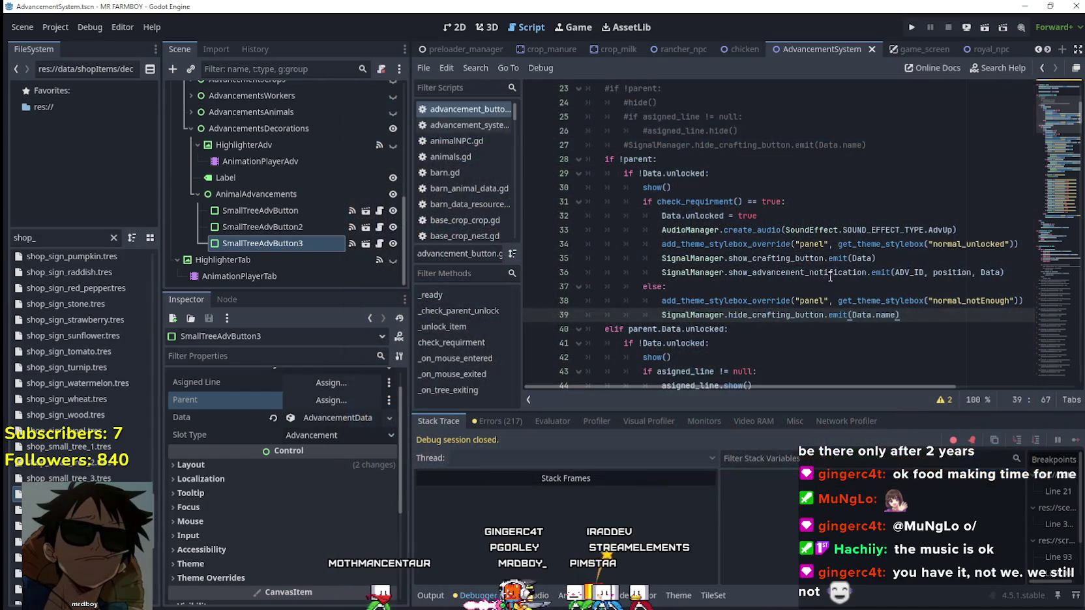
left_click(806, 258)
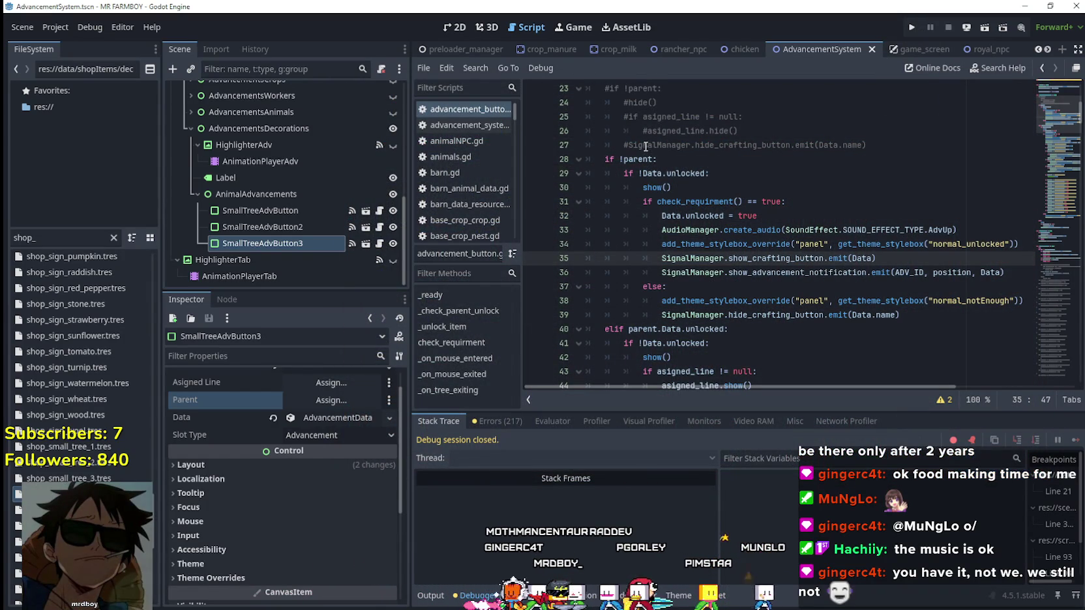
left_click_drag(603, 159, 676, 244)
left_click_drag(665, 285, 625, 329)
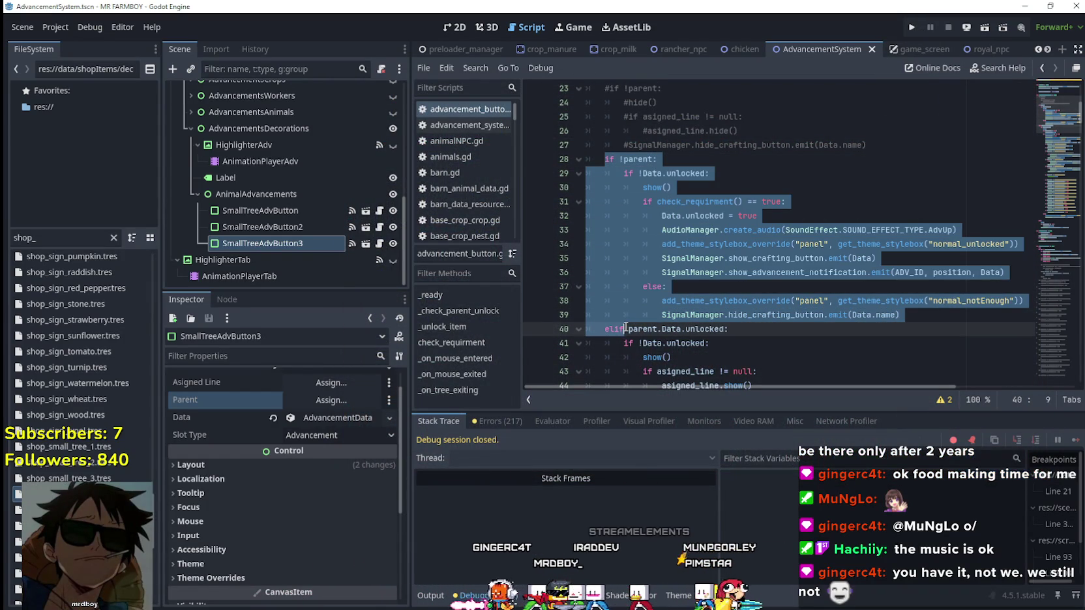
left_click(653, 312)
scroll(642, 278, "down", 16)
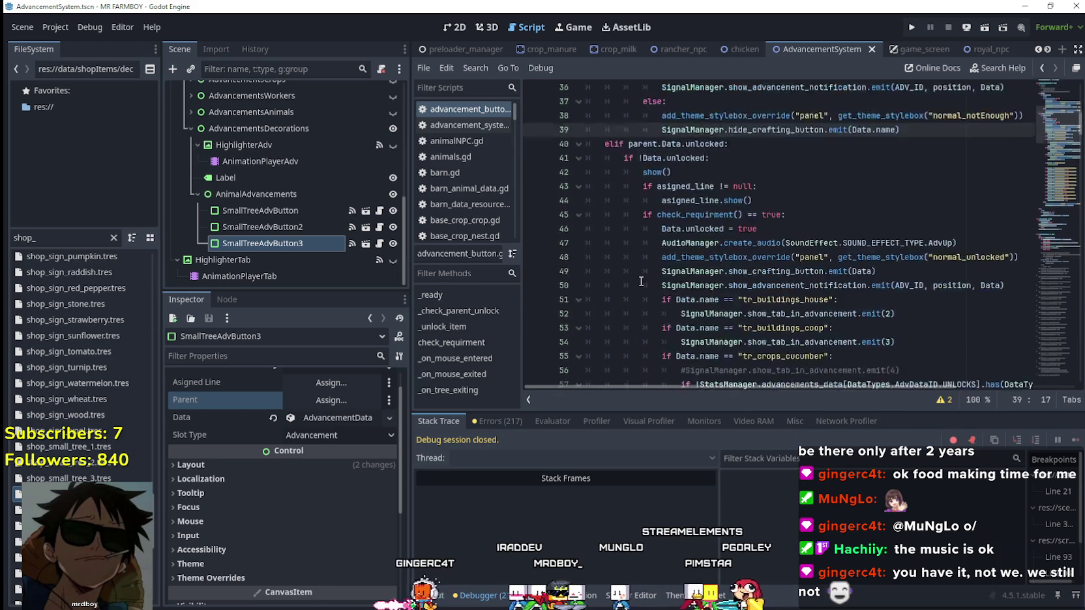
scroll(642, 278, "down", 6)
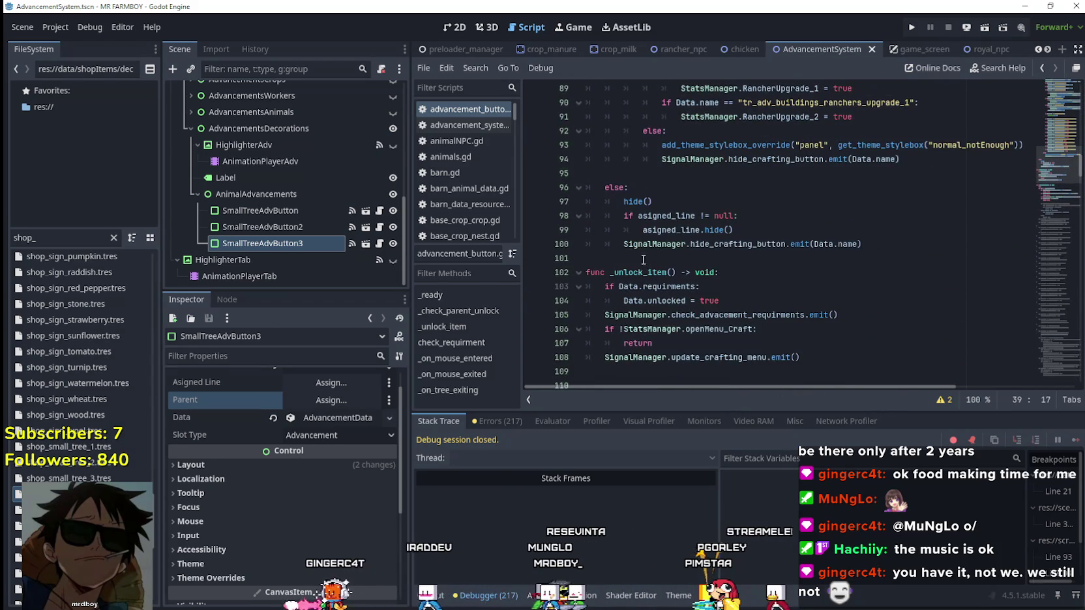
Step: Open an empty line 40 and select the existing else block that hides the button
left_click_drag(1055, 173, 1050, 109)
left_click(823, 238)
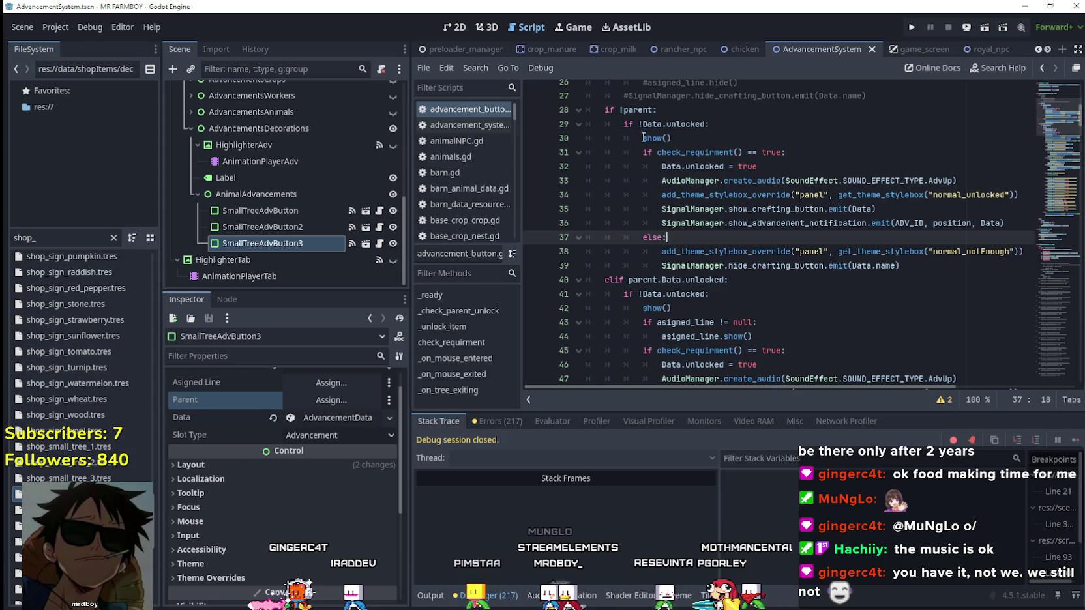
left_click(747, 265)
left_click(662, 280)
scroll(640, 275, "down", 6)
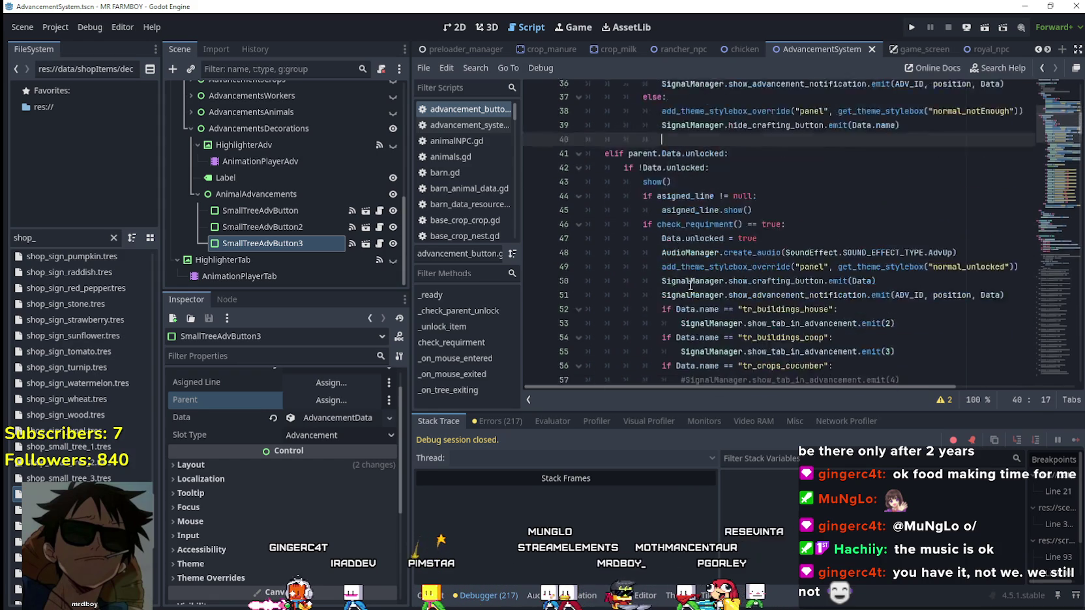
scroll(640, 275, "down", 12)
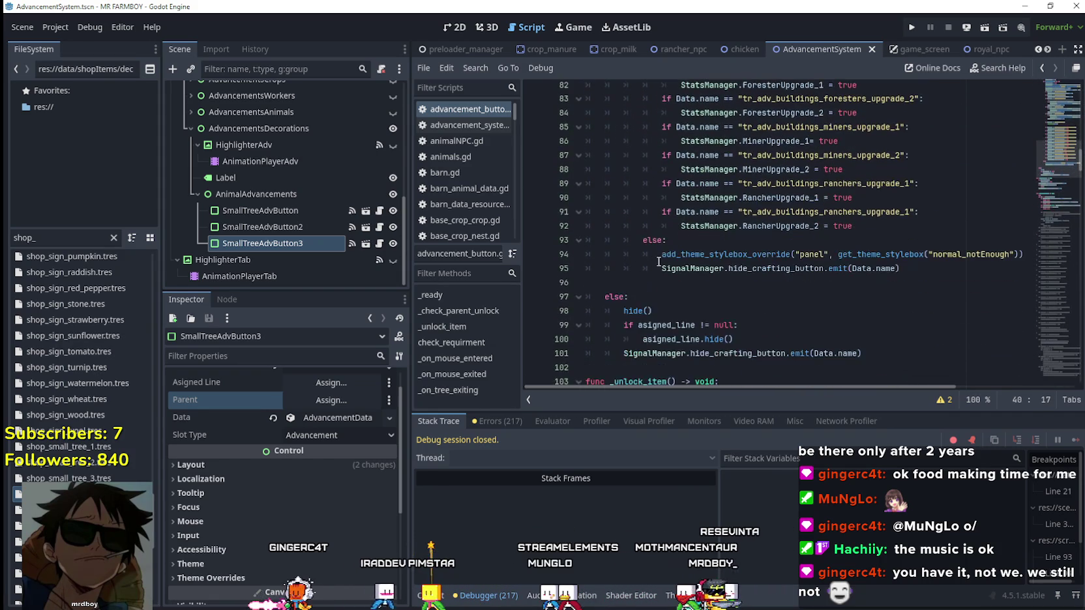
scroll(656, 260, "down", 2)
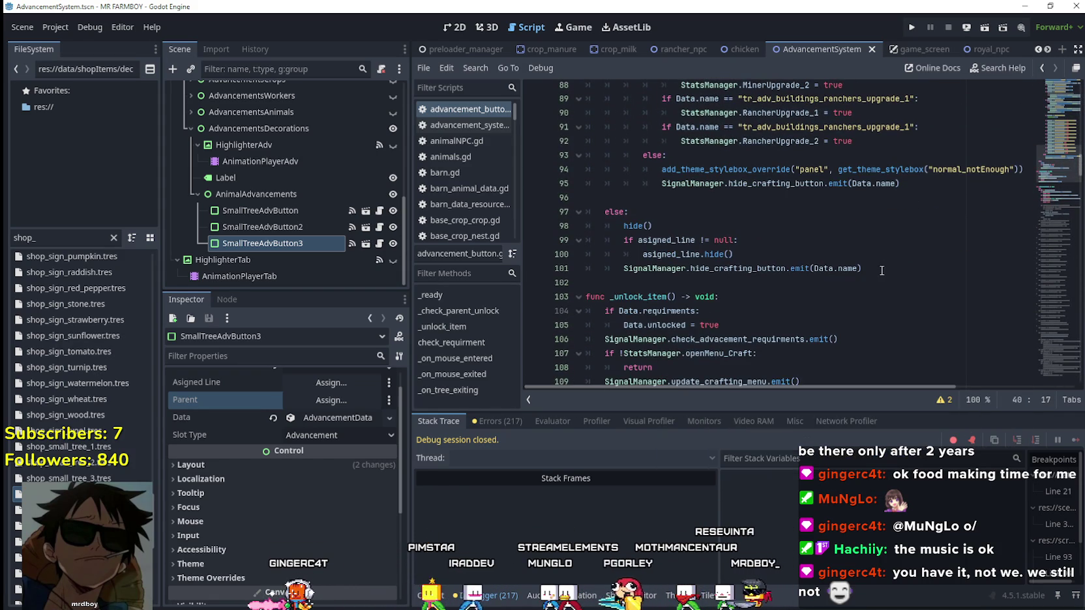
left_click_drag(881, 270, 558, 215)
key("ctrl+c")
scroll(626, 219, "up", 17)
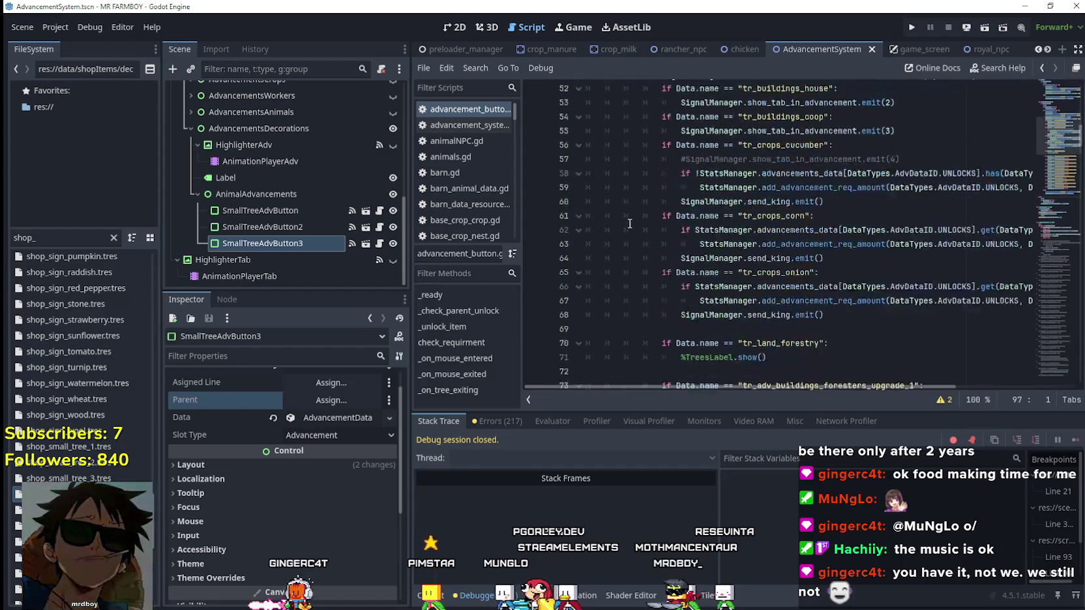
scroll(622, 174, "up", 1)
left_click_drag(661, 188, 585, 188)
Step: Paste the hiding else block at line 40 and indent it one level
key("ctrl+v")
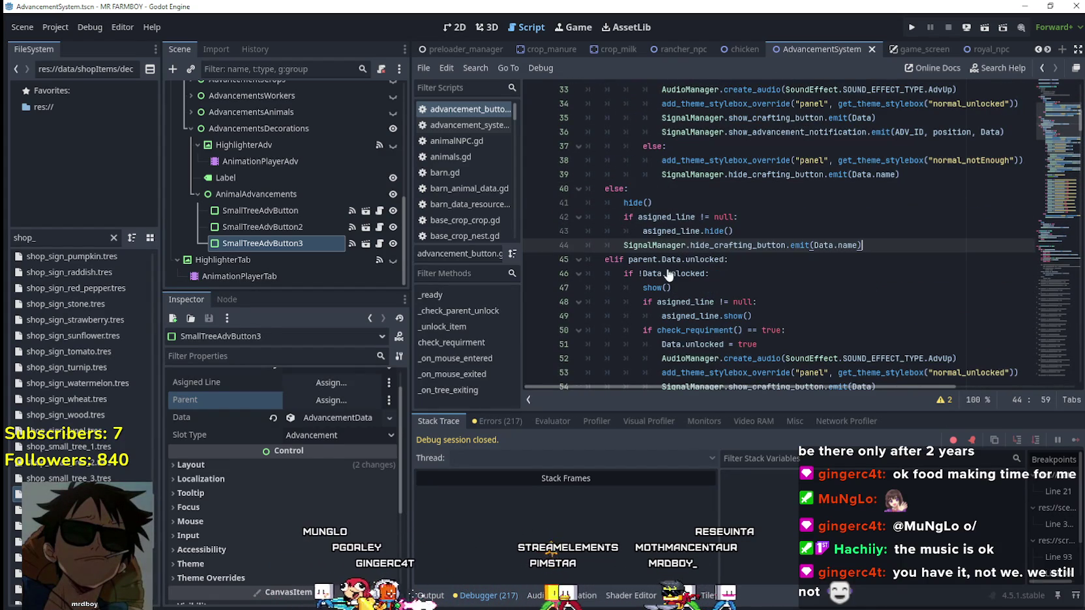
left_click(593, 189, "shift")
key("Tab")
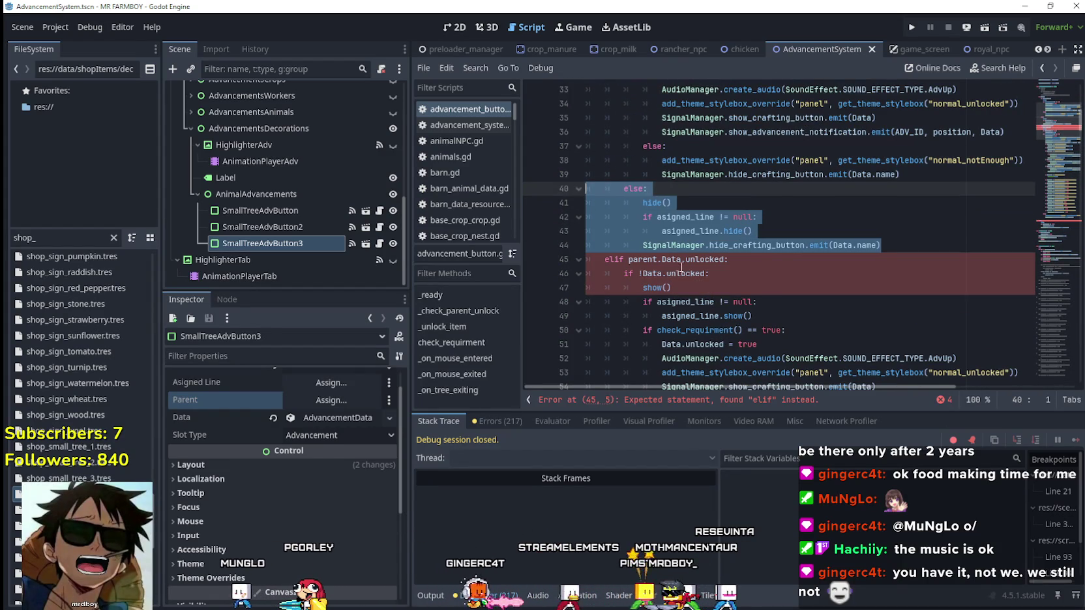
key("Up")
scroll(680, 211, "up", 2)
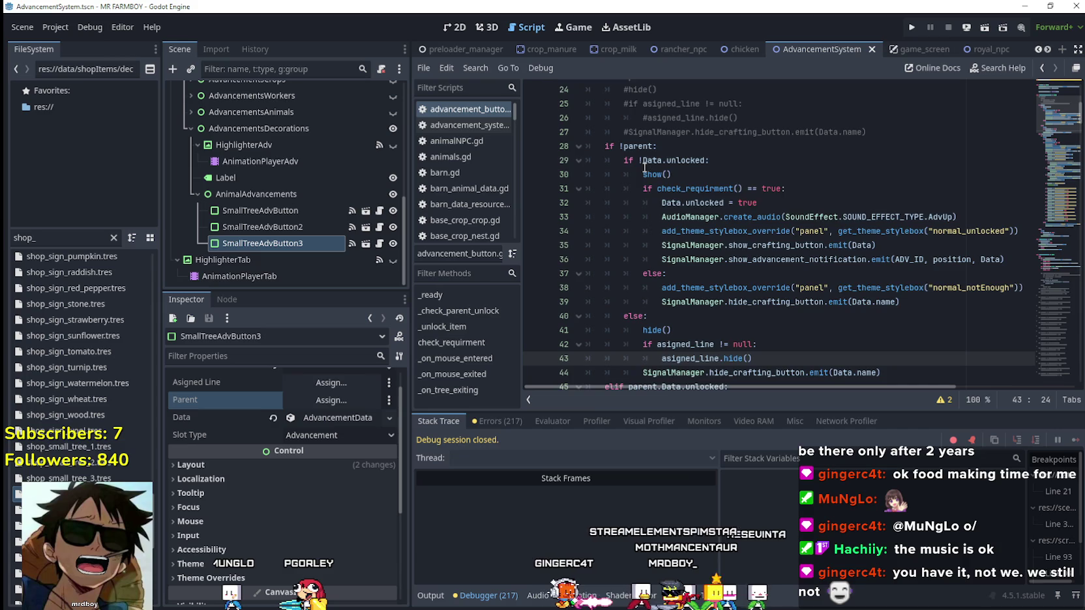
scroll(644, 168, "down", 2)
Step: Remove the asigned_line hiding lines from the pasted else block
left_click(780, 260)
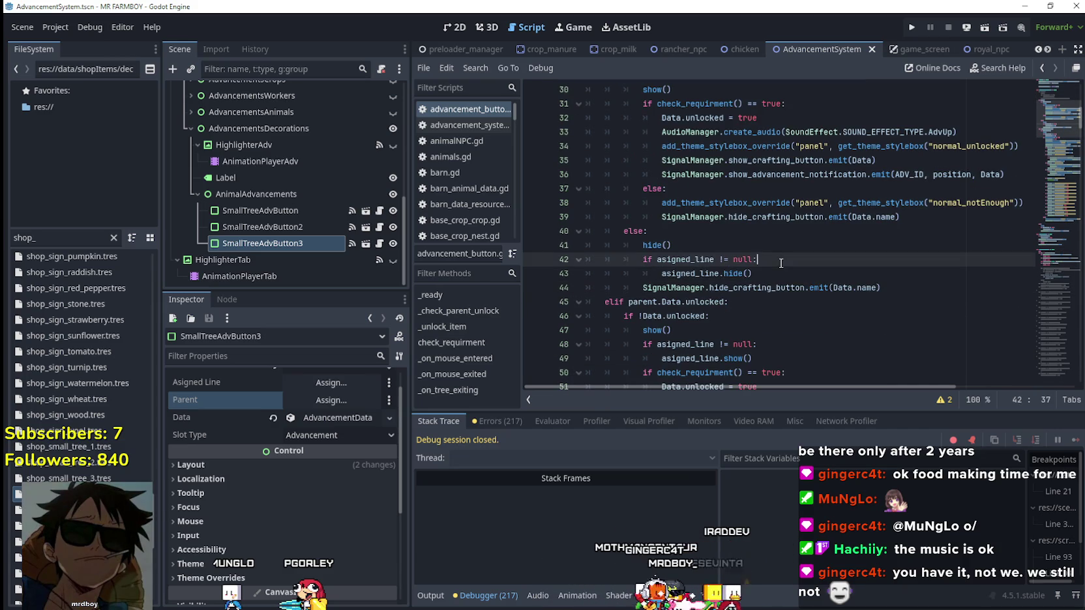
left_click_drag(776, 274, 547, 256)
key("ctrl+x")
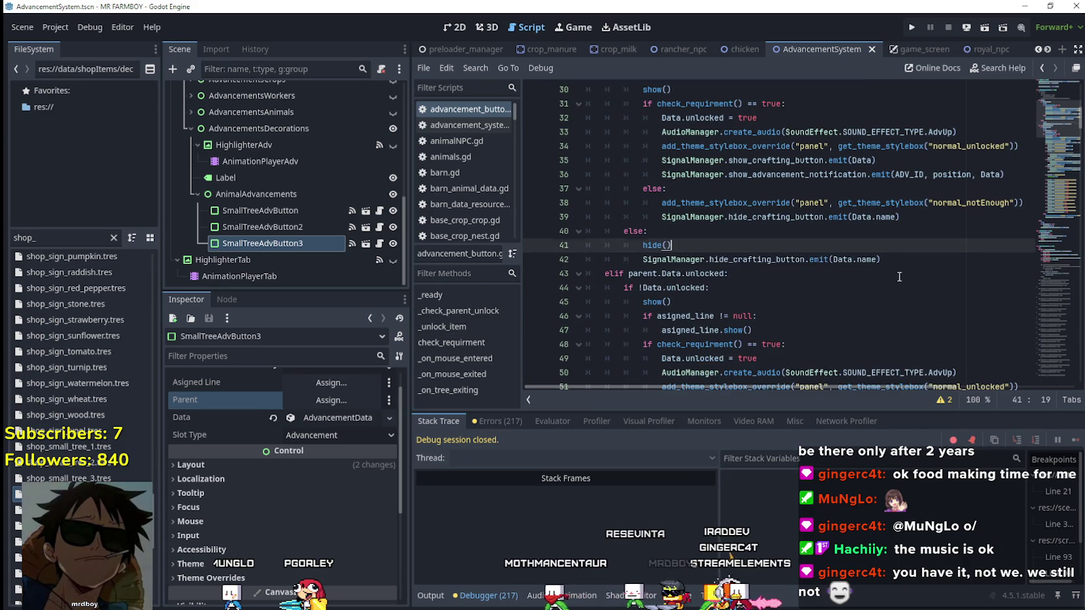
left_click(899, 264)
key("Return")
key("BackSpace")
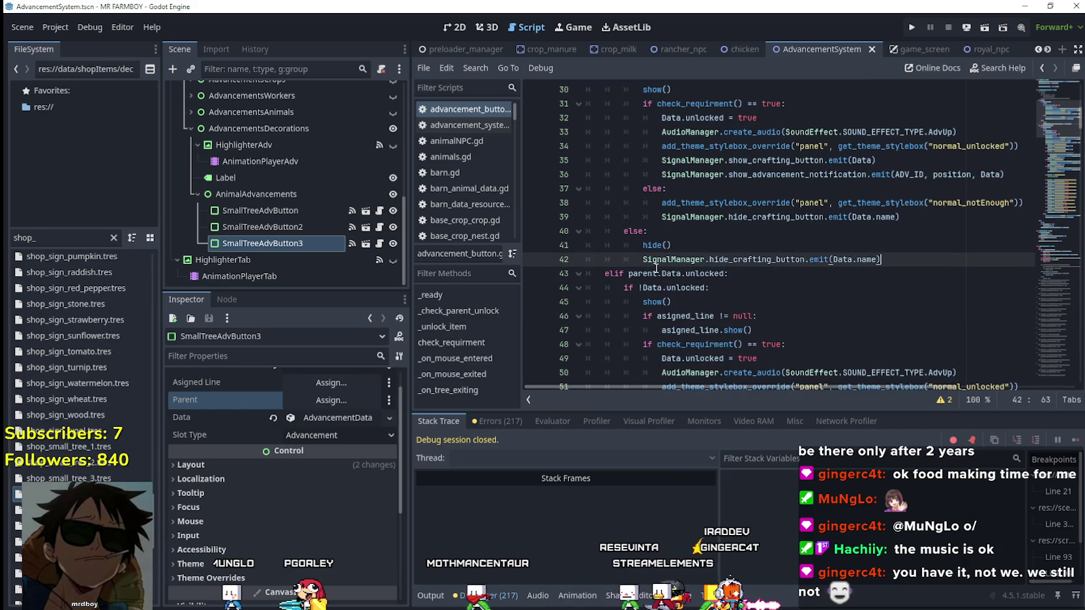
Step: Delete the inner normal_notEnough else block and save the script
scroll(655, 270, "up", 1)
left_click(702, 273)
key("ctrl+s")
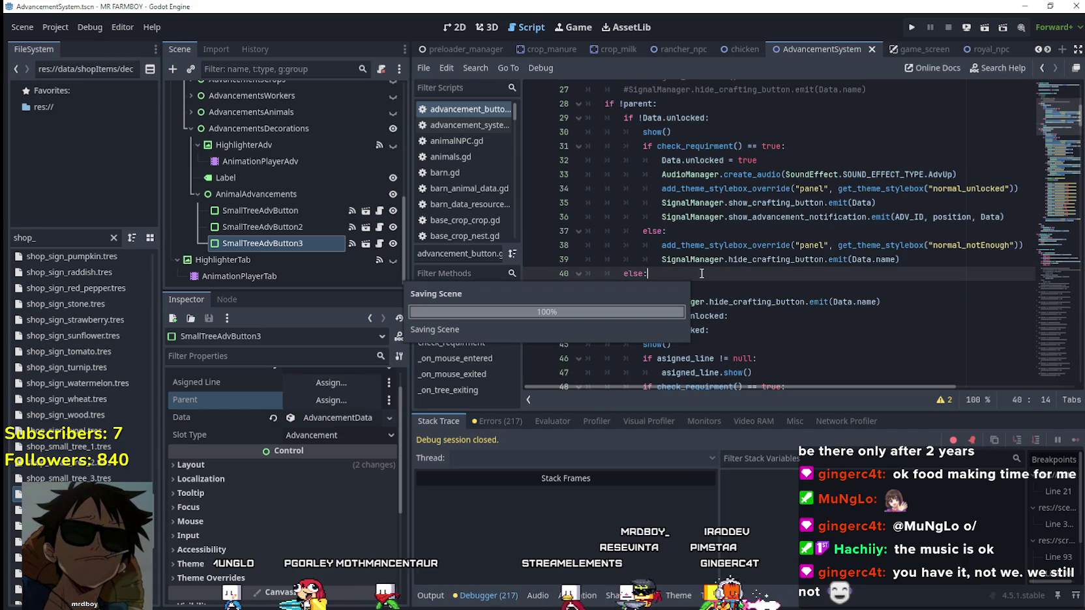
mouse_move(899, 259)
left_mouse_down()
mouse_move(639, 247)
mouse_move(583, 231)
left_mouse_up()
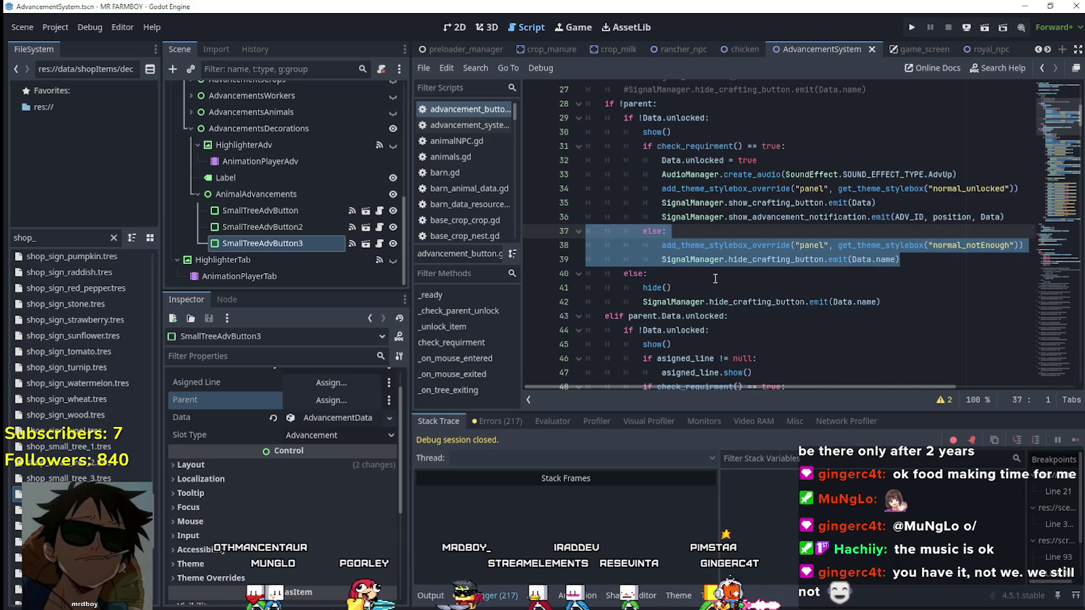
key("BackSpace")
key("BackSpace")
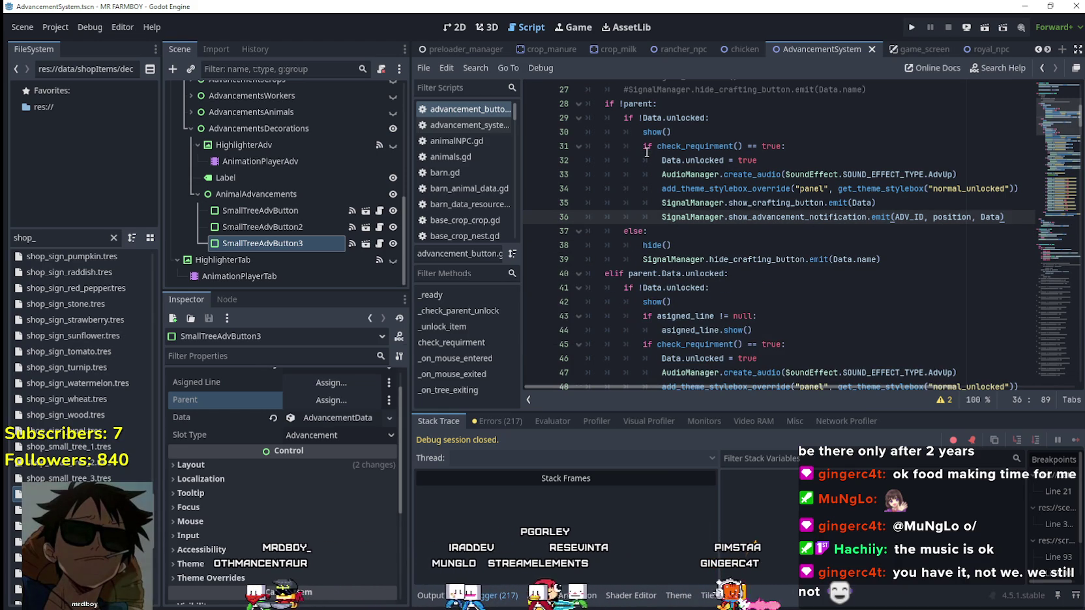
key("ctrl+s")
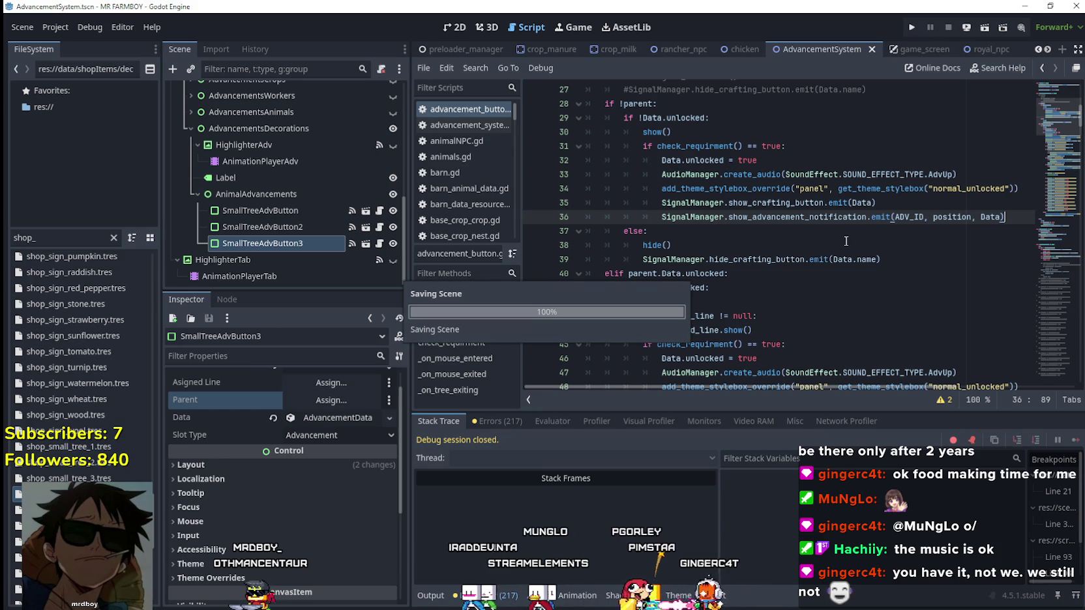
key("Down")
key("Down")
key("Down")
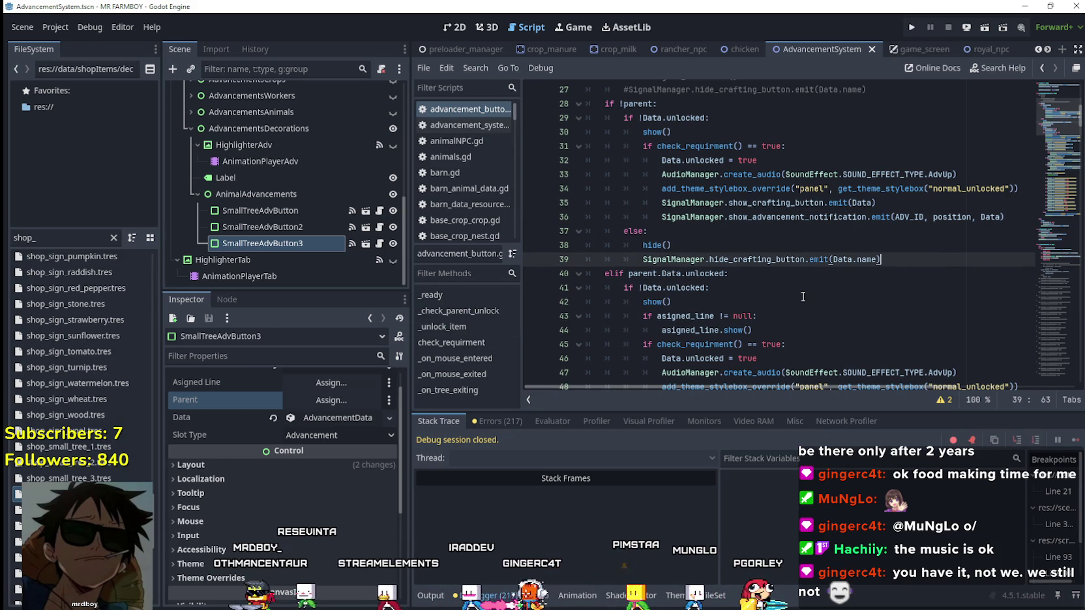
key("ctrl+s")
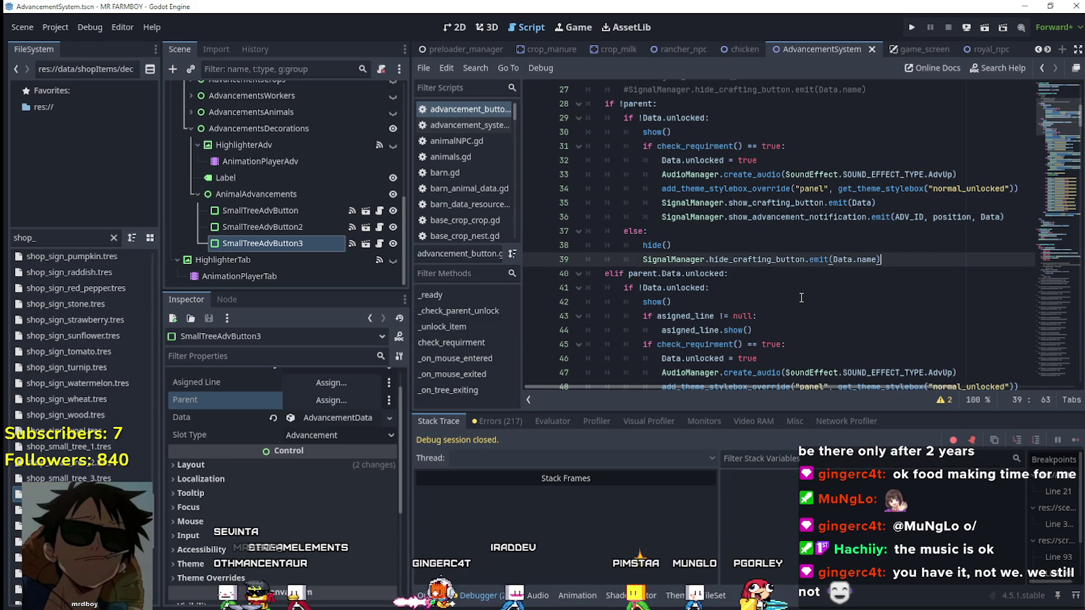
Step: Run the project, choose Continue in the main menu and load Save 5
left_click(912, 29)
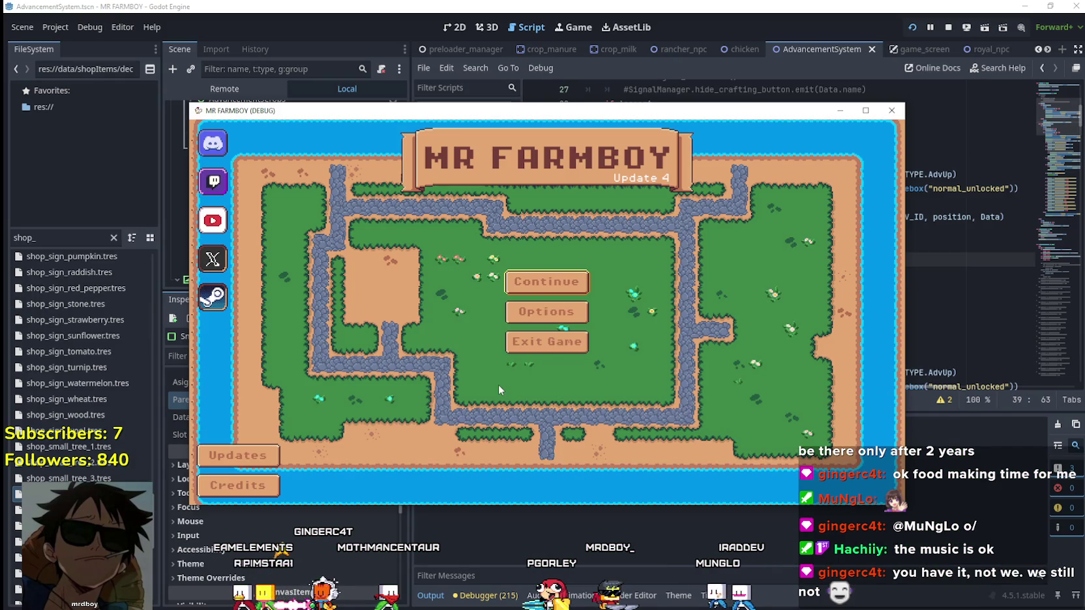
left_click(515, 282)
left_click(548, 347)
left_click(531, 349)
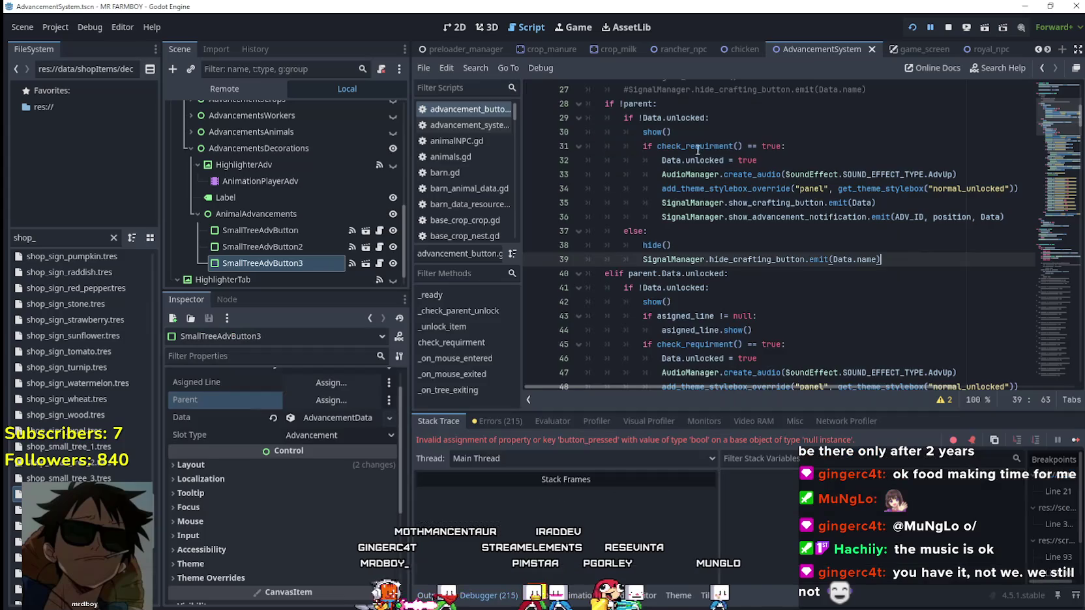
Step: Replace KingTab with DecoTab on line 155 of SelectTab and save the script
scroll(717, 248, "up", 4)
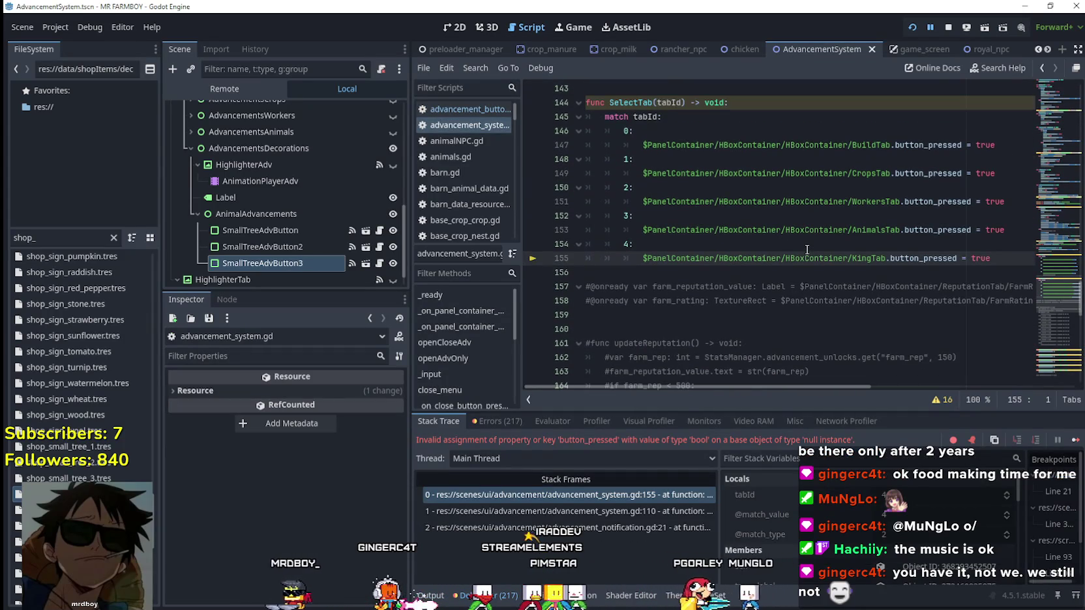
double_click(869, 259)
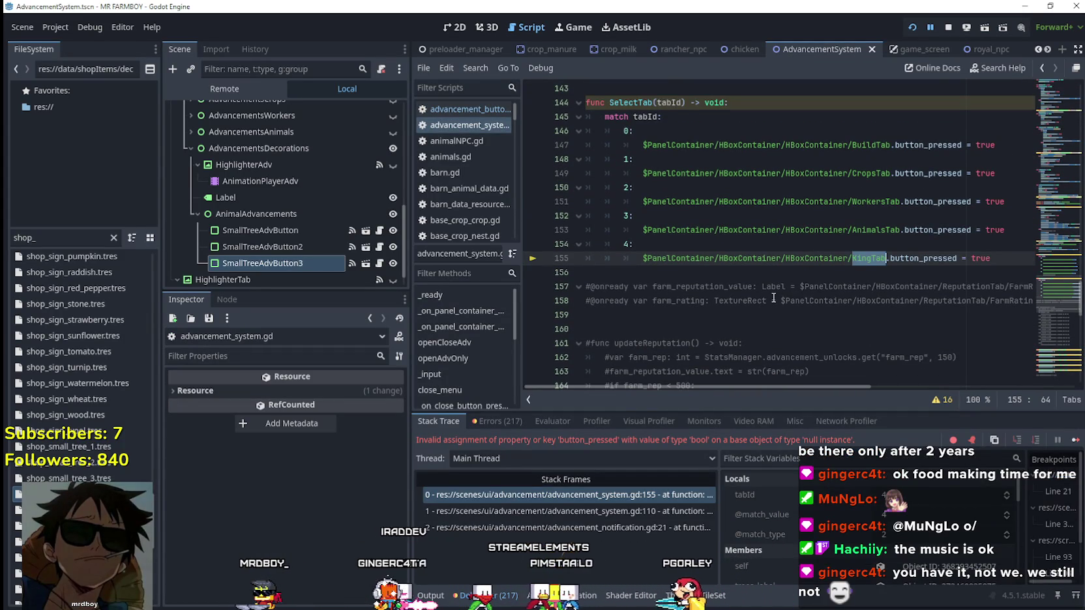
type("De")
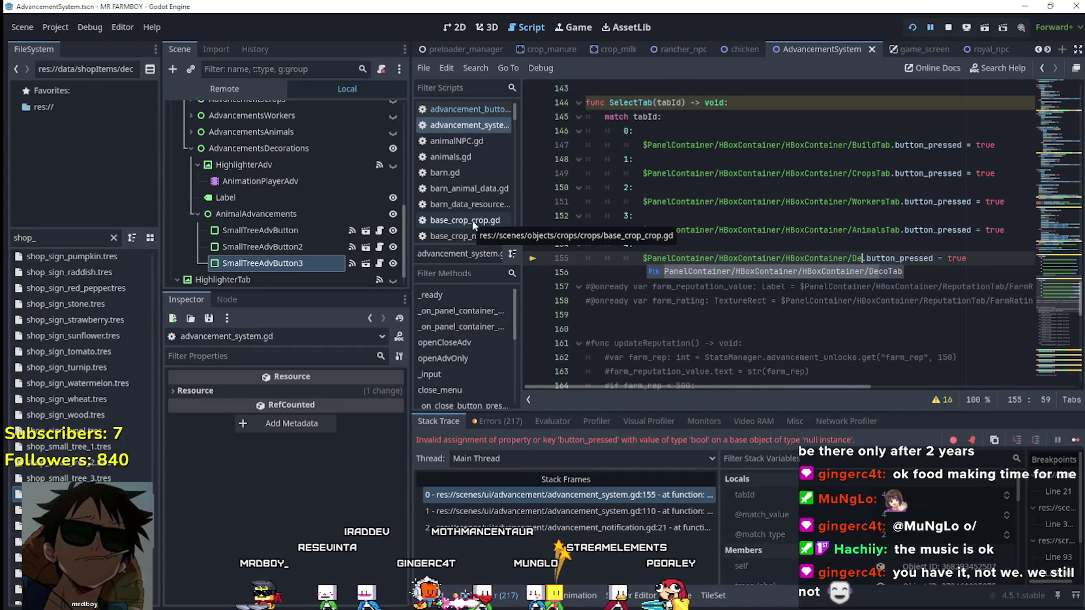
left_click(901, 275)
left_click(902, 273)
key("ctrl+s")
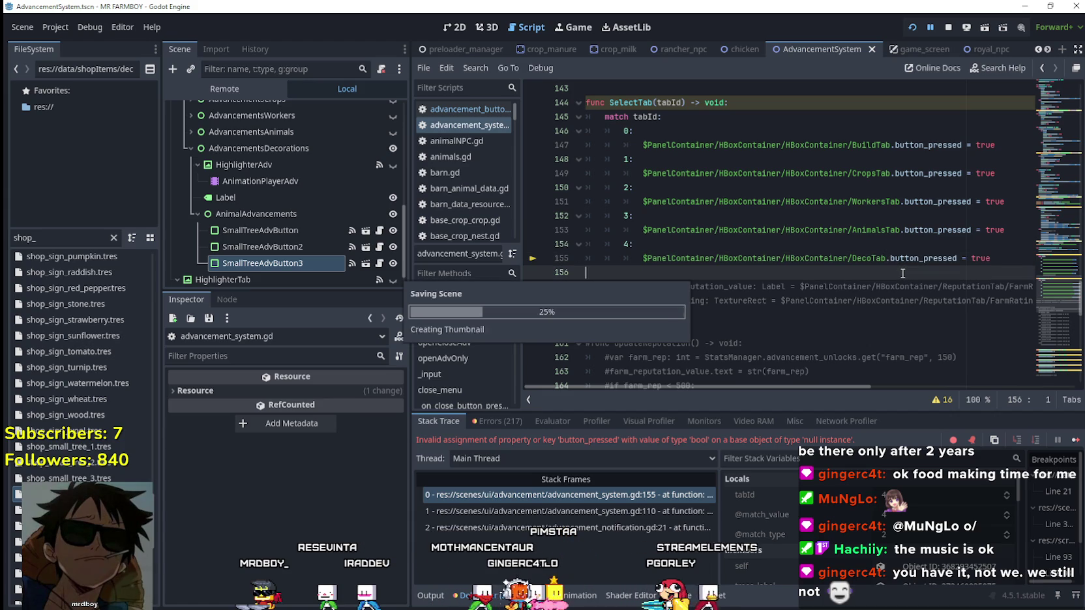
Step: Resume the game, inspect the three items in the Decorations advancements tab, then close the game
left_click(1074, 442)
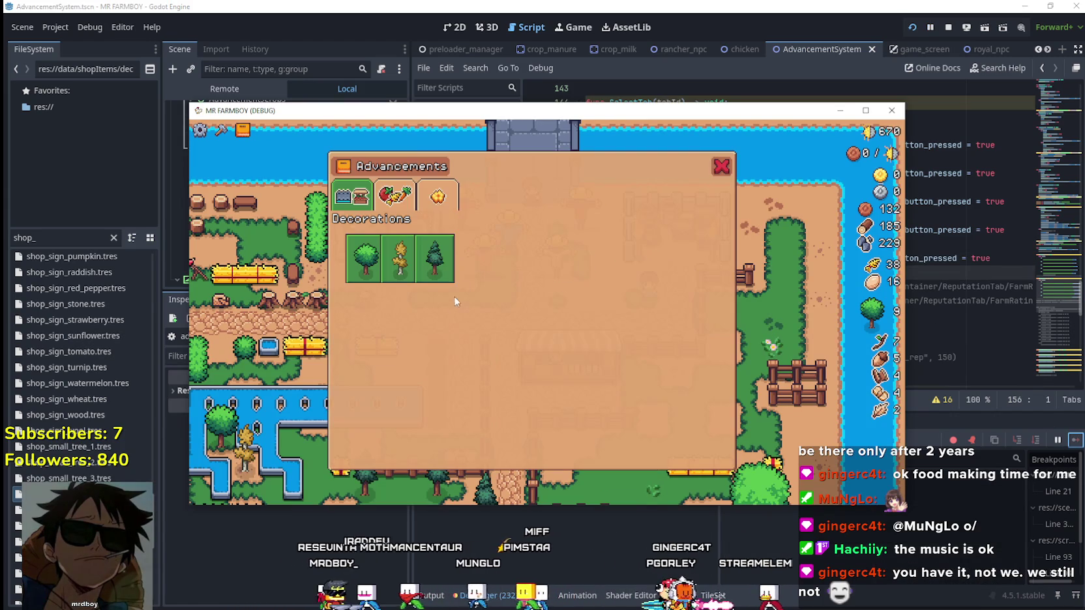
left_click(438, 195)
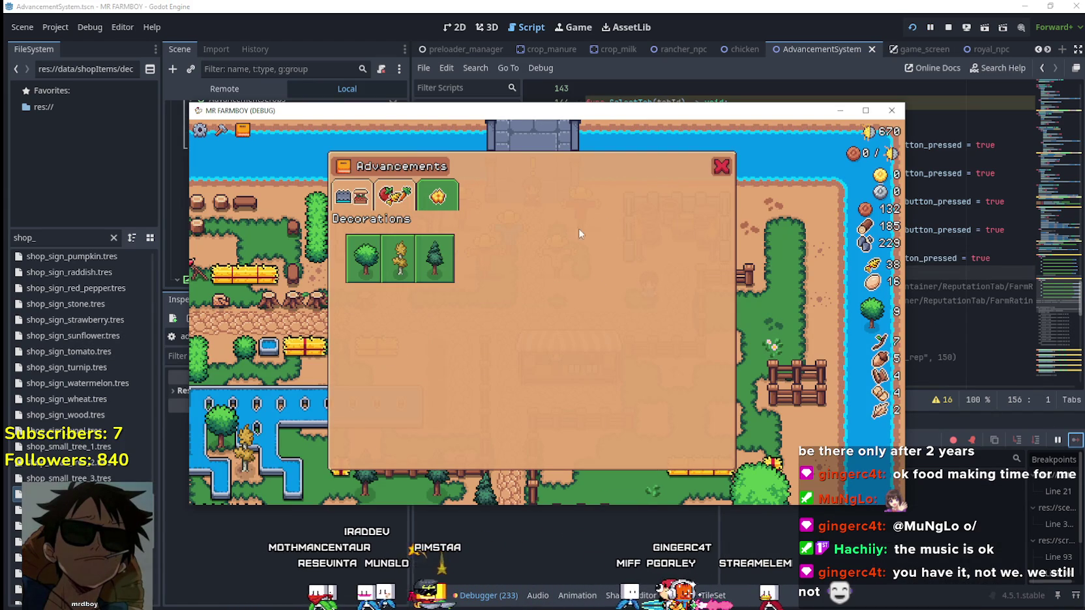
mouse_move(441, 276)
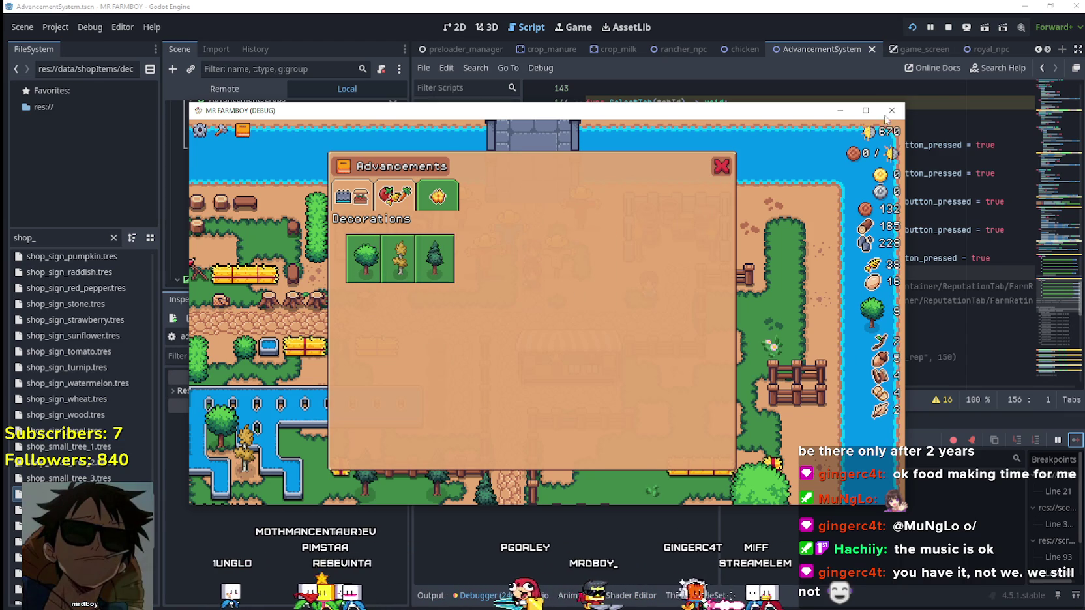
left_click(865, 110)
mouse_move(410, 228)
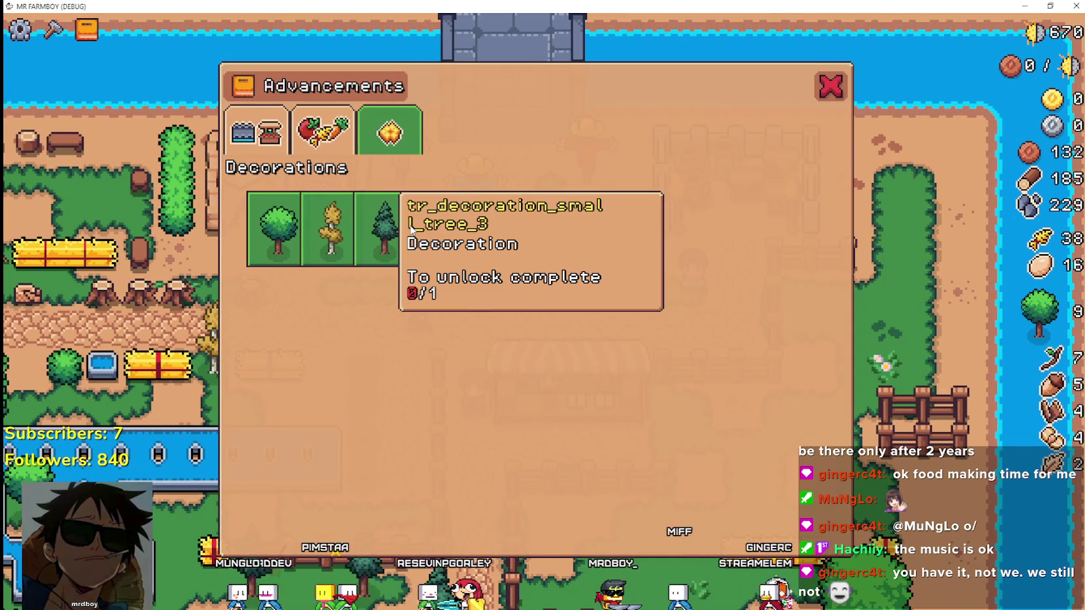
mouse_move(285, 259)
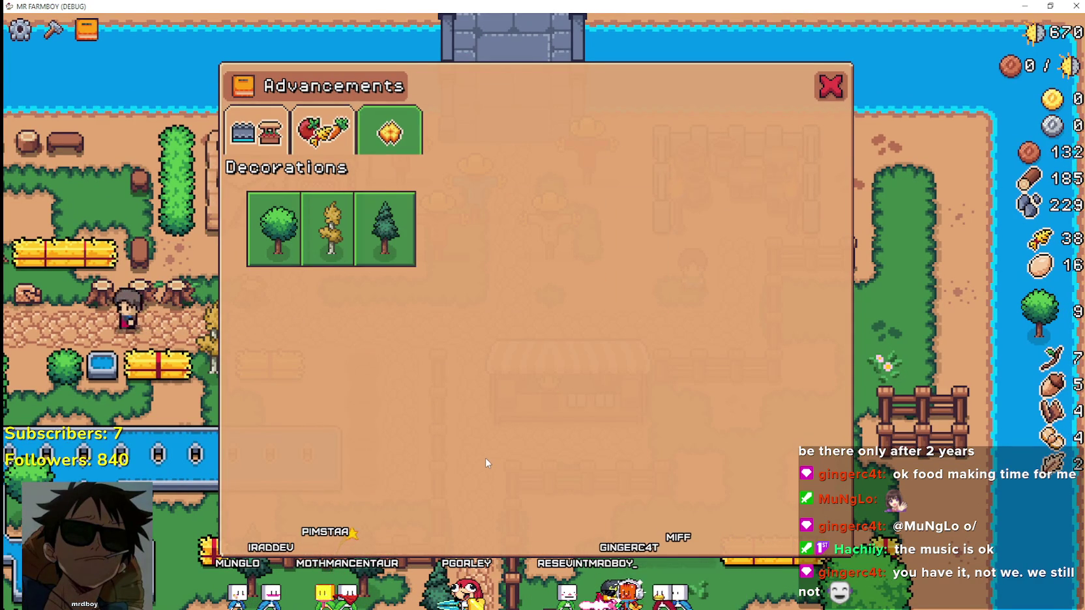
mouse_move(329, 240)
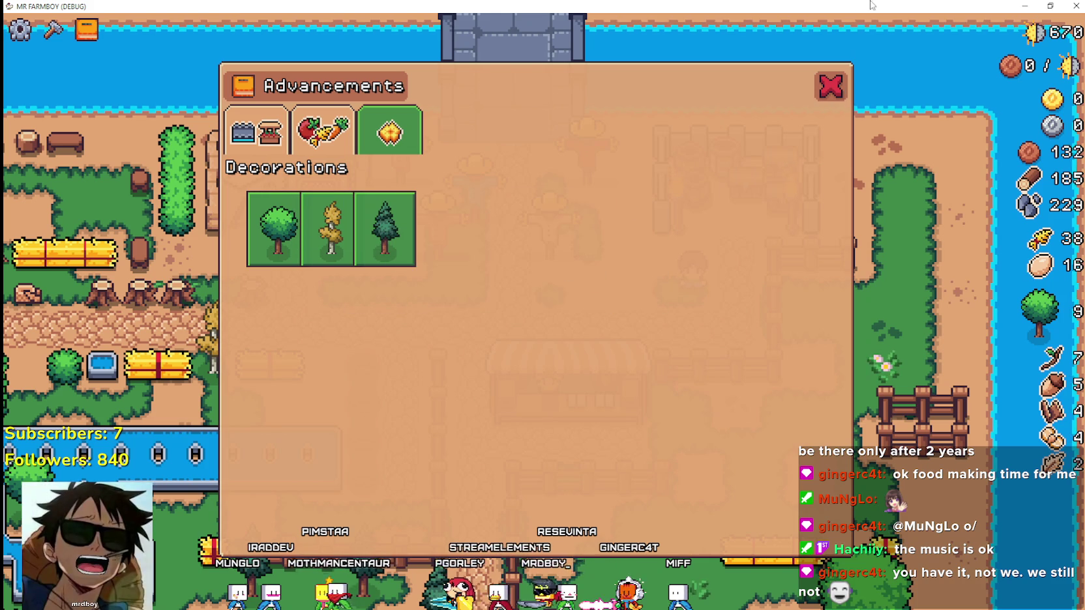
left_click_drag(707, 6, 766, 50)
left_click(950, 49)
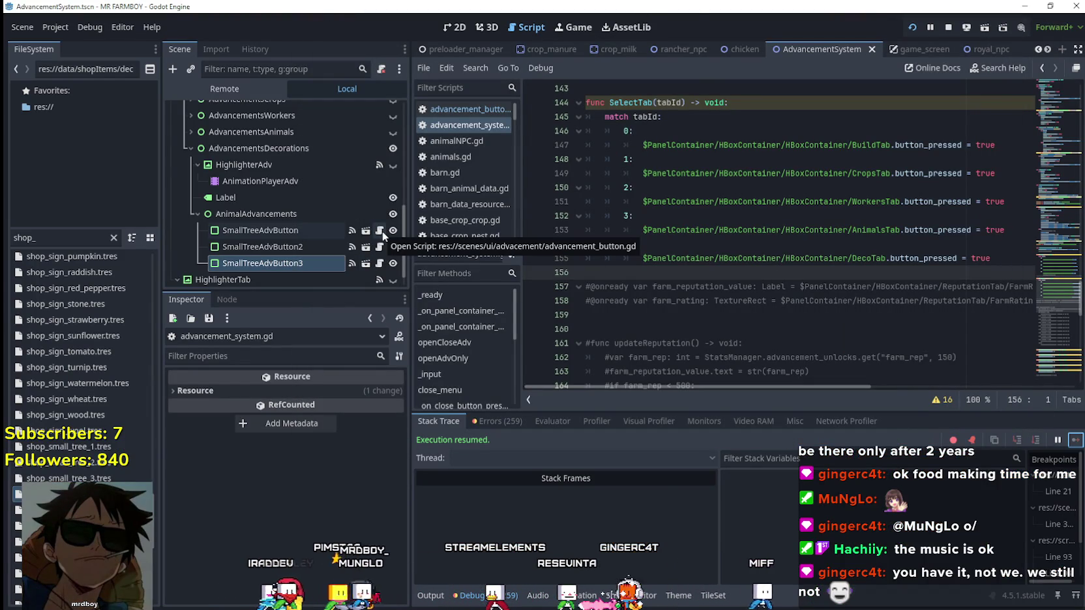
Step: Open advancement_button.gd and review the !Data.unlocked condition and the else block
left_click(379, 231)
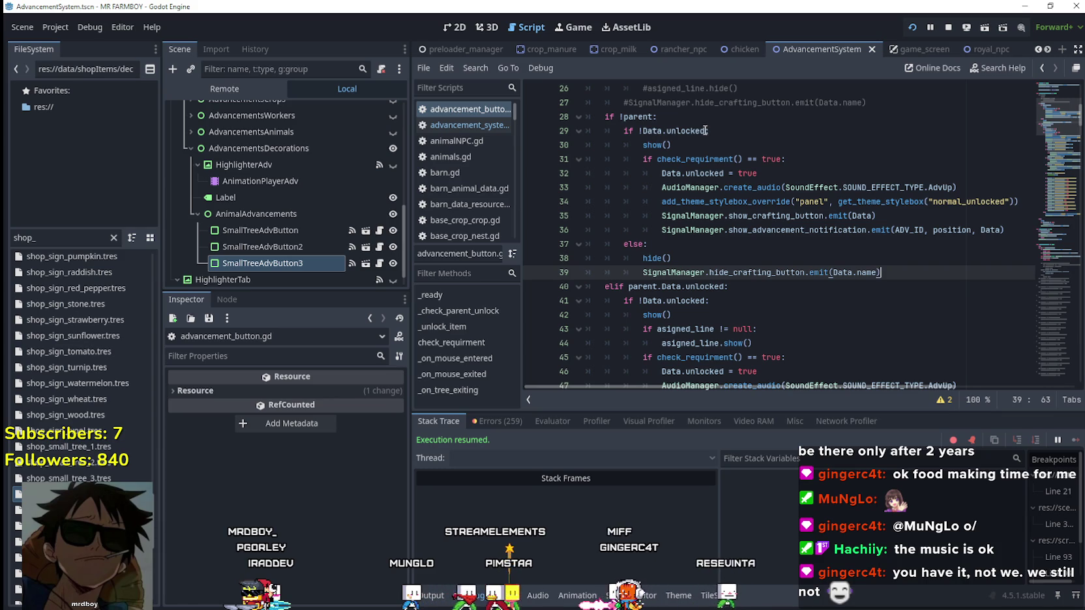
left_click_drag(616, 133, 778, 134)
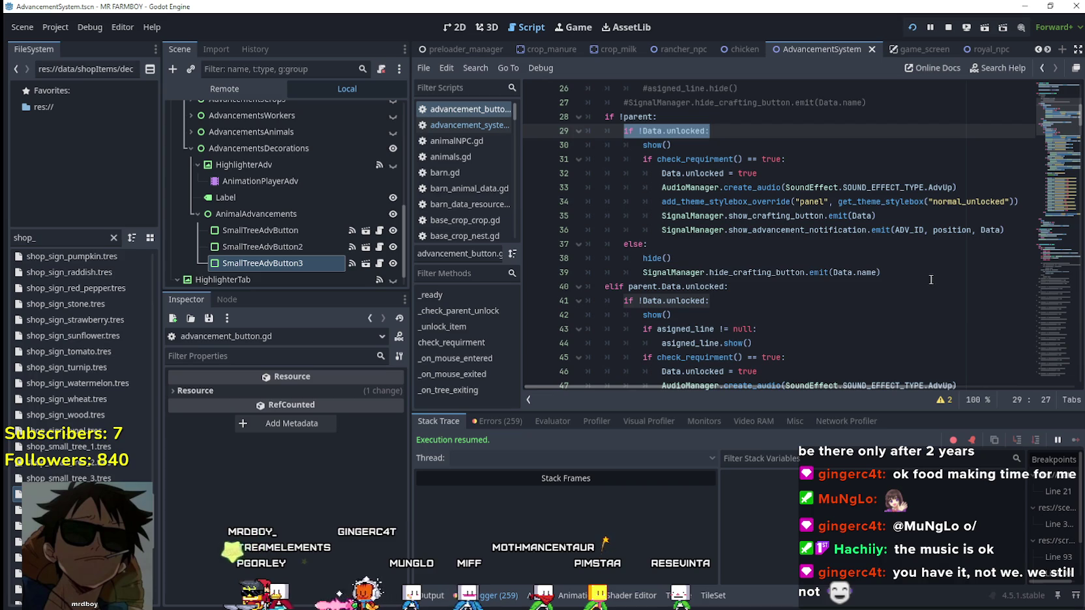
left_click_drag(931, 280, 559, 249)
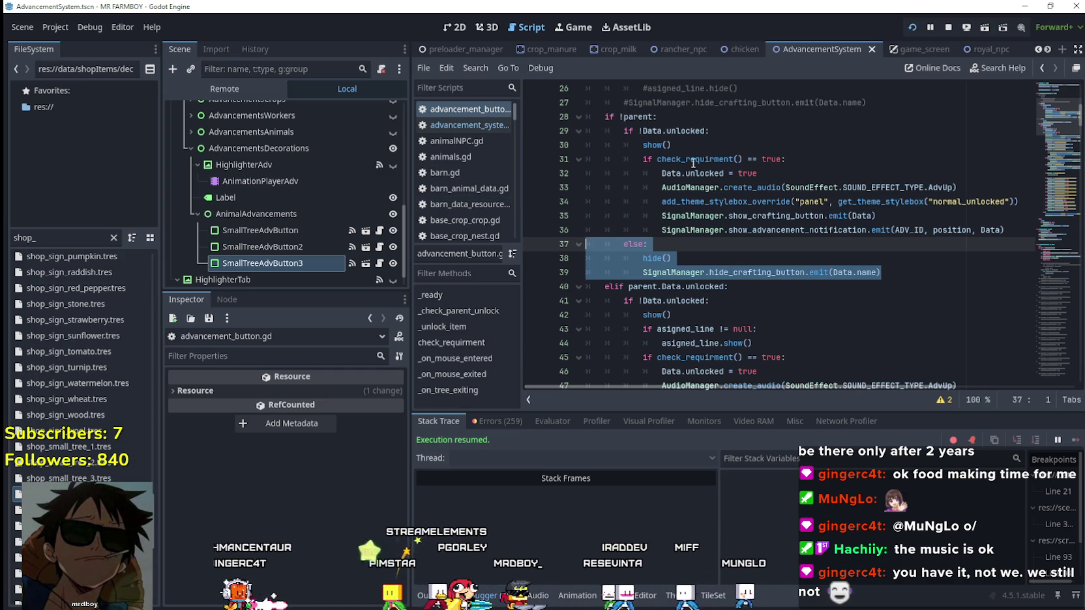
Step: Delete show() on line 30 and start a new line under the check_requirment() if
left_click_drag(672, 145, 644, 145)
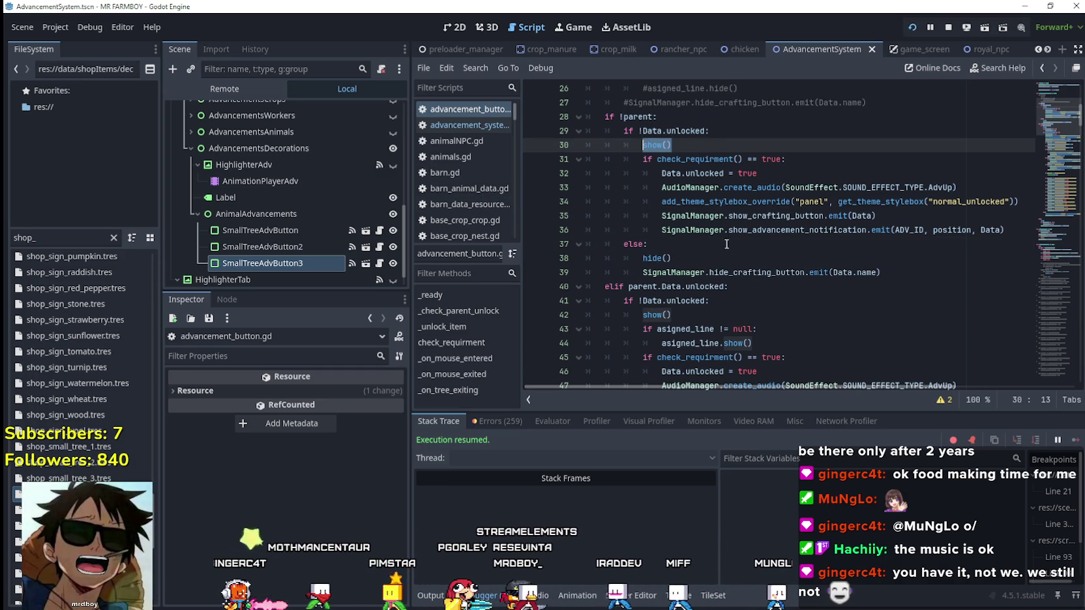
key("BackSpace")
key("BackSpace")
key("BackSpace")
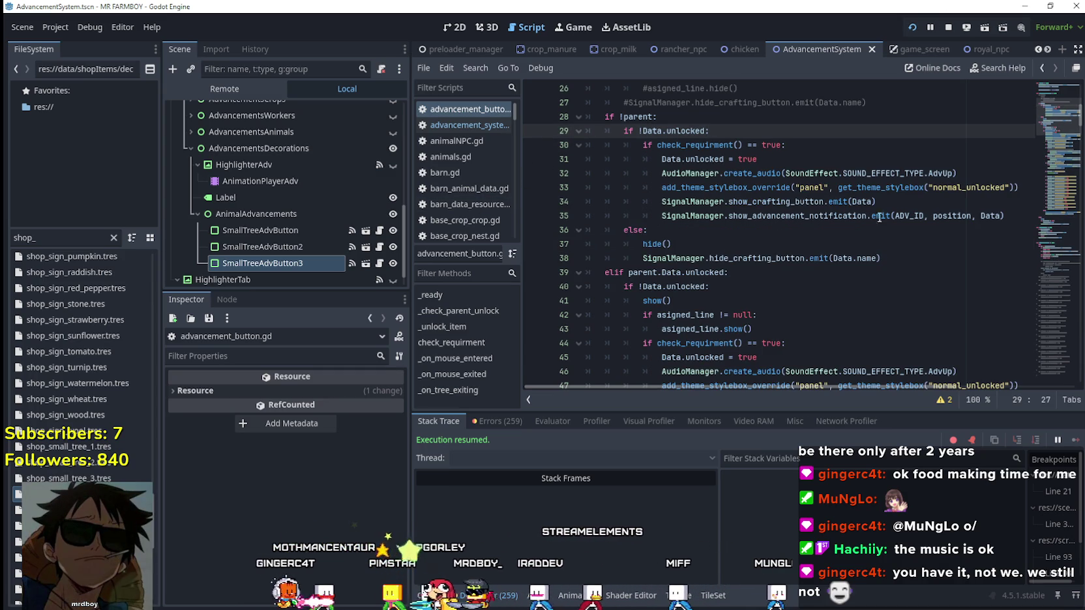
left_click(1003, 204)
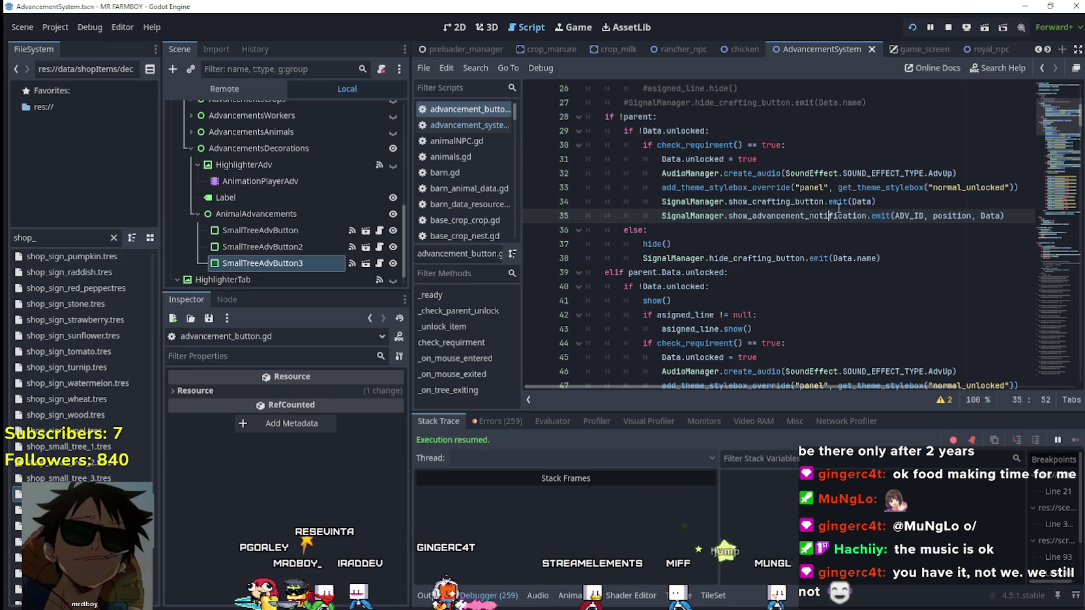
left_click(800, 146)
key("Return")
type("show()")
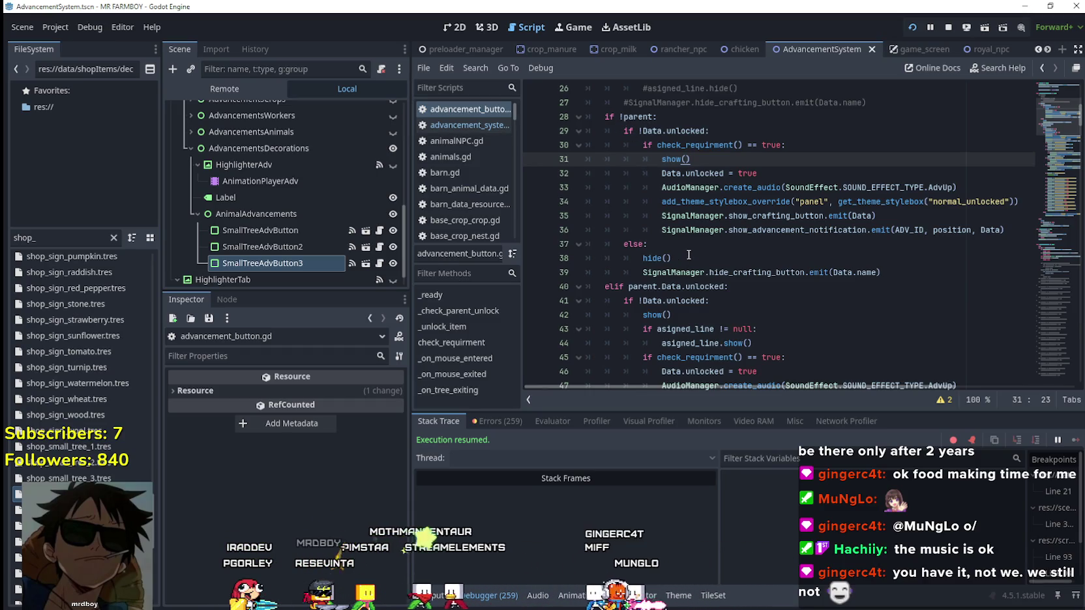
left_click_drag(619, 131, 728, 132)
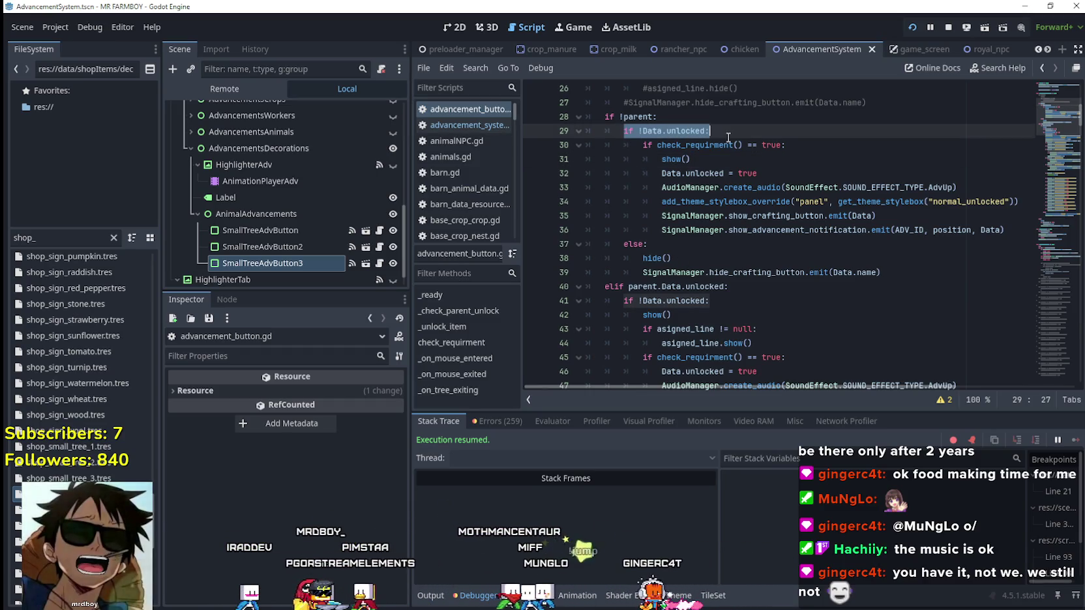
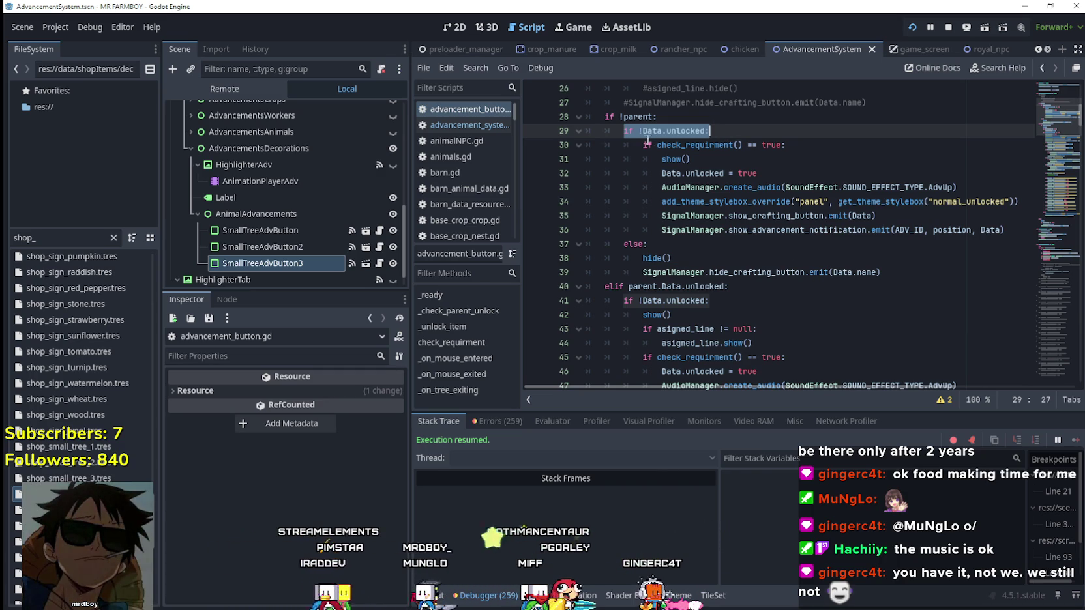
Step: Select the requirement check block in advancement_button.gd and save the script
left_click_drag(647, 141, 762, 254)
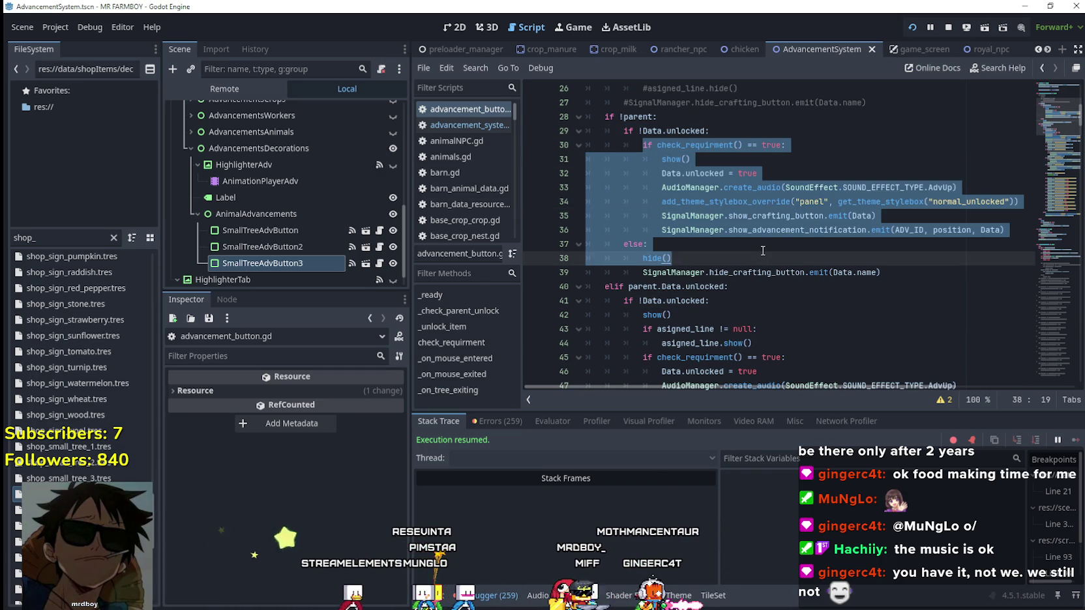
left_click(899, 274)
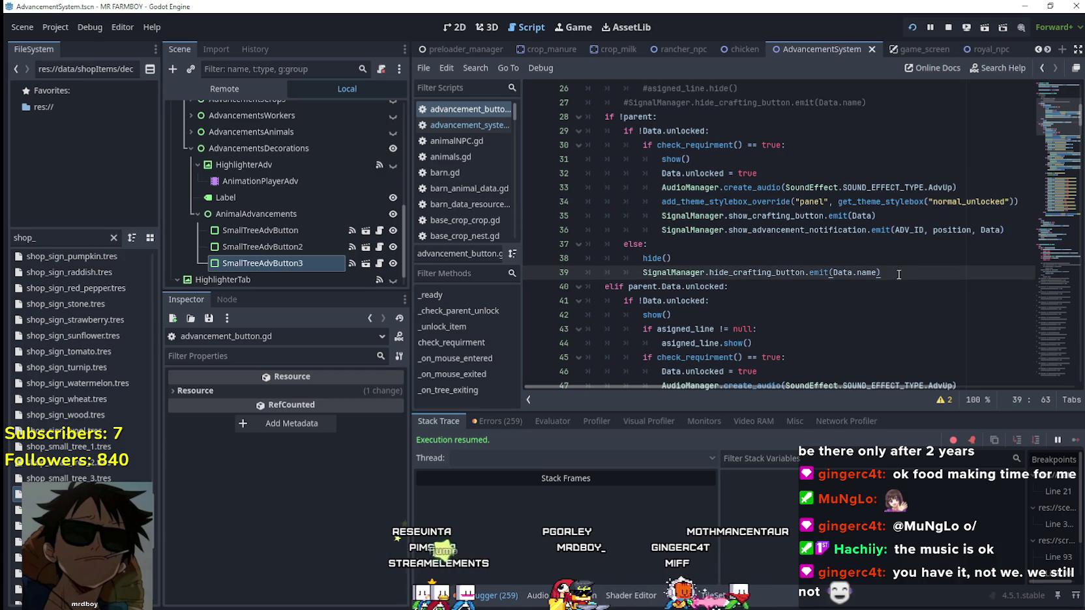
key("ctrl+s")
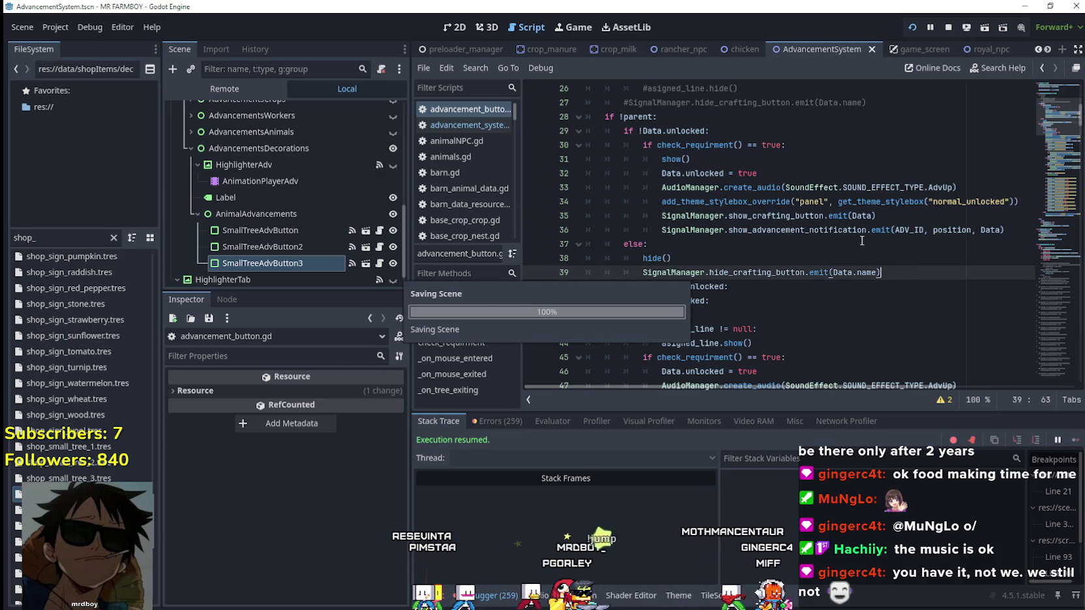
Step: Indent the else/hide/emit lines 37–39 under the check_requirment test and save
left_click_drag(623, 130, 756, 128)
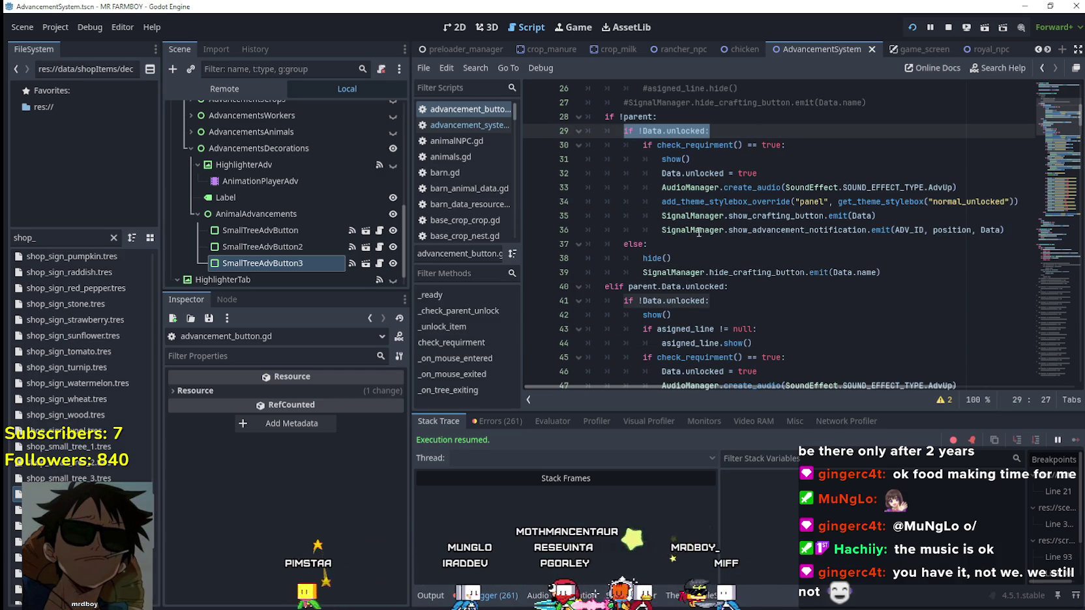
mouse_move(905, 272)
left_mouse_down()
mouse_move(651, 232)
mouse_move(586, 244)
left_mouse_up()
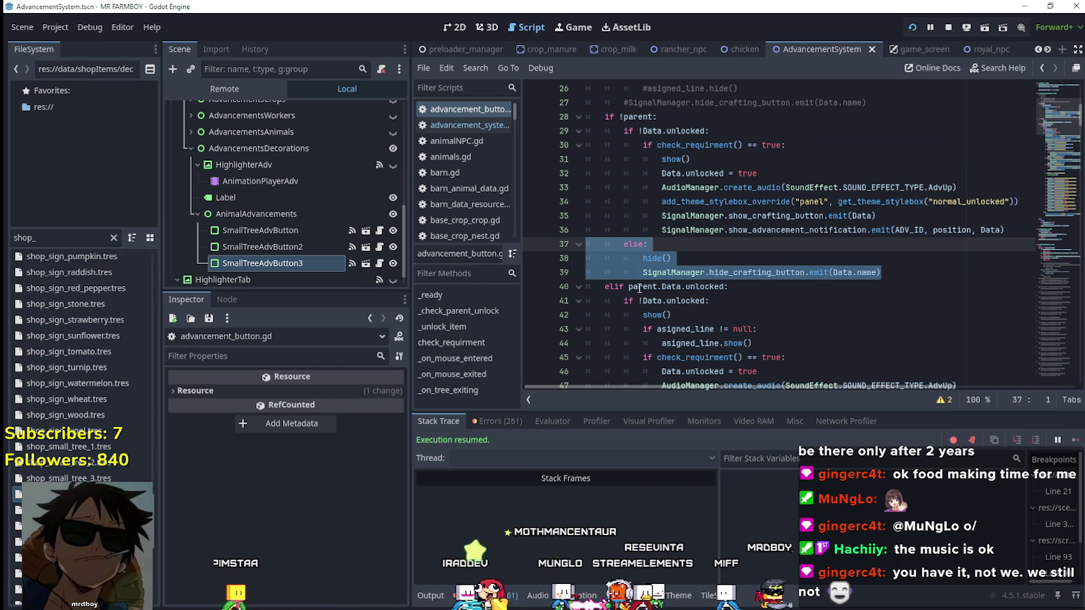
scroll(639, 287, "down", 7)
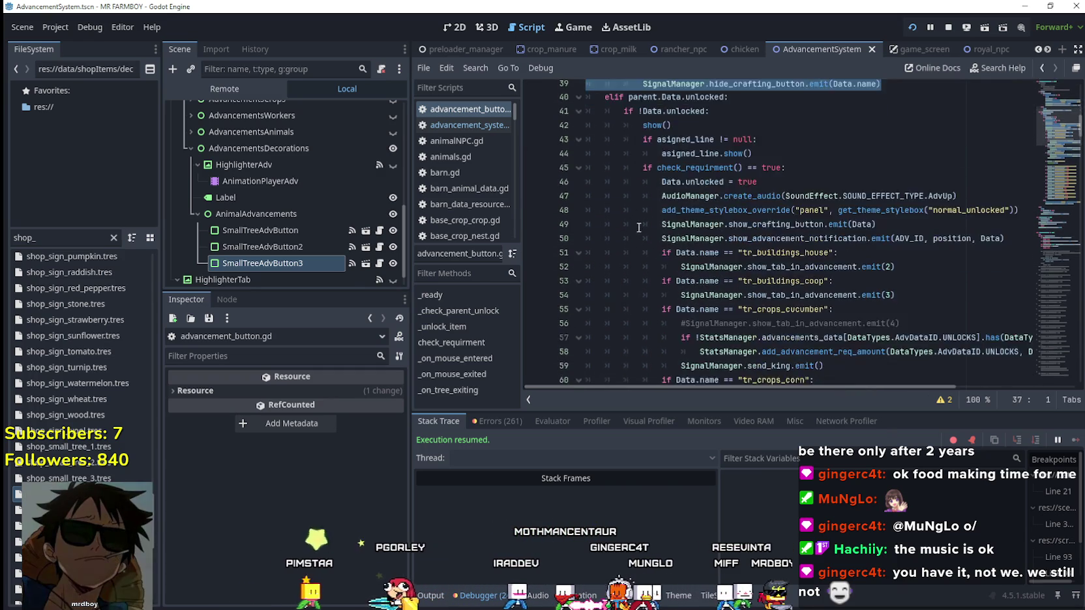
scroll(639, 223, "down", 3)
scroll(652, 228, "up", 8)
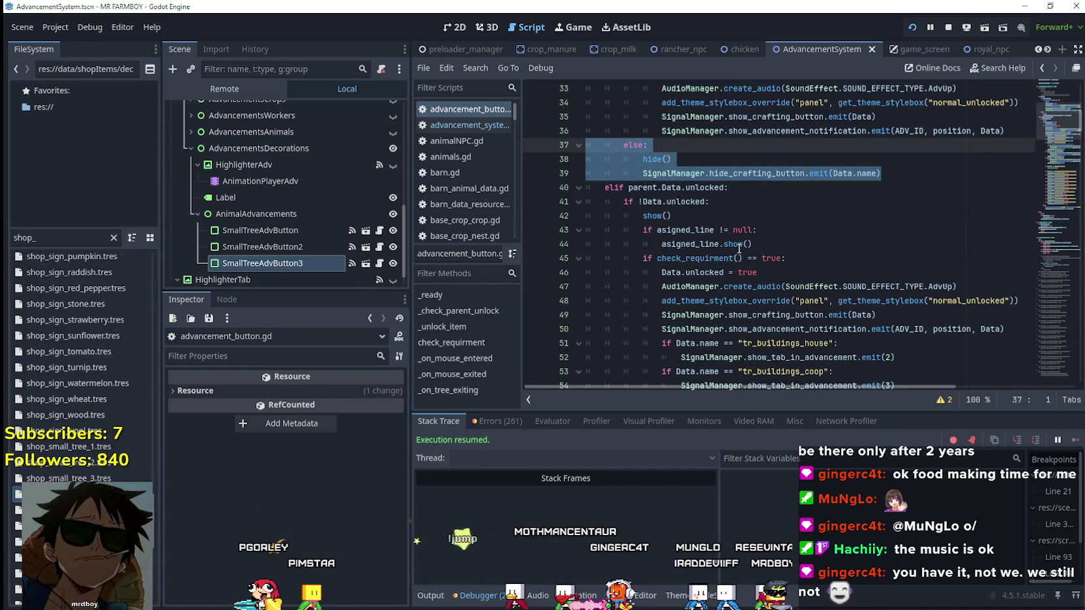
scroll(811, 236, "up", 4)
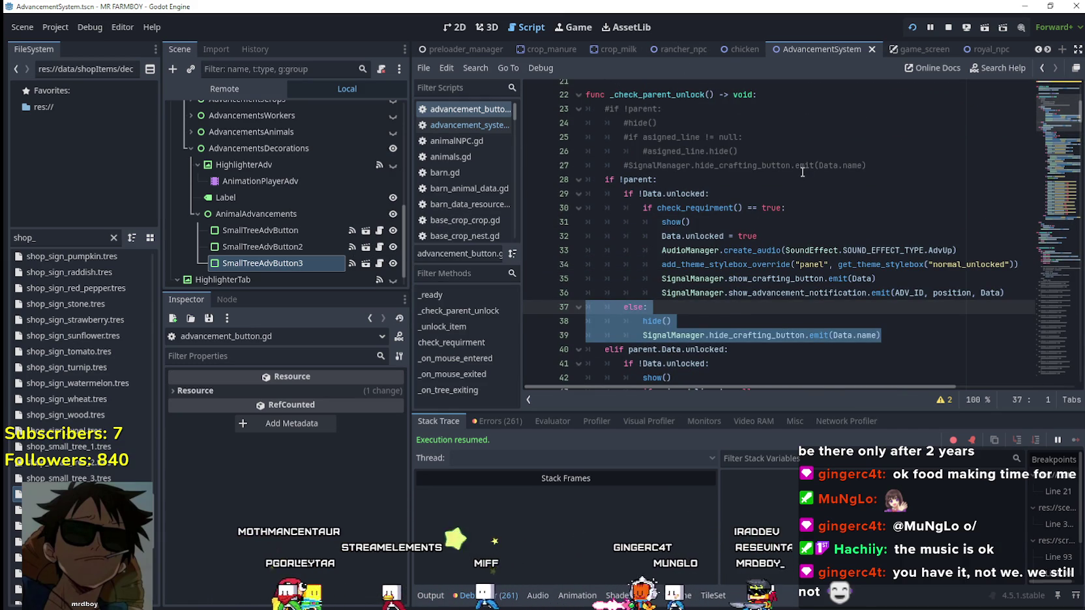
key("Tab")
left_click(792, 322)
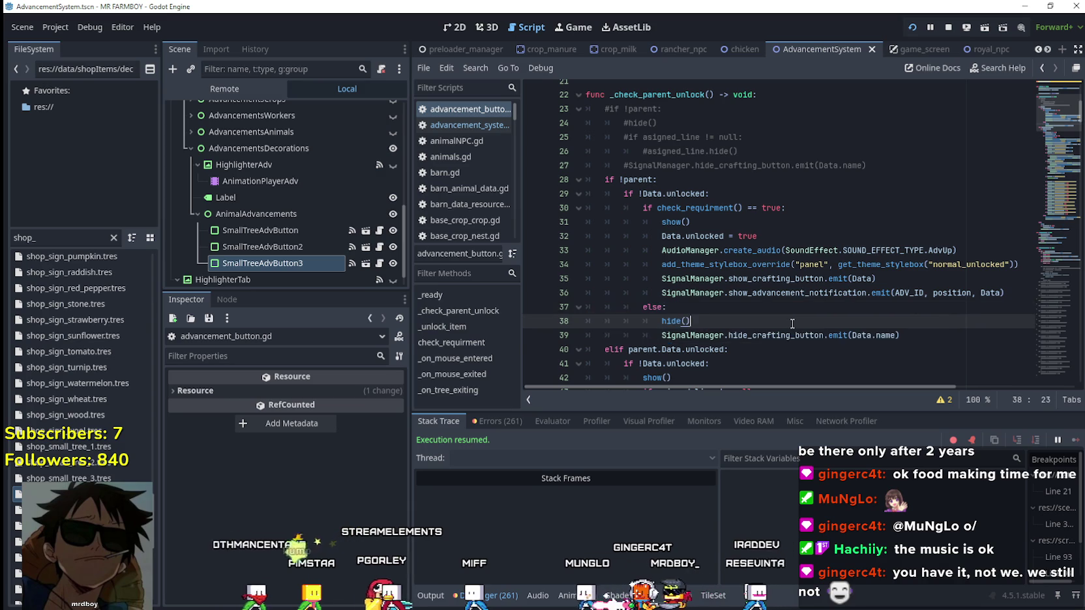
key("ctrl+s")
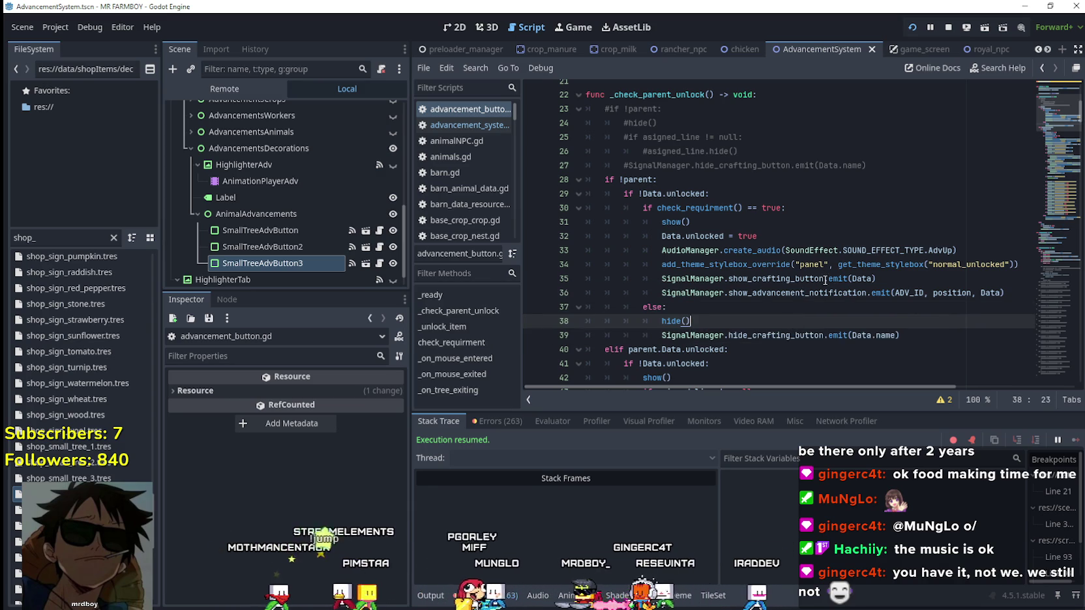
key("Down")
key("End")
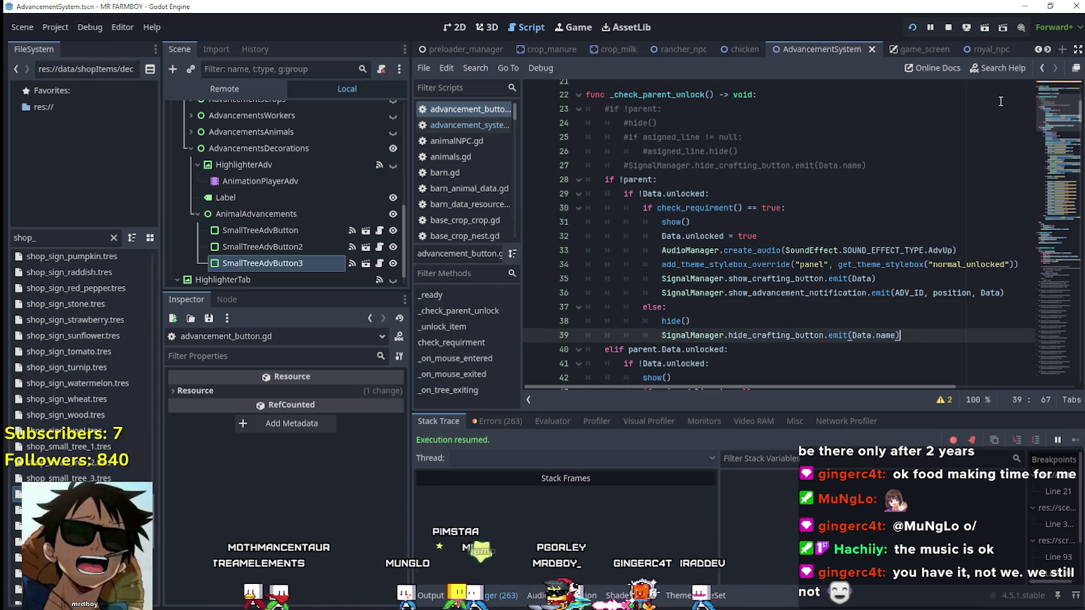
Step: Close the in-game Advancements panel and game window, then relaunch MR FARMBOY
left_click(792, 309)
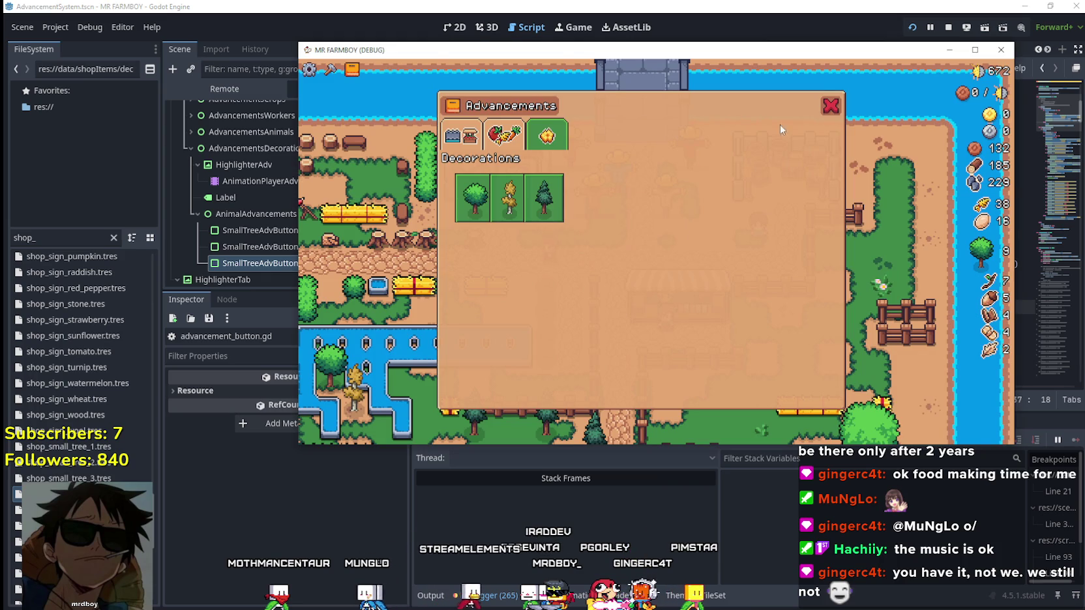
left_click(830, 108)
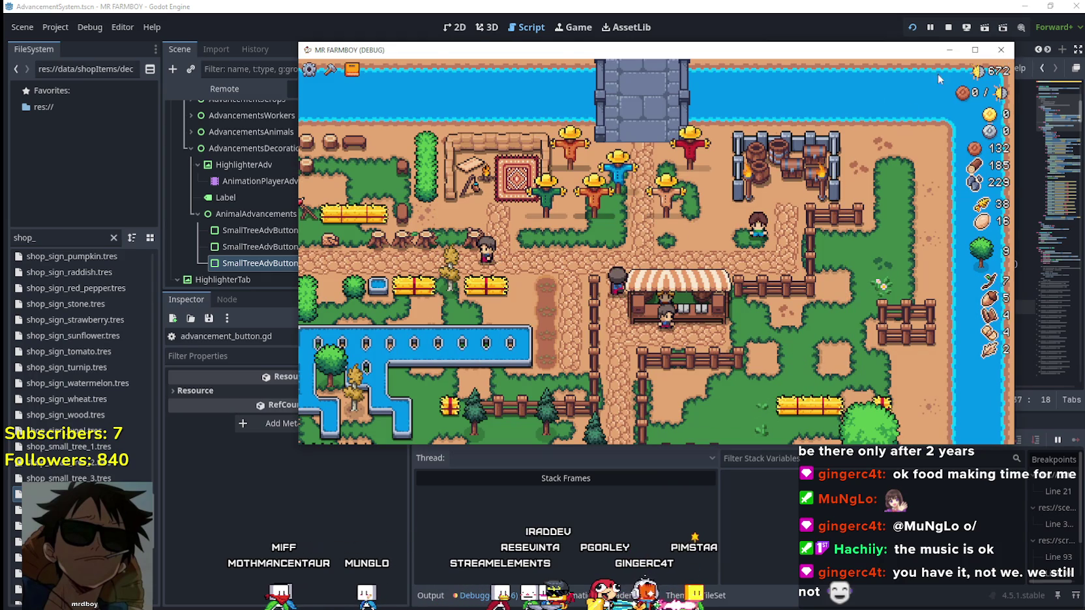
left_click(948, 27)
left_click(912, 30)
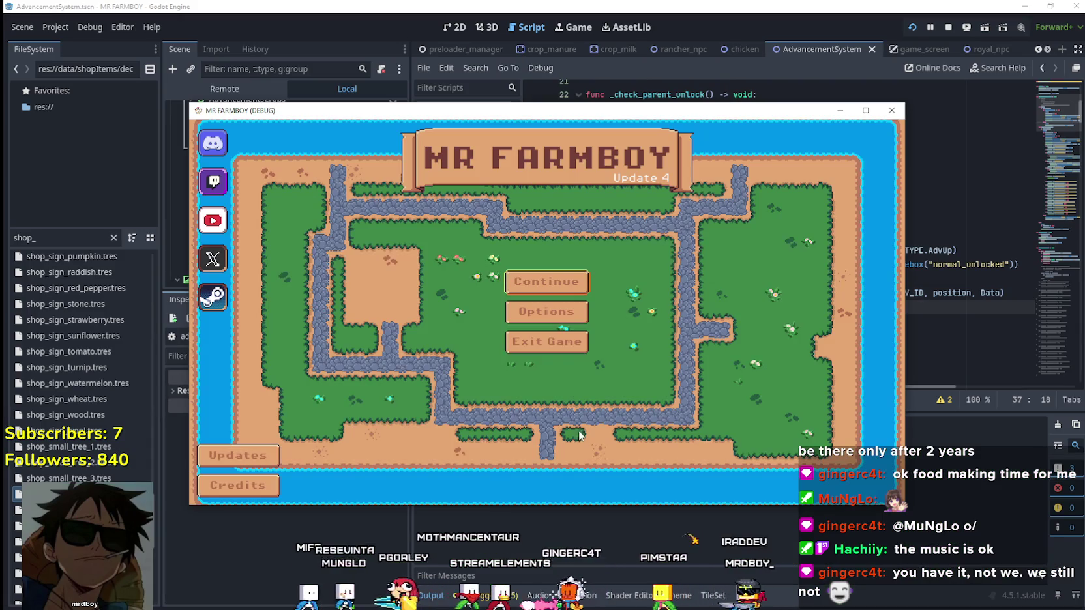
Step: Load Save 5, confirm Decorations shows only Small Tree, and close the game
left_click(541, 275)
scroll(530, 306, "down", 2)
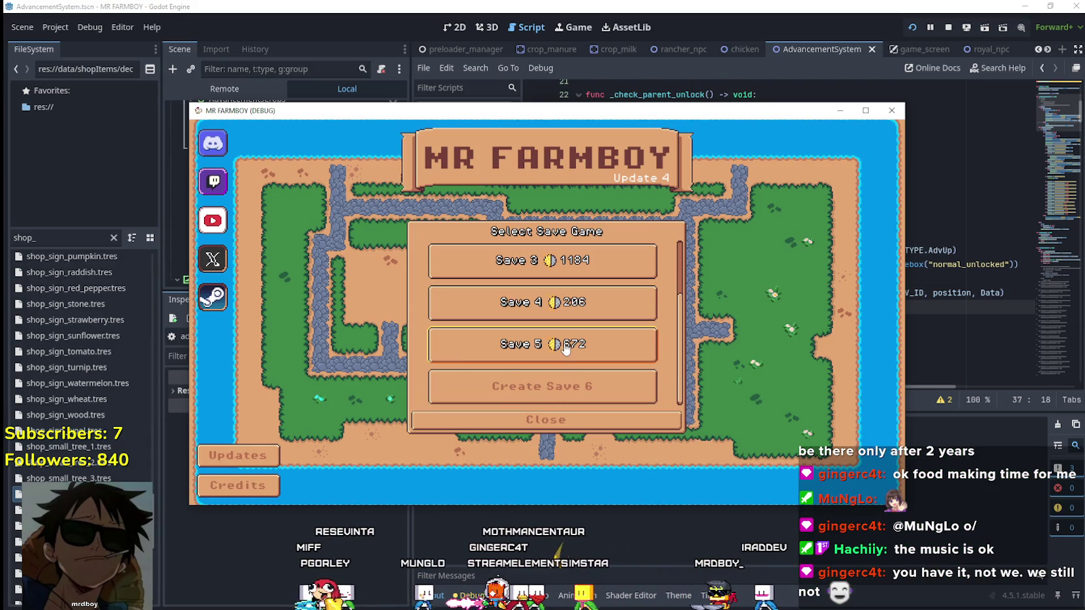
left_click(544, 344)
left_click(457, 351)
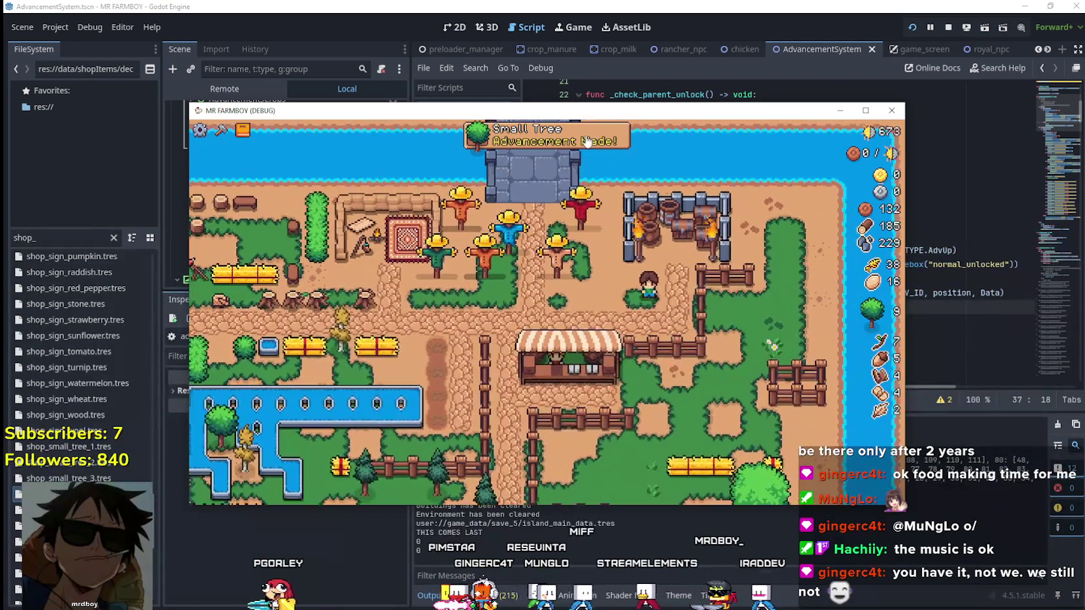
left_click(587, 141)
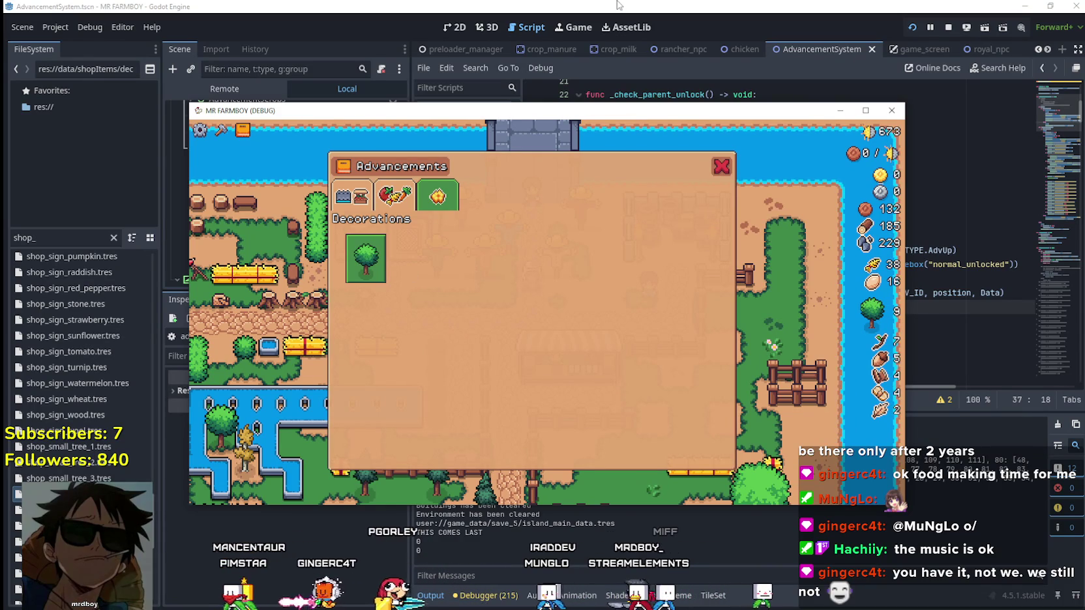
key("F8")
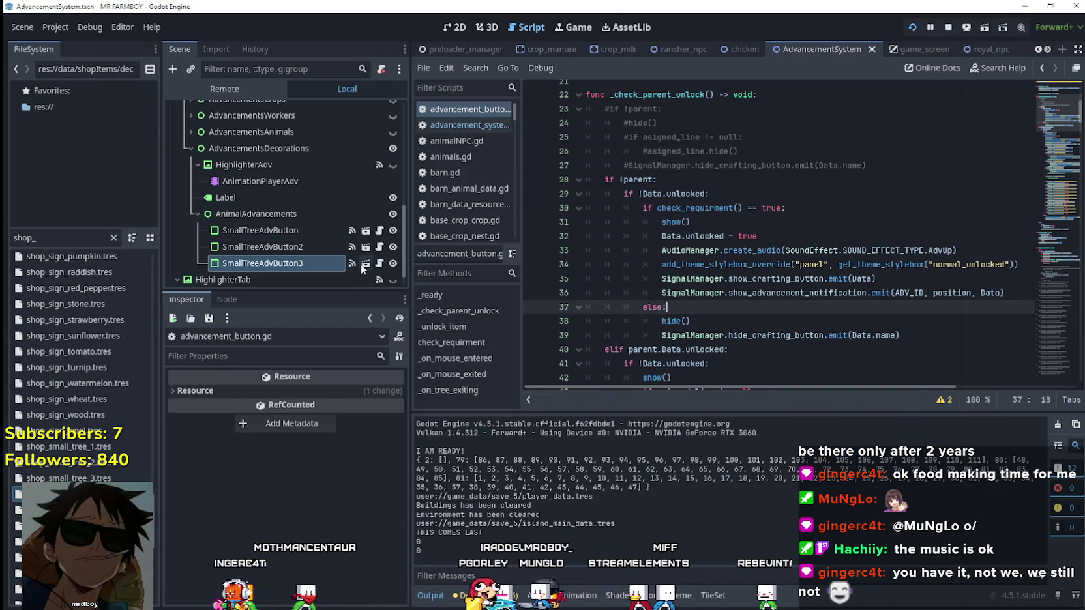
Step: Open the AdvancementButton scene in the 2D view and expand its Inspector properties
left_click(365, 263)
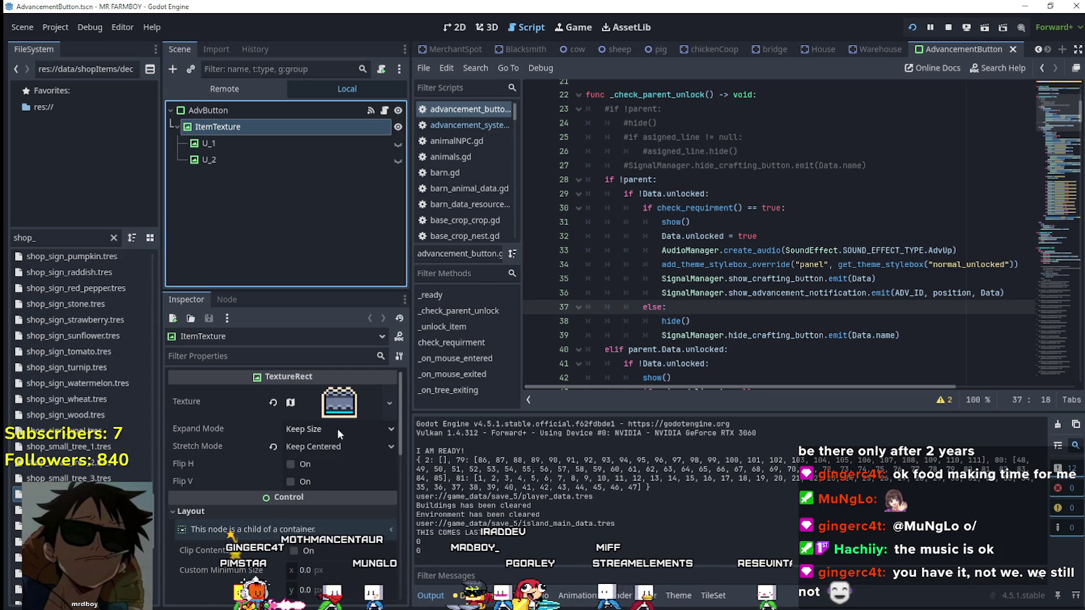
left_click(454, 27)
scroll(314, 512, "down", 5)
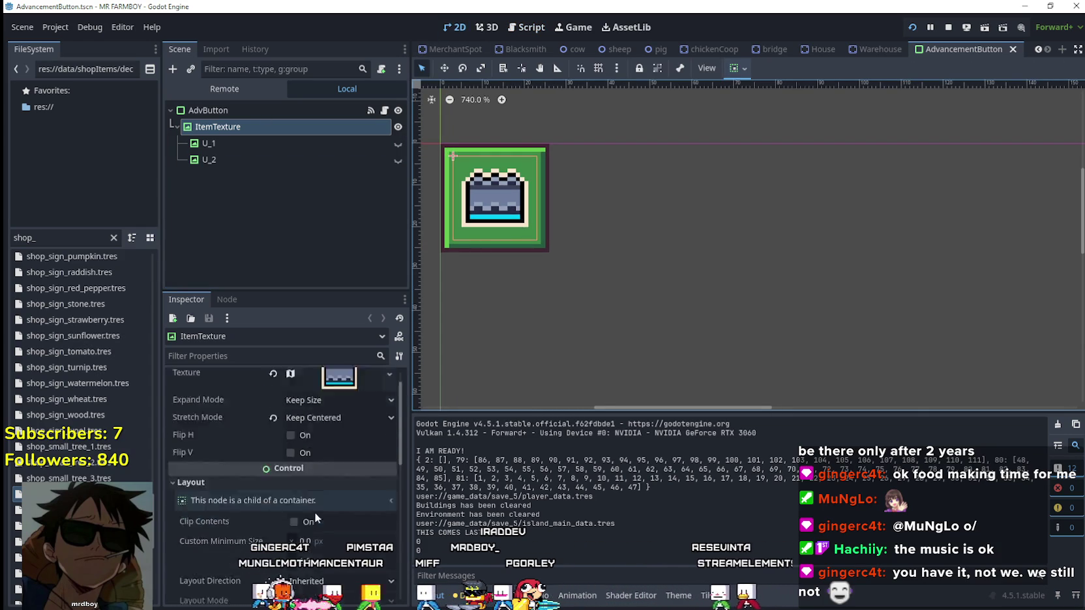
scroll(301, 504, "down", 1)
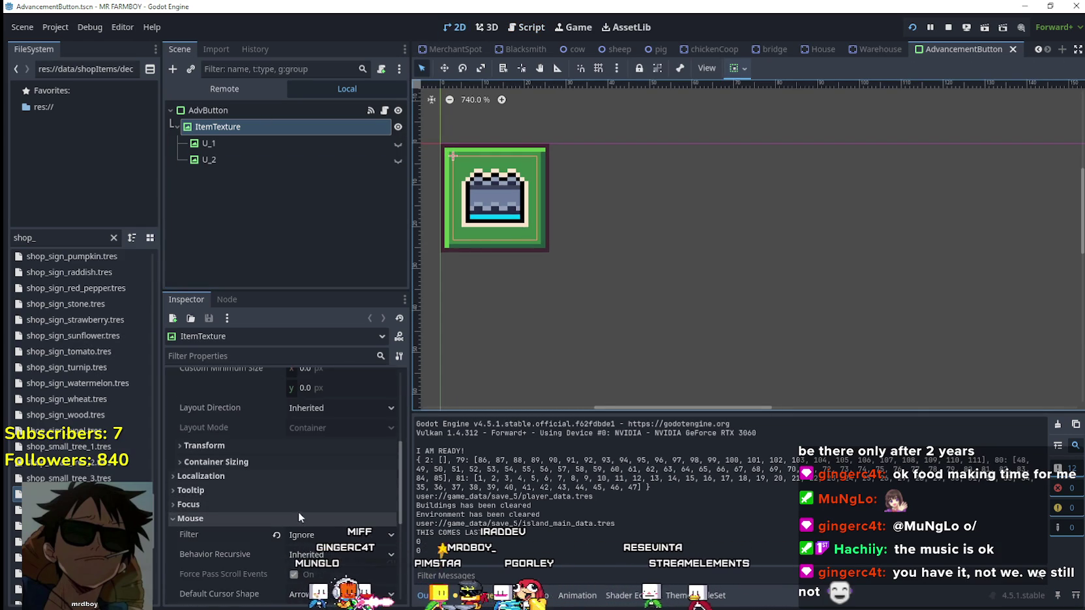
left_click(291, 448)
scroll(271, 456, "up", 5)
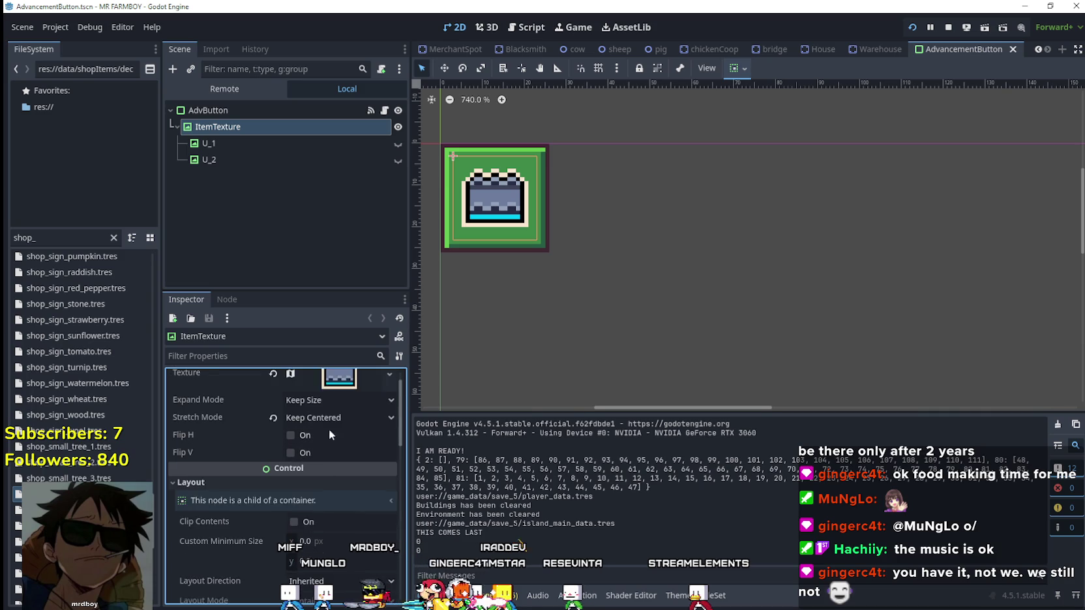
scroll(326, 443, "down", 2)
Step: Set ItemTexture's Custom Minimum Size to 20×20
left_click(334, 451)
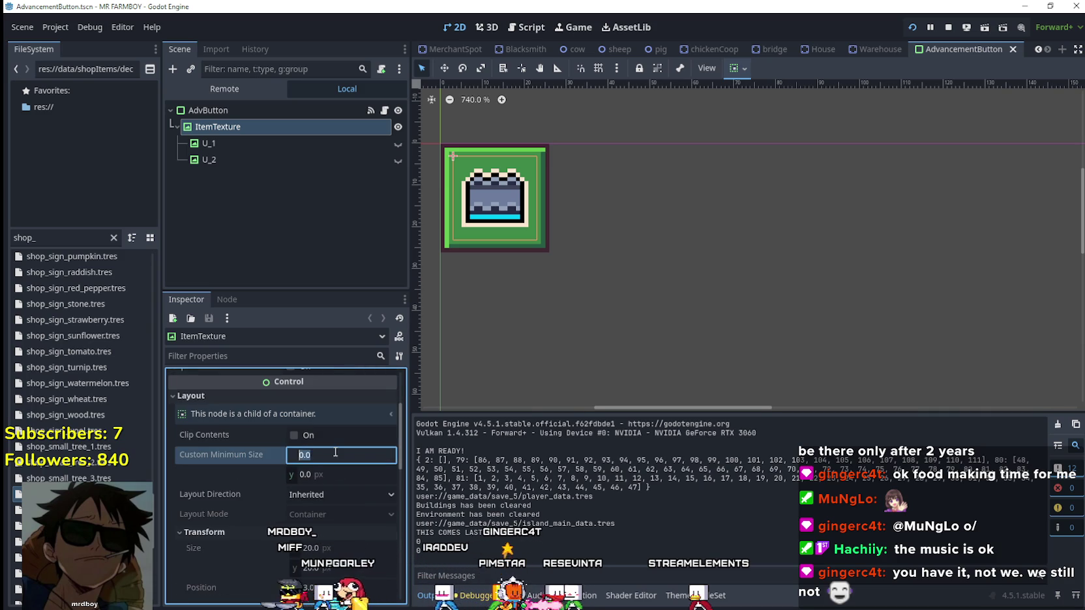
type("20")
left_click(333, 471)
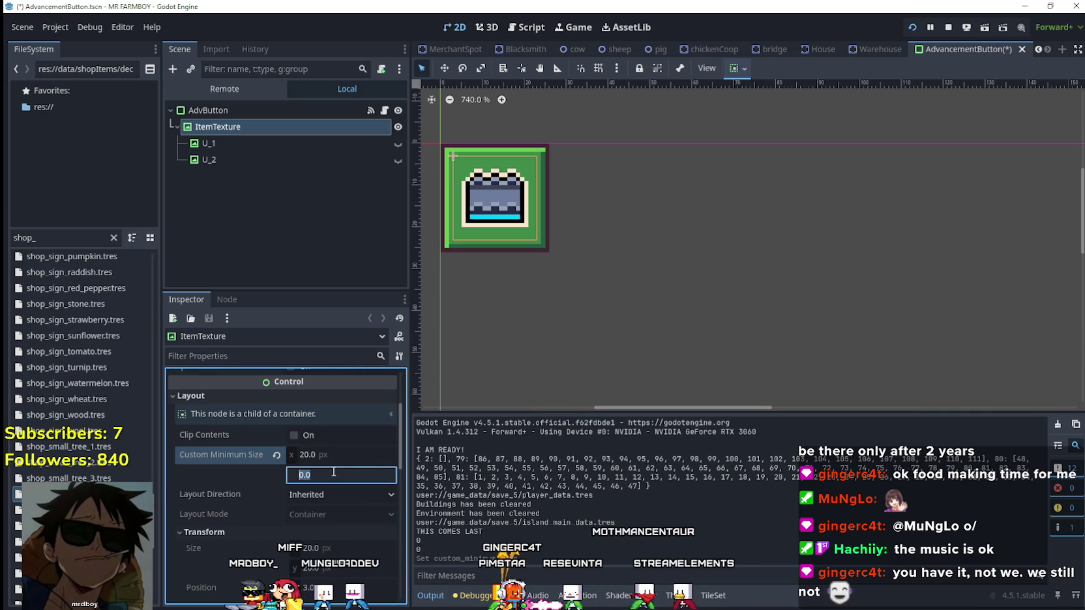
type("20")
key("Return")
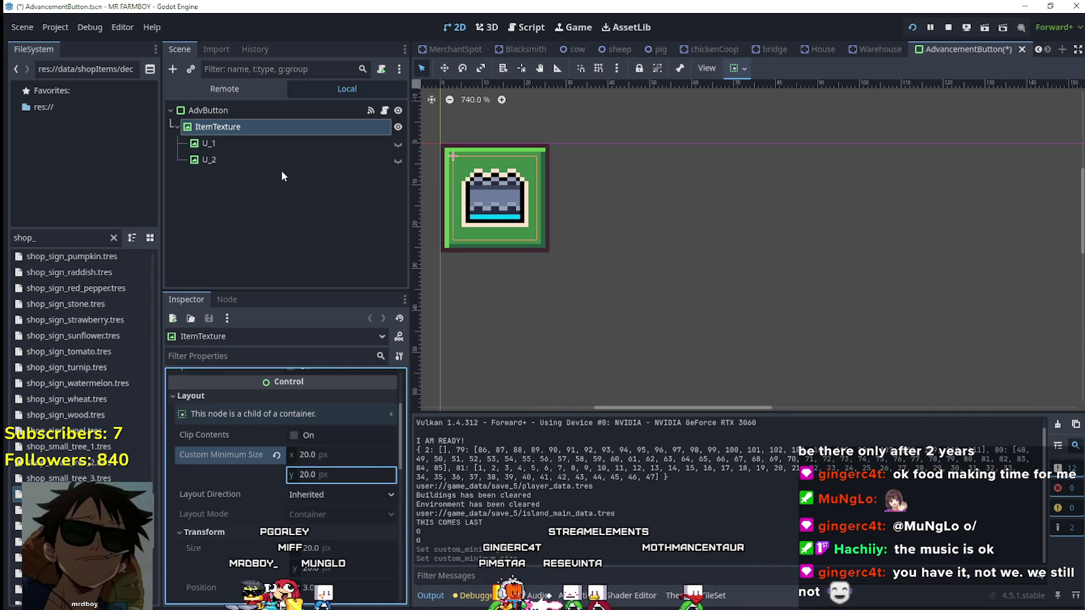
Step: Set ItemTexture's Expand Mode to Ignore Size and run the game
scroll(341, 505, "up", 3)
left_click(336, 425)
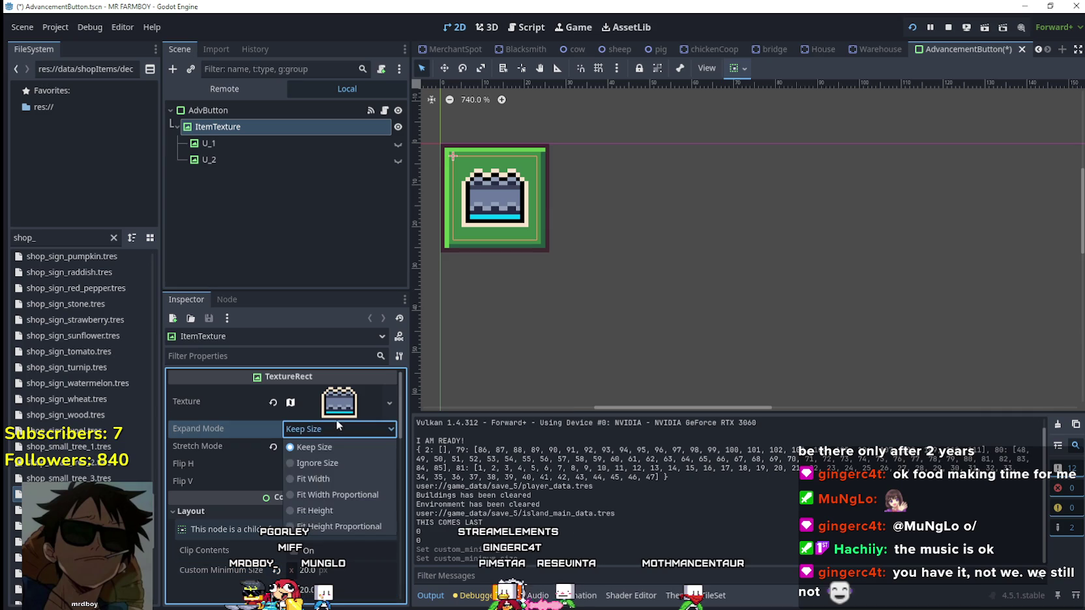
left_click(332, 463)
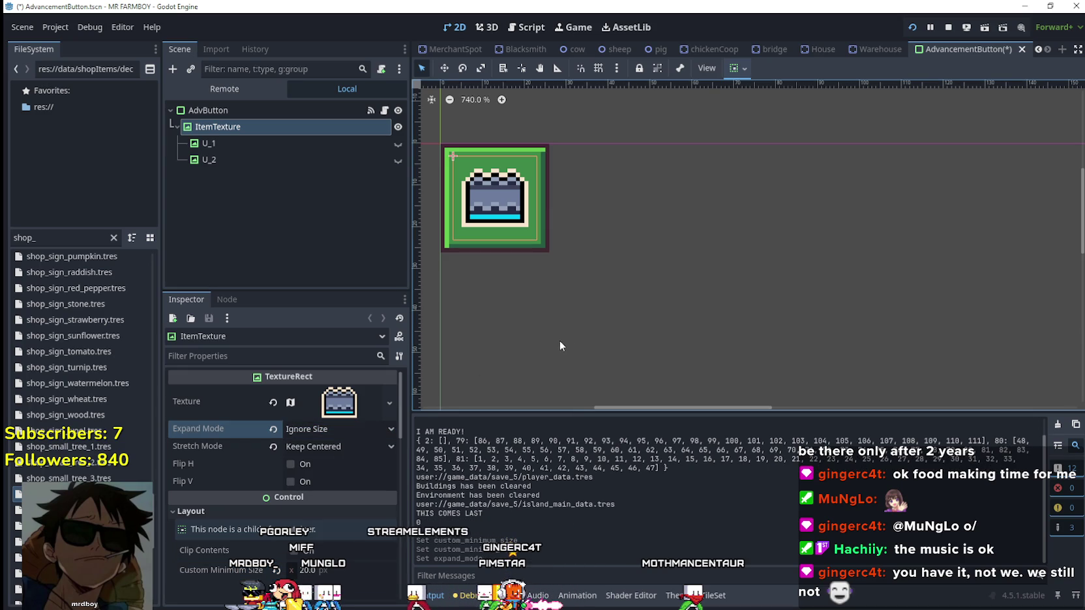
key("F5")
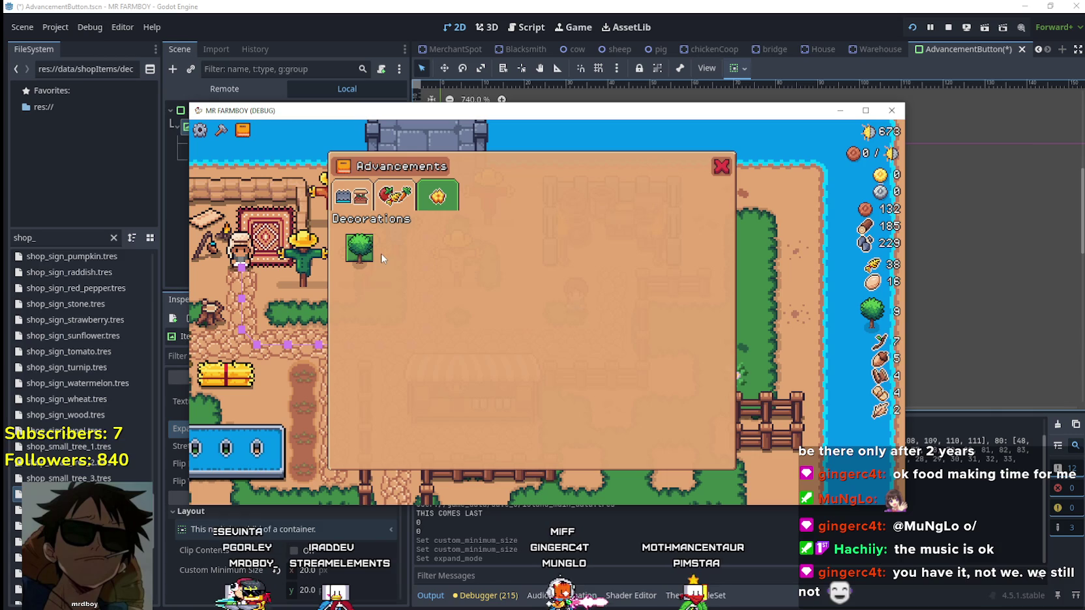
Step: Save the AdvancementButton scene and select the ItemTexture node
mouse_move(374, 256)
left_click(407, 33)
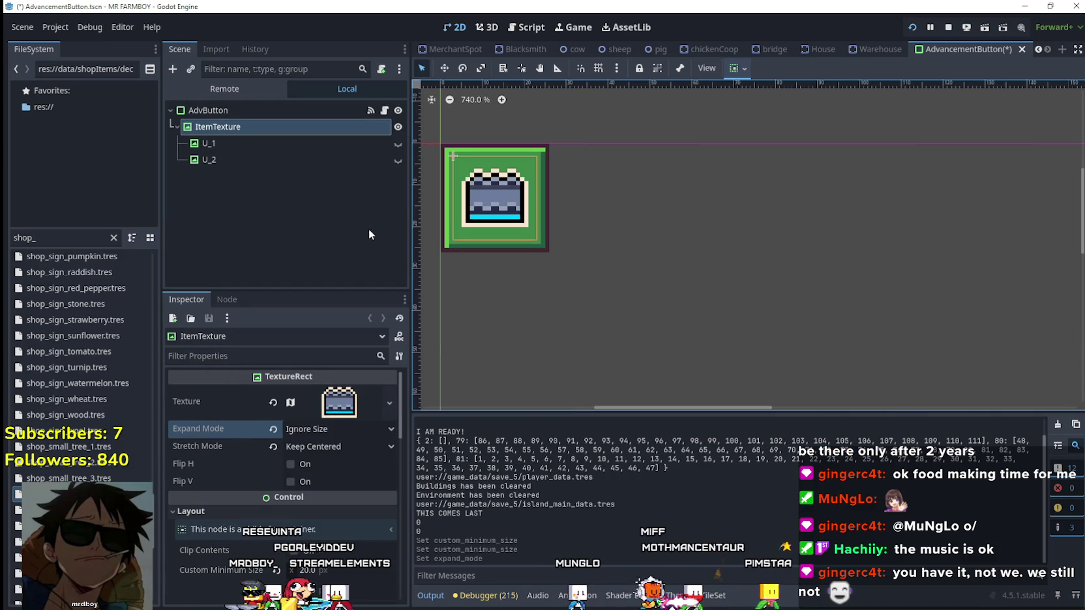
key("ctrl+s")
left_click(285, 144)
left_click(280, 160)
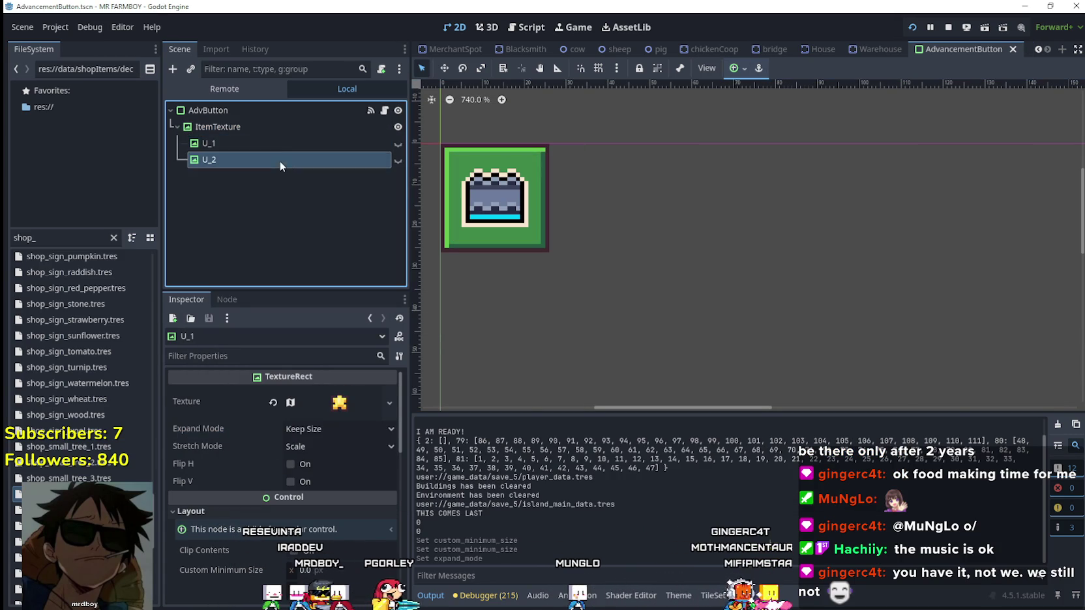
left_click(273, 111)
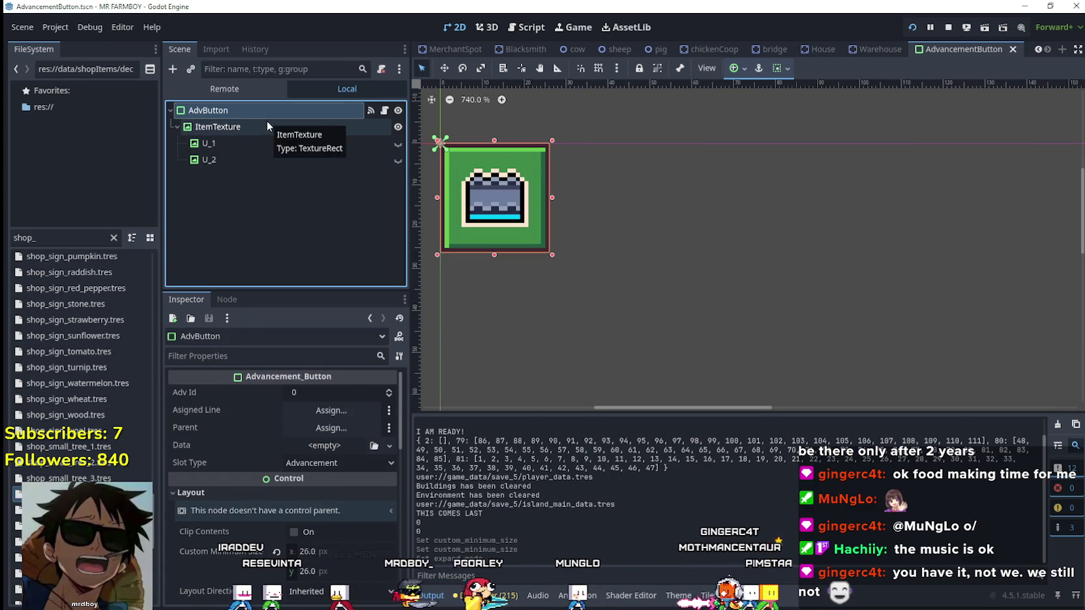
left_click(268, 124)
Step: Inspect and then collapse the icon's atlas texture settings
scroll(326, 571, "down", 2)
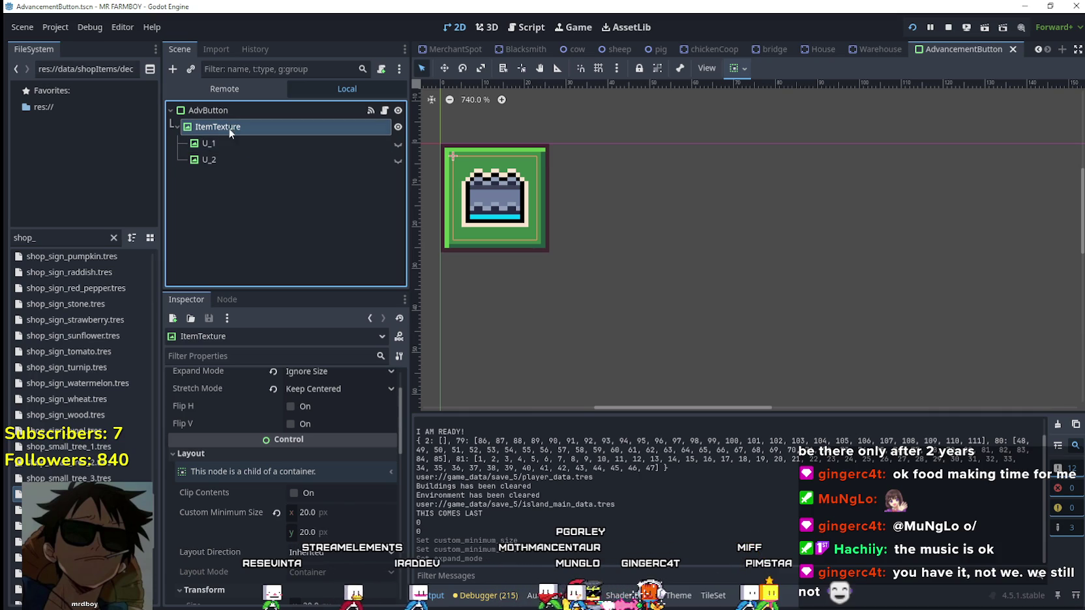
scroll(333, 536, "up", 5)
left_click(349, 416)
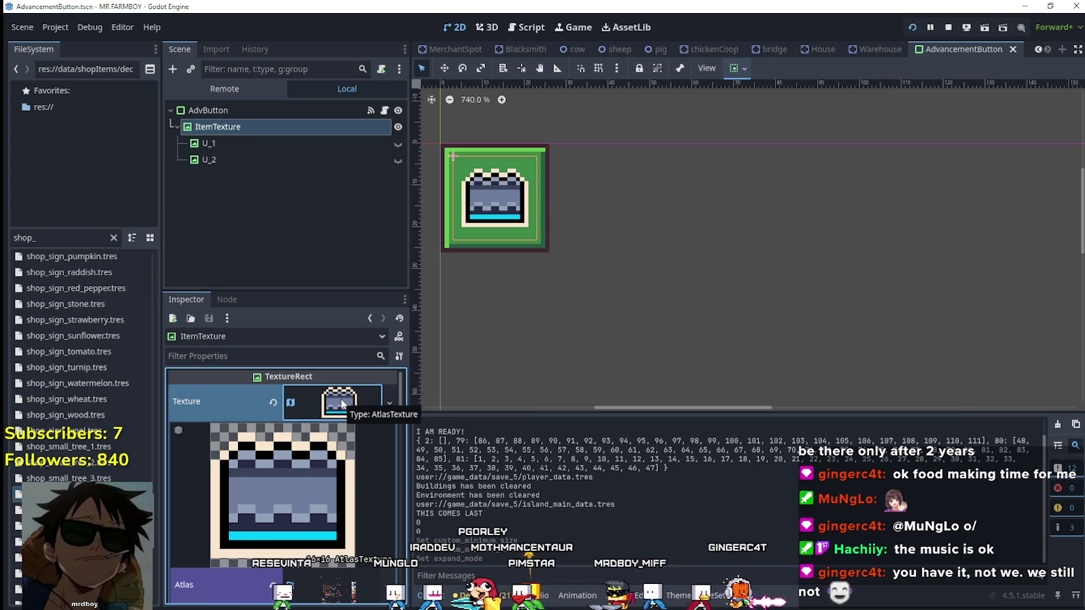
left_click(342, 404)
Step: Set ItemTexture's Custom Minimum Size to 16×16 and save the scene
scroll(337, 472, "down", 3)
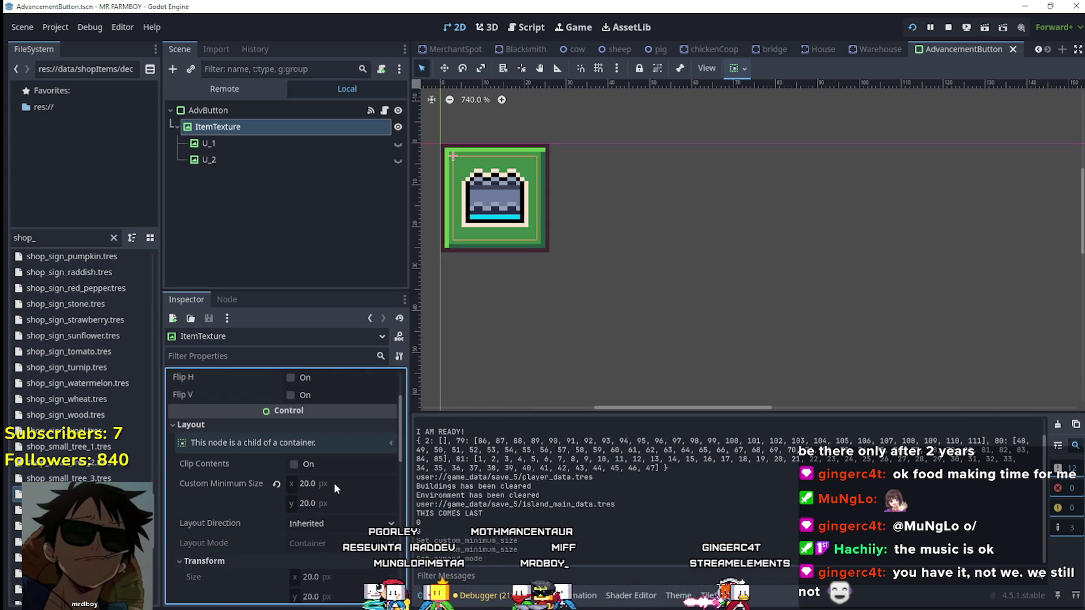
left_click(335, 483)
left_click(332, 502)
type("16")
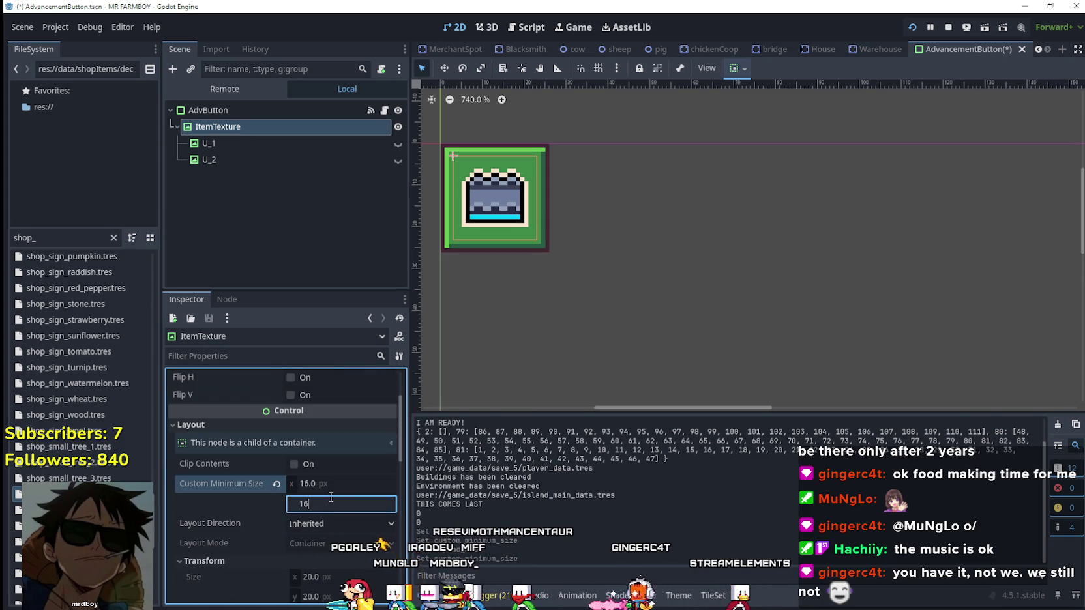
key("alt+Tab")
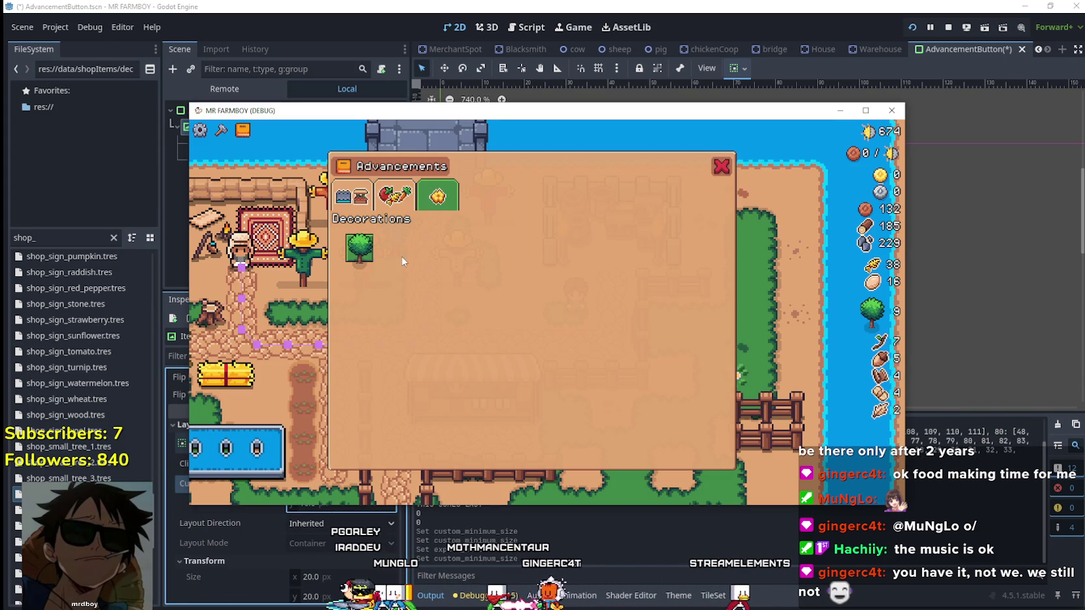
left_click(637, 5)
key("ctrl+s")
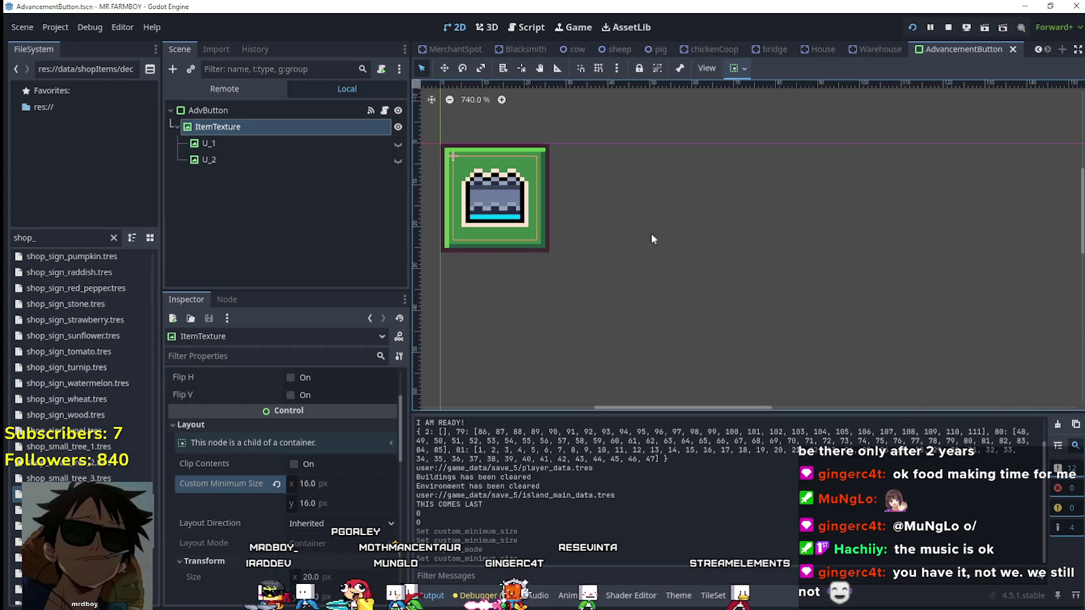
Step: View the crops and land advancements in the running game, then close it
key("alt+Tab")
left_click(389, 199)
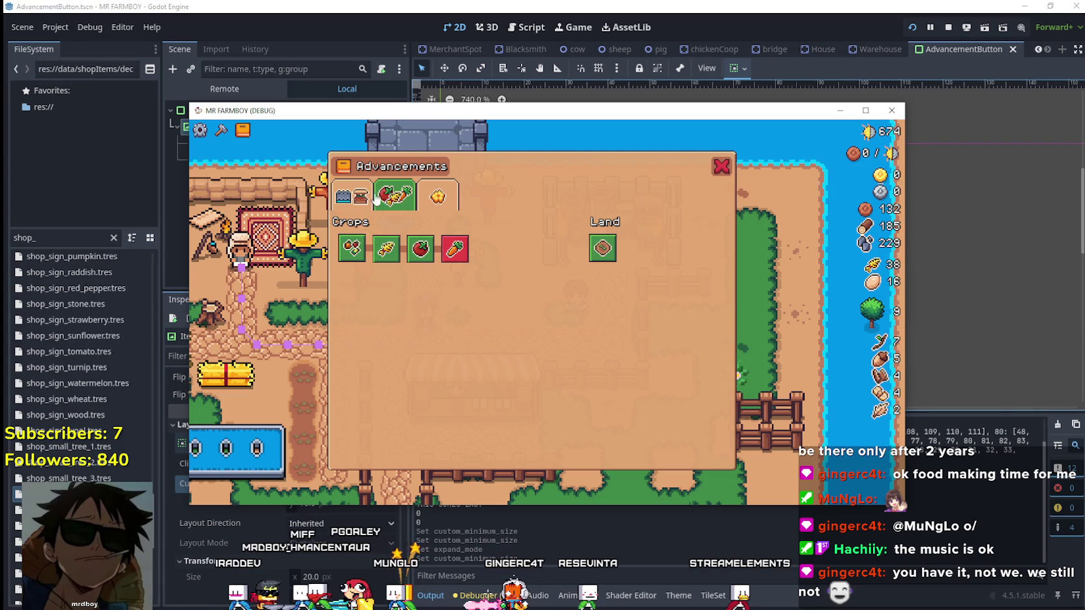
left_click(865, 110)
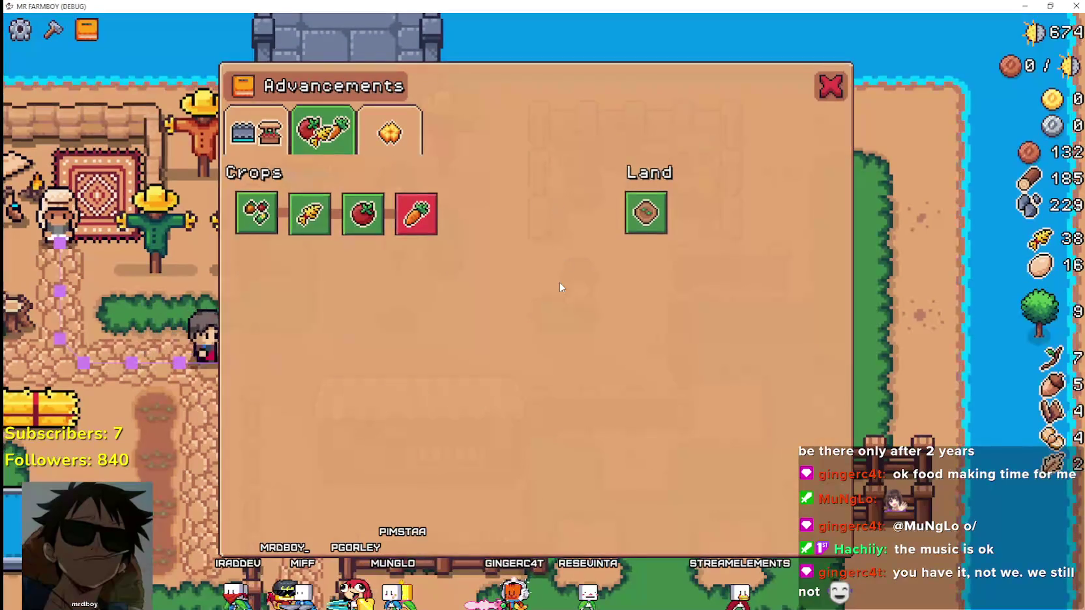
left_click(1050, 6)
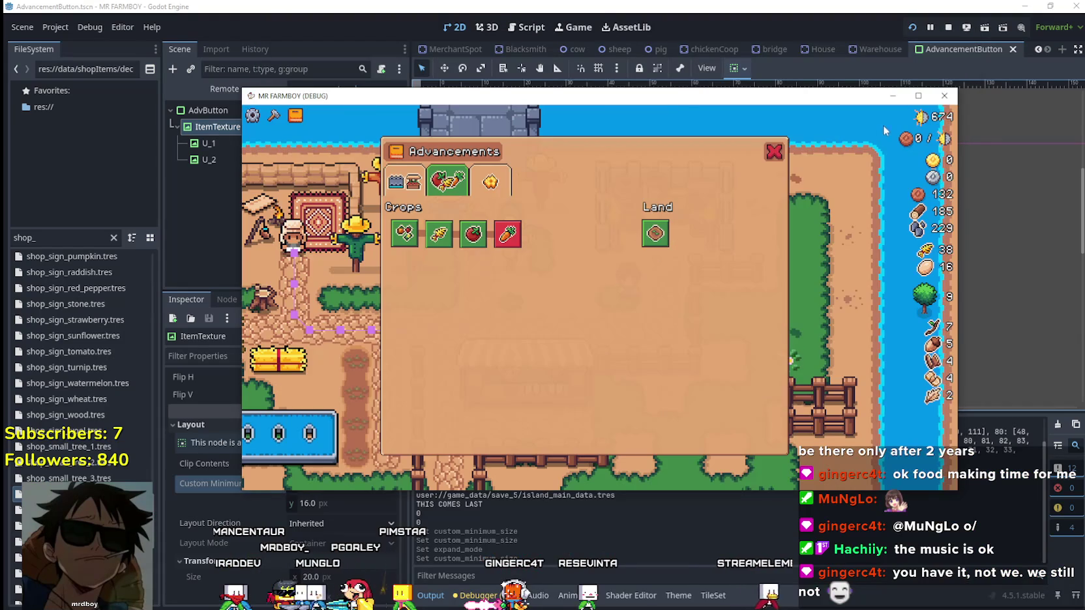
left_click(944, 95)
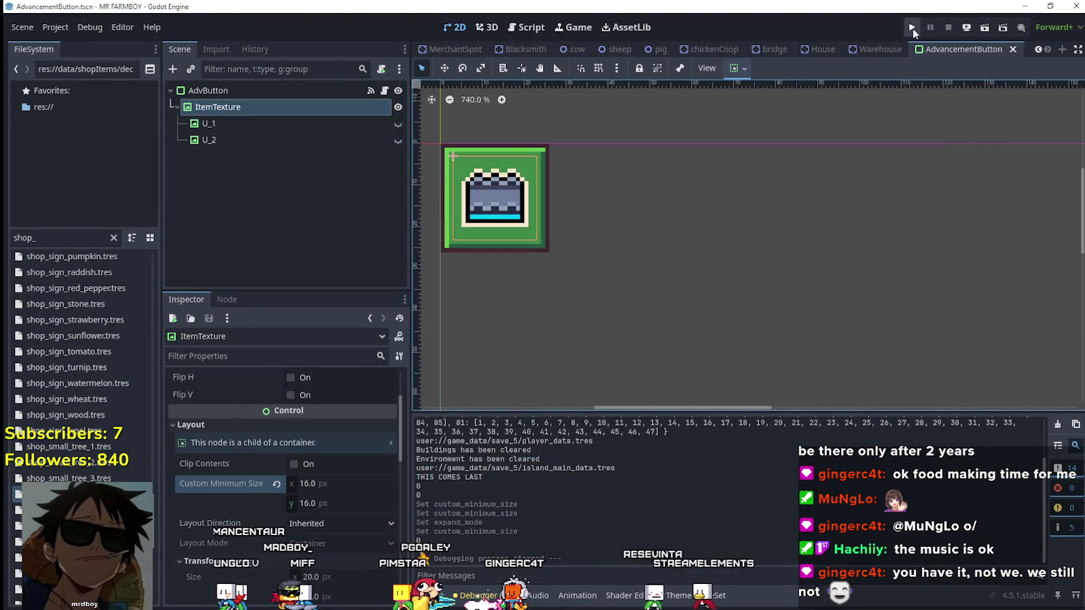
Step: Relaunch, load Save 5, and compare the crops and decorations advancement icons
key("F5")
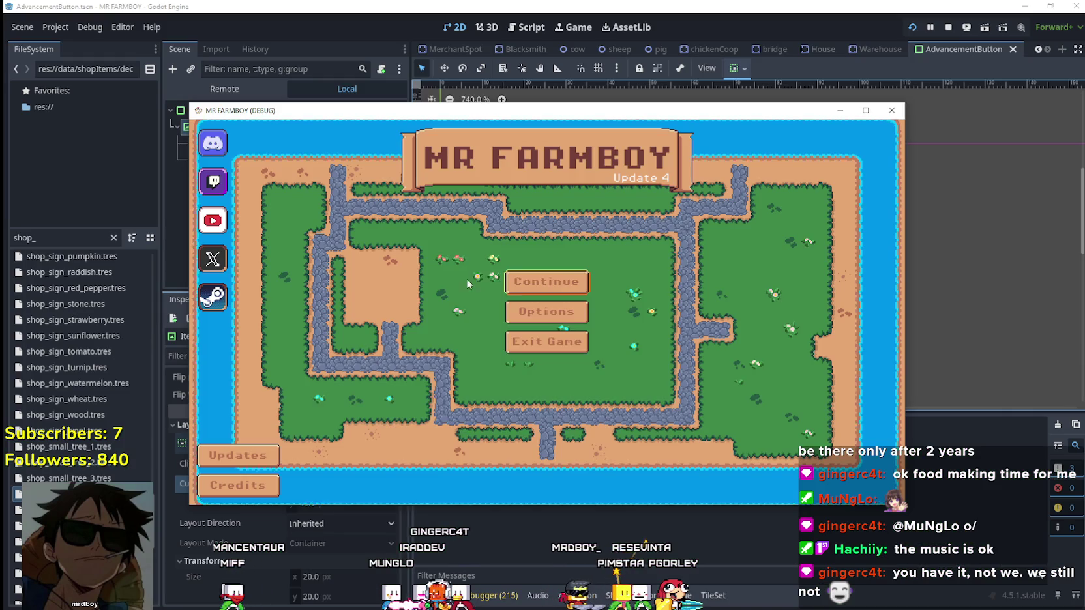
left_click(466, 277)
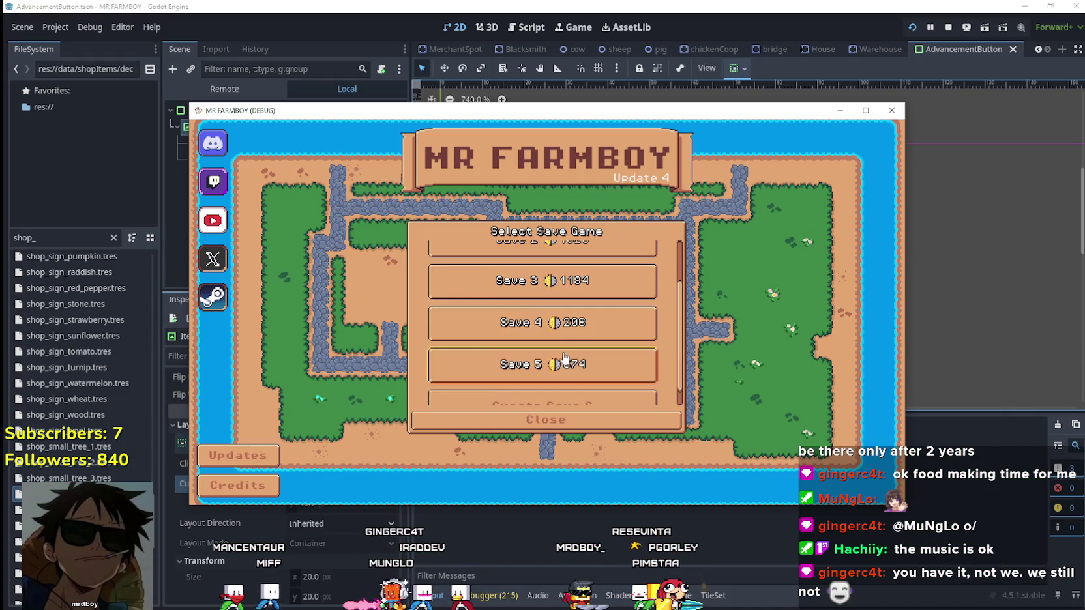
left_click(461, 353)
left_click(462, 353)
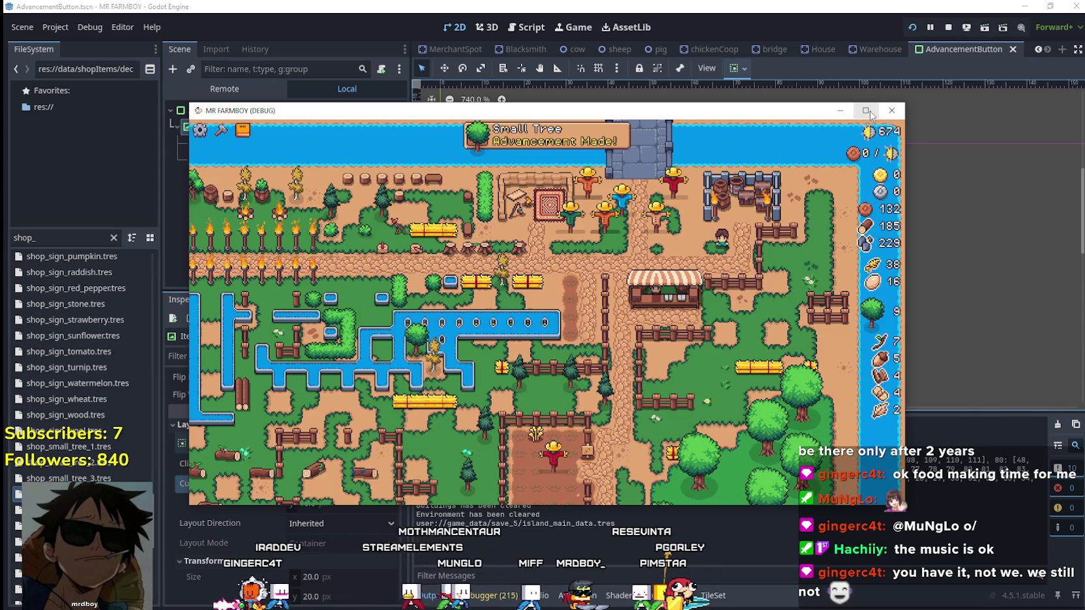
left_click(870, 112)
left_click(533, 58)
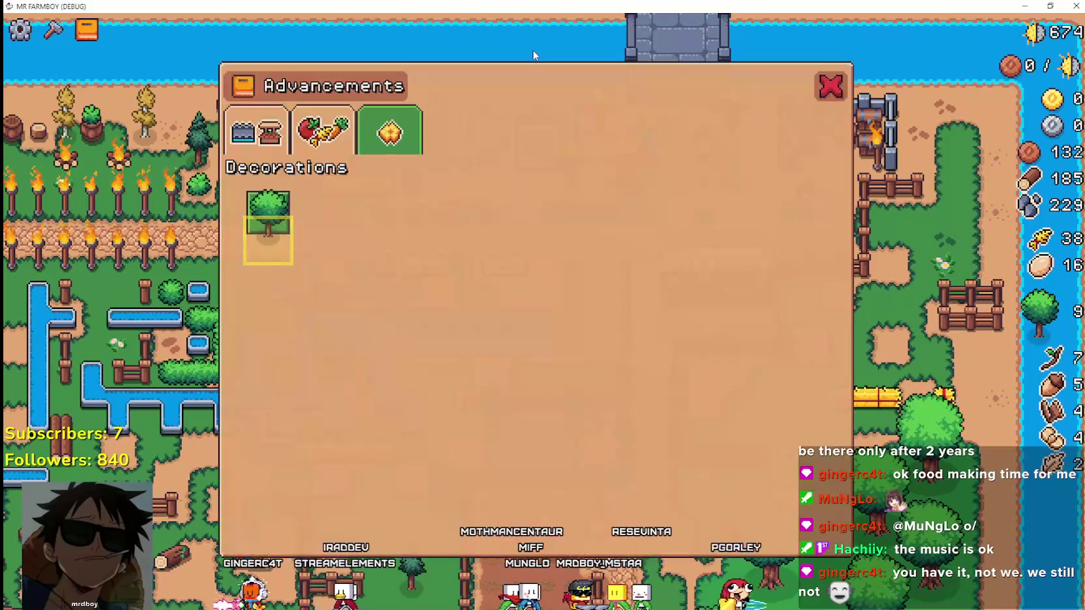
mouse_move(269, 228)
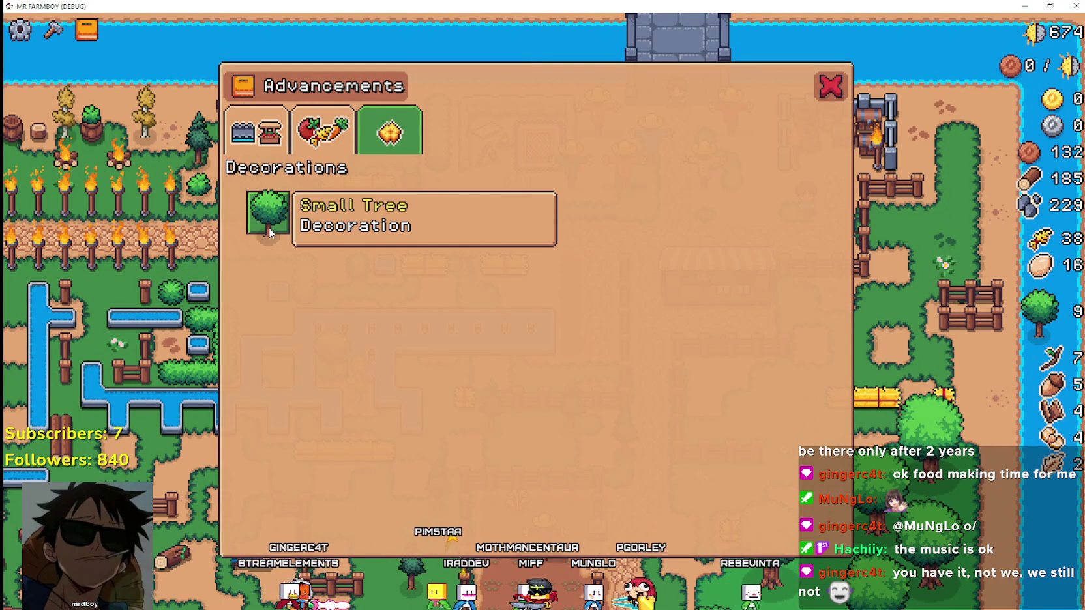
left_click(334, 149)
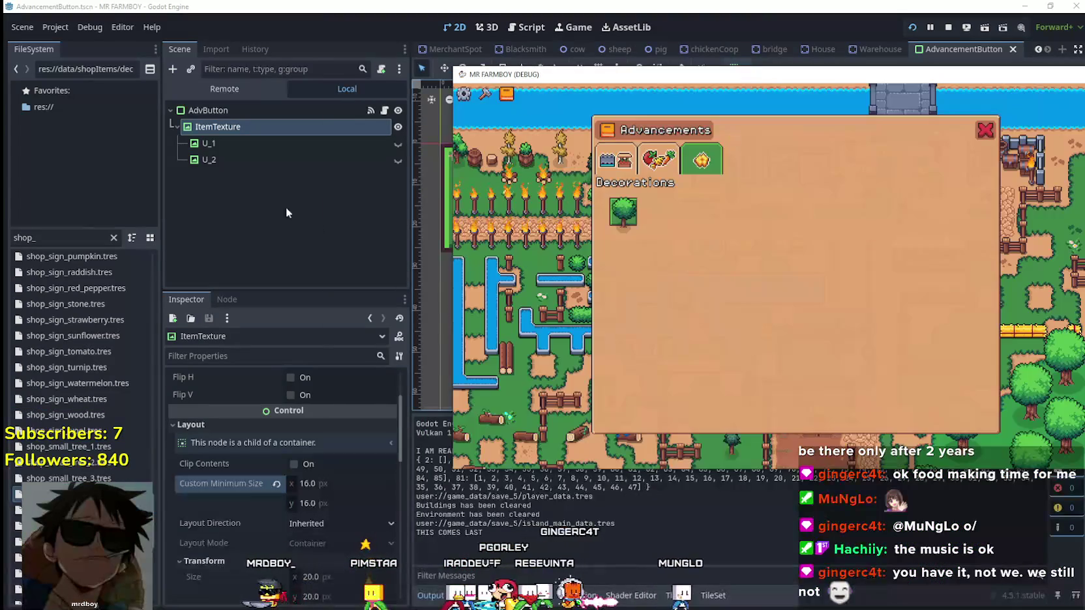
Step: Select ItemTexture and keep its Expand Mode at Ignore Size
left_click(306, 172)
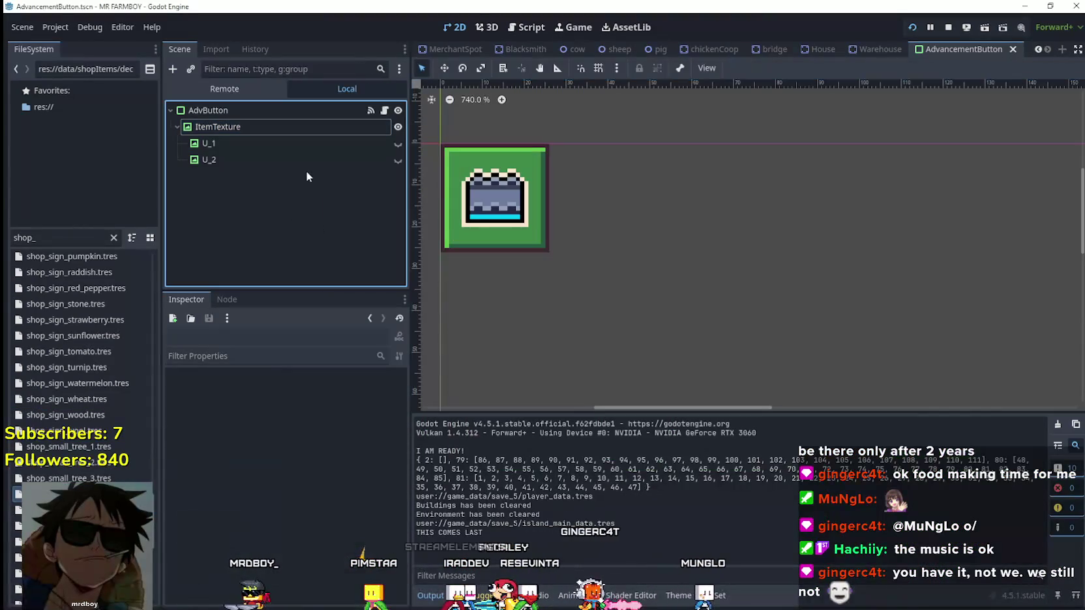
left_click(301, 130)
scroll(271, 554, "up", 3)
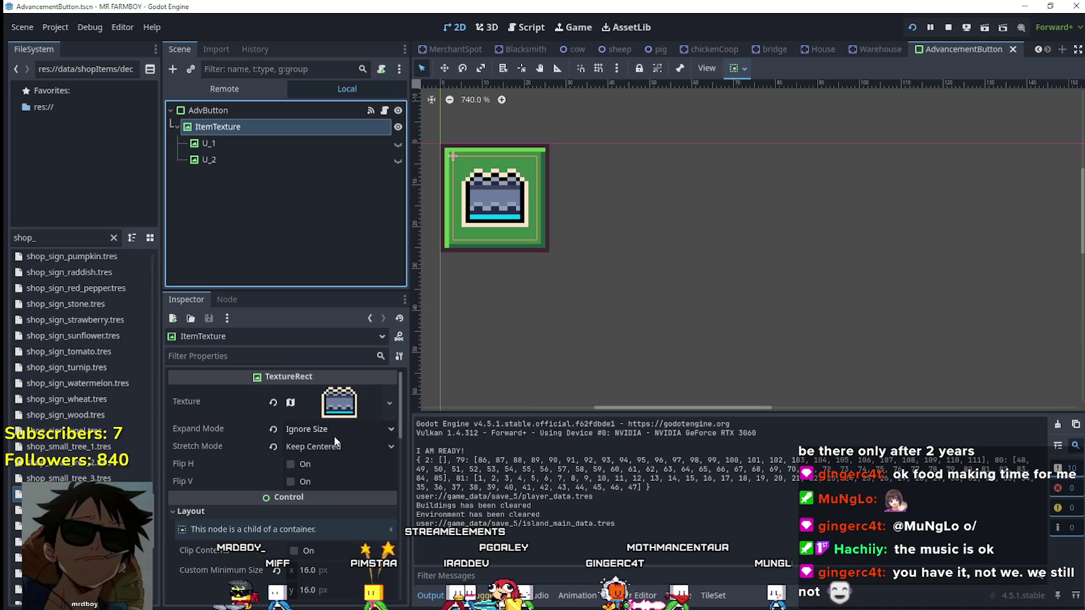
left_click(349, 428)
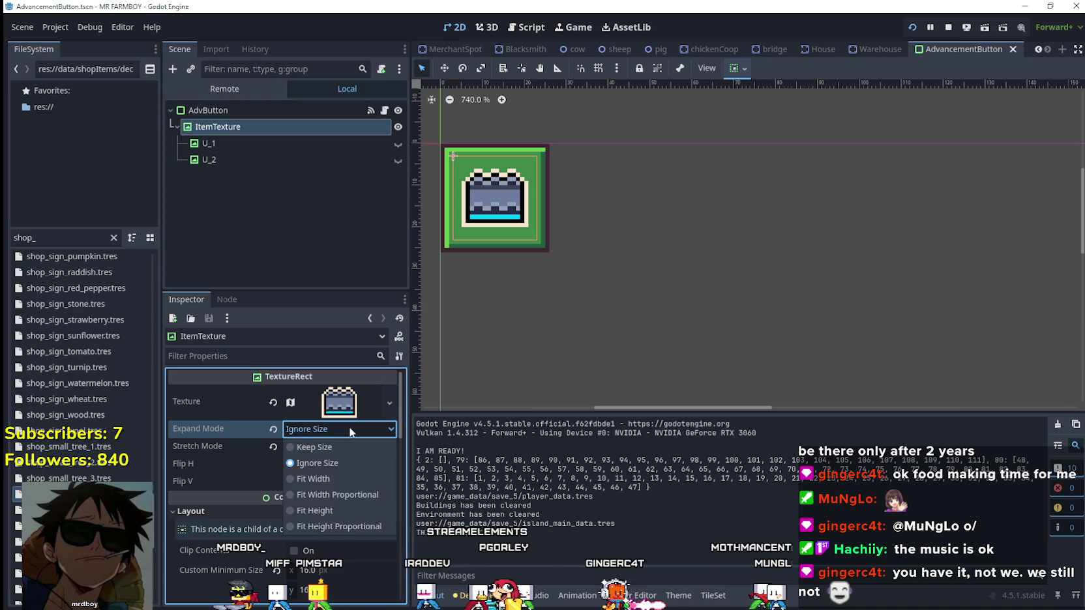
left_click(350, 427)
left_click(350, 427)
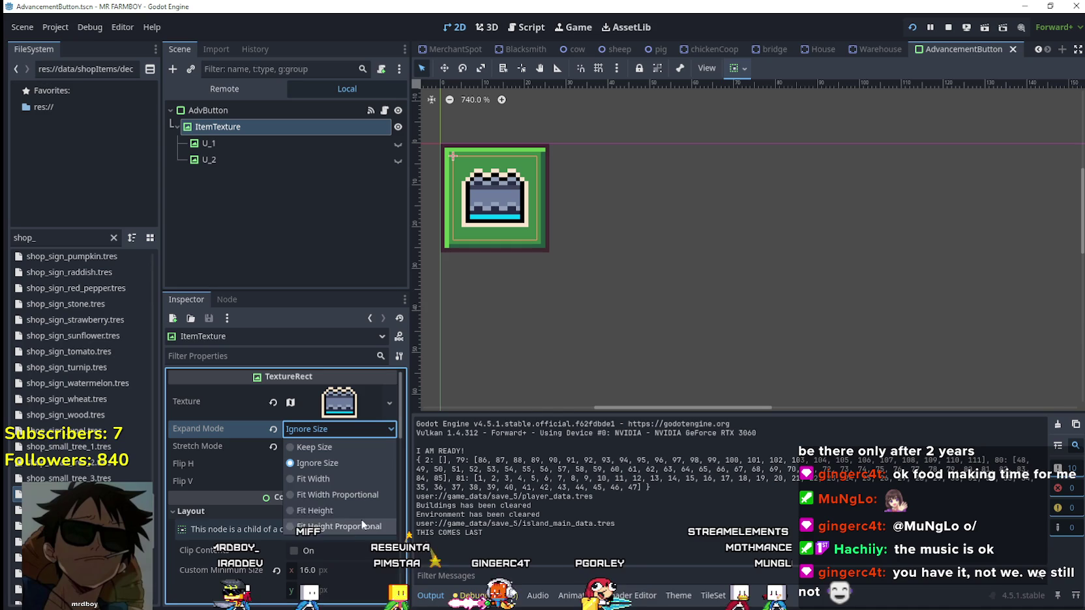
left_click(342, 432)
Step: Test the icons in game, then go to ItemTexture's stretch mode options
key("F5")
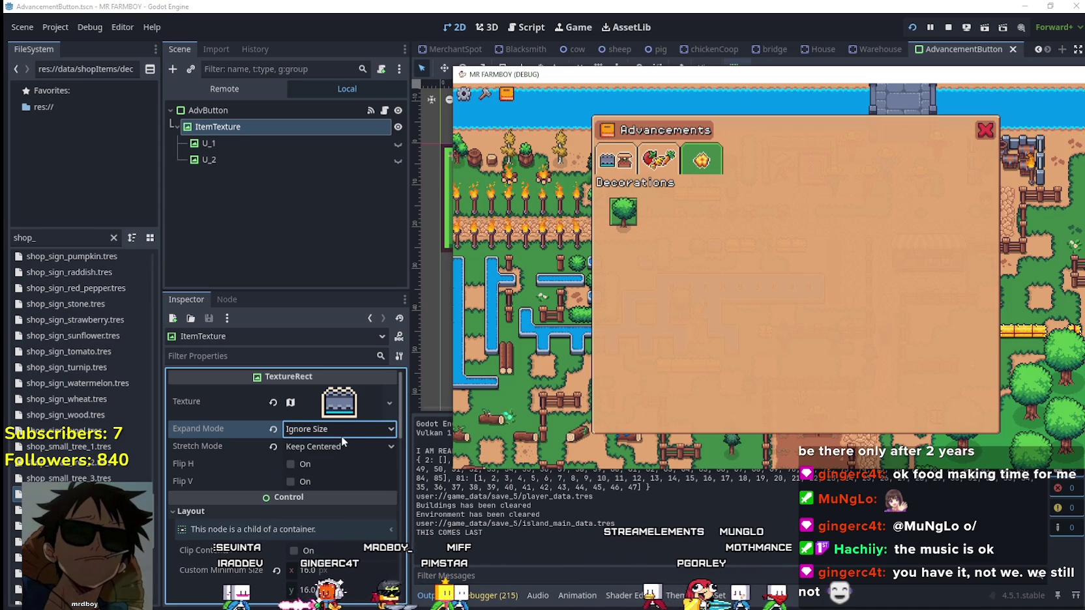
key("F8")
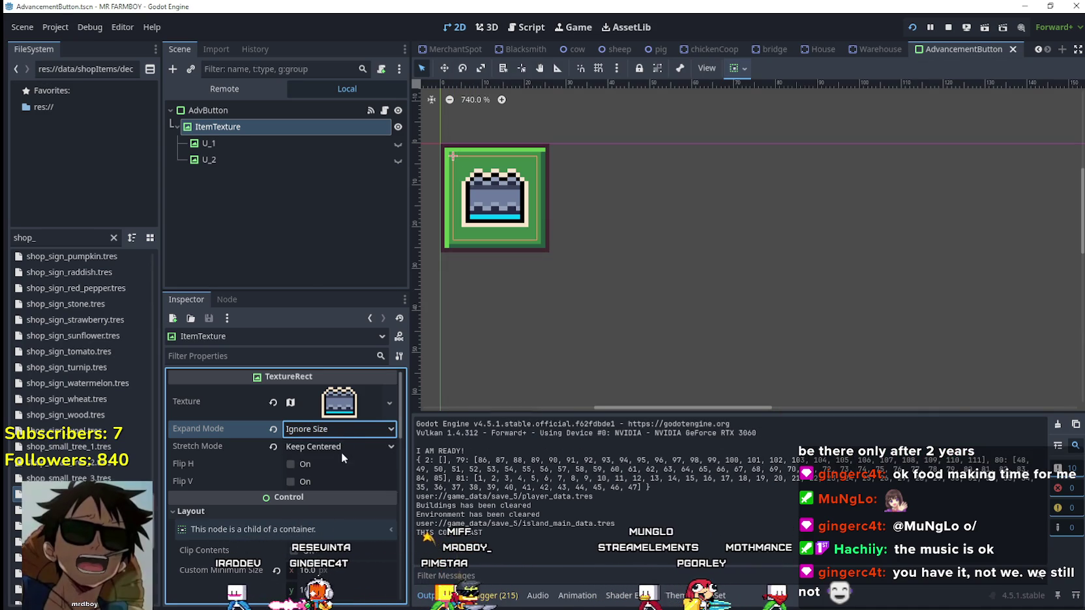
left_click(342, 450)
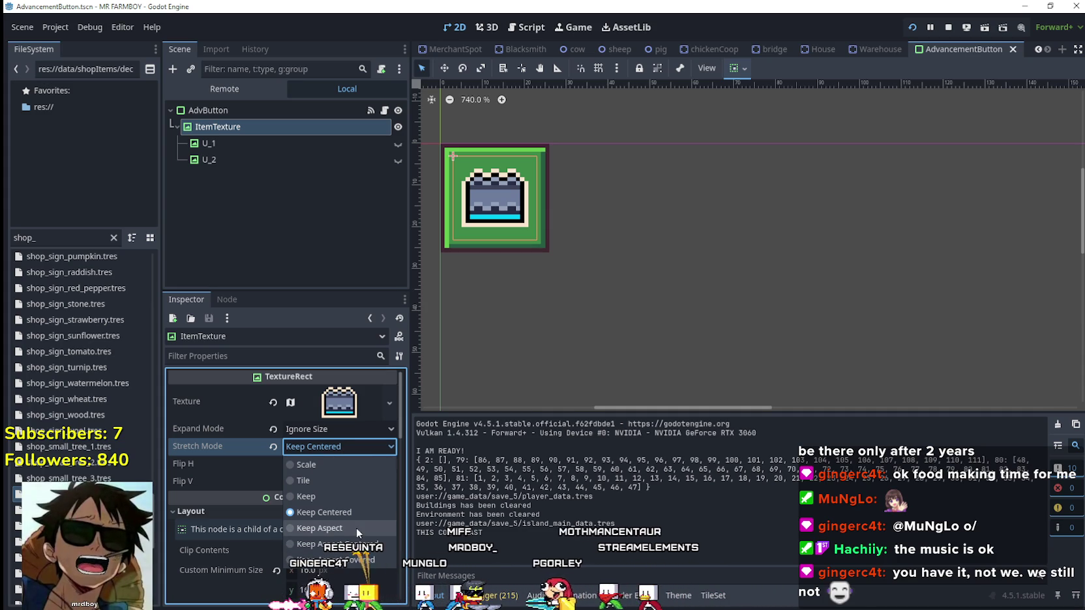
Step: Set Stretch Mode to Keep Aspect Centered and check the advancement tabs in game
left_click(369, 545)
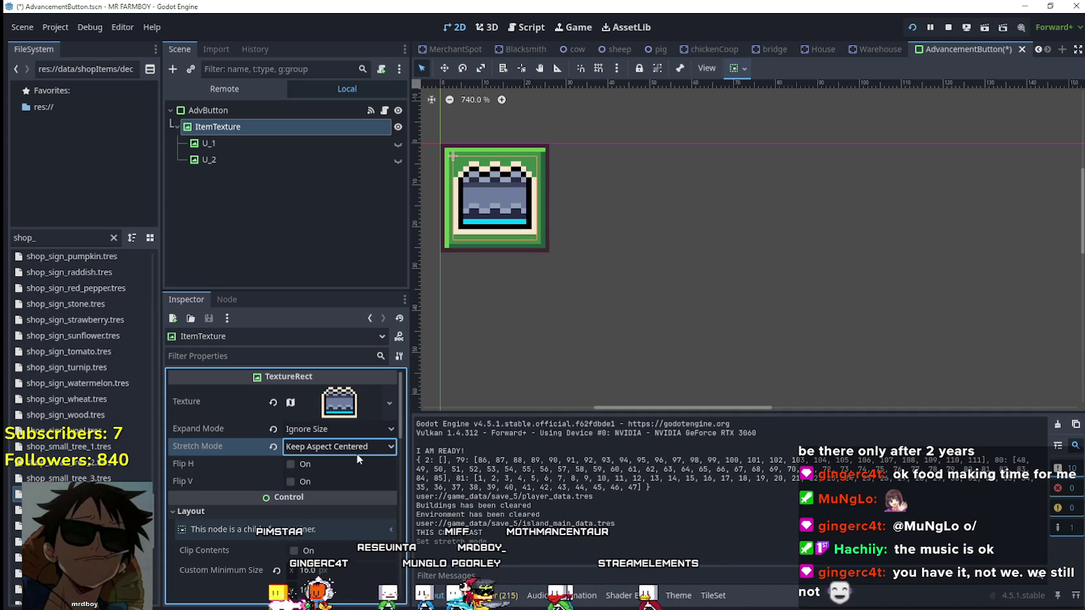
key("F5")
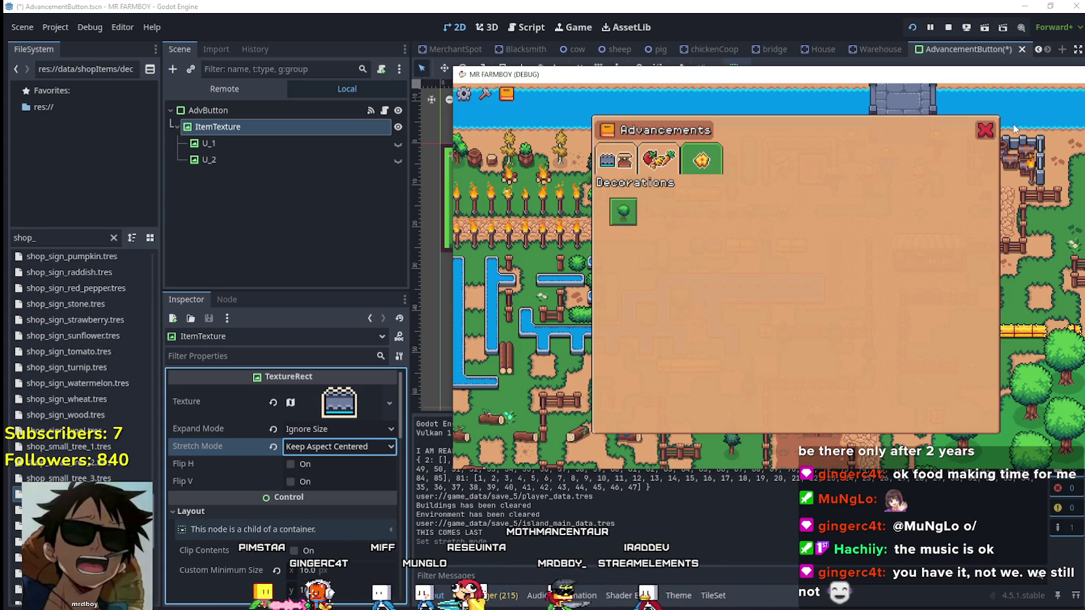
left_click(659, 160)
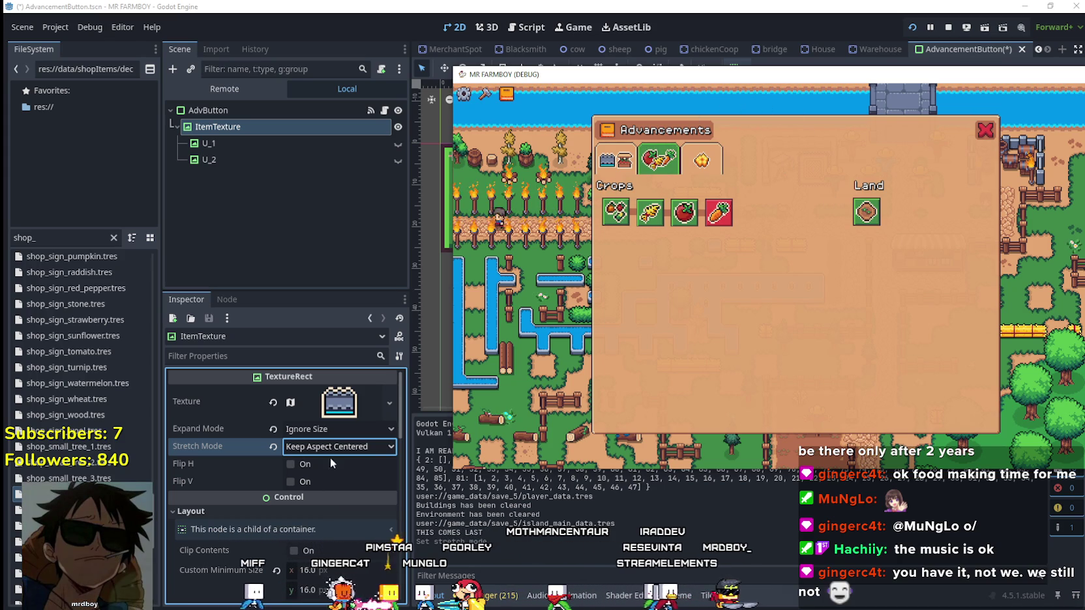
key("super+Up")
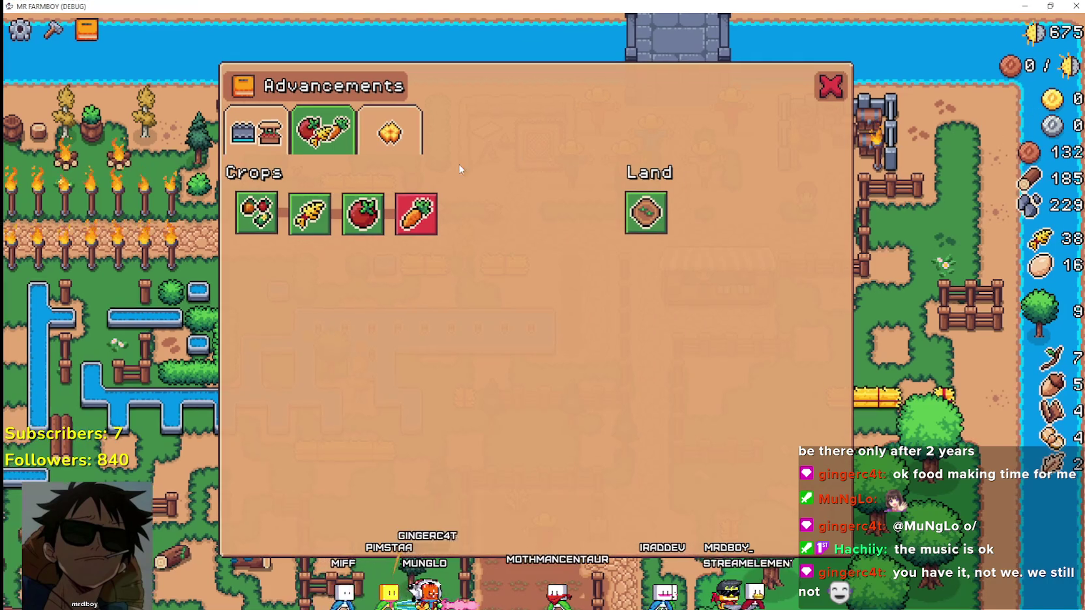
left_click(389, 133)
left_click(384, 137)
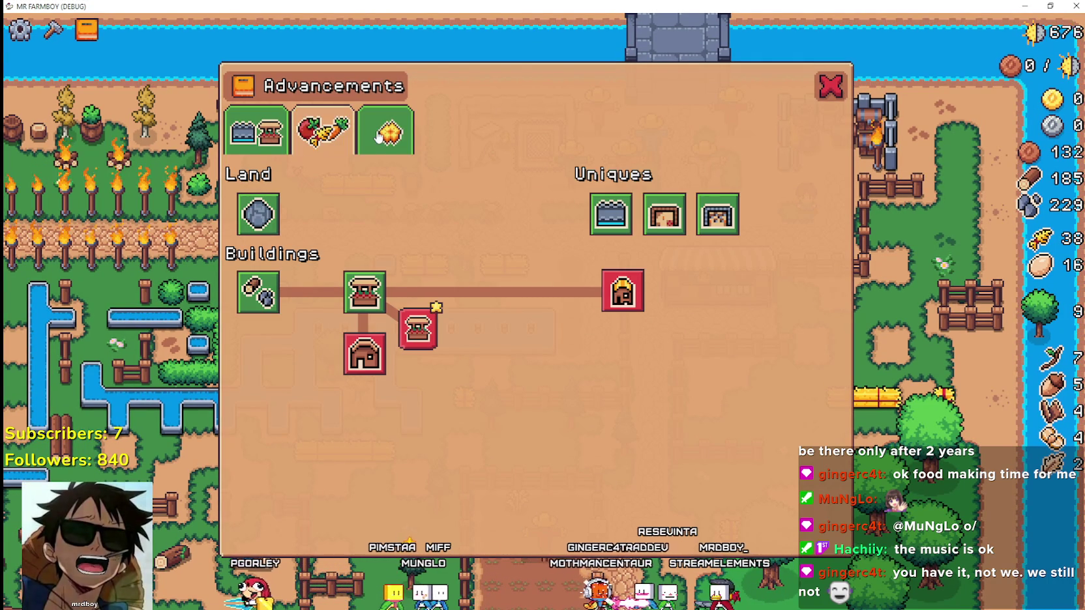
key("F8")
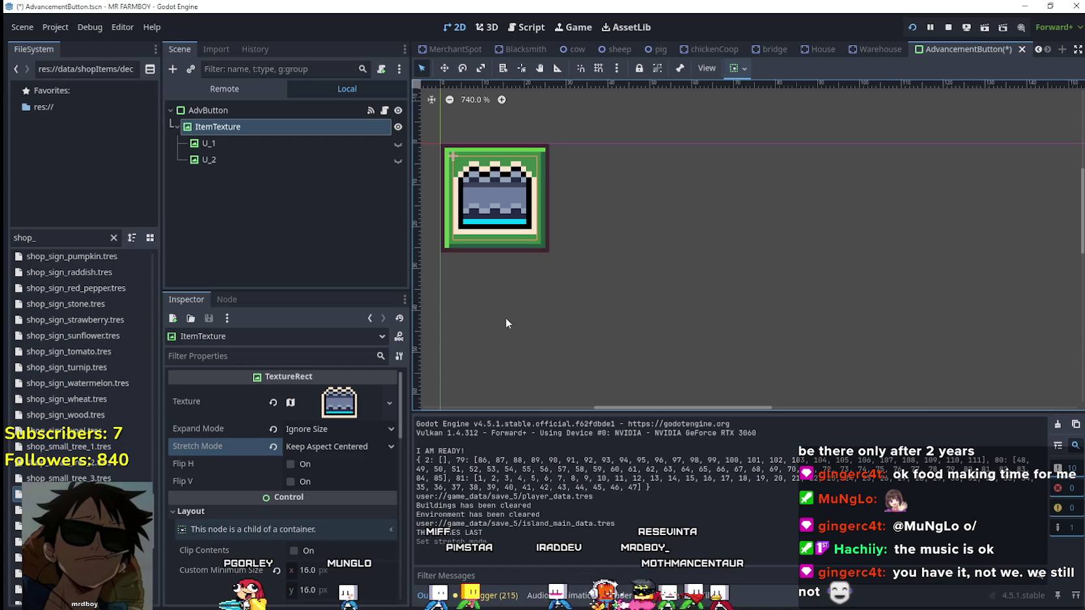
Step: Revert Stretch Mode to Keep Centered and compare the decoration icons in game
left_click(339, 447)
left_click(341, 510)
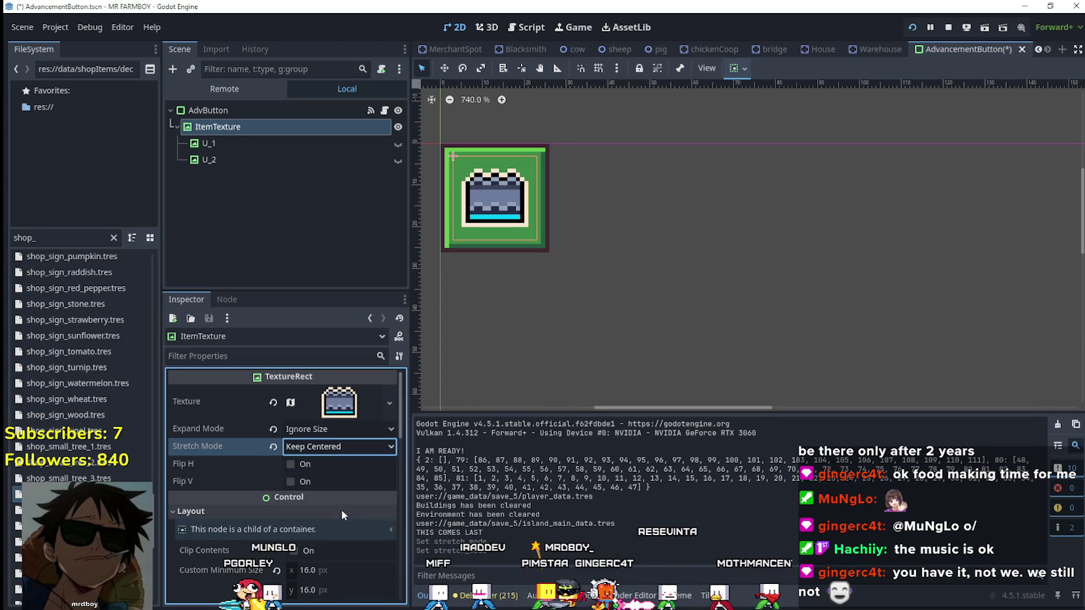
key("F5")
left_click(390, 133)
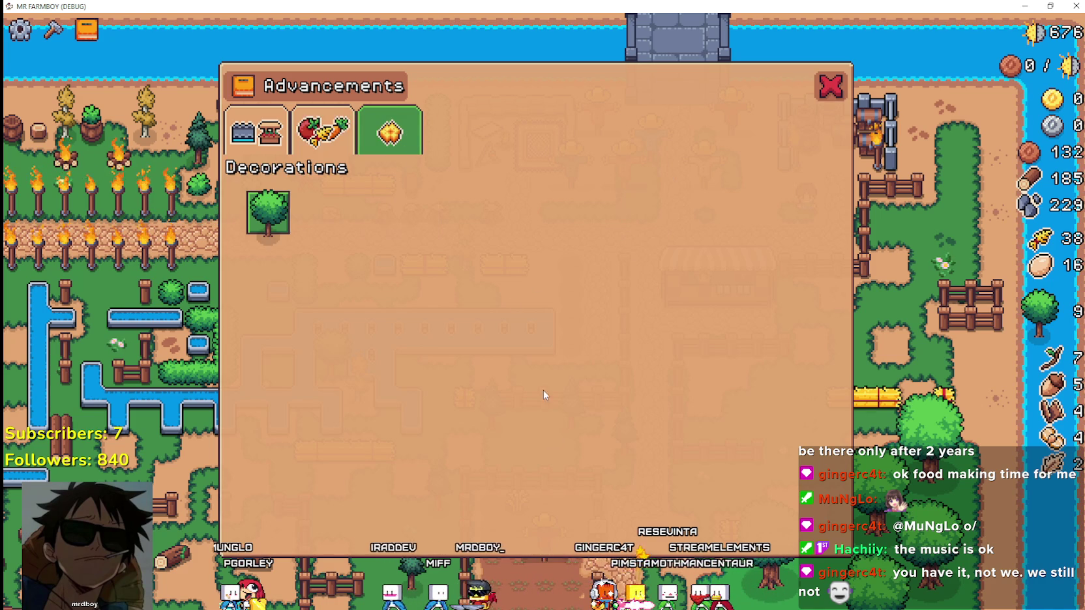
key("F8")
Step: Try Fit Width as the icon's Expand Mode and check it in game
left_click(322, 429)
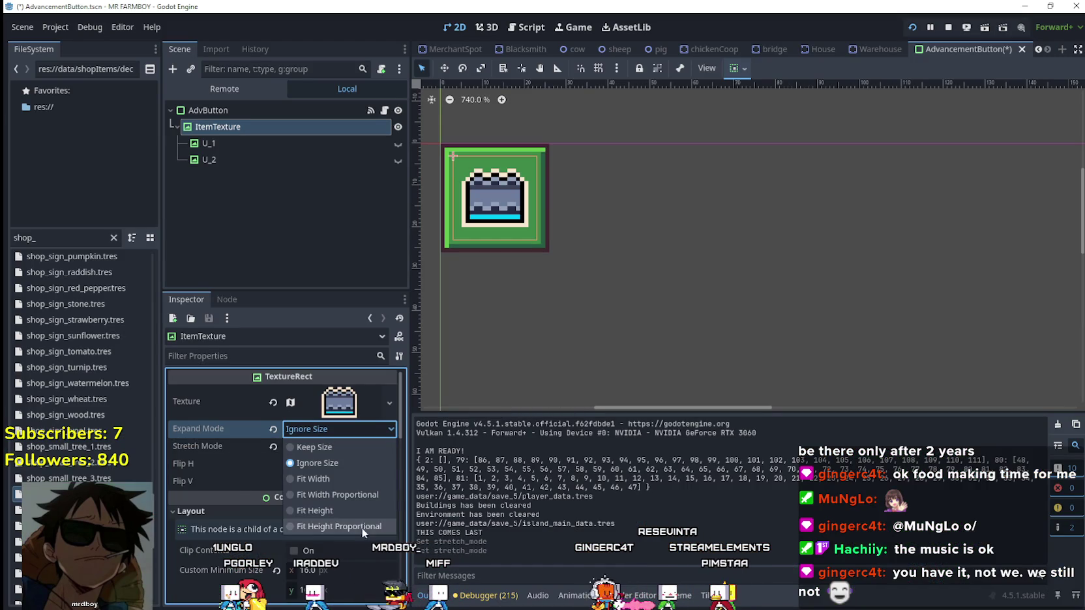
left_click(343, 482)
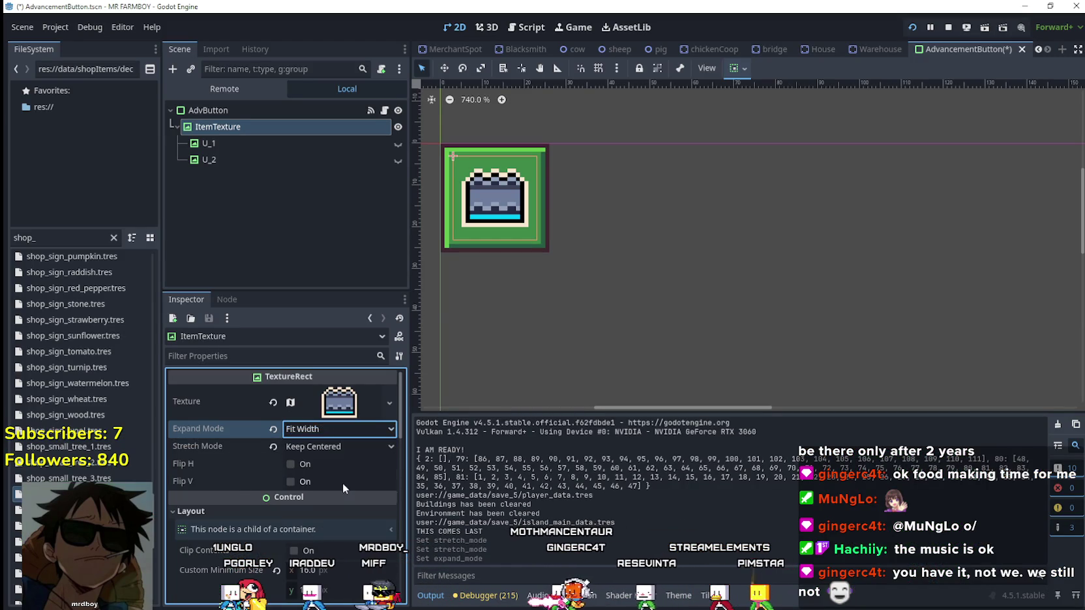
key("F5")
key("F8")
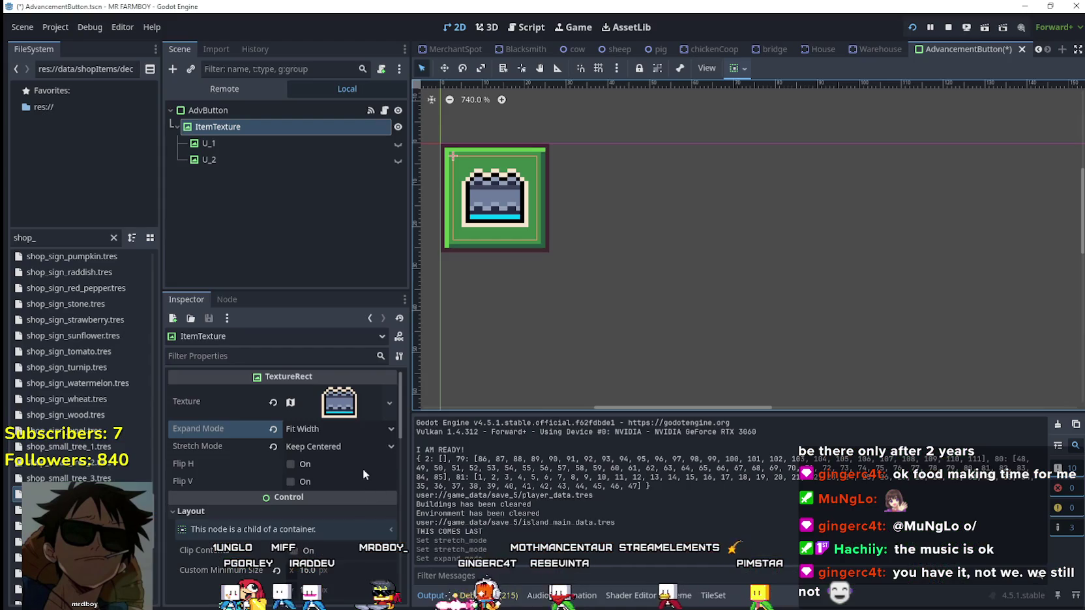
Step: Try Fit Height expand mode and check the crops and Decorations pages
left_click(344, 429)
left_click(331, 507)
key("F5")
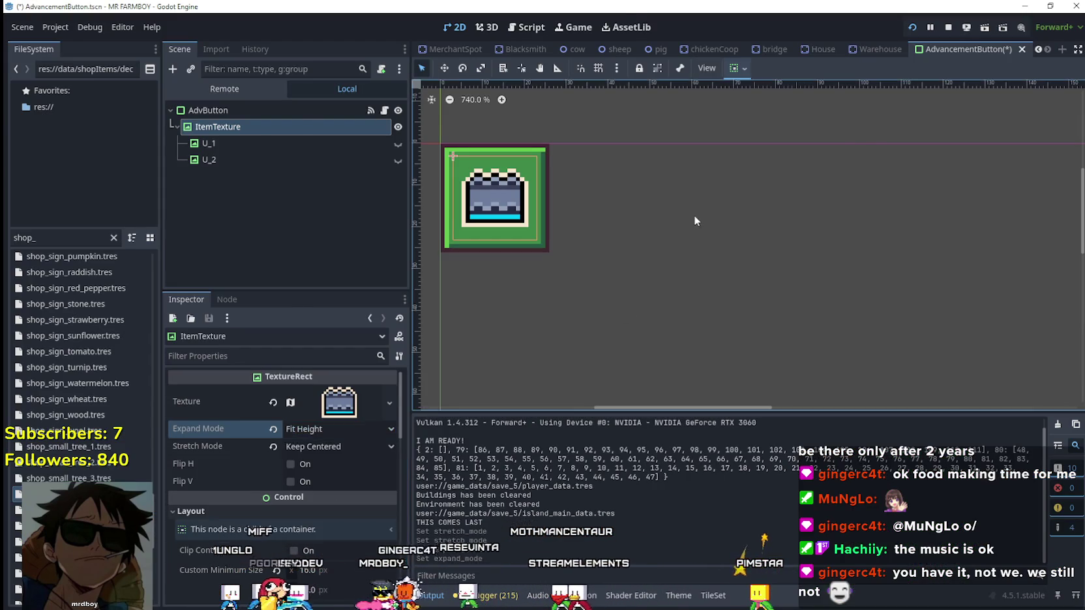
left_click(323, 130)
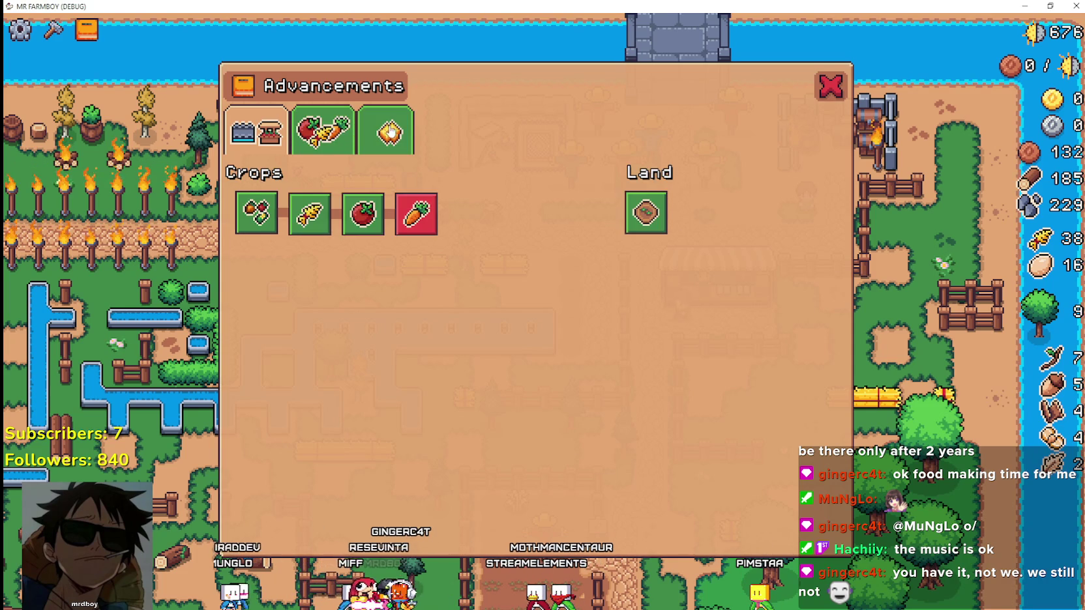
left_click(390, 130)
key("F8")
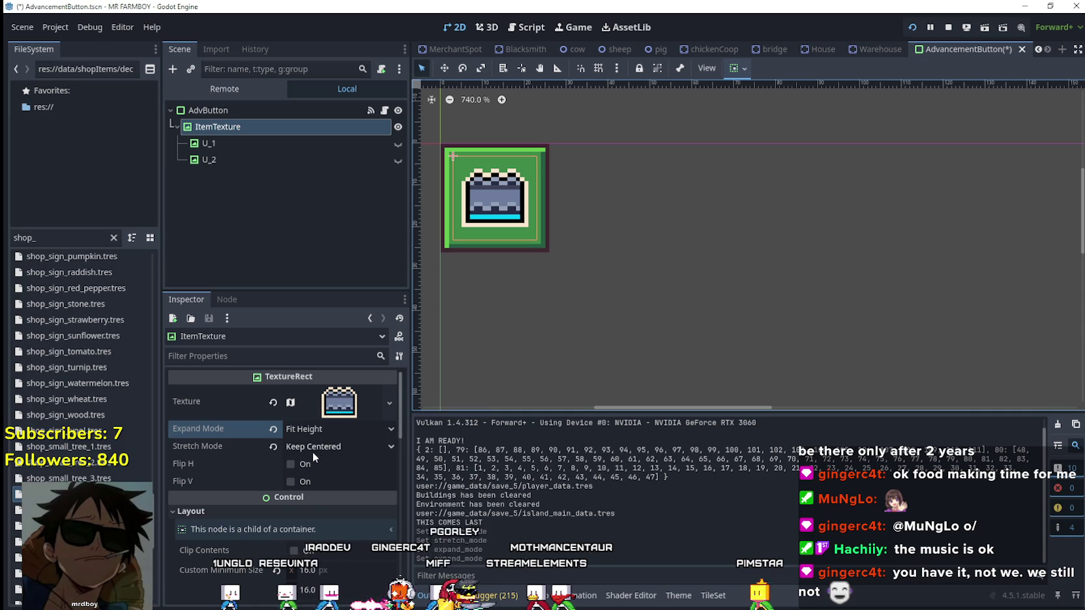
Step: Set Expand Mode to Fit Height Proportional and switch to the running game
left_click(323, 430)
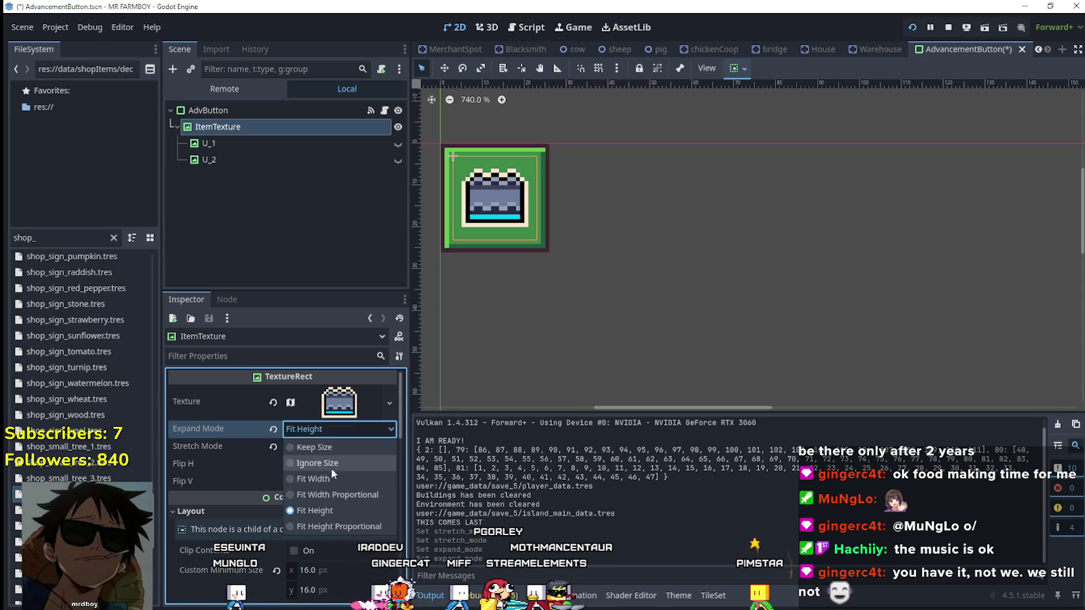
left_click(353, 528)
key("alt+Tab")
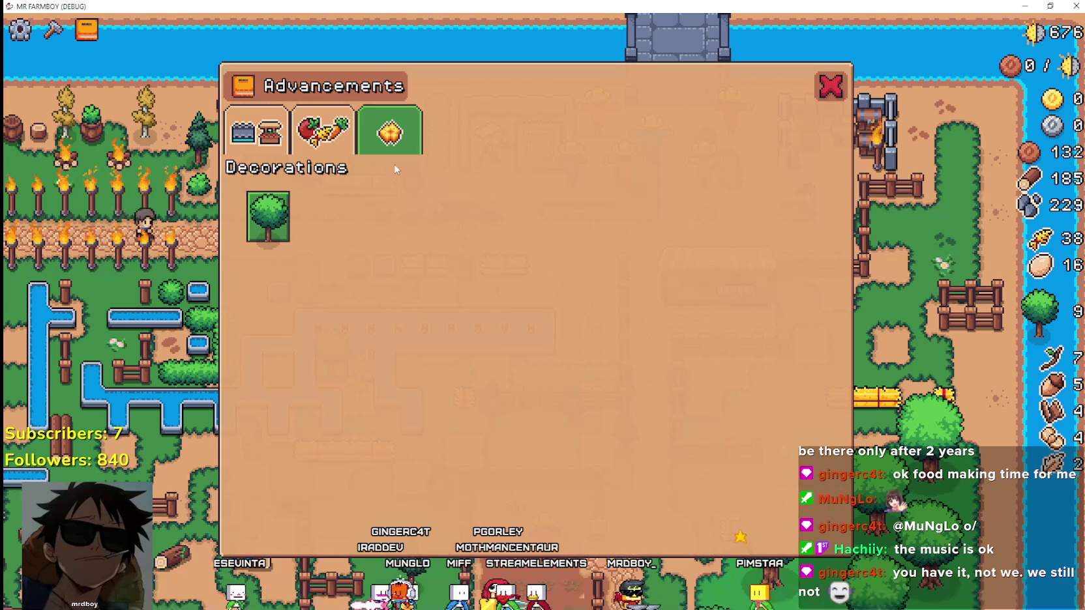
Step: Try Fit Width Proportional, Ignore Size and Keep Size expand modes on the item texture, checking each in game
key("alt+Tab")
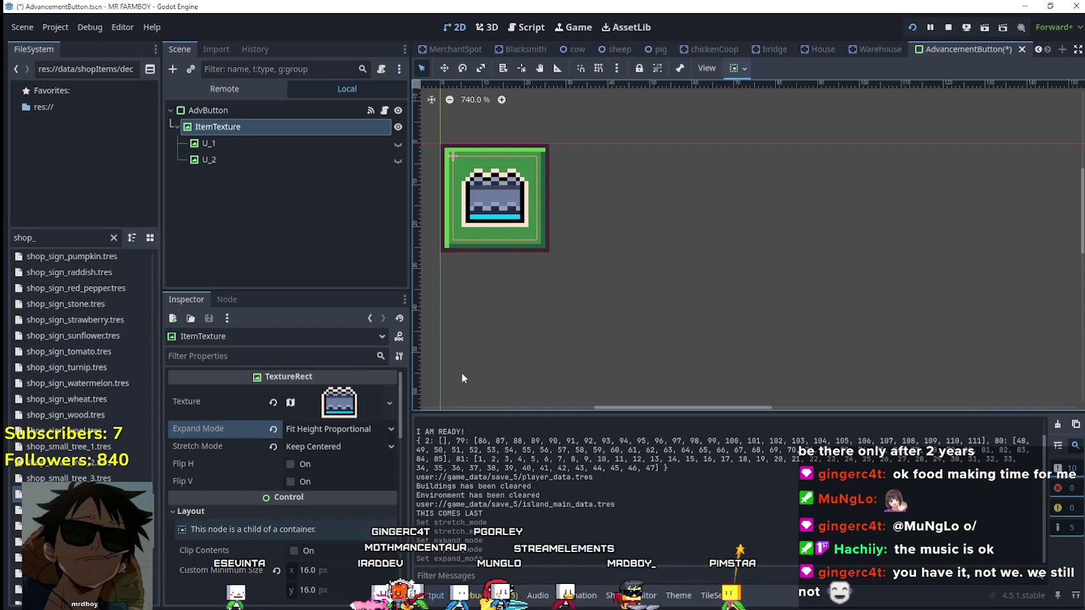
left_click(331, 432)
left_click(330, 499)
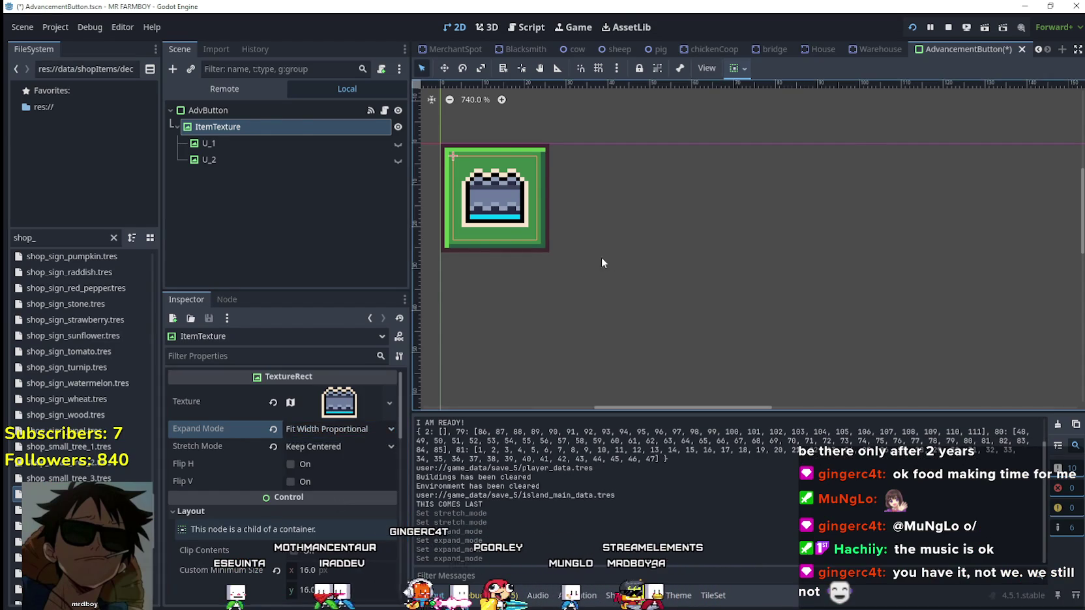
key("alt+Tab")
key("alt+Tab")
left_click(331, 429)
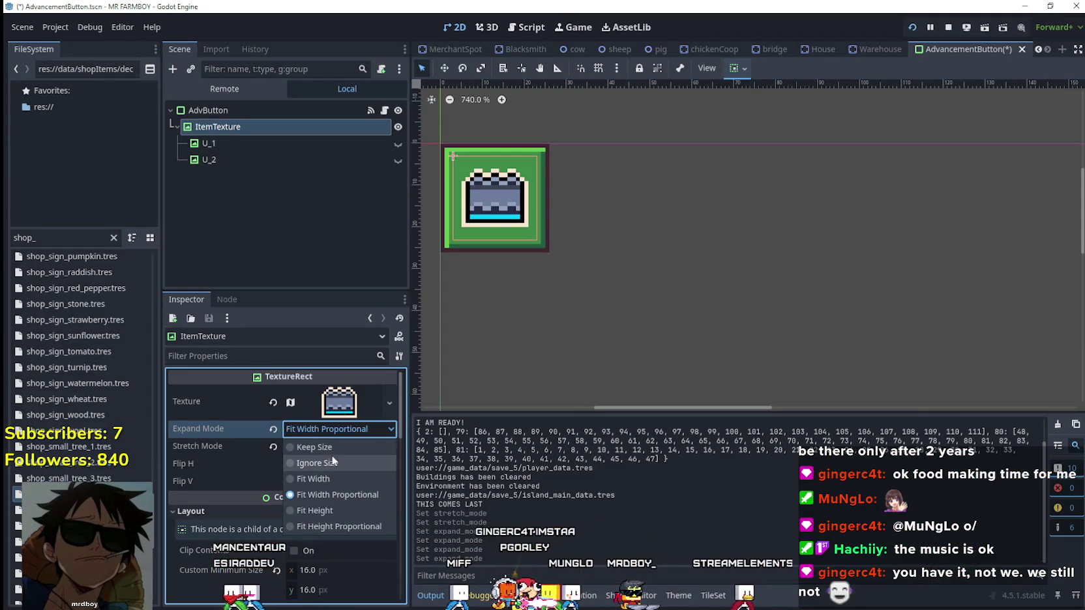
left_click(339, 463)
key("alt+Tab")
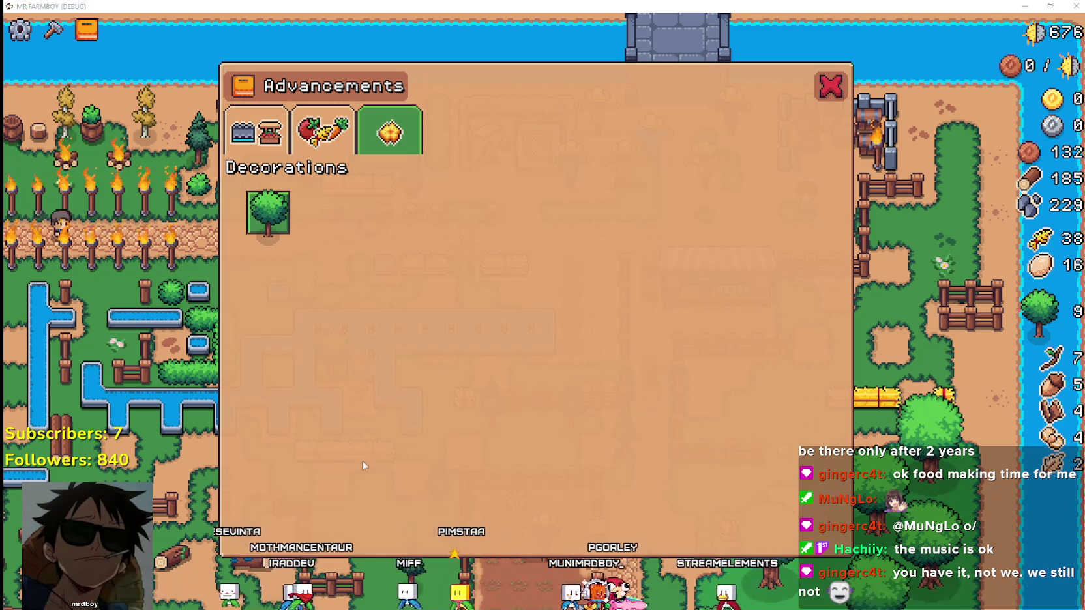
key("alt+Tab")
left_click(344, 430)
left_click(341, 449)
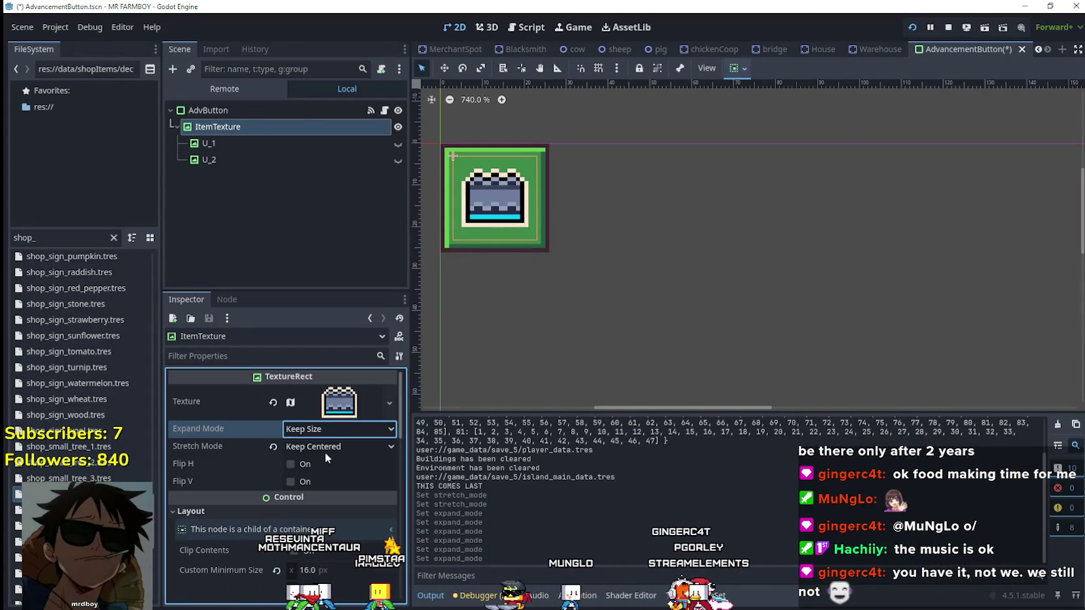
key("alt+Tab")
key("alt+Tab")
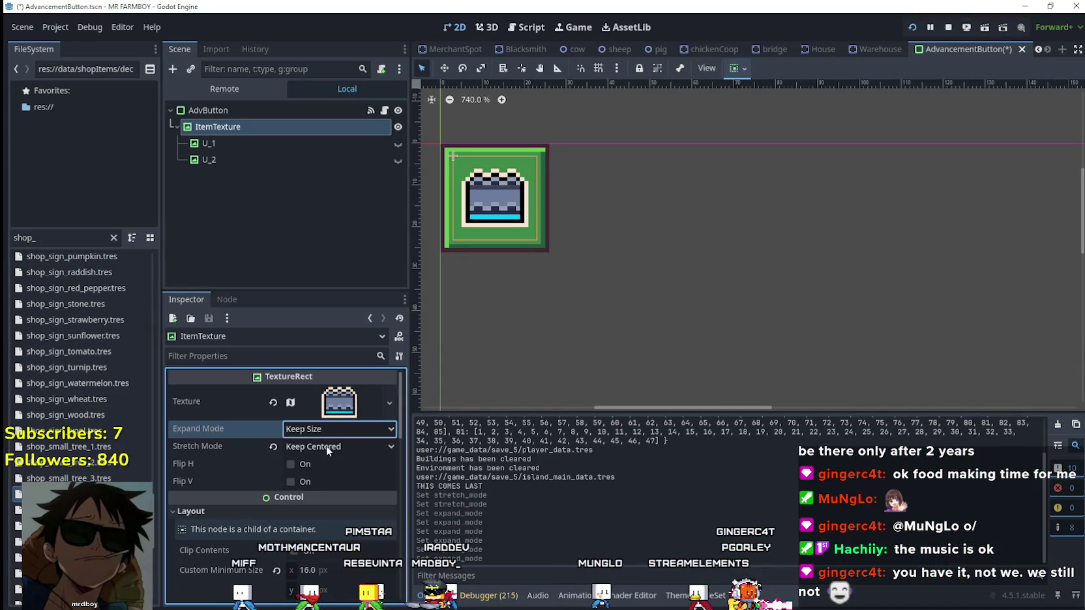
Step: Cycle the icon's stretch mode through Keep Aspect Centered, Keep Aspect, Keep Aspect Covered, Keep Centered, Keep, Tile and Scale
left_click(326, 446)
left_click(336, 544)
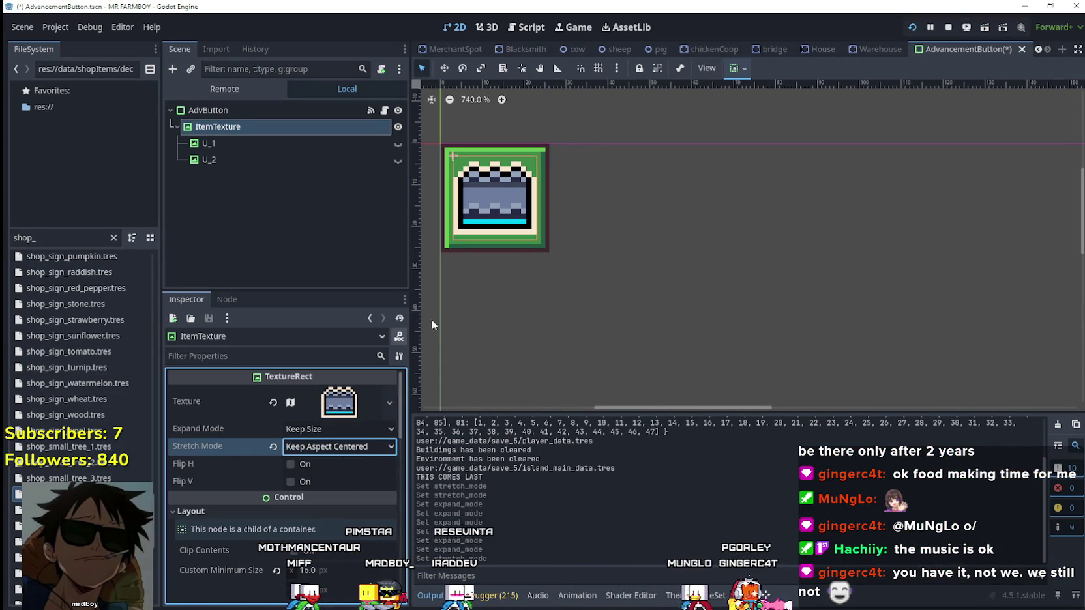
left_click(333, 446)
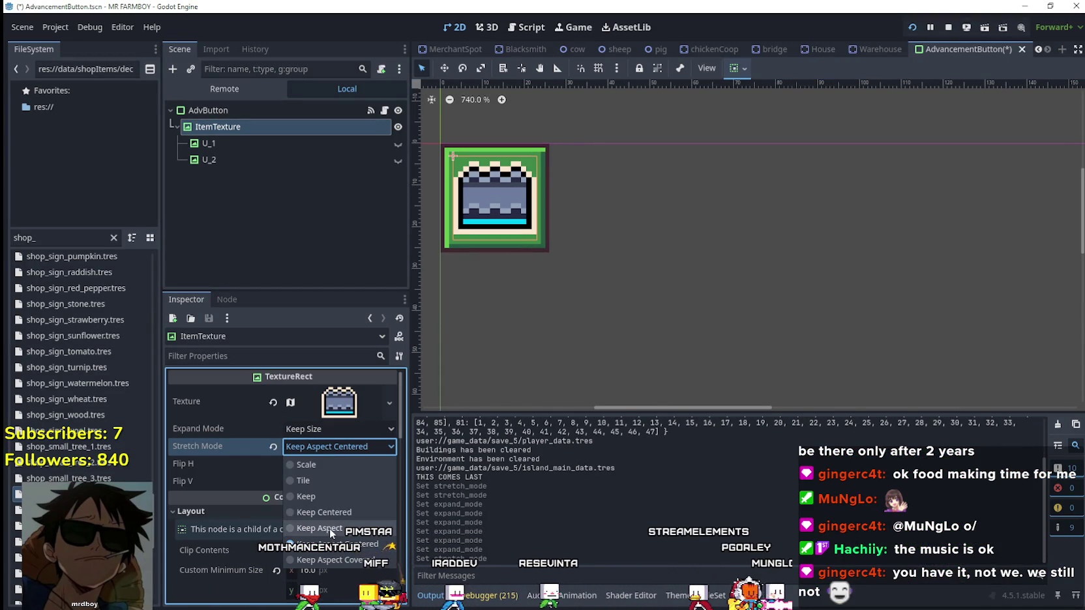
left_click(328, 528)
left_click(334, 446)
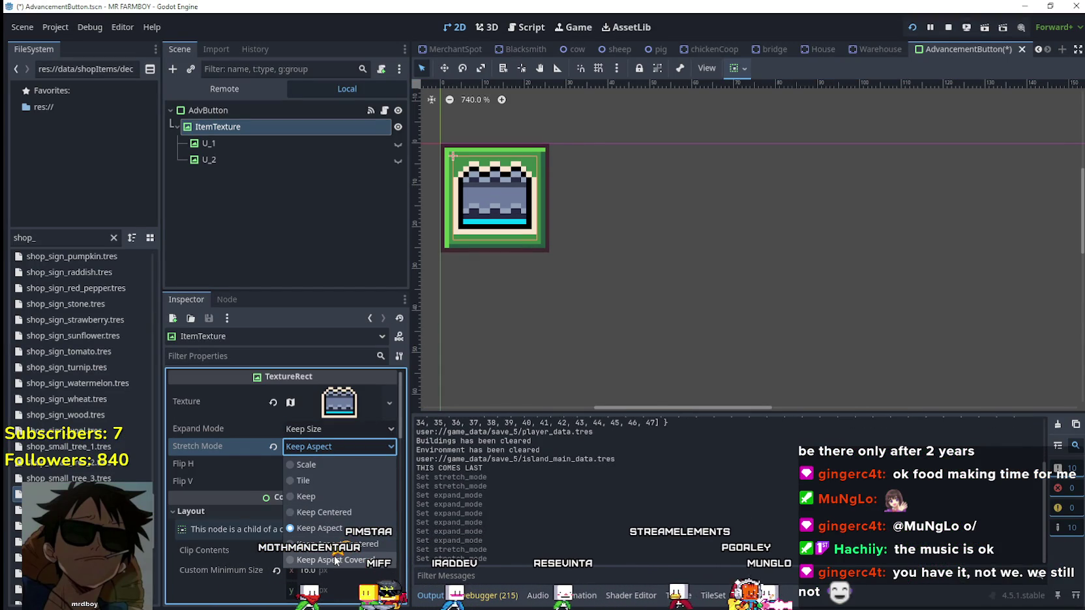
left_click(335, 560)
left_click(310, 452)
left_click(311, 512)
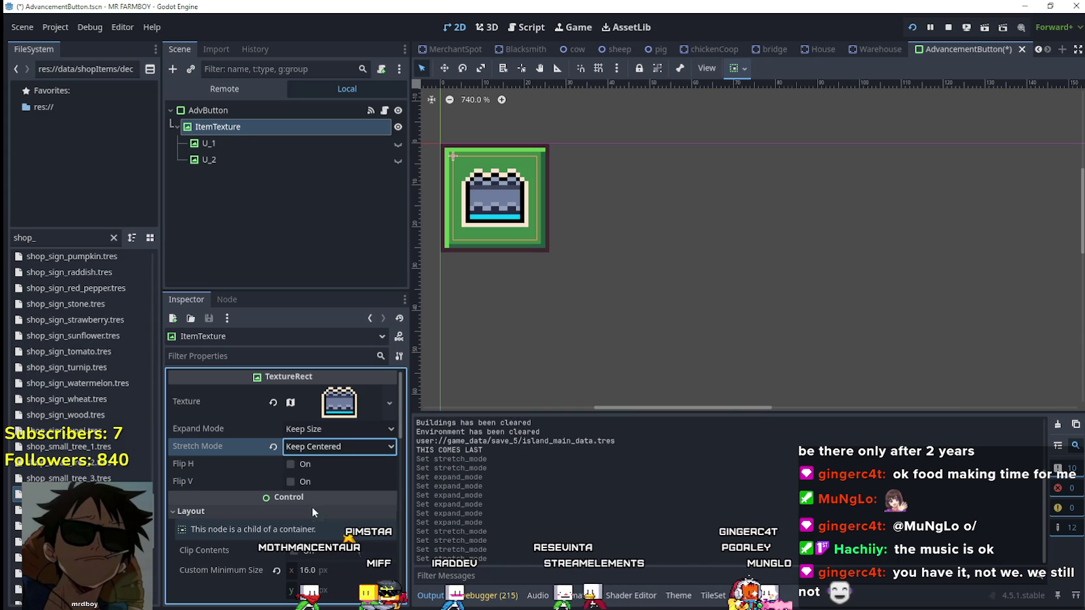
left_click(321, 446)
left_click(324, 497)
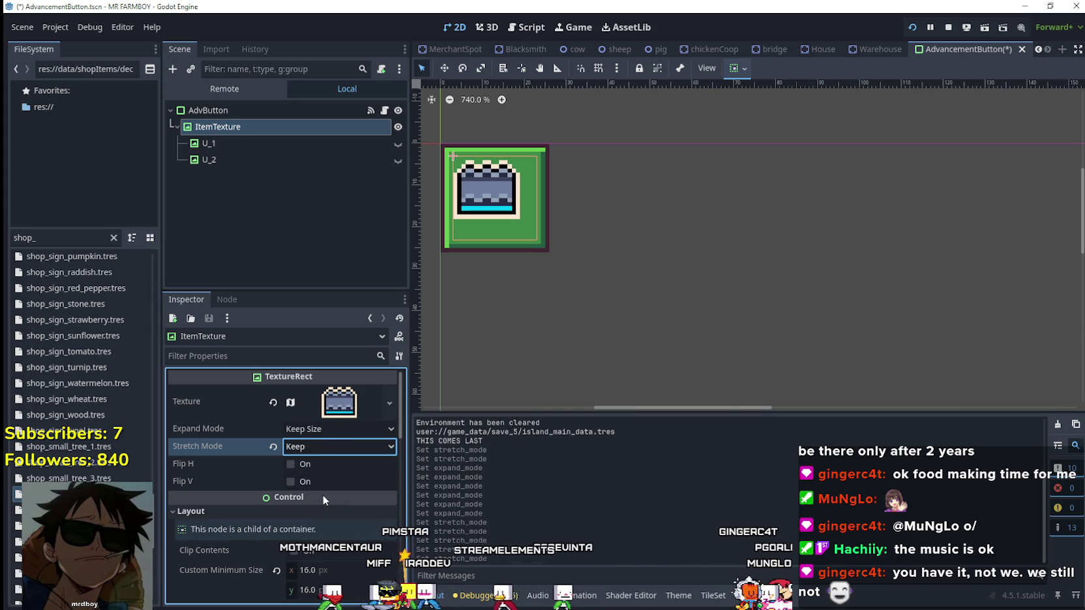
left_click(324, 445)
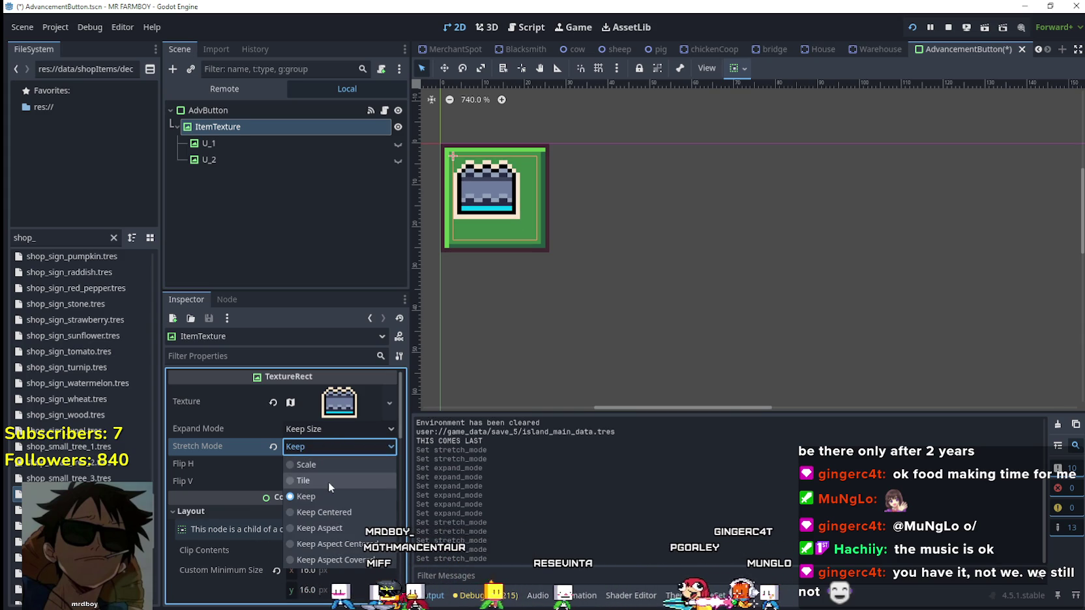
left_click(328, 481)
left_click(324, 448)
left_click(323, 465)
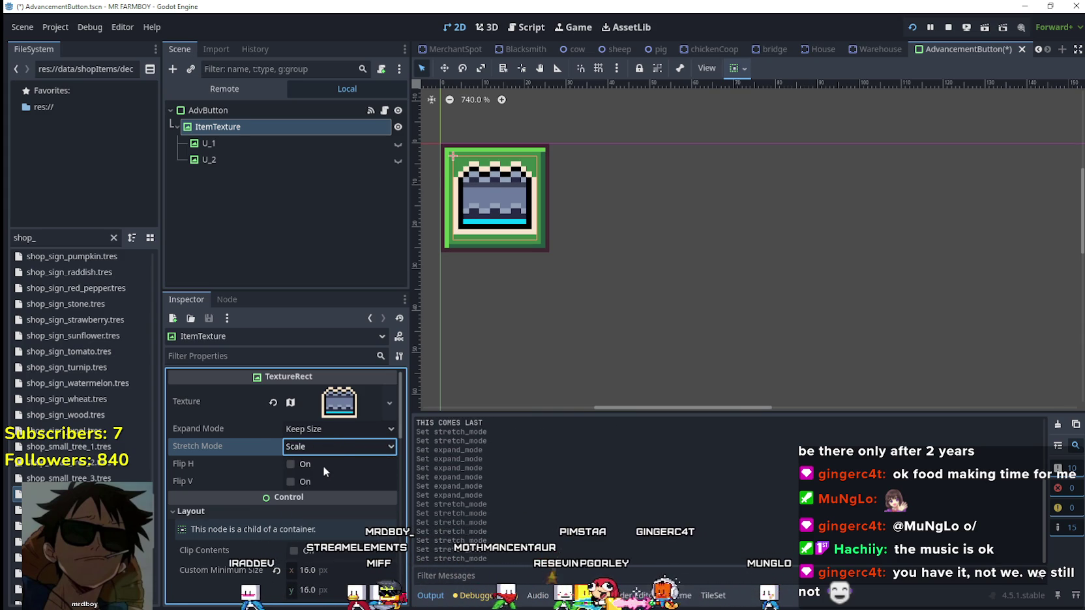
Step: Try Ignore Size, Fit Width Proportional, Fit Height and Fit Height Proportional expand modes, checking the Crops advancements page
left_click(330, 430)
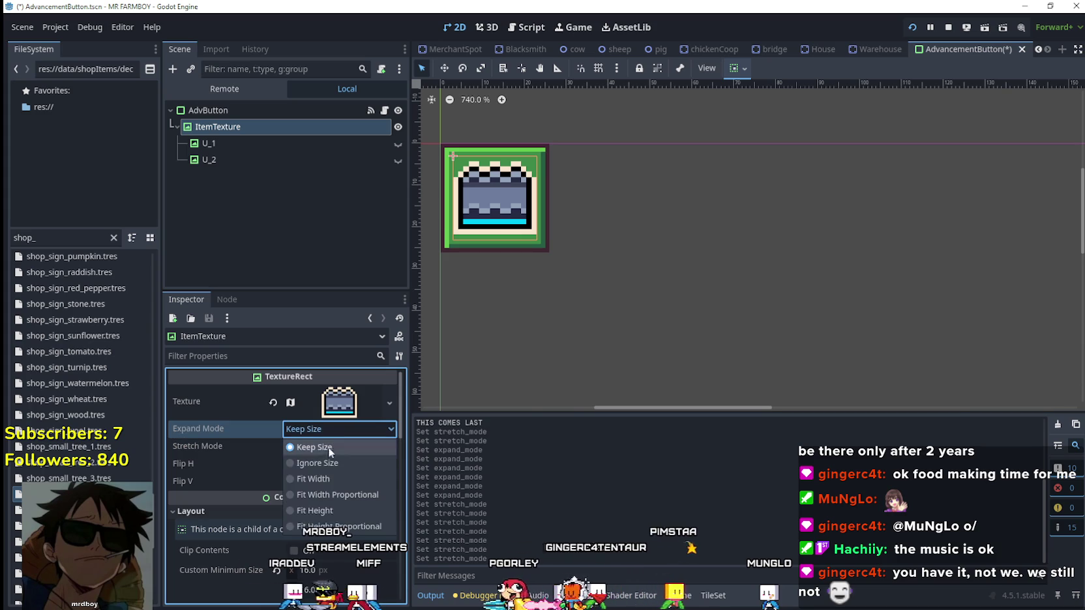
left_click(336, 461)
left_click(337, 428)
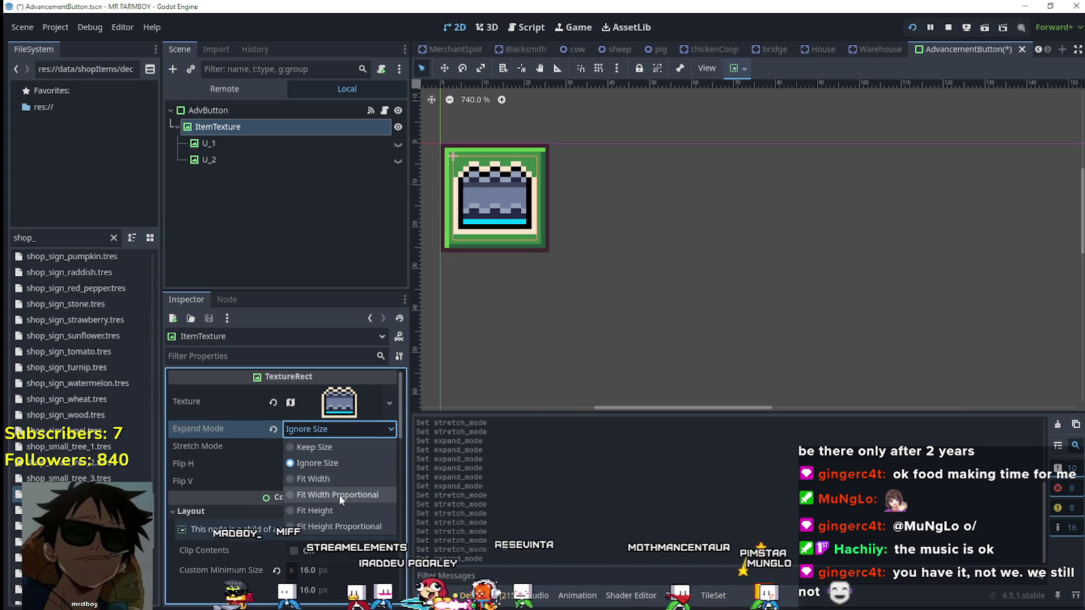
left_click(339, 495)
left_click(338, 431)
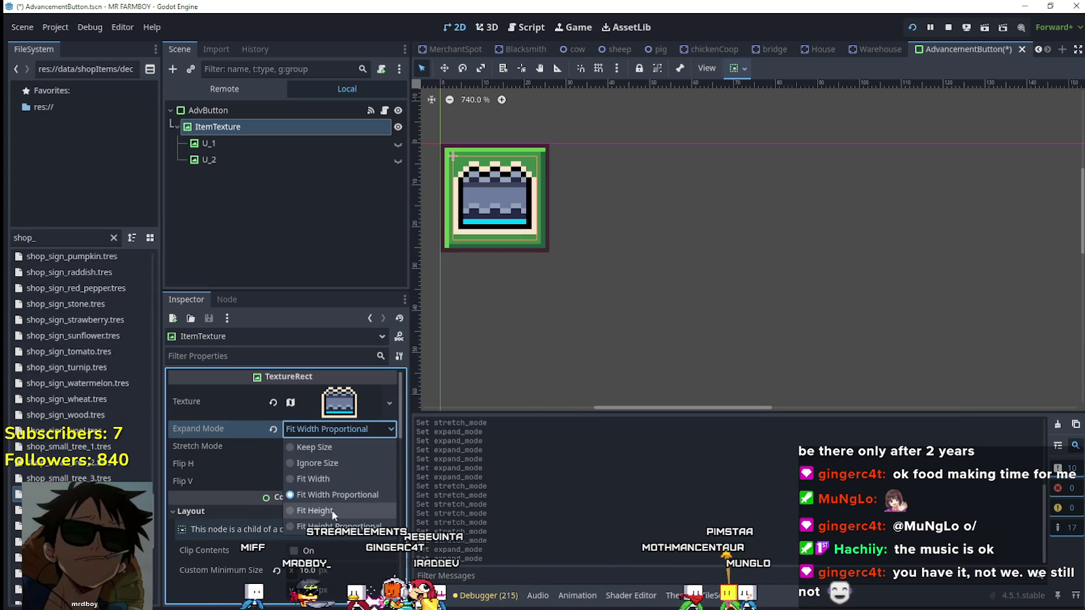
left_click(333, 509)
left_click(334, 427)
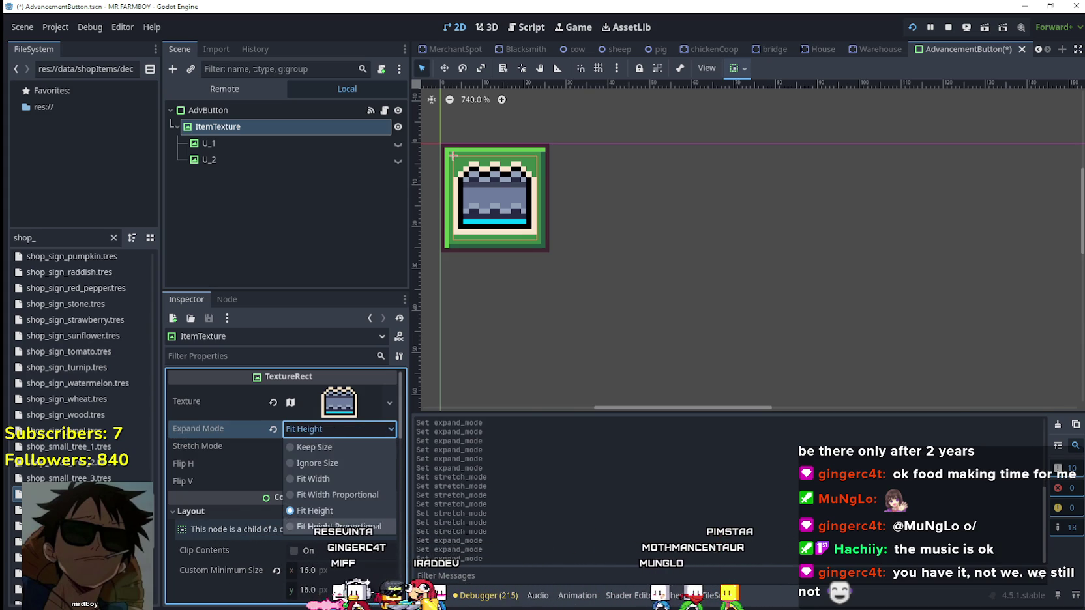
left_click(333, 523)
left_click(335, 429)
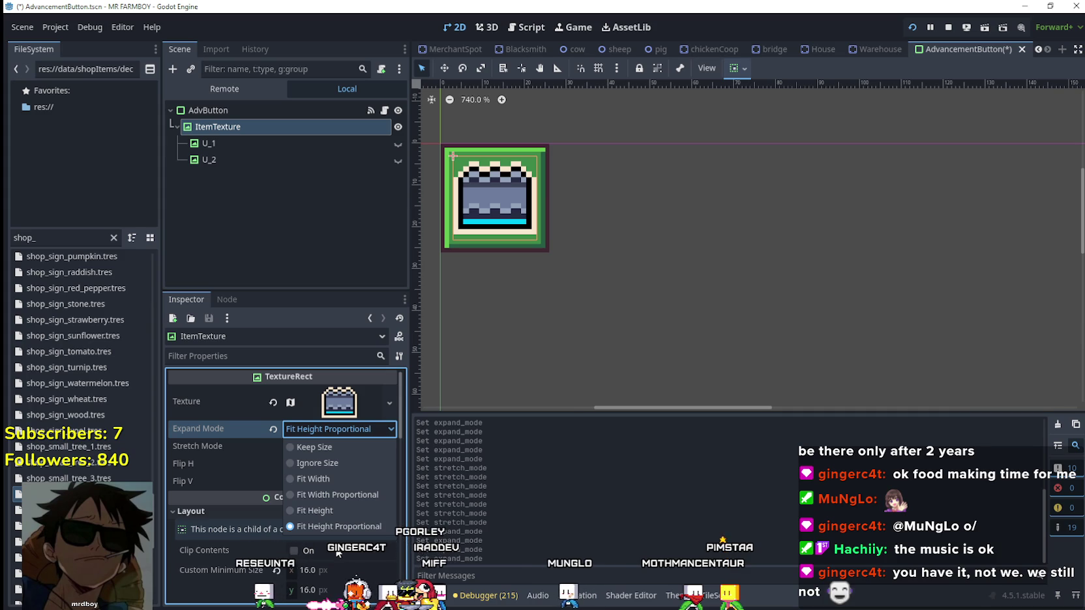
key("alt+Tab")
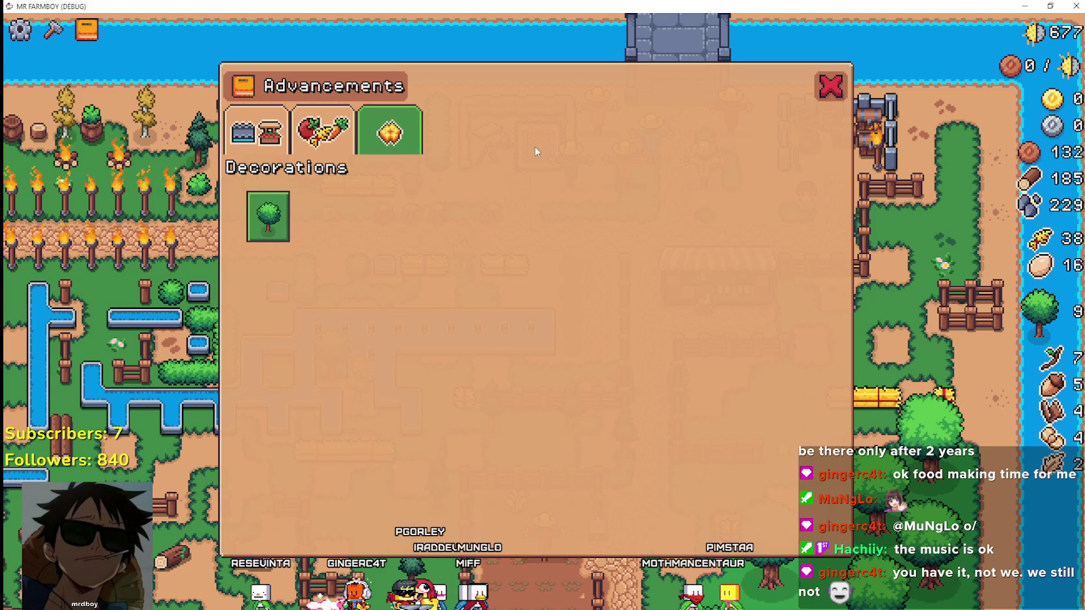
left_click(313, 140)
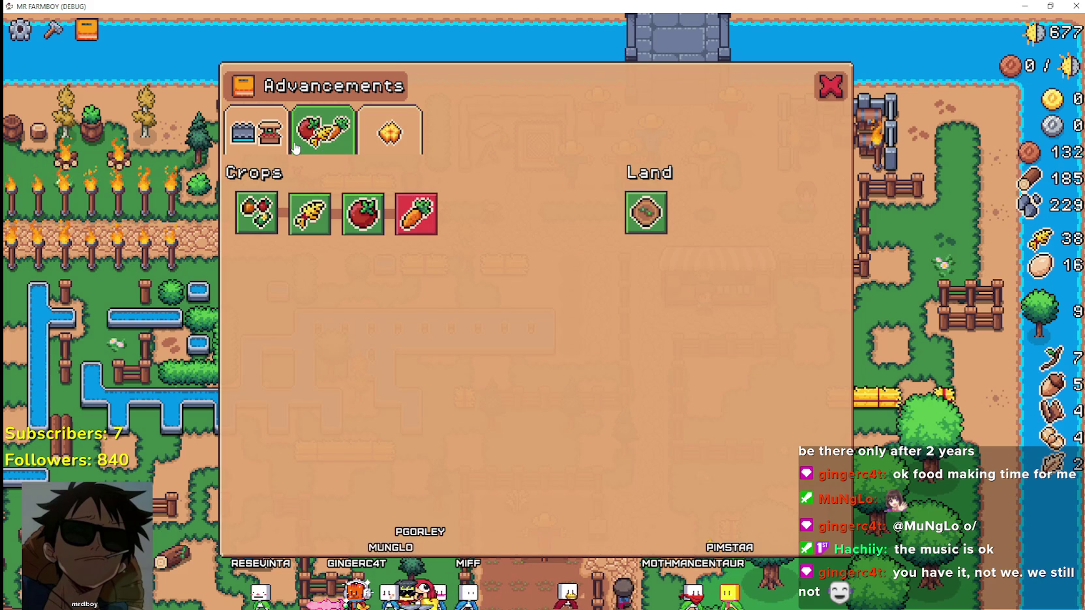
key("alt+Tab")
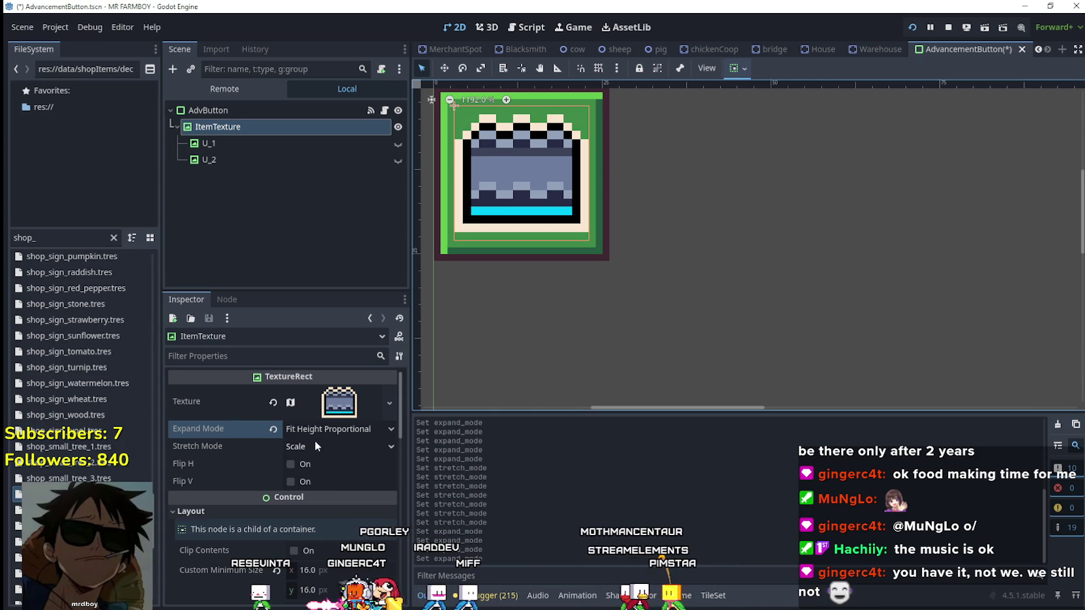
Step: Set the item texture's stretch mode to Keep Centered and its expand mode to Keep Size
left_click(316, 446)
left_click(326, 512)
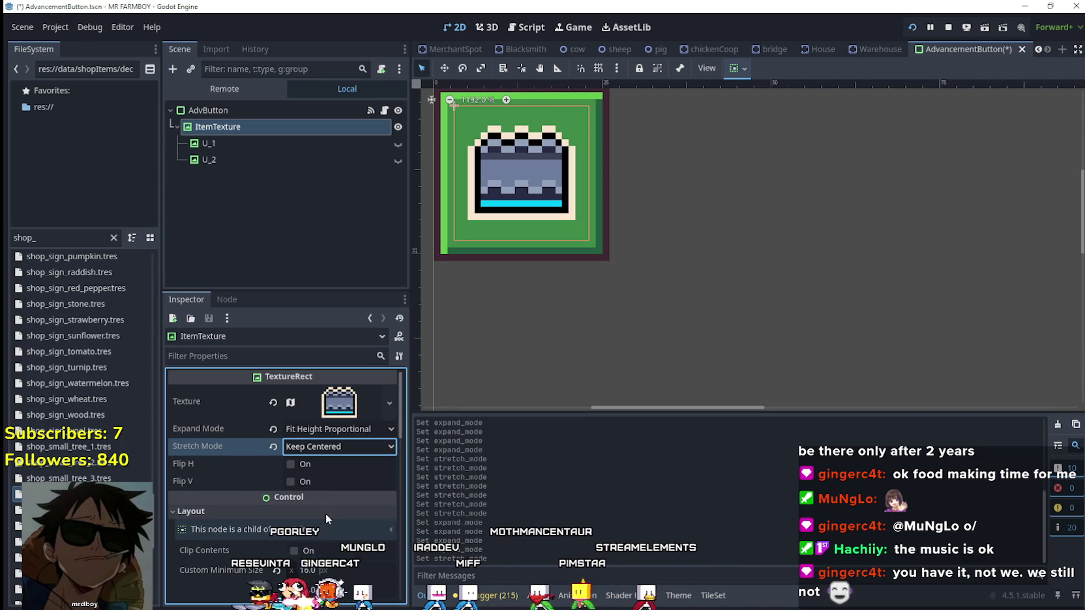
left_click(318, 431)
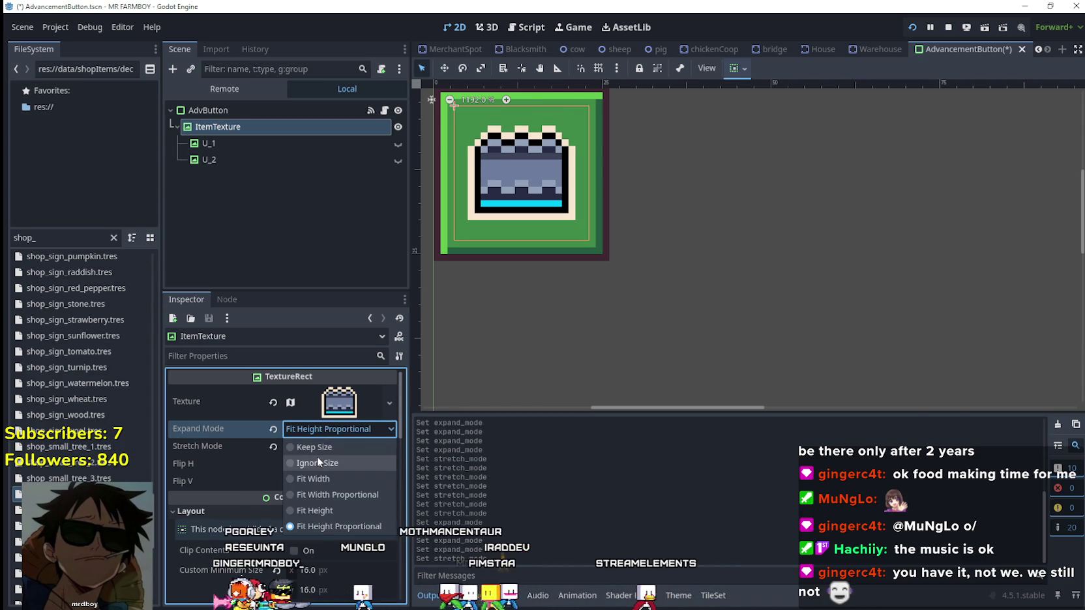
left_click(317, 459)
left_click(315, 433)
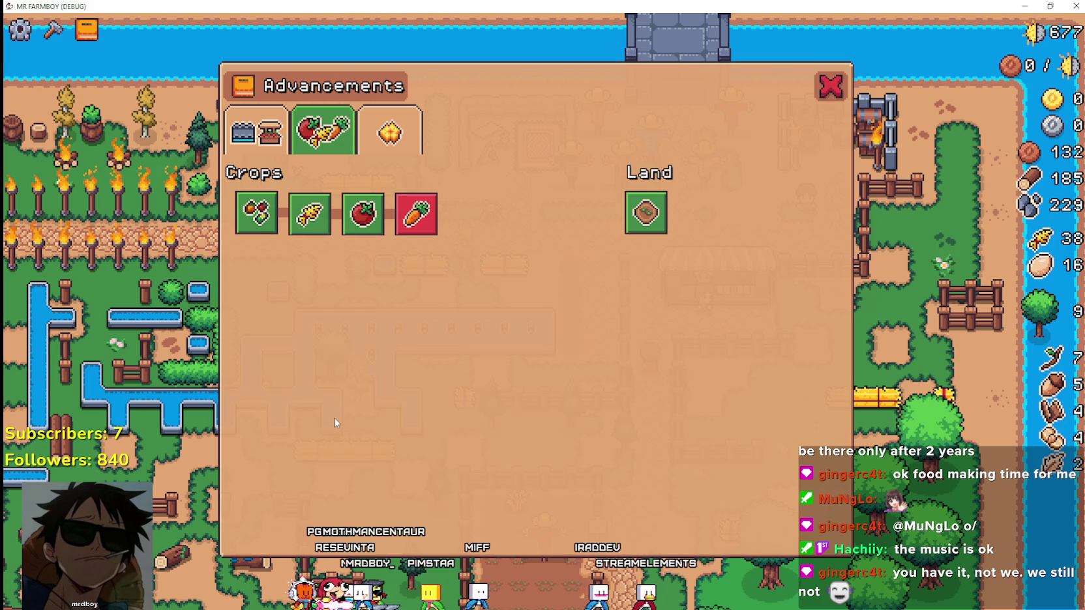
key("alt+Tab")
left_click(317, 431)
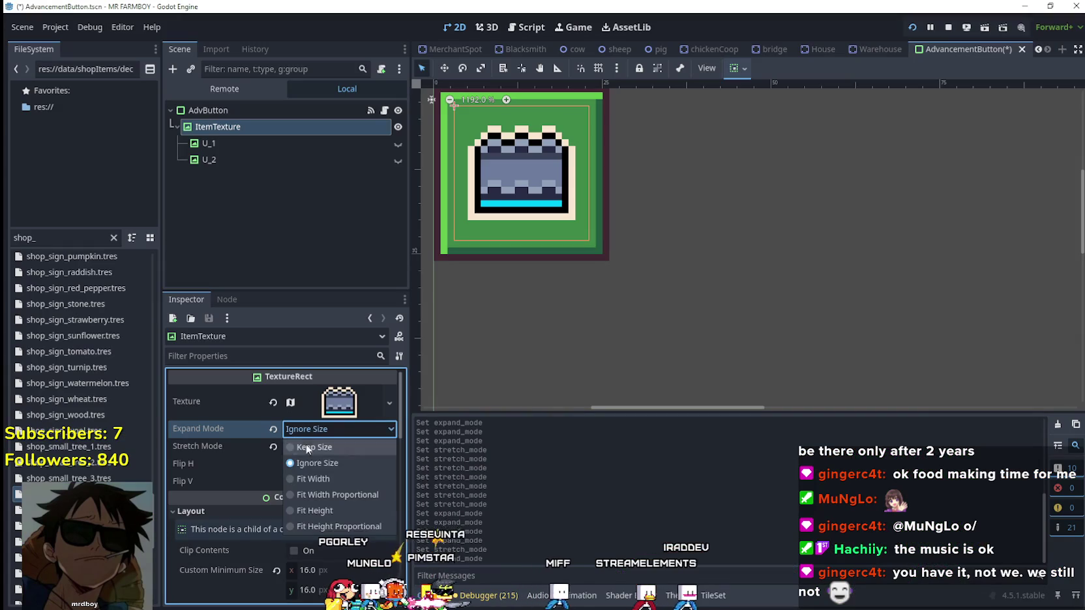
left_click(318, 449)
Step: In the running game, view the Decorations advancements, then the decoration items in the crafting panel
key("alt+Tab")
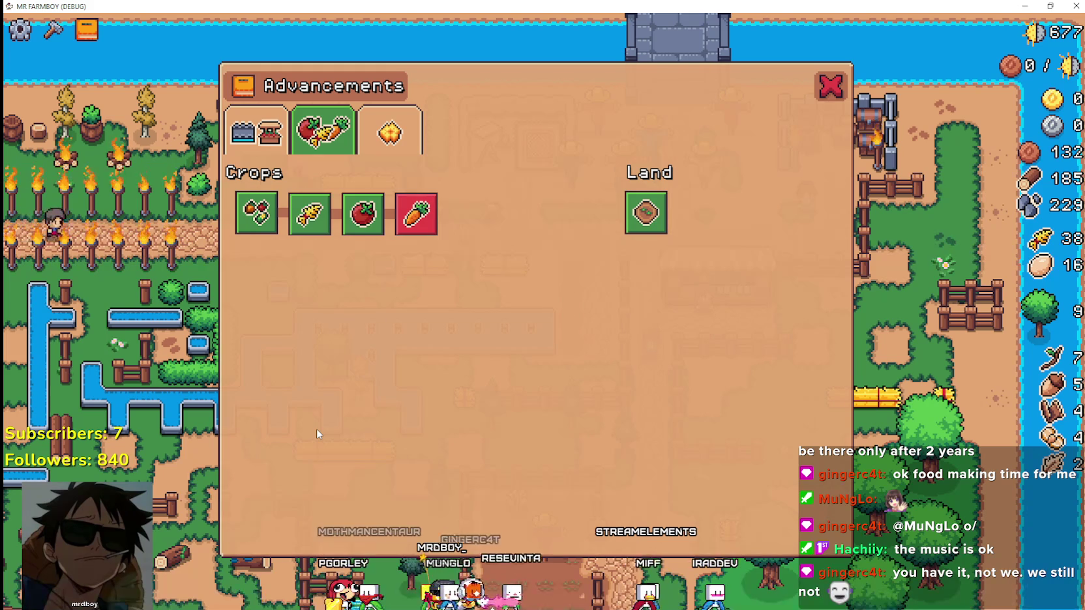
left_click(385, 137)
key("alt+Tab")
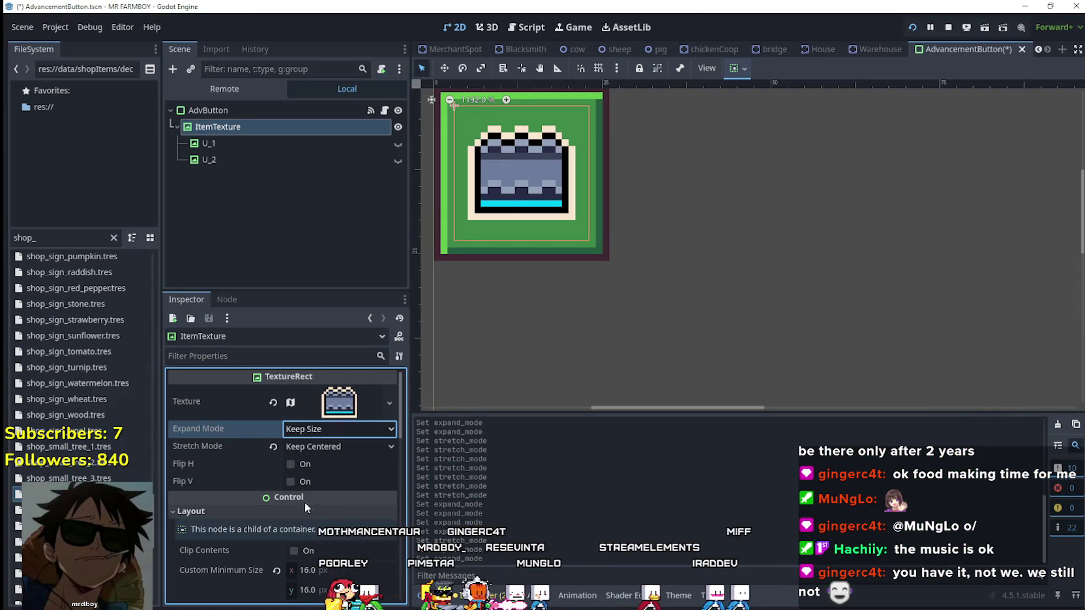
key("alt+Tab")
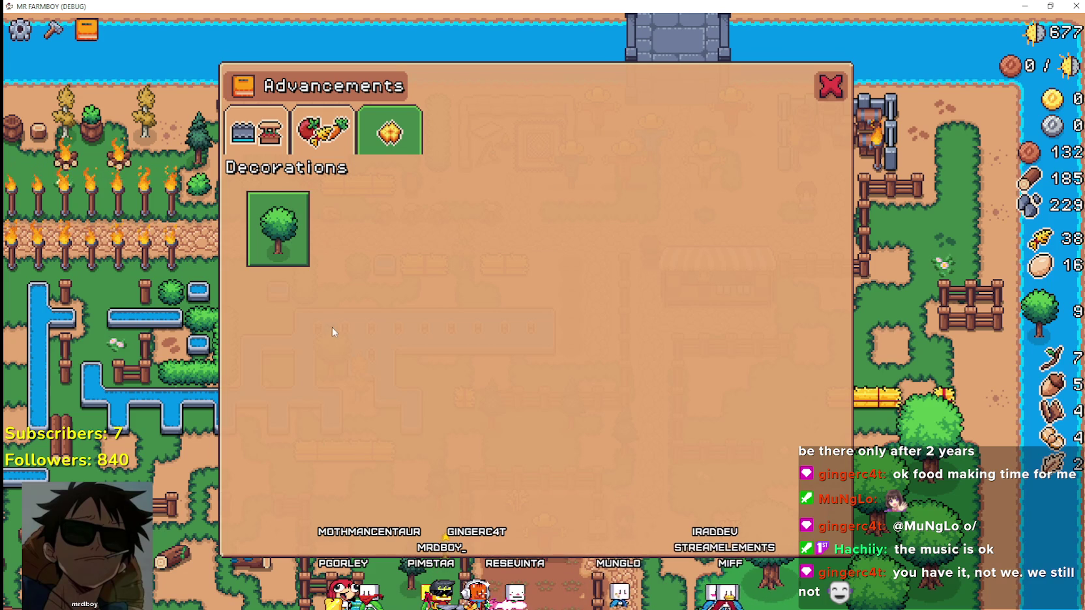
key("alt+Tab")
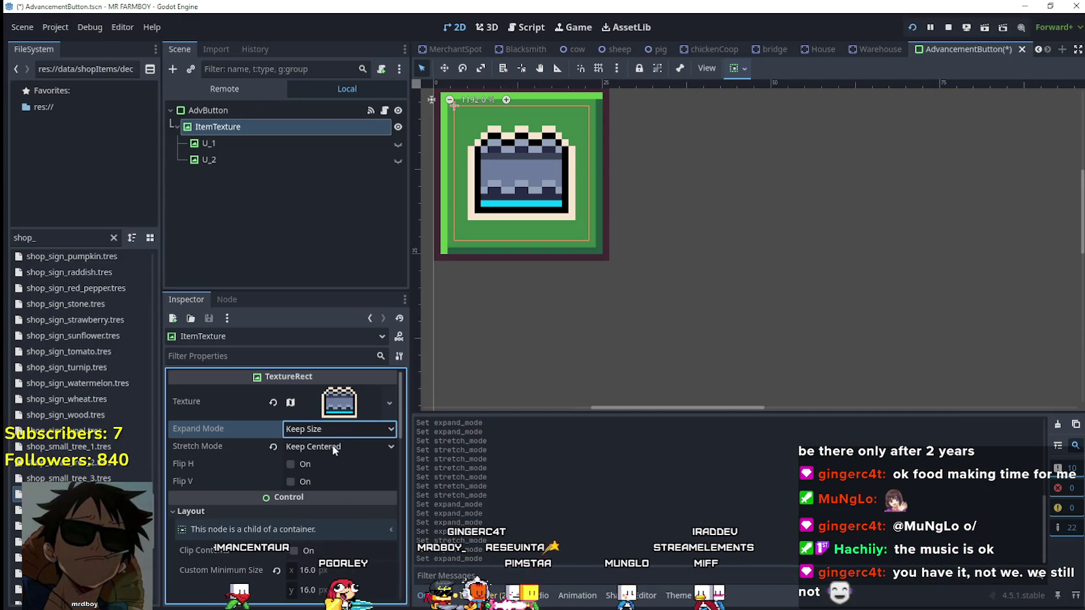
key("alt+Tab")
key("Escape")
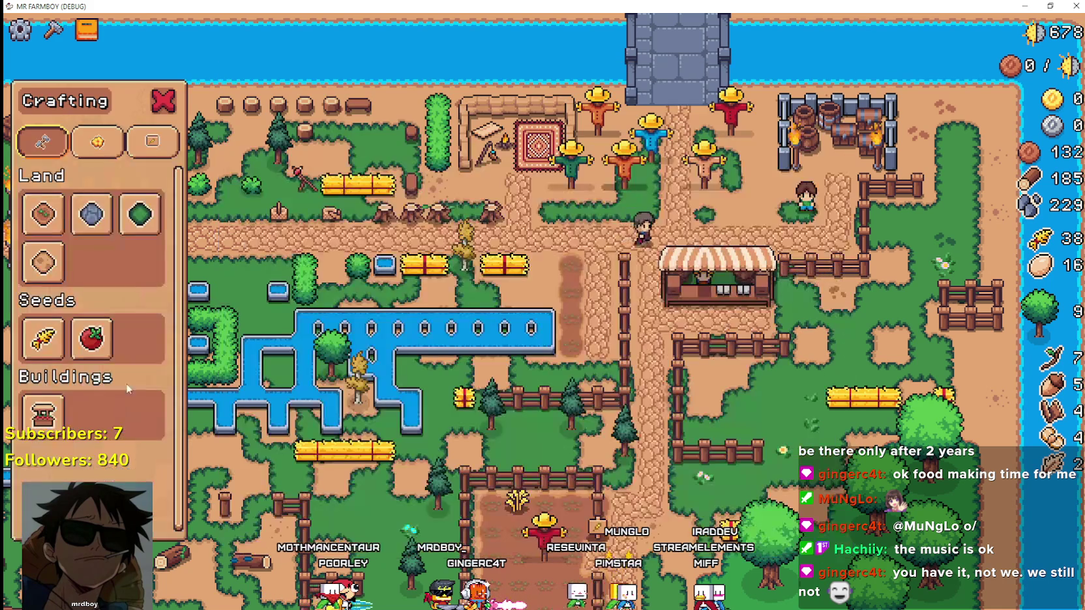
left_click(97, 141)
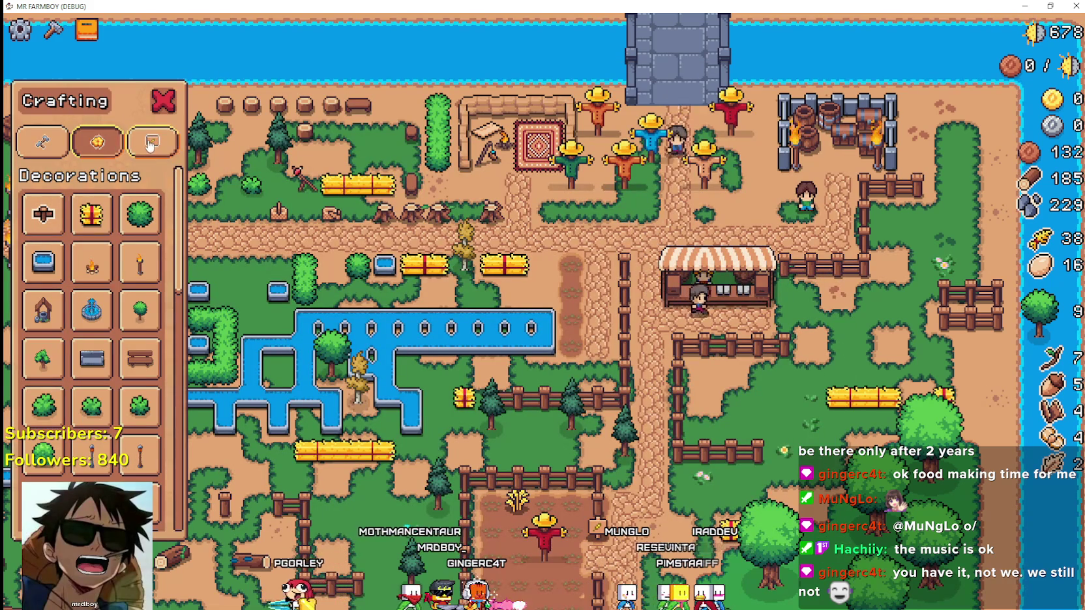
mouse_move(173, 211)
left_mouse_down()
mouse_move(185, 272)
mouse_move(161, 222)
left_mouse_up()
Step: Filter the FileSystem for 'shop' and open shopItem.tscn
key("alt+Tab")
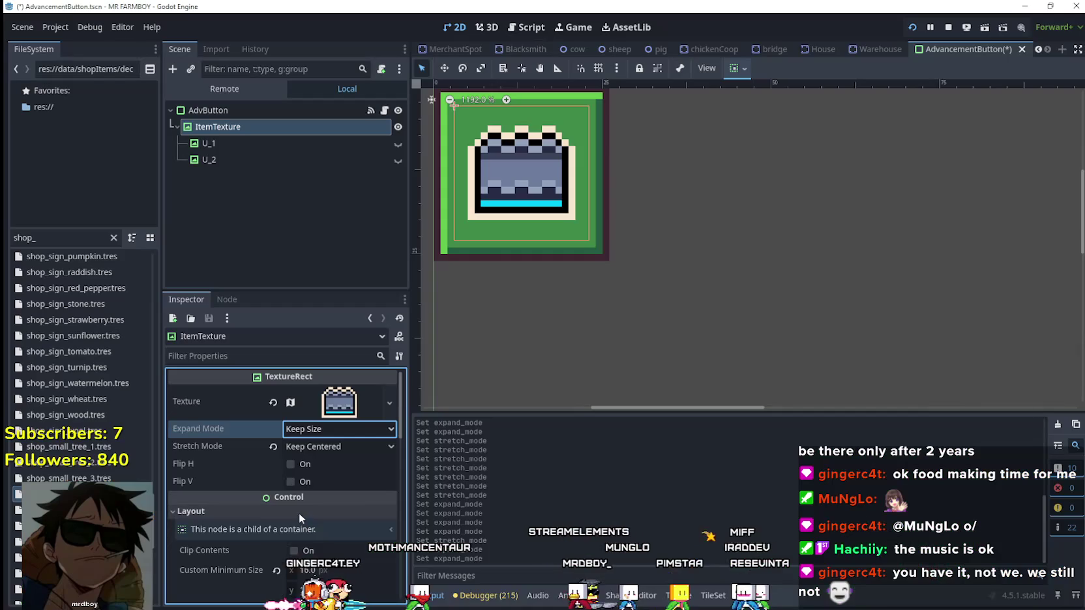
key("BackSpace")
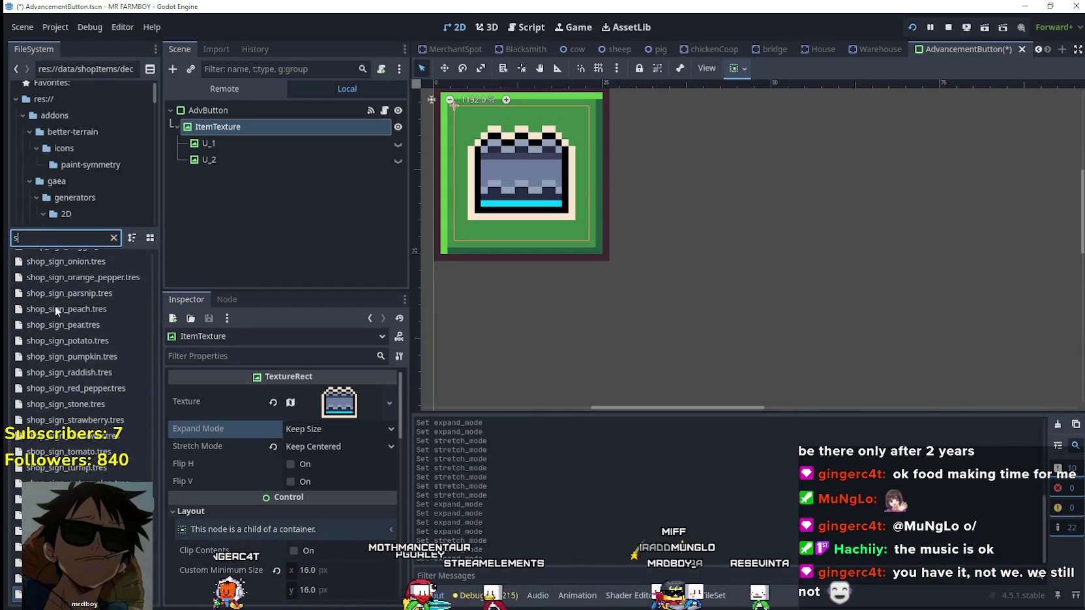
type("hop_i")
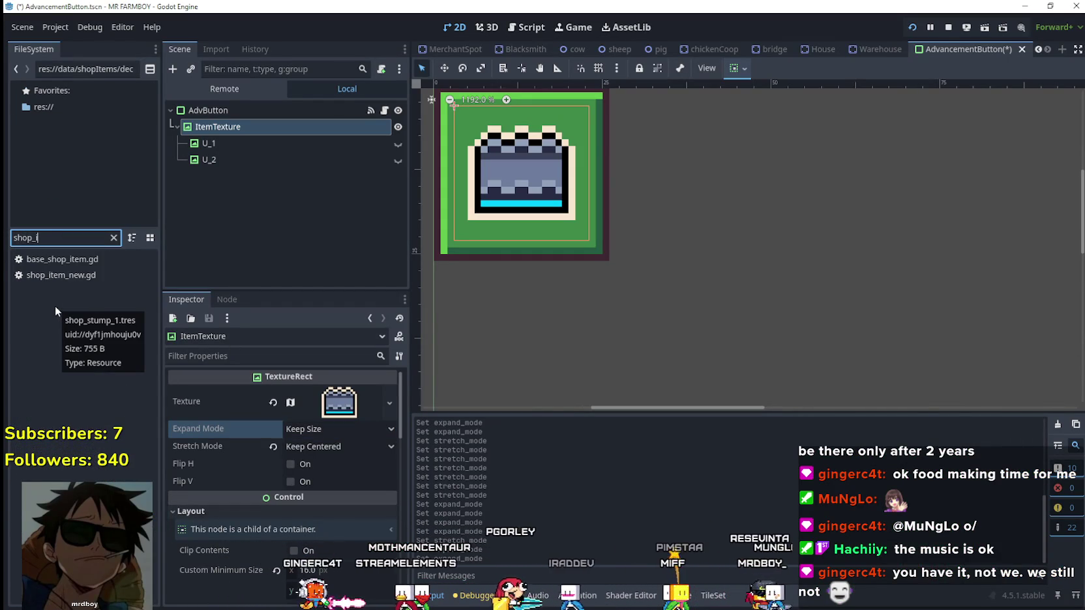
key("BackSpace")
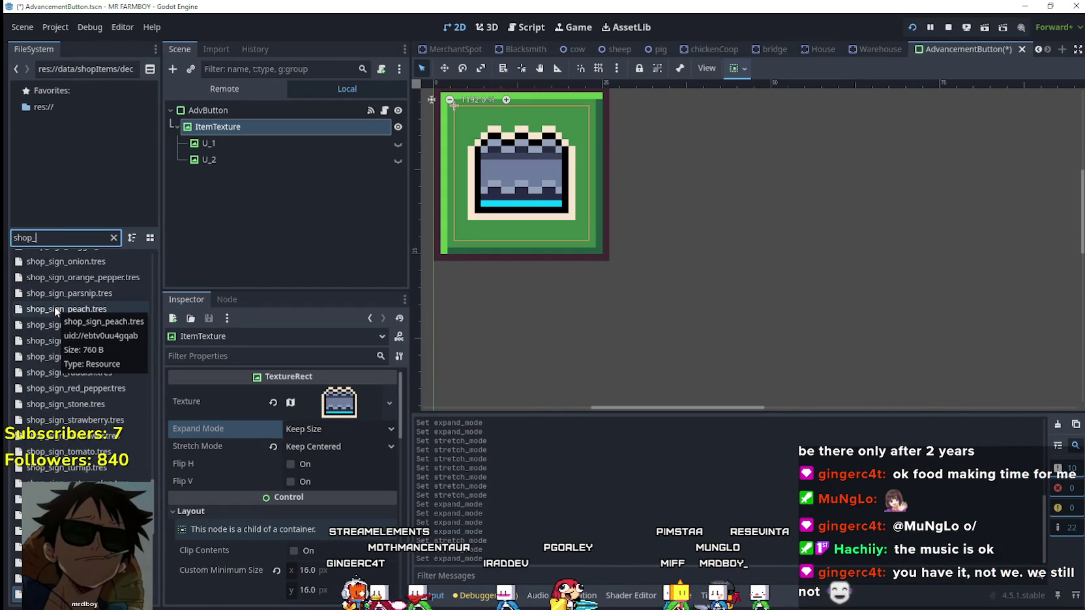
key("BackSpace")
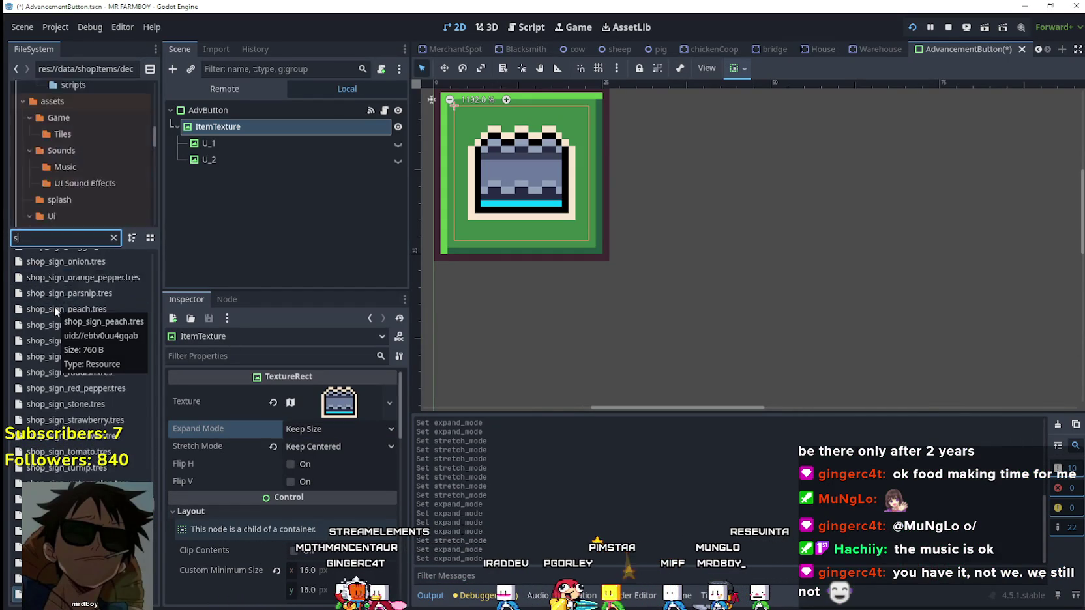
scroll(82, 359, "up", 10)
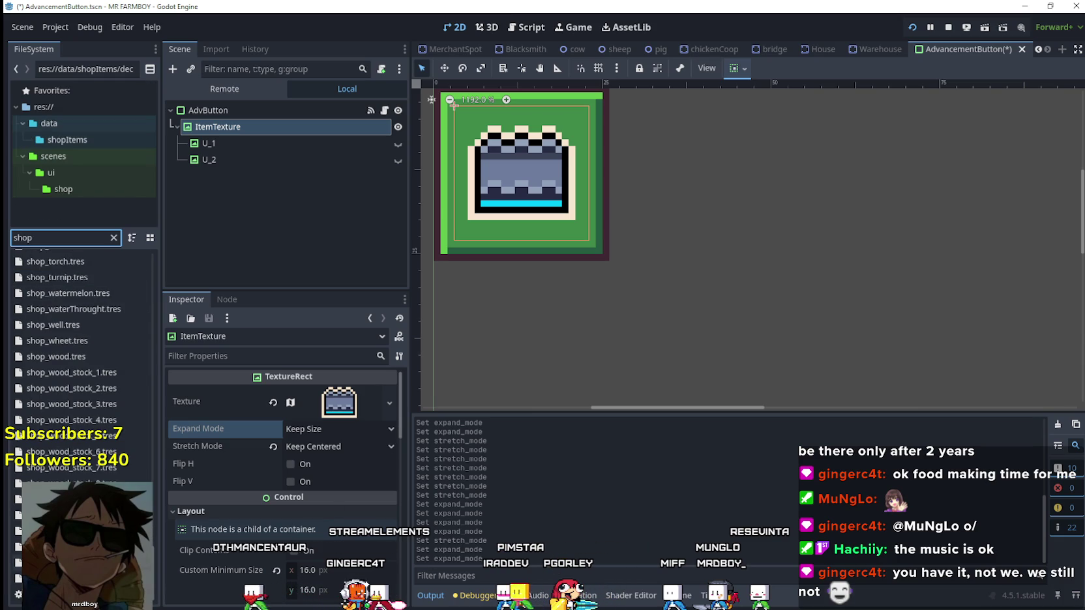
scroll(155, 509, "up", 5)
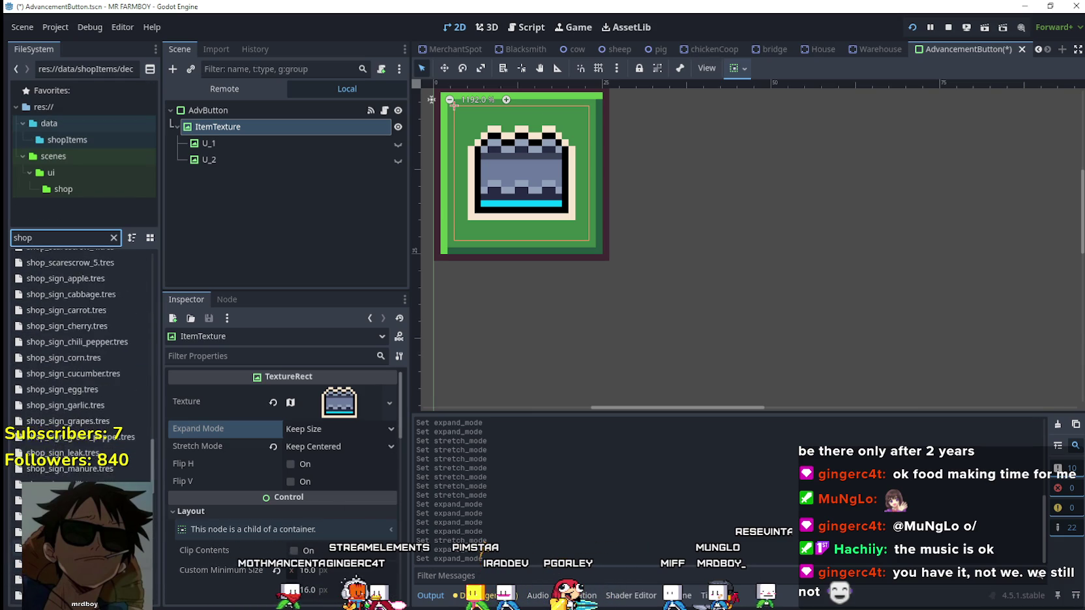
scroll(157, 343, "up", 10)
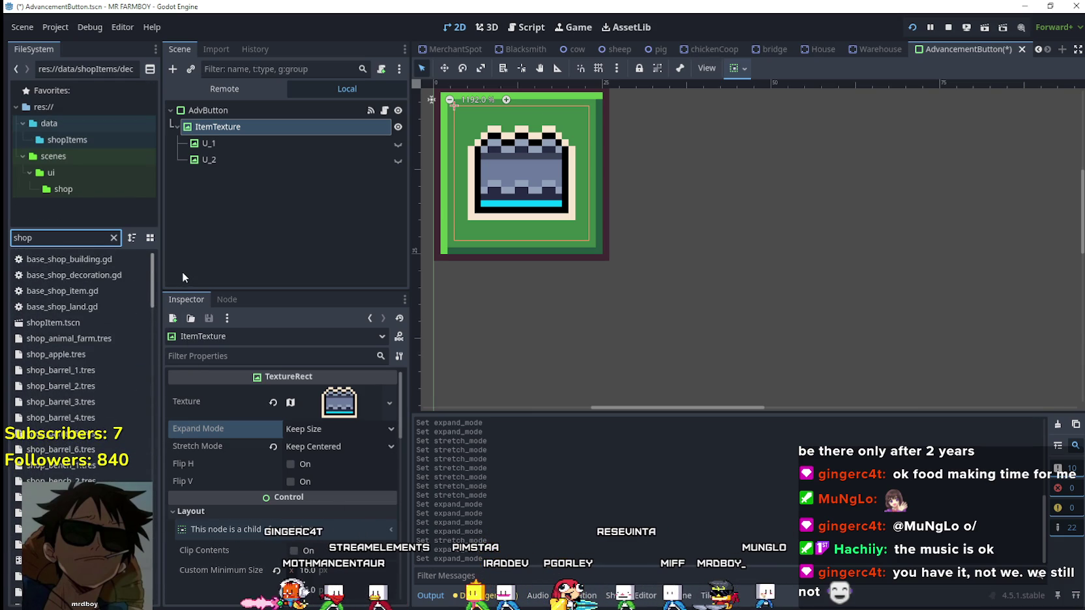
double_click(71, 322)
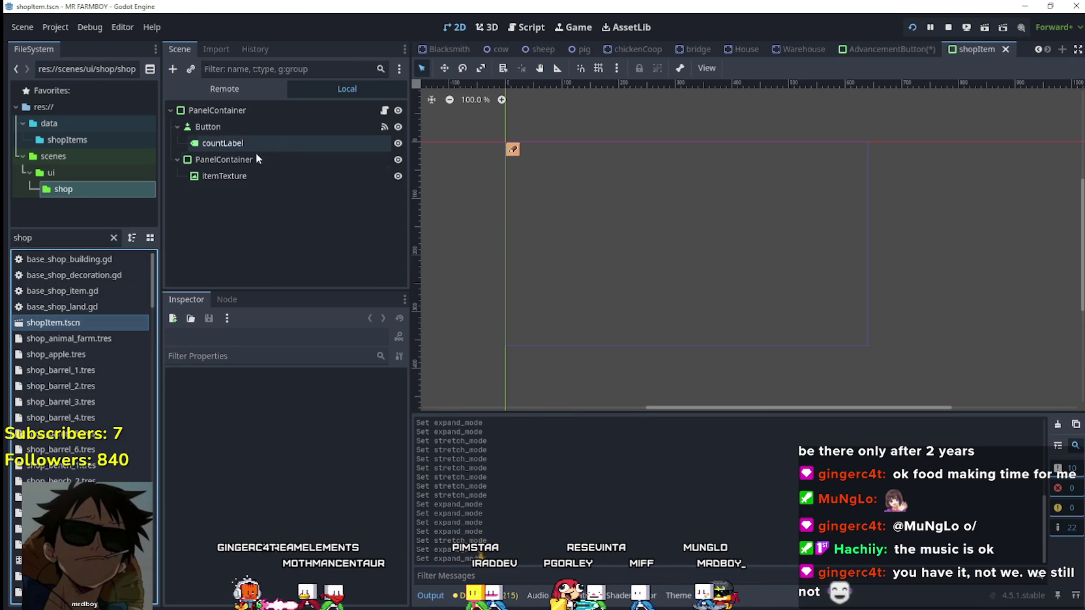
Step: Inspect the shop itemTexture's sizing: Ignore Size, Keep Aspect Centered, 16×16 minimum
left_click(246, 176)
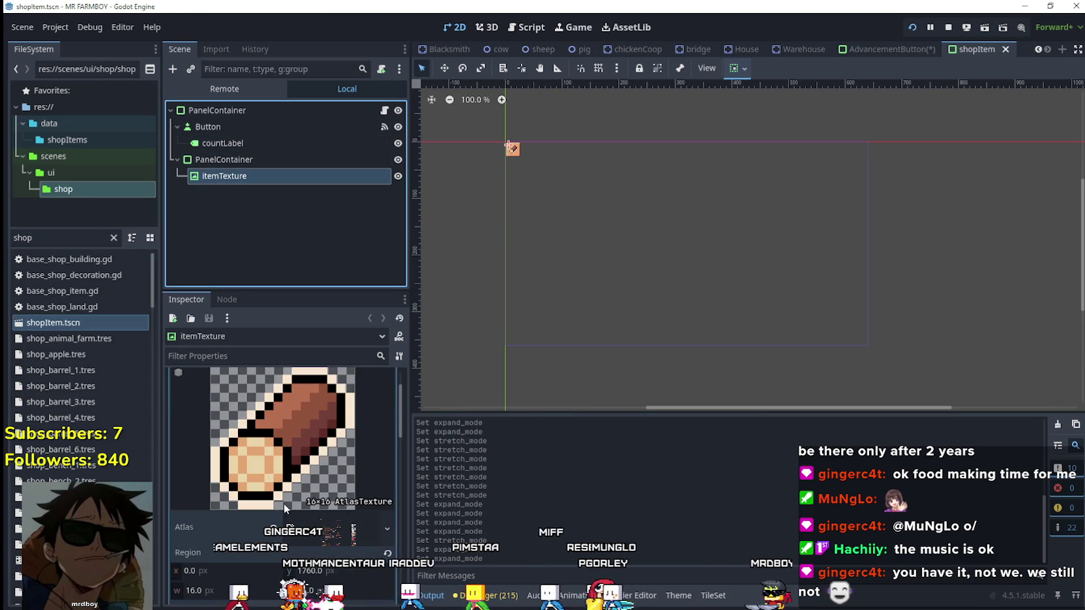
scroll(326, 507, "down", 6)
scroll(333, 508, "down", 2)
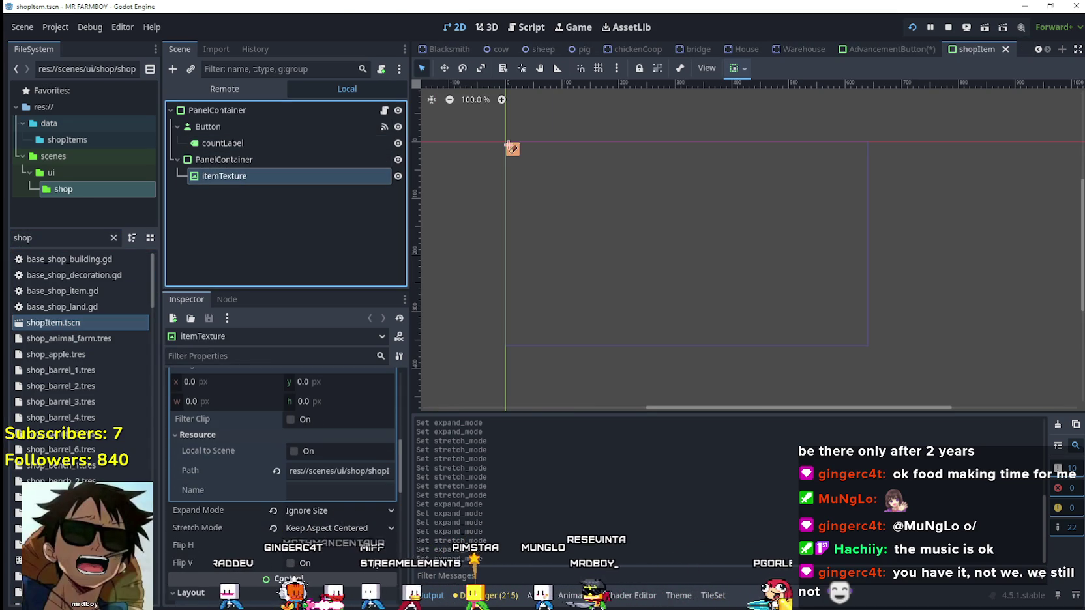
scroll(513, 149, "up", 10)
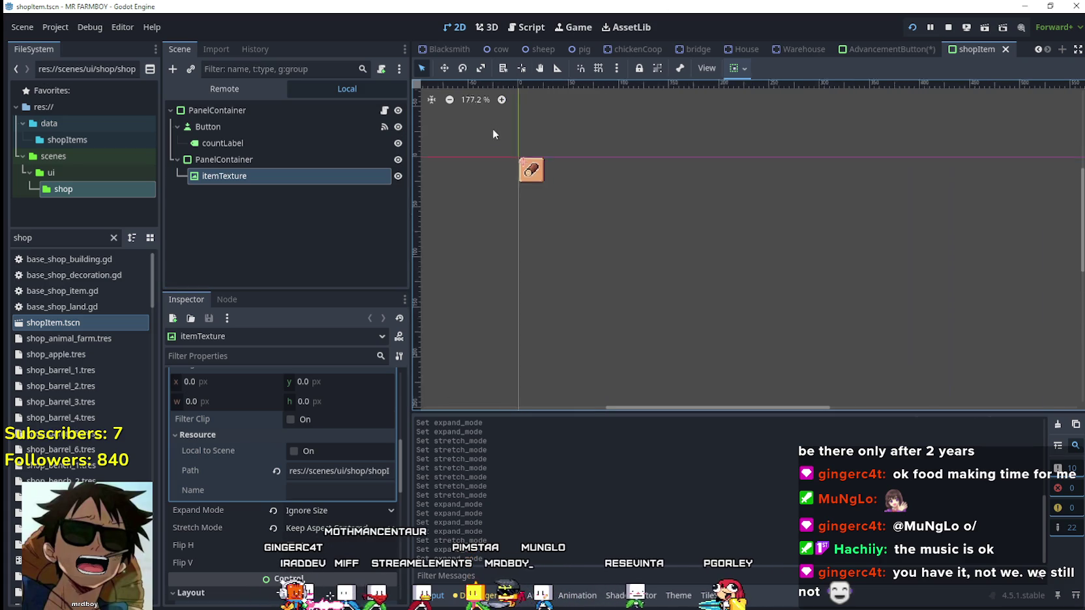
scroll(526, 187, "up", 2)
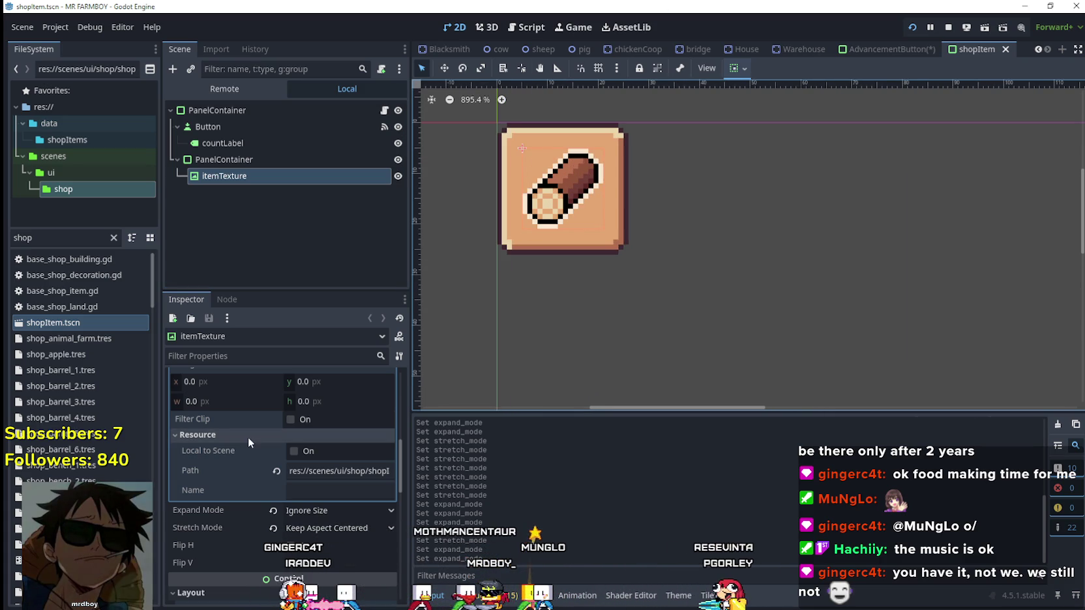
scroll(271, 486, "up", 6)
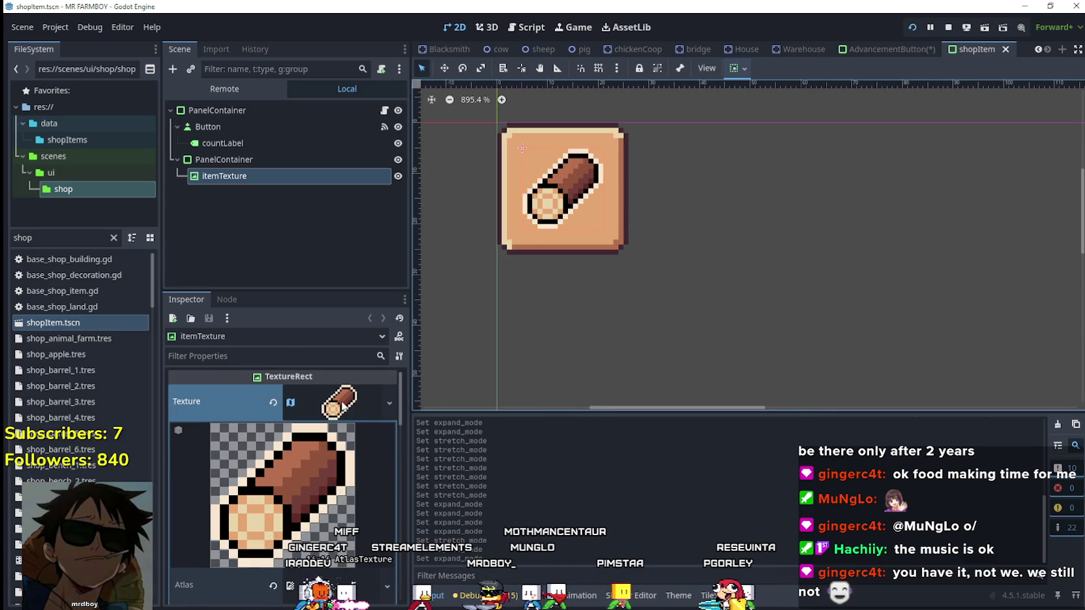
left_click(341, 403)
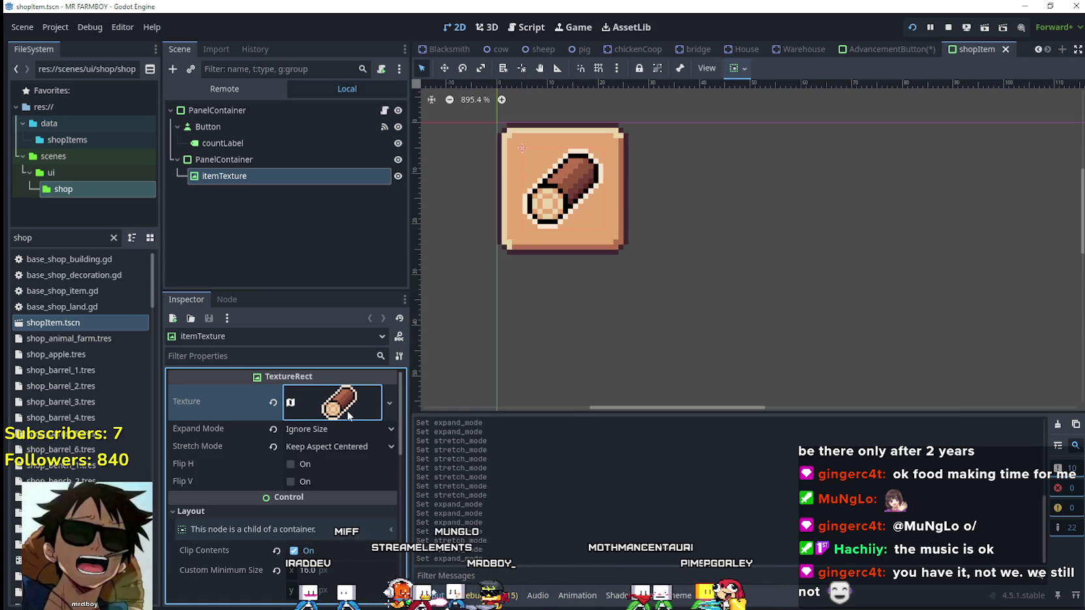
scroll(344, 429, "down", 2)
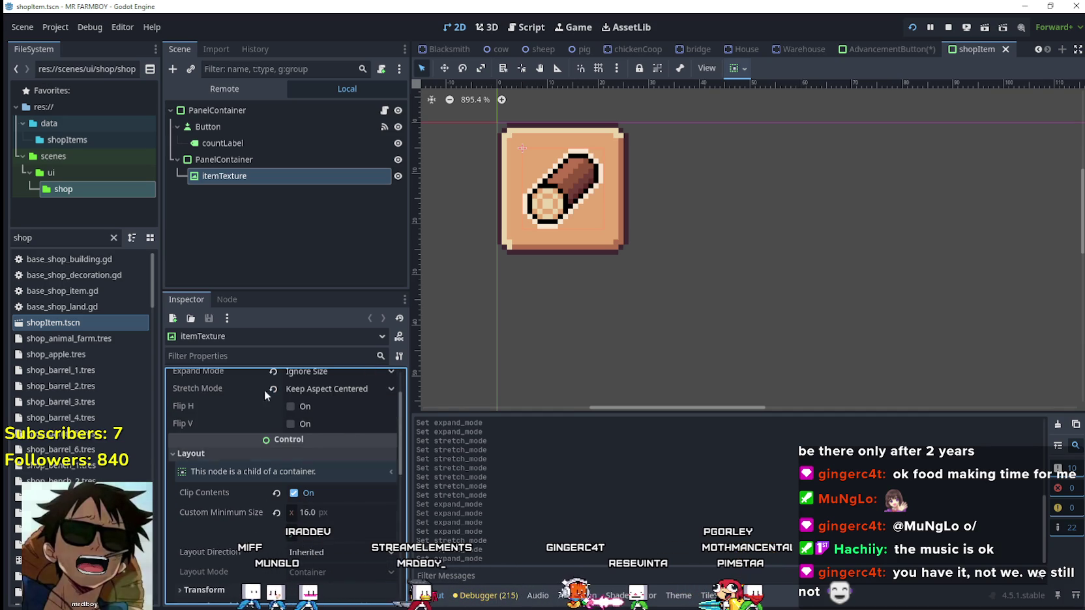
Step: In the AdvancementButton scene, set ItemTexture to Ignore Size with clipped contents and save
left_click(870, 47)
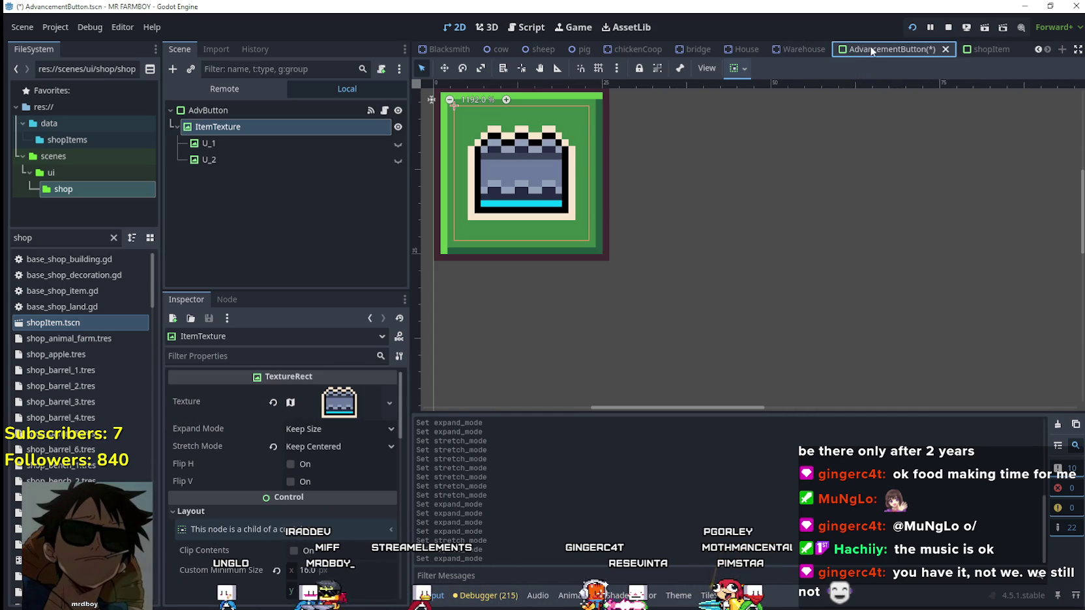
left_click(333, 431)
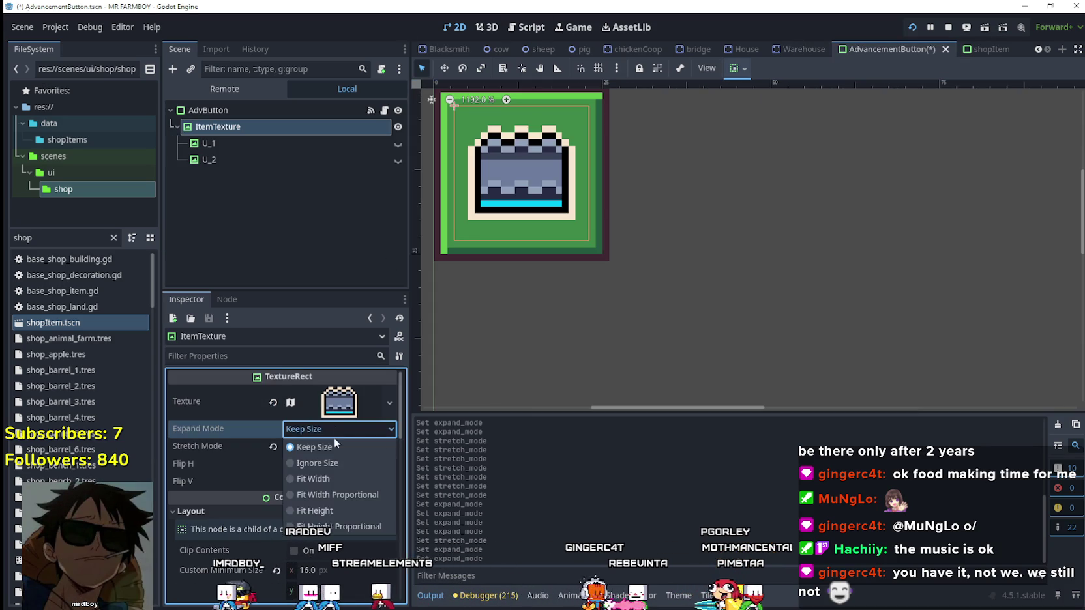
left_click(329, 465)
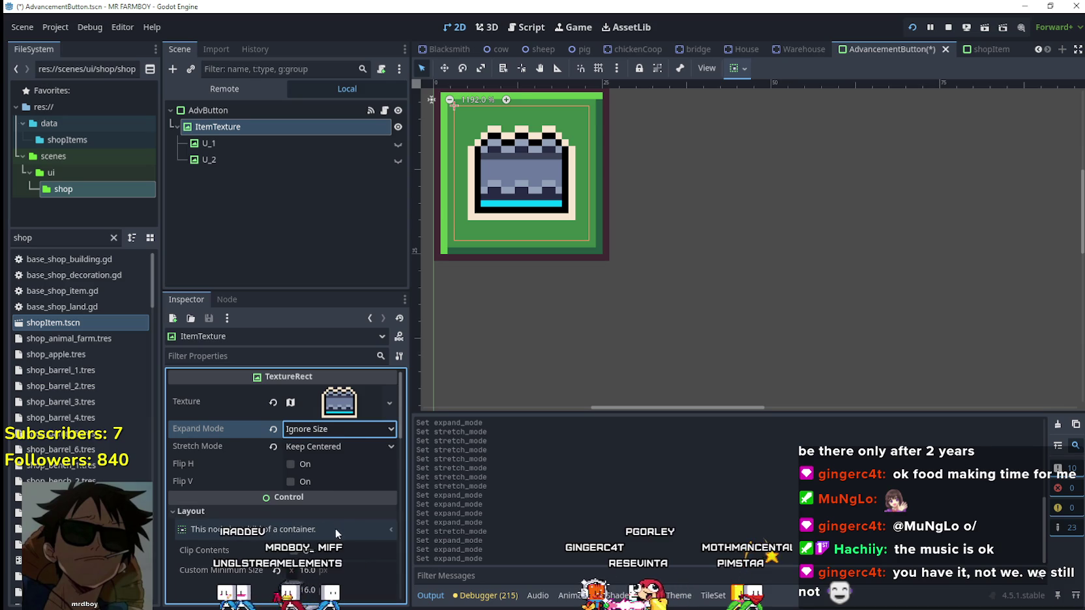
scroll(335, 529, "down", 3)
left_click(294, 464)
key("ctrl+s")
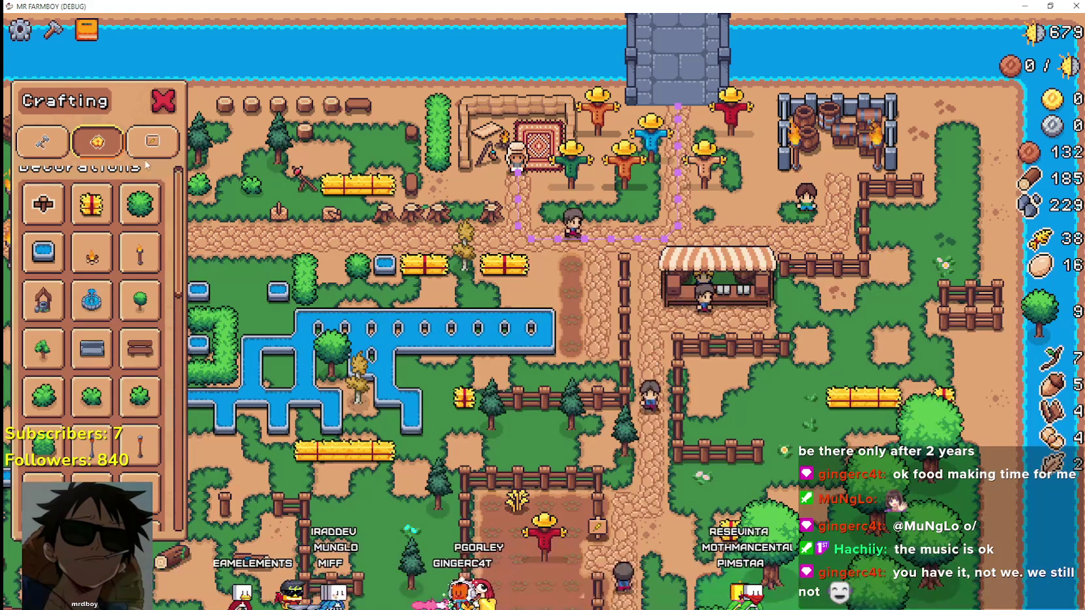
Step: In game, view the Crops, Buildings and Decorations advancements, then scroll through the crafting panel
left_click(87, 29)
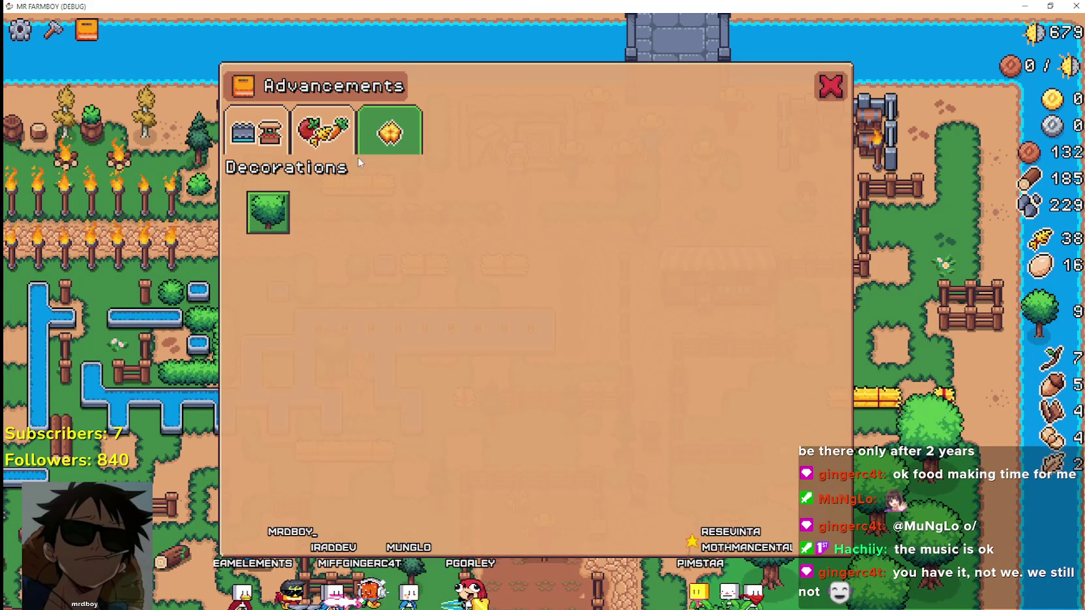
left_click(356, 135)
left_click(256, 133)
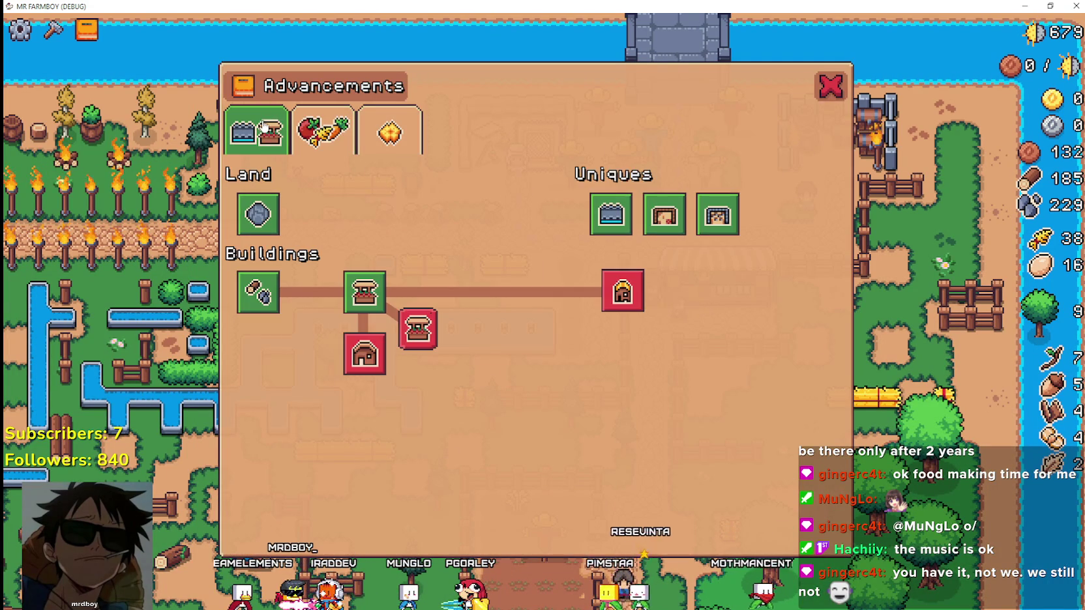
left_click(390, 133)
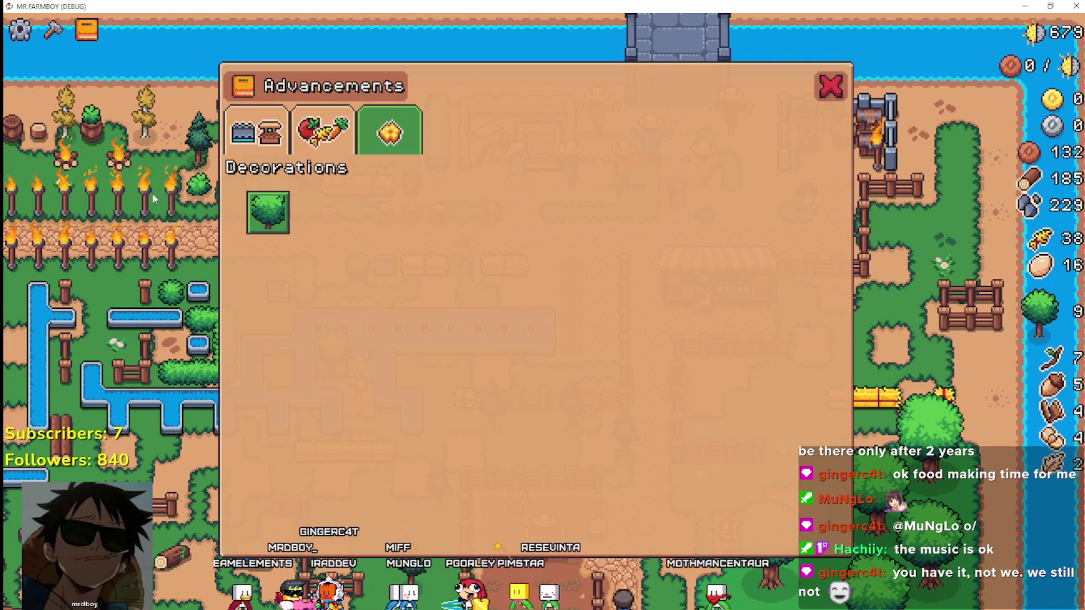
left_click(46, 33)
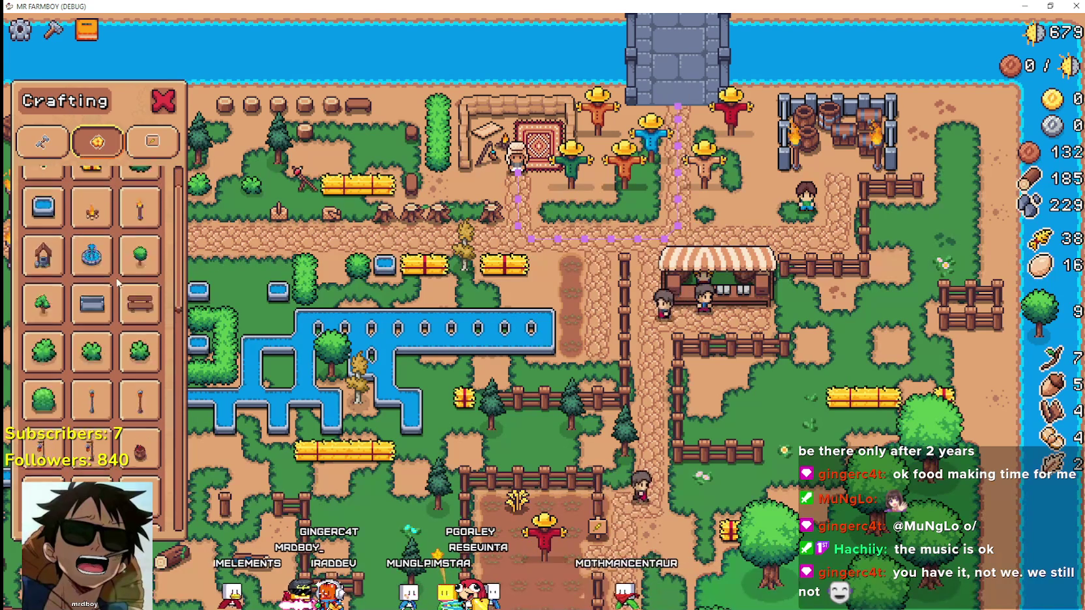
scroll(98, 391, "down", 3)
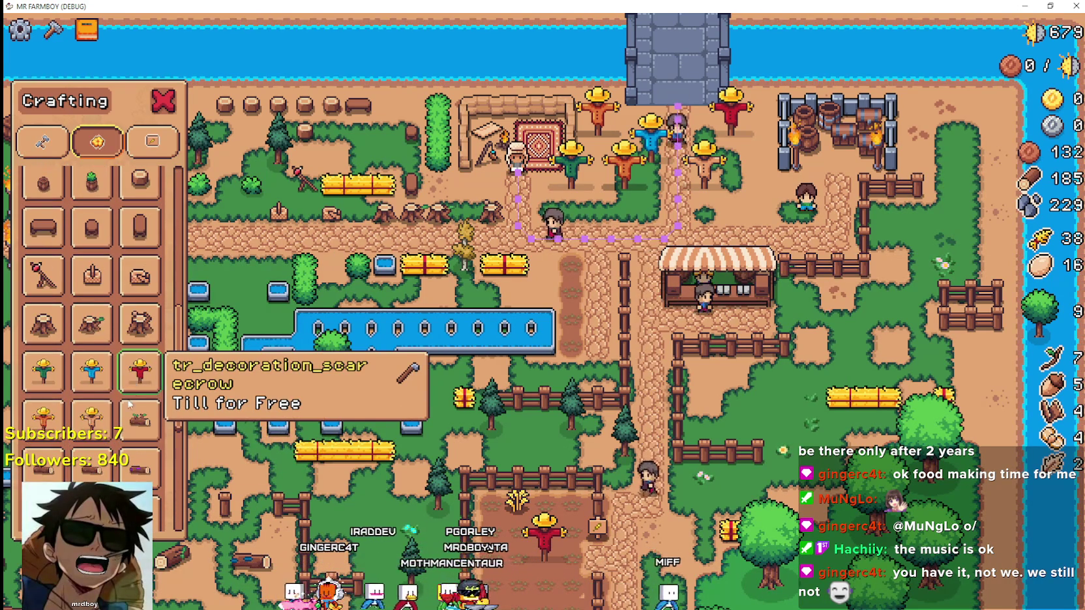
scroll(124, 405, "down", 5)
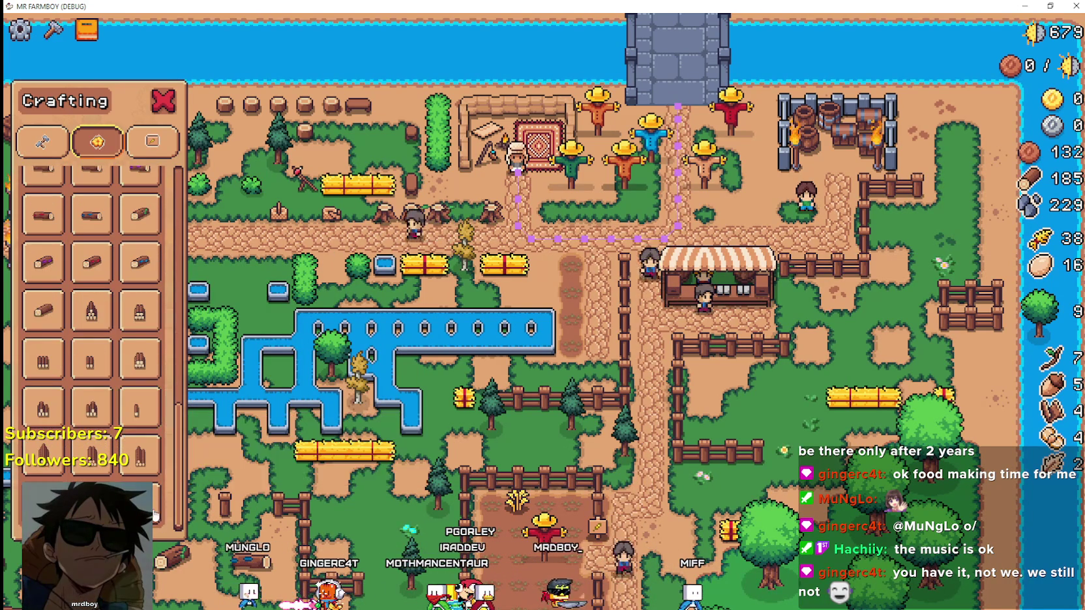
scroll(128, 433, "down", 5)
scroll(134, 391, "up", 10)
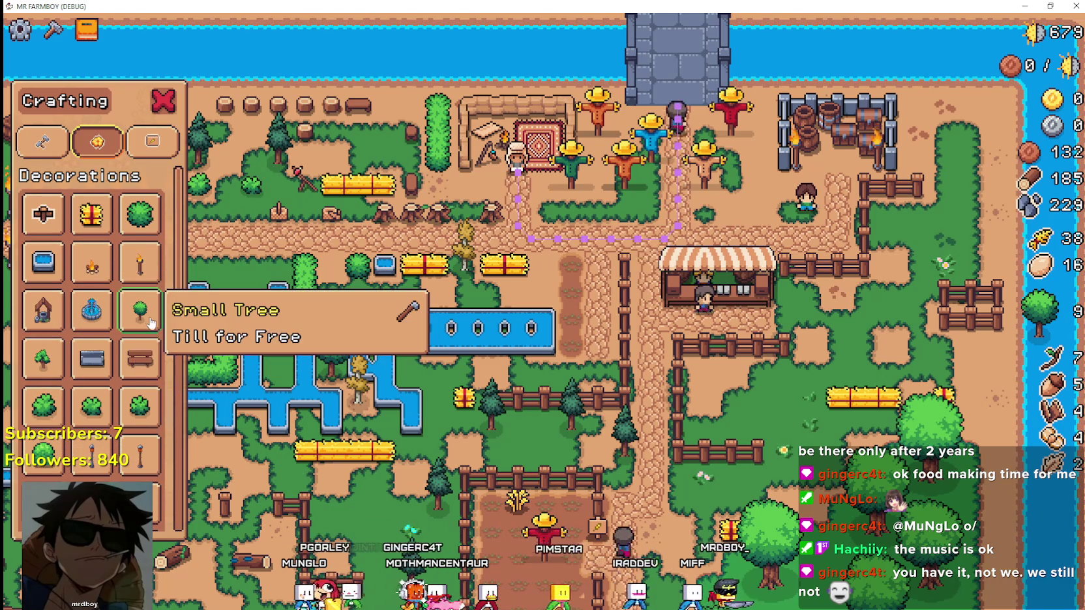
Step: Reopen Advancements with A, view Crops and Land, the first category and Decorations, then return to the editor
key("alt+Tab")
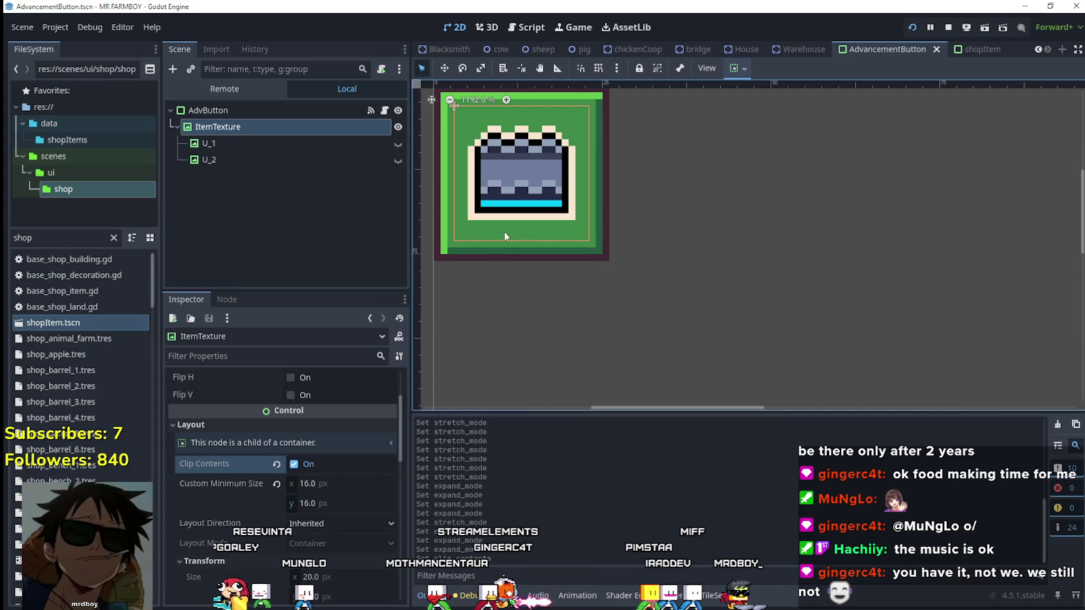
key("alt+Tab")
key("a")
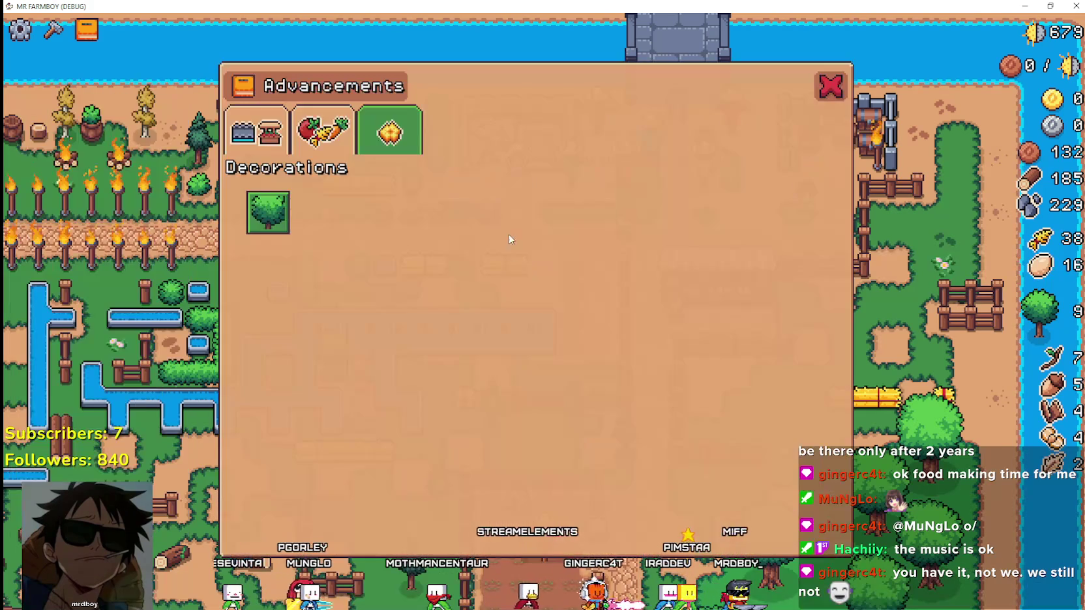
left_click(315, 147)
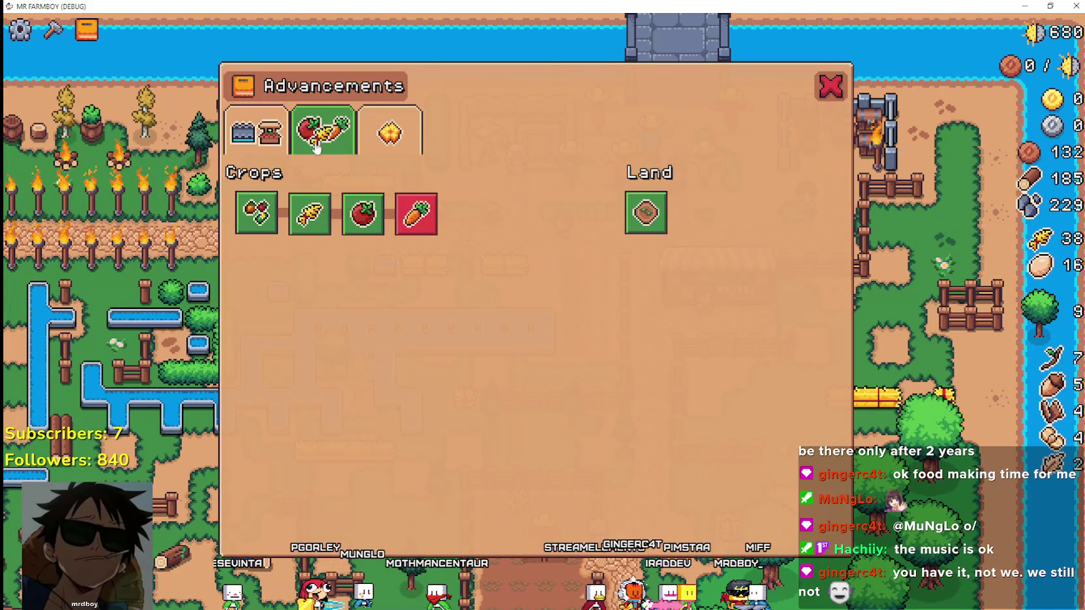
left_click(270, 145)
left_click(390, 134)
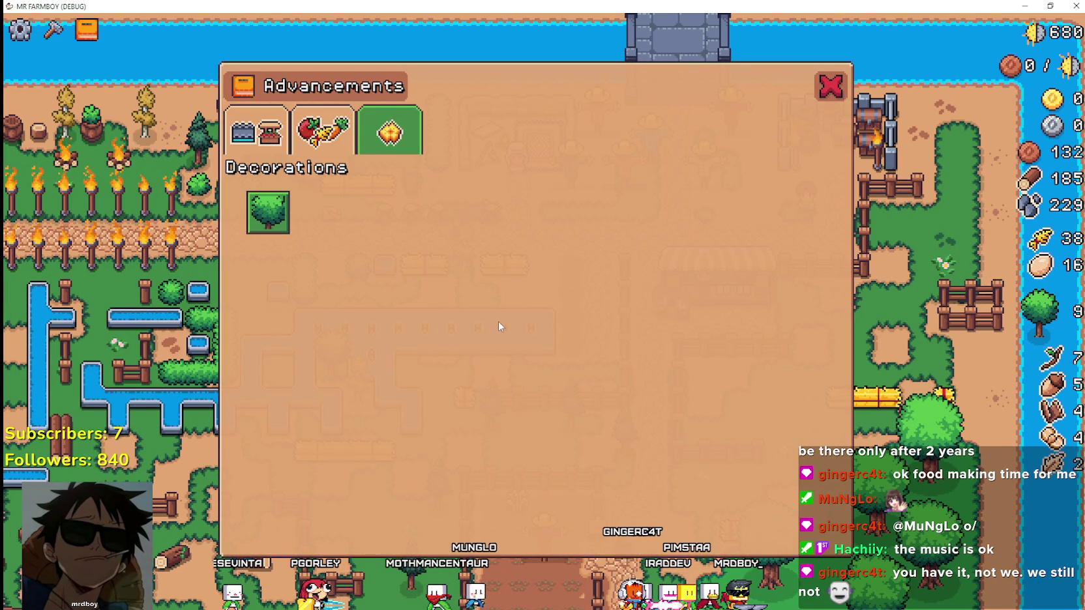
key("alt+Tab")
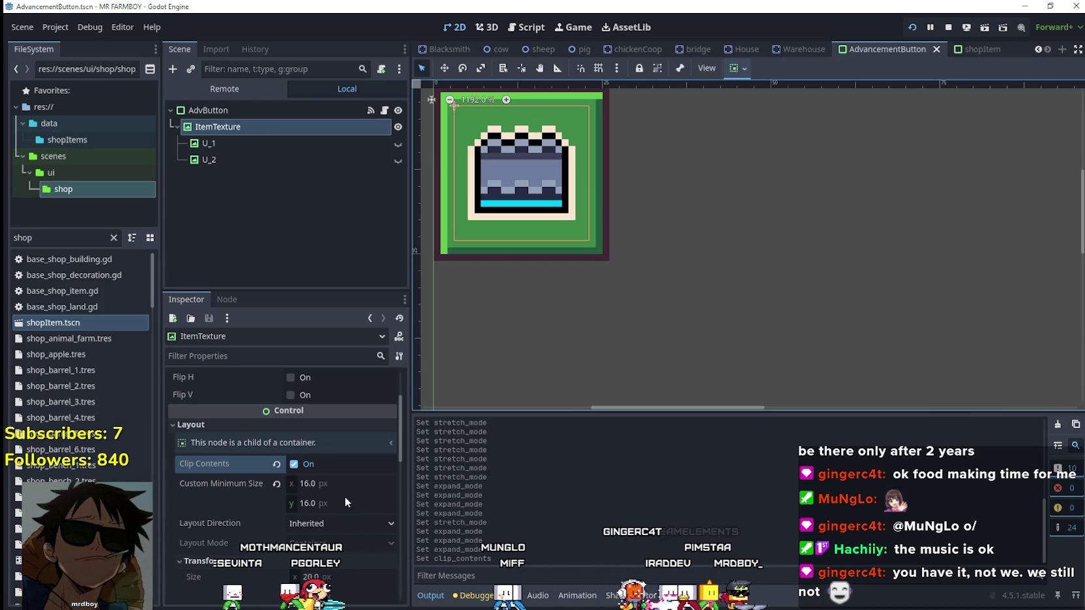
scroll(352, 485, "up", 3)
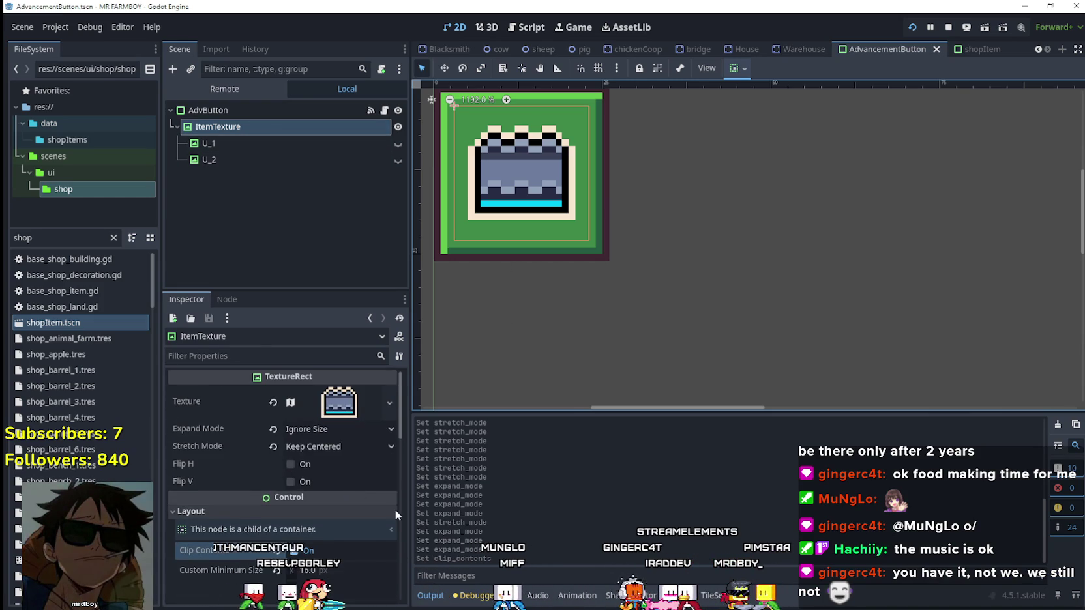
Step: Reset ItemTexture's custom minimum size to 0, preview it in game and save the scene
scroll(396, 509, "down", 2)
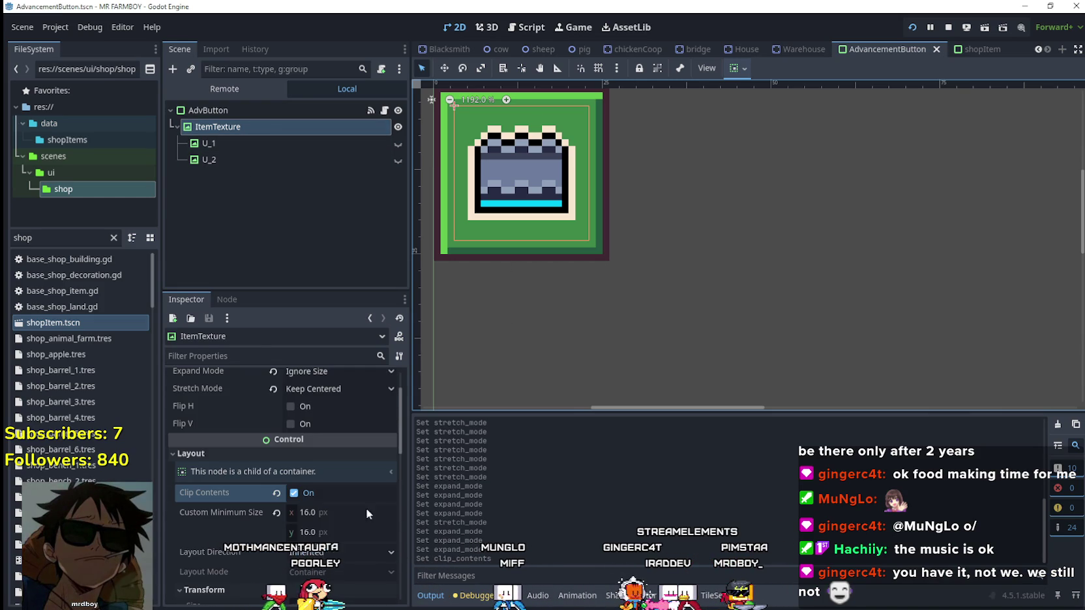
left_click(278, 511)
key("alt+Tab")
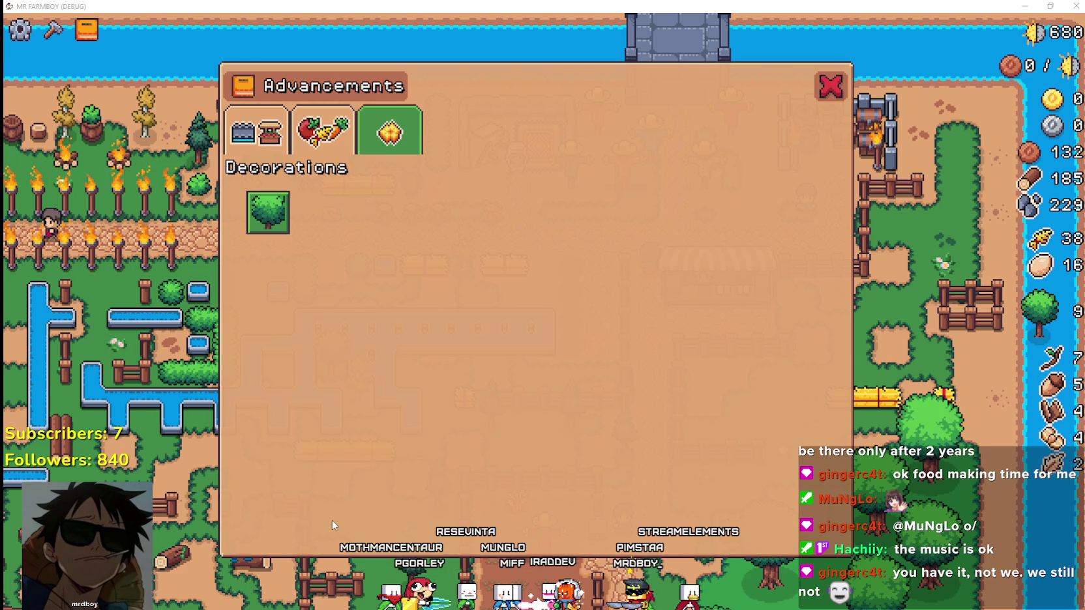
key("alt+Tab")
scroll(330, 427, "up", 2)
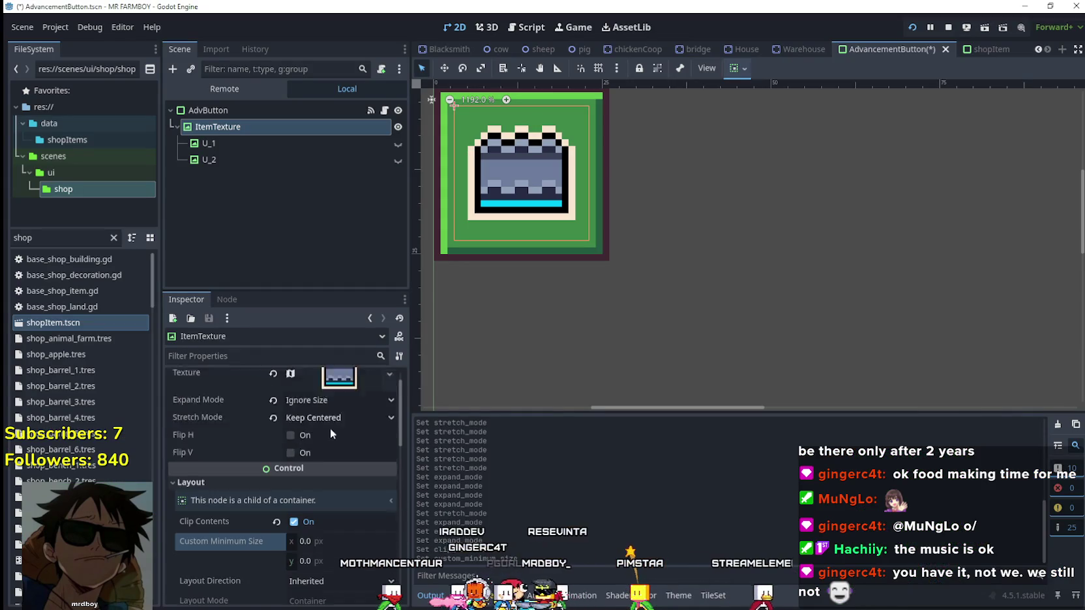
key("ctrl+s")
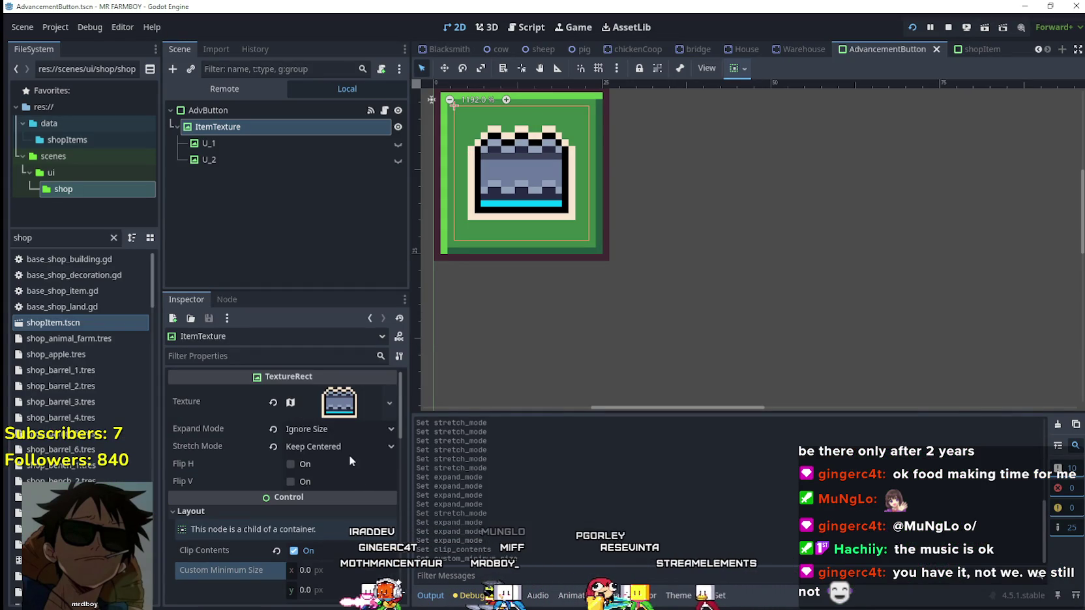
Step: Test Keep Size, Ignore Size, Fit Width and Fit Width Proportional expand modes in the running game
left_click(337, 429)
left_click(333, 446)
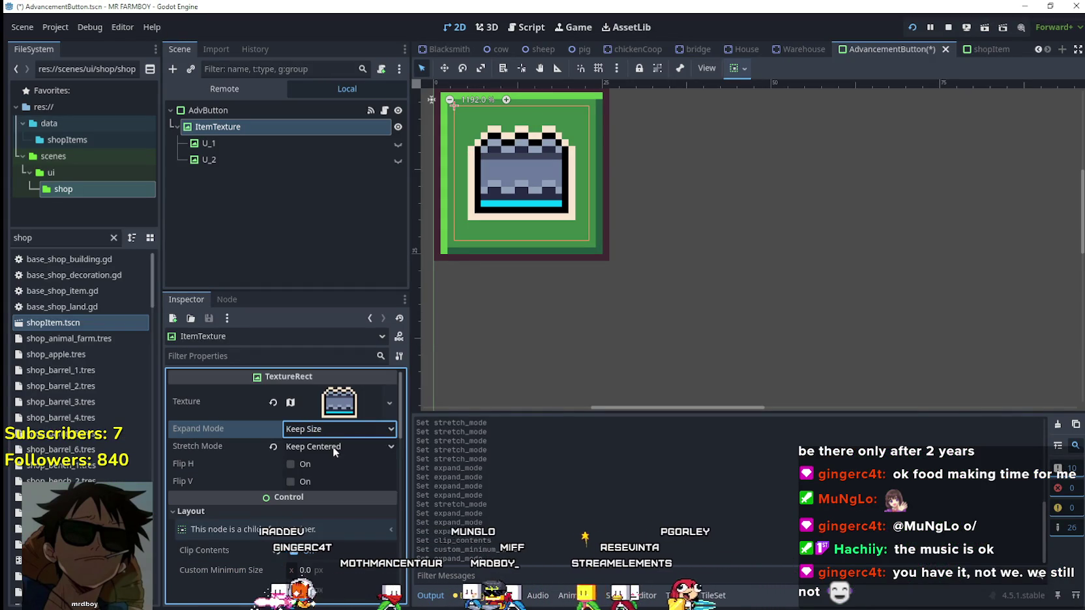
key("alt+Tab")
key("alt+Tab")
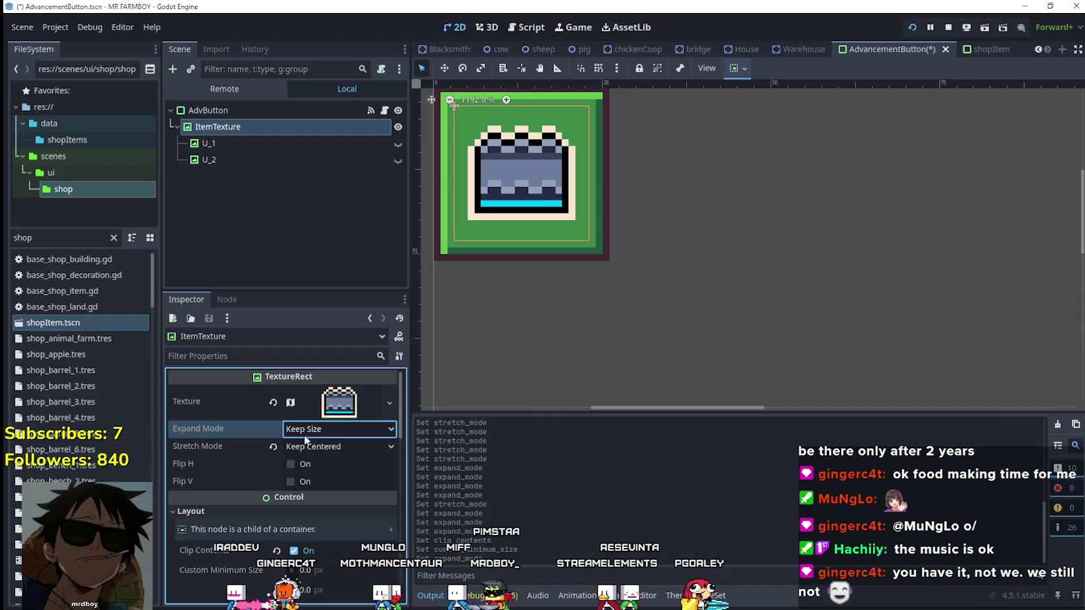
left_click(306, 430)
left_click(333, 464)
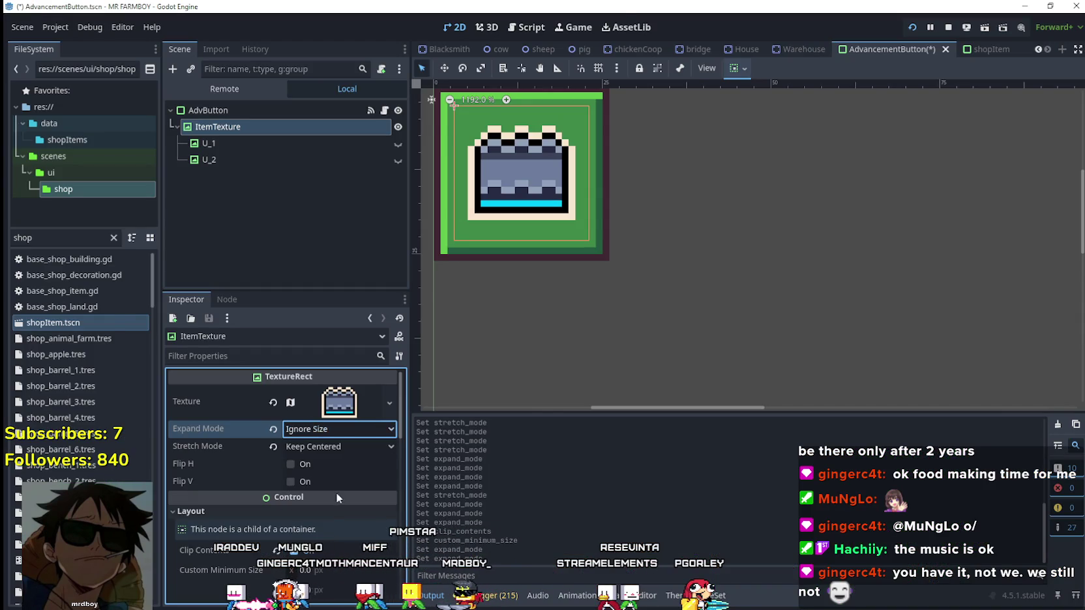
key("alt+Tab")
key("alt+Tab")
left_click(329, 433)
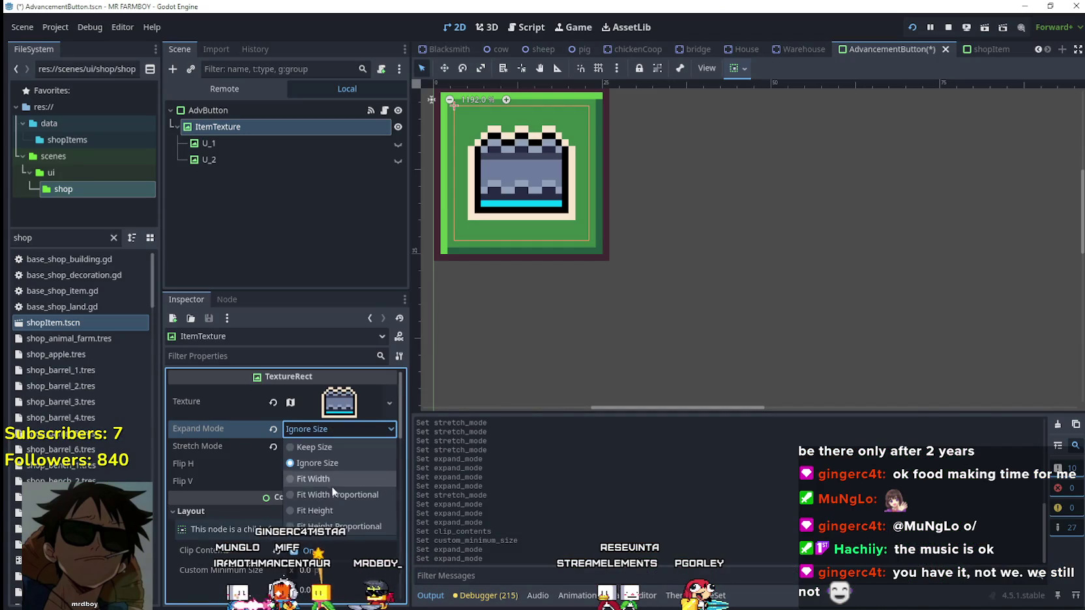
left_click(333, 483)
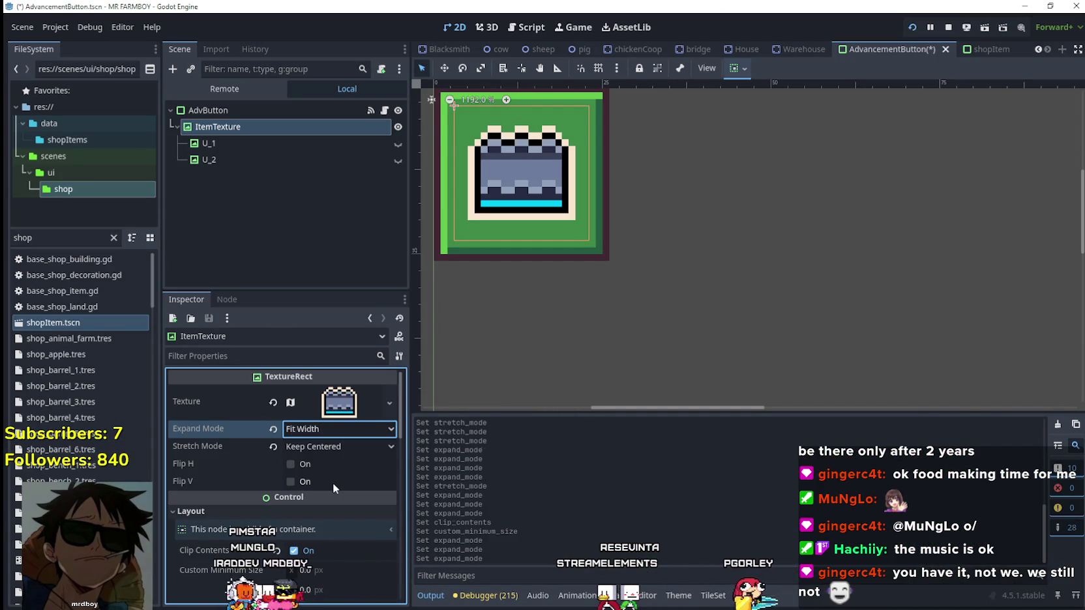
key("alt+Tab")
Step: Try Fit Height and Keep Size expand modes, then settle back on Ignore Size
key("alt+Tab")
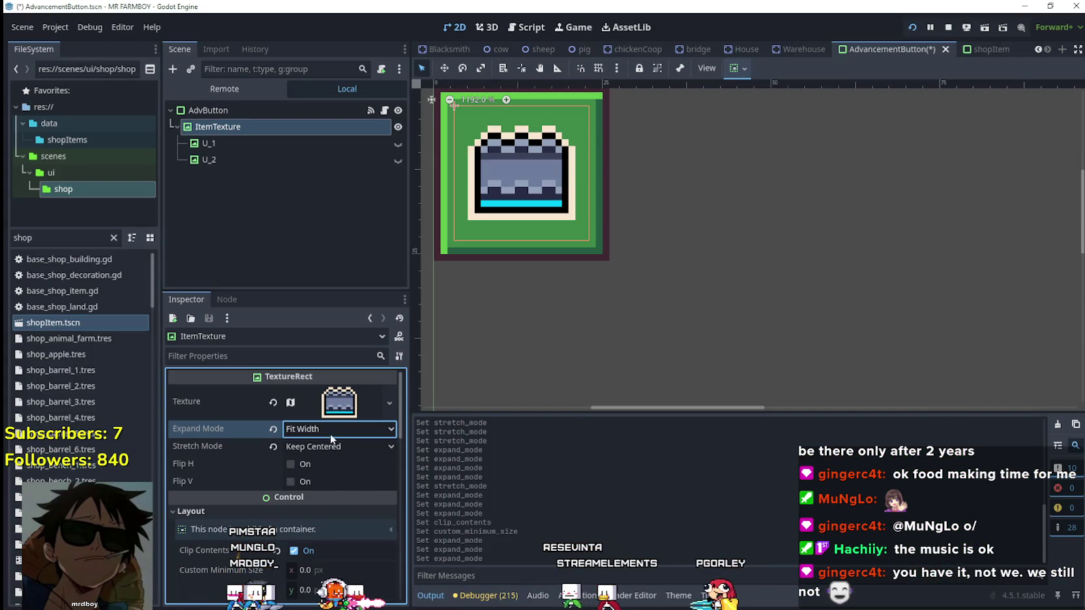
left_click(330, 433)
left_click(324, 494)
key("alt+Tab")
key("alt+Tab")
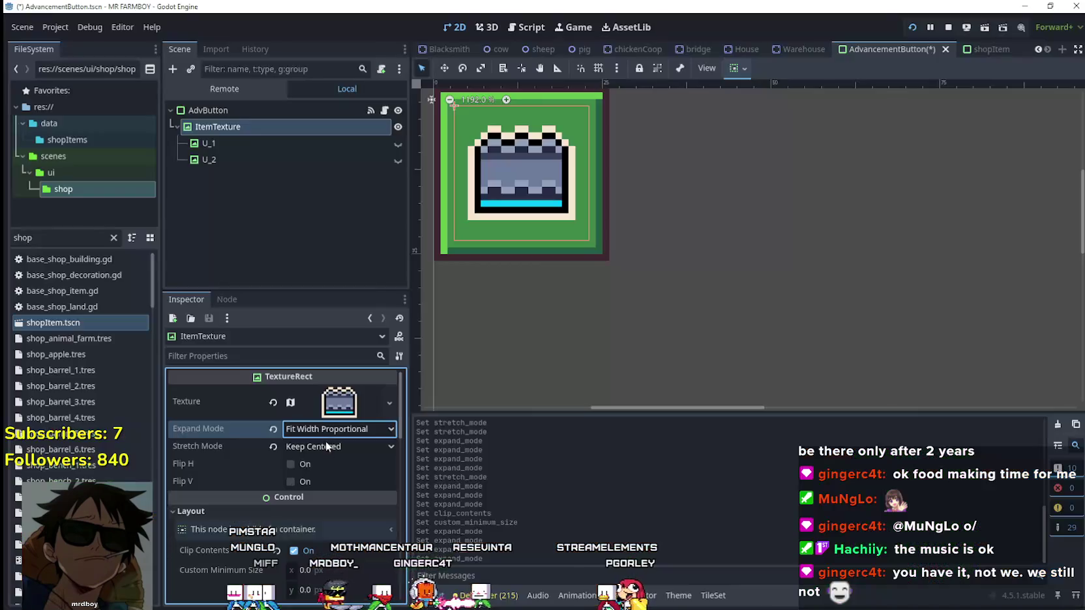
left_click(320, 435)
left_click(318, 506)
key("alt+Tab")
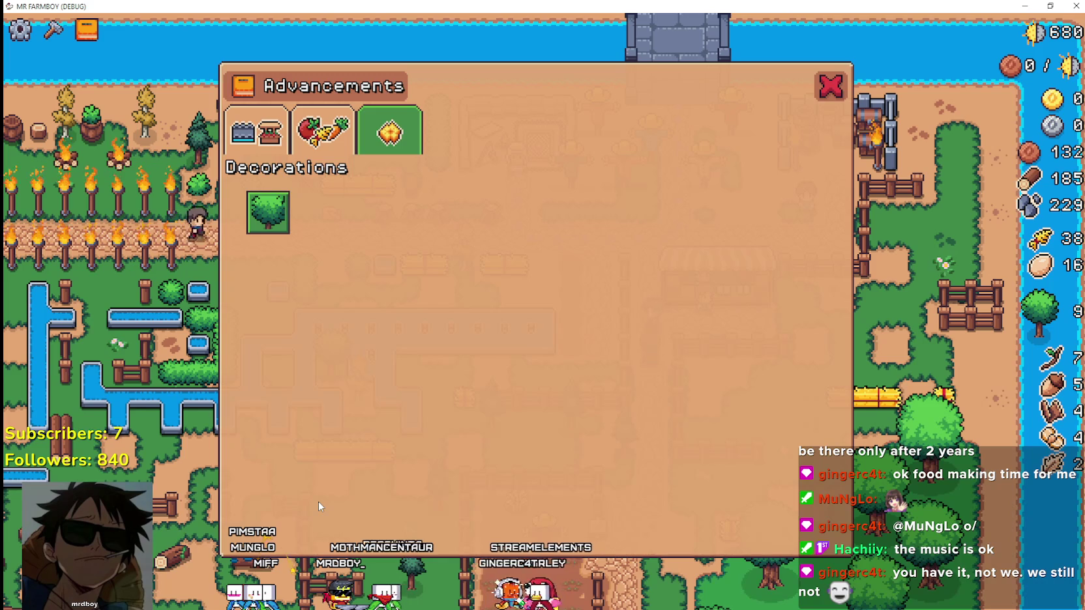
key("alt+Tab")
left_click(319, 428)
left_click(314, 445)
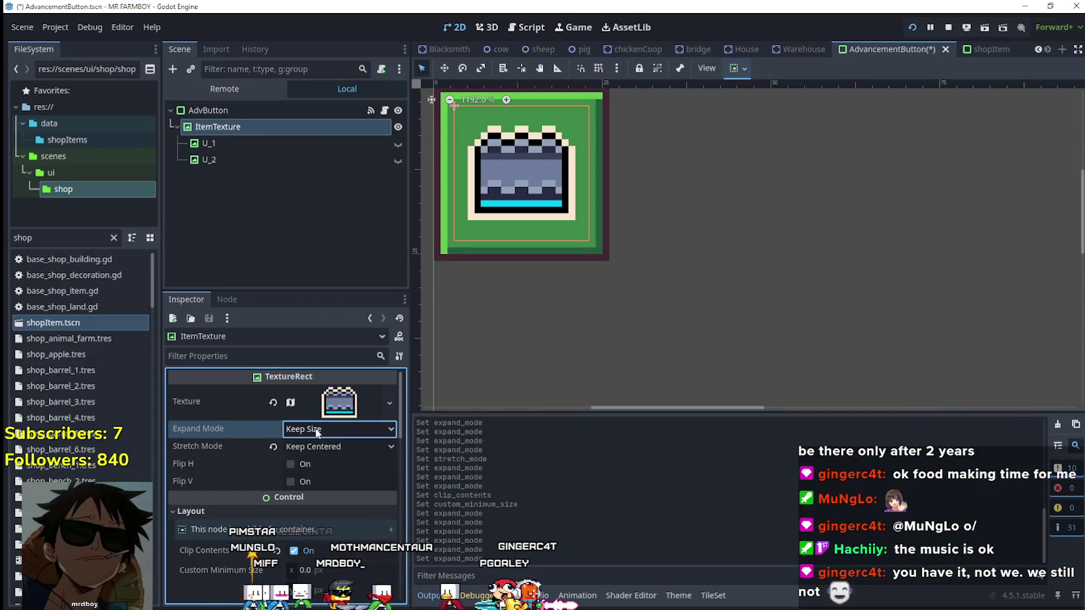
Step: Check the Crops advancements in game, then review the item texture's preview and stretch mode options
key("alt+Tab")
key("alt+Tab")
left_click(314, 431)
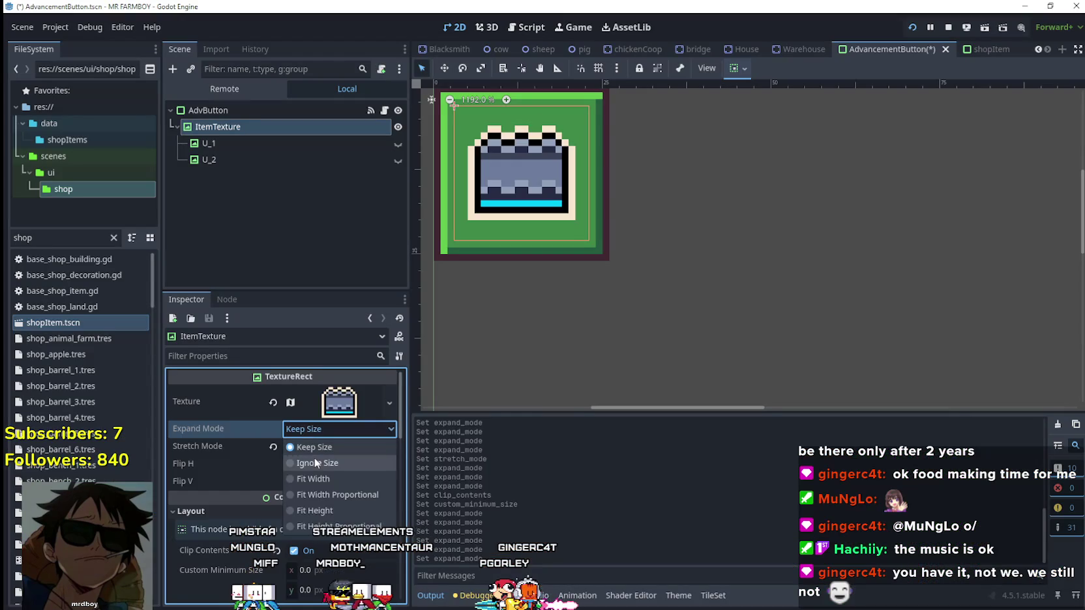
left_click(314, 463)
key("alt+Tab")
left_click(322, 132)
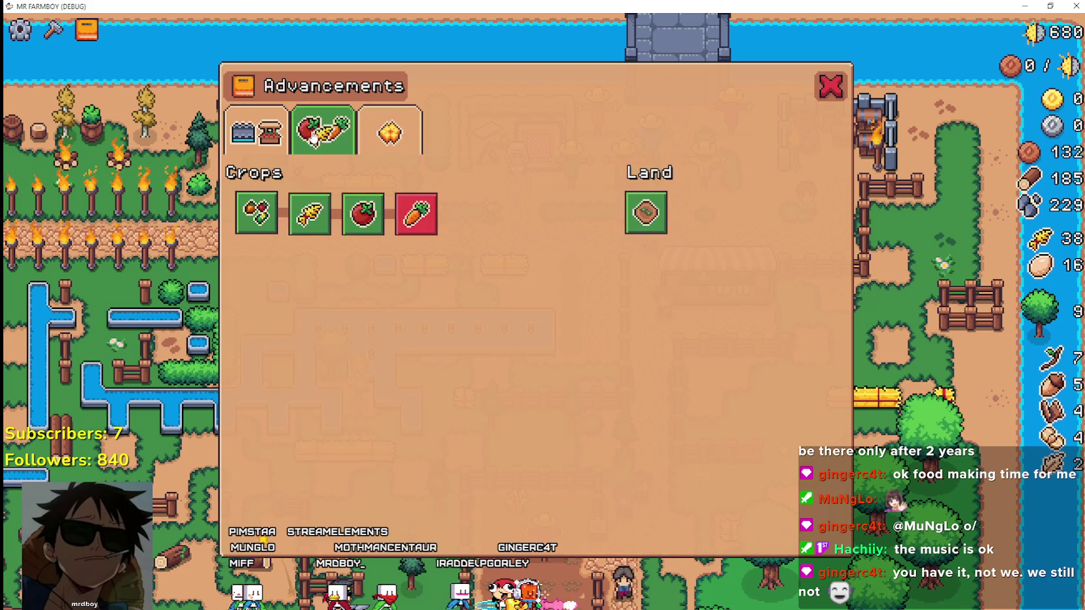
key("alt+Tab")
left_click(308, 399)
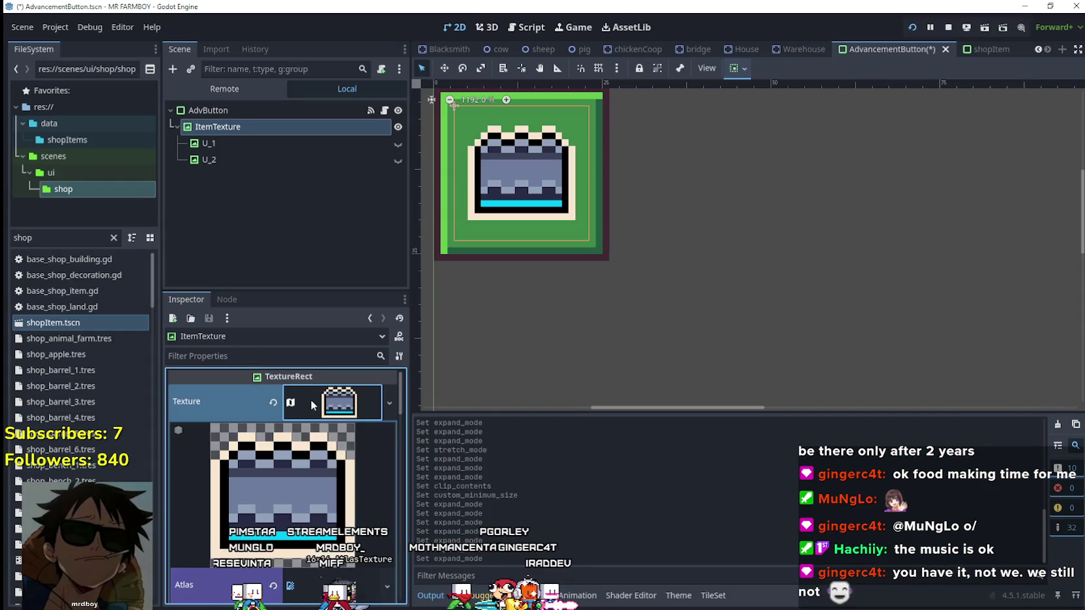
scroll(313, 499, "down", 1)
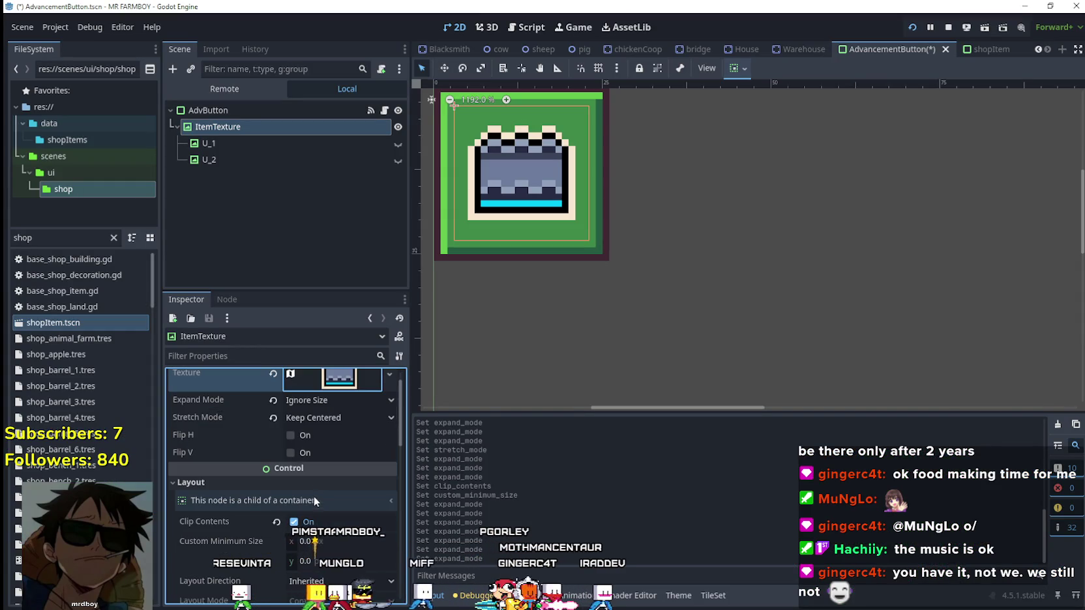
left_click(308, 418)
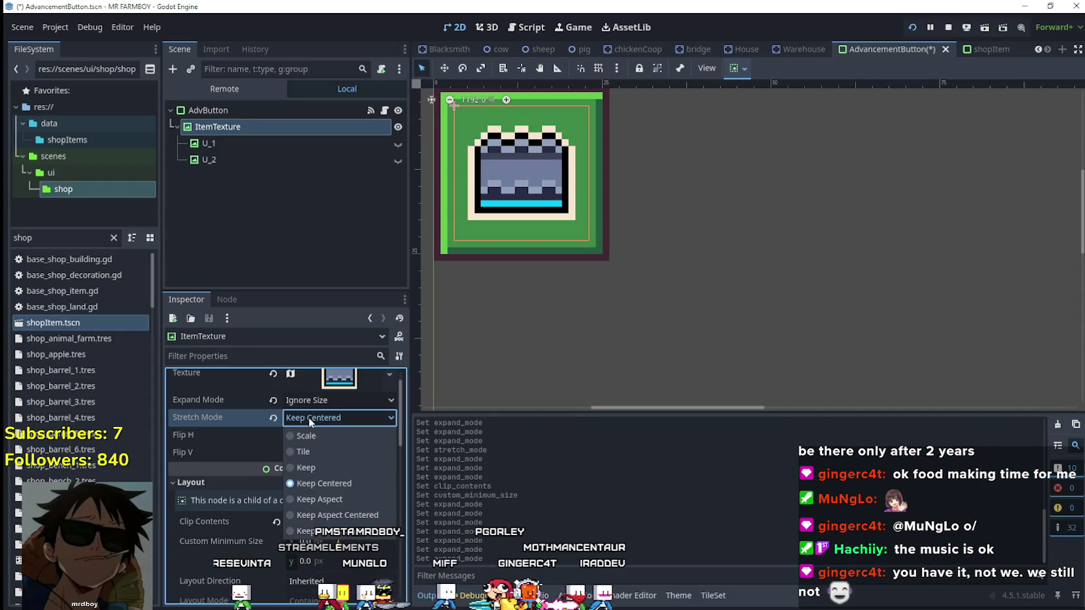
Step: Try ItemTexture stretch modes Keep, Keep Aspect and Keep Aspect Covered, checking the Decorations tab in game
left_click(349, 500)
key("alt+Tab")
key("alt+Tab")
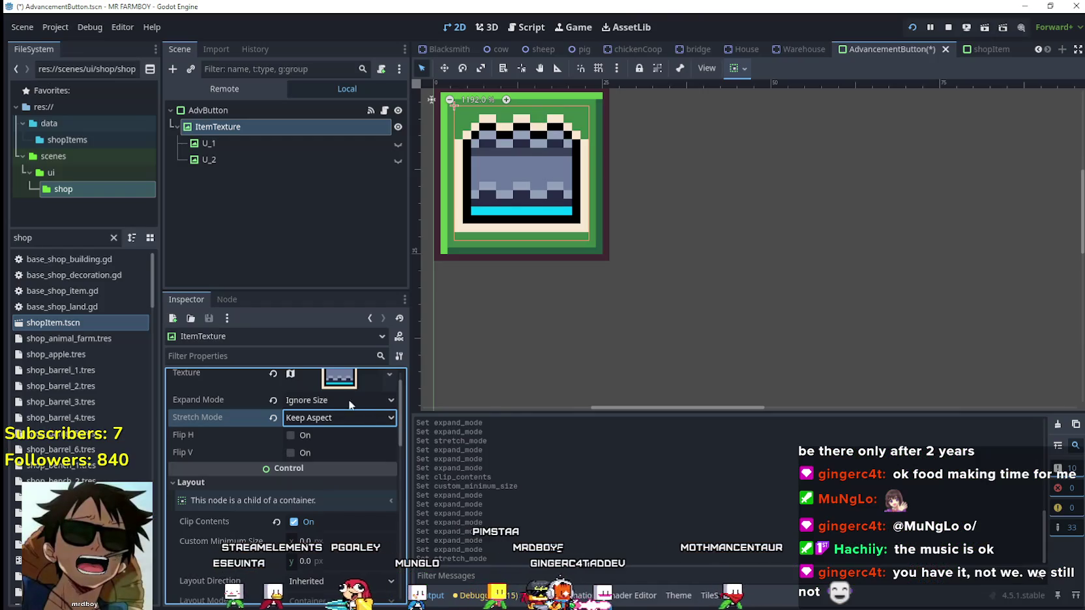
left_click(342, 416)
left_click(335, 471)
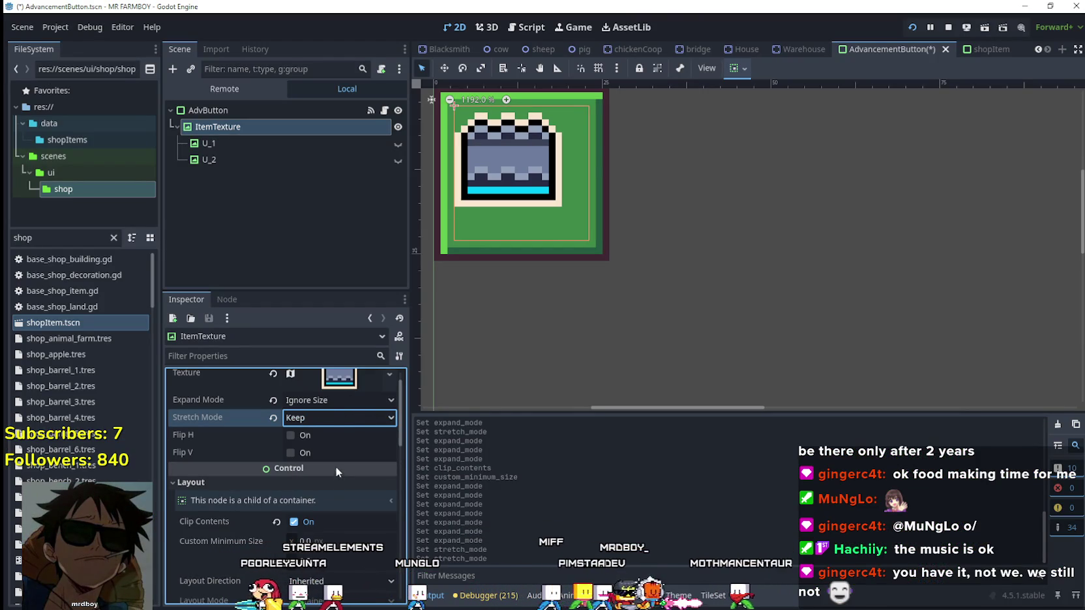
left_click(340, 417)
left_click(336, 505)
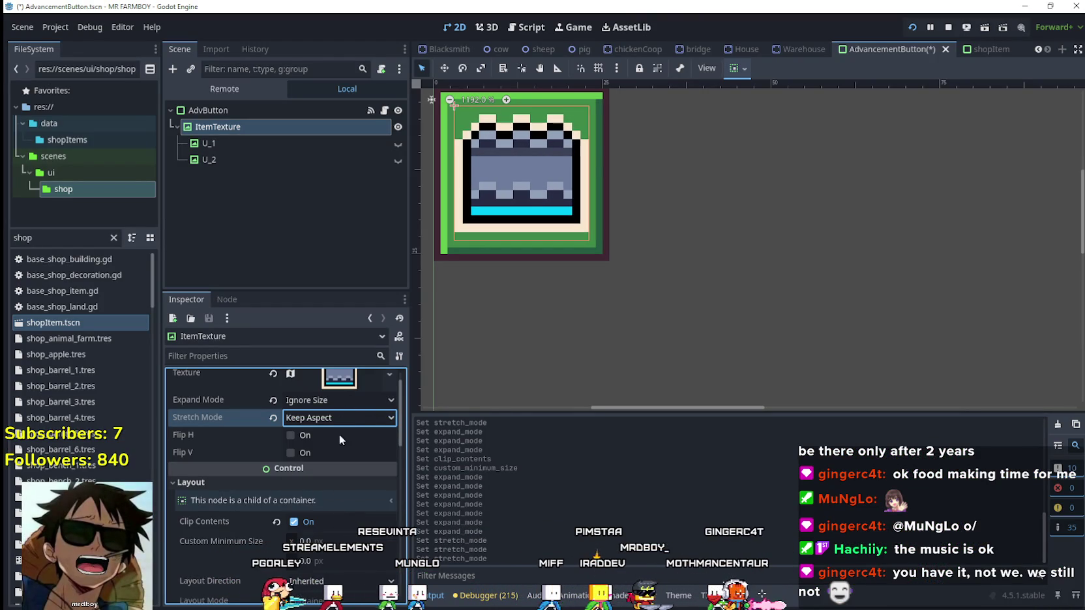
left_click(339, 418)
left_click(329, 529)
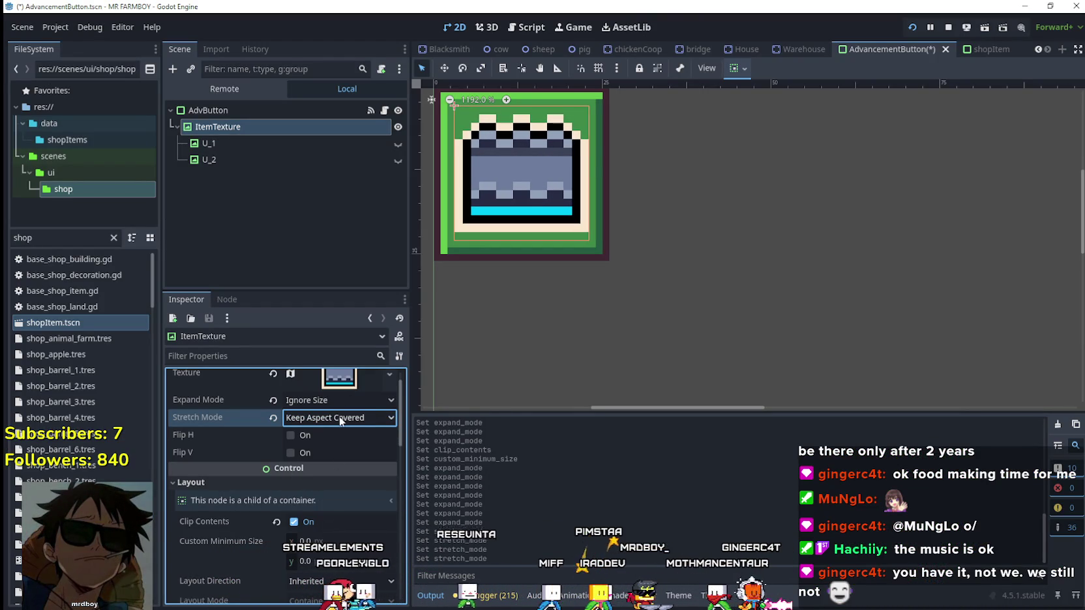
key("alt+Tab")
left_click(390, 133)
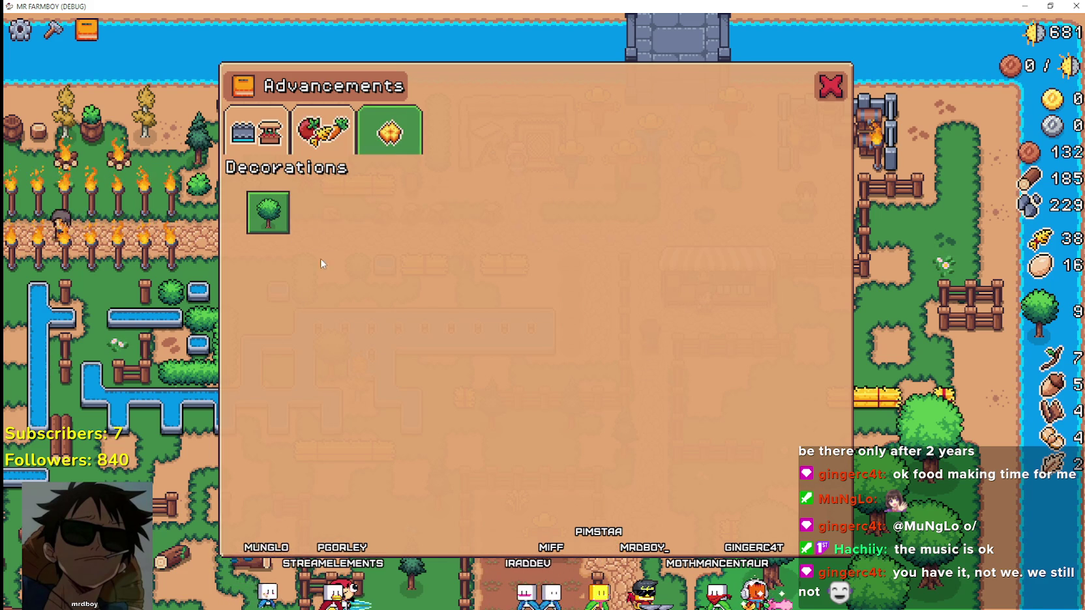
key("alt+Tab")
Step: Set ItemTexture stretch mode to Keep Aspect Centered and review the Crops and buildings tabs in game
left_click(334, 422)
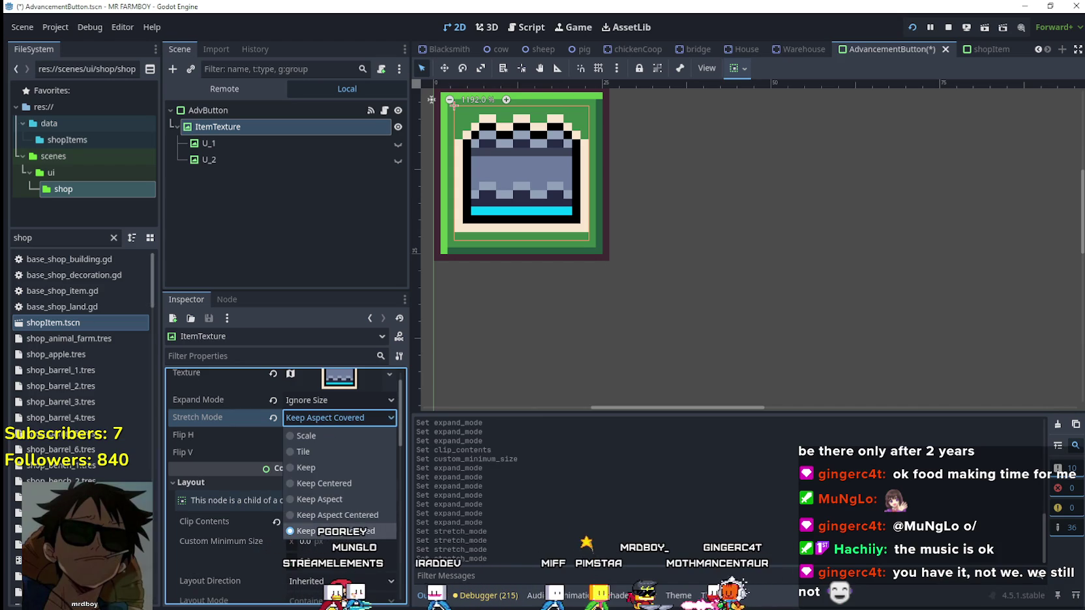
left_click(339, 515)
key("alt+Tab")
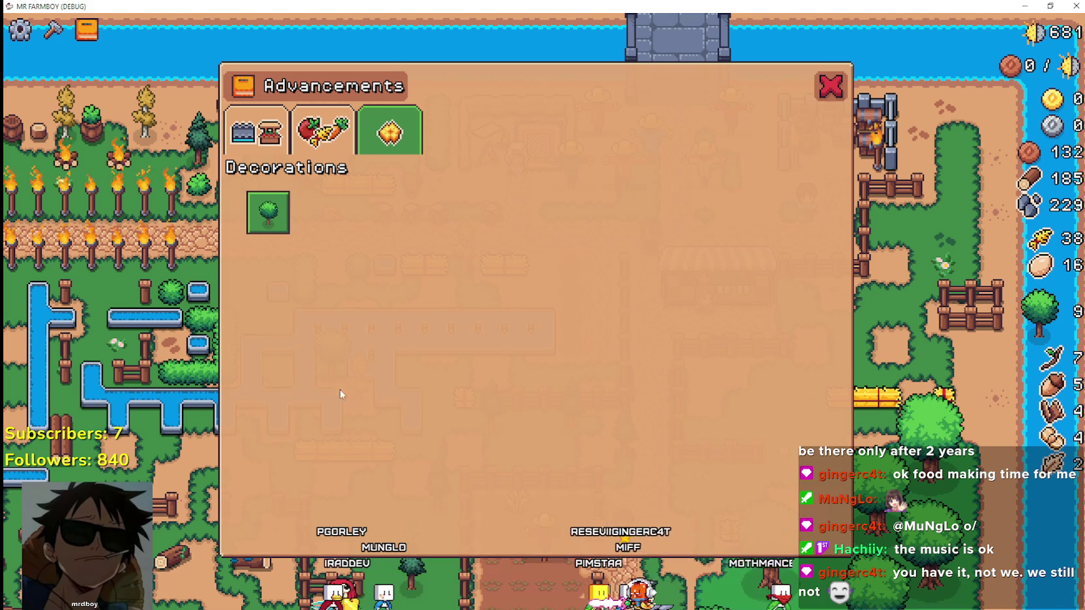
key("alt+Tab")
key("alt+Tab")
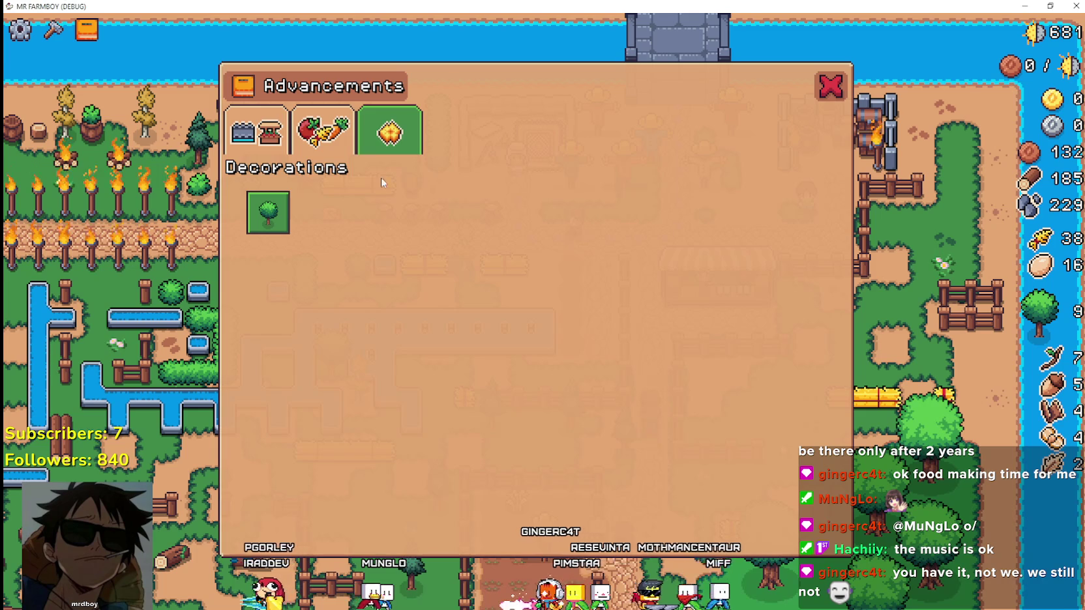
left_click(323, 130)
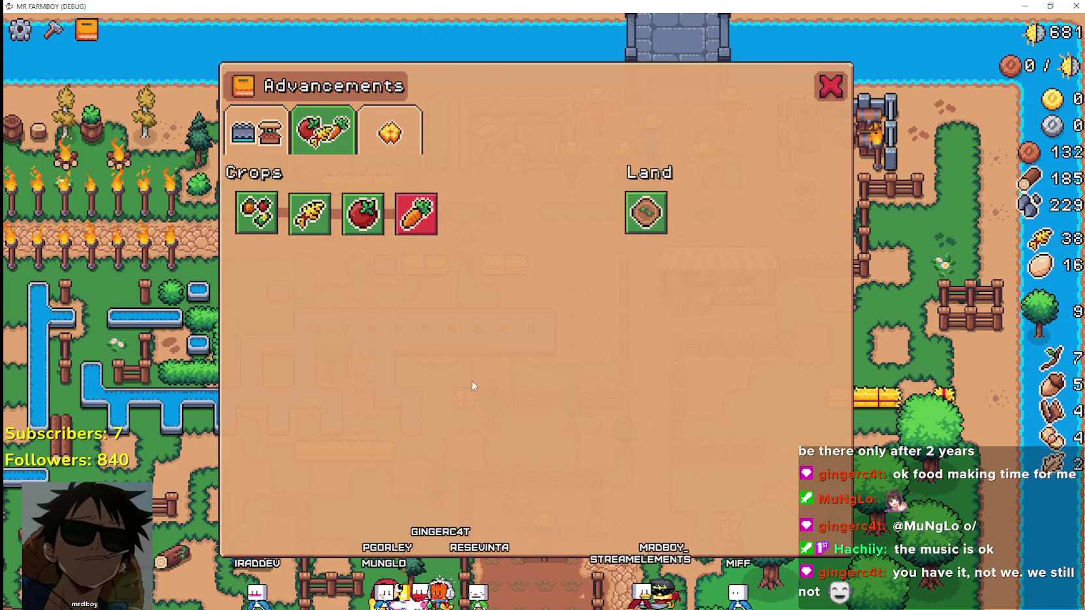
left_click(261, 133)
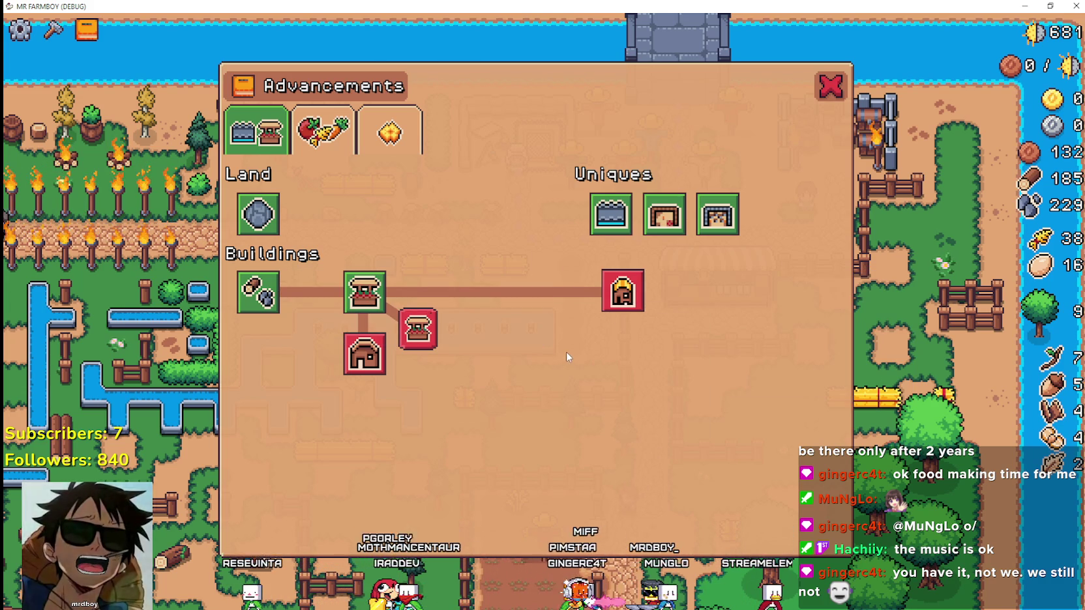
key("alt+Tab")
Step: Set ItemTexture Expand Mode to Keep Size and check the result in game
left_click(343, 431)
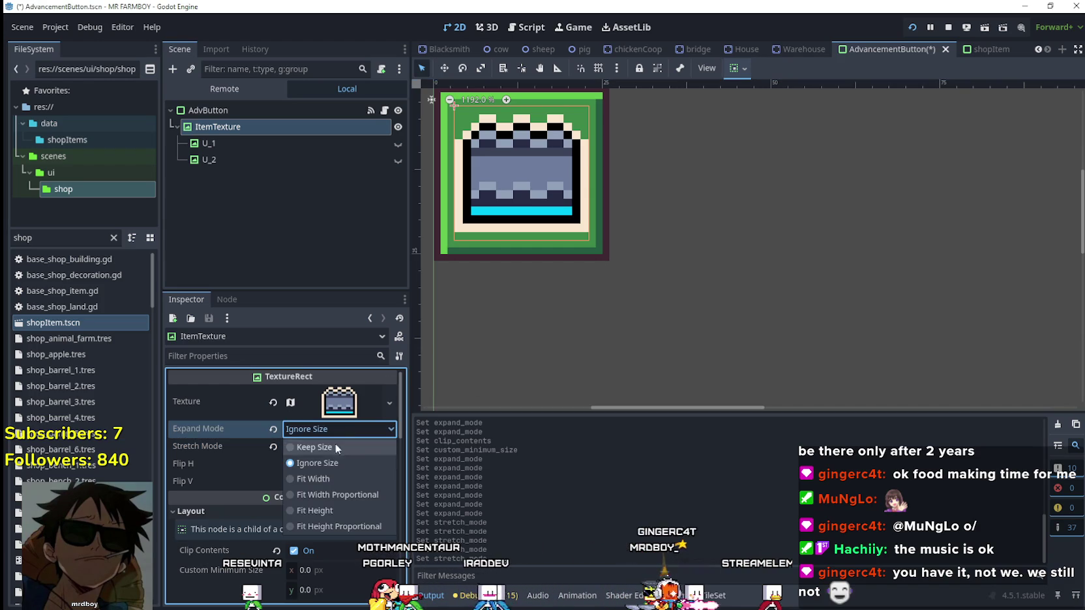
left_click(336, 445)
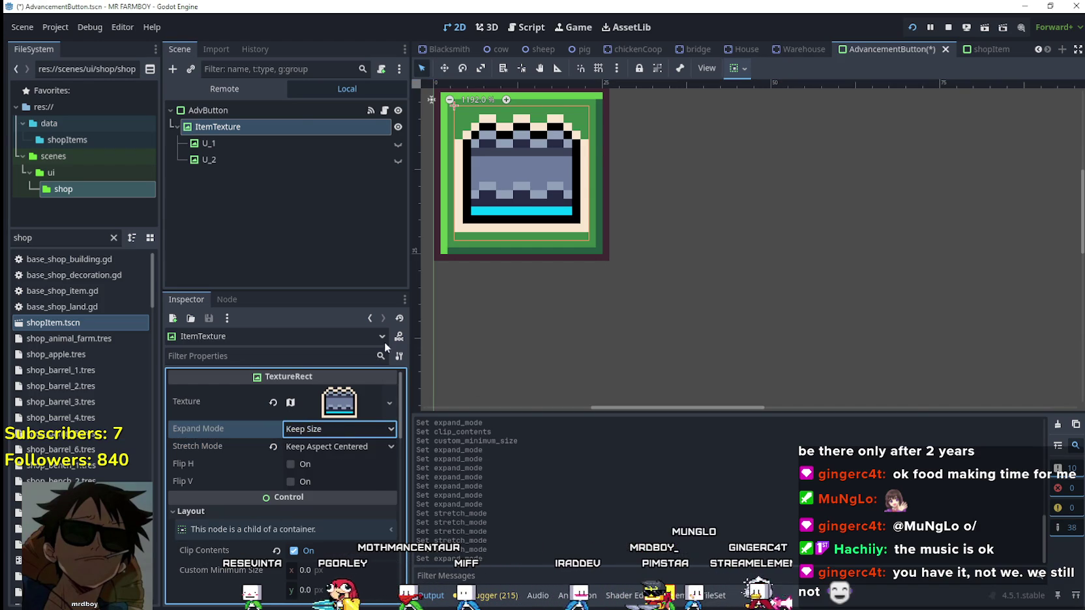
key("alt+Tab")
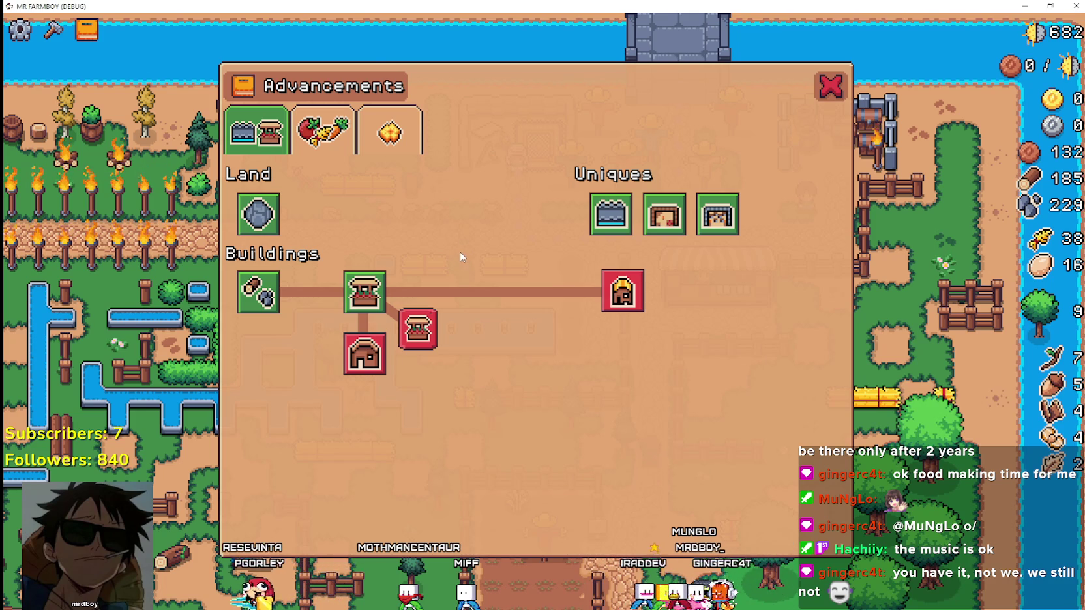
key("alt+Tab")
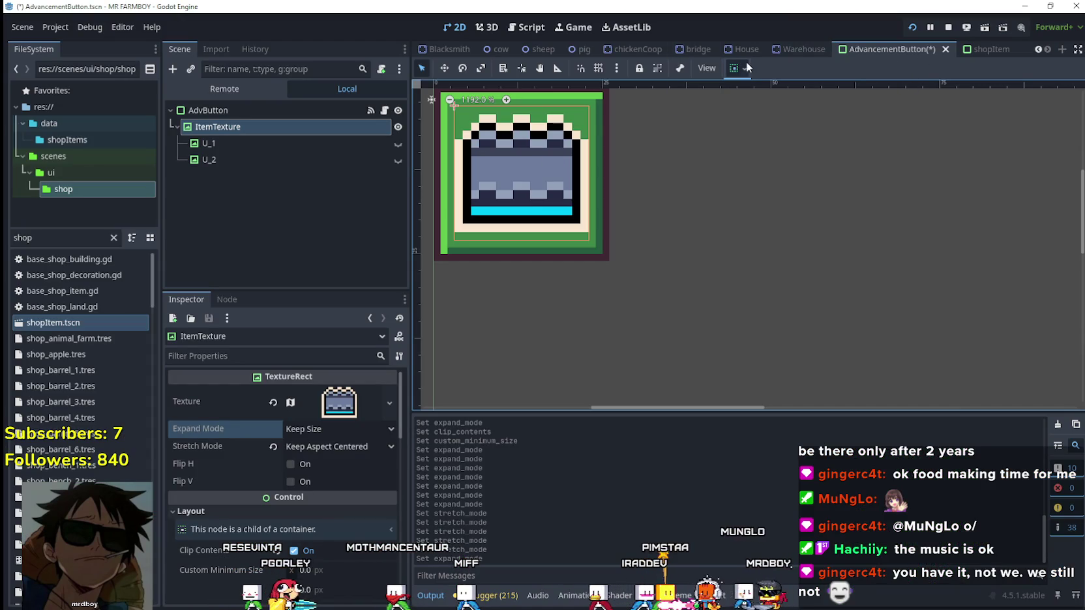
Step: Centre the icon horizontally and vertically in the button and check the Decorations tab
left_click(748, 67)
left_click(768, 111)
left_click(762, 177)
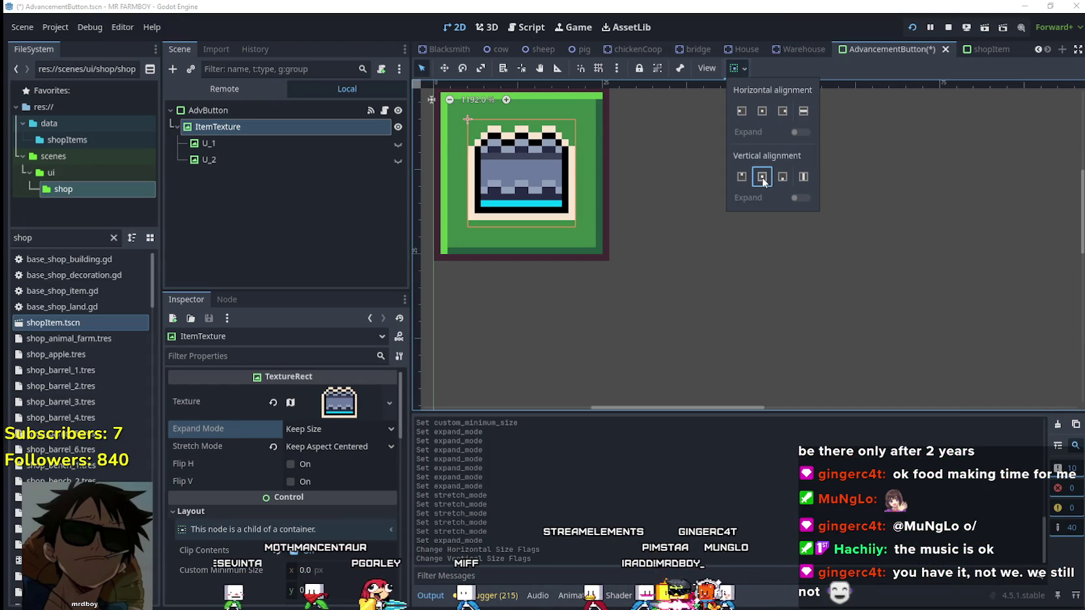
key("alt+Tab")
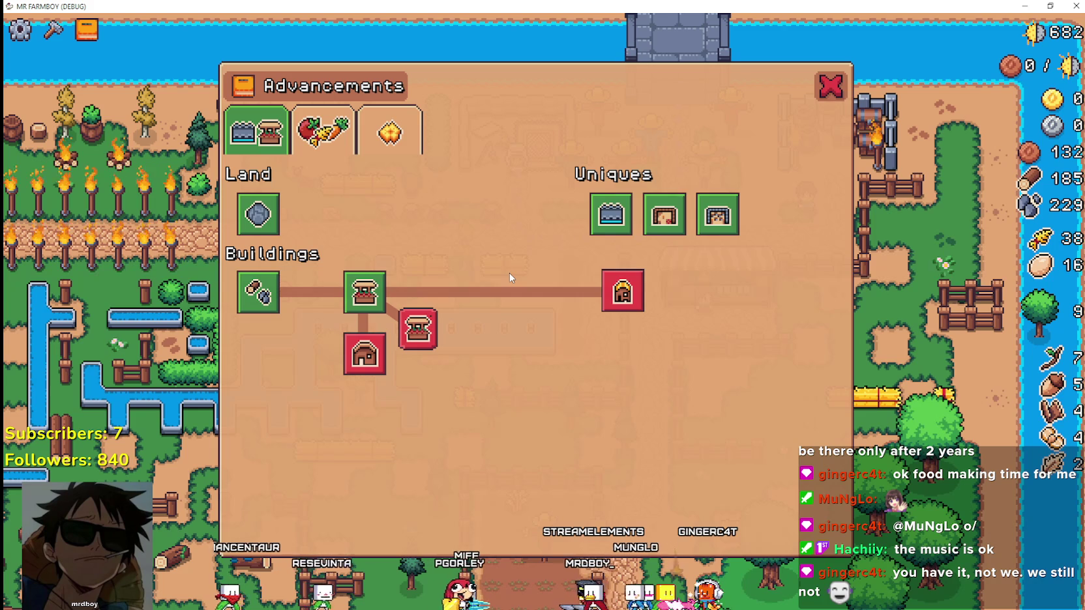
left_click(394, 128)
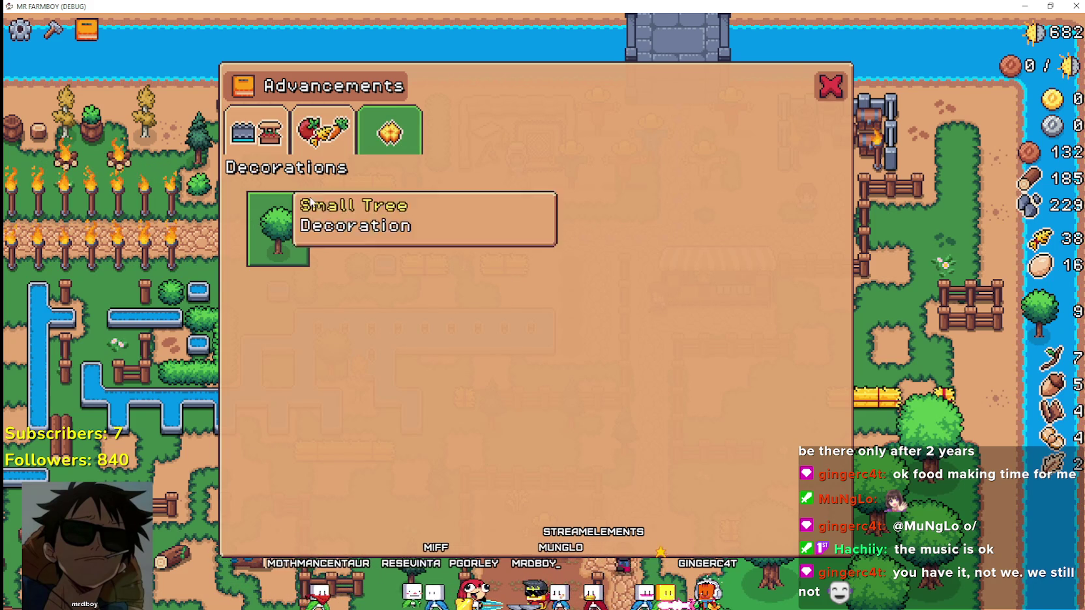
key("alt+Tab")
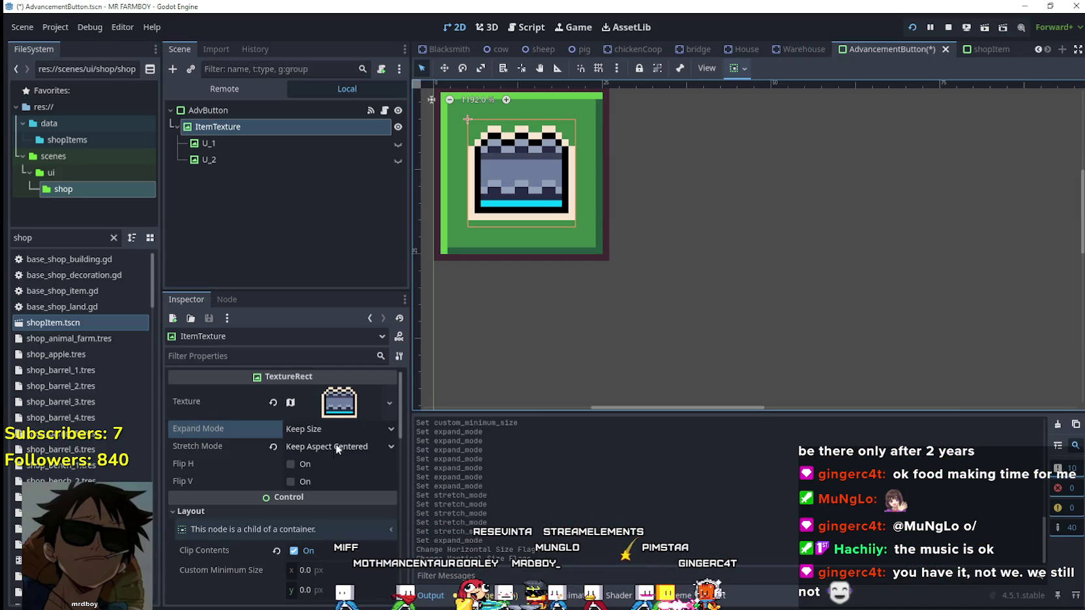
Step: Switch ItemTexture Expand Mode to Ignore Size and check the second advancements tab in game
left_click(328, 433)
left_click(326, 464)
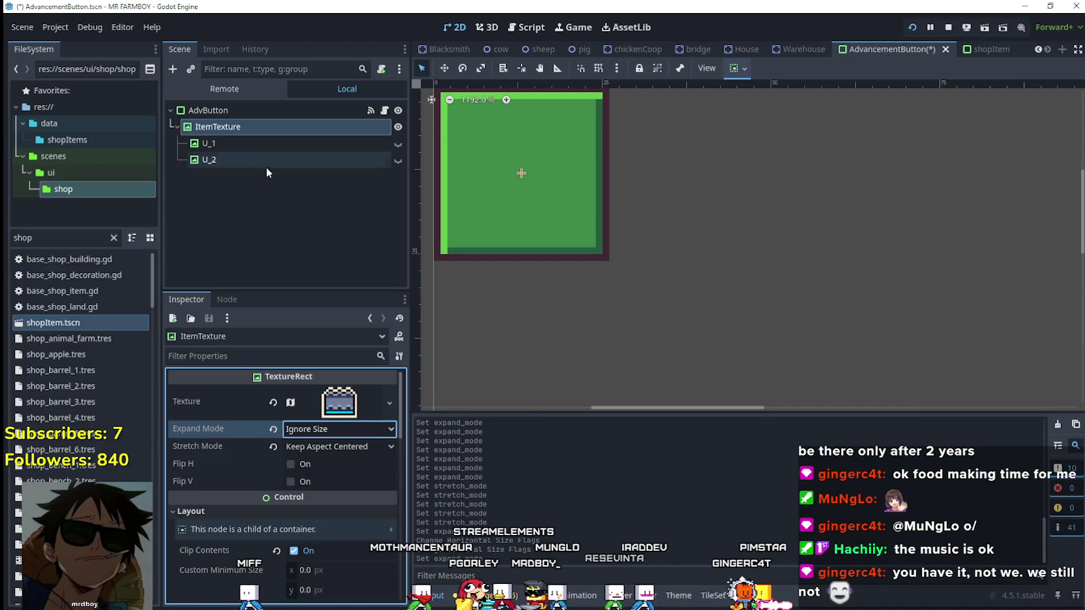
key("alt+Tab")
left_click(331, 137)
key("alt+Tab")
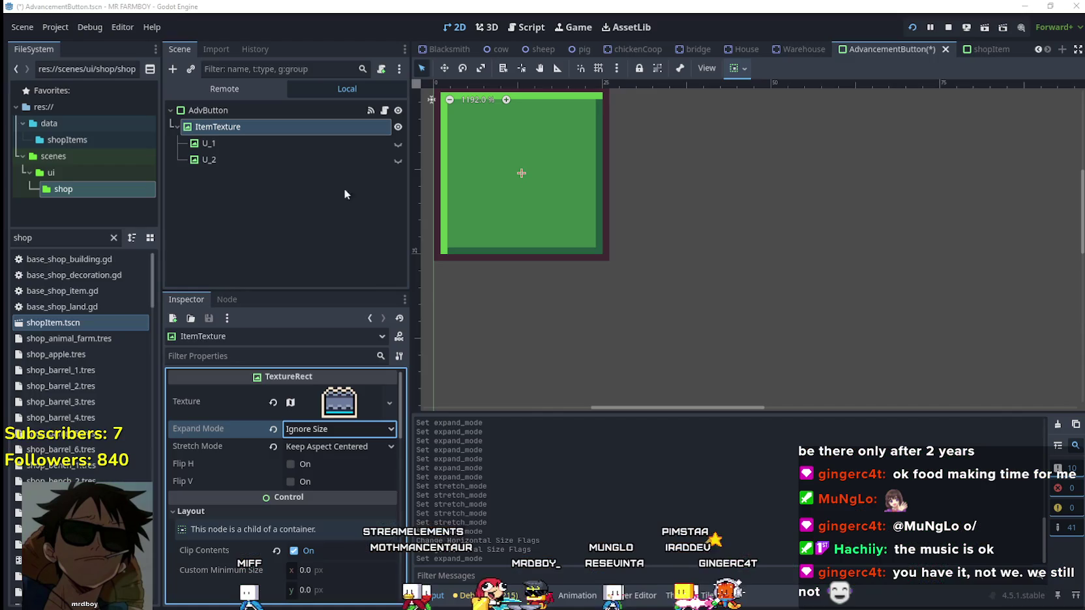
Step: Set Custom Minimum Size to 16 x 16 and save the advancement button scene
scroll(305, 498, "down", 3)
left_click(335, 454)
type("16")
left_click(333, 473)
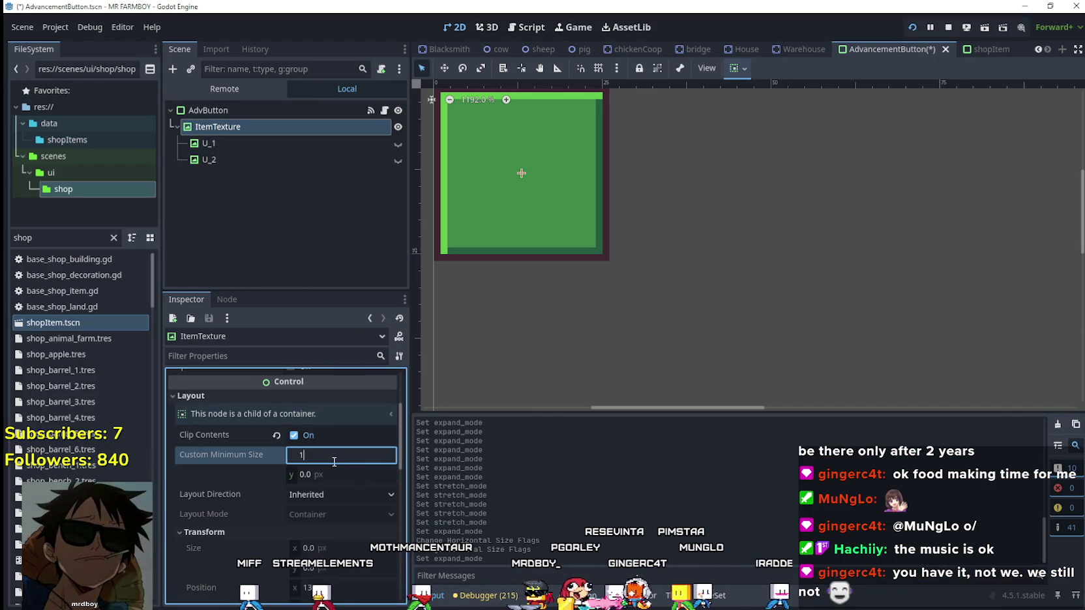
type("16")
key("Return")
key("ctrl+s")
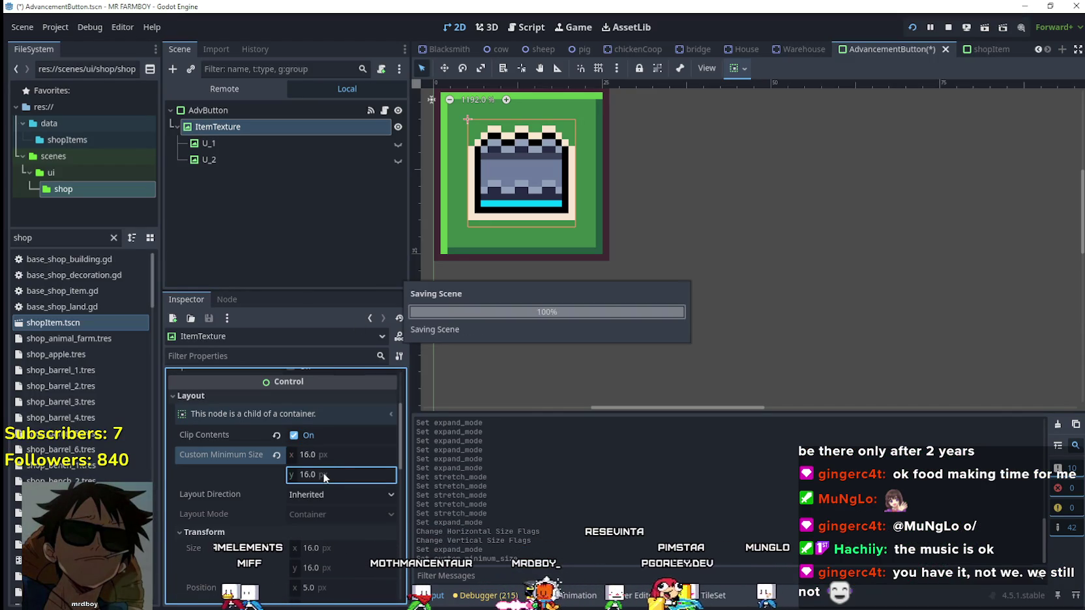
key("alt+Tab")
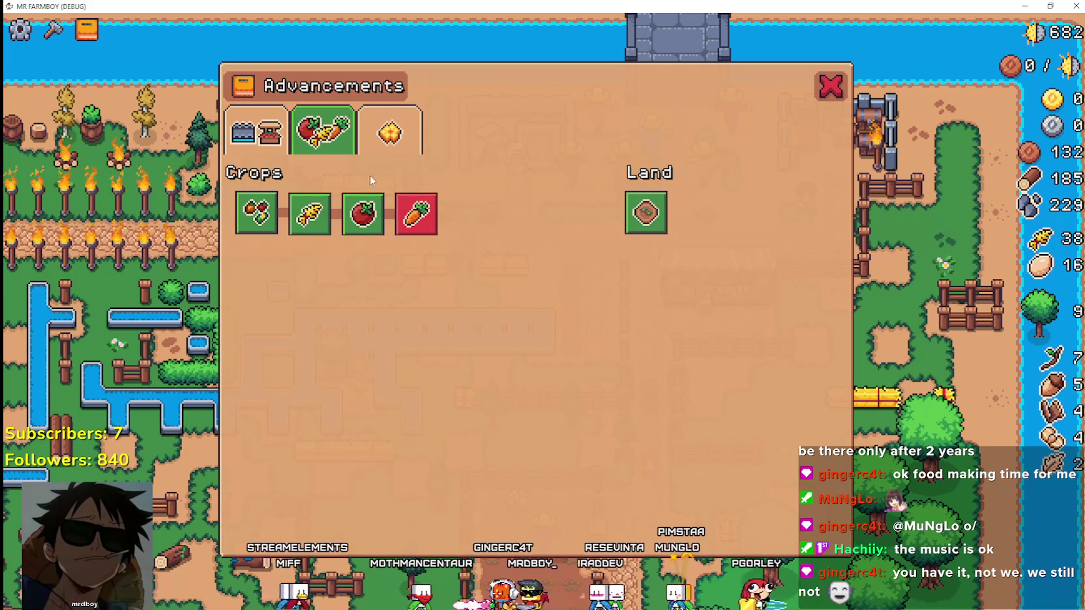
Step: Flip through the Crops, buildings and Decorations advancement tabs to review the resized icons
left_click(373, 134)
left_click(323, 130)
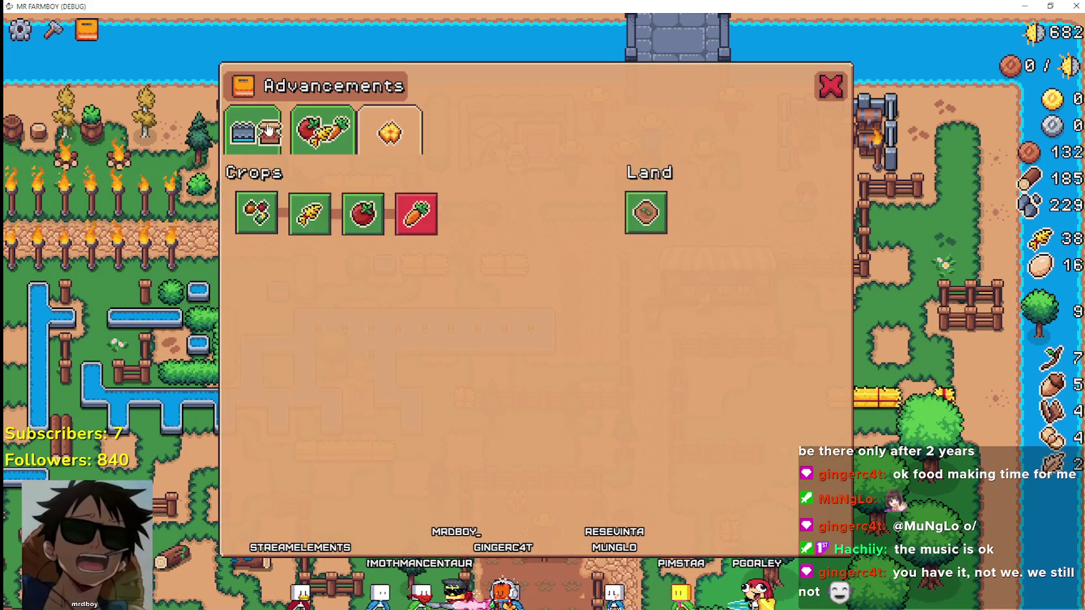
left_click(258, 131)
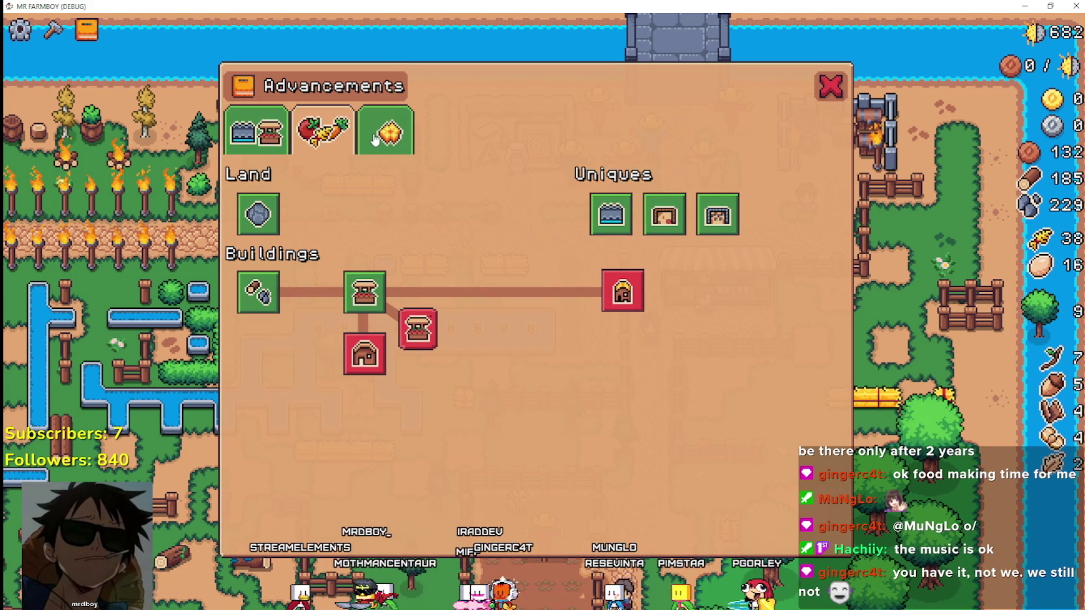
left_click(377, 136)
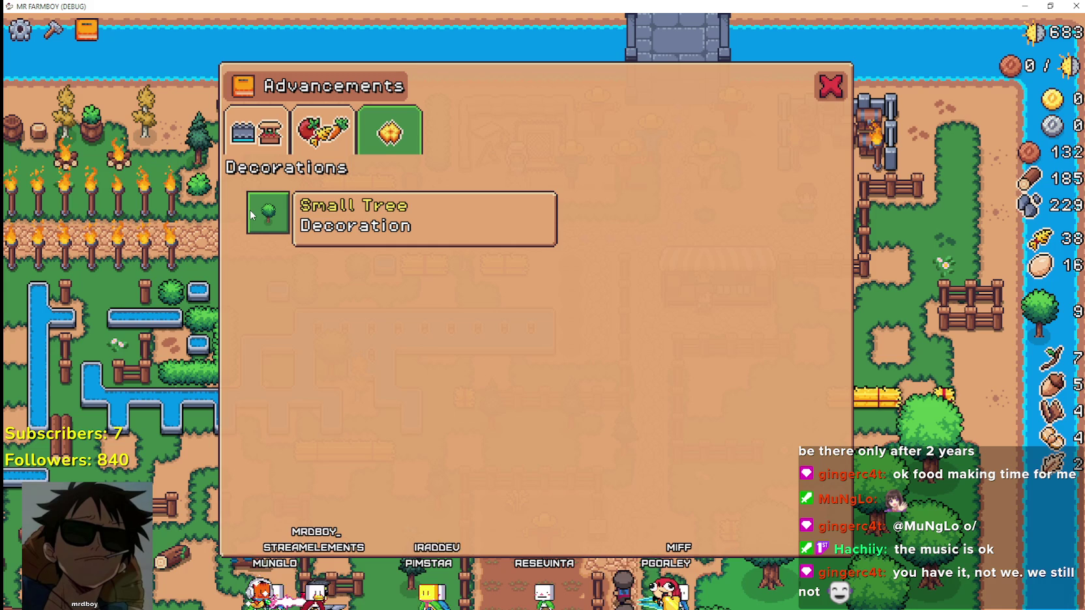
Step: Browse the crafting list, then open the Market to inspect its item slot icons
left_click(55, 34)
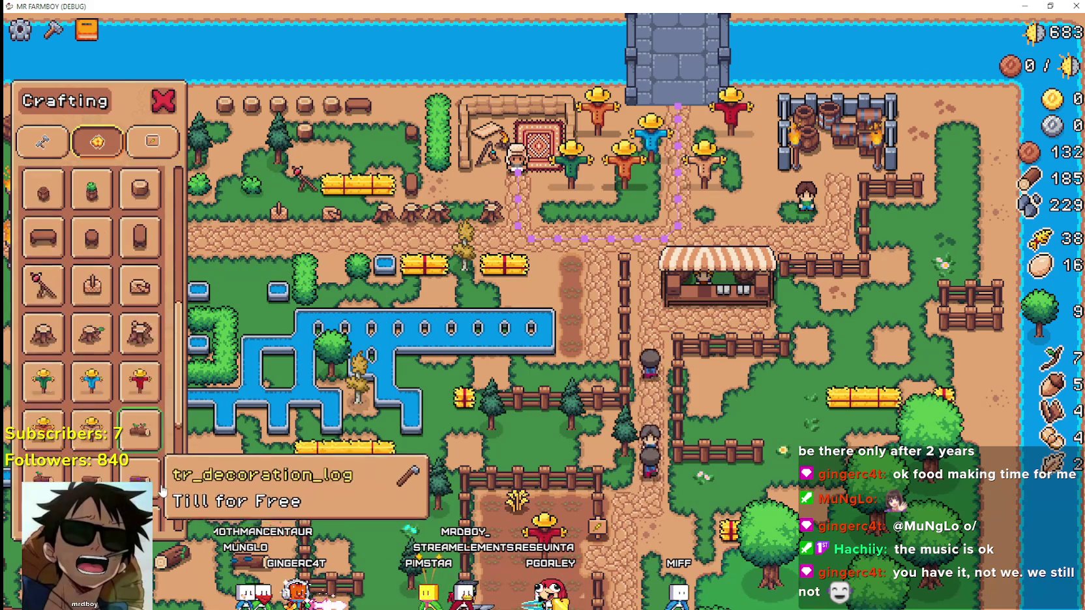
scroll(162, 490, "down", 5)
scroll(519, 231, "up", 3)
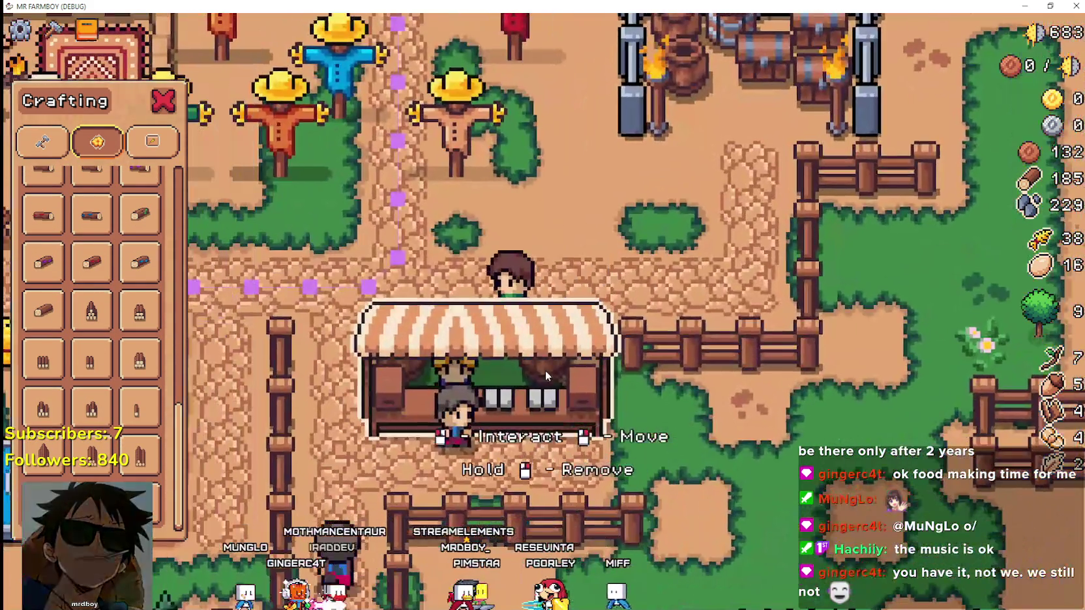
left_click(545, 370)
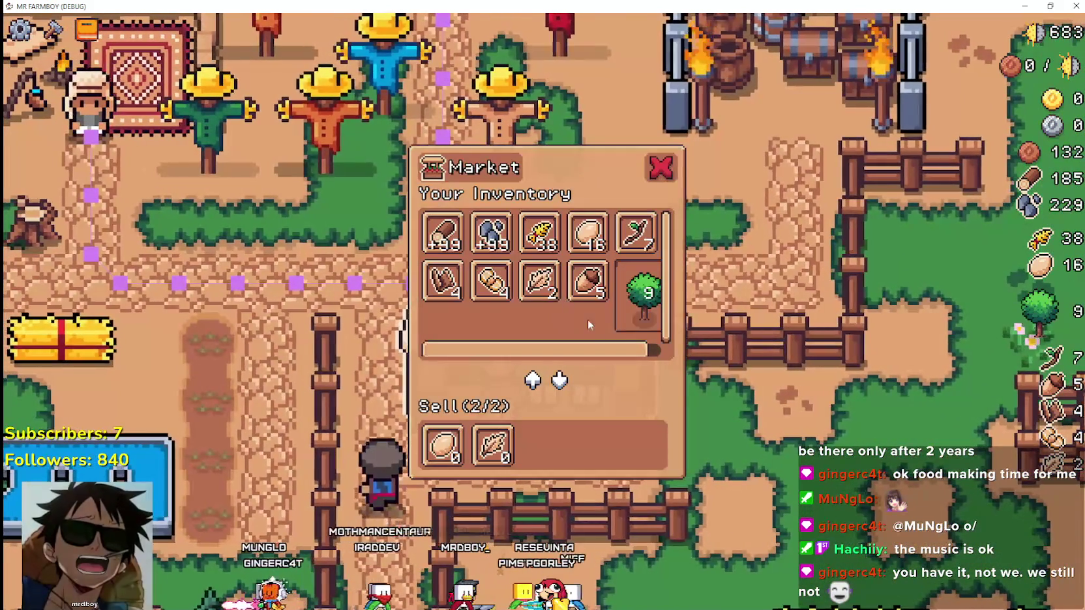
scroll(648, 342, "down", 2)
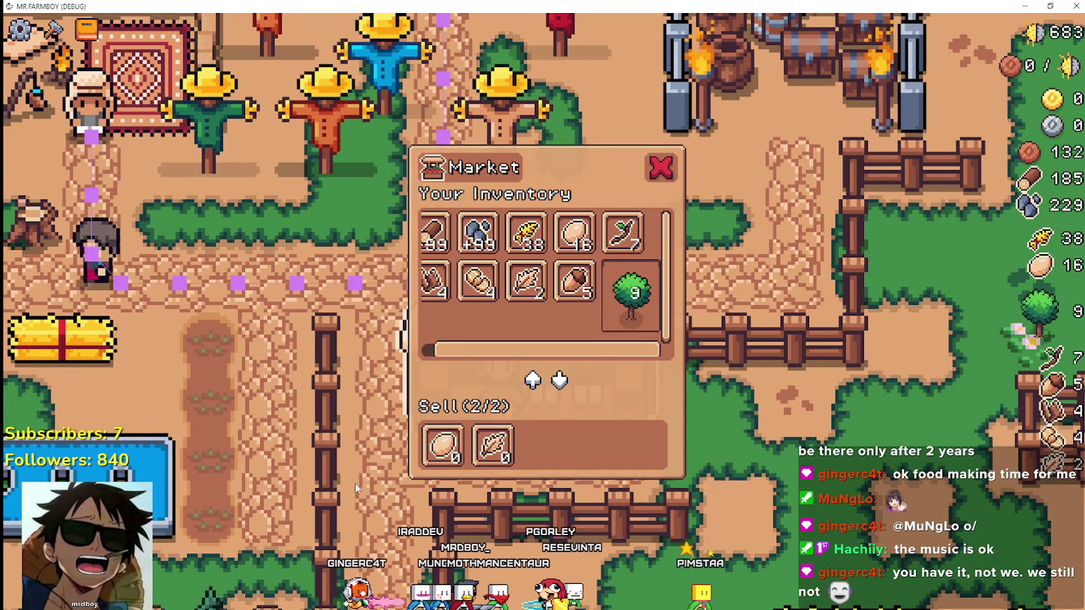
key("alt+Tab")
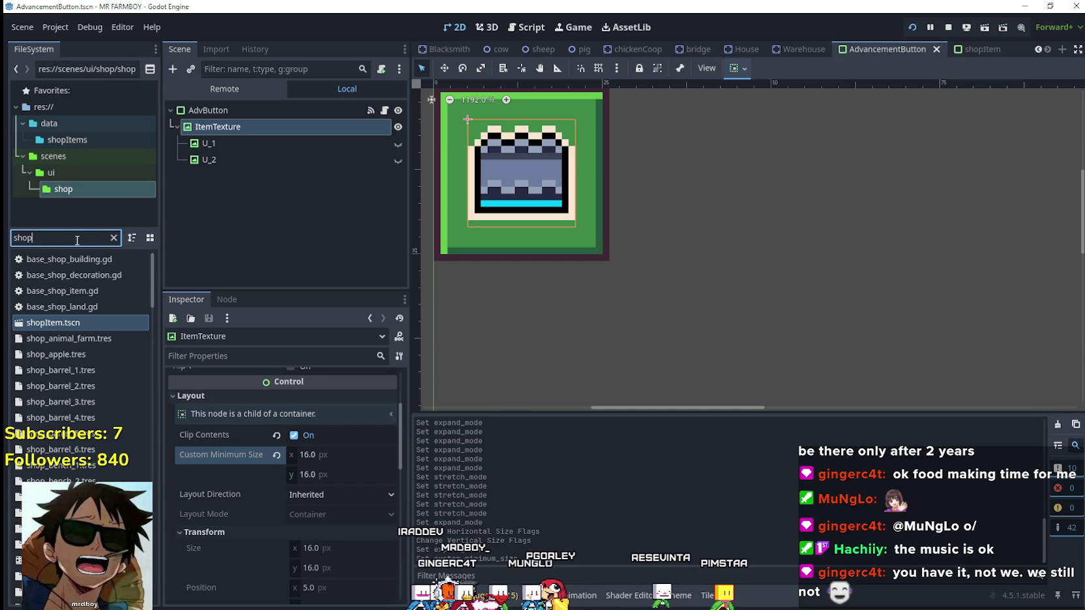
Step: Filter files for 'merc', open the MerchantItemSlot scene and select its itemTexture node
key("BackSpace")
key("BackSpace")
key("BackSpace")
type("merc")
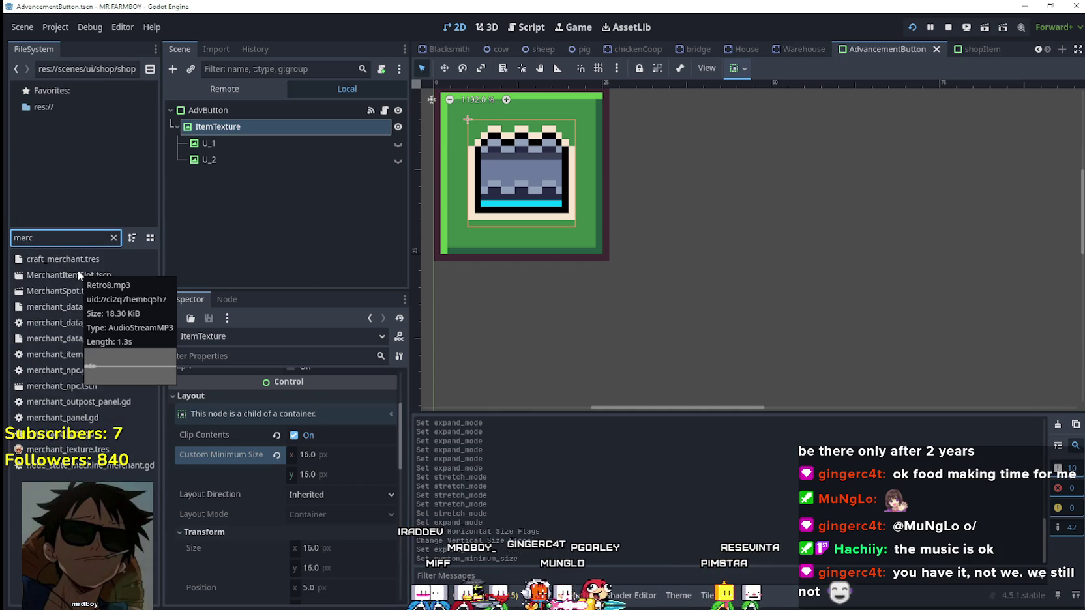
double_click(83, 270)
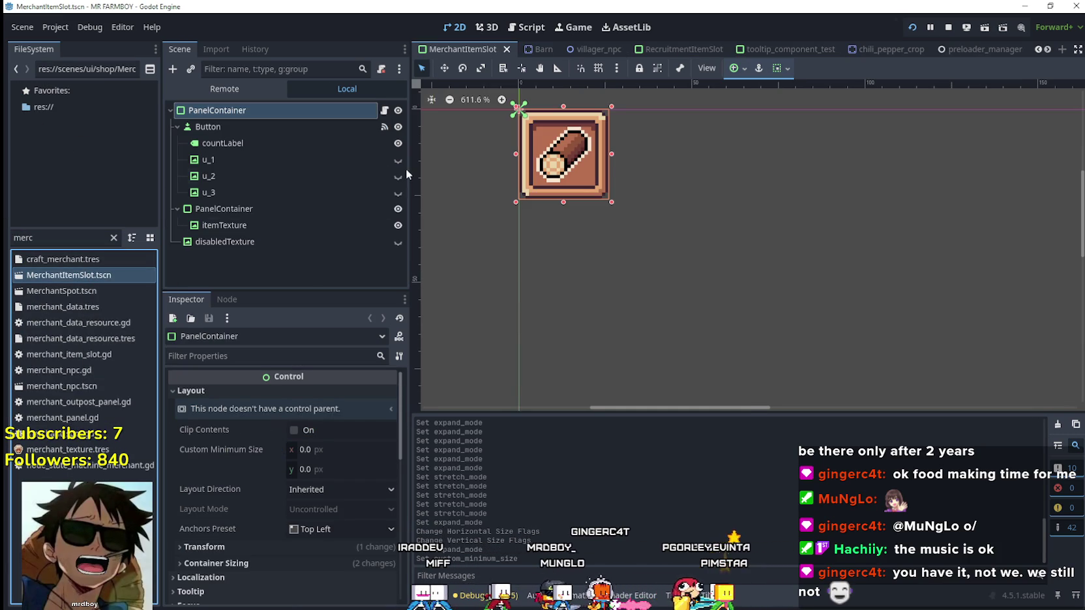
left_click(301, 207)
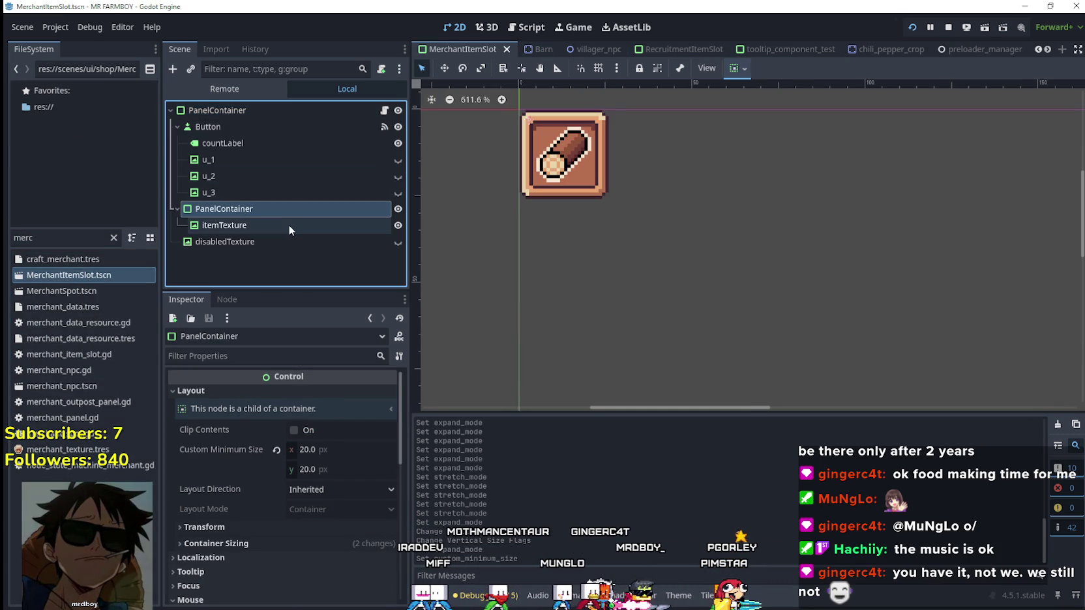
left_click(288, 224)
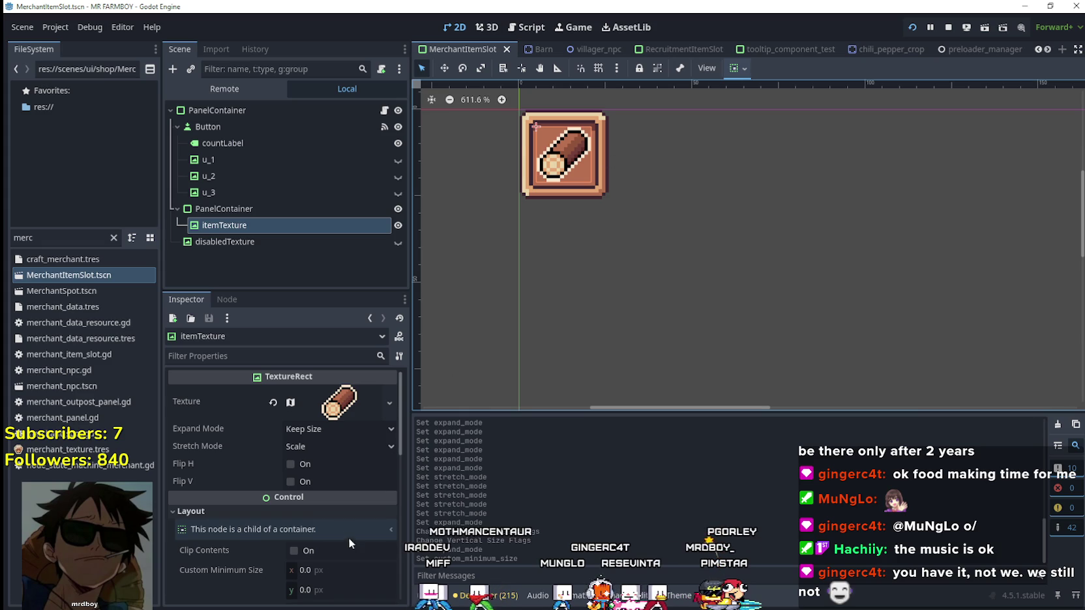
Step: Turn on Clip Contents, set a 16 px minimum size and centre itemTexture vertically
scroll(314, 483, "down", 2)
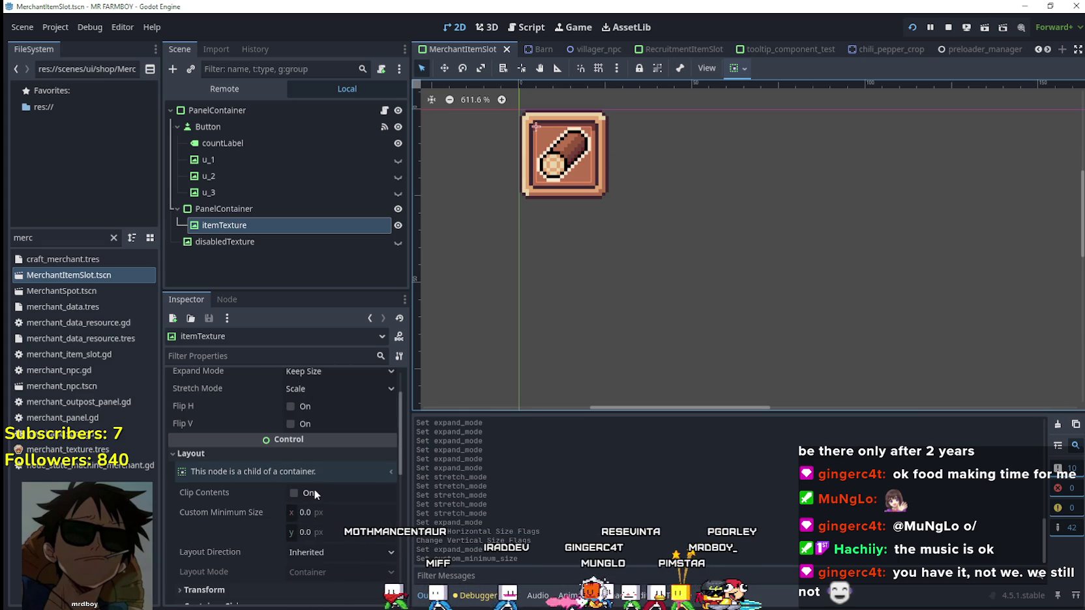
left_click(315, 490)
left_click(335, 514)
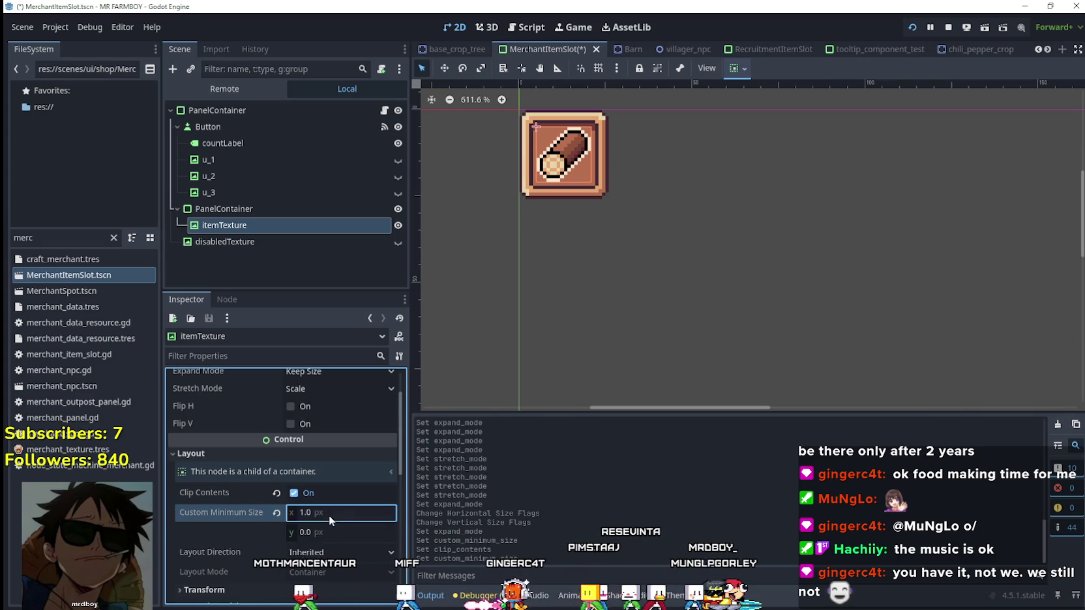
type("16")
key("Return")
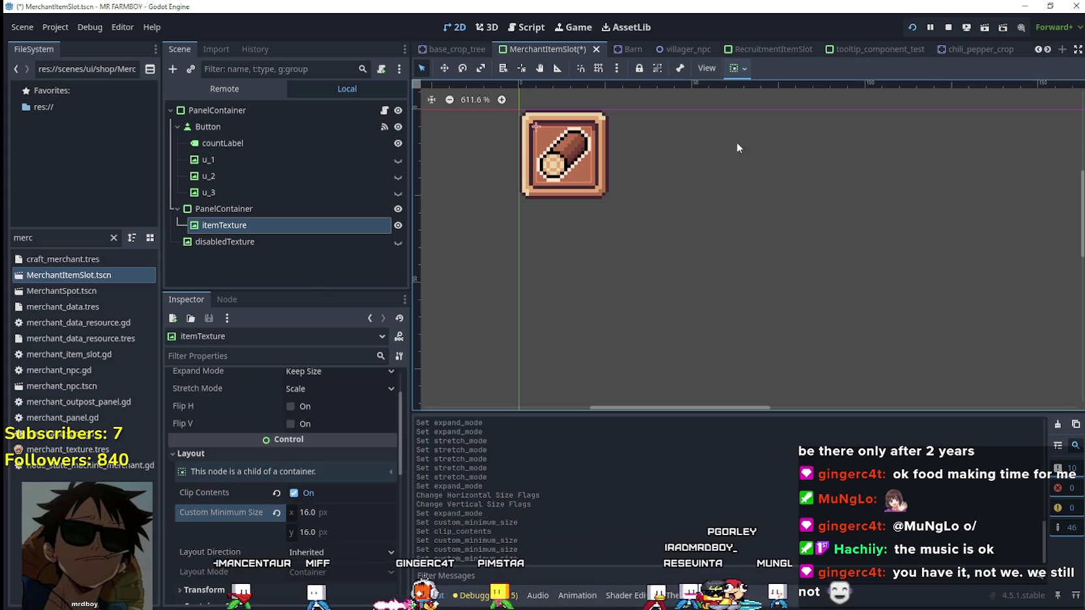
left_click(737, 68)
left_click(762, 177)
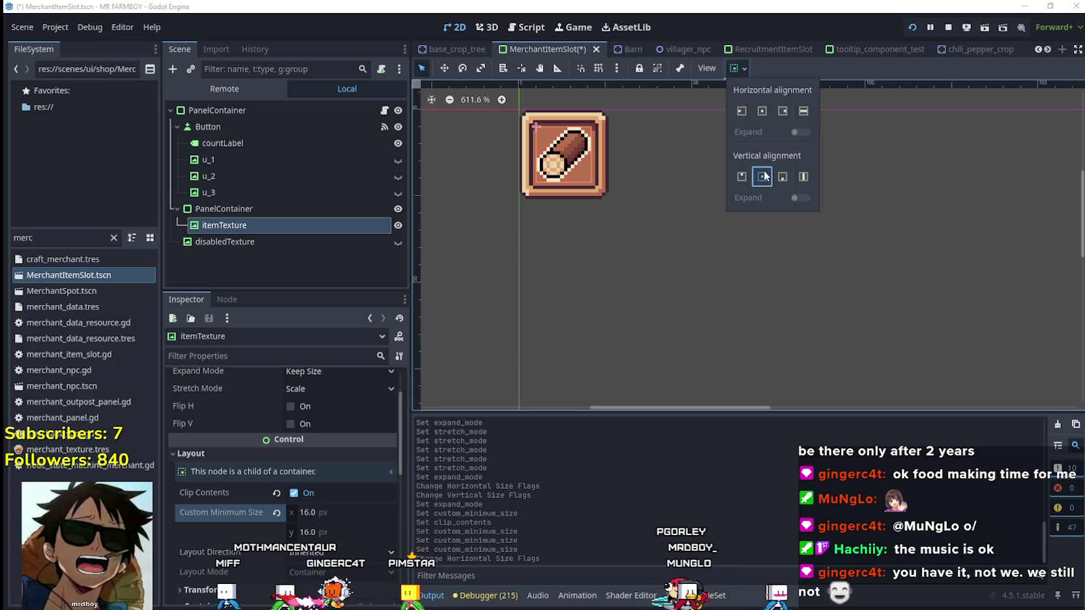
left_click(662, 5)
Step: Set itemTexture Expand Mode to Ignore Size and Stretch Mode to Keep Centered
scroll(295, 495, "up", 2)
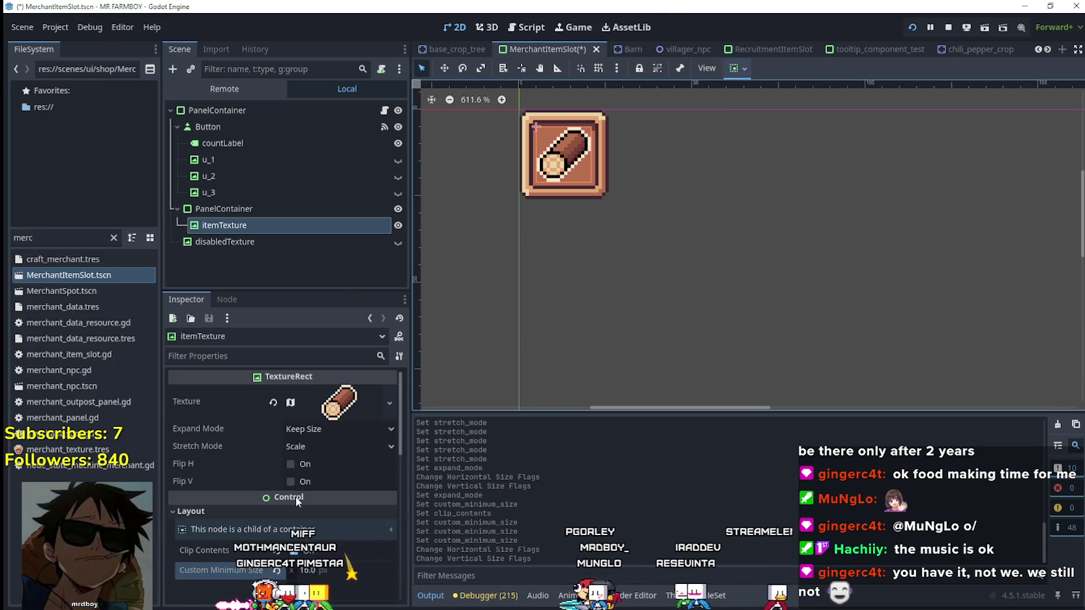
left_click(328, 427)
left_click(331, 462)
left_click(332, 449)
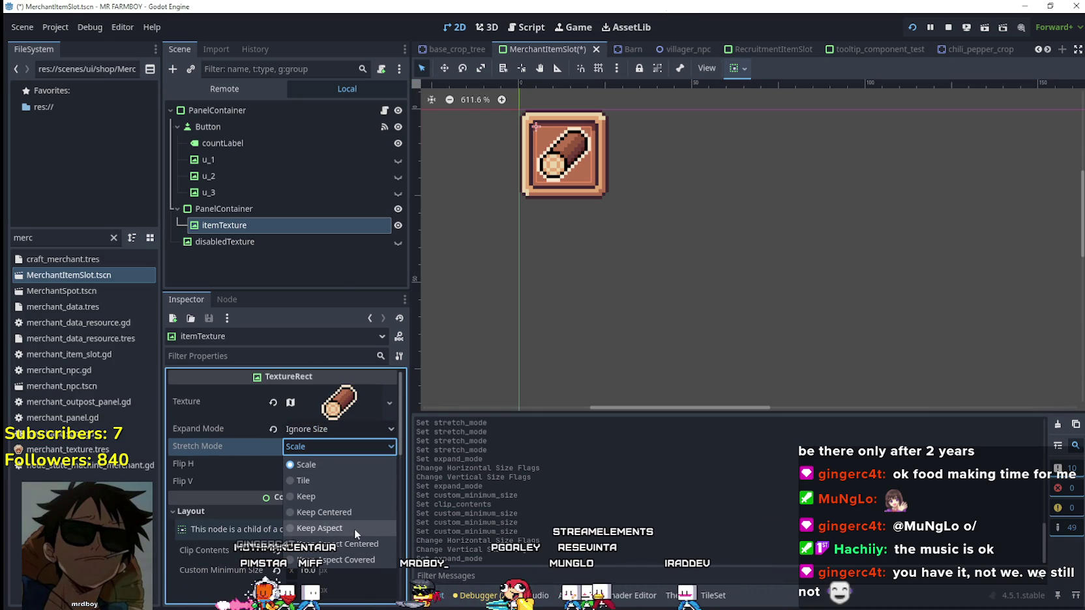
left_click(349, 512)
Step: Run the game with F5, check the market slots at the stall, then stop it
key("F5")
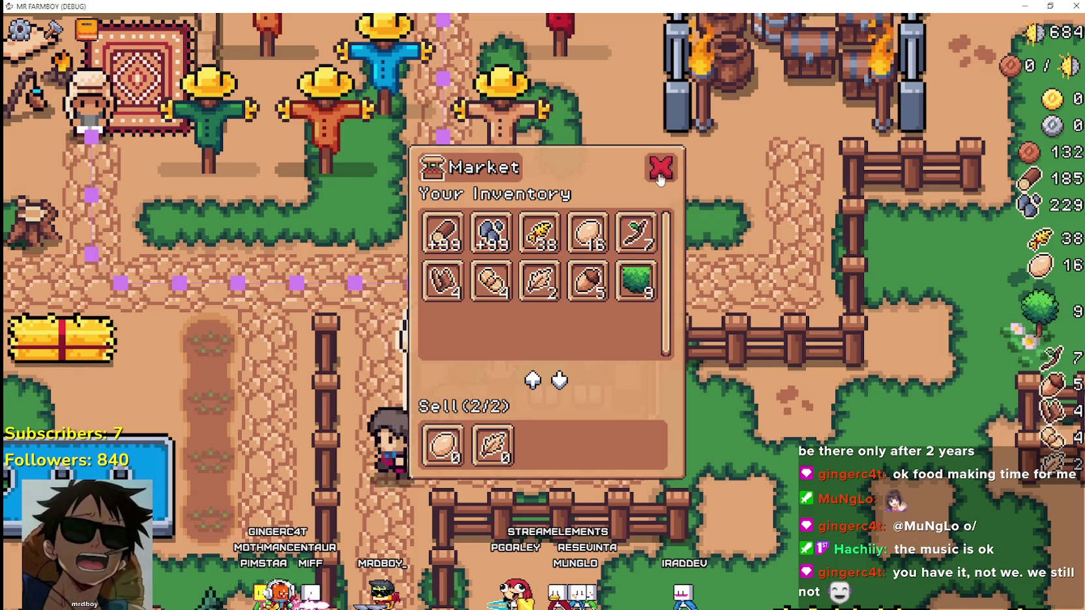
left_click(660, 168)
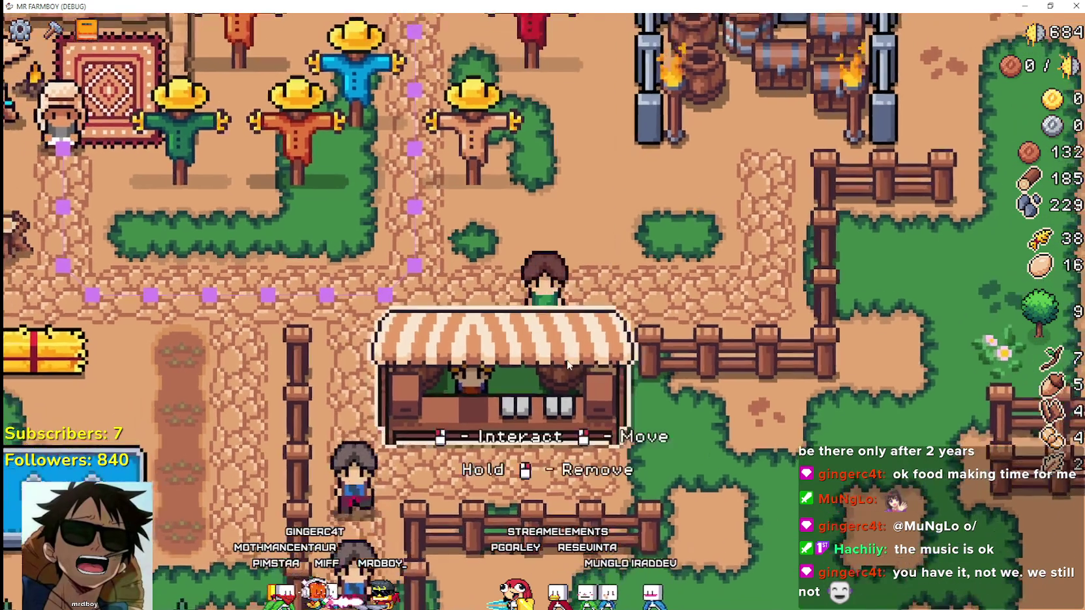
left_click(567, 365)
key("w")
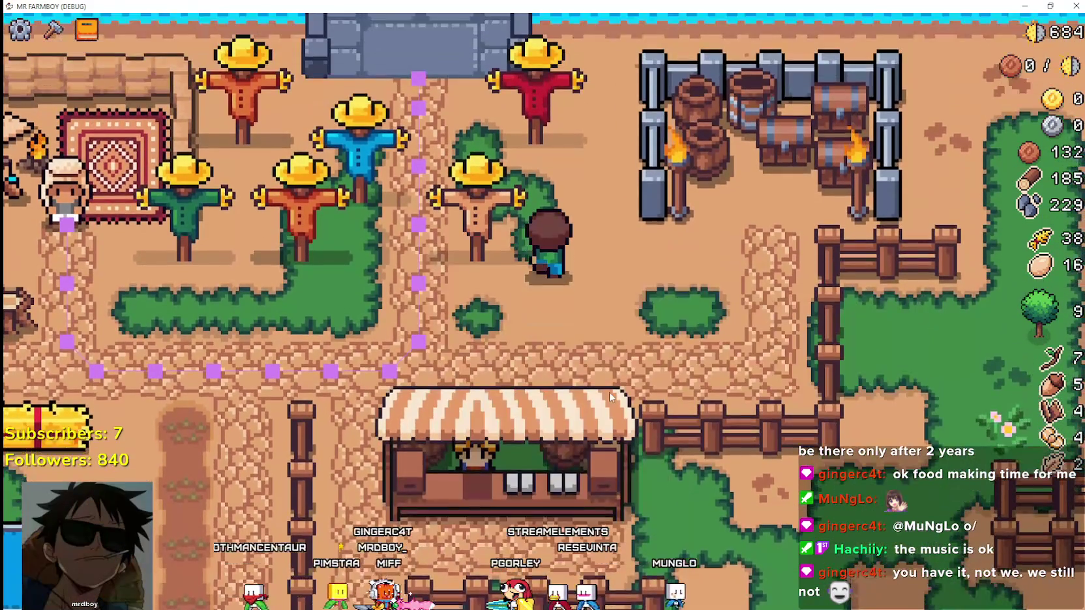
key("F8")
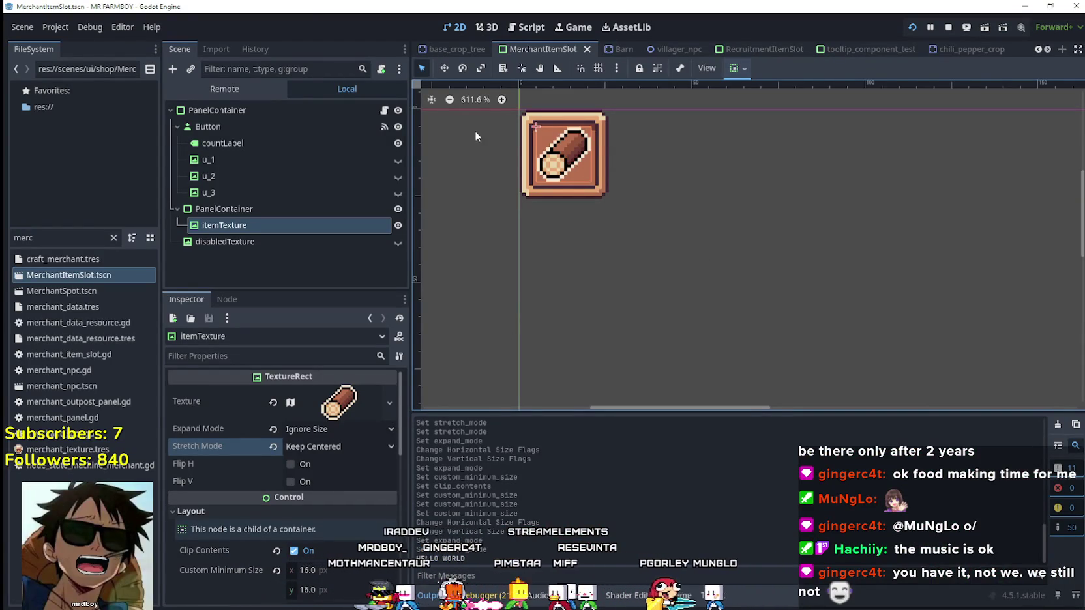
Step: Reopen MerchantItemSlot.tscn and compare its texture settings with the AdvancementButton scene
left_click(587, 49)
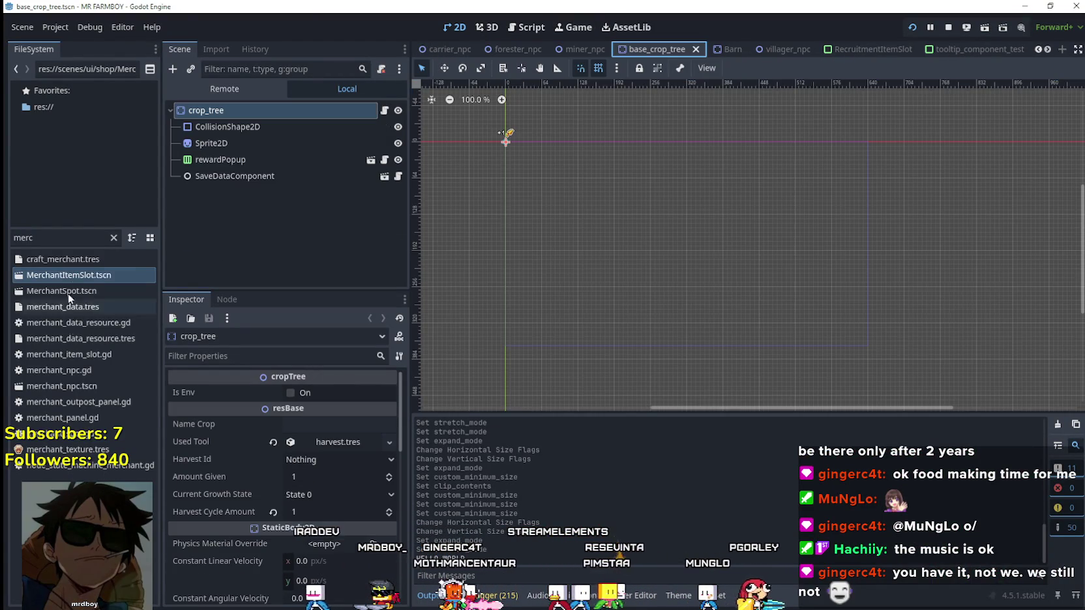
double_click(75, 277)
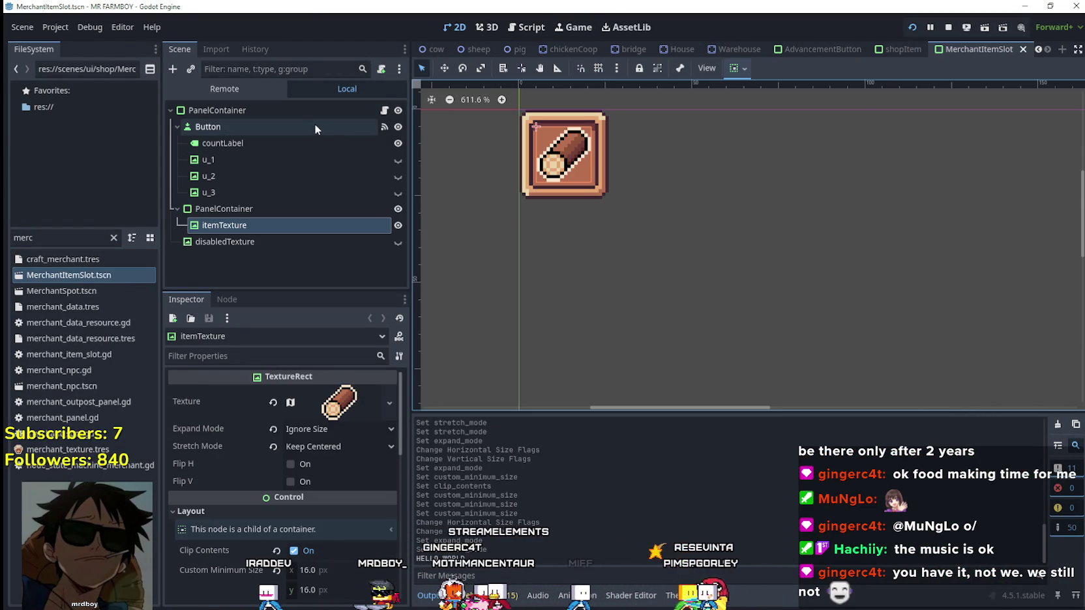
left_click(840, 49)
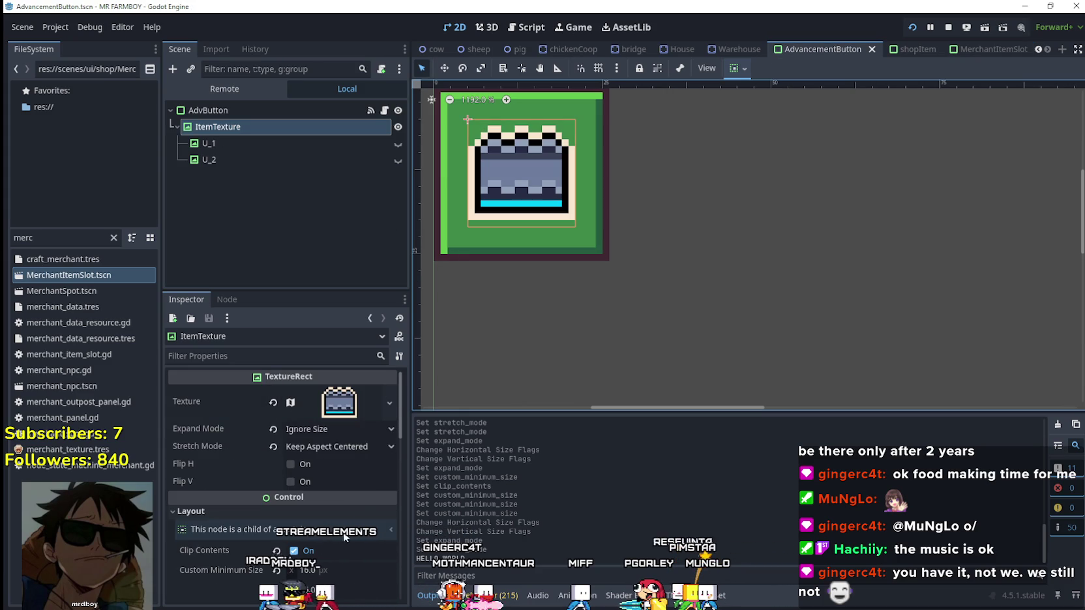
left_click(983, 49)
Step: Set itemTexture Stretch Mode to Keep Aspect Centered, save and relaunch the game
left_click(342, 446)
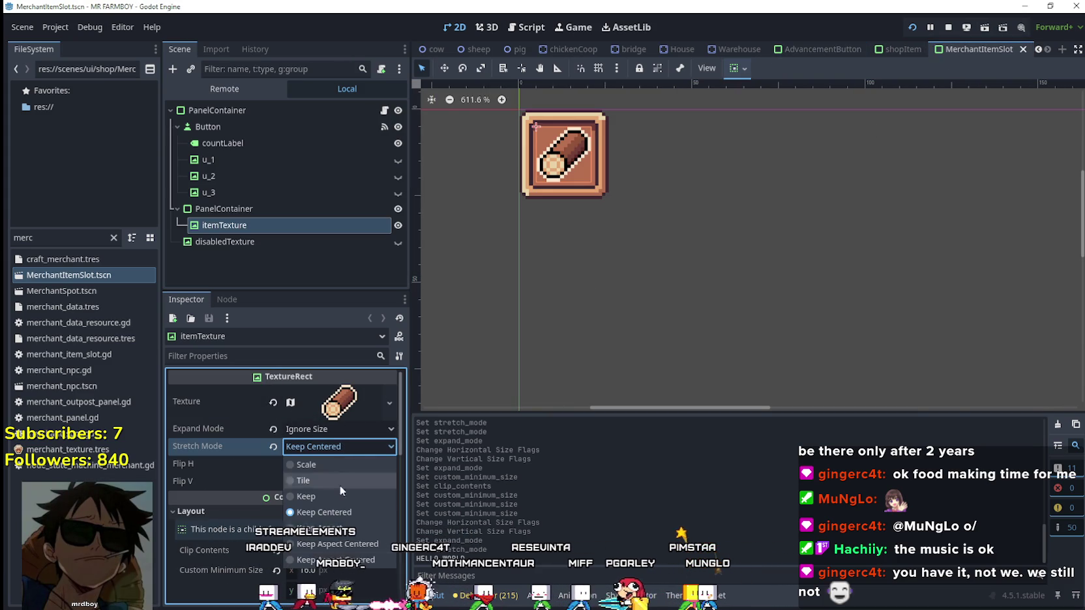
left_click(337, 547)
key("ctrl+s")
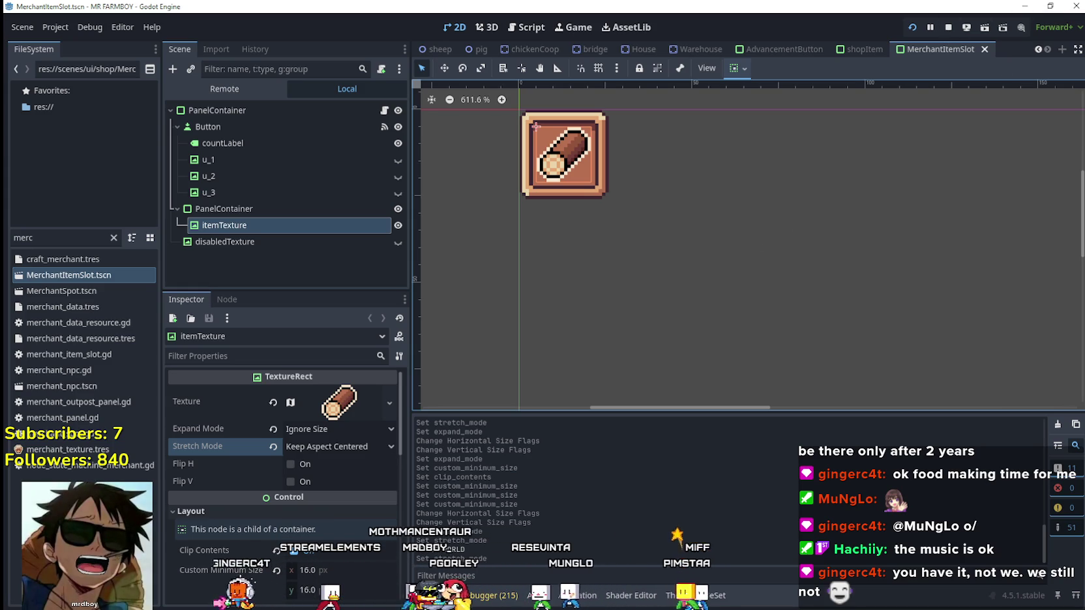
key("Escape")
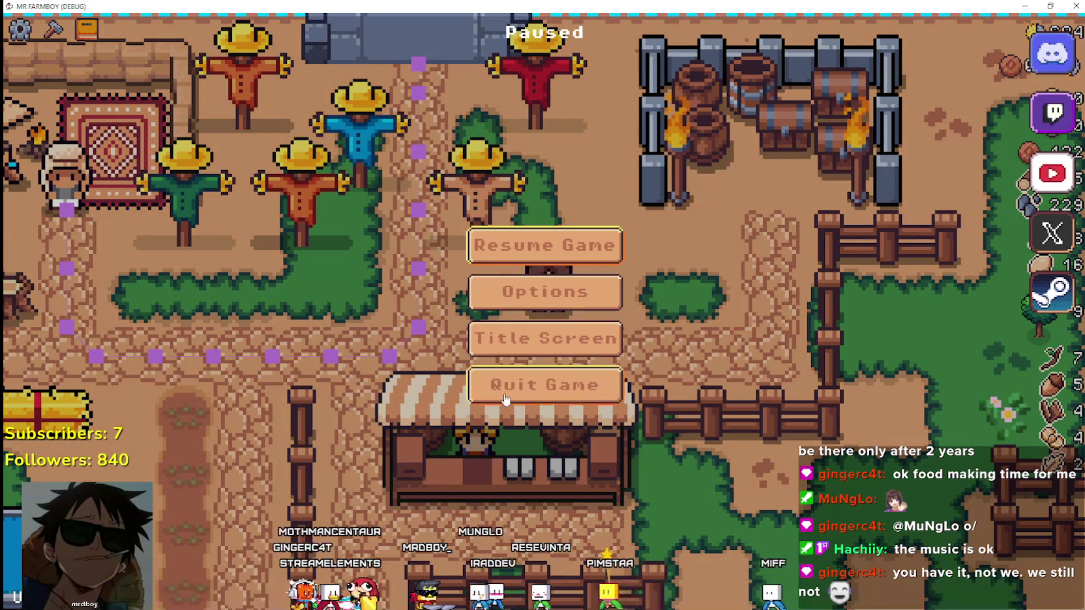
Step: Restart MR FARMBOY and load the third save slot
left_click(506, 399)
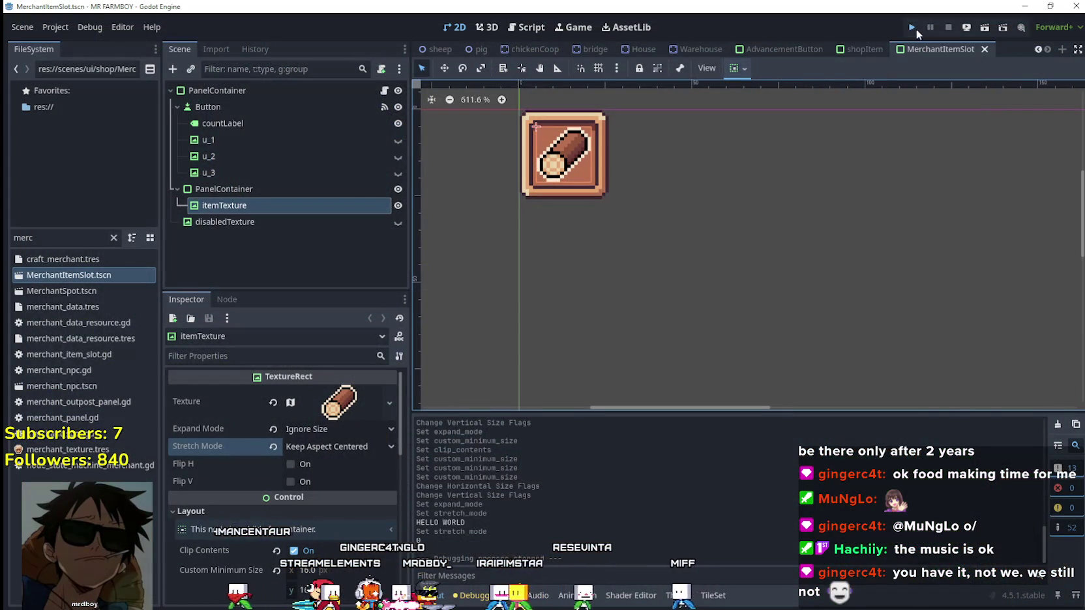
left_click(916, 29)
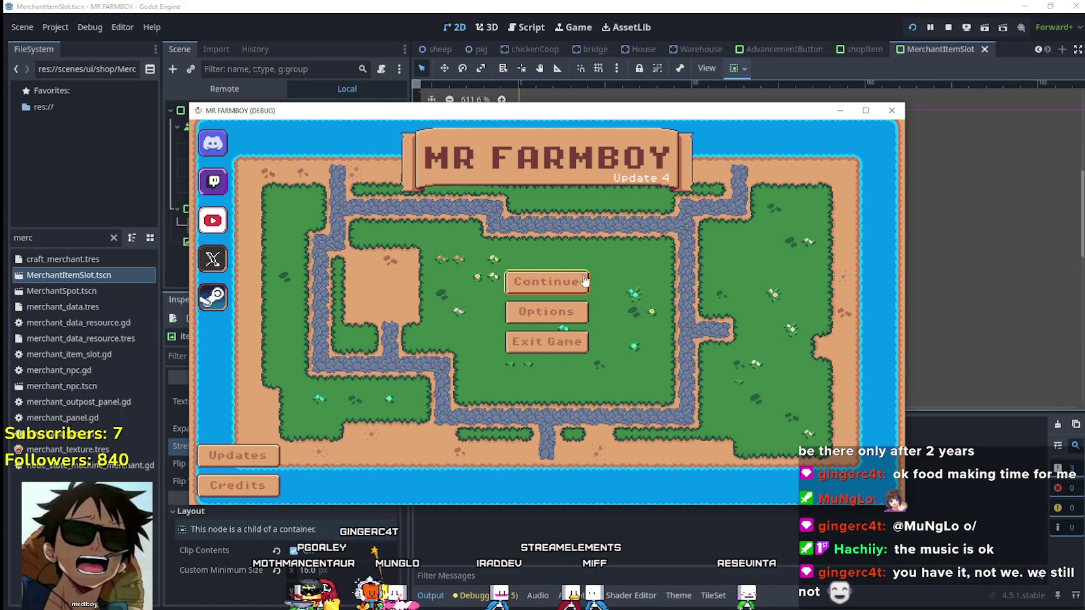
left_click(585, 281)
left_click(548, 347)
left_click(492, 346)
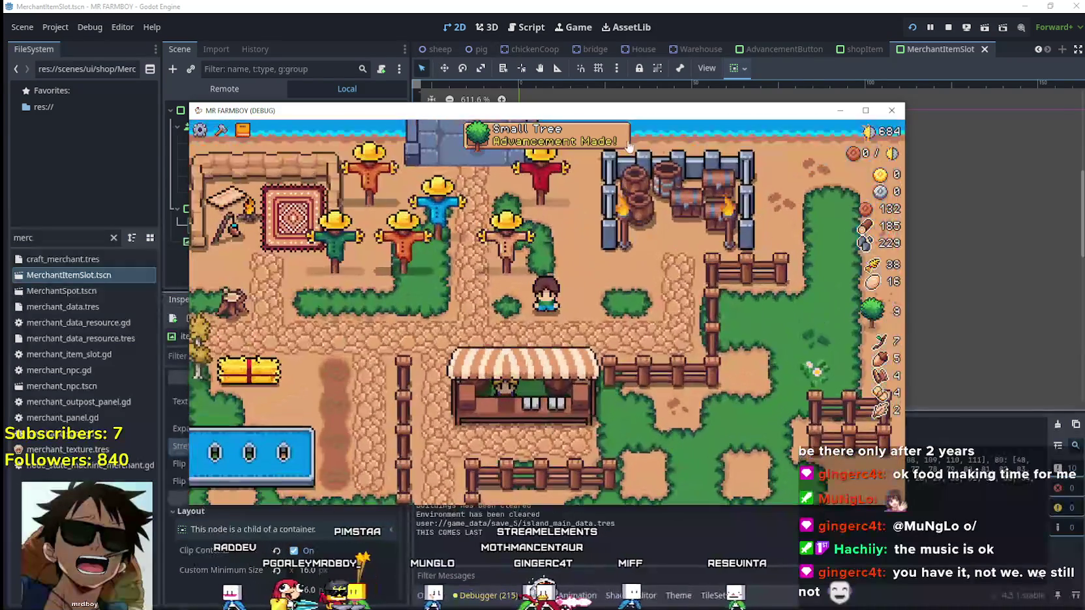
Step: Maximise the game window and review the Land, Crops and Buildings advancement icons
left_click(626, 142)
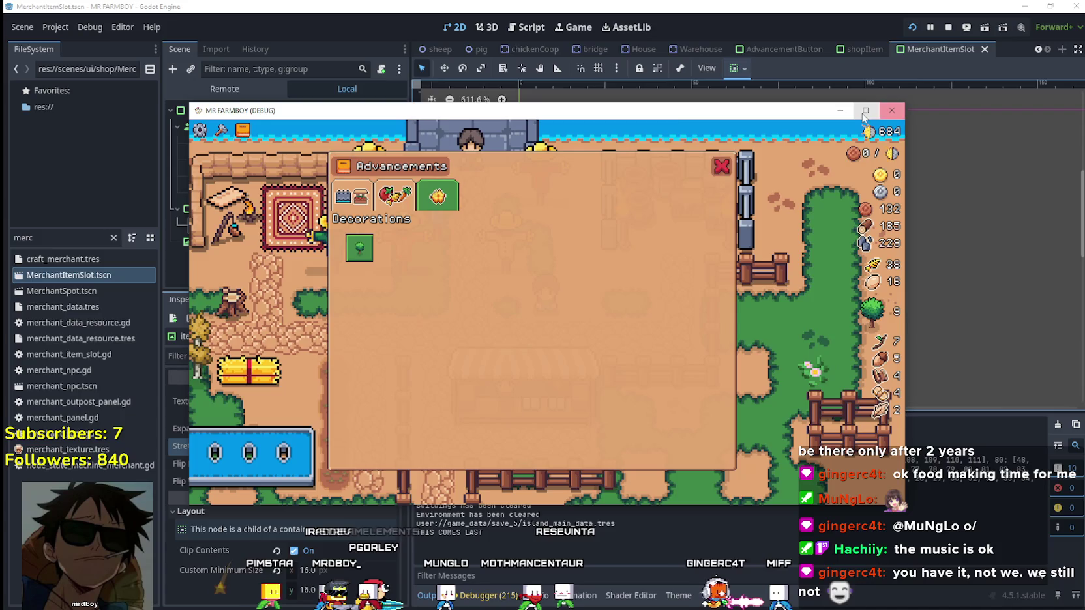
key("super+Up")
left_click(258, 131)
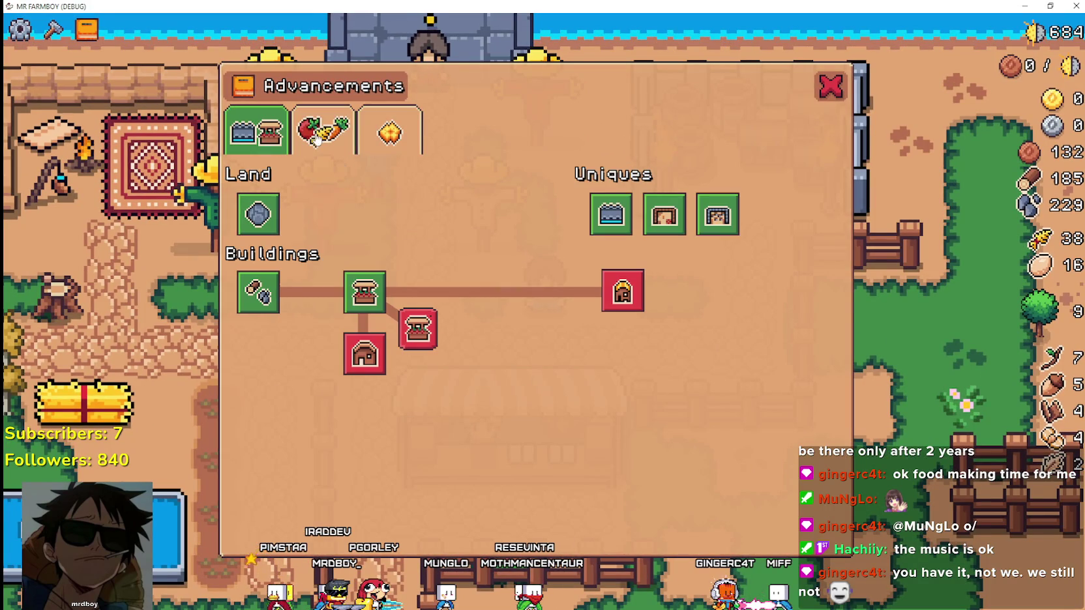
left_click(377, 145)
left_click(321, 130)
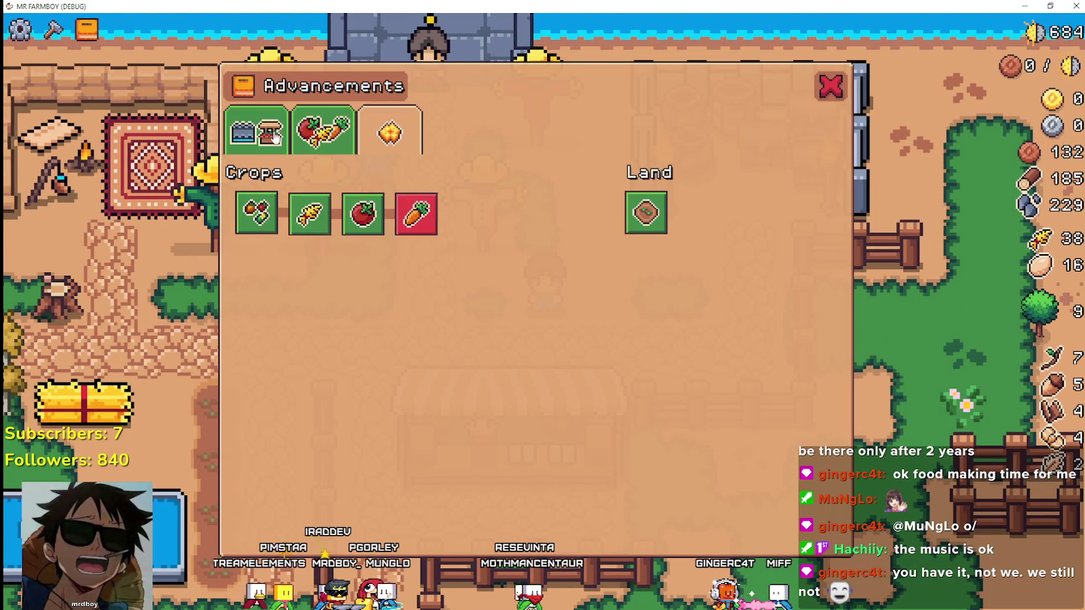
left_click(257, 130)
left_click(828, 91)
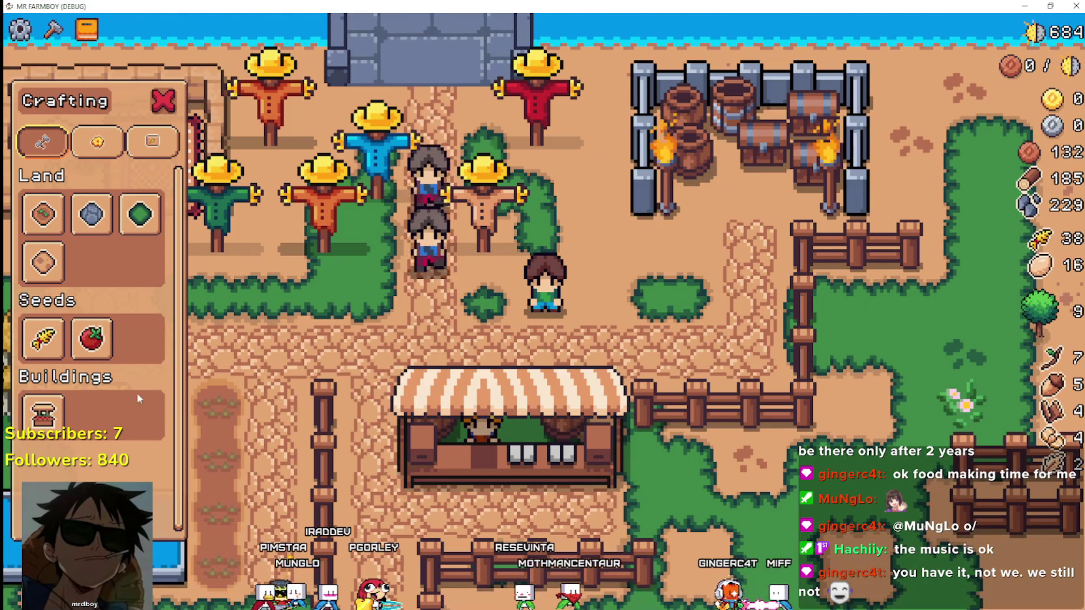
Step: Check the Decorations crafting recipes and the market slot icons at the stall
left_click(97, 141)
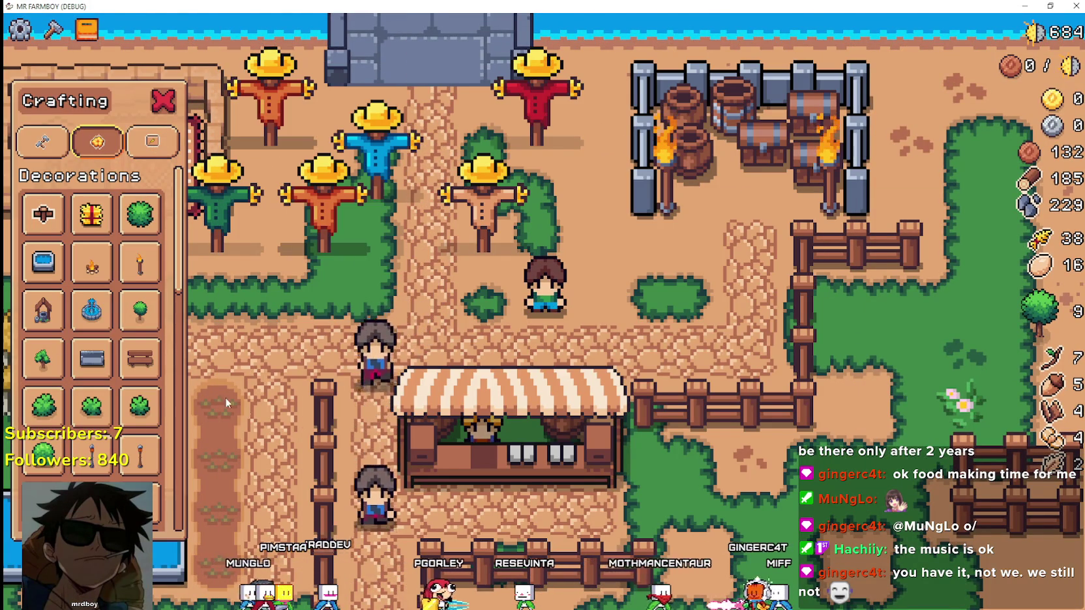
key("Escape")
key("s")
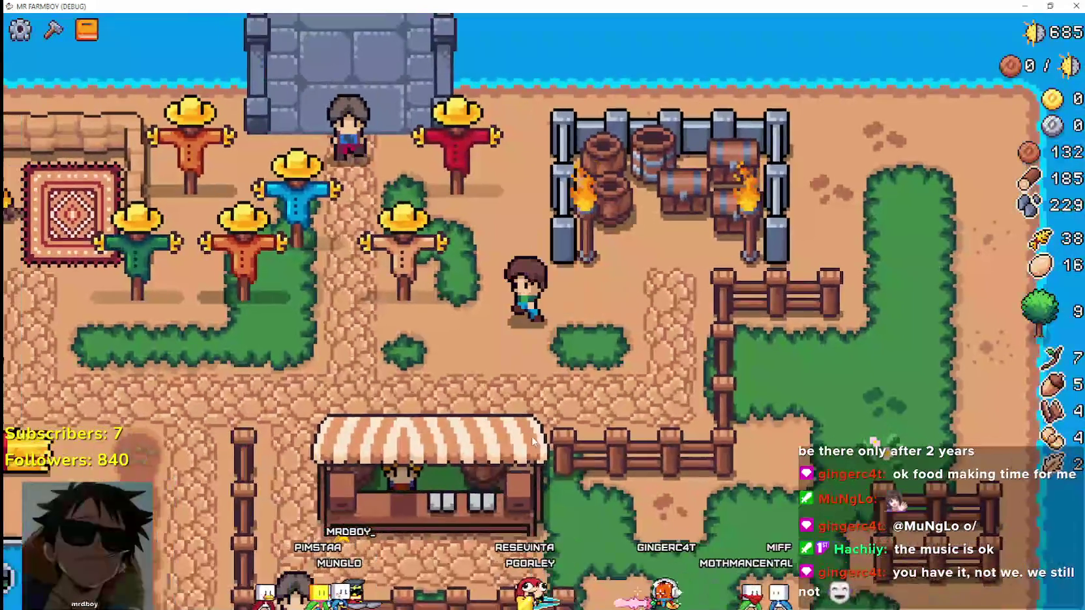
key("e")
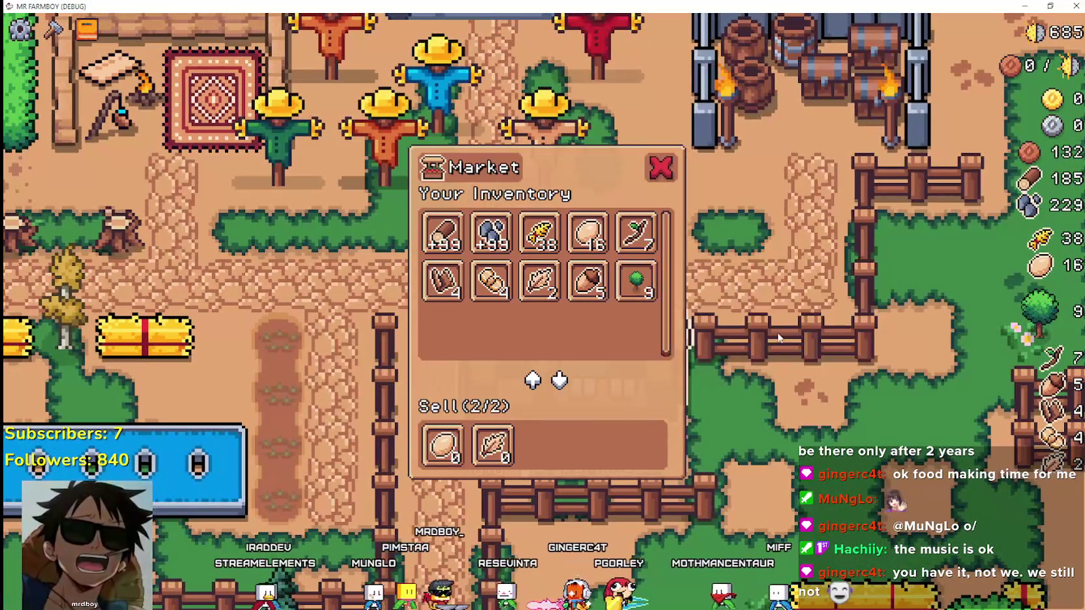
mouse_move(632, 277)
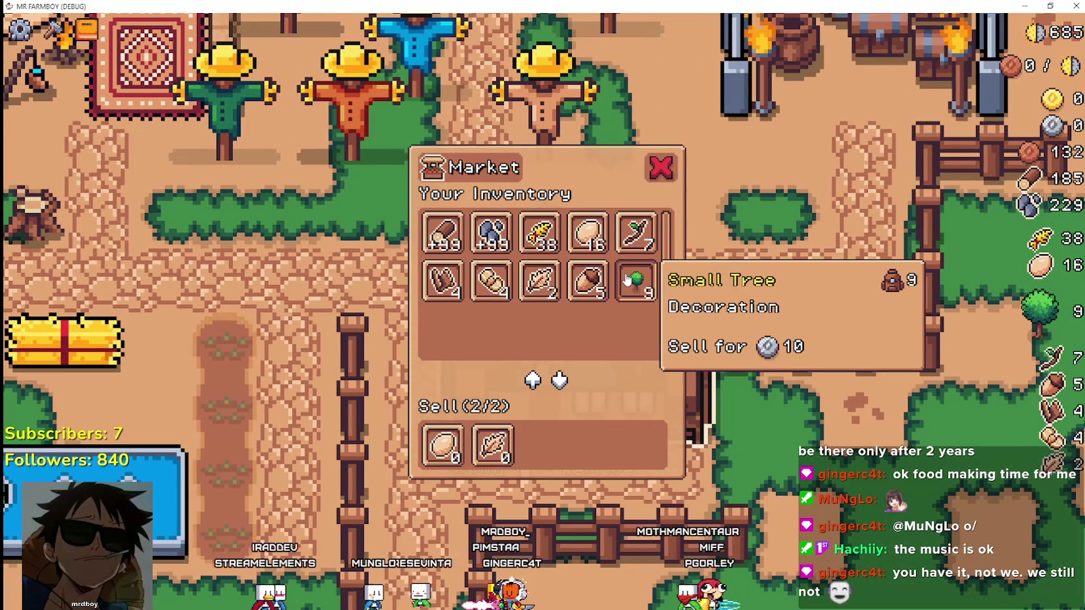
key("Escape")
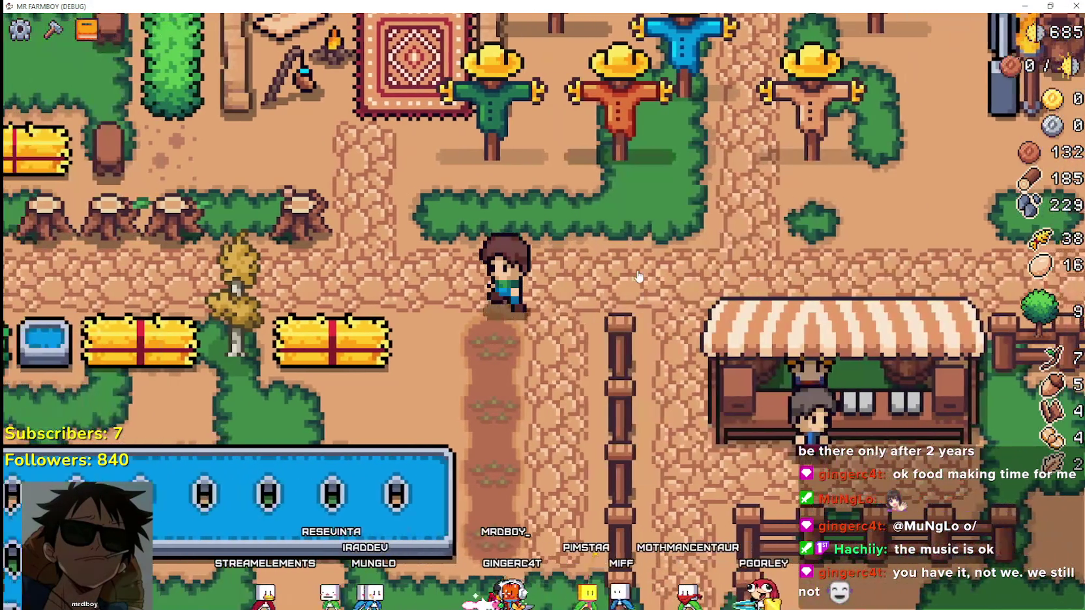
key("c")
mouse_move(149, 322)
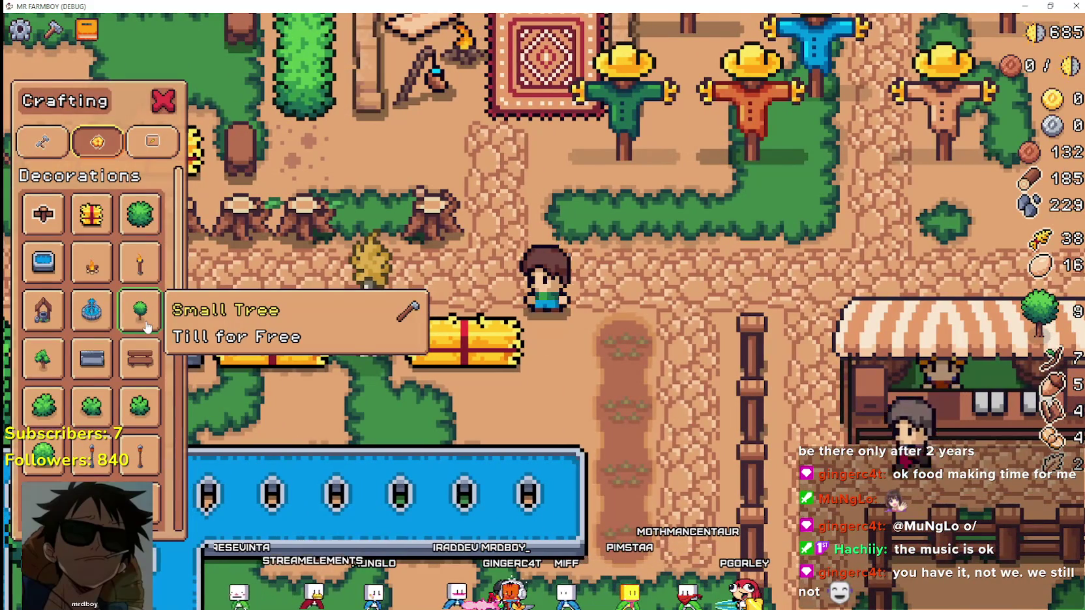
key("c")
Step: Walk the farmer left past the fountains onto the stone path beside the barrels
scroll(673, 305, "down", 3)
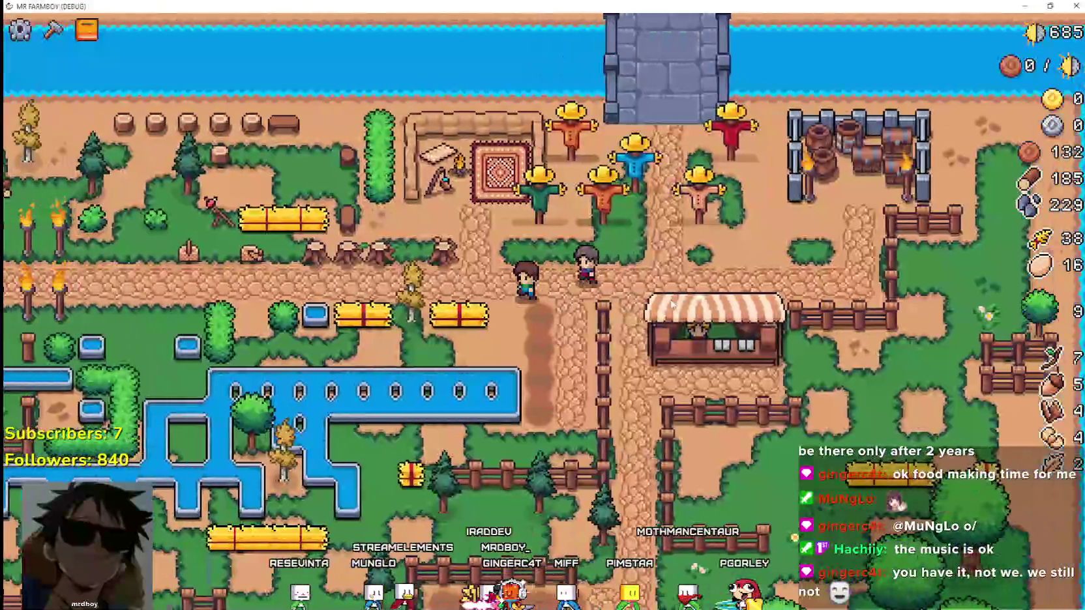
key("a")
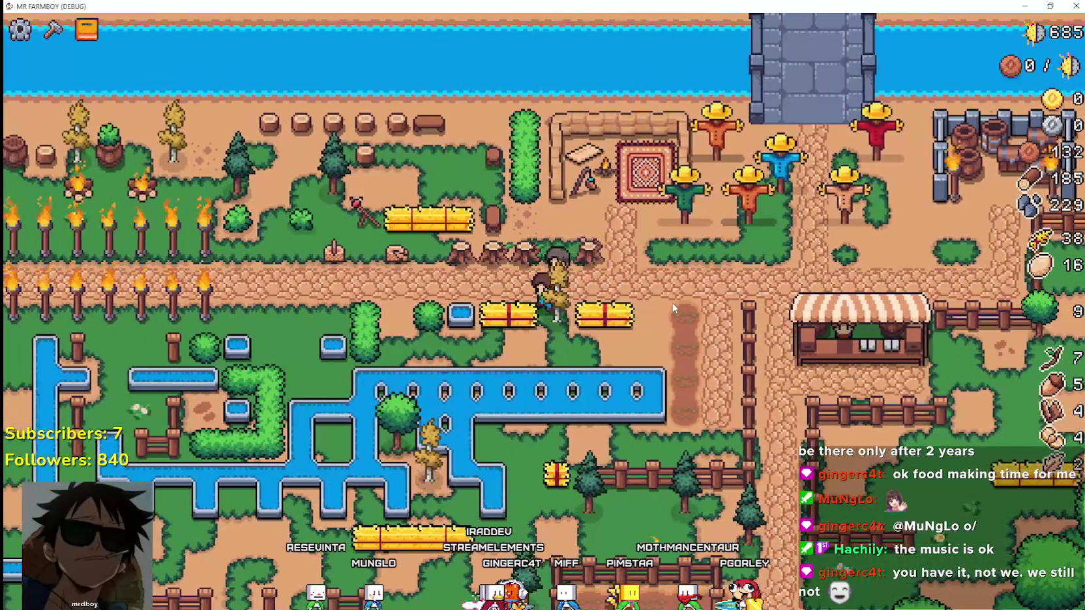
key("a")
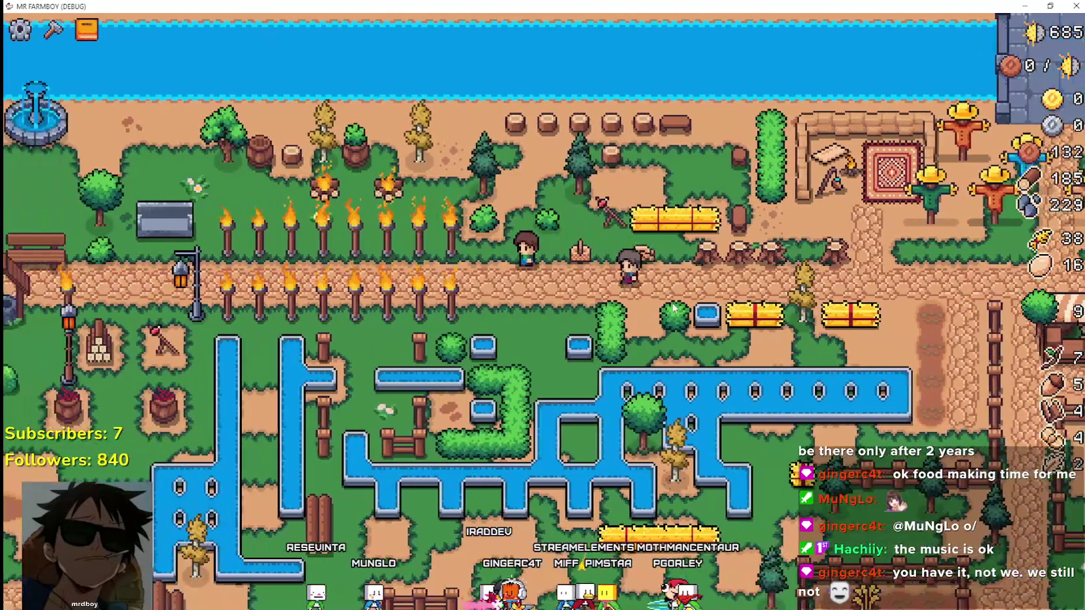
key("a")
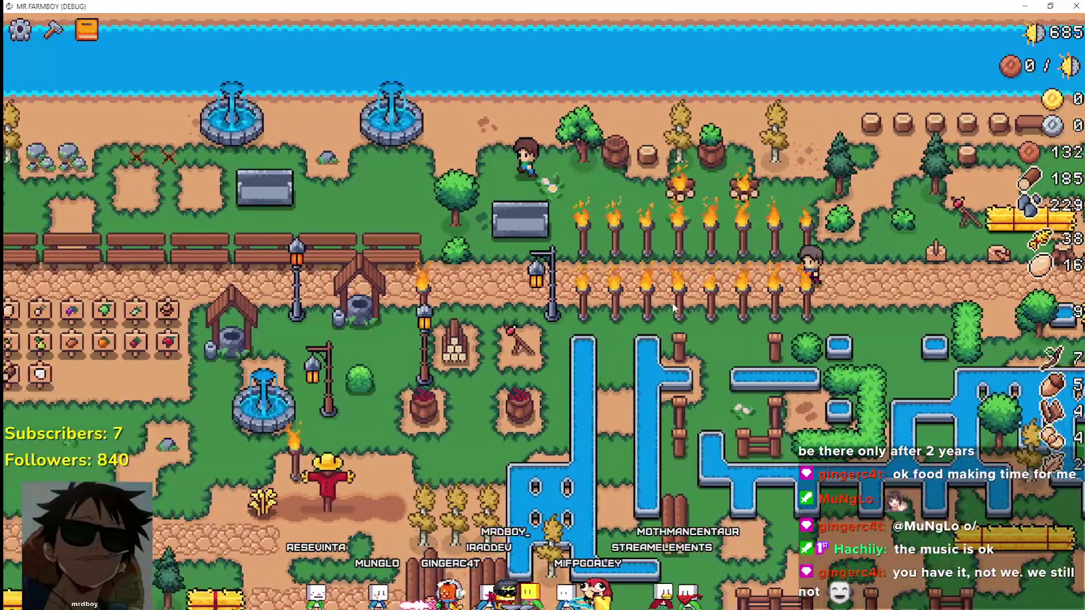
key("a")
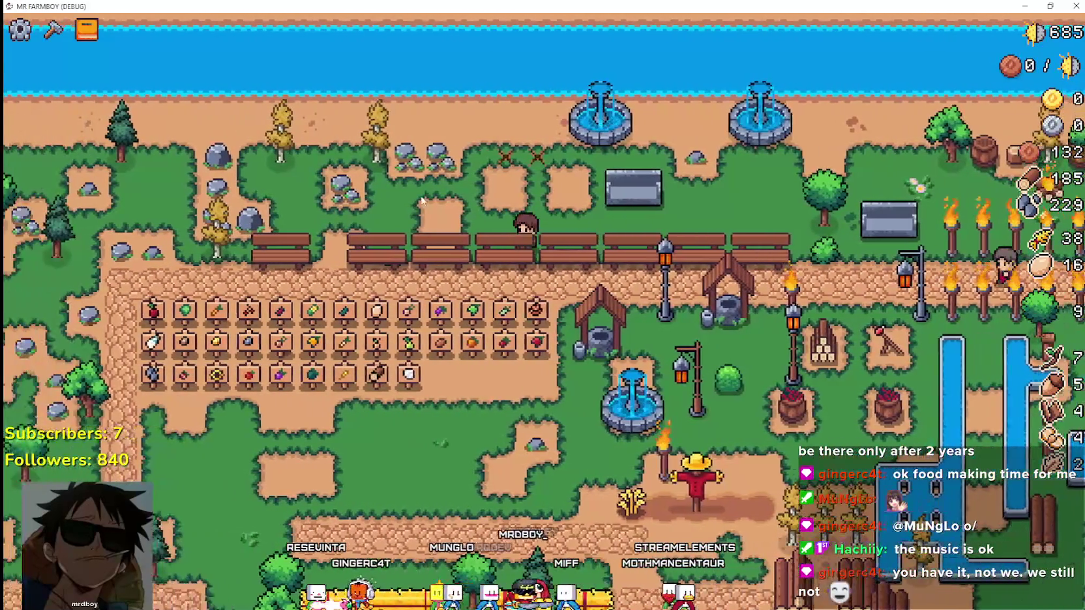
scroll(422, 201, "up", 3)
key("s")
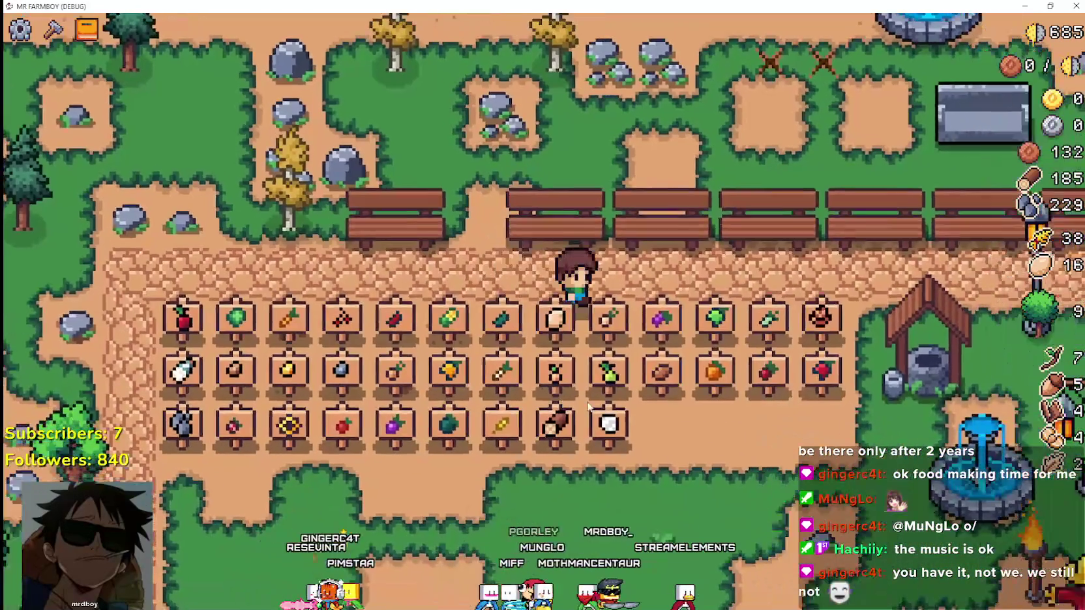
scroll(588, 405, "down", 5)
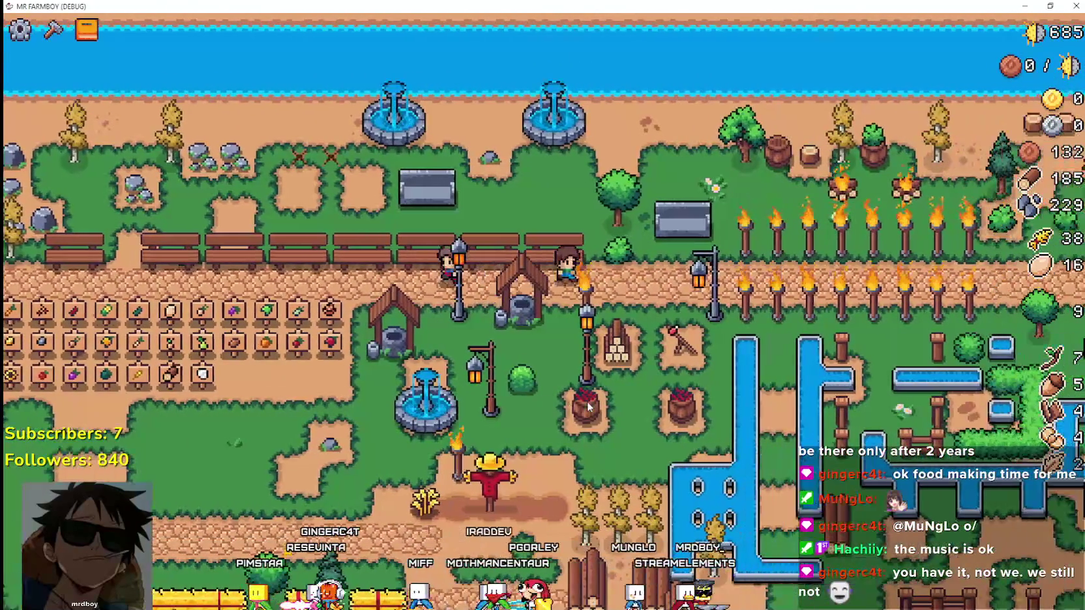
key("d")
Step: Walk across the farm, mine a rock for stone and chop a tree for wood
key("s")
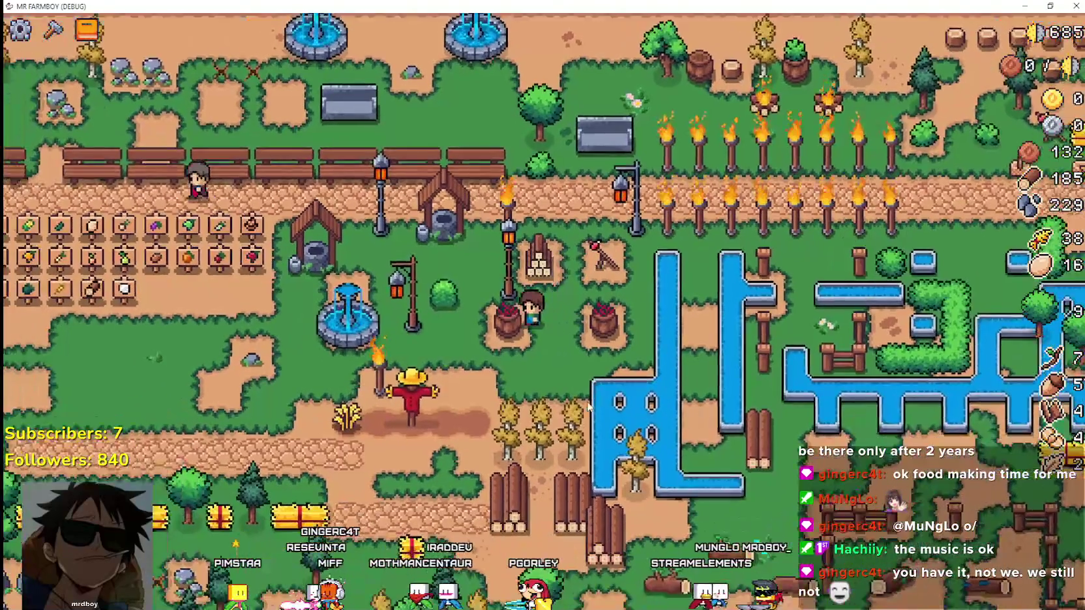
key("s")
key("a")
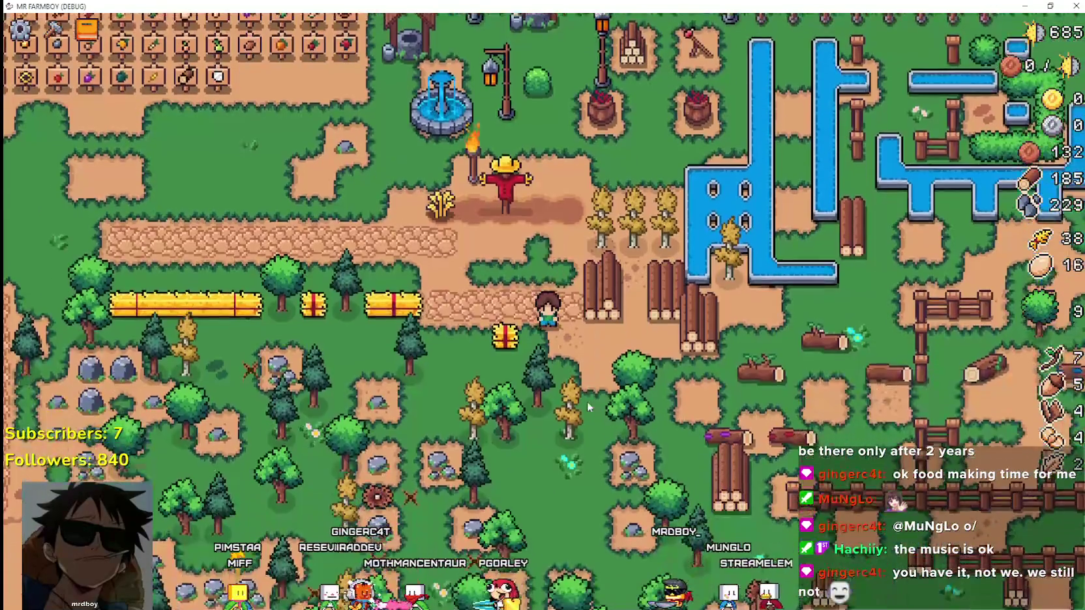
key("s")
key("a")
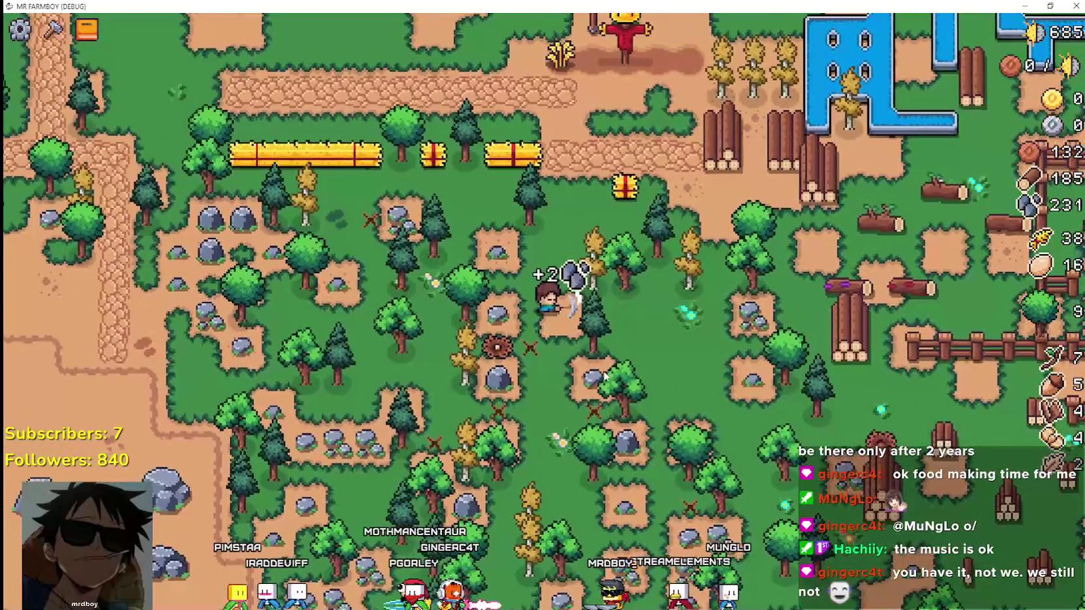
key("d")
key("w")
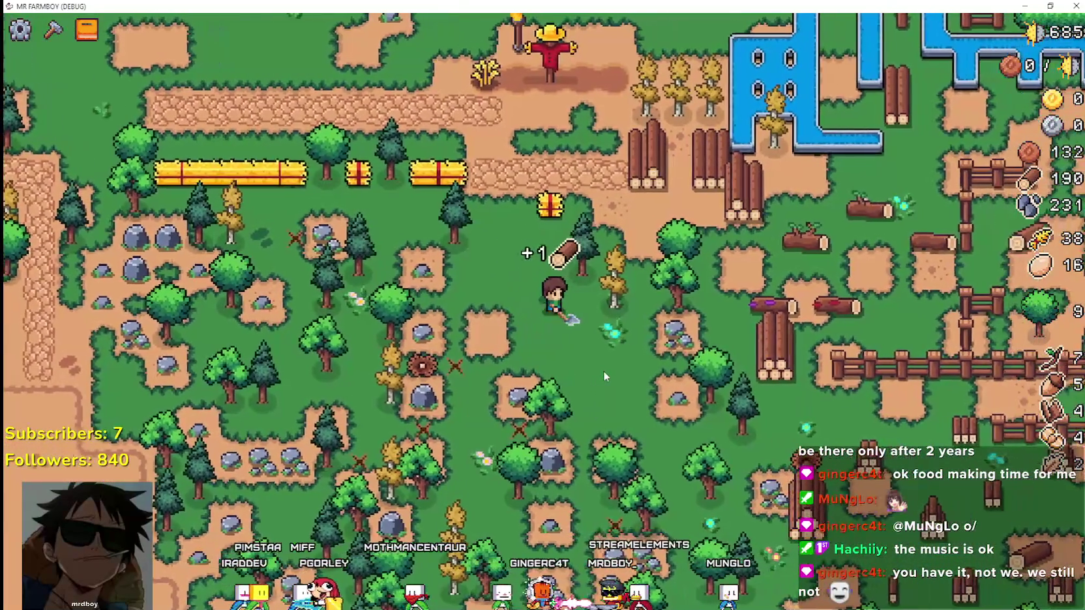
key("d")
key("w")
key("c")
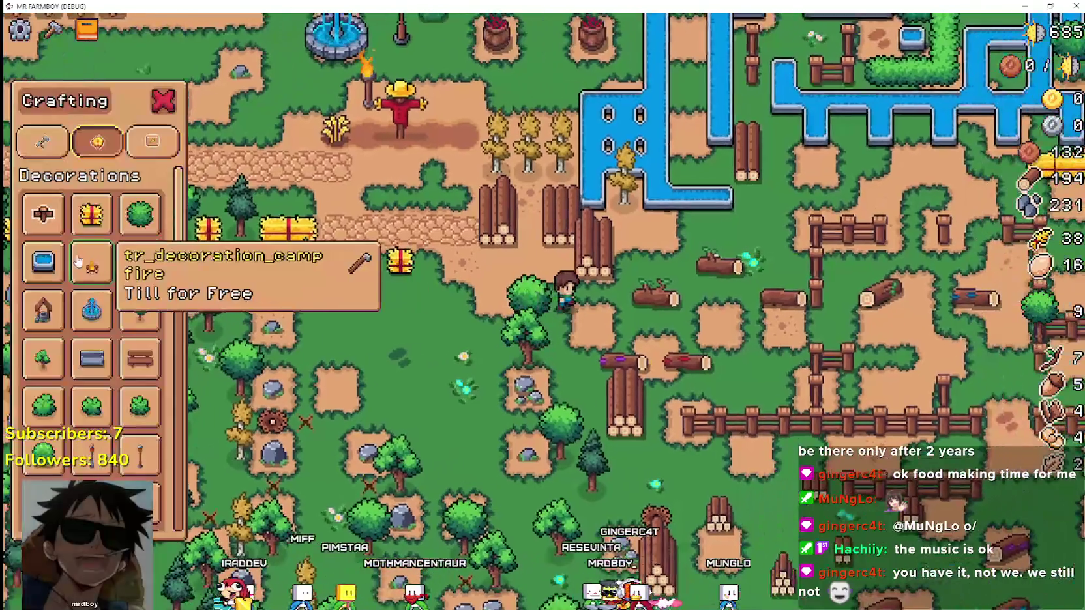
key("d")
key("w")
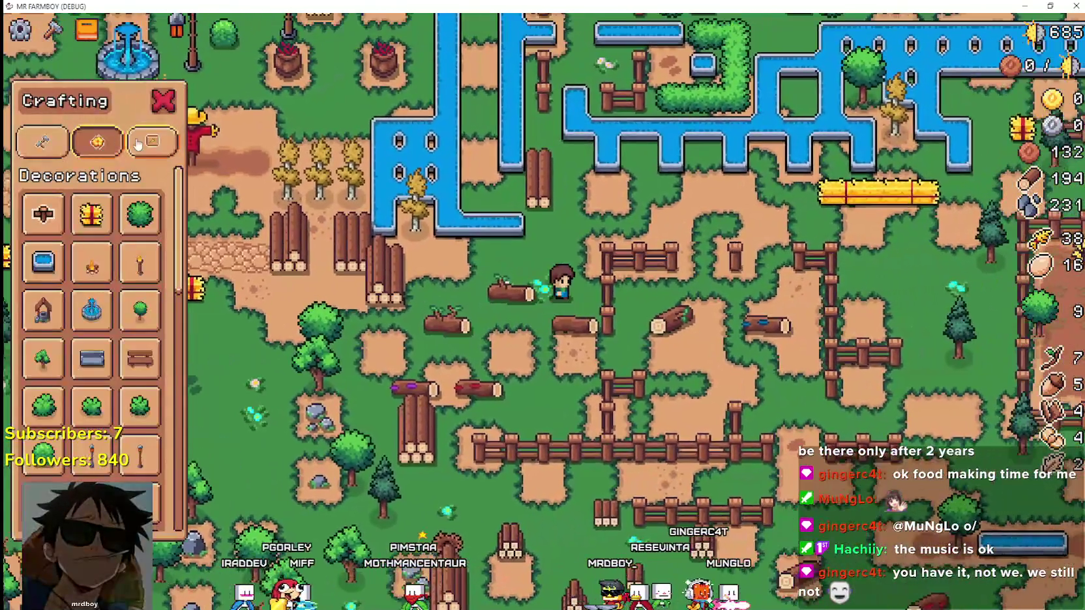
left_click(135, 144)
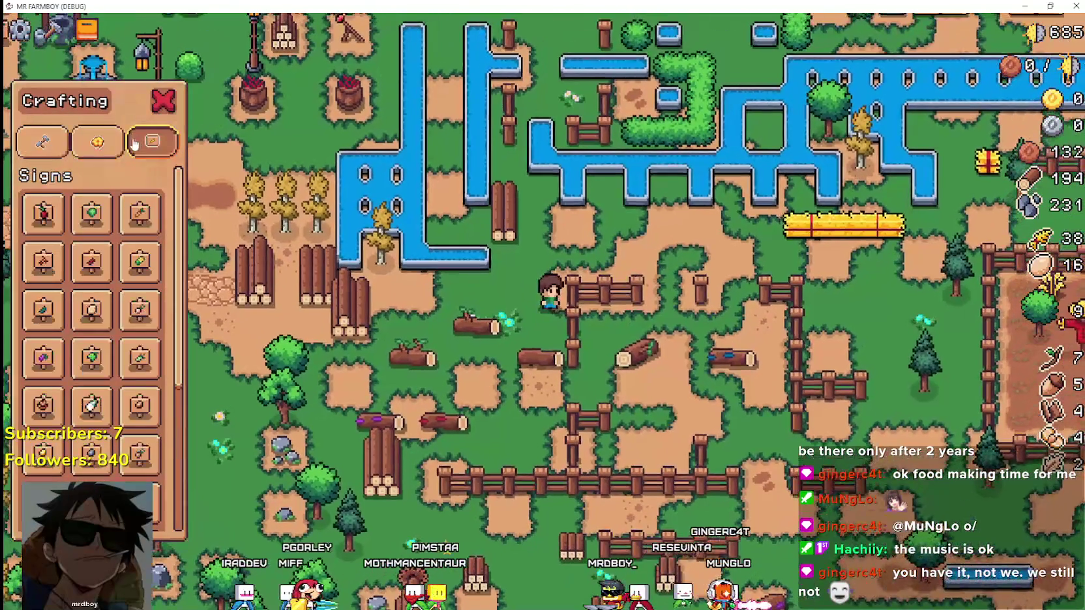
key("w")
key("d")
scroll(120, 478, "down", 5)
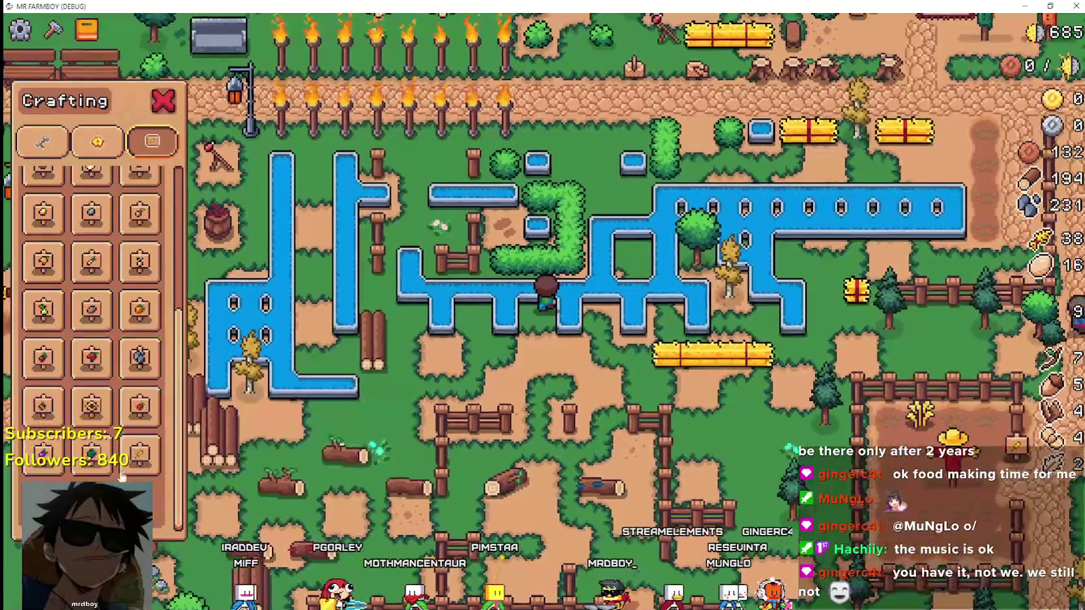
key("s")
key("a")
scroll(140, 391, "up", 5)
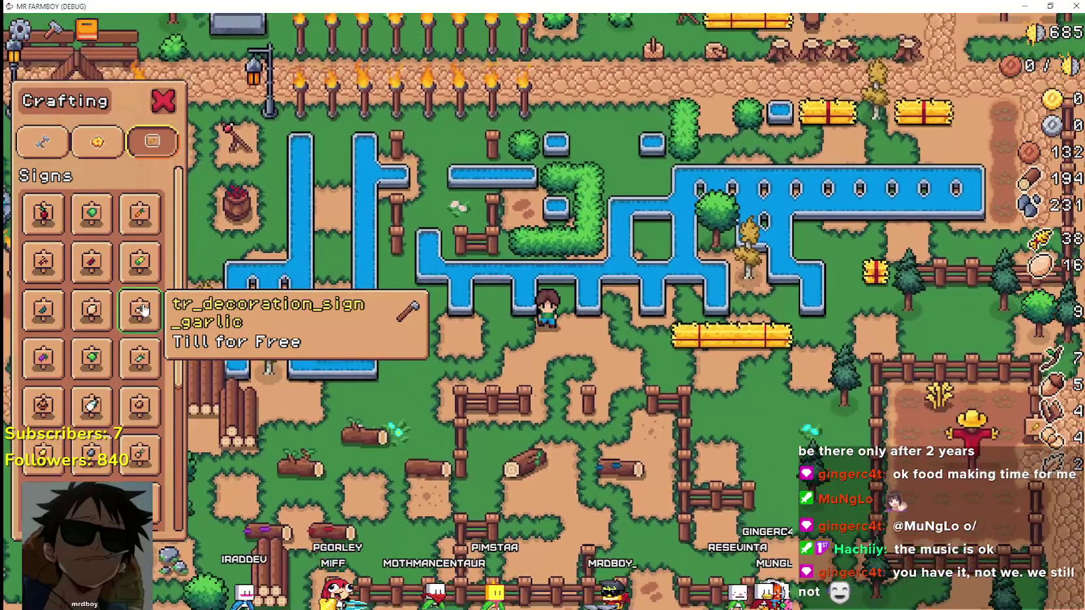
key("d")
key("s")
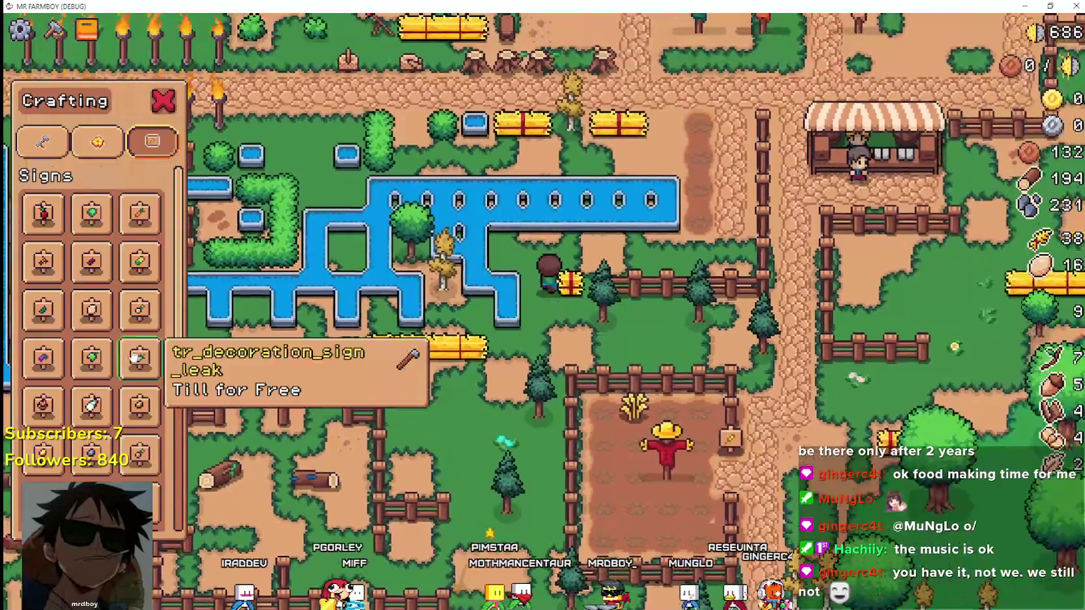
key("w")
key("d")
scroll(134, 357, "down", 2)
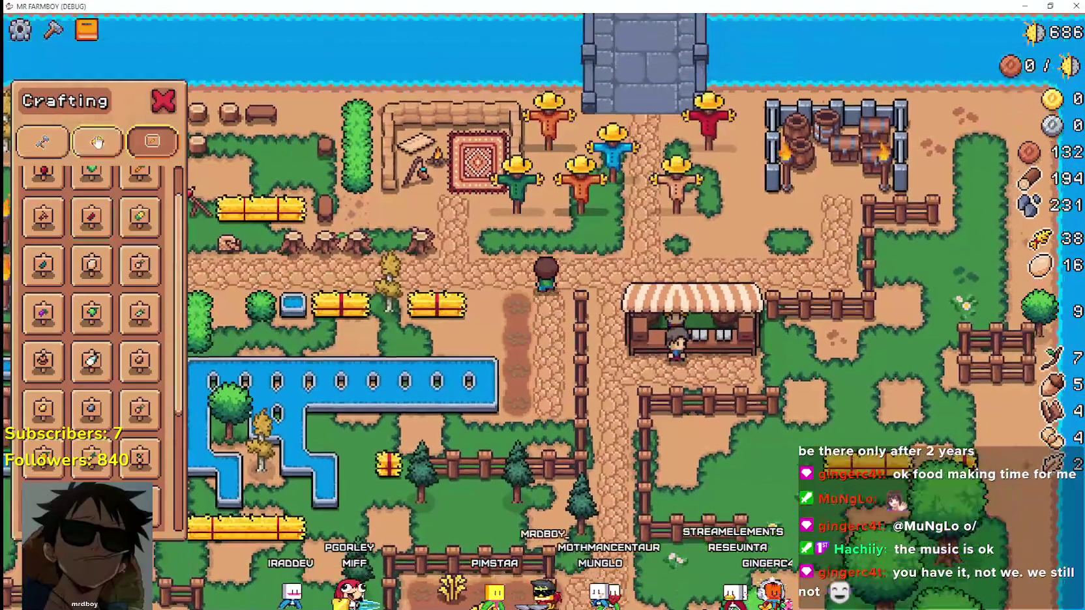
left_click(97, 141)
key("w")
key("b")
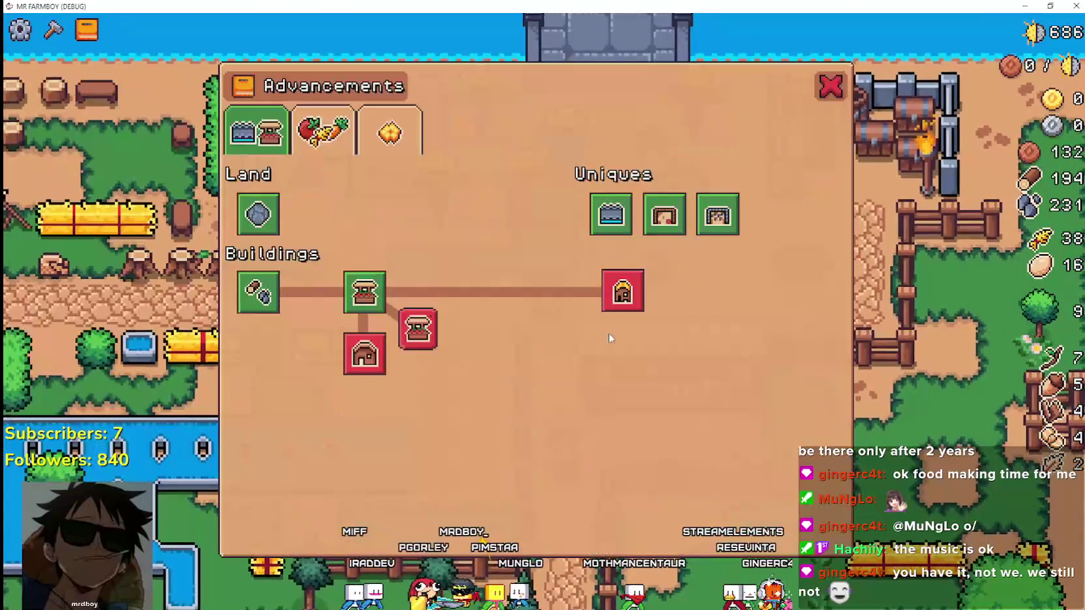
left_click(345, 148)
key("b")
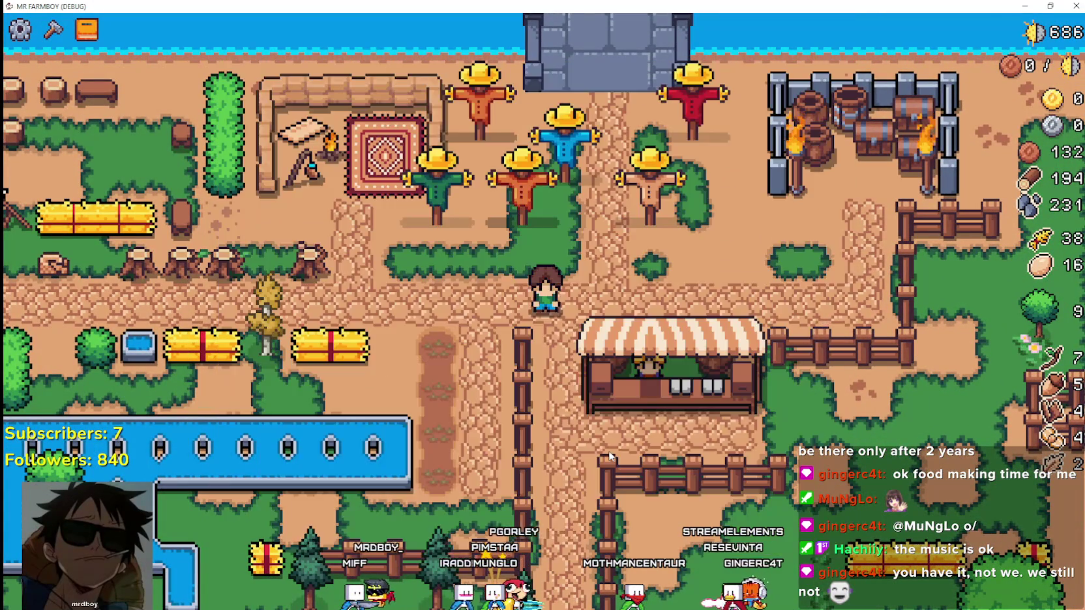
key("b")
key("b")
key("d")
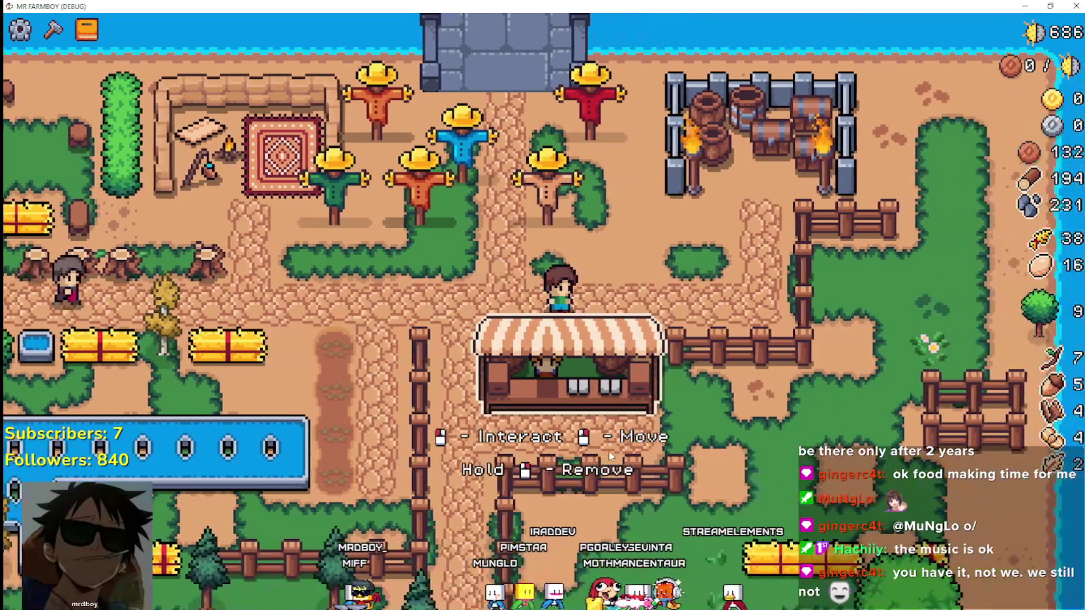
key("alt+Tab")
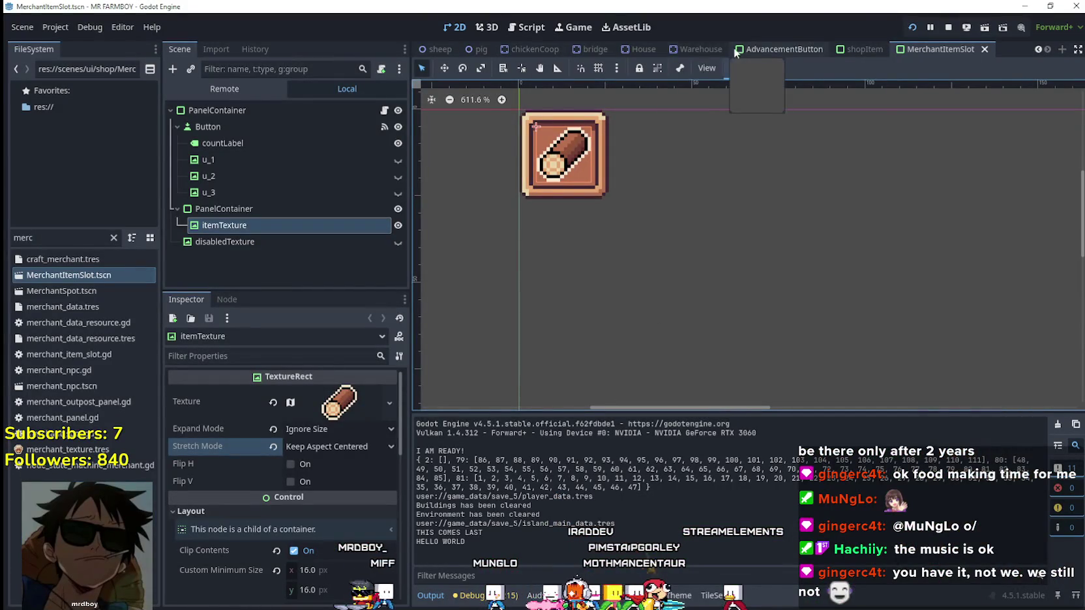
Step: Filter the FileSystem for 'adv' and open AdvancementSystem.tscn
double_click(88, 237)
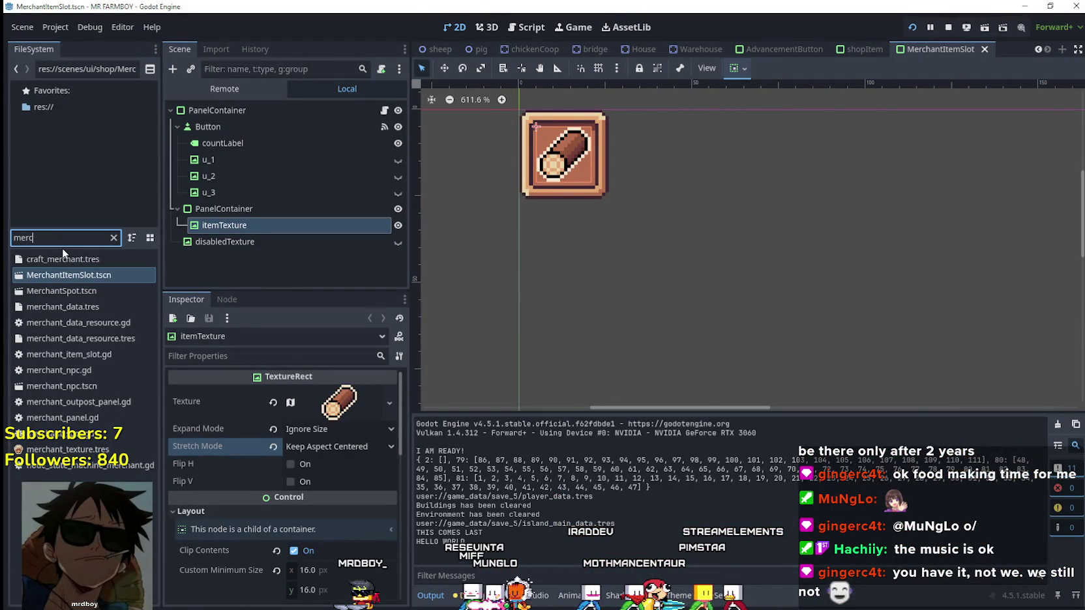
type("adv")
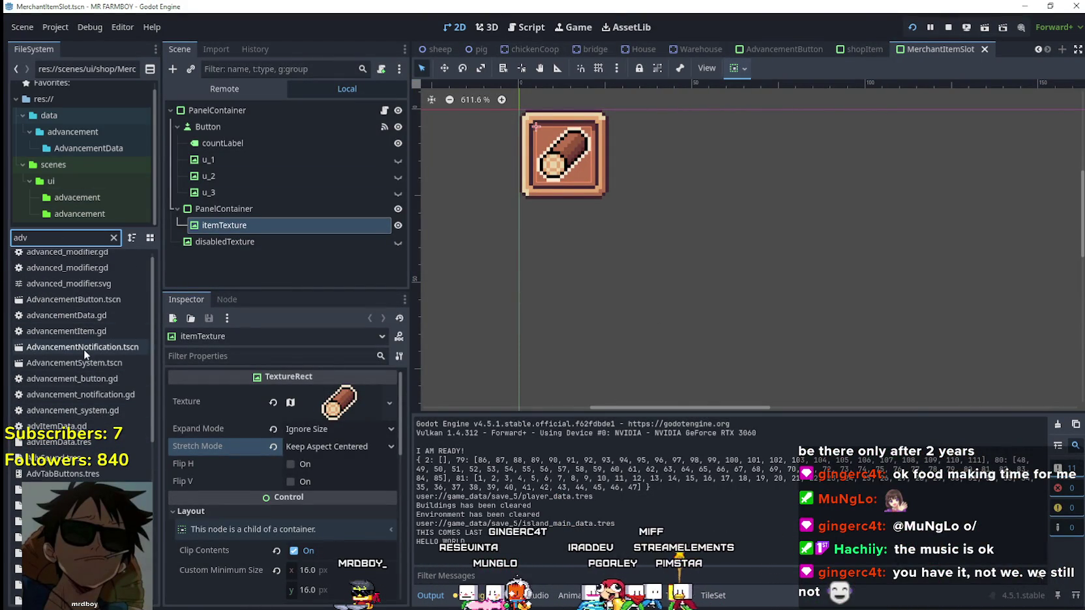
double_click(87, 370)
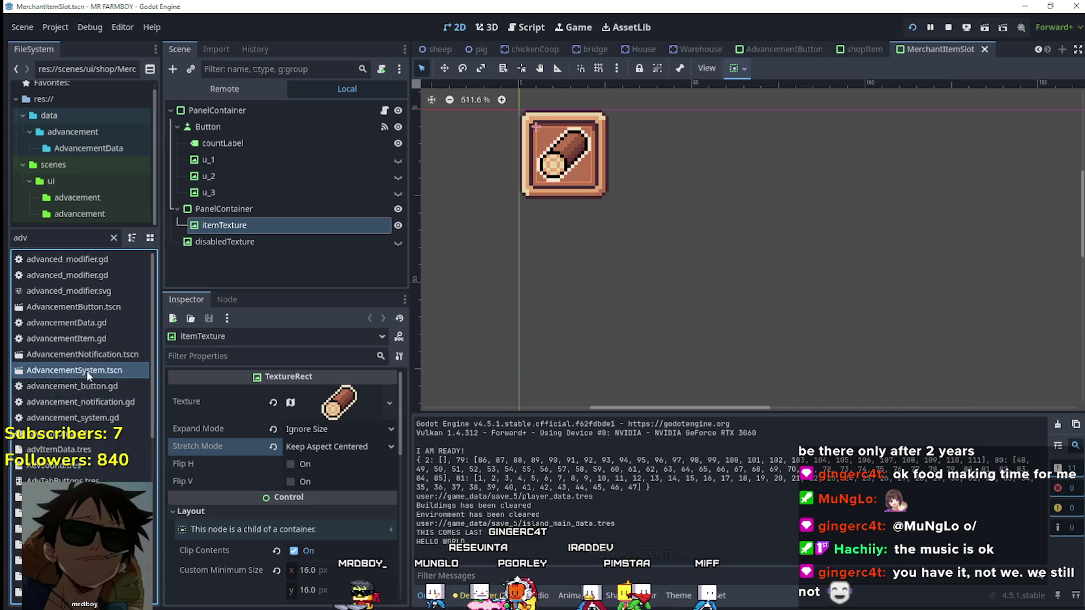
scroll(688, 232, "down", 2)
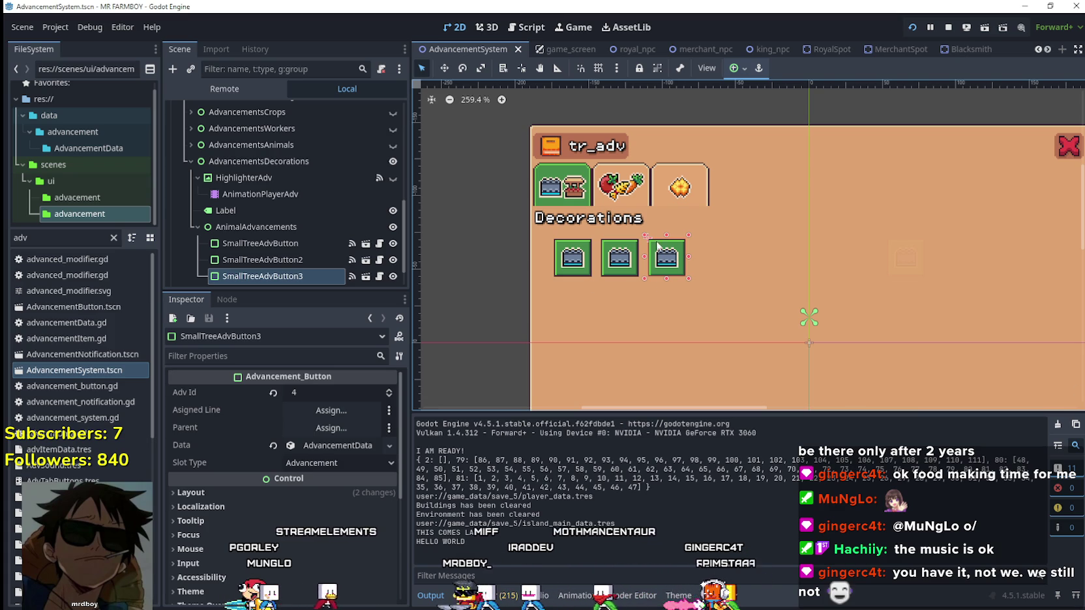
Step: Expand SmallTreeAdvButton3's Data and its first requirement, the Small Tree 3 Decoration unlock of amount 1
scroll(720, 243, "up", 1)
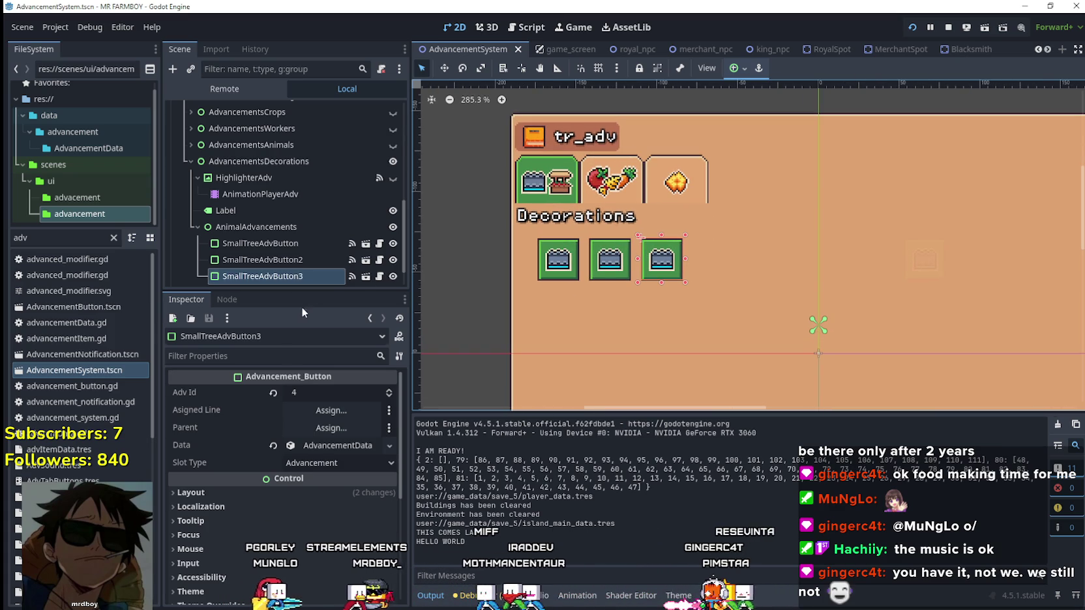
scroll(307, 277, "down", 2)
left_click(313, 449)
scroll(333, 483, "down", 3)
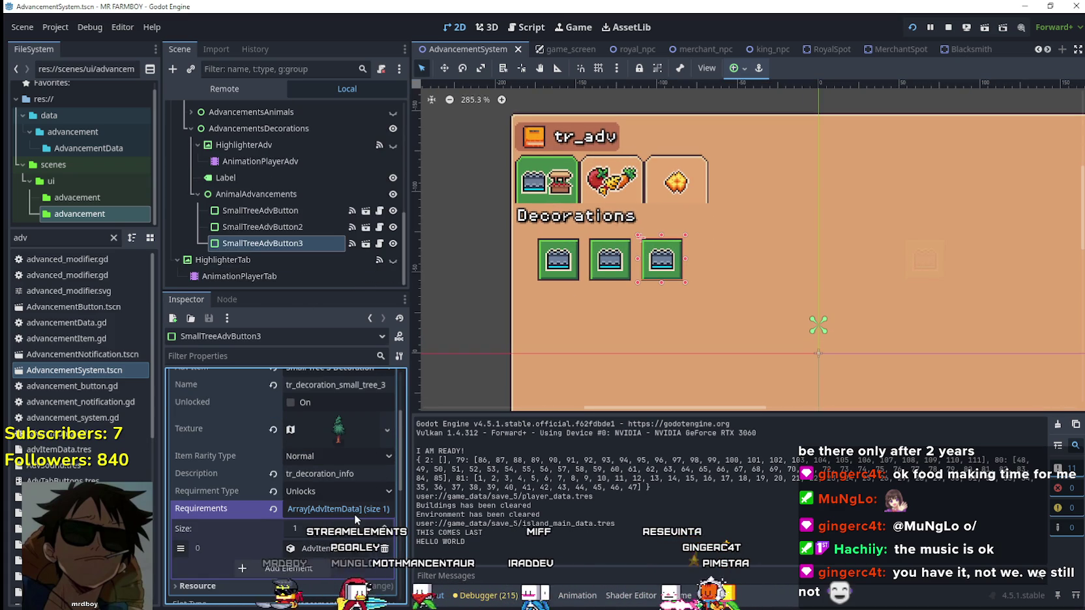
scroll(359, 499, "down", 2)
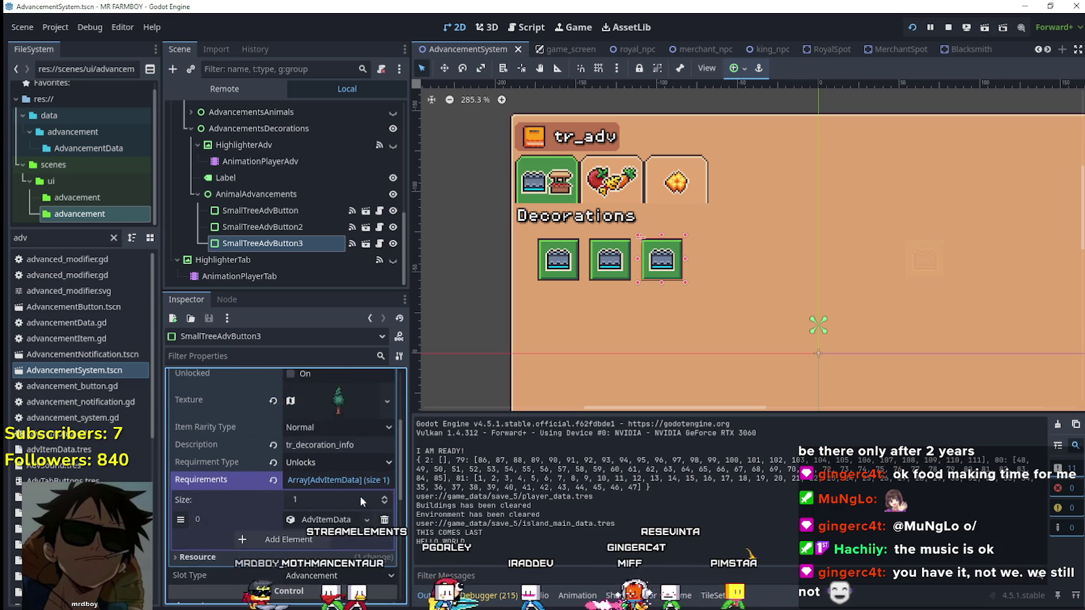
scroll(360, 495, "up", 5)
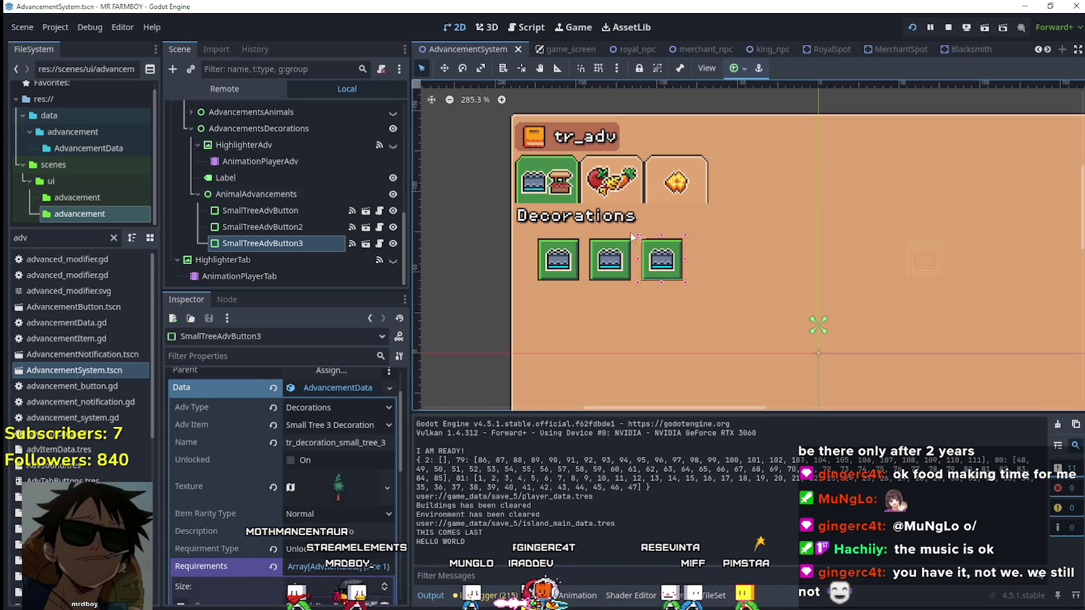
left_click(285, 243)
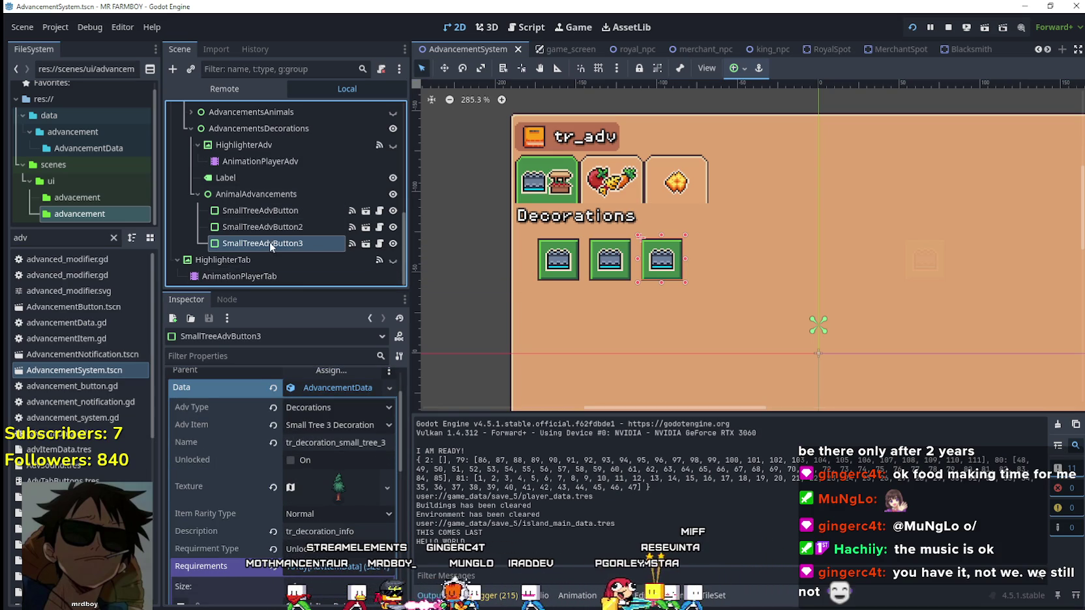
scroll(284, 470, "up", 4)
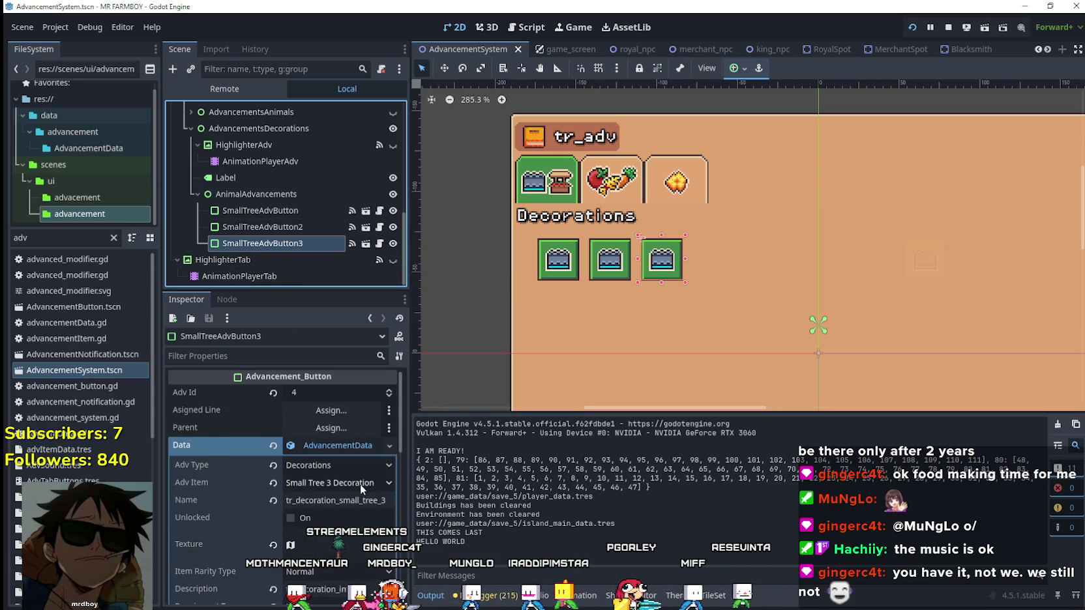
scroll(360, 483, "down", 8)
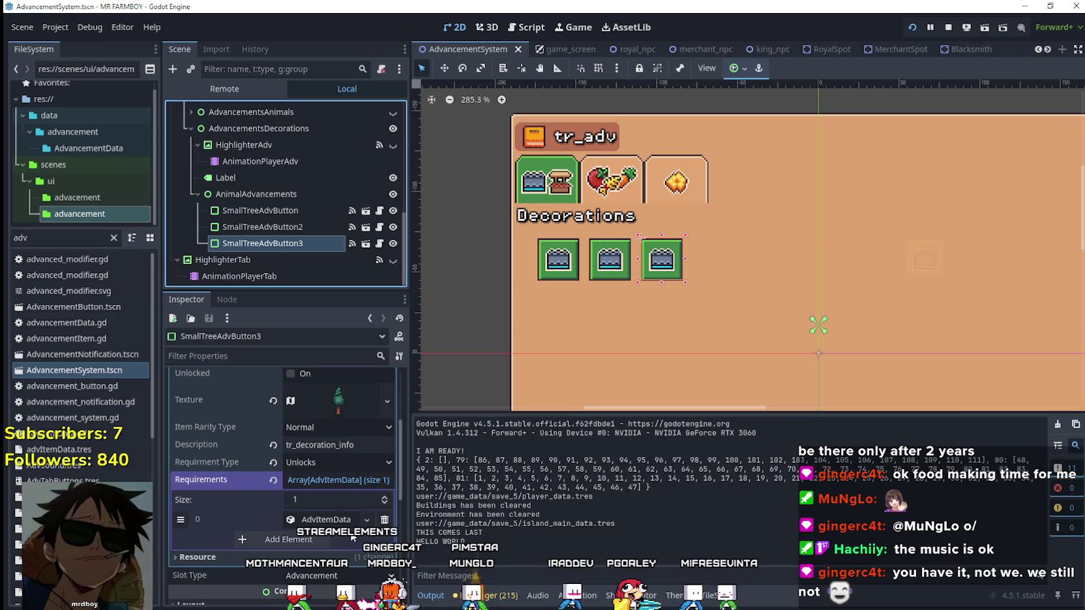
left_click(342, 520)
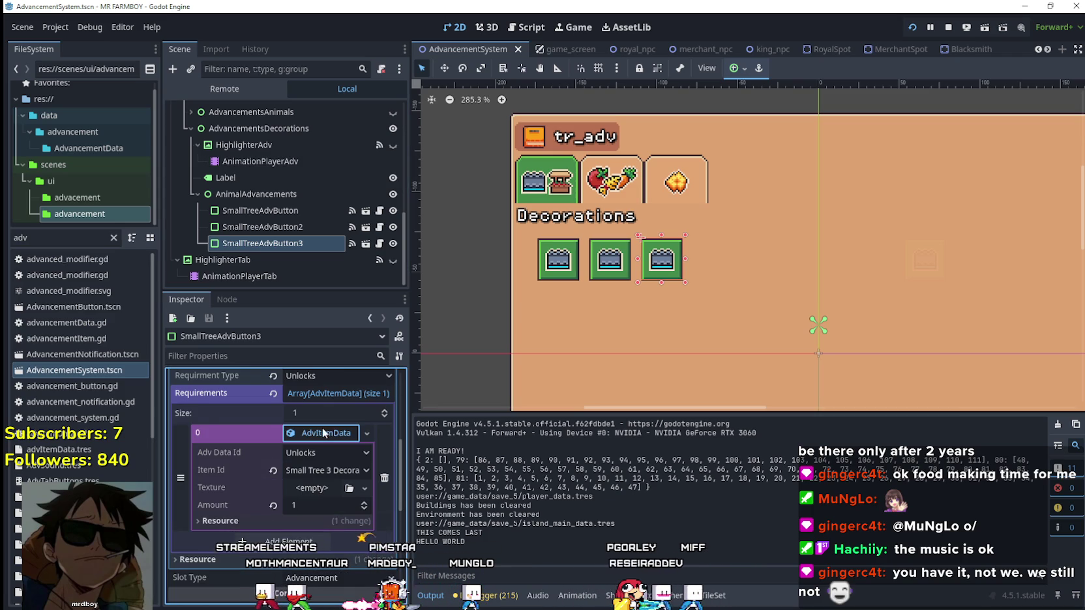
left_click(324, 432)
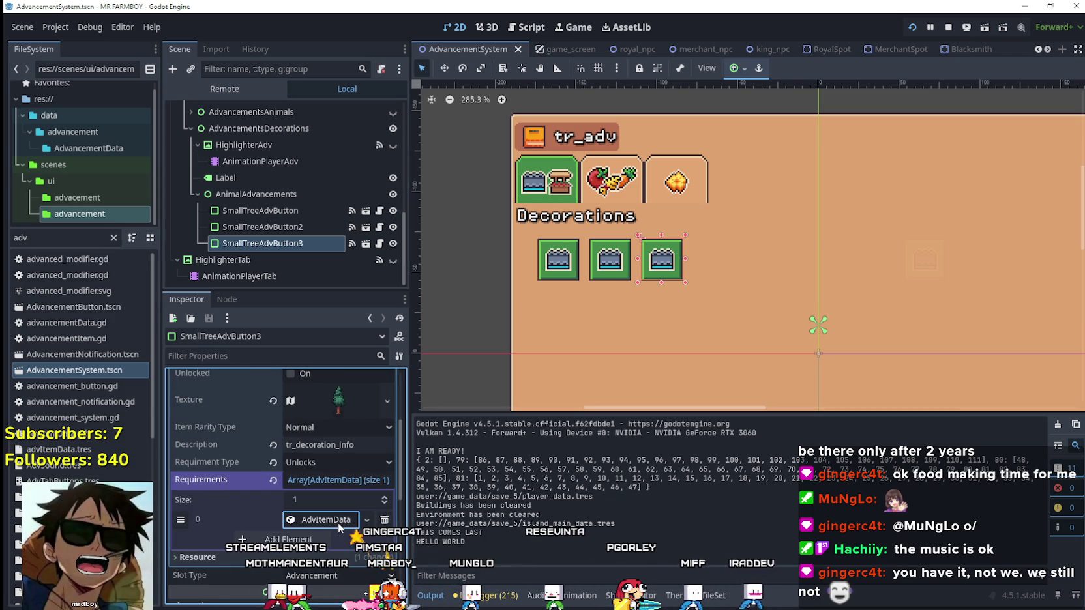
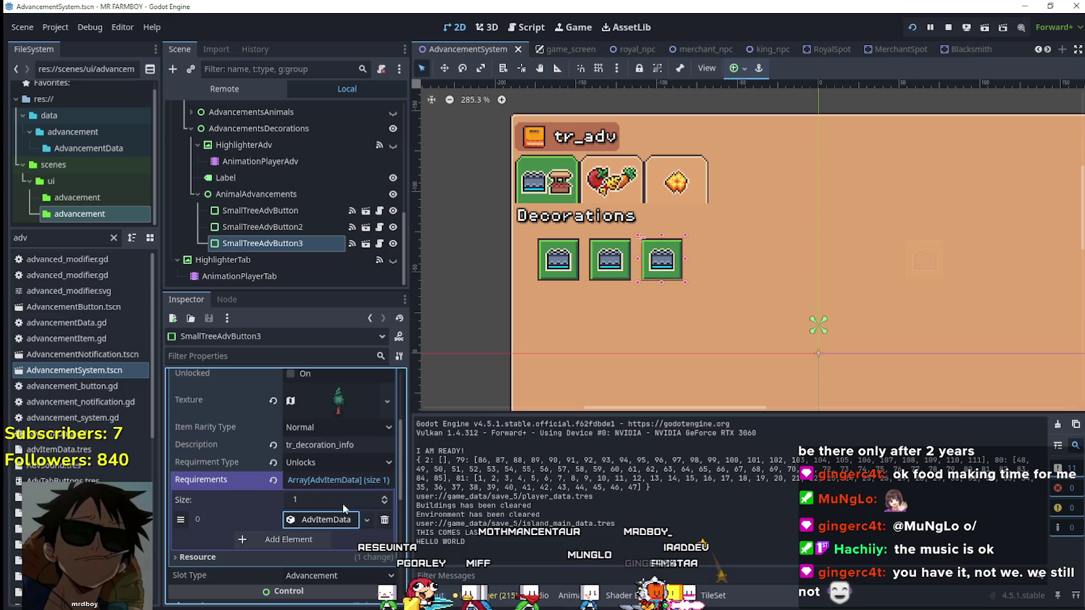
Step: Under Requirements > AdvItemData, set the third small tree's Adv Item to Small Tree 3 Decoration
scroll(733, 241, "up", 1)
scroll(654, 256, "down", 1)
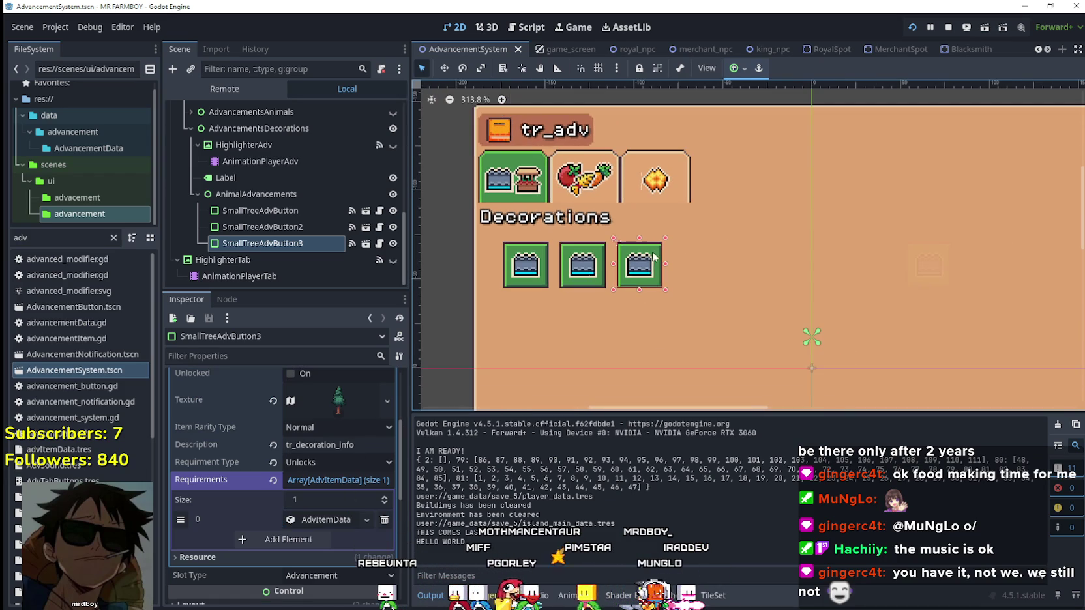
left_click(353, 481)
left_click(343, 487)
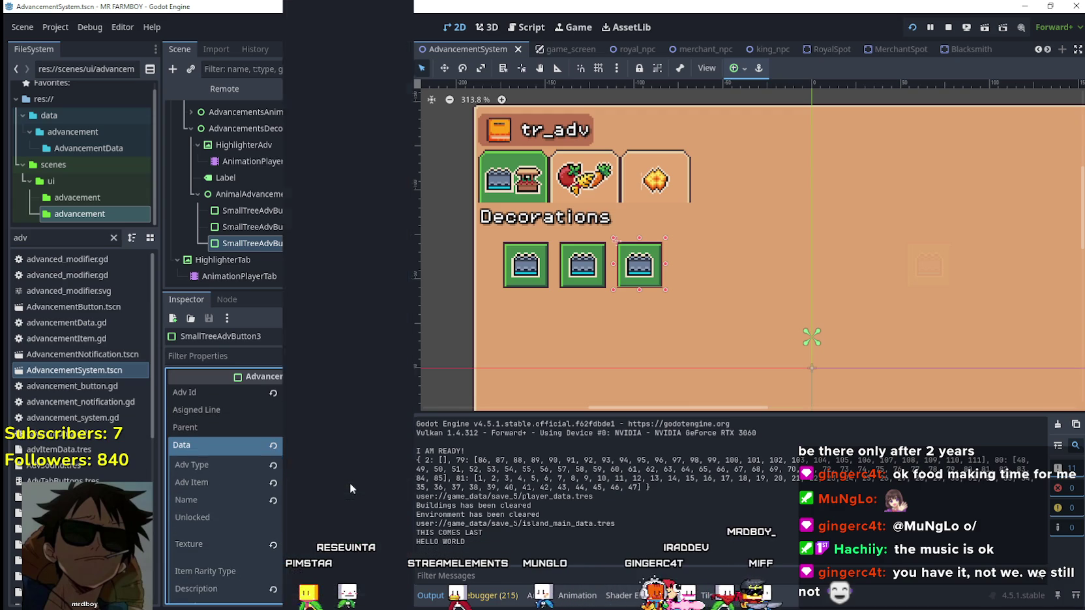
left_click(349, 482)
scroll(351, 475, "down", 10)
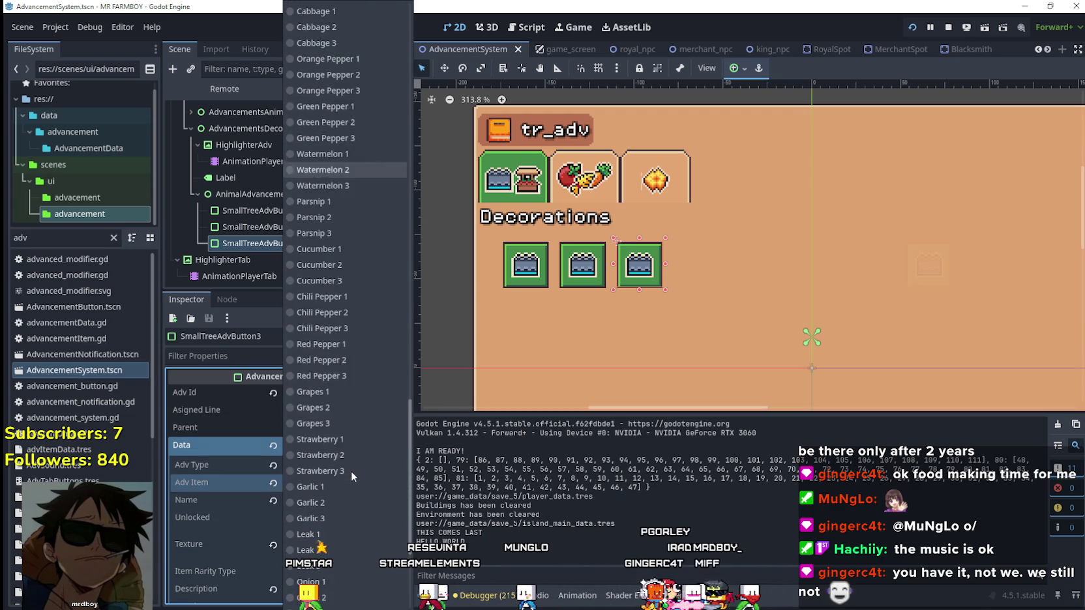
scroll(350, 470, "down", 5)
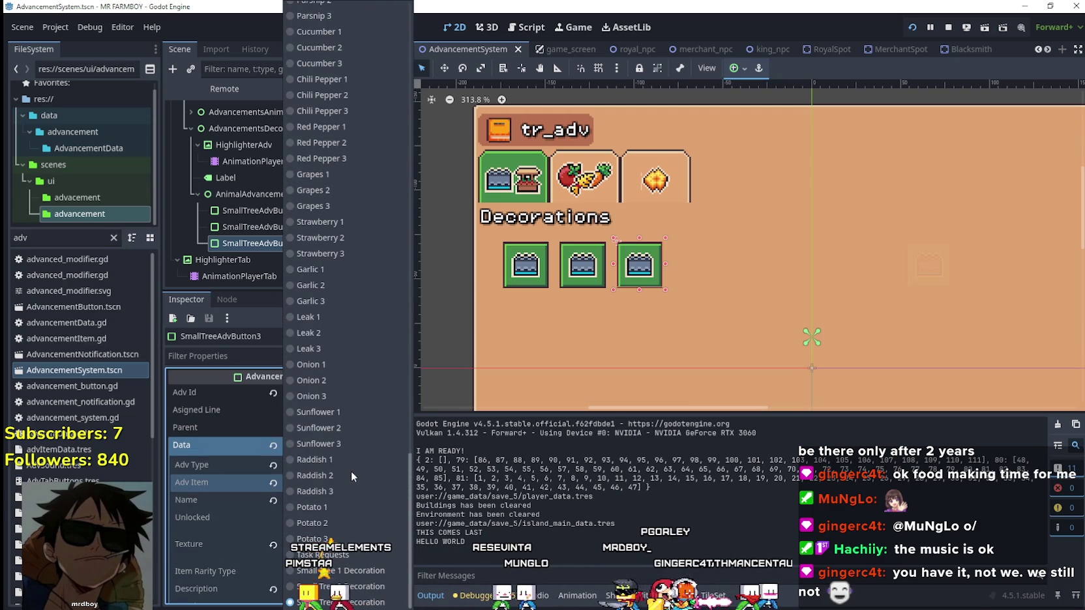
scroll(350, 471, "up", 10)
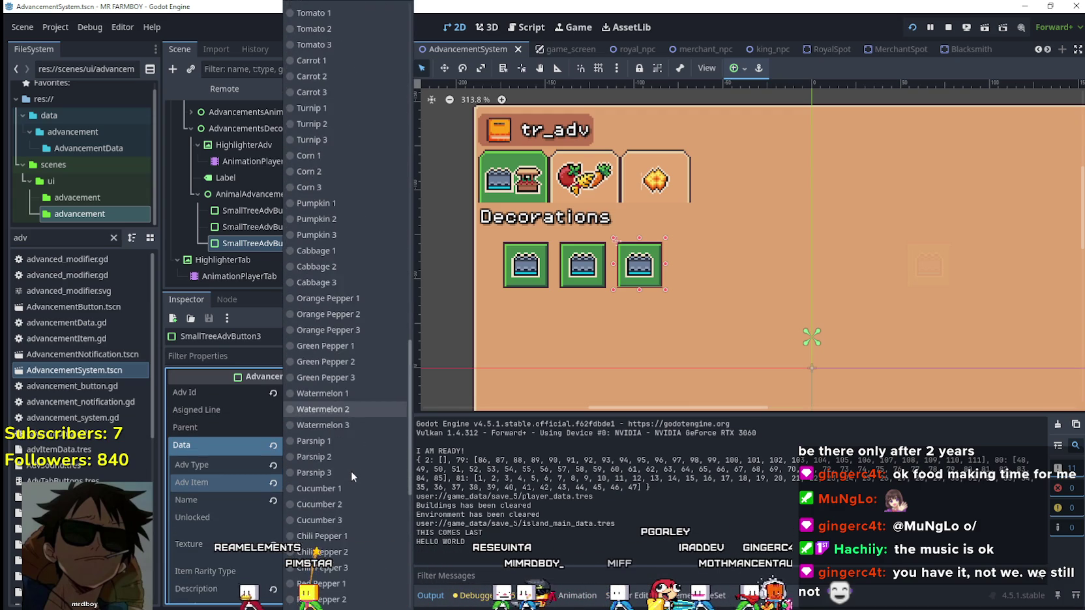
scroll(350, 470, "down", 10)
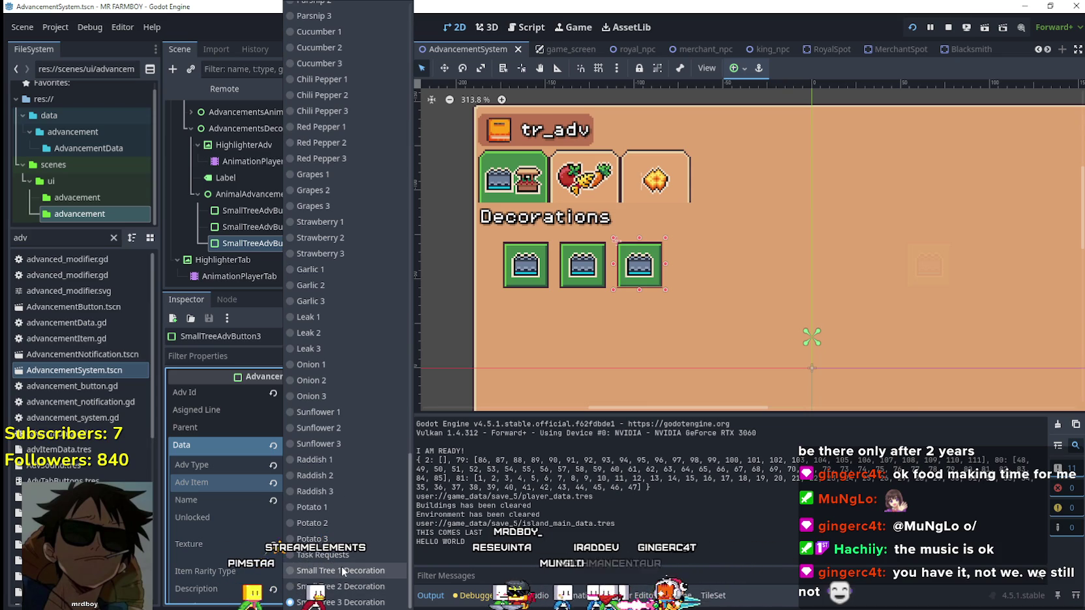
left_click(339, 602)
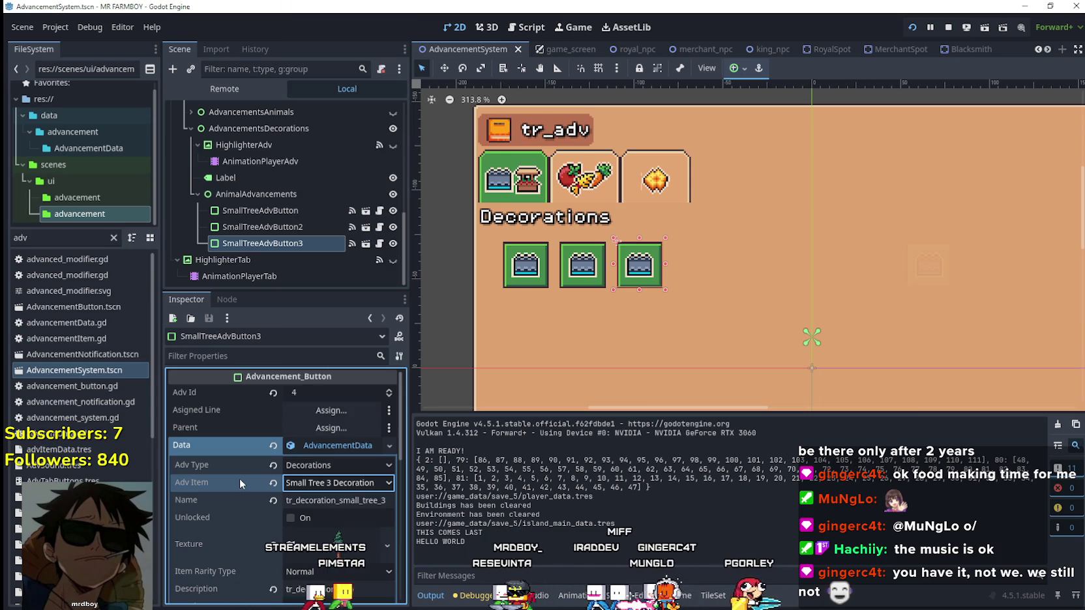
left_click(342, 483)
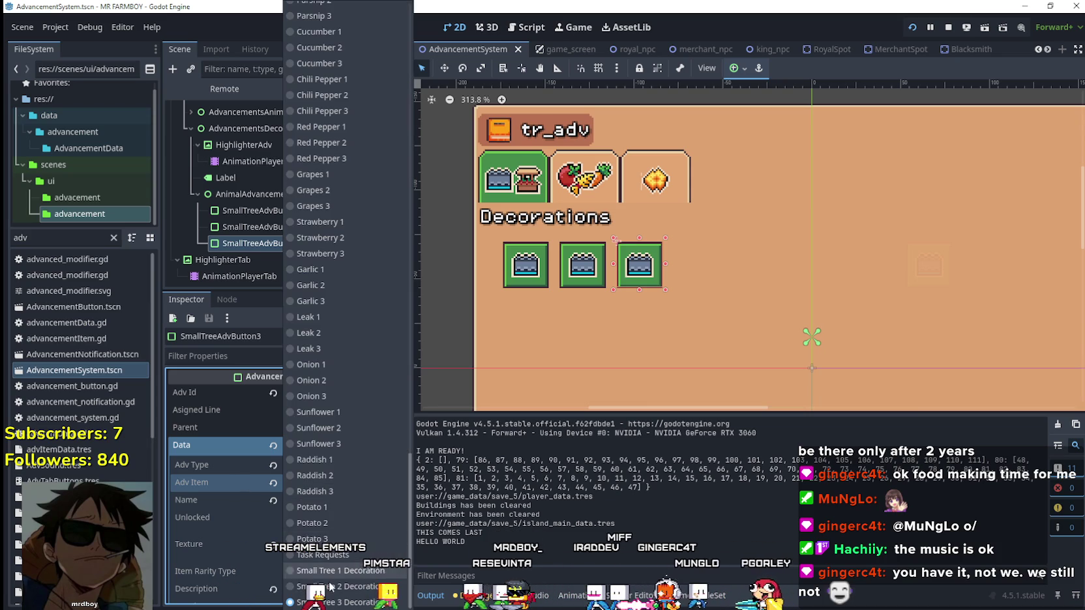
left_click(199, 482)
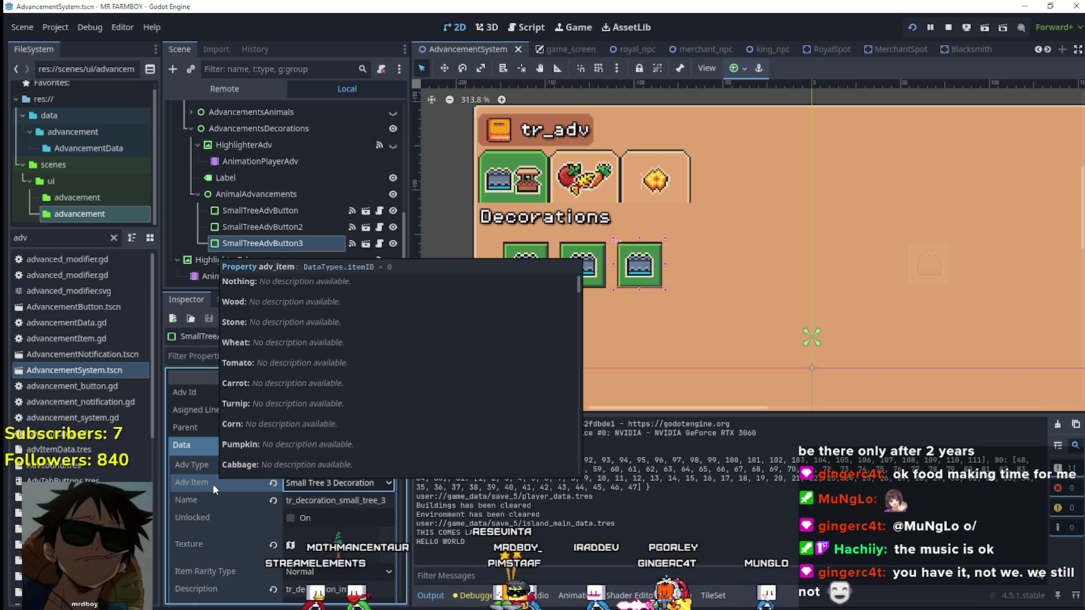
scroll(111, 431, "down", 6)
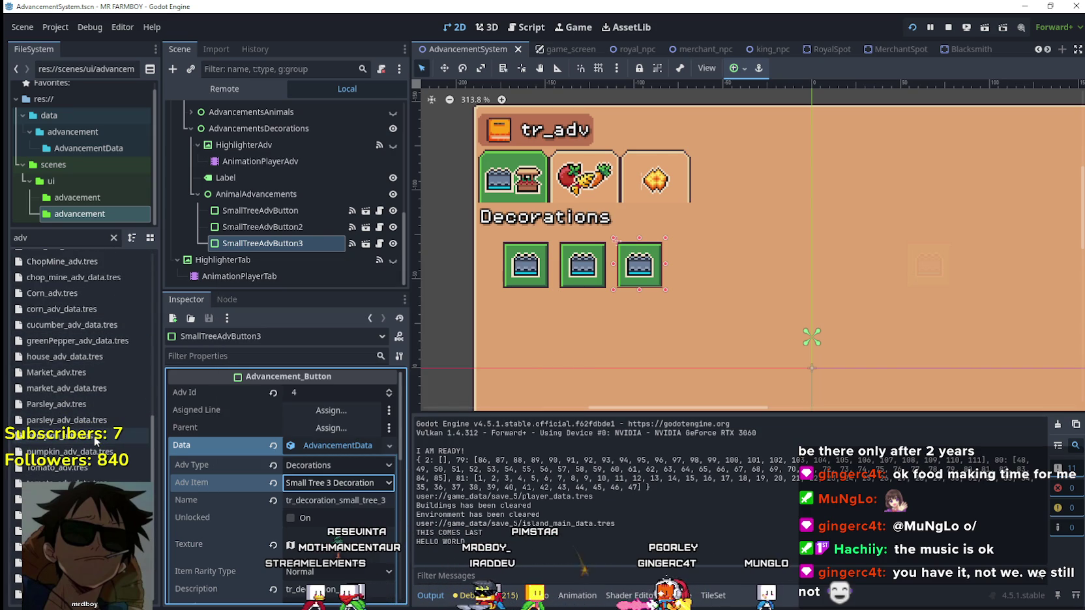
Step: Filter the FileSystem dock for 'typ' and open data_types.gd in the script editor
double_click(41, 238)
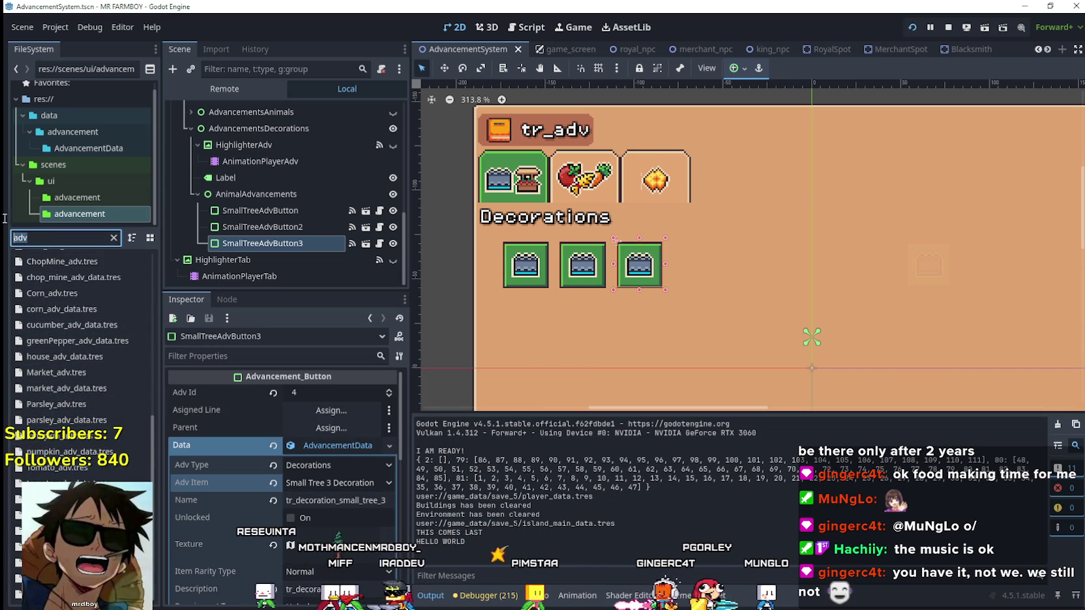
type("typ")
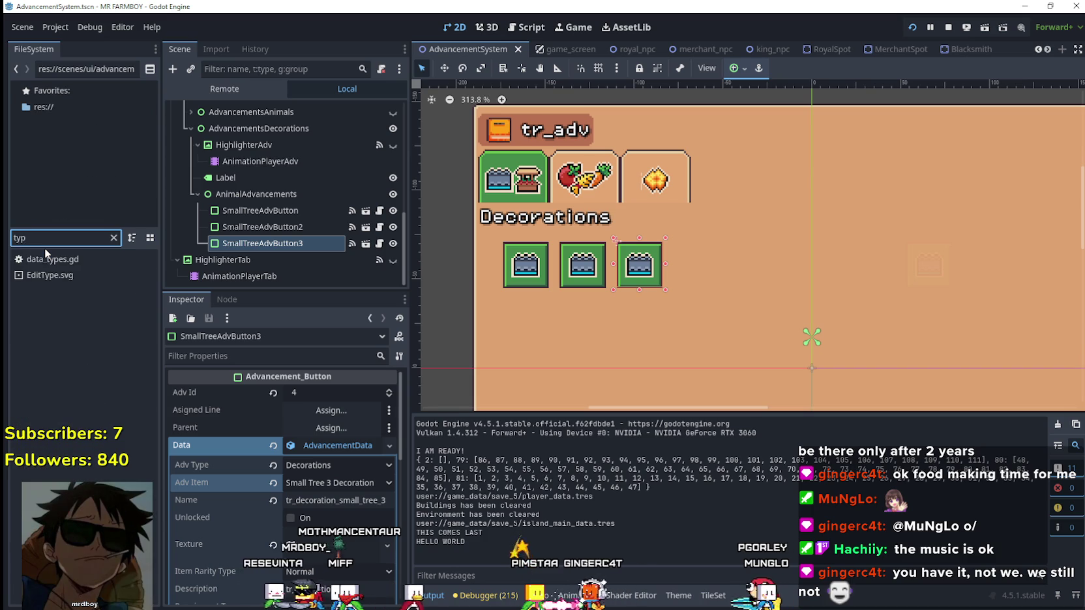
double_click(29, 264)
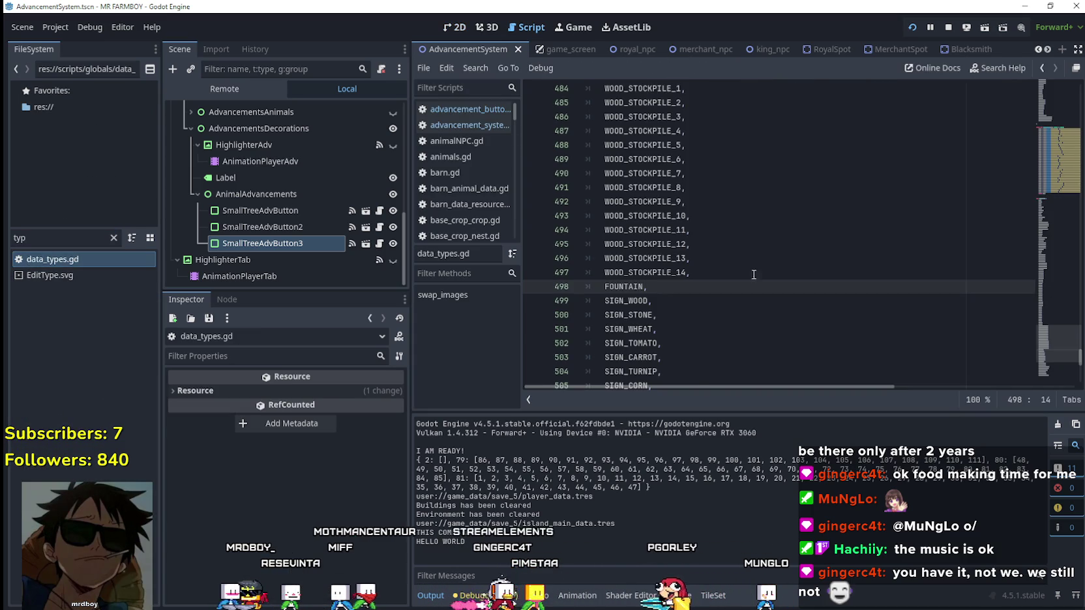
scroll(1032, 157, "down", 4)
scroll(1062, 358, "down", 5)
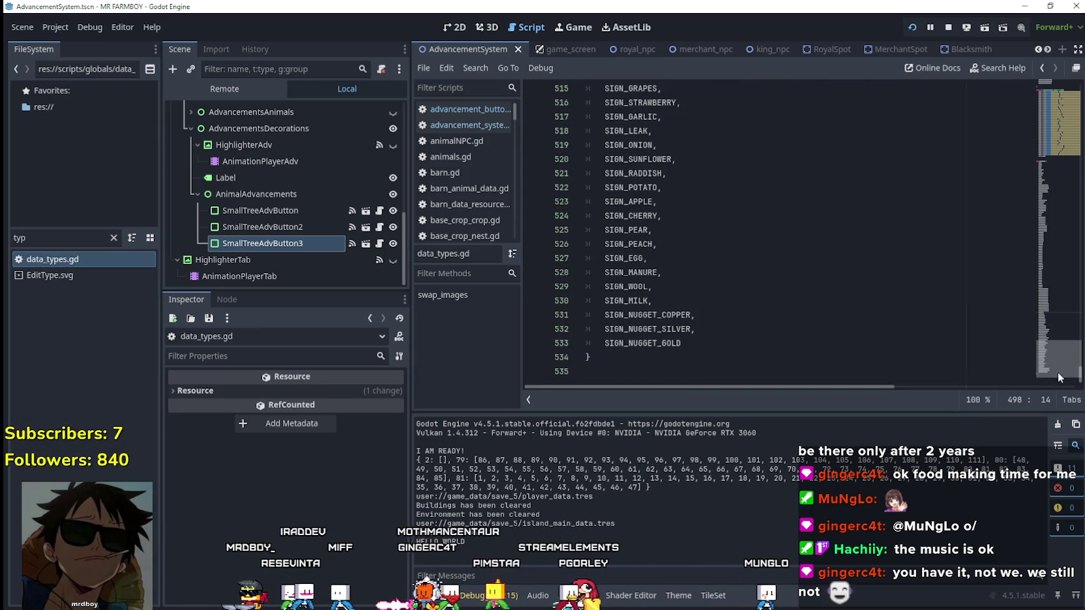
Step: Select the enum decoration block from SMALL_TREE_1 down to FOUNTAIN
left_click(718, 343)
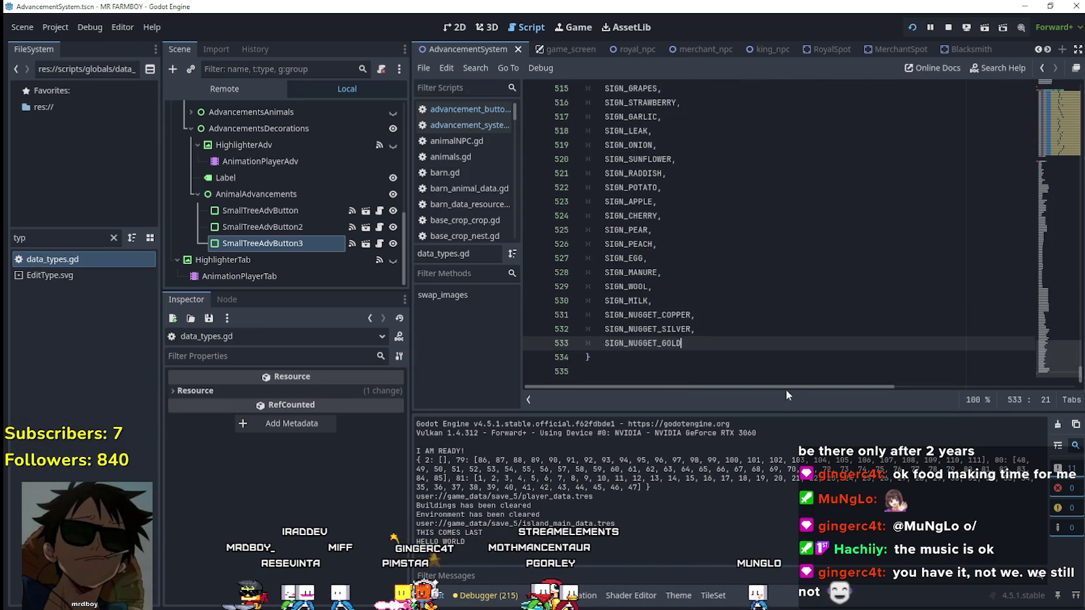
scroll(776, 342, "up", 4)
scroll(777, 342, "up", 6)
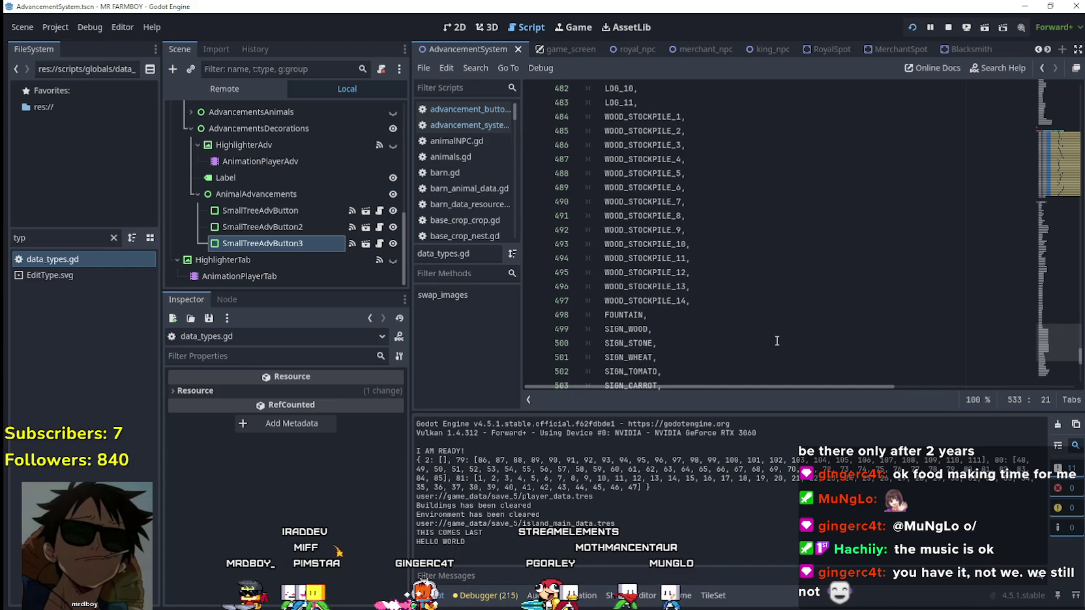
scroll(674, 279, "down", 3)
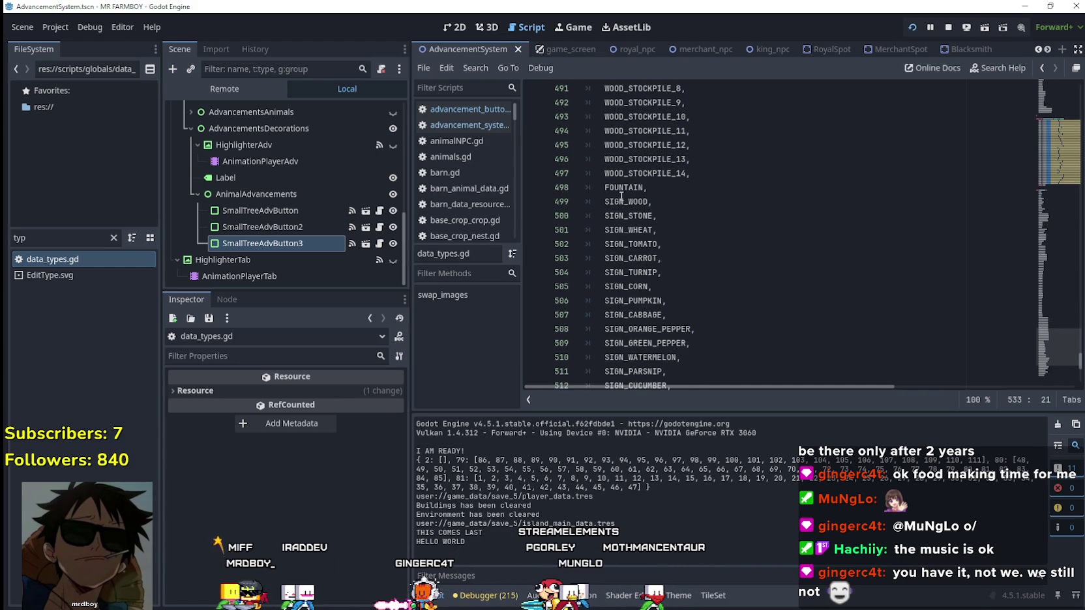
left_click_drag(621, 196, 717, 329)
scroll(727, 313, "down", 6)
scroll(731, 312, "up", 3)
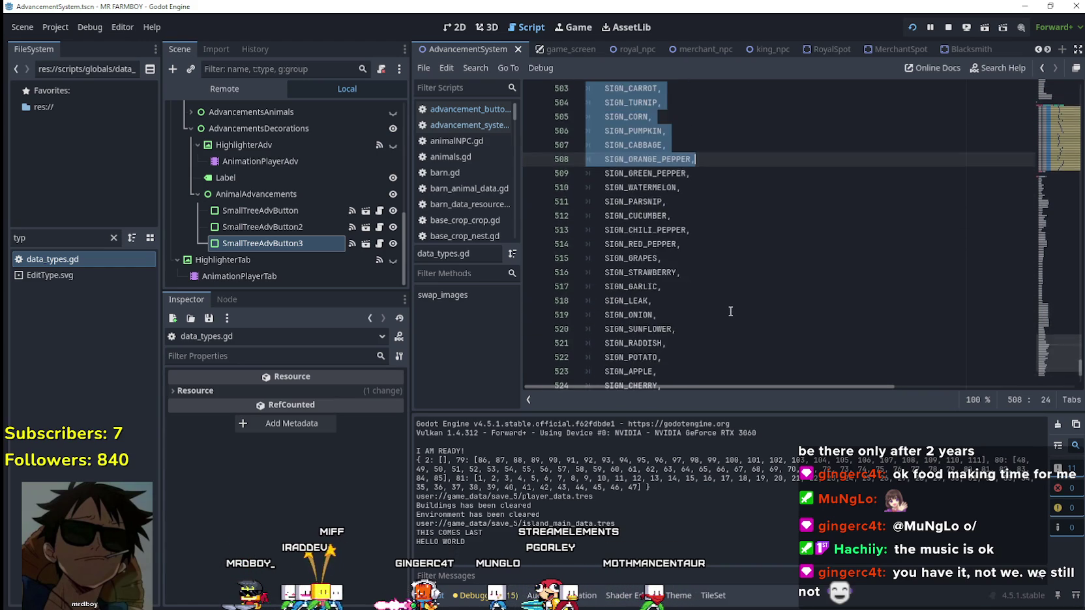
scroll(730, 311, "up", 8)
left_click(660, 359)
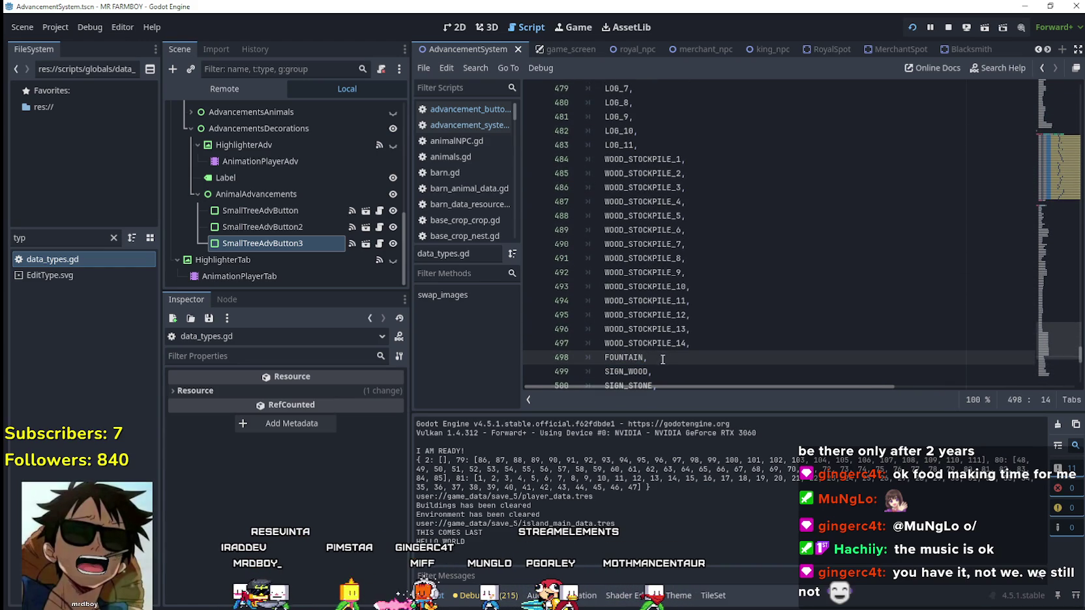
mouse_move(663, 358)
left_mouse_down()
mouse_move(671, 242)
mouse_move(679, 337)
mouse_move(626, 332)
mouse_move(606, 305)
mouse_move(604, 317)
mouse_move(563, 292)
left_mouse_up()
scroll(674, 325, "up", 7)
scroll(676, 329, "up", 6)
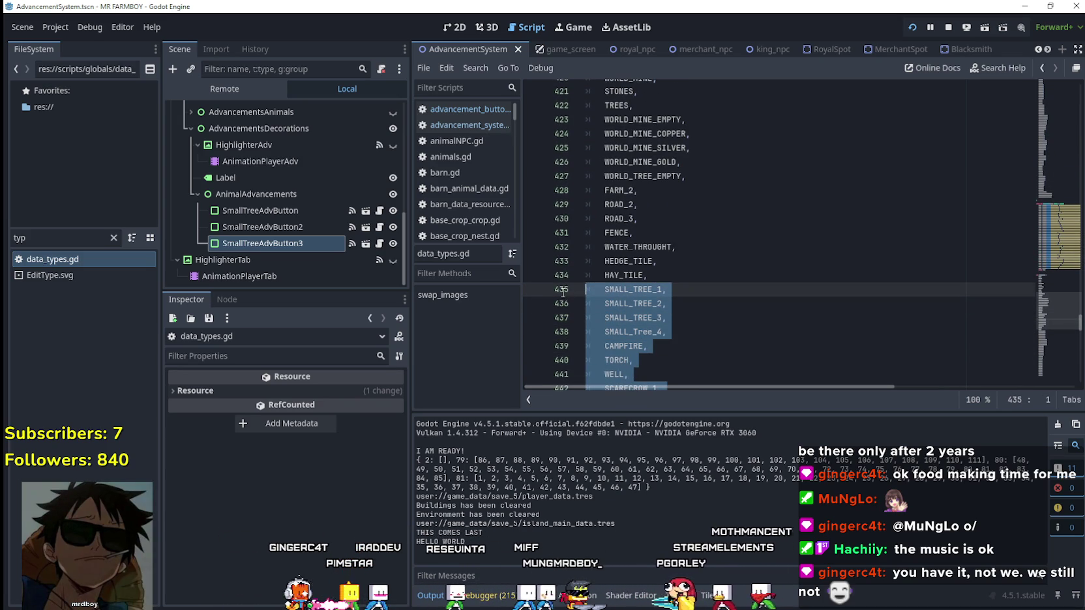
Step: Copy the selected decoration entries via the right-click menu
scroll(666, 262, "down", 8)
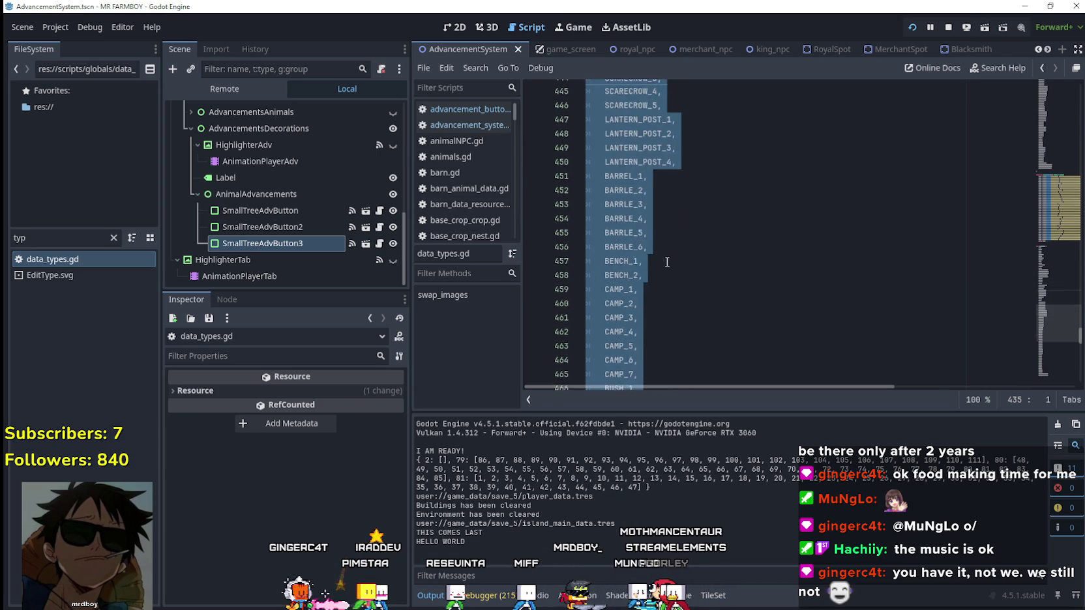
scroll(666, 261, "down", 15)
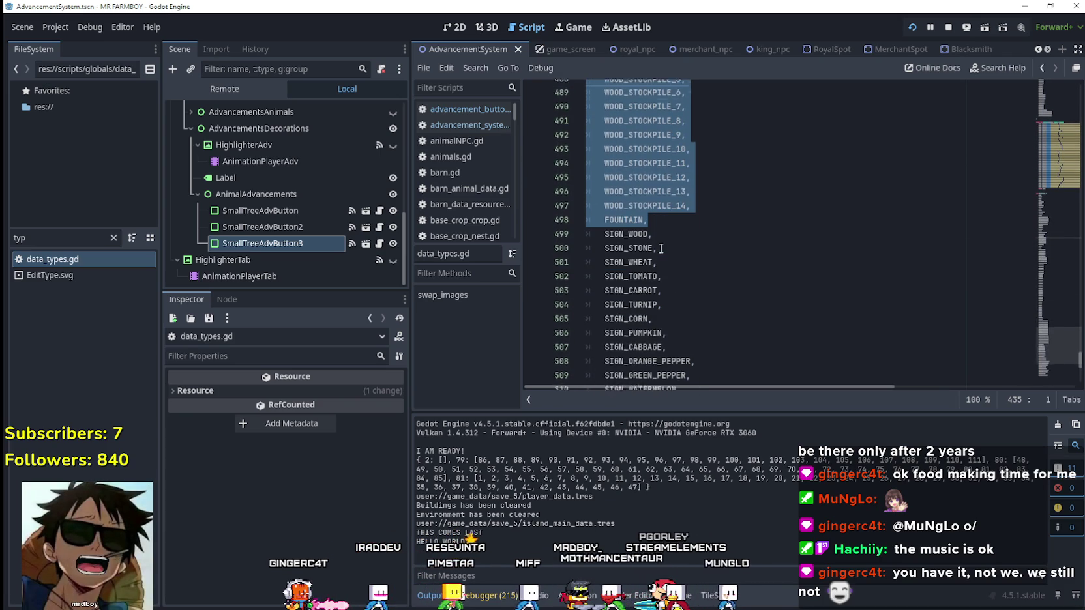
scroll(660, 249, "down", 9)
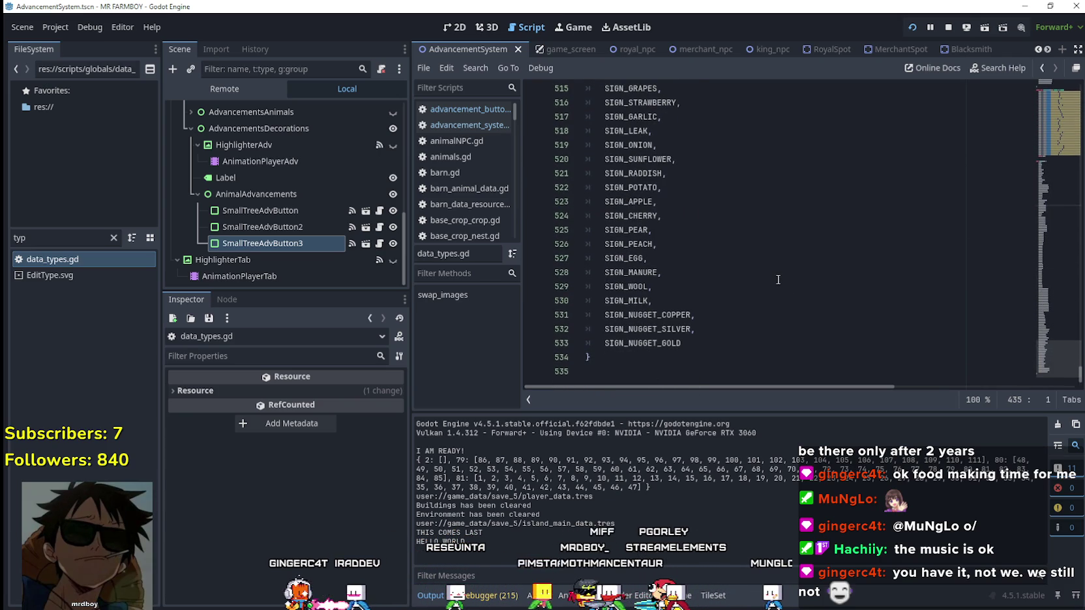
scroll(775, 287, "up", 20)
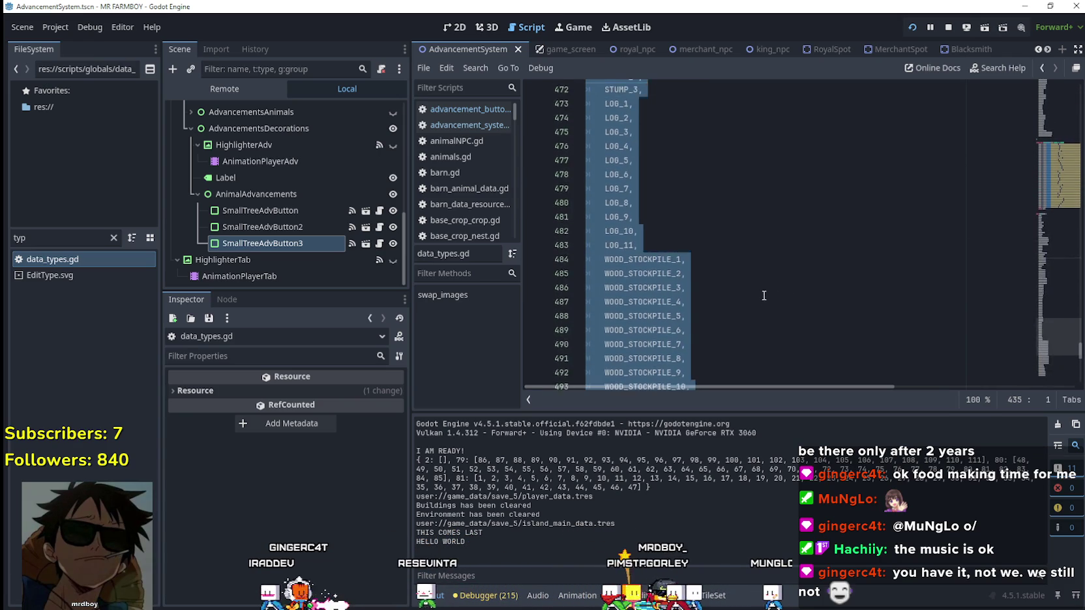
scroll(758, 293, "up", 8)
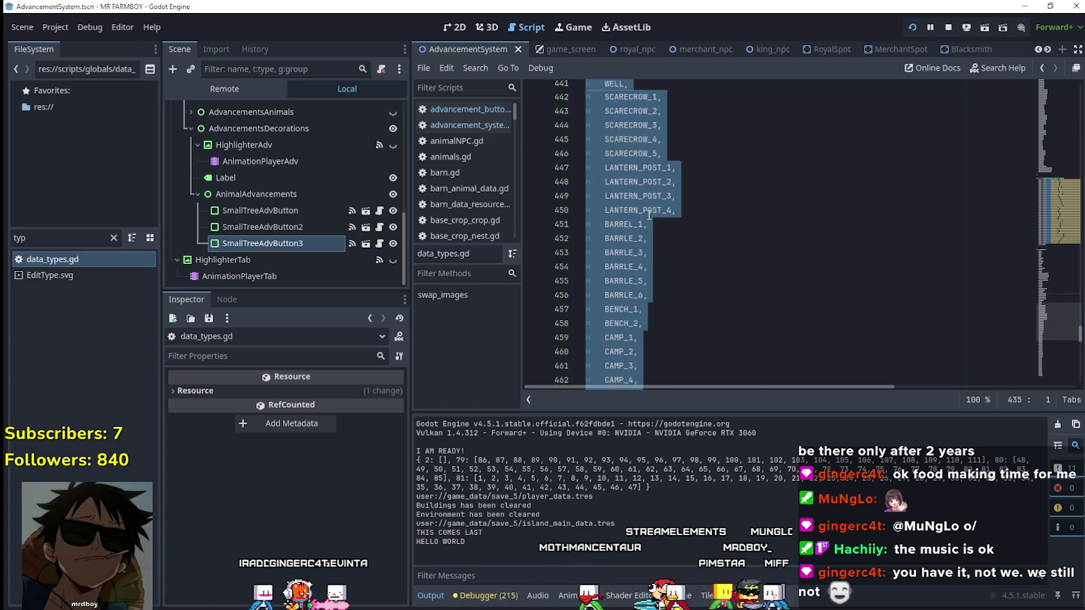
right_click(626, 268)
left_click(633, 352)
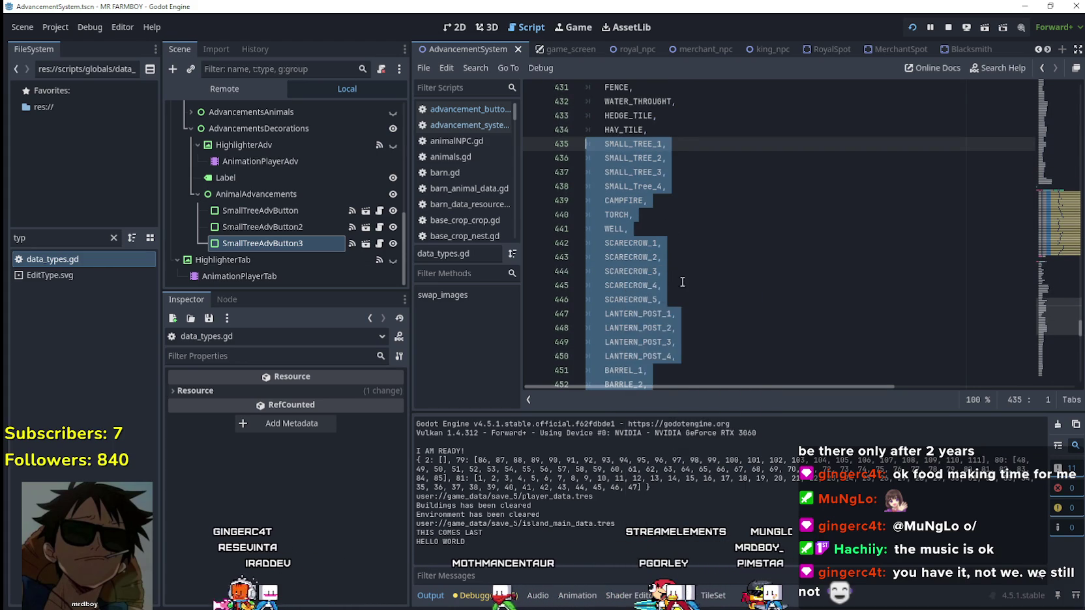
Step: Select the SMALL_TREE _DECORATION entries and undo their _DECORATION rename
scroll(701, 261, "up", 3)
left_click(700, 261)
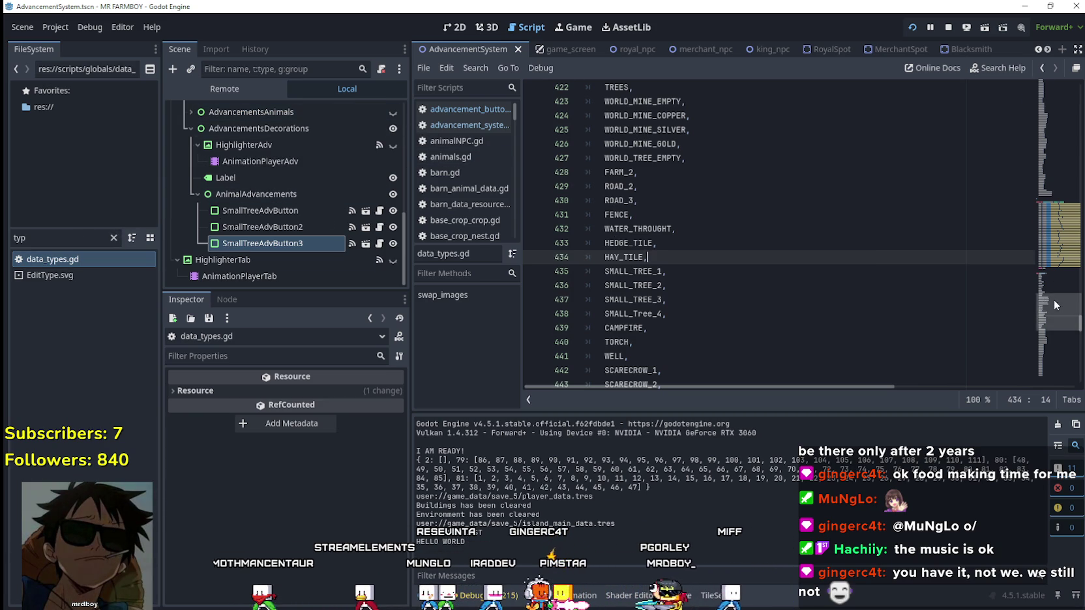
left_click_drag(1054, 305, 1059, 263)
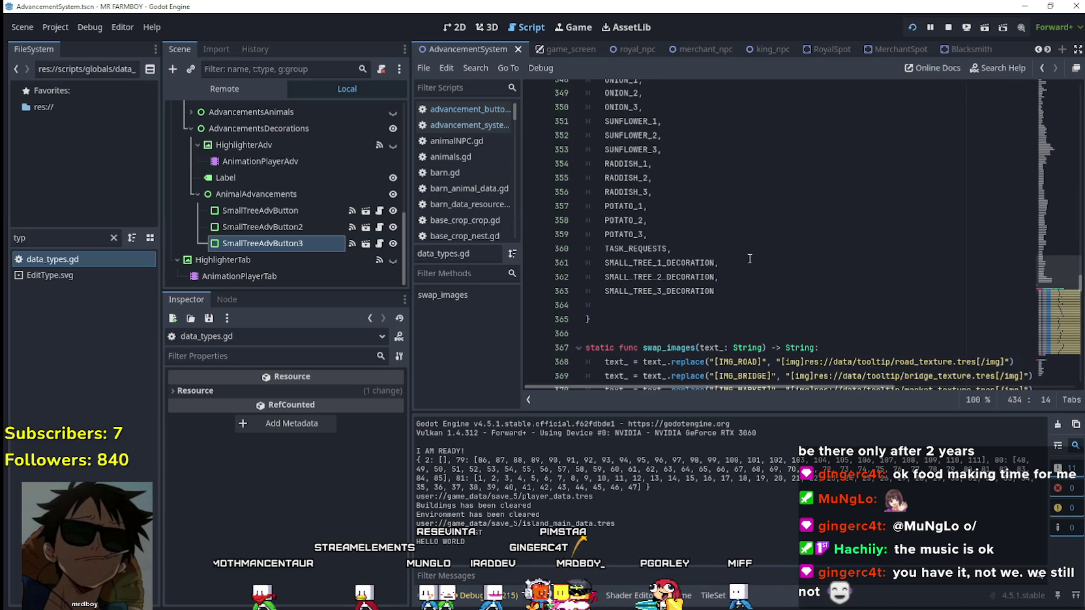
mouse_move(737, 285)
left_mouse_down()
mouse_move(590, 274)
mouse_move(579, 260)
left_mouse_up()
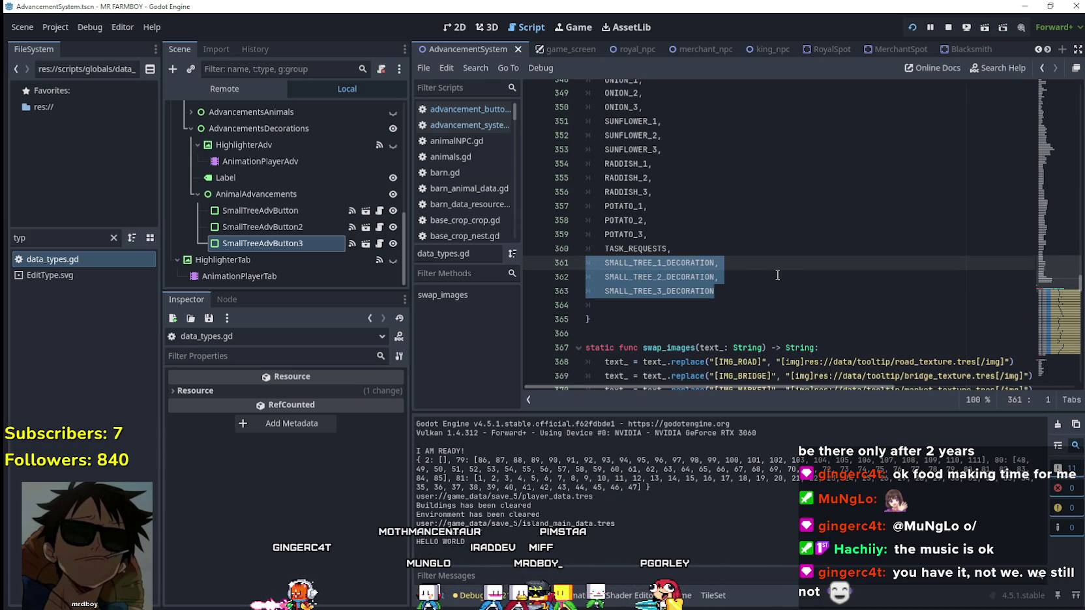
key("ctrl+z")
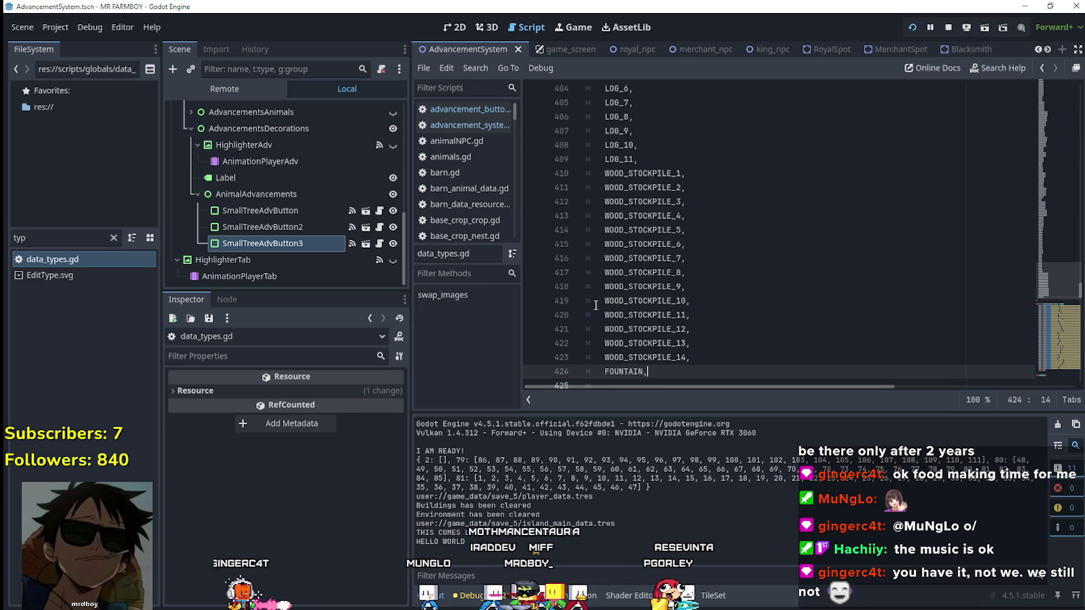
Step: Return to line 361 and place the caret at the end of SMALL_TREE_1
scroll(595, 305, "up", 10)
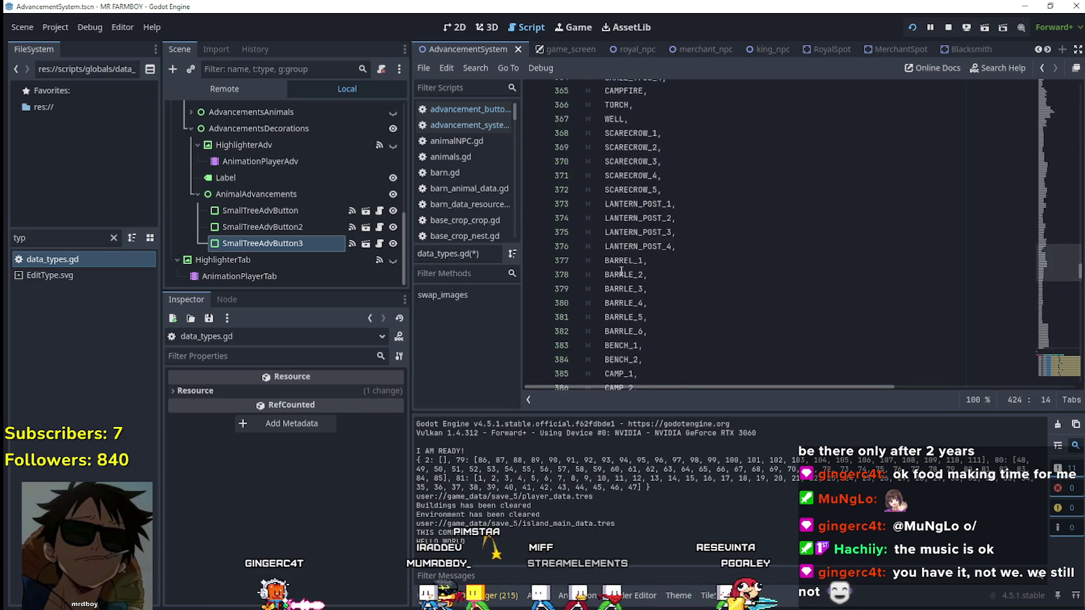
scroll(621, 271, "up", 17)
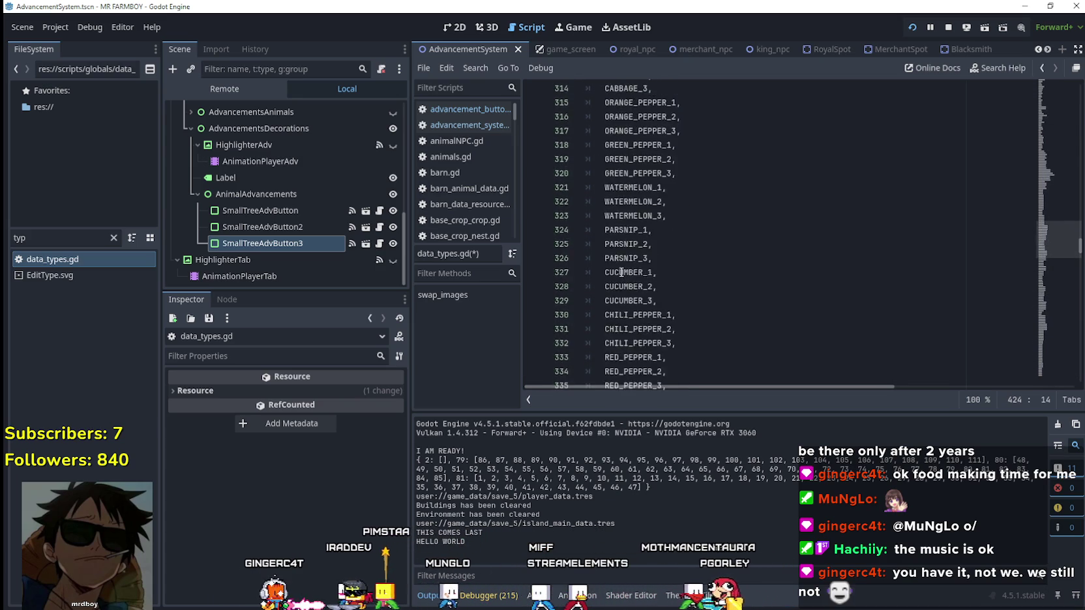
scroll(621, 272, "up", 15)
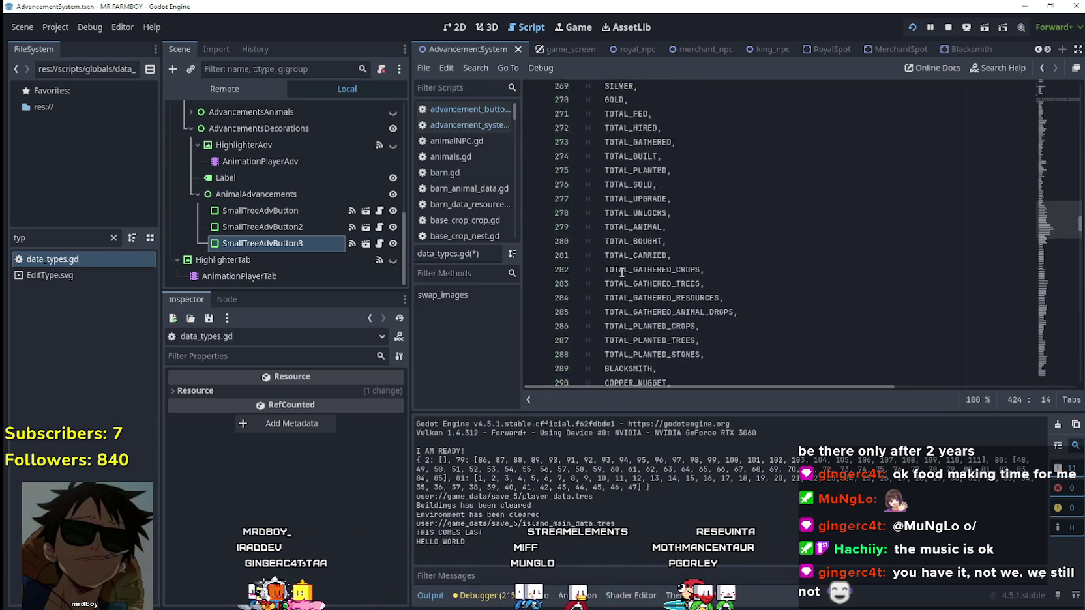
scroll(621, 273, "down", 8)
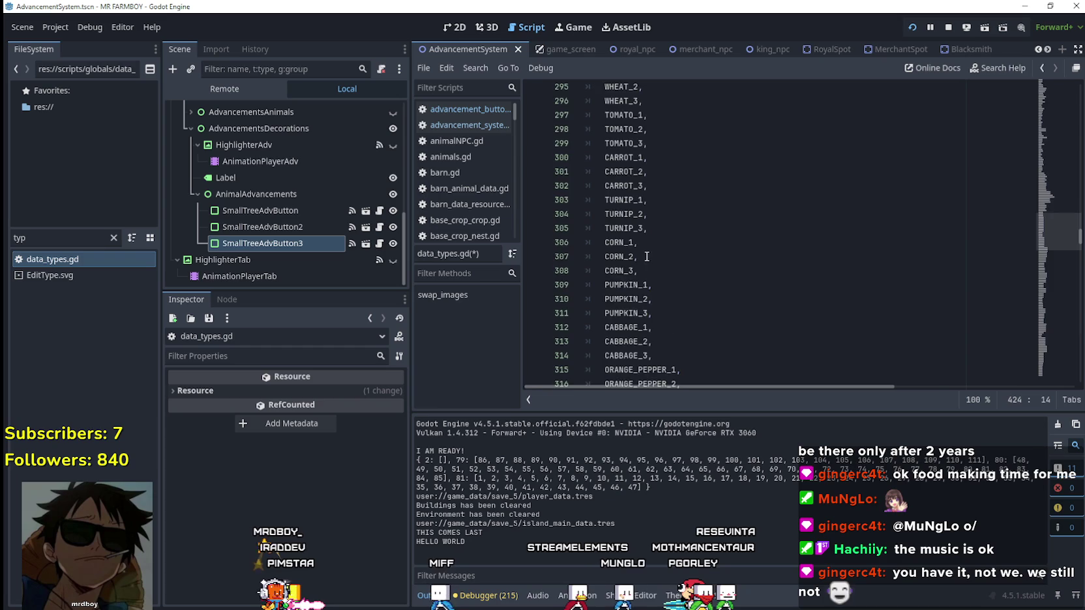
scroll(646, 256, "down", 13)
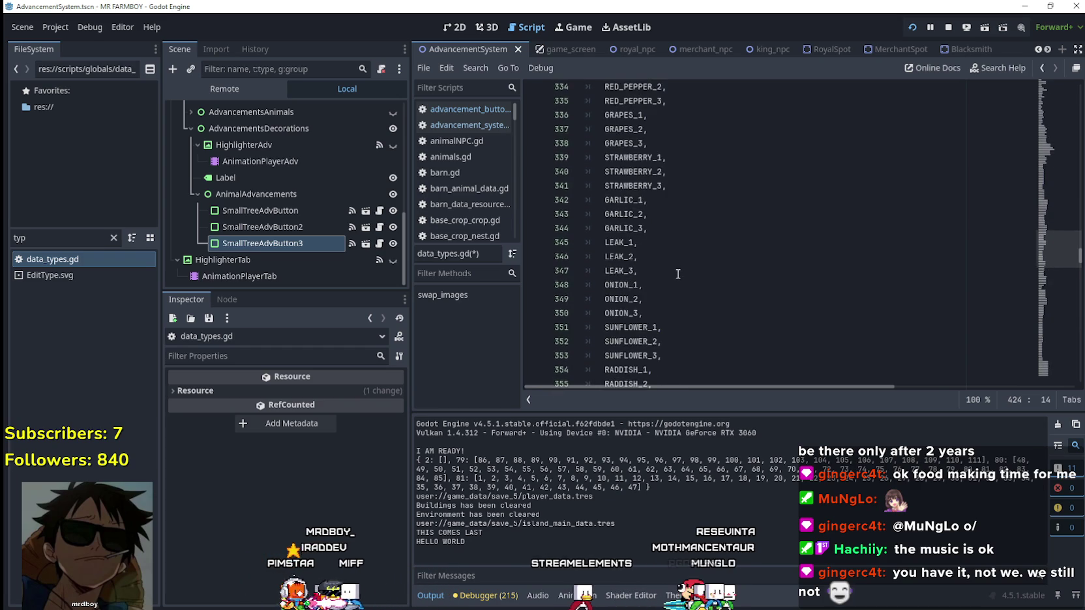
scroll(677, 274, "down", 10)
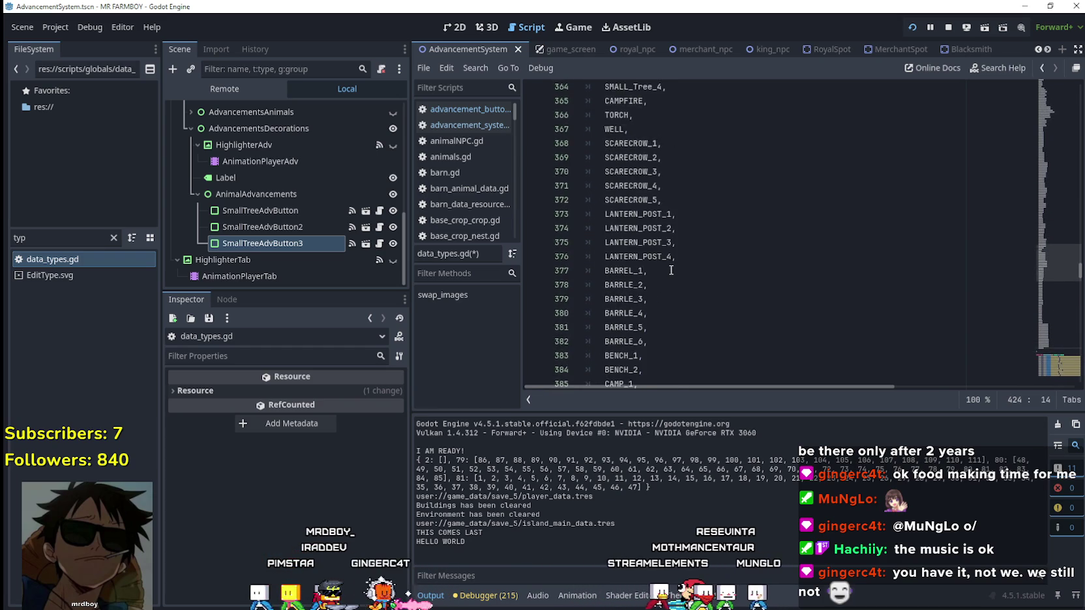
scroll(671, 270, "up", 3)
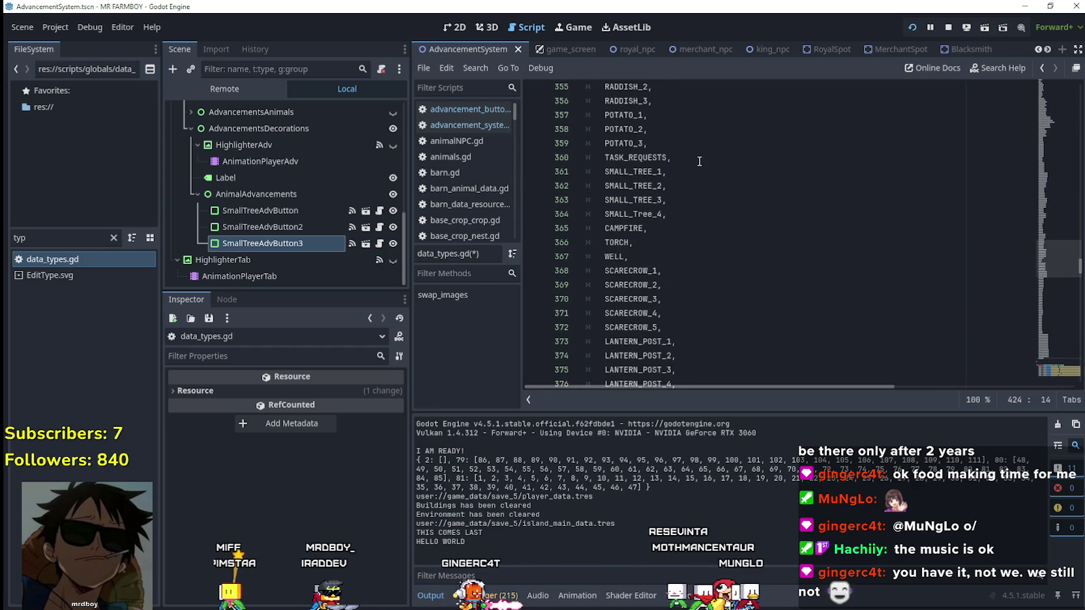
left_click(671, 172)
type("_DECO")
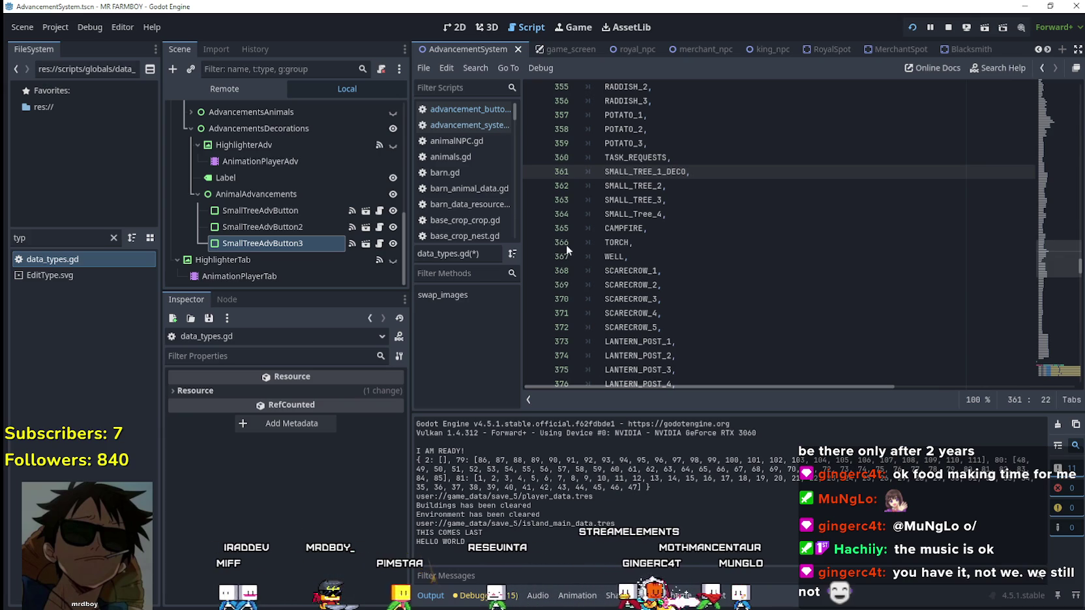
Step: Append _DECO to SMALL_TREE_2–4, CAMPFIRE, WELL and SCARECROW_1–5
left_click(663, 186)
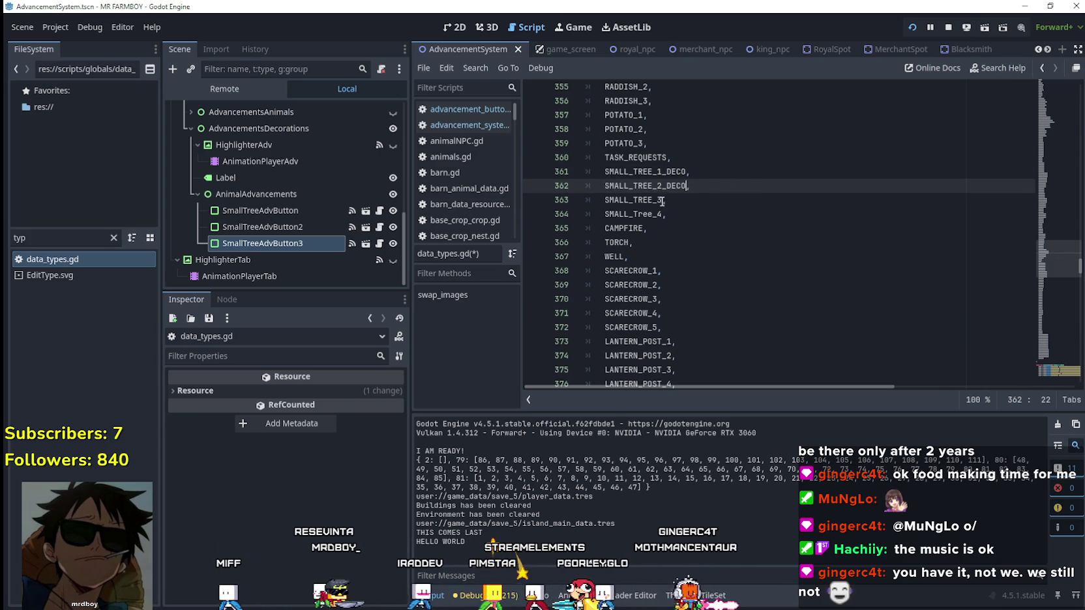
left_click(662, 202)
key("ctrl+v")
left_click(661, 219)
left_click(642, 231)
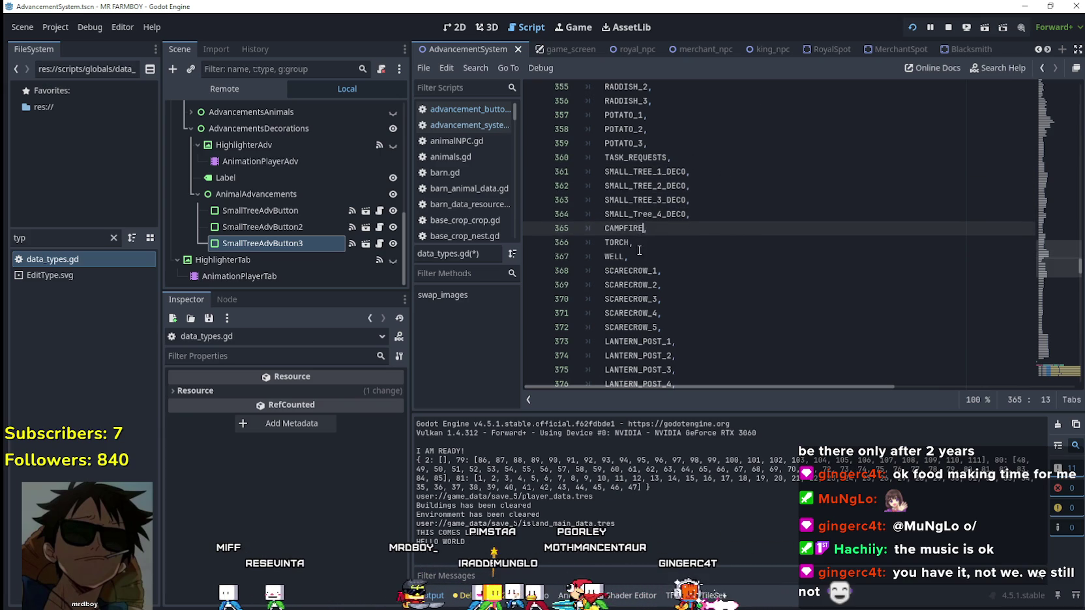
key("ctrl+v")
left_click(630, 246)
left_click(625, 257)
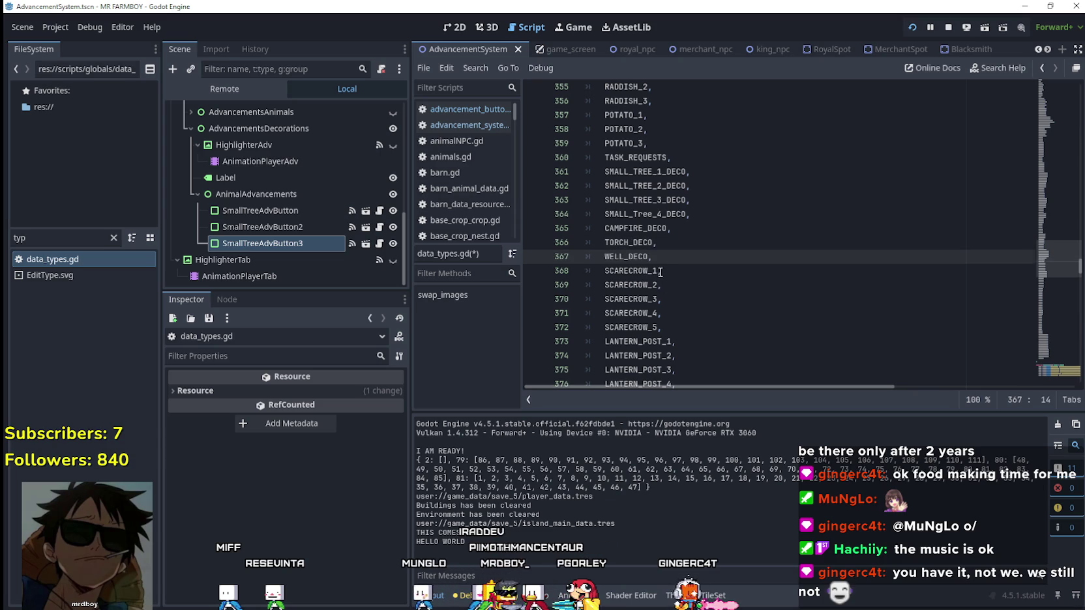
left_click(659, 271)
key("ctrl+v")
left_click(659, 285)
key("ctrl+v")
left_click(660, 299)
key("ctrl+v")
scroll(674, 317, "down", 1)
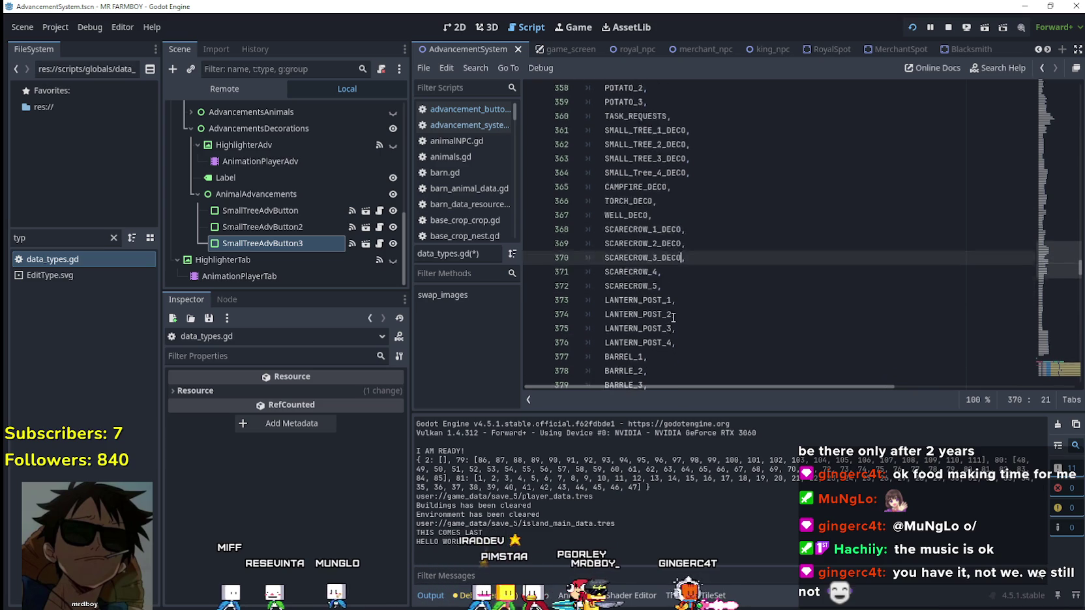
scroll(673, 317, "down", 1)
left_click(660, 229)
type("_DECO")
left_click(659, 242)
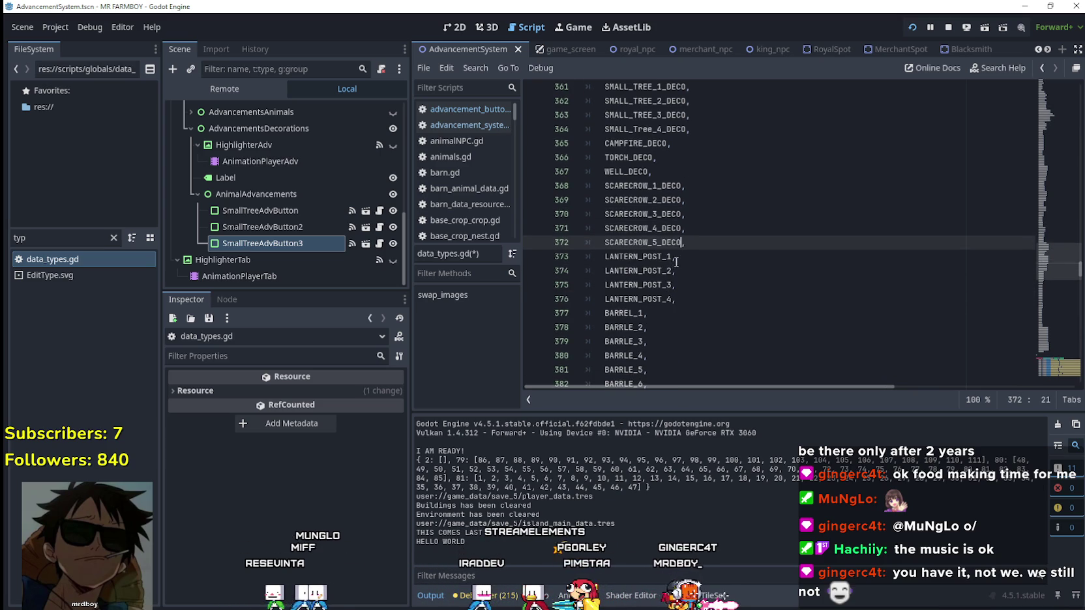
Step: Append _DECO to LANTERN_POST_1–4, the six barrel entries and BENCH_1–2
left_click(671, 256)
left_click(673, 270)
type("_DECO")
left_click(667, 285)
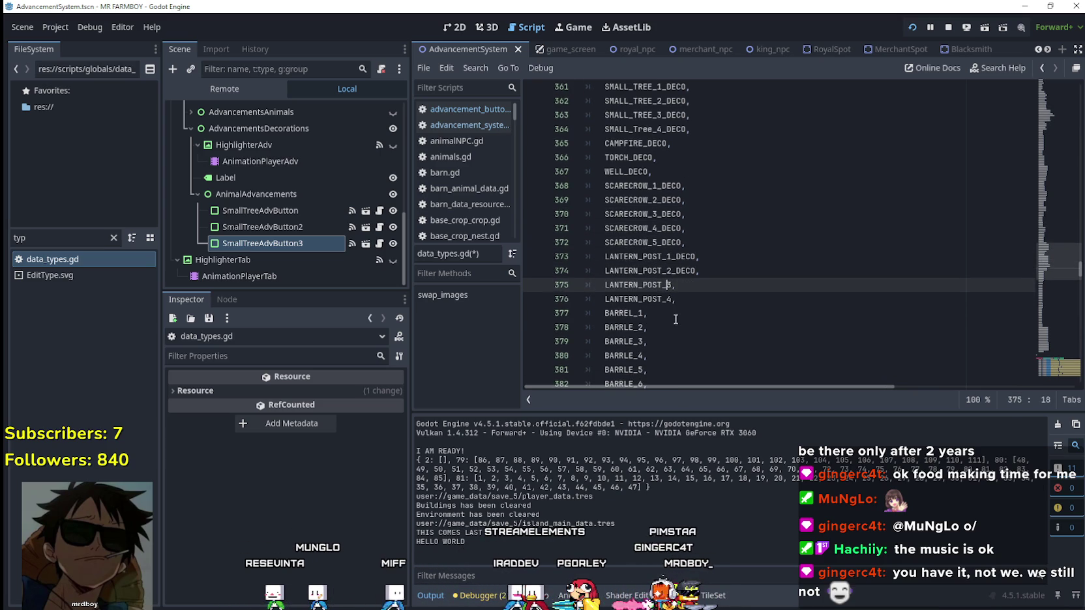
type("_DECO")
left_click(668, 302)
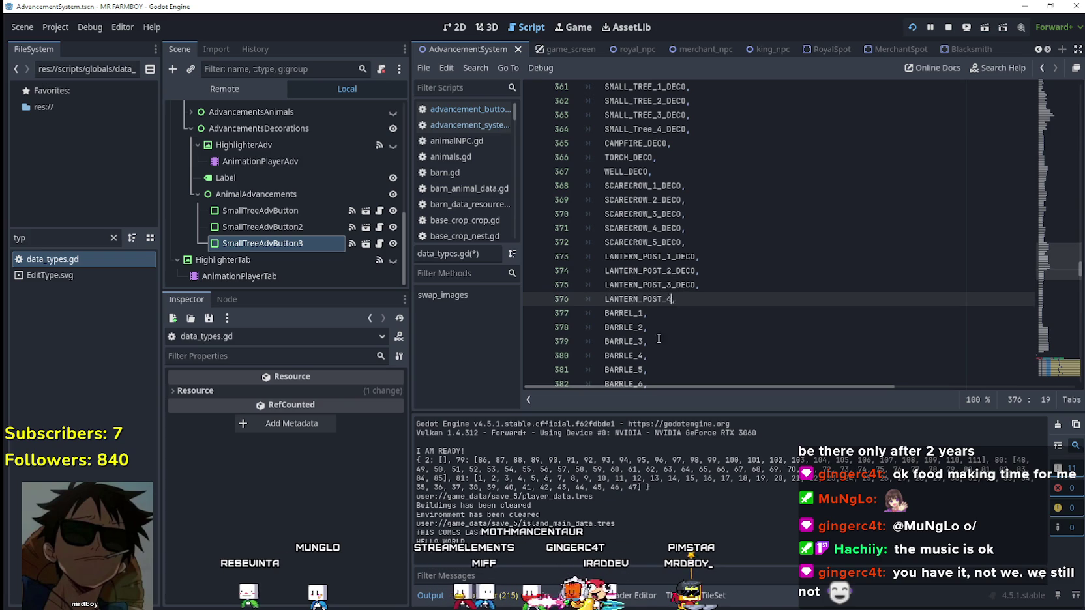
type("_DECO")
scroll(657, 307, "down", 2)
left_click(643, 228)
type("_DECO")
left_click(644, 242)
type("_DECO")
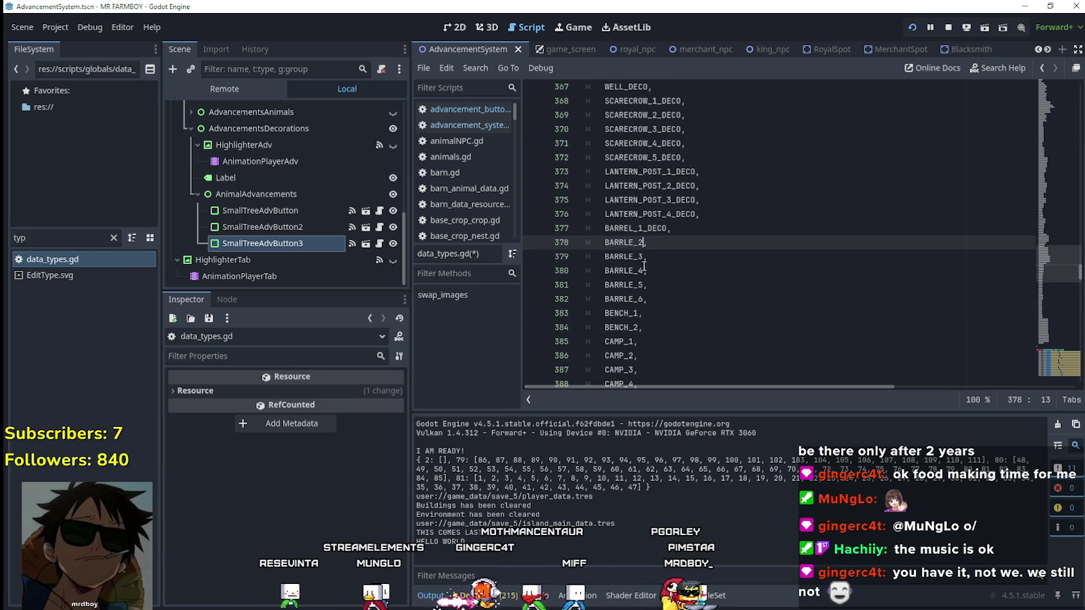
left_click(643, 257)
left_click(644, 270)
type("_DECO")
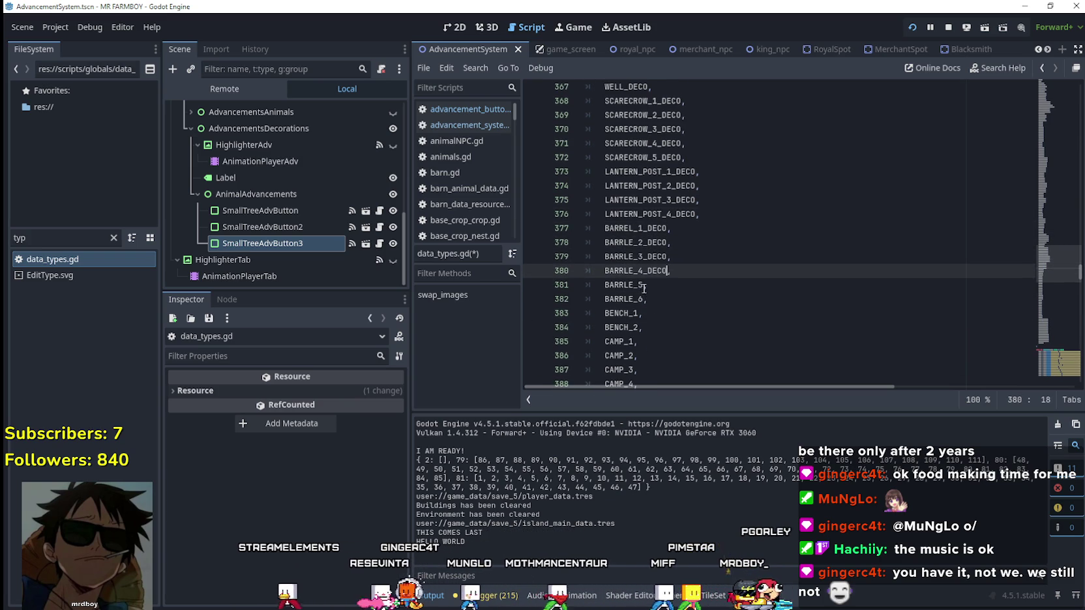
left_click(644, 285)
type("_DECO")
left_click(644, 299)
left_click(638, 314)
type("_DECO")
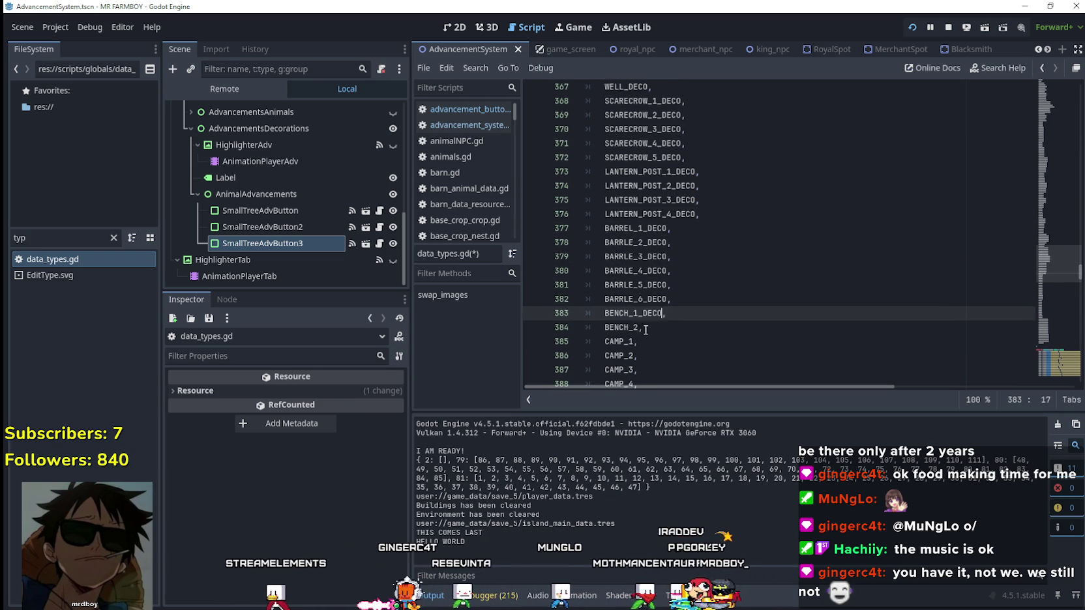
scroll(639, 313, "down", 2)
left_click(640, 244)
Step: Append _DECO to CAMP_1 through CAMP_7
left_click(634, 260)
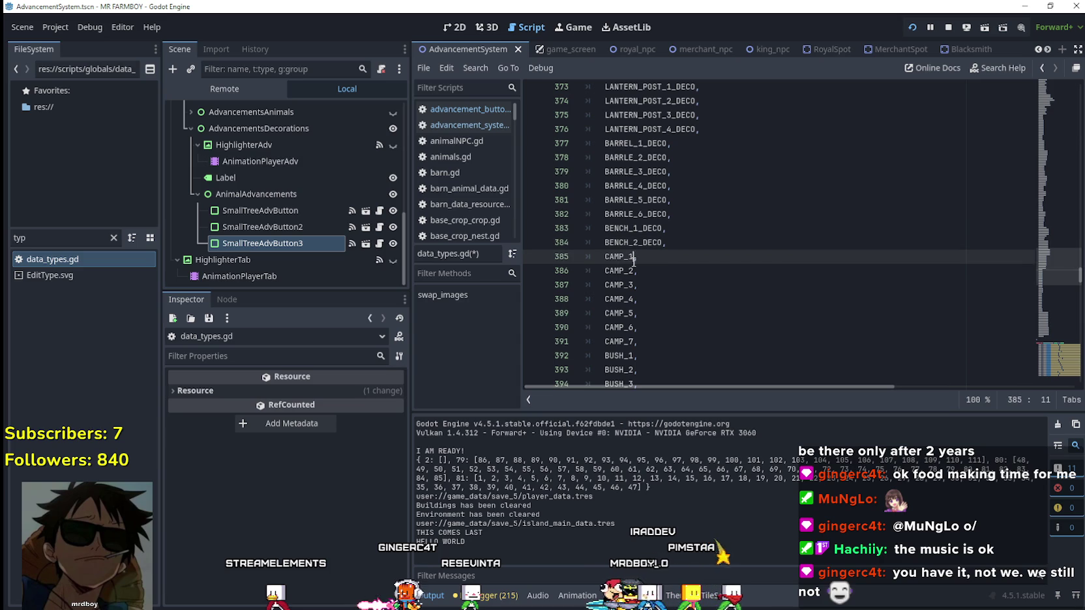
left_click(634, 271)
type("_DECO")
left_click(637, 299)
type("_DECO")
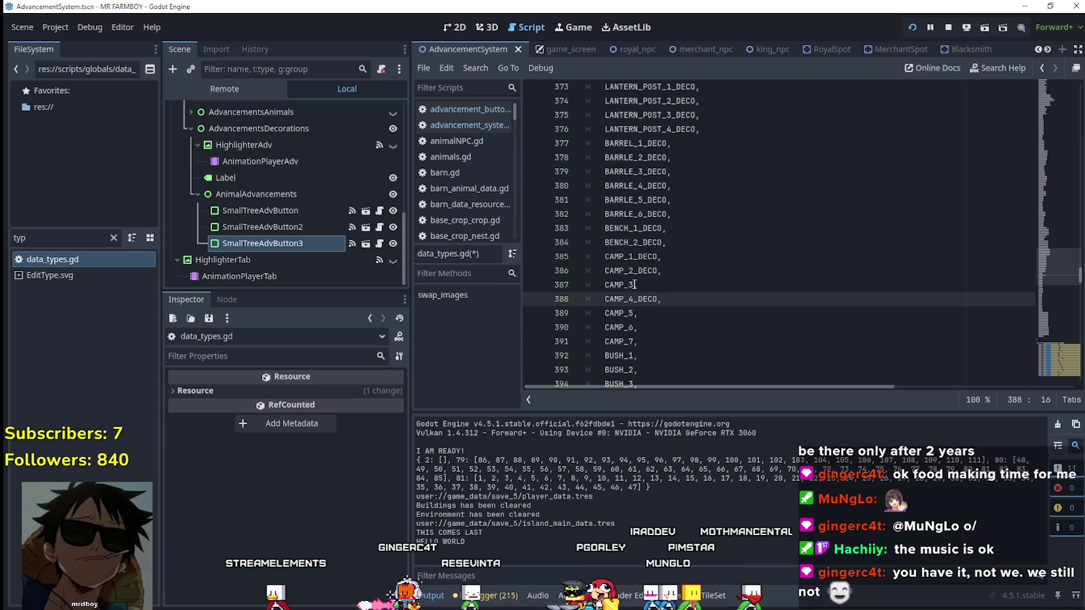
left_click(634, 285)
type("_DECO")
scroll(646, 315, "down", 1)
left_click(633, 270)
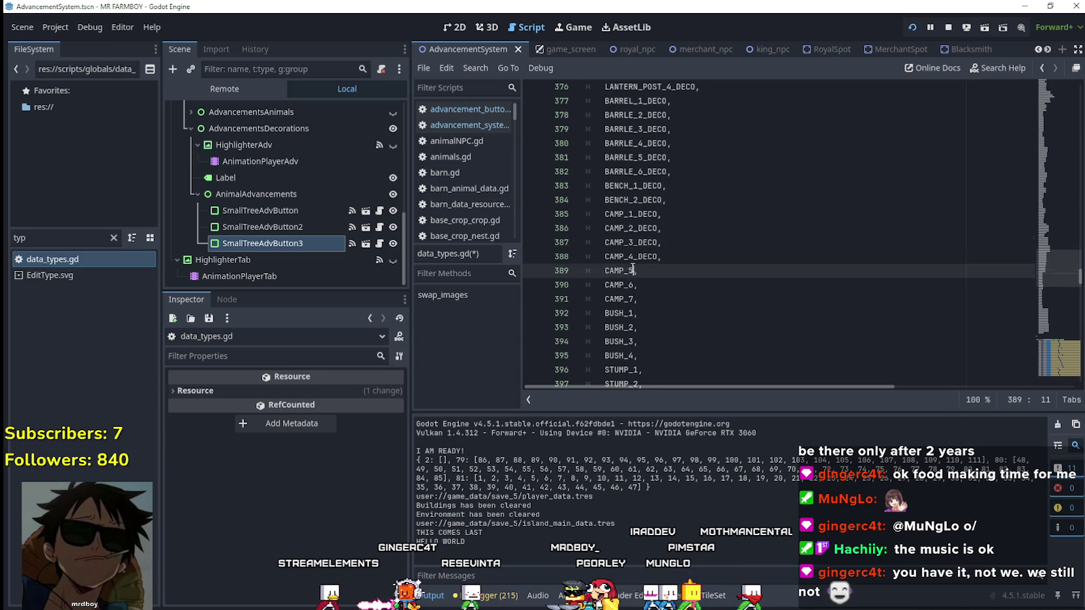
type("_DECO")
left_click(633, 285)
left_click(635, 303)
type("_DECO")
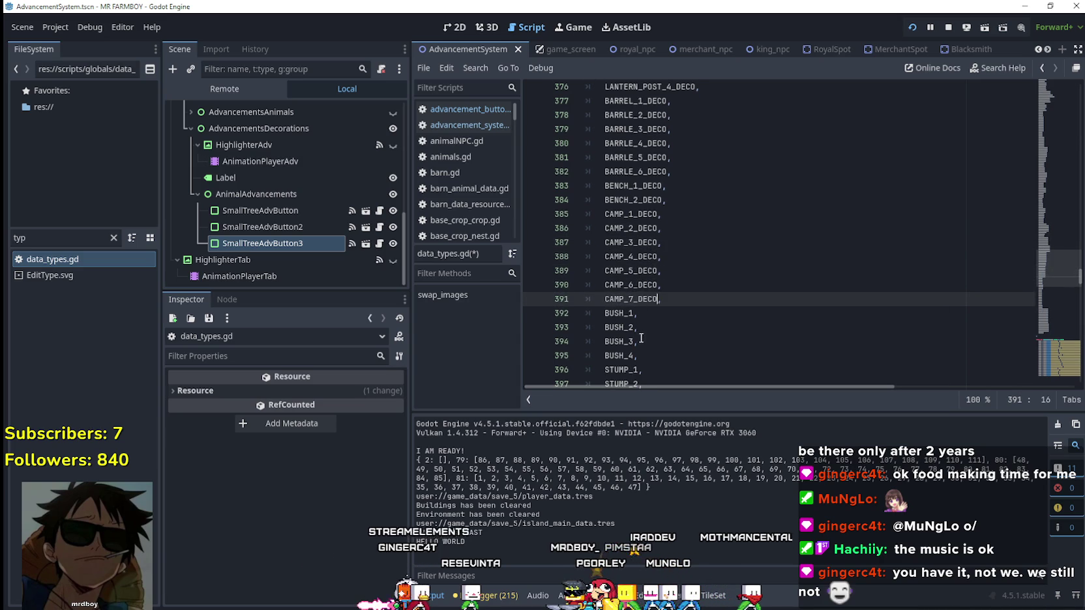
scroll(648, 295, "down", 2)
Step: Append _DECO to BUSH_1–4, STUMP_1–3, LOG_1 and LOG_2
left_click(635, 229)
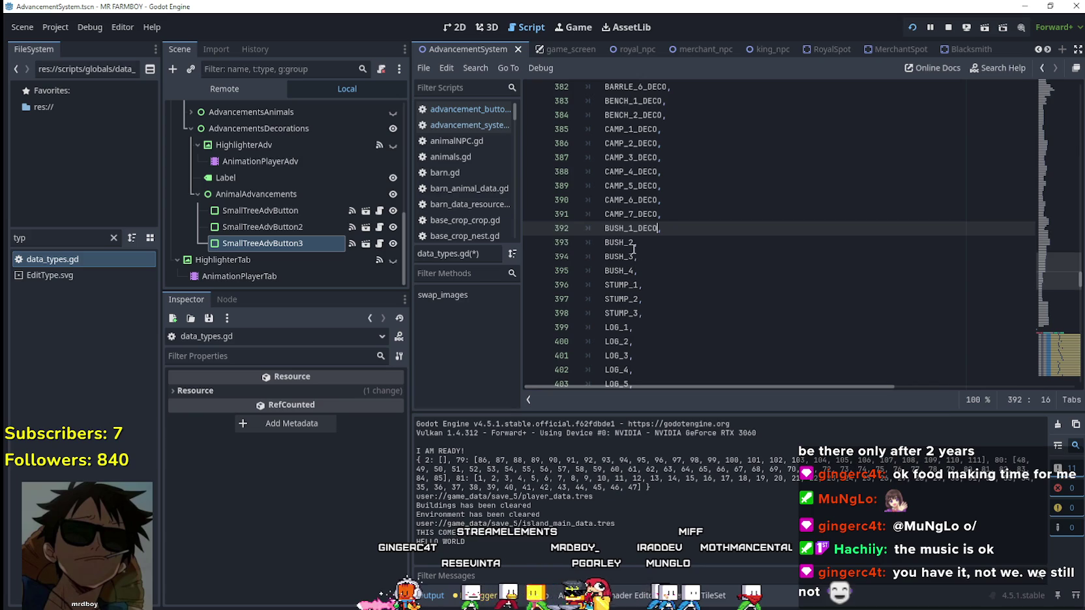
left_click(633, 245)
type("_DECO")
left_click(634, 258)
left_click(637, 270)
type("_DECO")
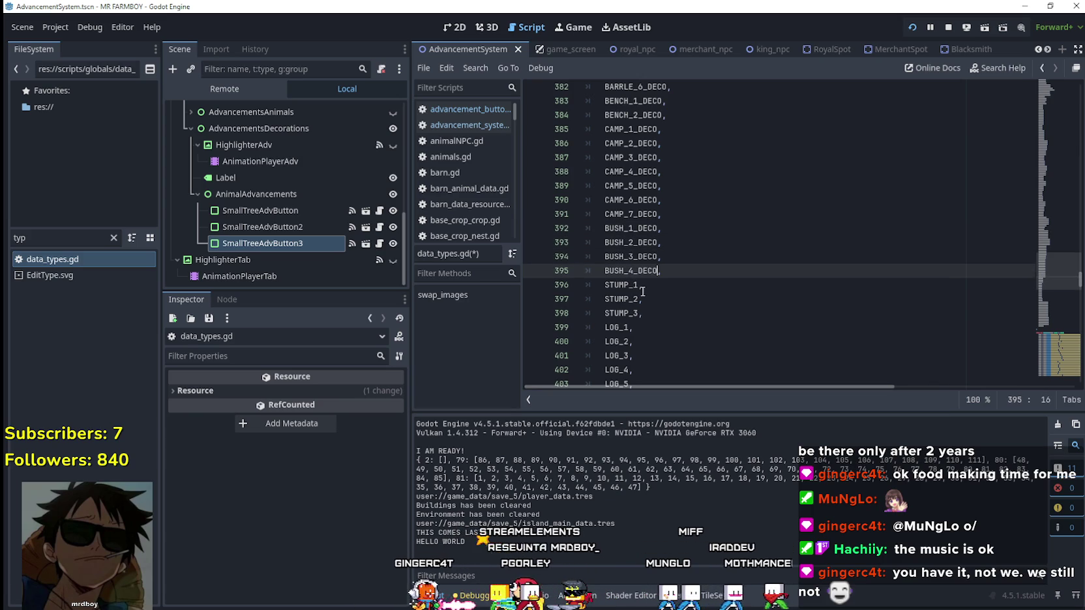
left_click(642, 285)
type("_DECO")
left_click(644, 299)
type("_DECO")
left_click(645, 311)
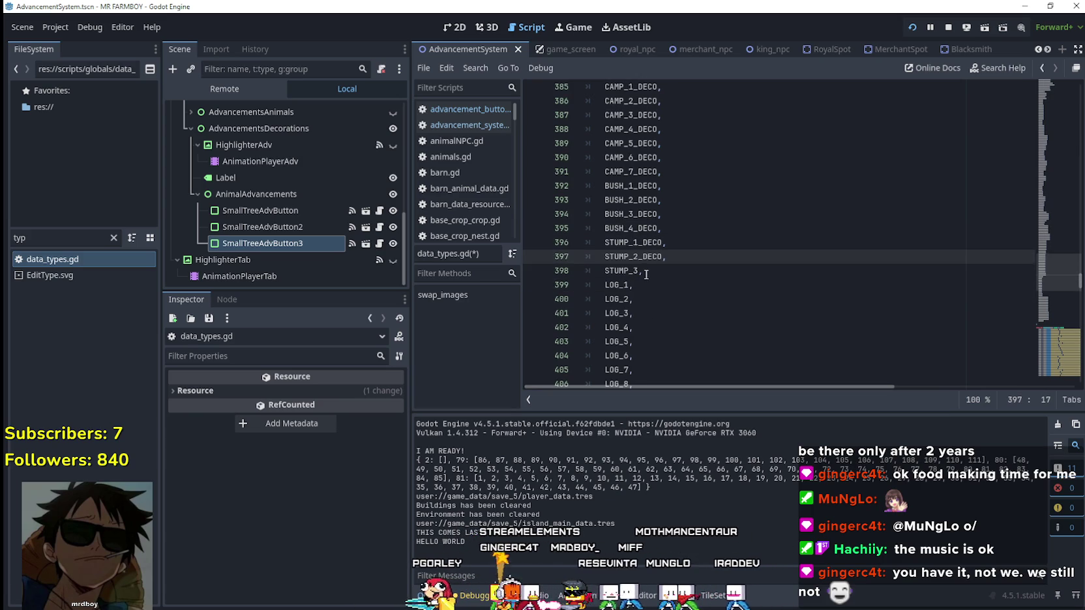
scroll(640, 272, "down", 1)
left_click(628, 288)
type("_DECO")
scroll(645, 307, "down", 1)
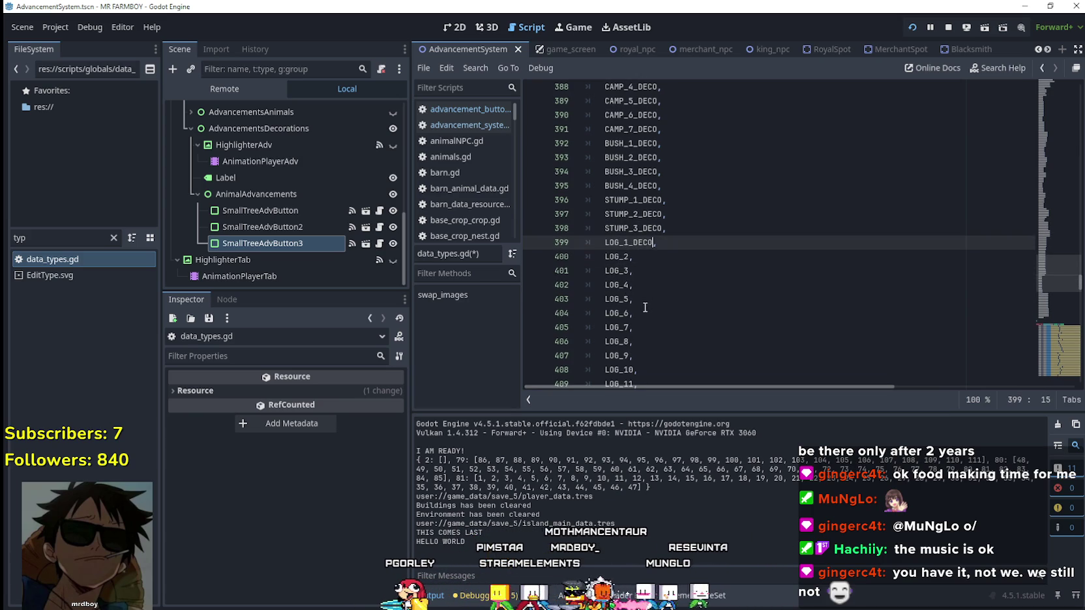
left_click(636, 259)
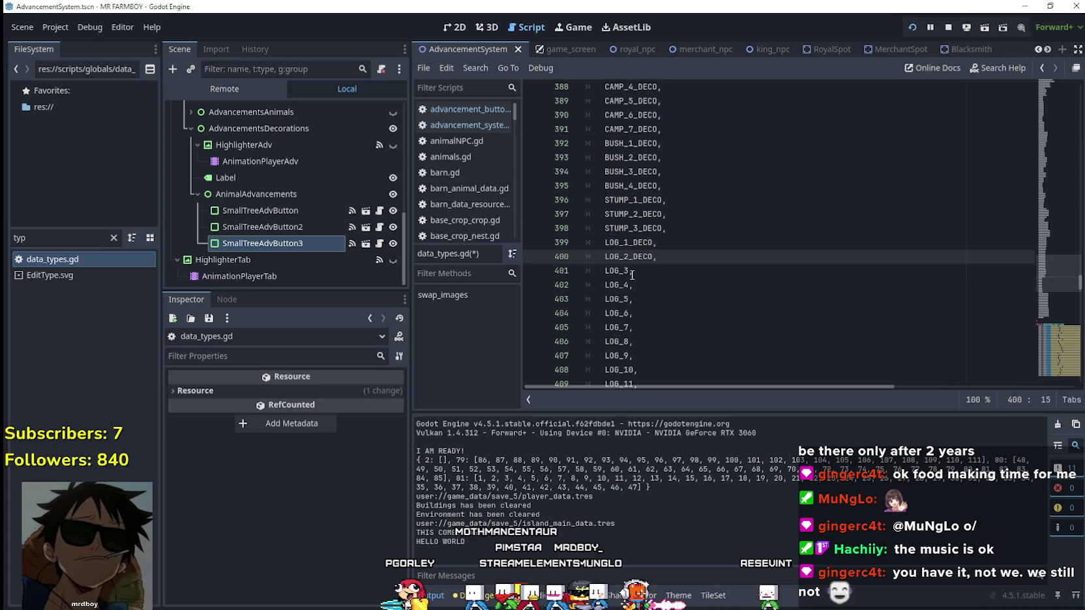